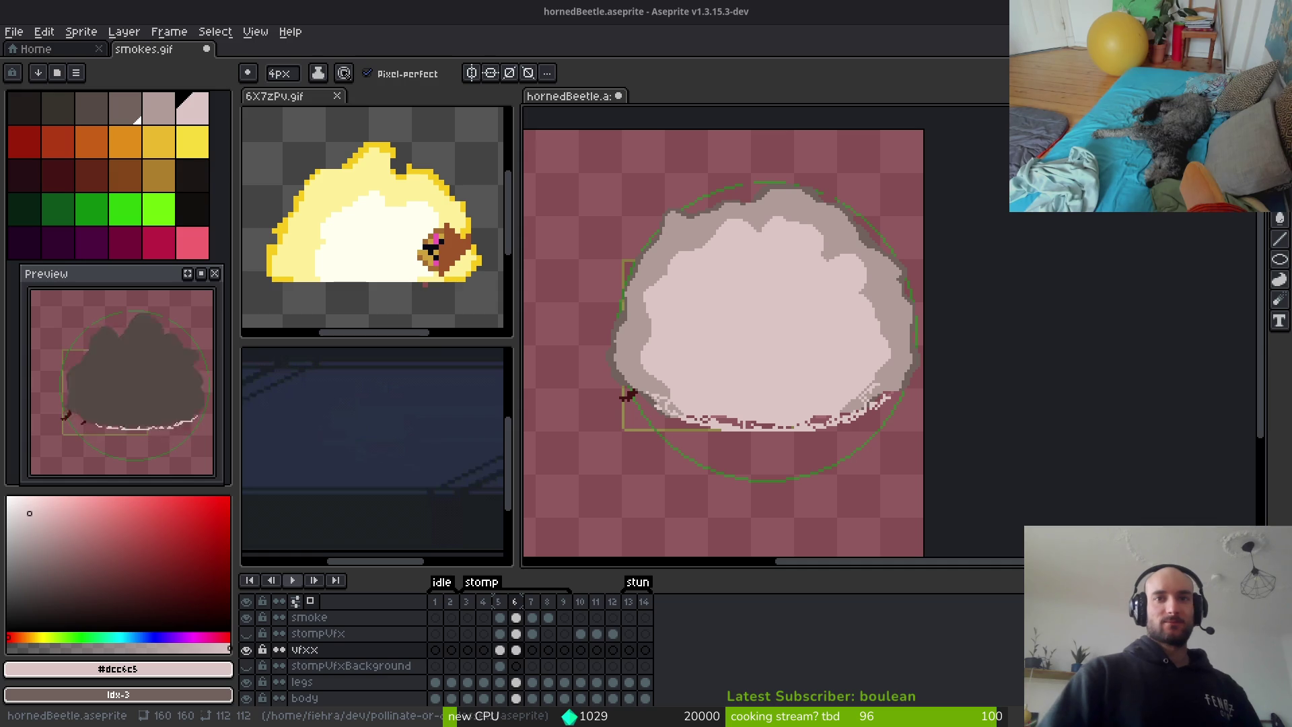
Glance at the ffmpeg GIF conversion thread, then close the browser
key("alt+Tab")
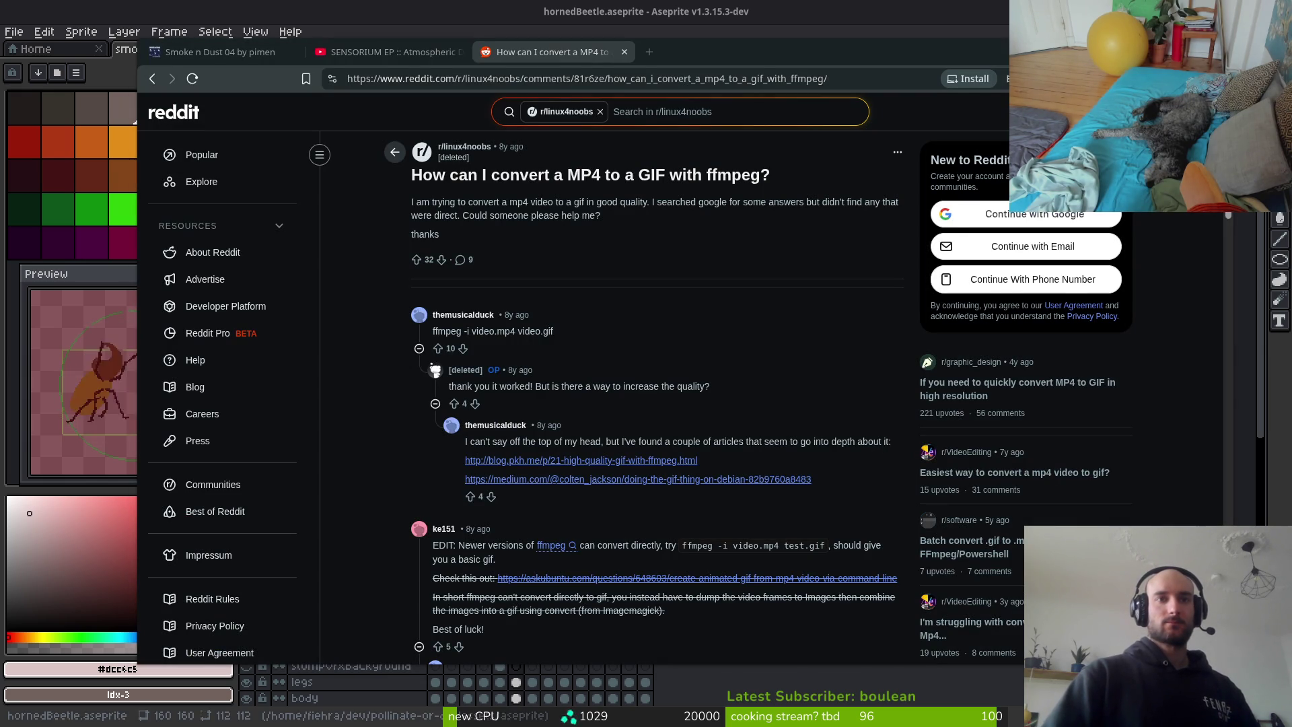
left_click_drag(710, 59, 678, 63)
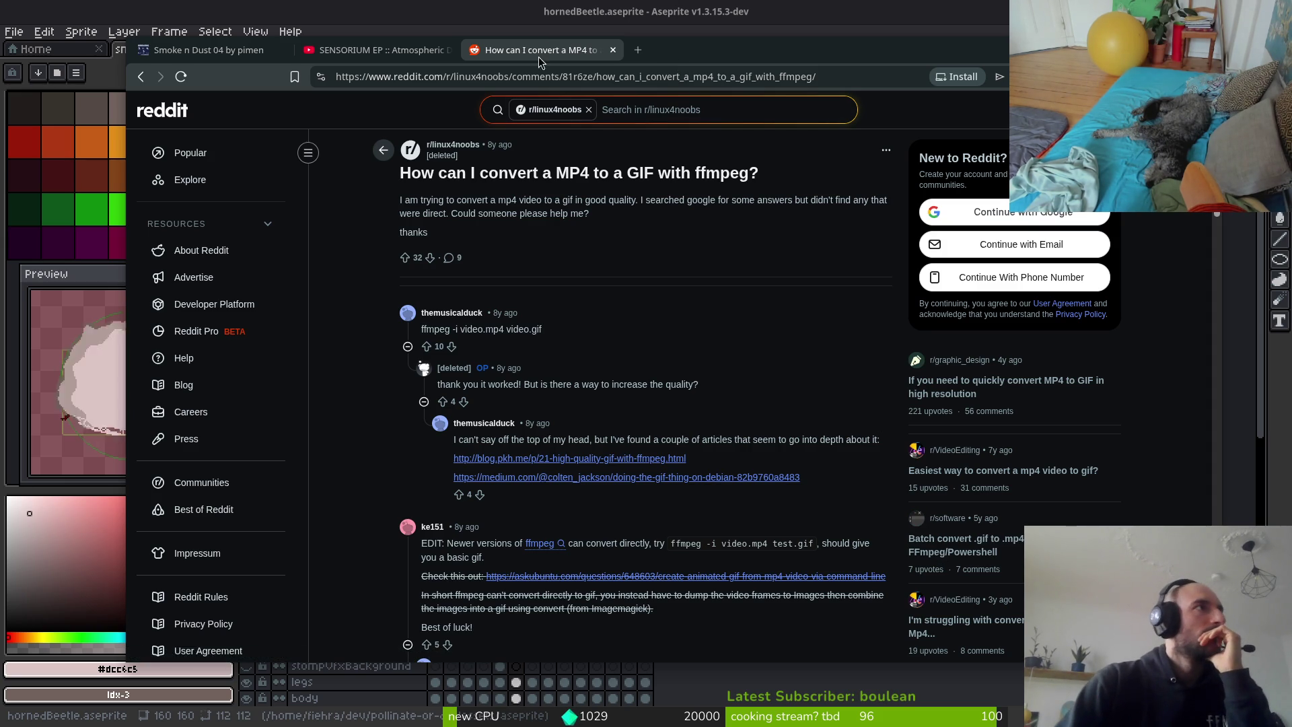
left_click(614, 50)
left_click_drag(488, 46, 527, 58)
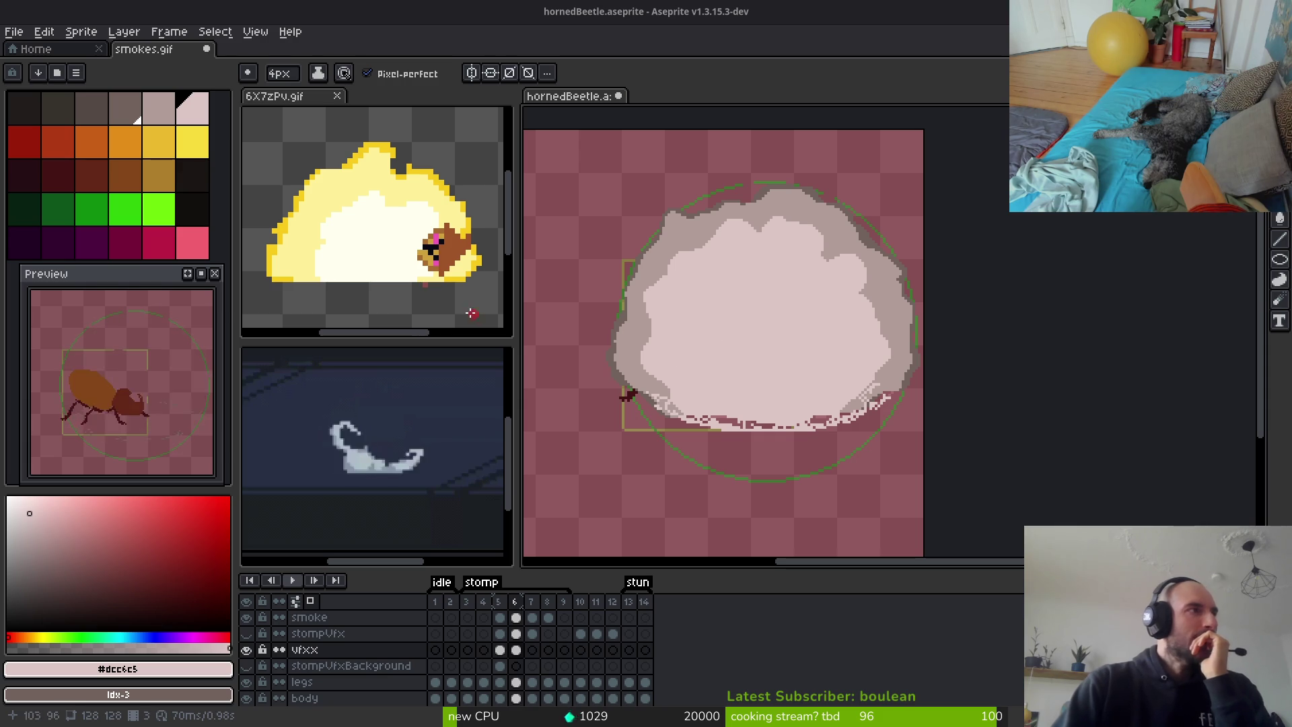
Check the 6X7zPv.gif reference animation, then return to hornedBeetle
left_click(422, 257)
key("alt")
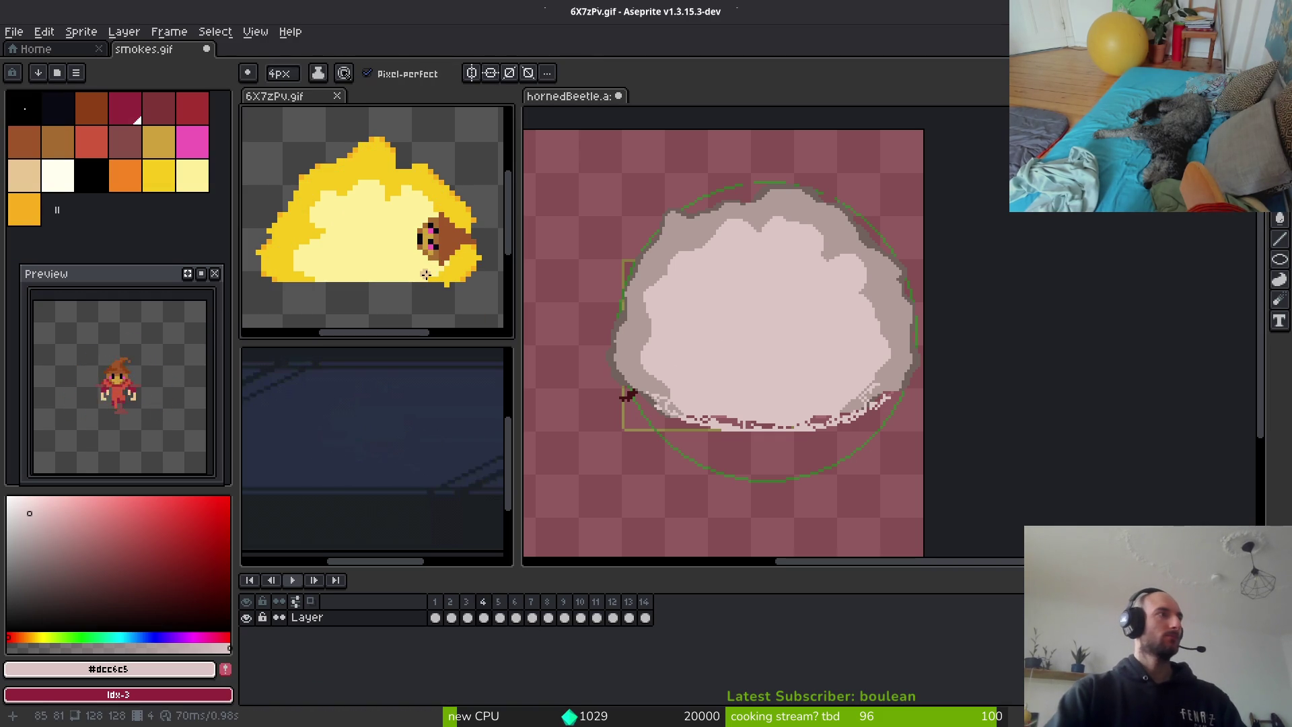
key("alt")
left_click(735, 350)
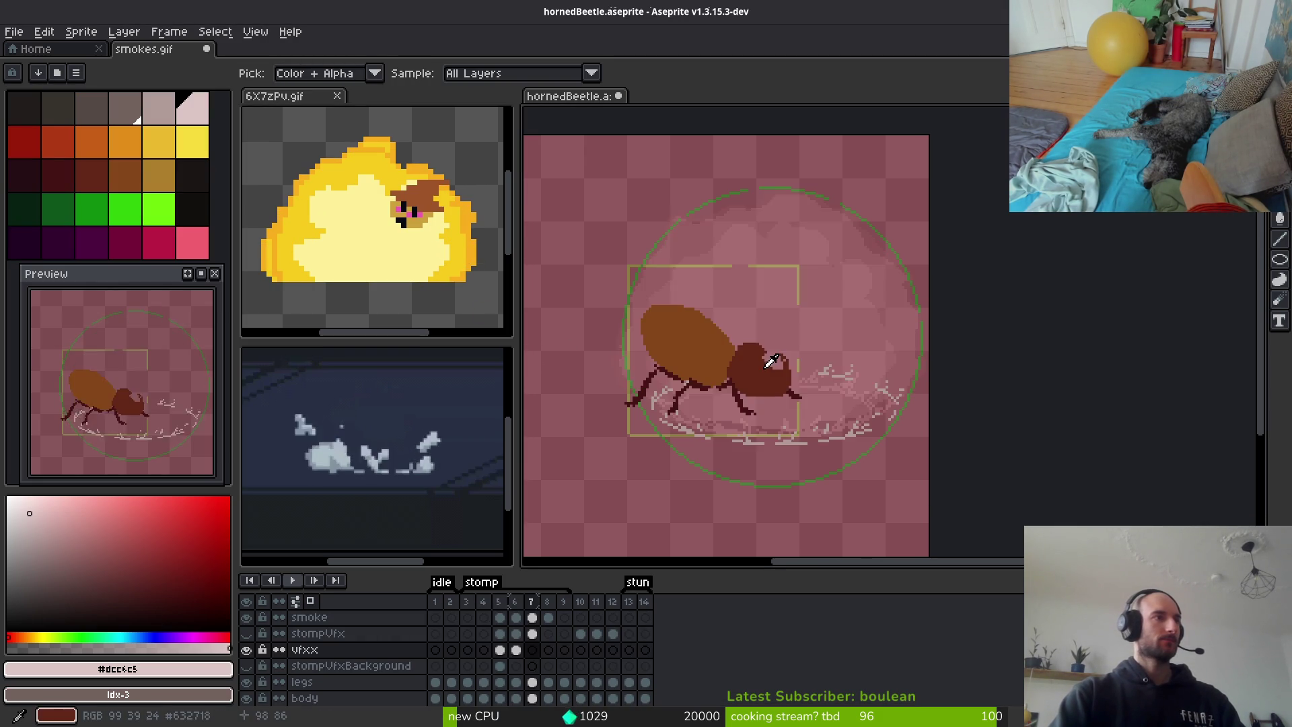
Marquee the smoke cloud on the vfxx frame 7 cel and enlarge it toward the top-left
left_click_drag(742, 369, 762, 376)
left_click(533, 649)
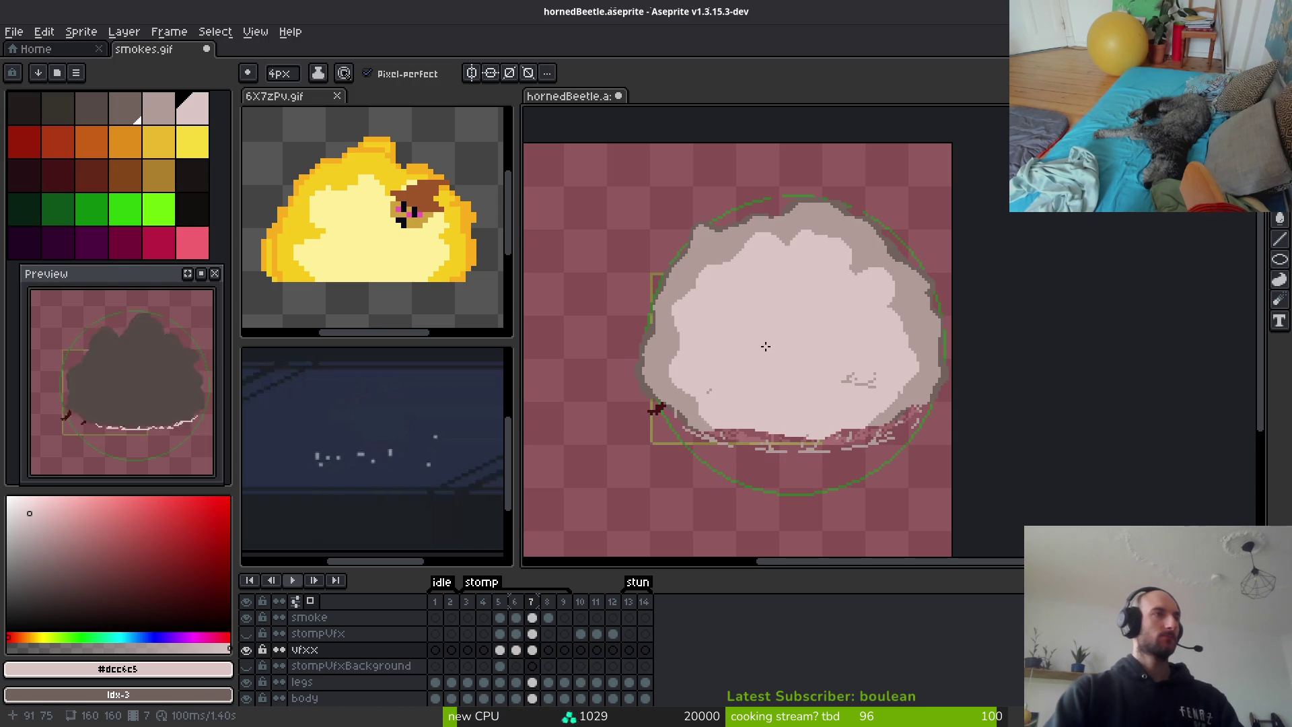
key("m")
mouse_move(615, 180)
left_mouse_down()
mouse_move(705, 276)
mouse_move(956, 487)
mouse_move(955, 469)
left_mouse_up()
left_click_drag(614, 181, 607, 172)
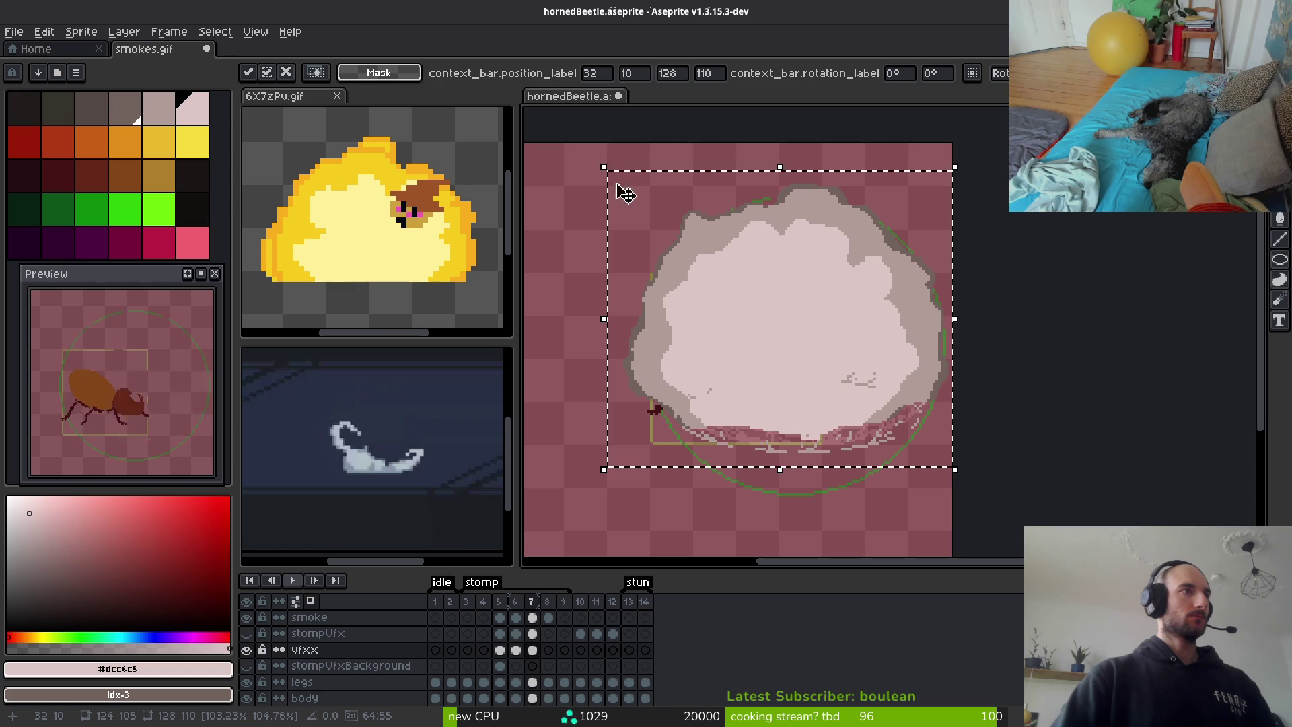
Nudge the enlarged cloud 2 px right and apply the transform
left_click_drag(756, 315, 750, 311)
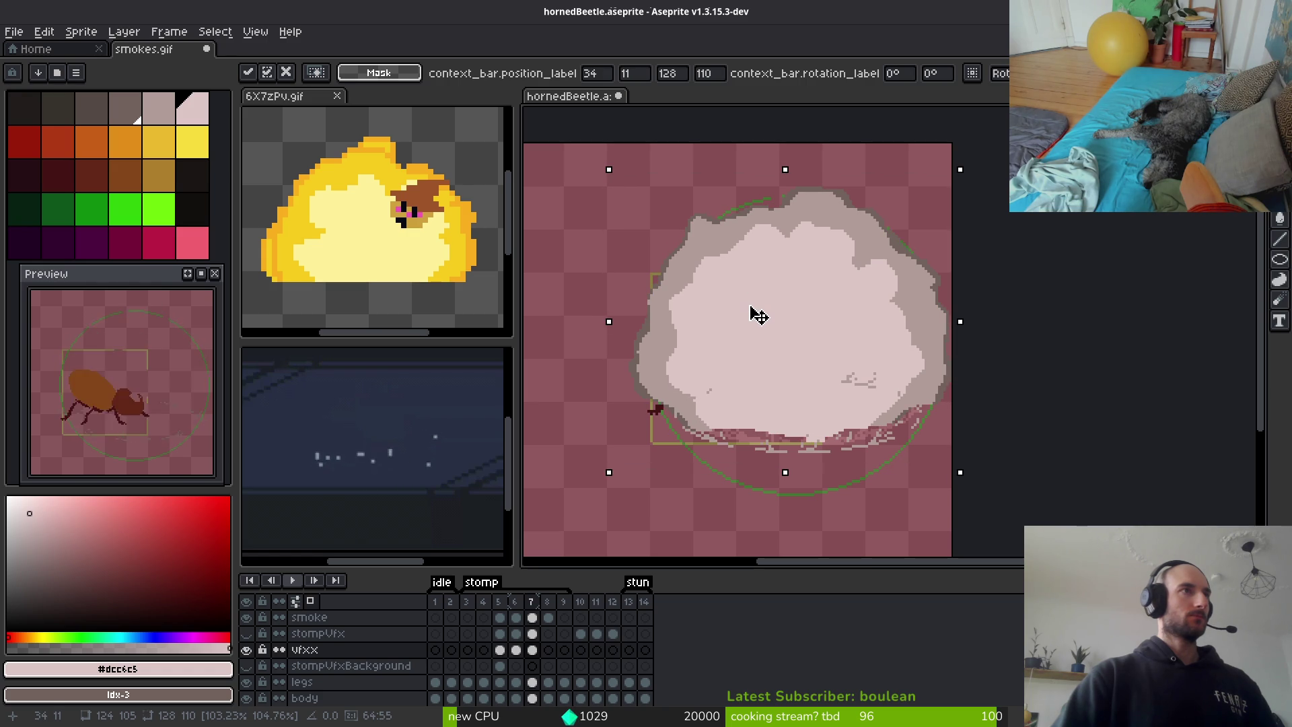
key("Return")
scroll(805, 349, "right", 1)
scroll(805, 350, "up", 1)
scroll(706, 269, "up", 1)
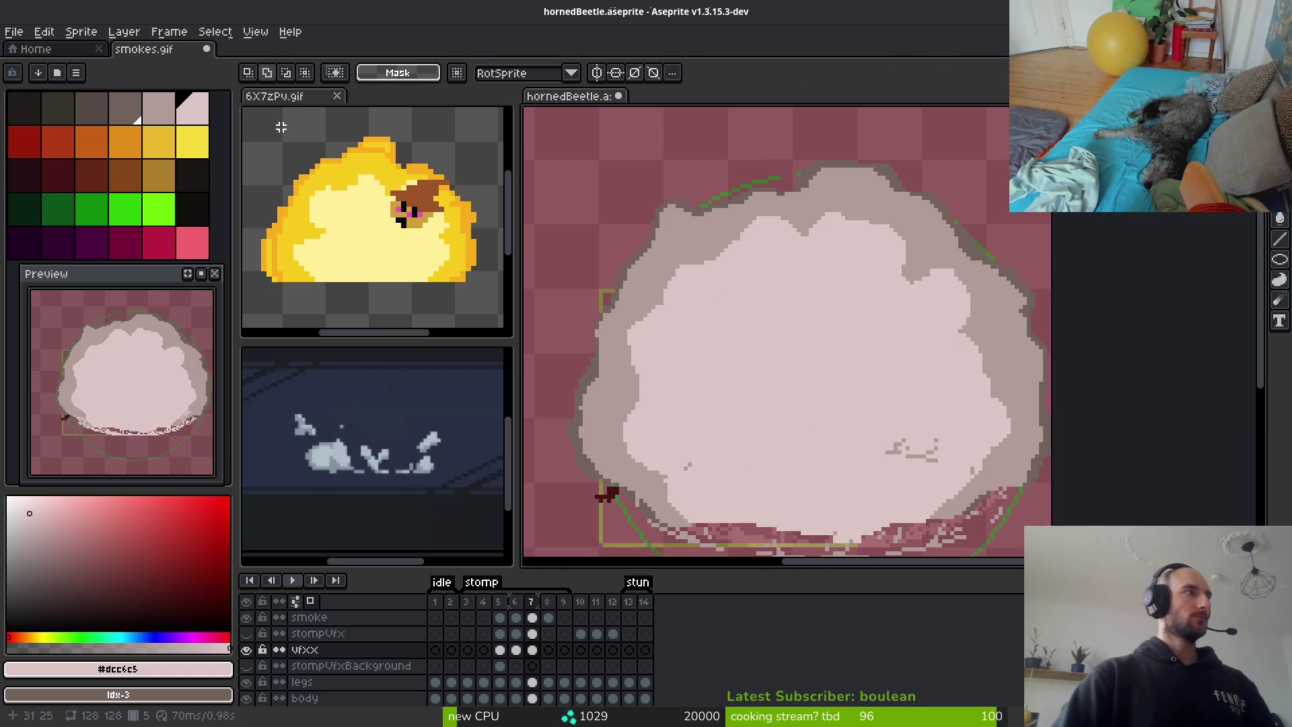
scroll(746, 290, "down", 1)
scroll(729, 222, "up", 2)
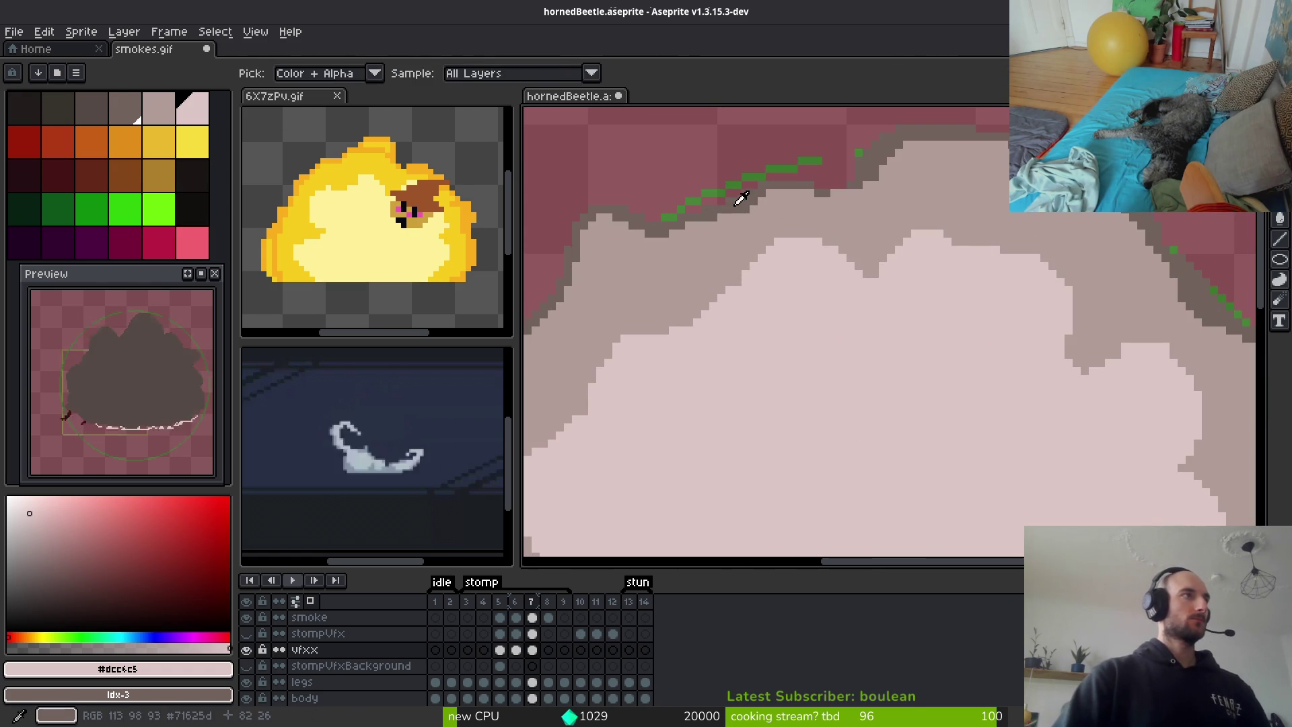
Sample the dark grey edge and pale pink interior colours from the cloud
left_click(741, 196, "alt")
scroll(816, 285, "down", 4)
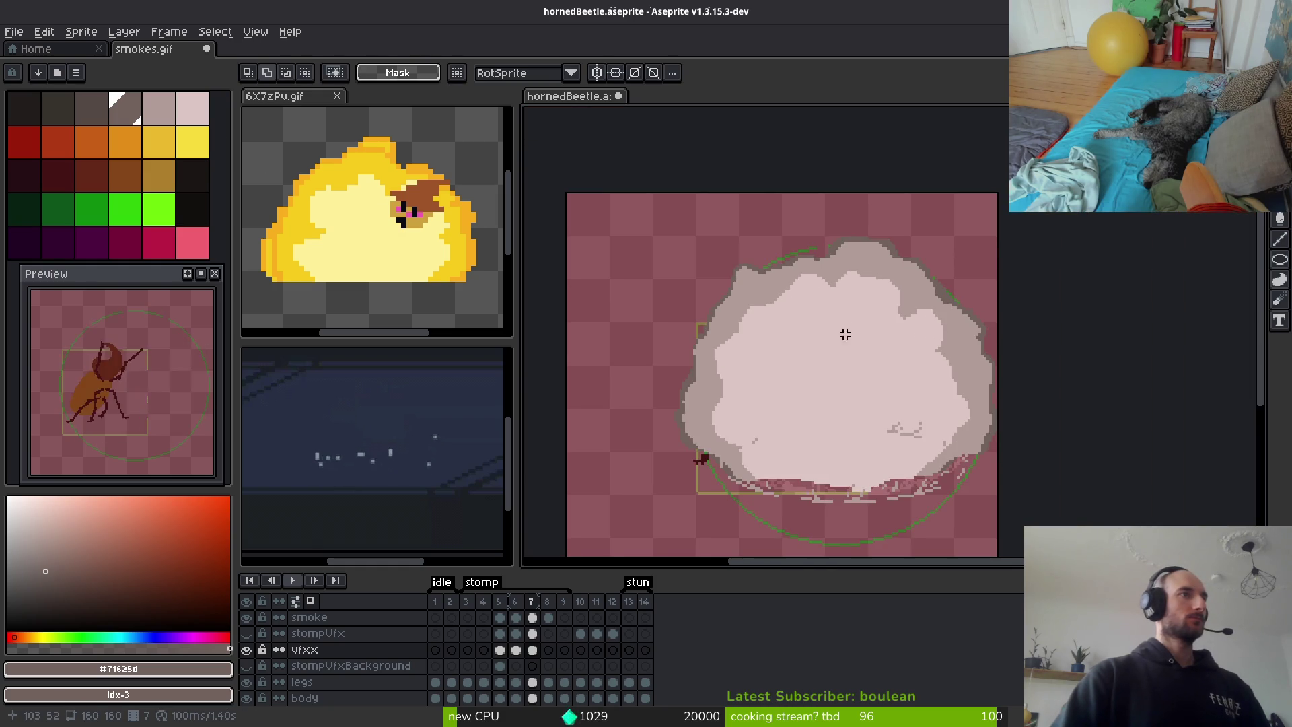
scroll(849, 354, "up", 2)
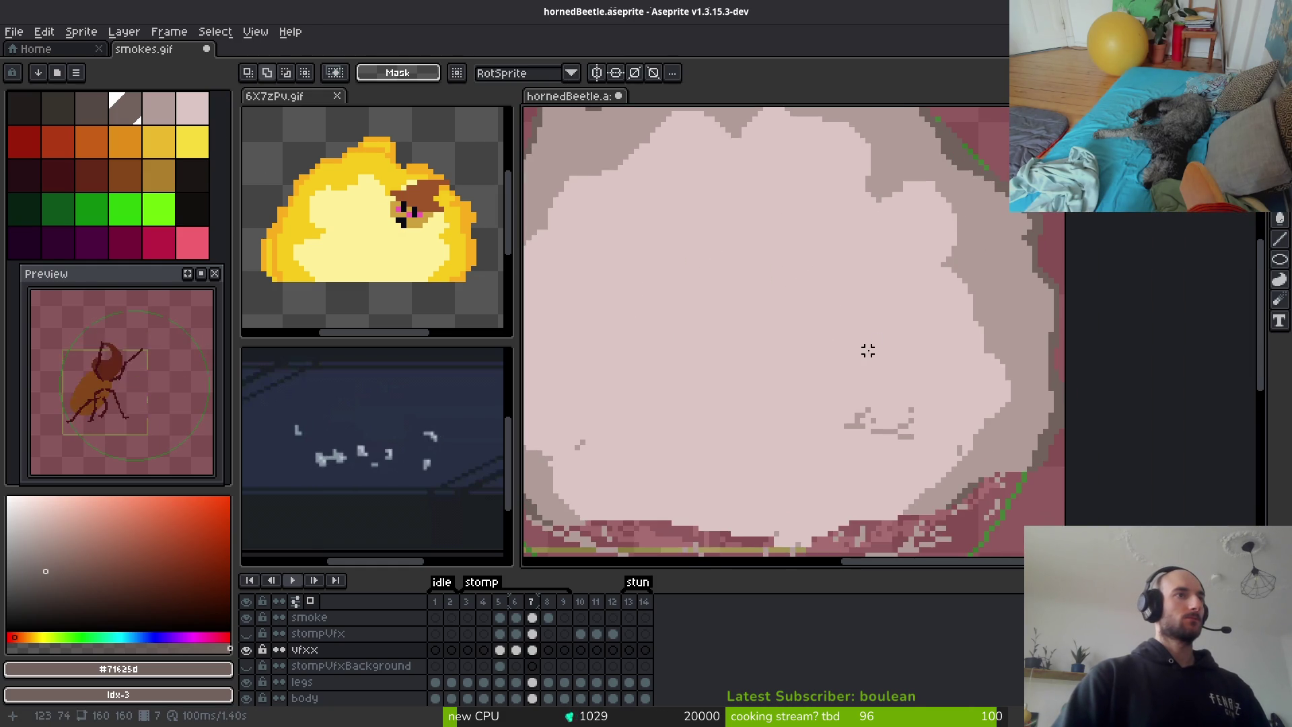
scroll(886, 373, "down", 2)
scroll(885, 373, "up", 3)
left_click(906, 413, "alt")
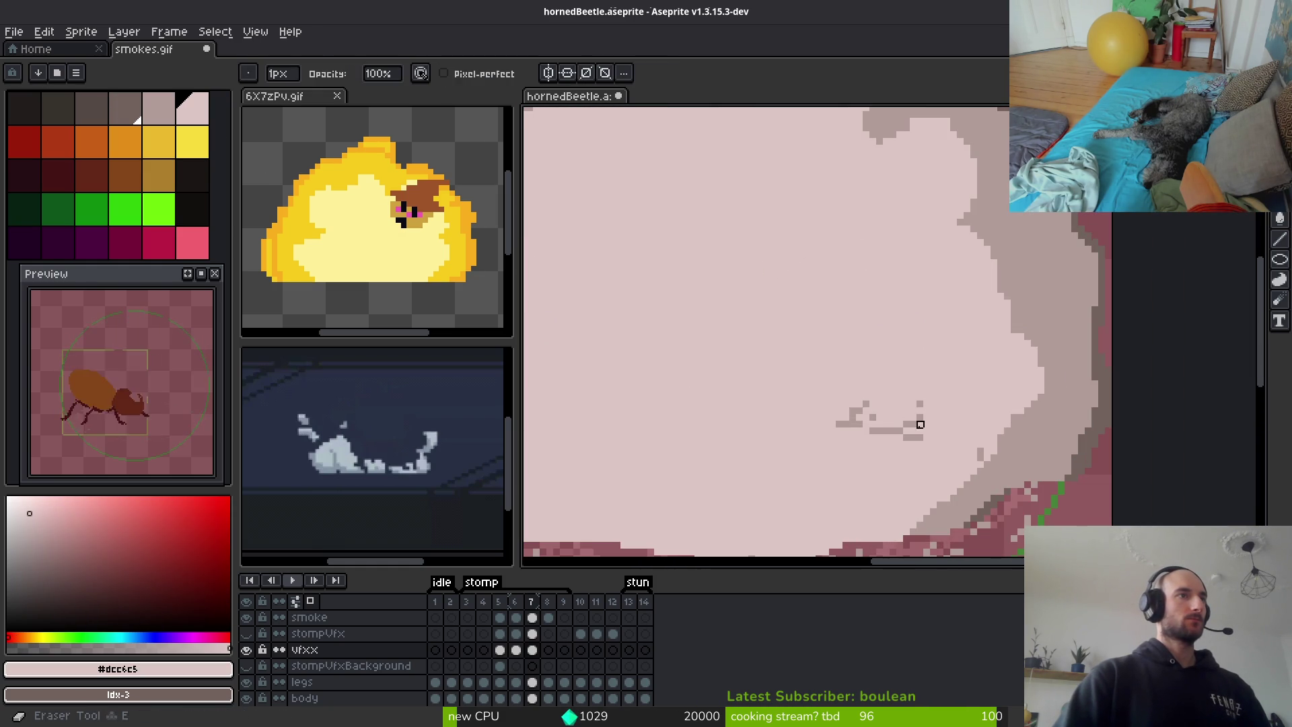
scroll(902, 431, "up", 1)
scroll(884, 423, "down", 1)
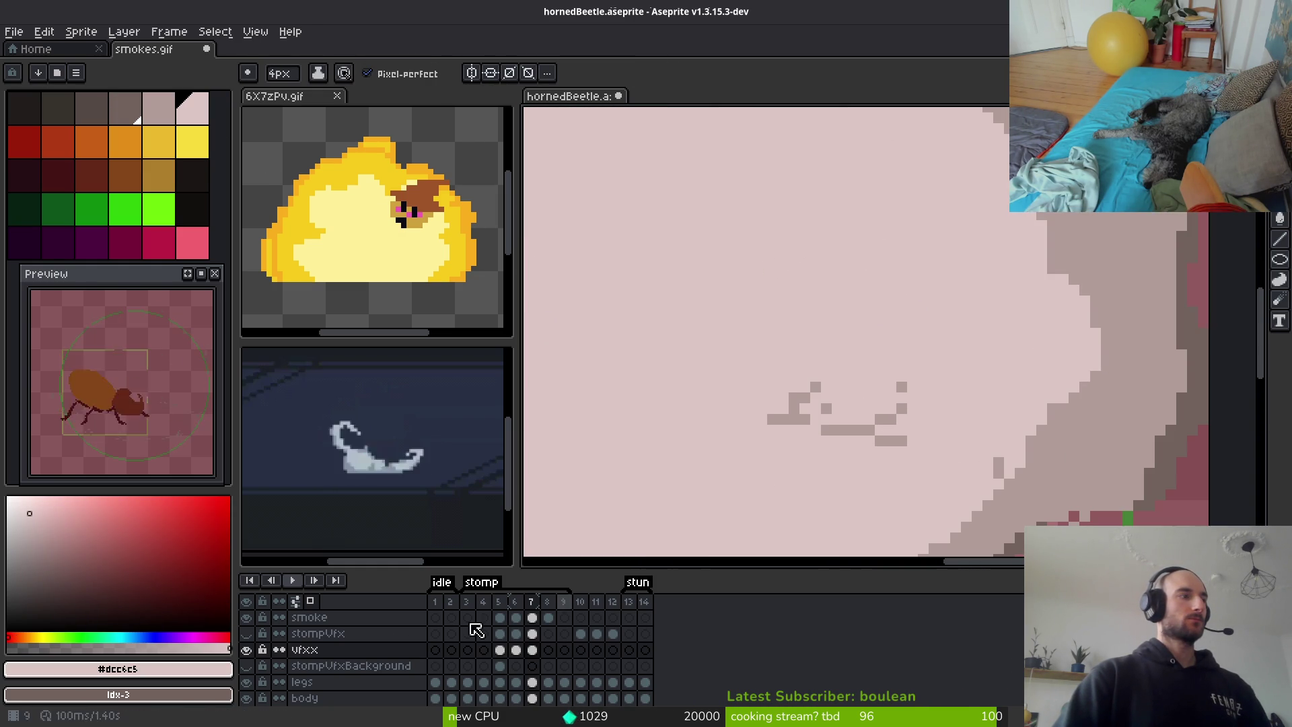
Check the beetle under the vfxx layer, then hide the smoke layer
left_click(255, 650)
left_click(255, 650)
scroll(804, 382, "down", 2)
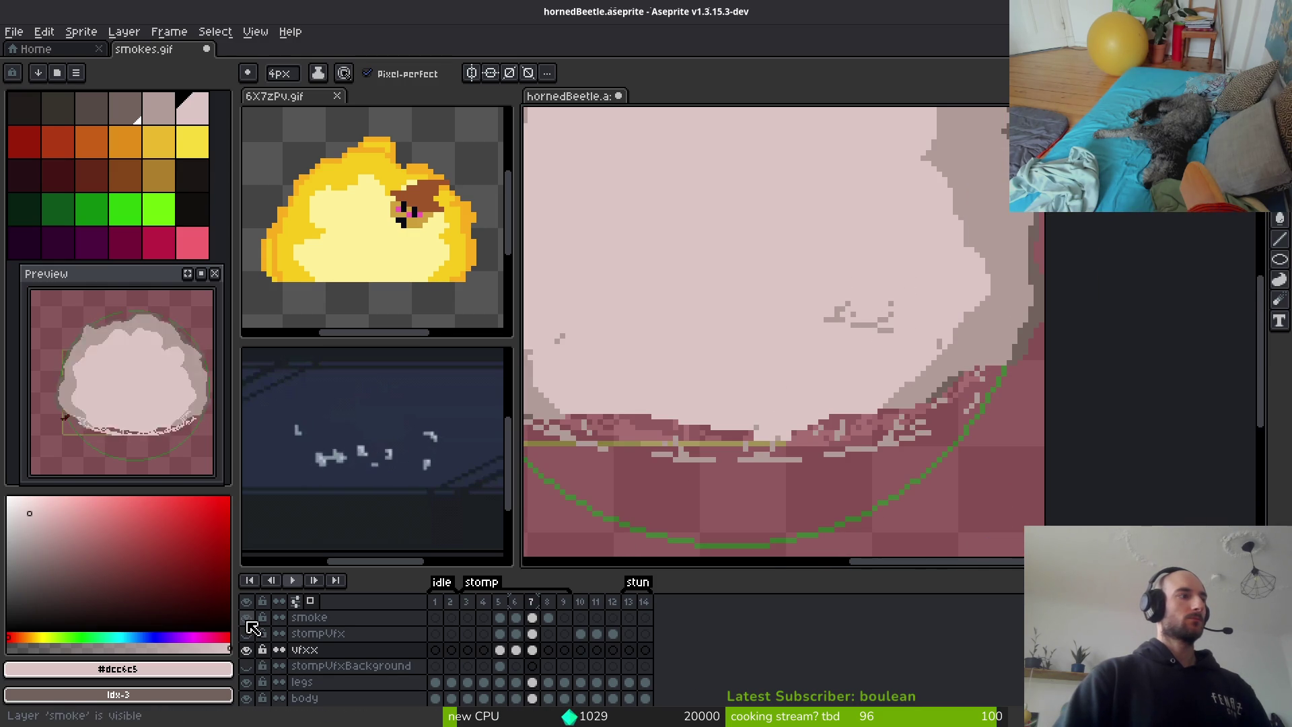
left_click(246, 617)
scroll(776, 424, "down", 3)
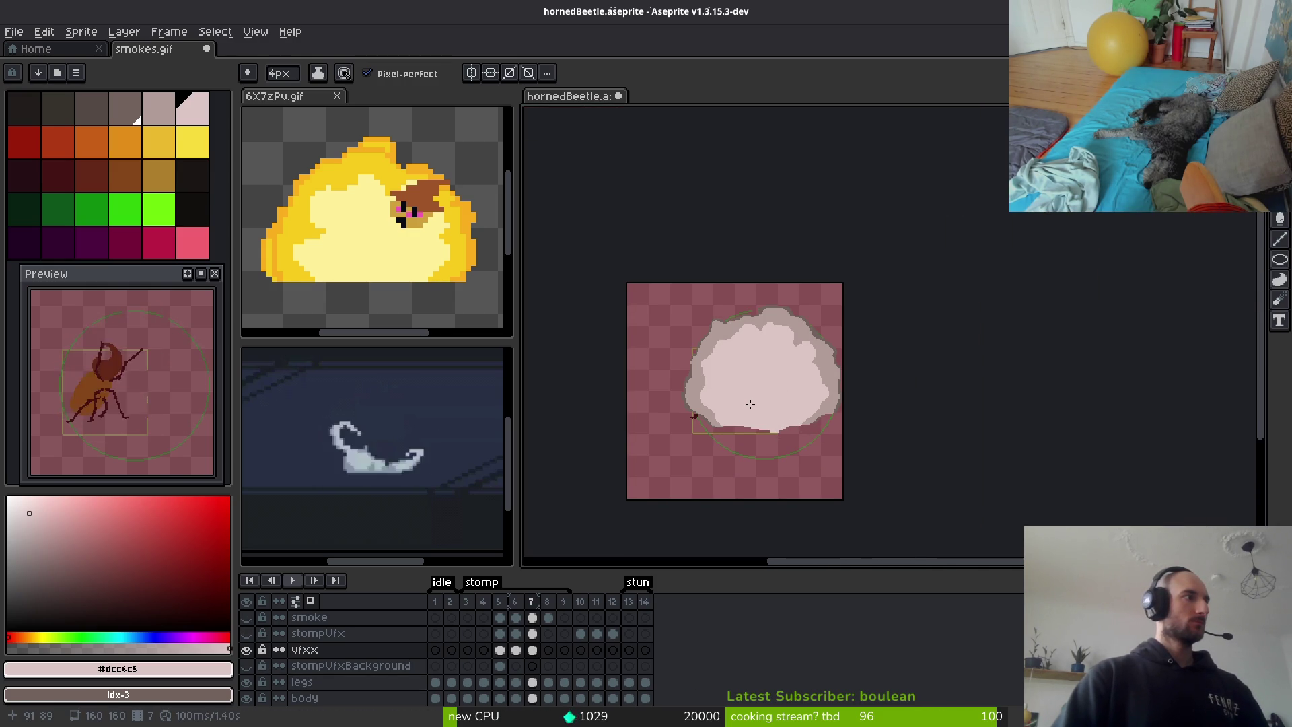
left_click_drag(738, 402, 722, 399)
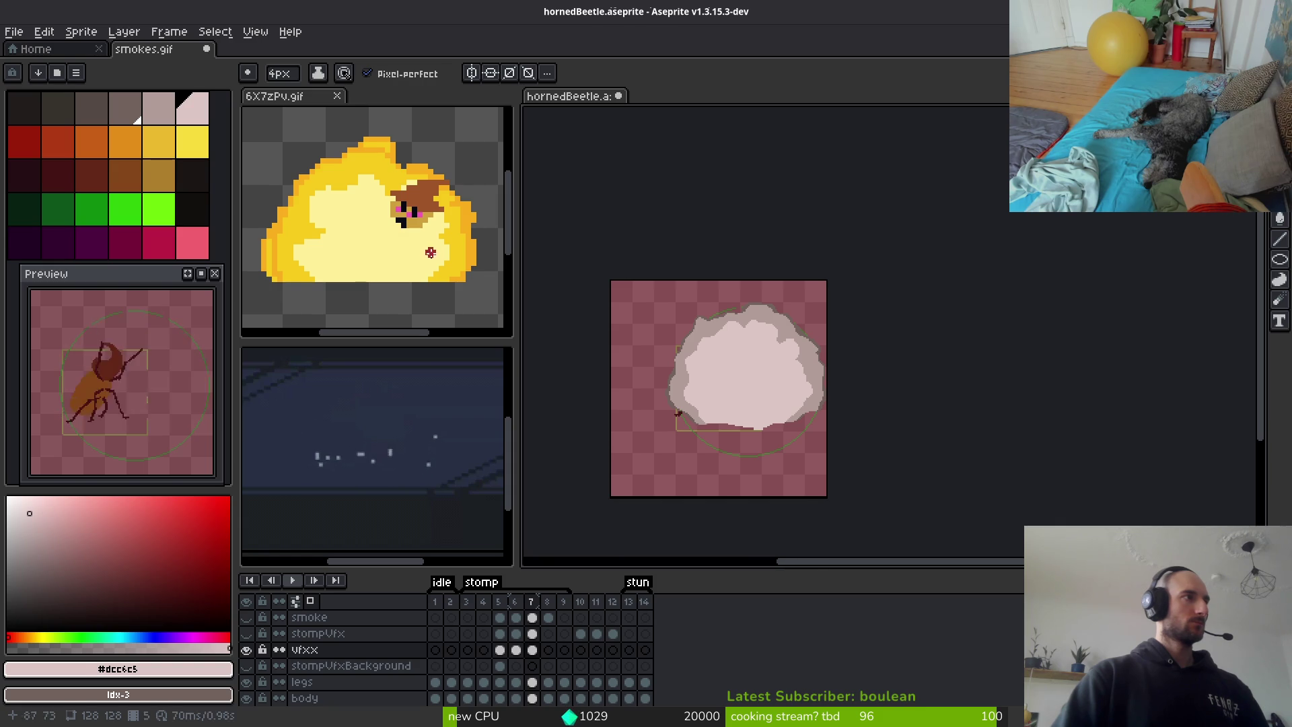
left_click(431, 229)
key("Right")
key("Left")
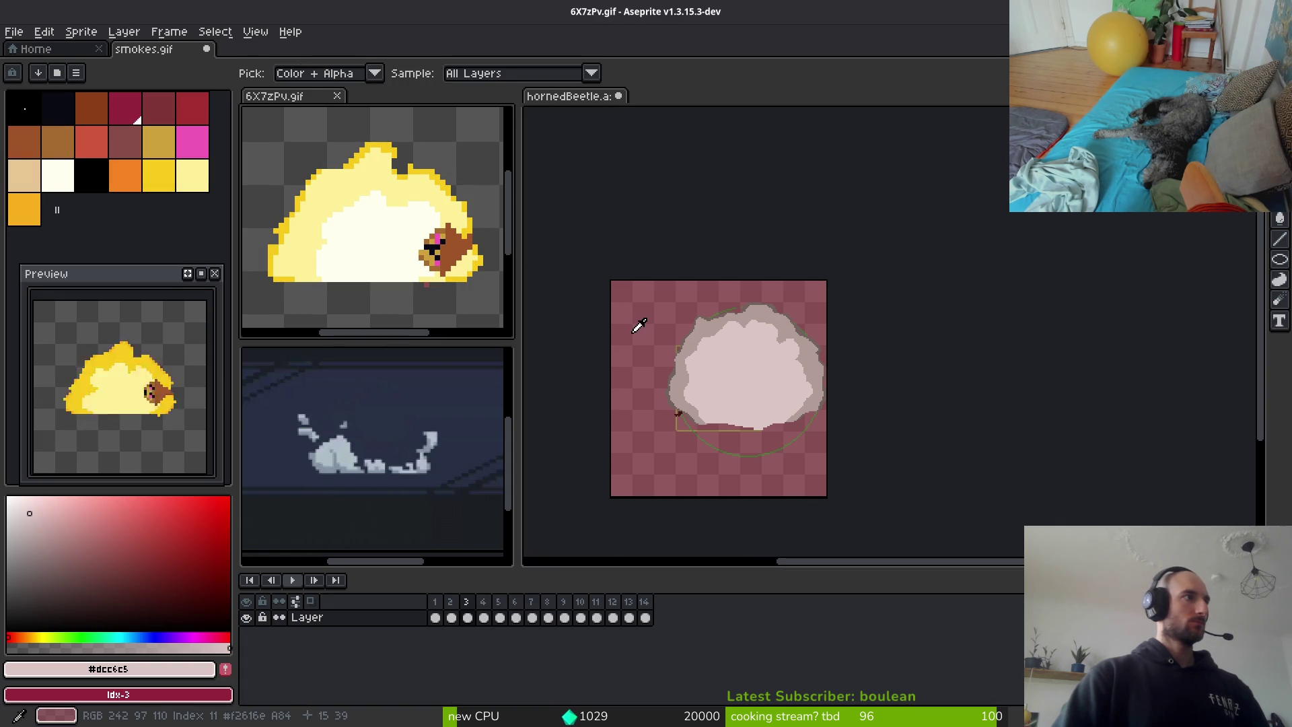
key("Right")
key("Left")
key("Right")
key("Right")
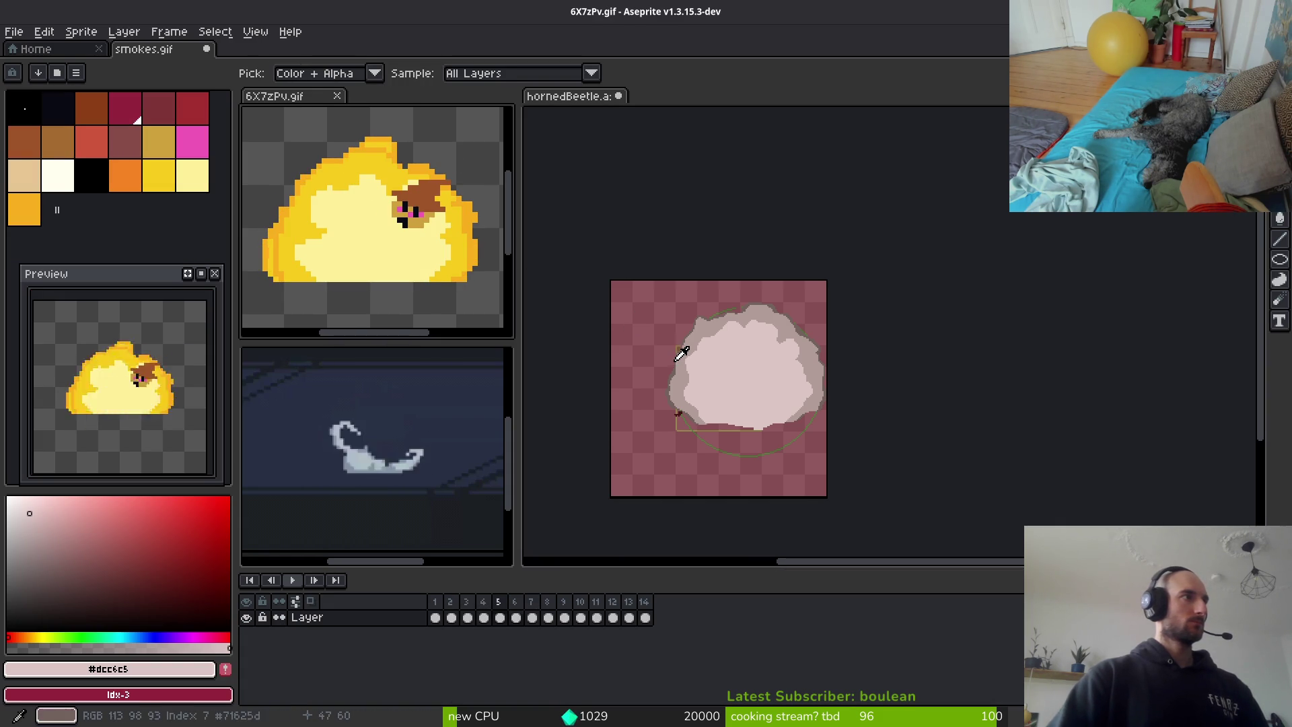
key("Right")
key("Right")
key("Right")
key("Right")
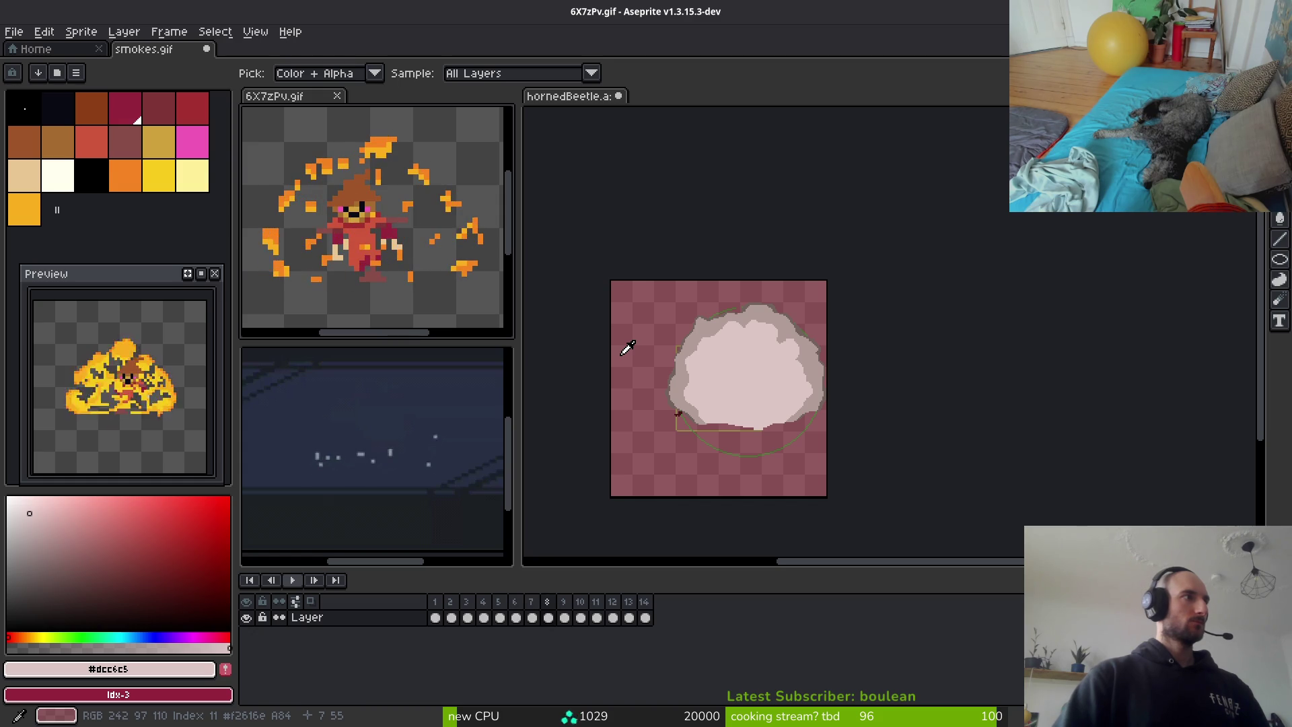
key("Left")
key("Left")
key("Left")
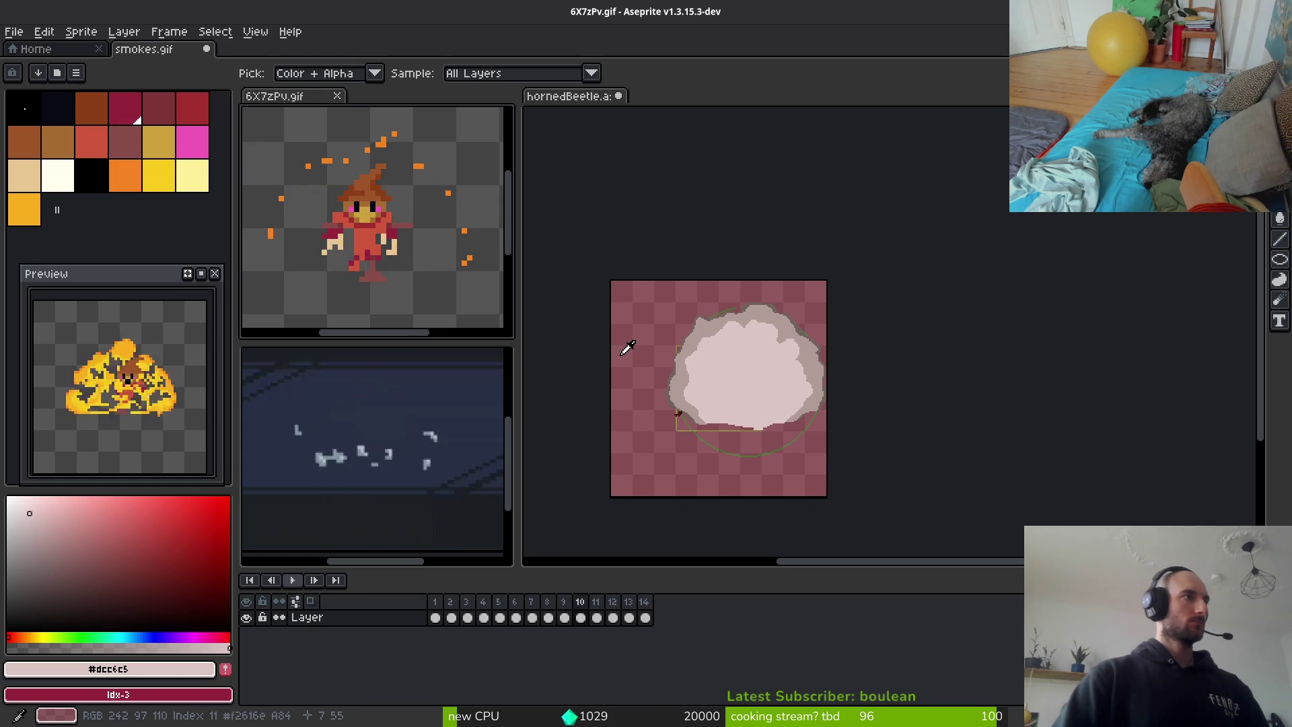
key("b")
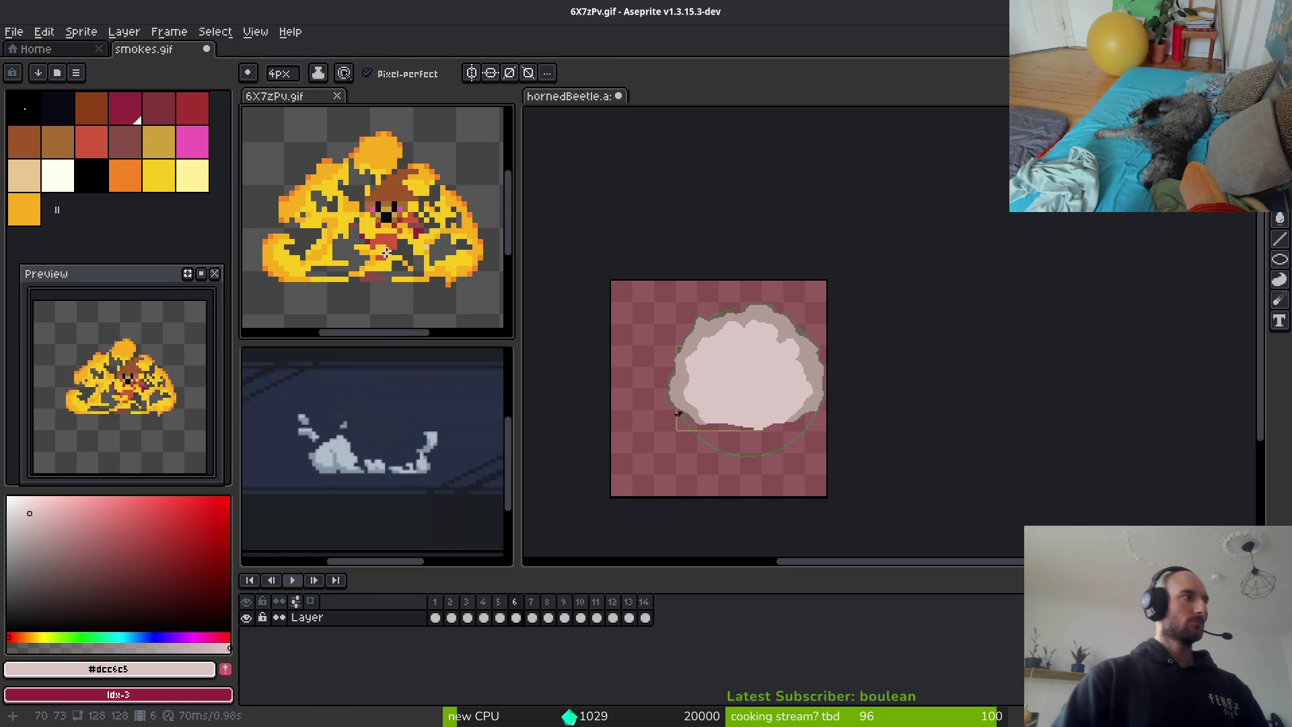
left_click(412, 469)
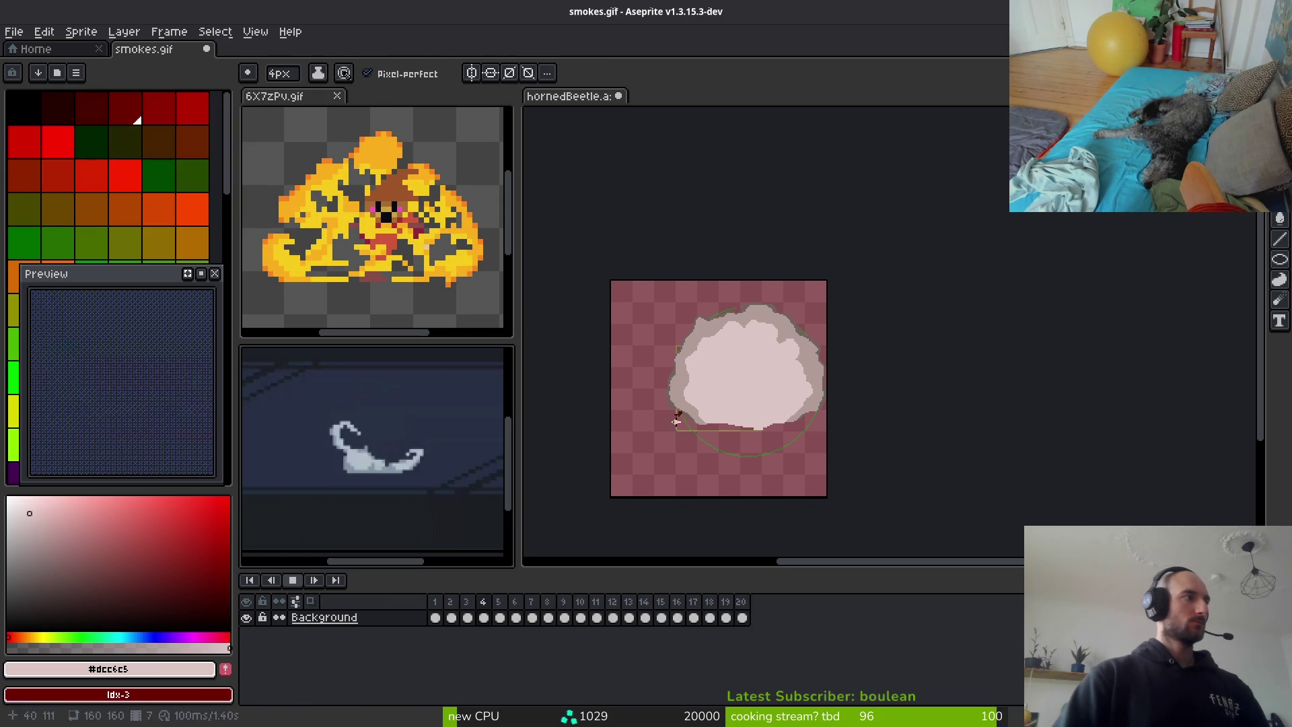
left_click(676, 420)
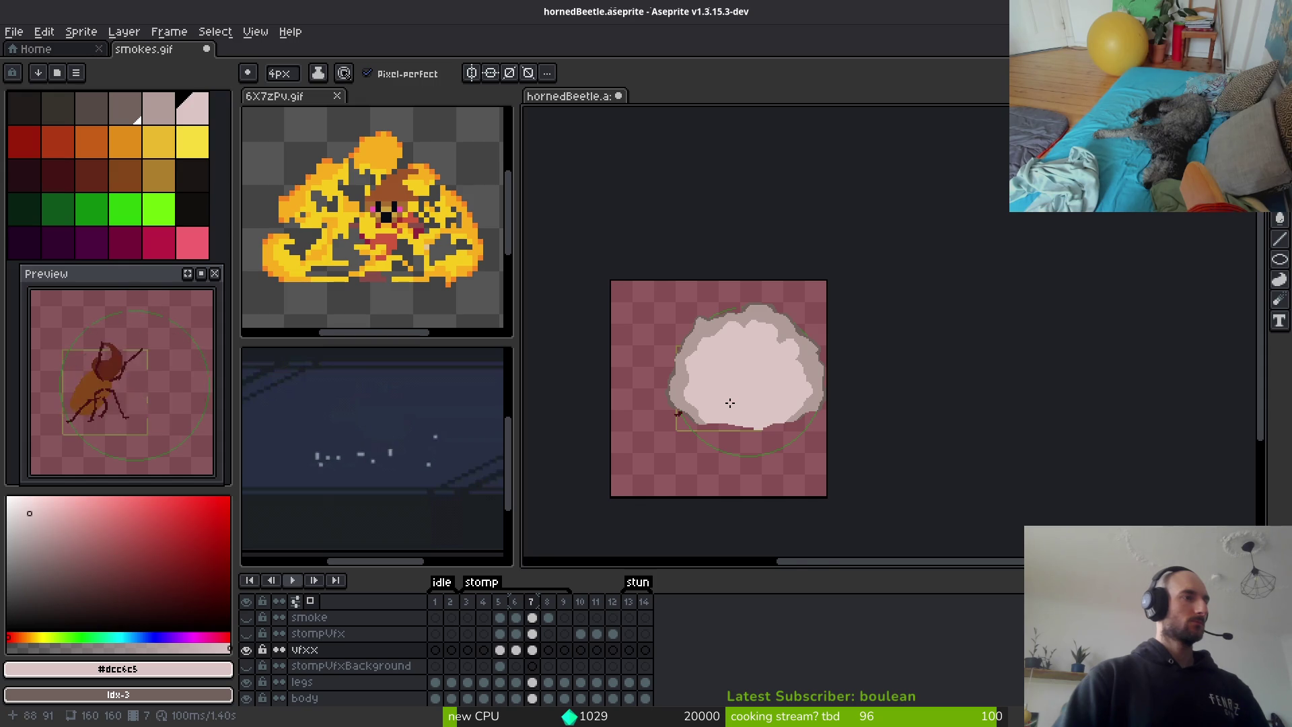
Paint pale pink along the cloud's lower edge and erase stray pink pixels
scroll(730, 403, "up", 5)
key("i")
key("b")
mouse_move(1157, 353)
left_mouse_down()
mouse_move(917, 387)
mouse_move(747, 360)
left_mouse_up()
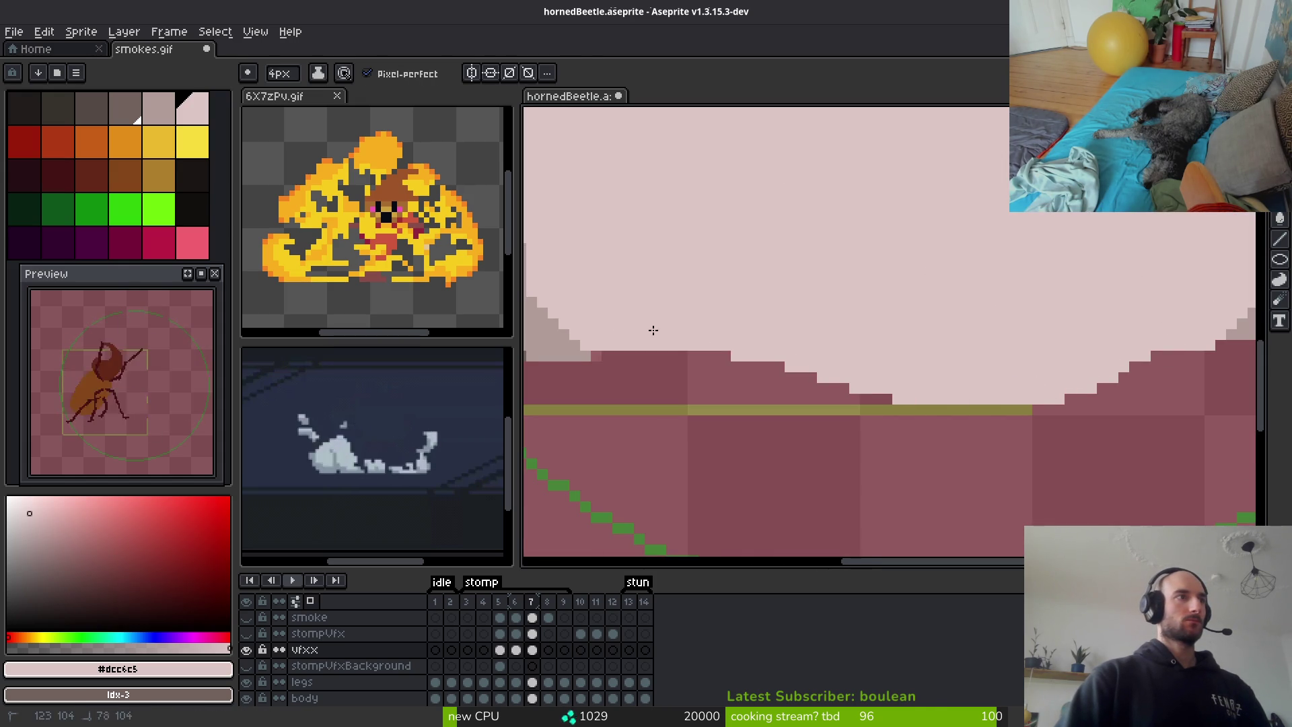
mouse_move(592, 347)
left_mouse_down()
mouse_move(731, 363)
mouse_move(996, 352)
left_mouse_up()
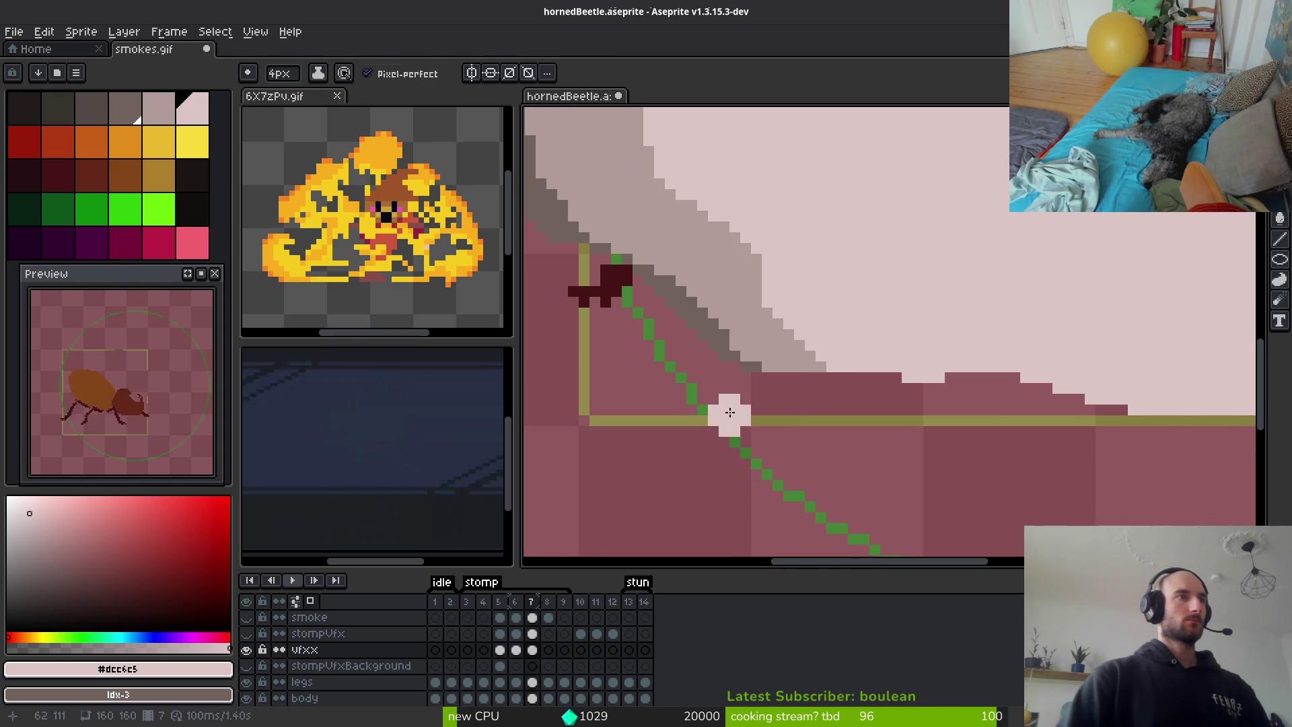
key("e")
left_click_drag(740, 367, 817, 369)
Outline the stepped cloud edge with dark grey sampled from the rim
key("i")
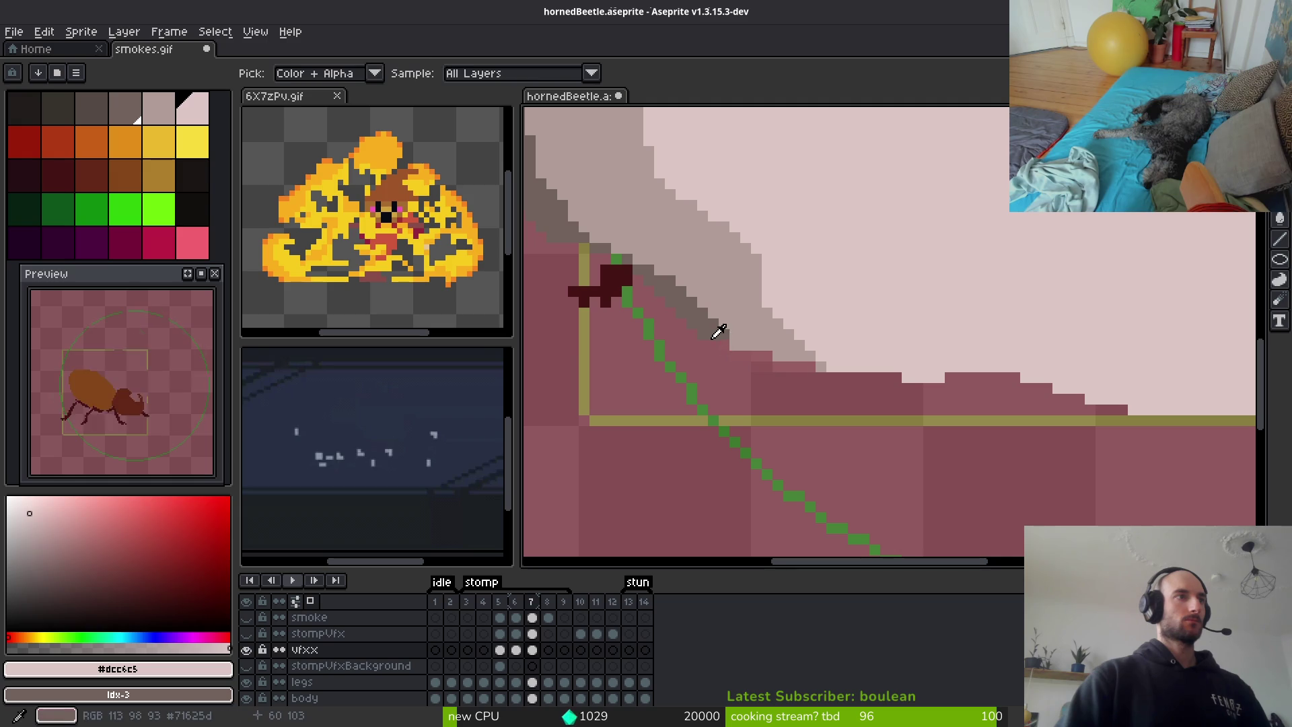
left_click(718, 330)
key("b")
scroll(730, 343, "up", 3)
mouse_move(736, 337)
left_mouse_down()
mouse_move(681, 309)
mouse_move(861, 343)
mouse_move(949, 387)
mouse_move(903, 389)
left_mouse_up()
scroll(758, 340, "down", 4)
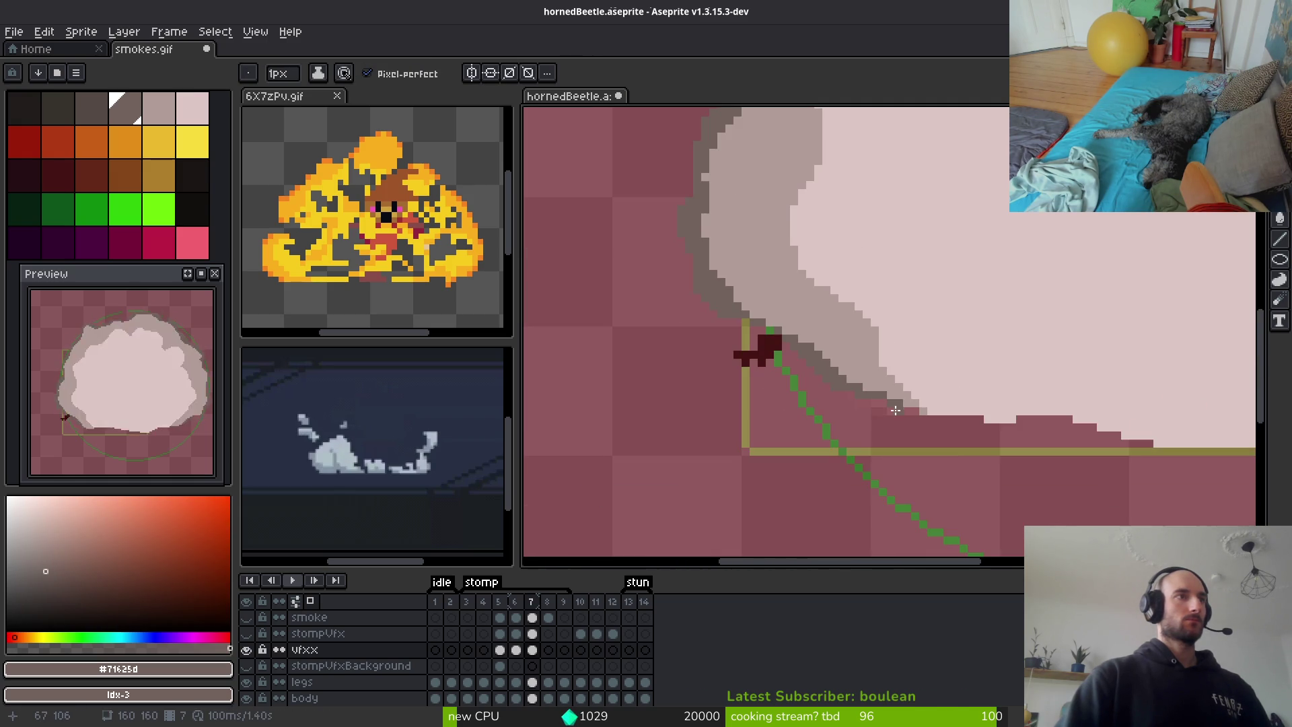
scroll(740, 337, "up", 3)
scroll(767, 360, "down", 4)
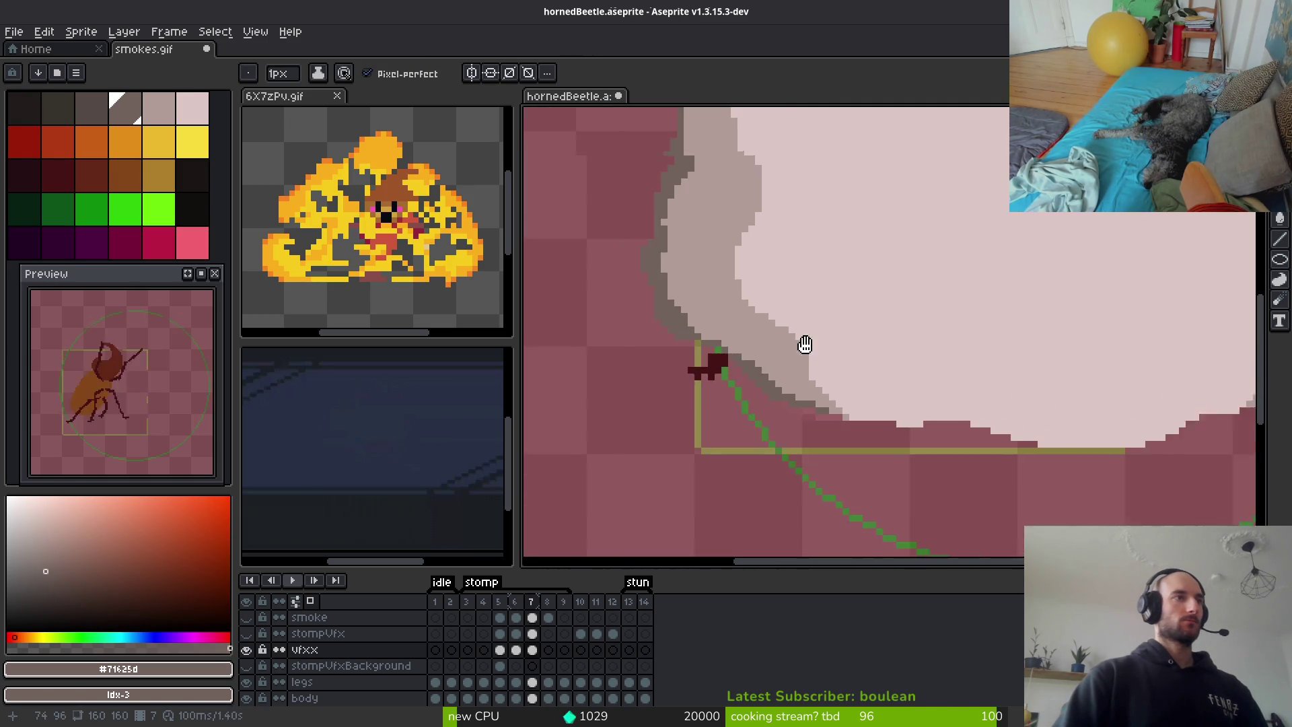
scroll(810, 332, "up", 4)
scroll(945, 319, "down", 4)
scroll(1009, 282, "up", 4)
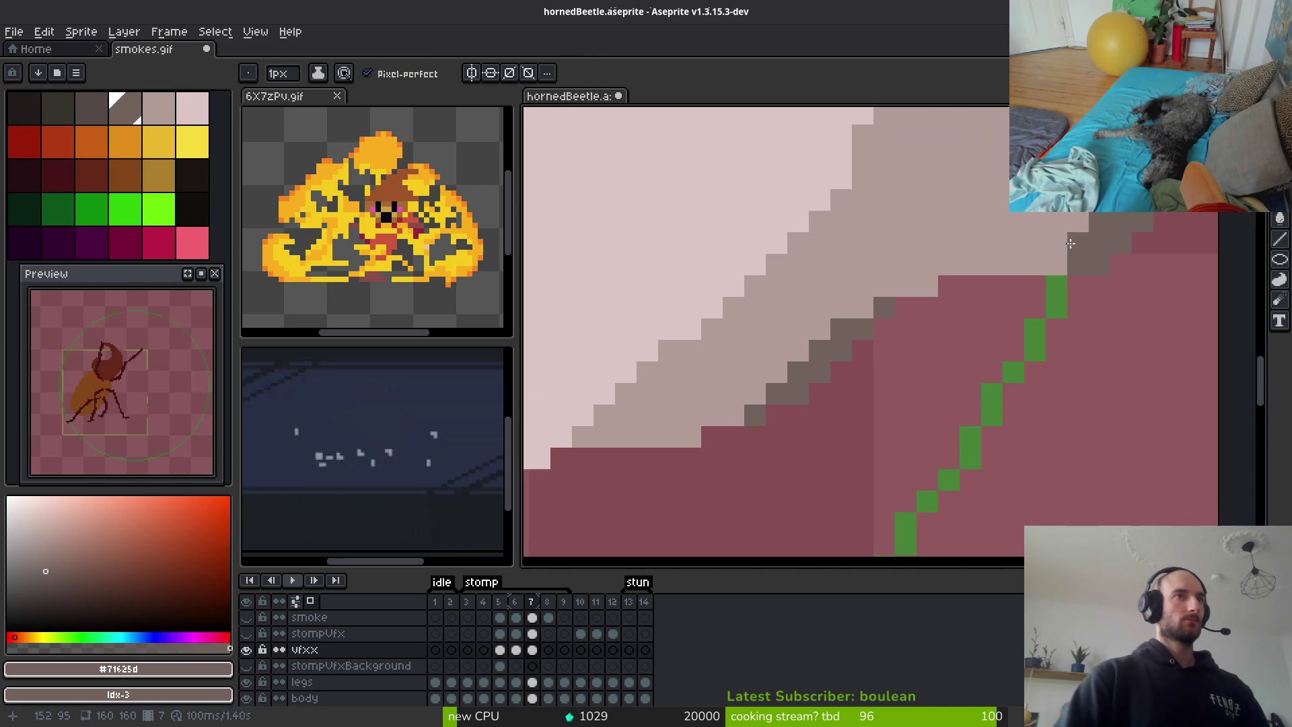
mouse_move(1085, 222)
left_mouse_down()
mouse_move(1049, 264)
mouse_move(929, 266)
mouse_move(909, 285)
left_mouse_up()
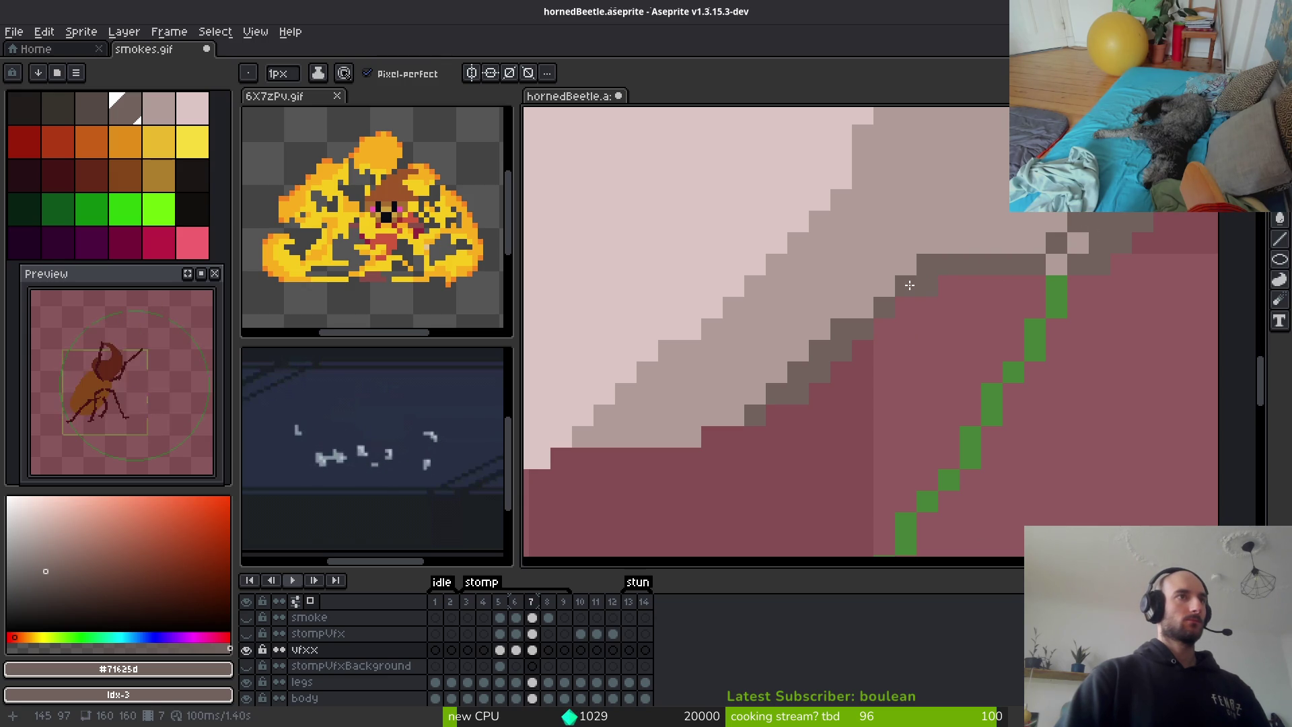
left_click(1076, 244)
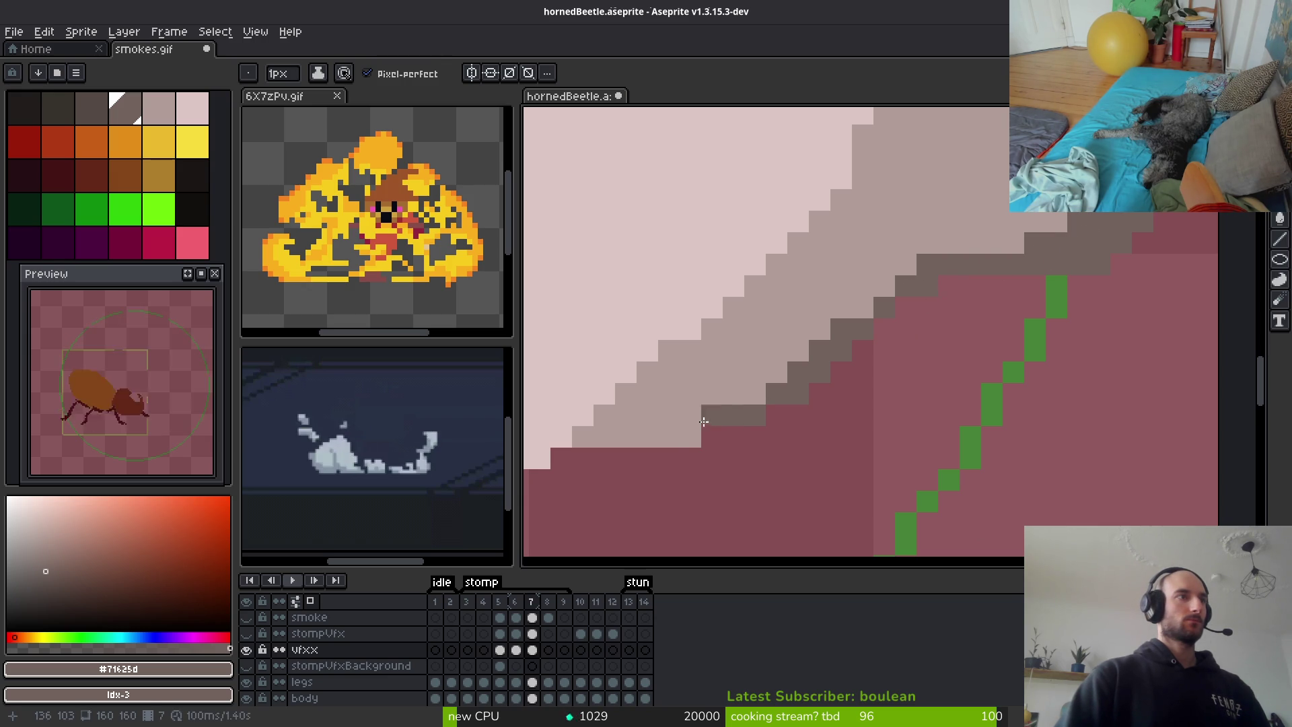
Fill light grey along the rim edge and play the animation to check it
scroll(656, 424, "down", 5)
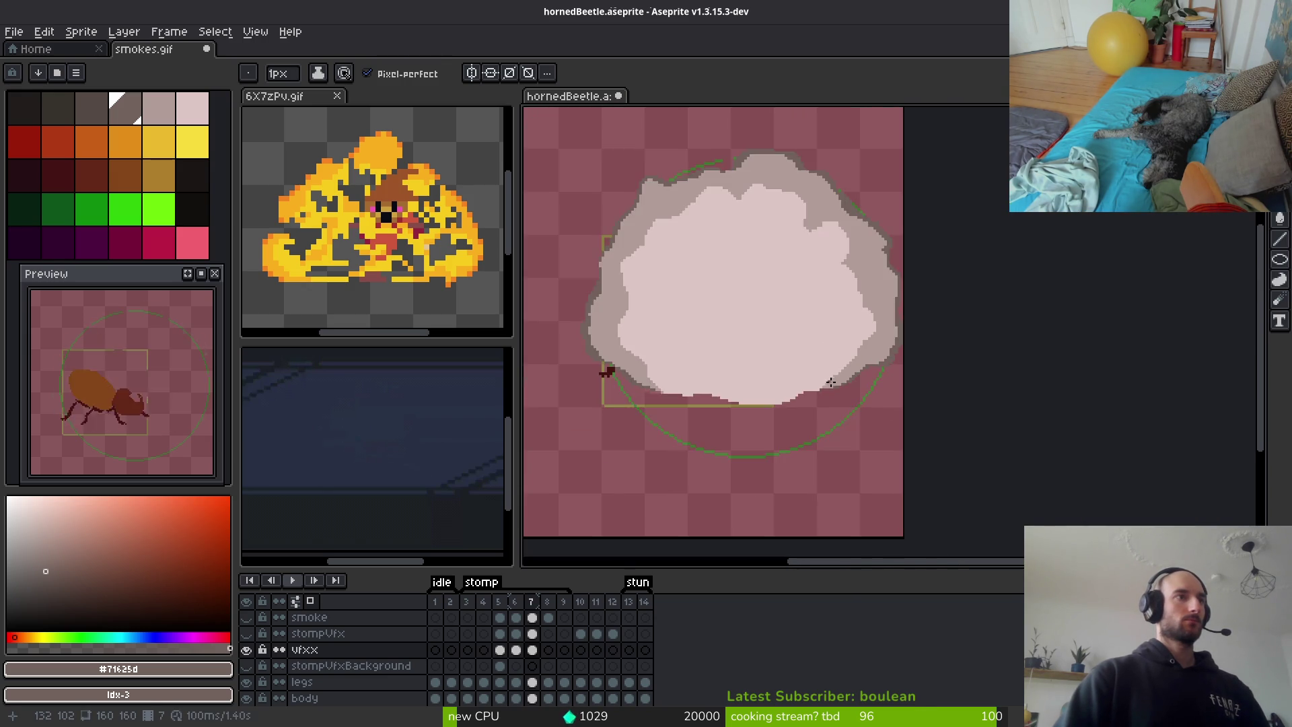
scroll(796, 399, "up", 4)
left_click(797, 398, "alt")
scroll(797, 399, "up", 1)
mouse_move(796, 399)
left_mouse_down()
mouse_move(757, 404)
mouse_move(968, 325)
mouse_move(876, 344)
mouse_move(749, 418)
mouse_move(787, 392)
left_mouse_up()
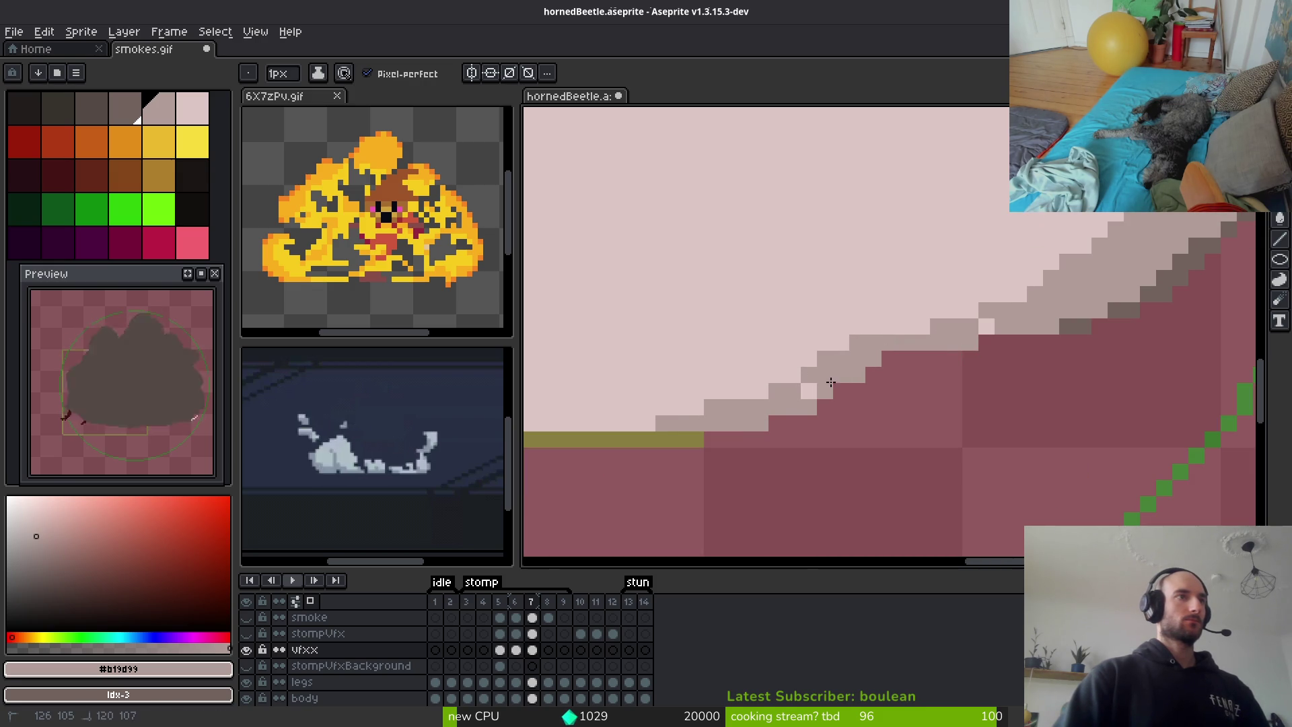
key("Return")
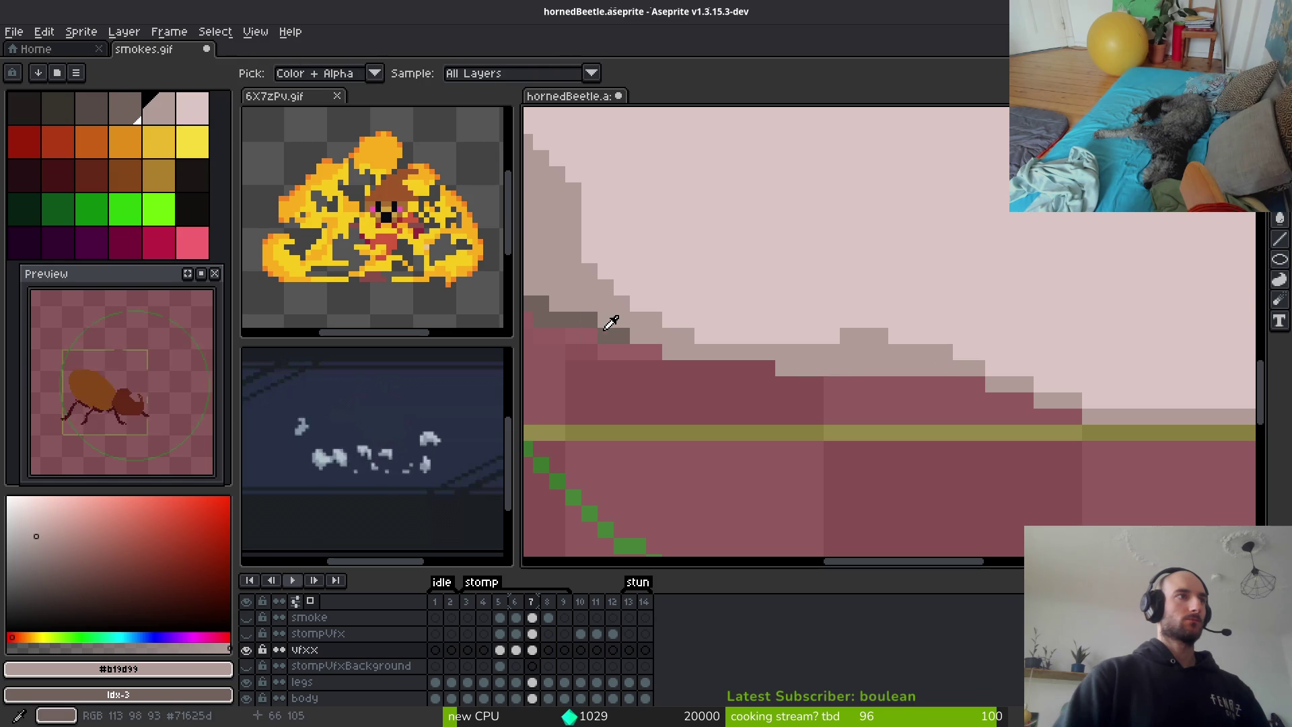
Draw dark grey shading lines along the smoke's lower and right edge rows
left_click(614, 334, "alt")
left_click_drag(638, 345, 873, 381)
left_click_drag(1095, 421, 1144, 432)
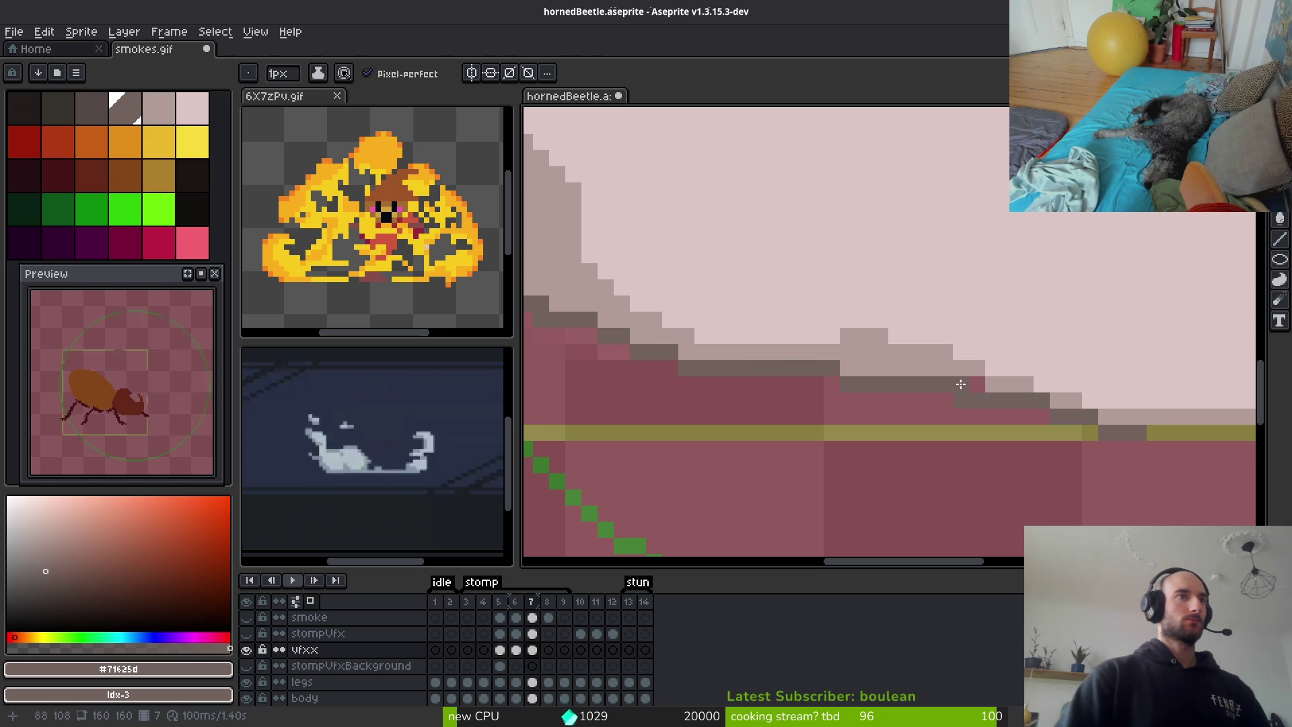
scroll(1009, 418, "right", 5)
left_click_drag(1100, 308, 1115, 309)
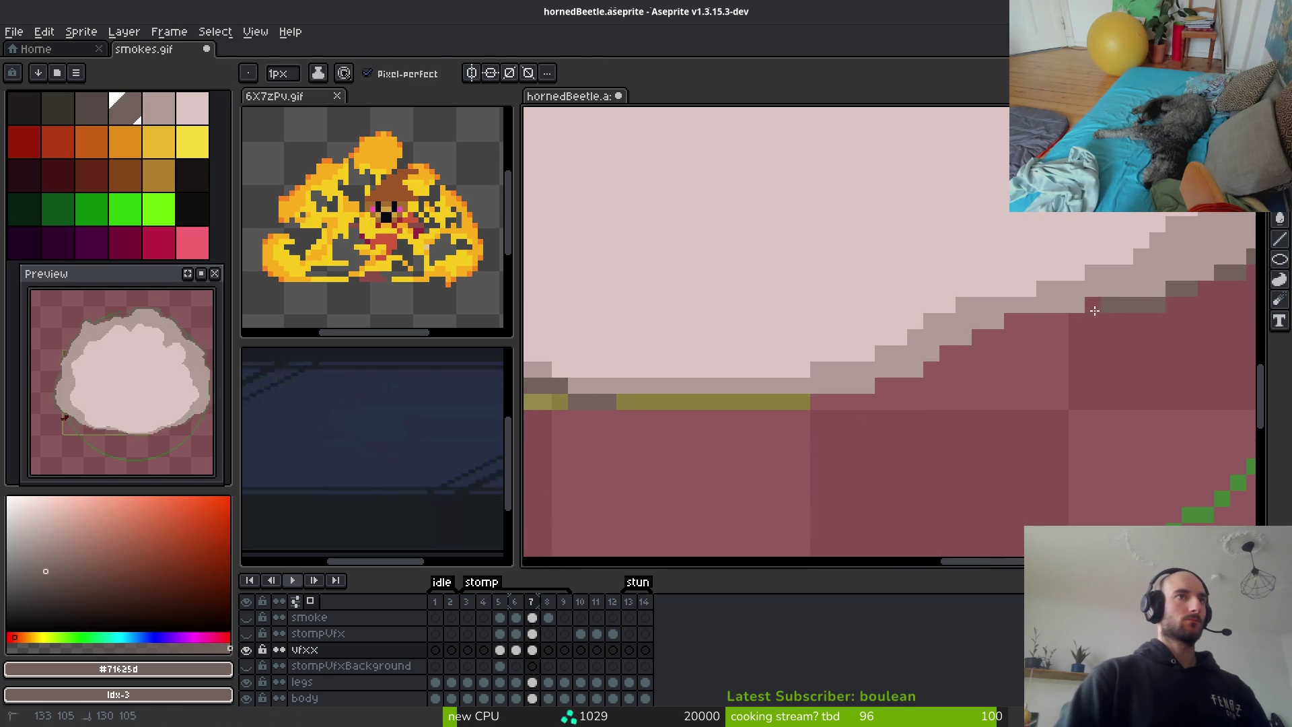
left_click_drag(869, 402, 628, 404)
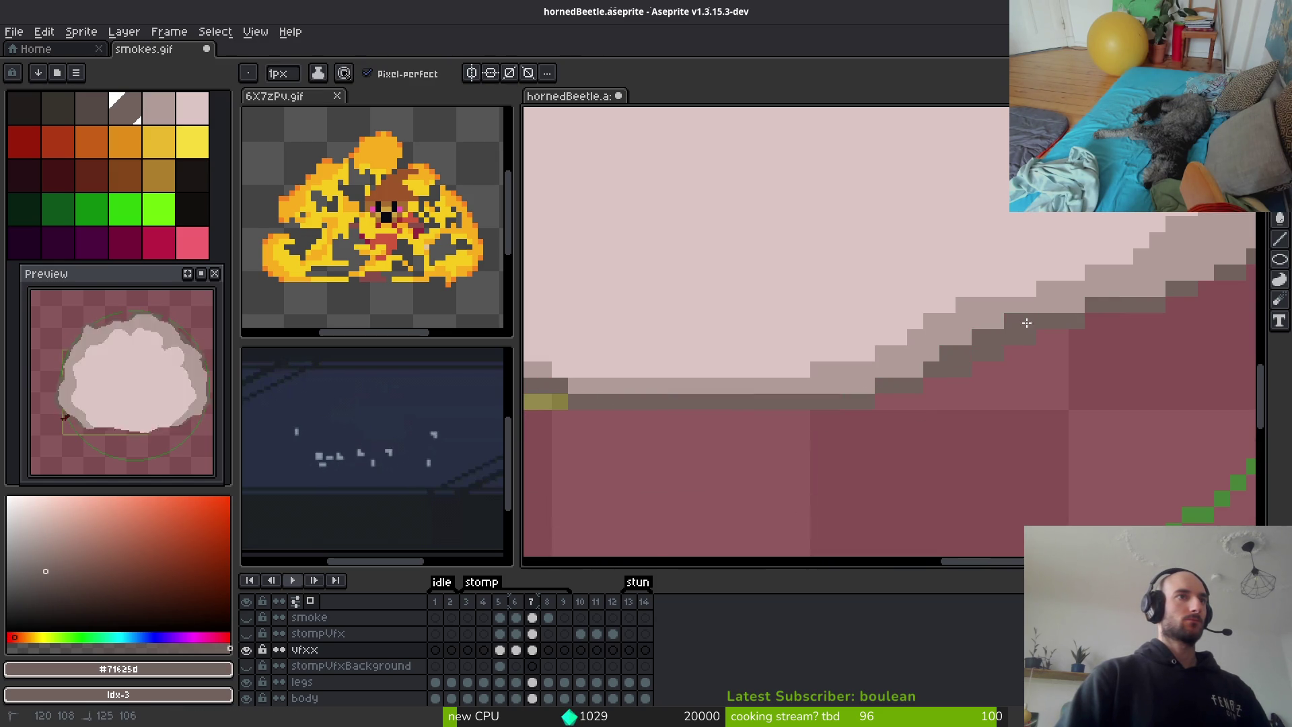
scroll(1022, 324, "down", 8)
scroll(969, 363, "up", 2)
Paint over the stray dark pixel with the light pink palette colour
scroll(942, 357, "down", 1)
scroll(905, 350, "up", 1)
scroll(761, 389, "up", 1)
scroll(826, 421, "down", 1)
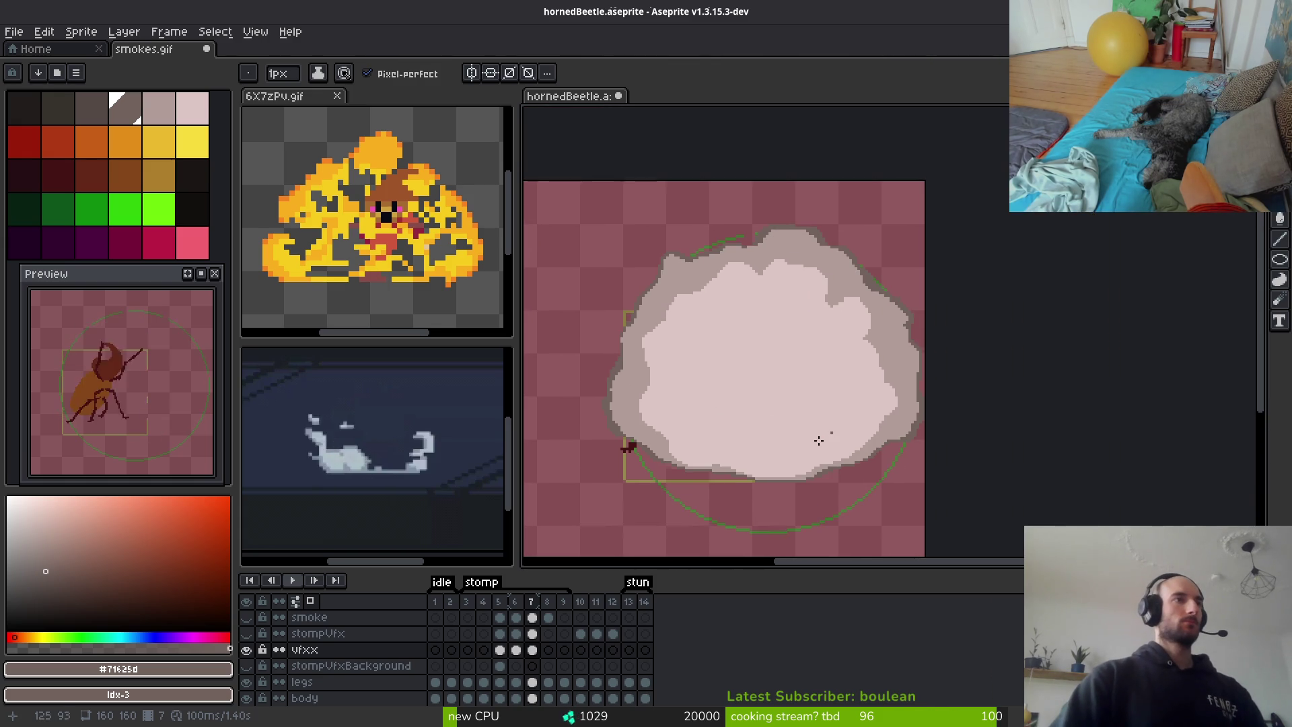
key("i")
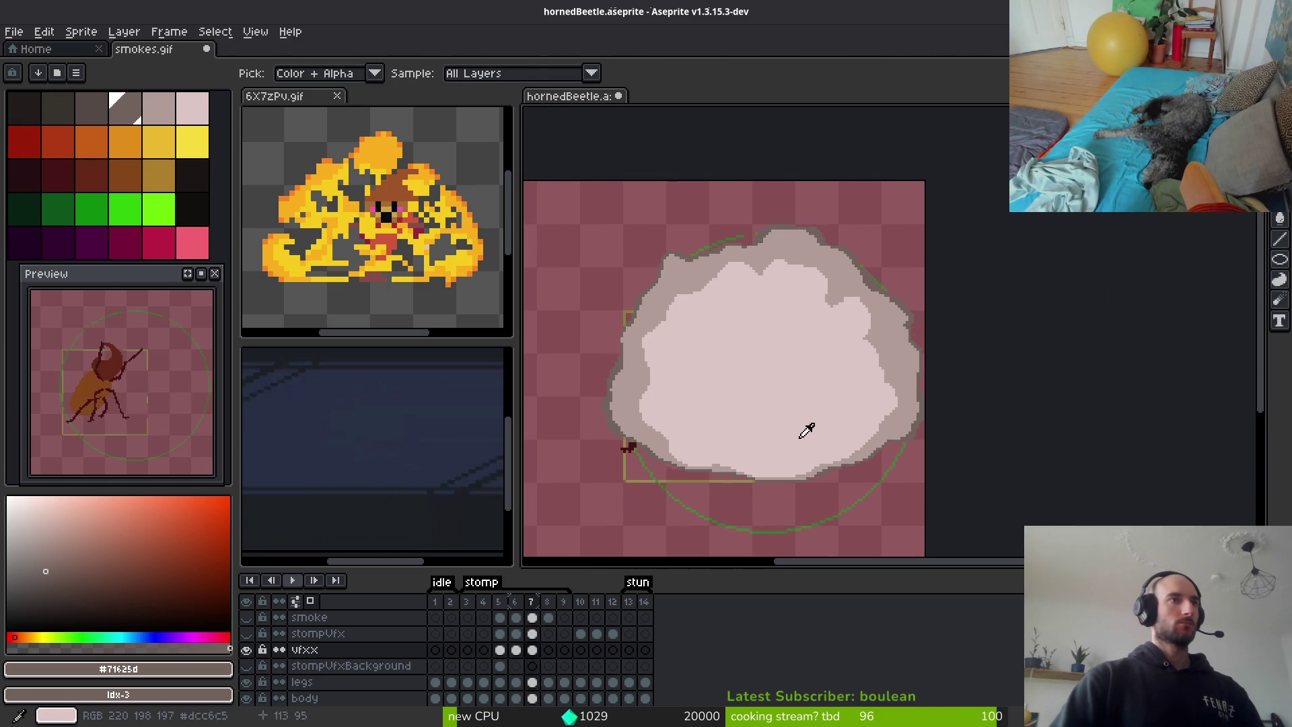
key("b")
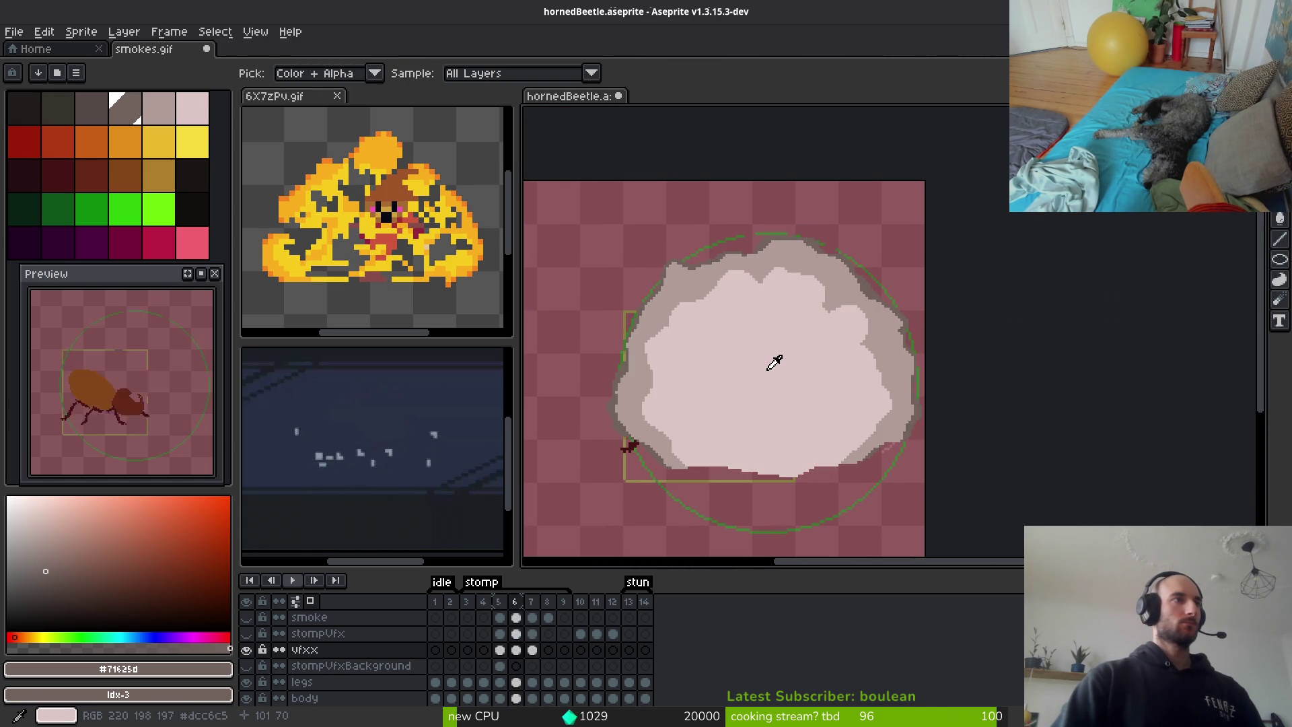
left_click(692, 352)
left_click(656, 342, "alt")
left_click(692, 352)
On frame 6, sample the pale pink core and open Replace Color targeting white
key("Left")
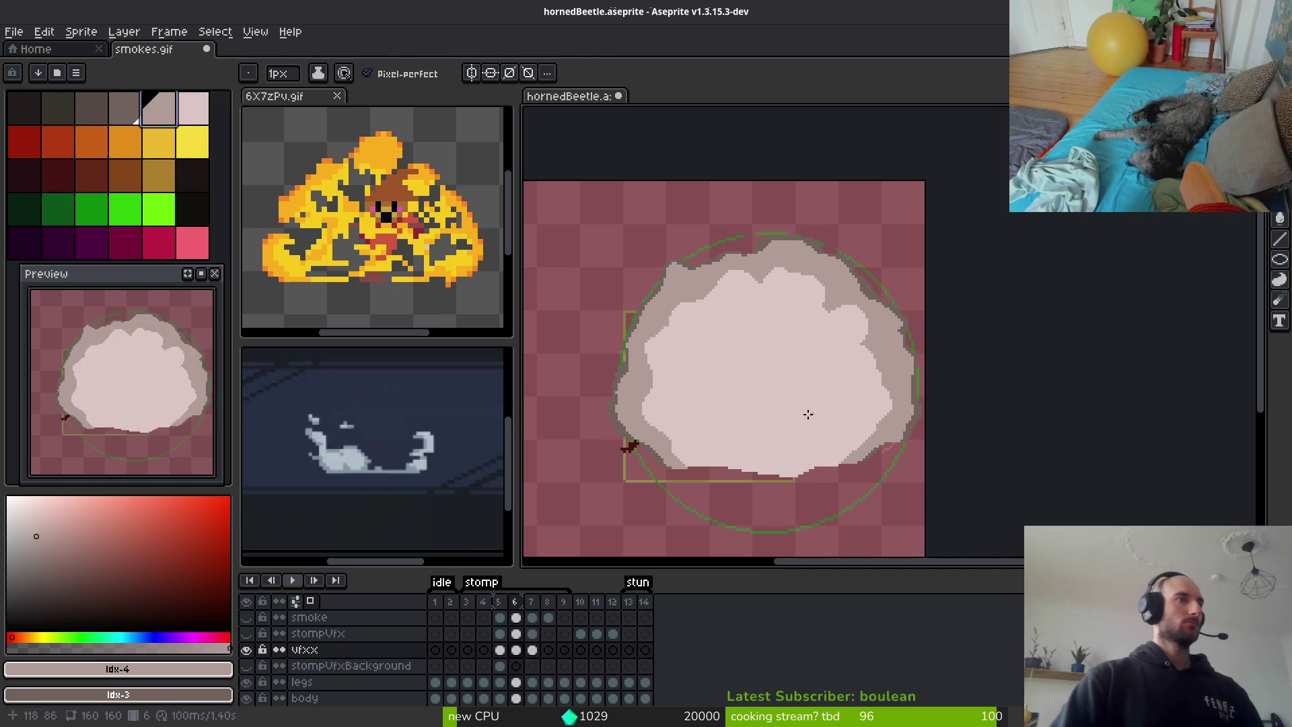
left_click(773, 404, "alt")
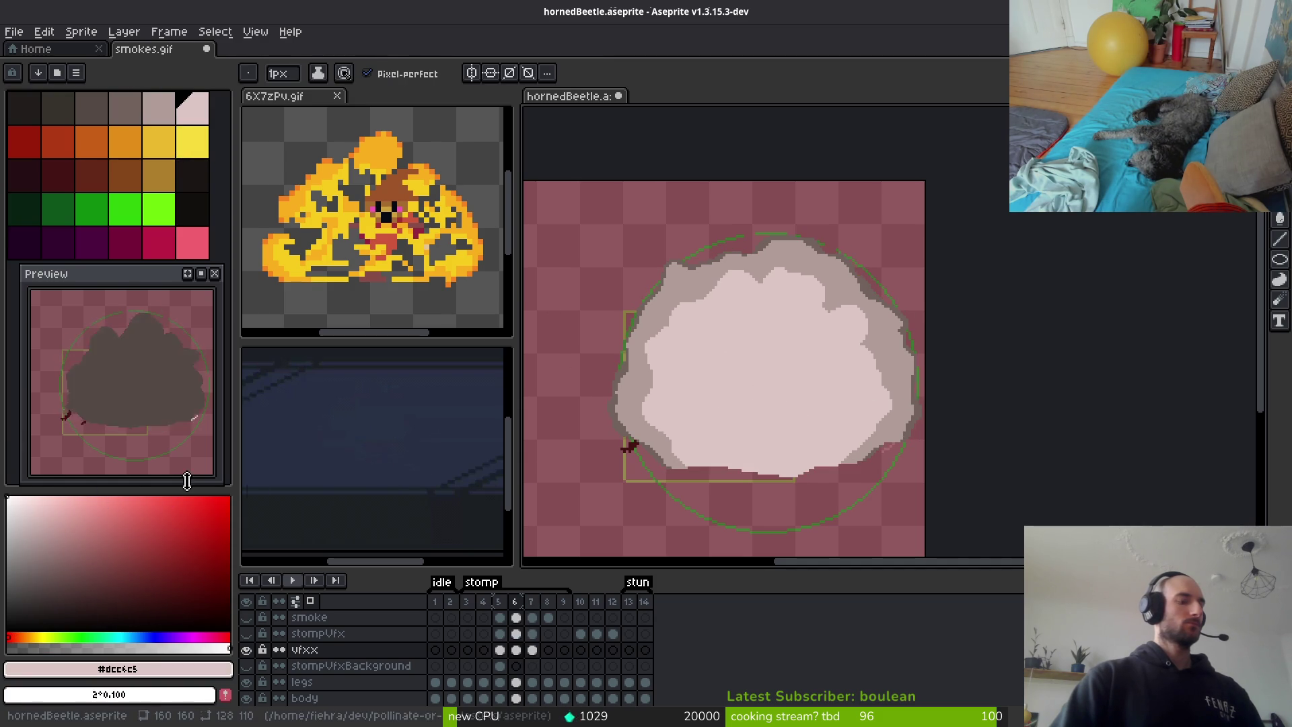
key("shift+r")
key("Escape")
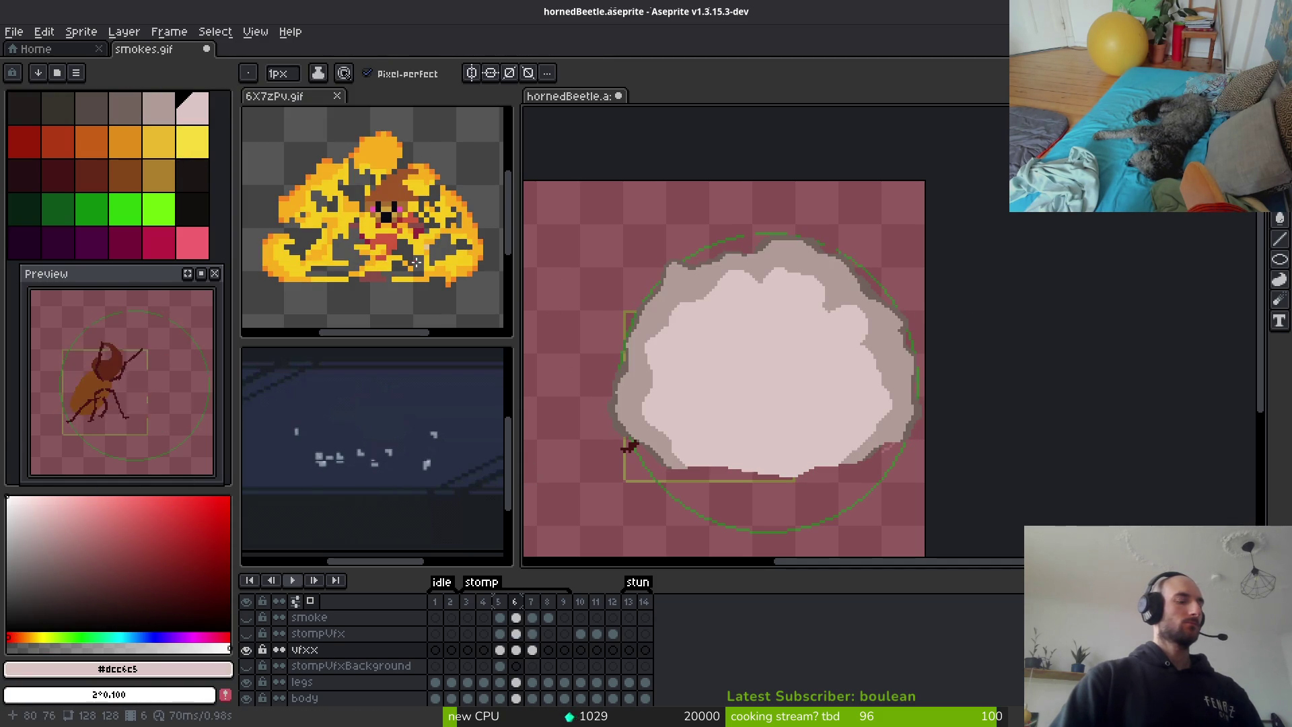
key("shift+r")
left_click(267, 252)
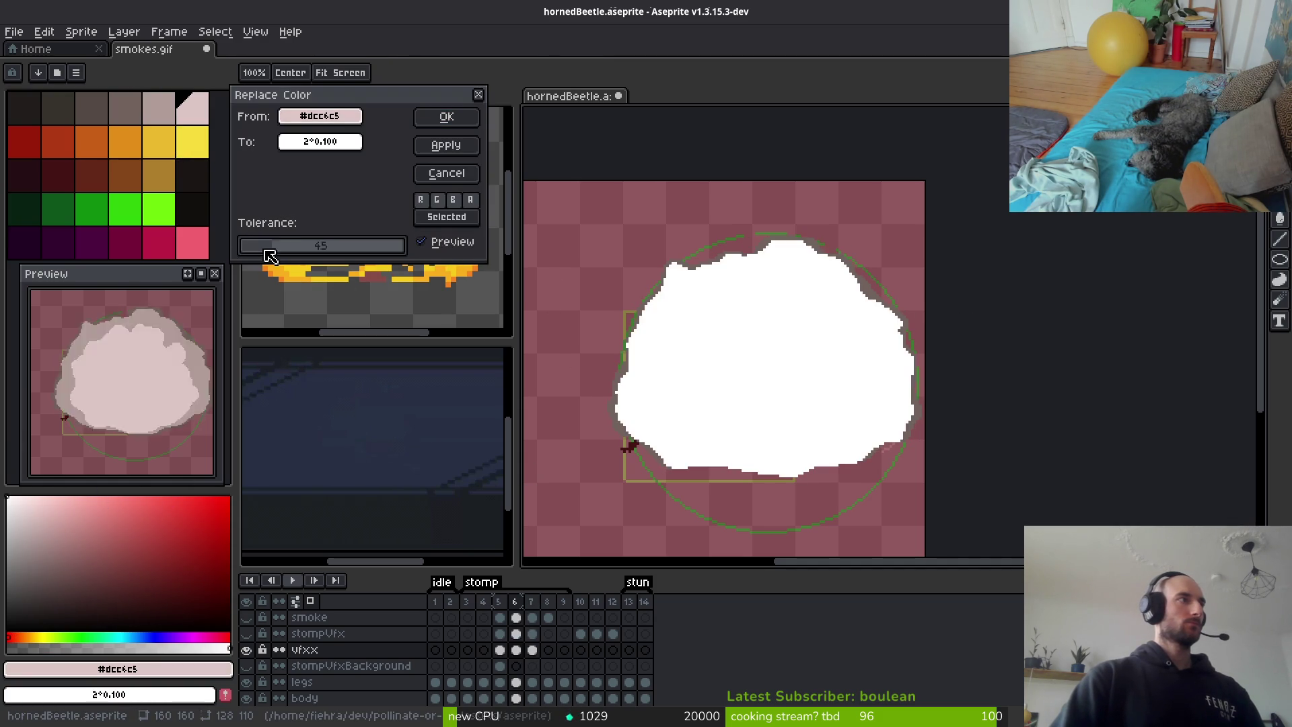
Turn the pale pink core white and recolour the grey rim light pink
left_click(446, 116)
left_click(721, 260, "alt")
right_click(192, 109)
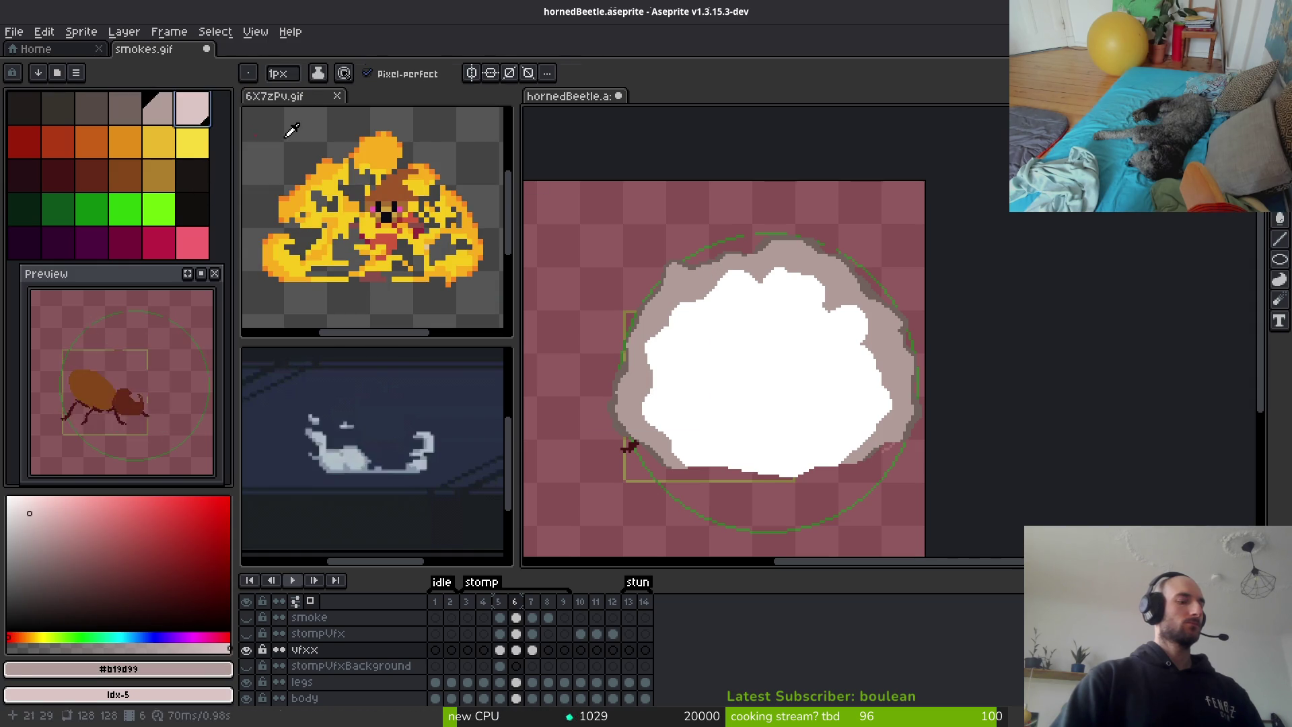
key("shift+r")
left_click(446, 118)
Recolour the dark outline to the mid pink shade
scroll(796, 231, "up", 2)
left_click(797, 231, "alt")
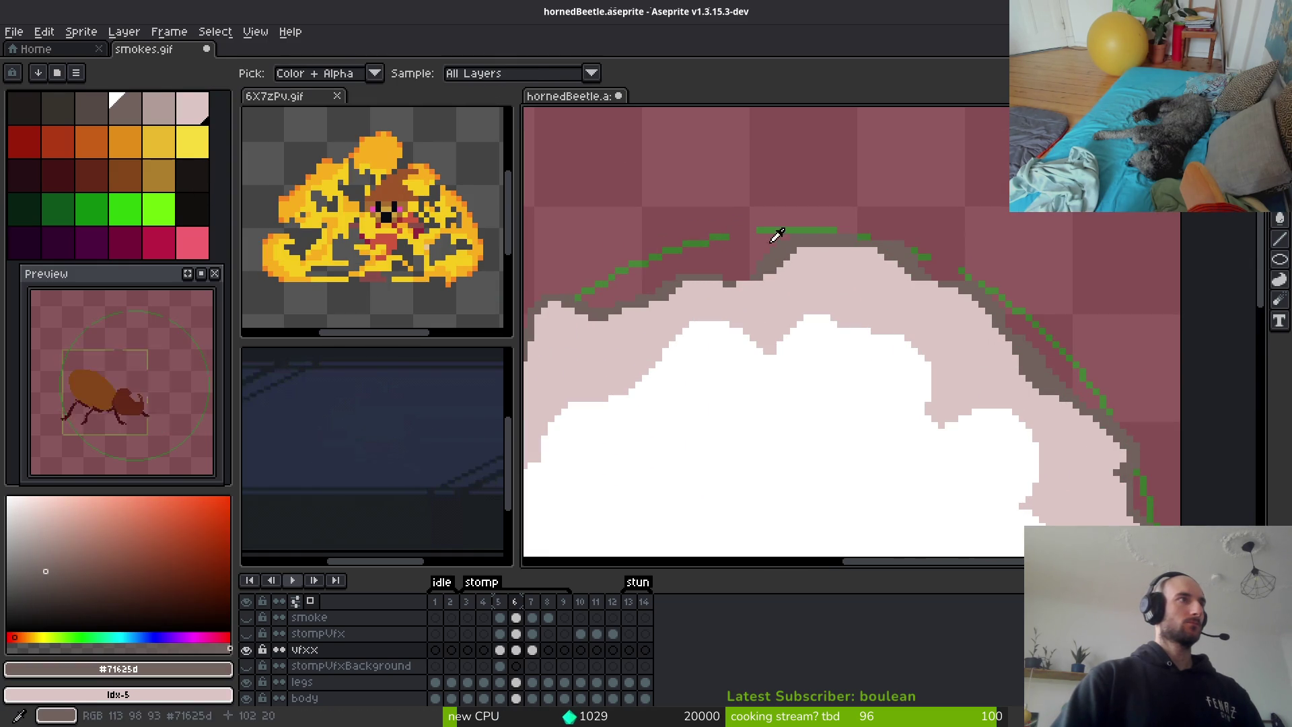
right_click(158, 109)
key("shift+r")
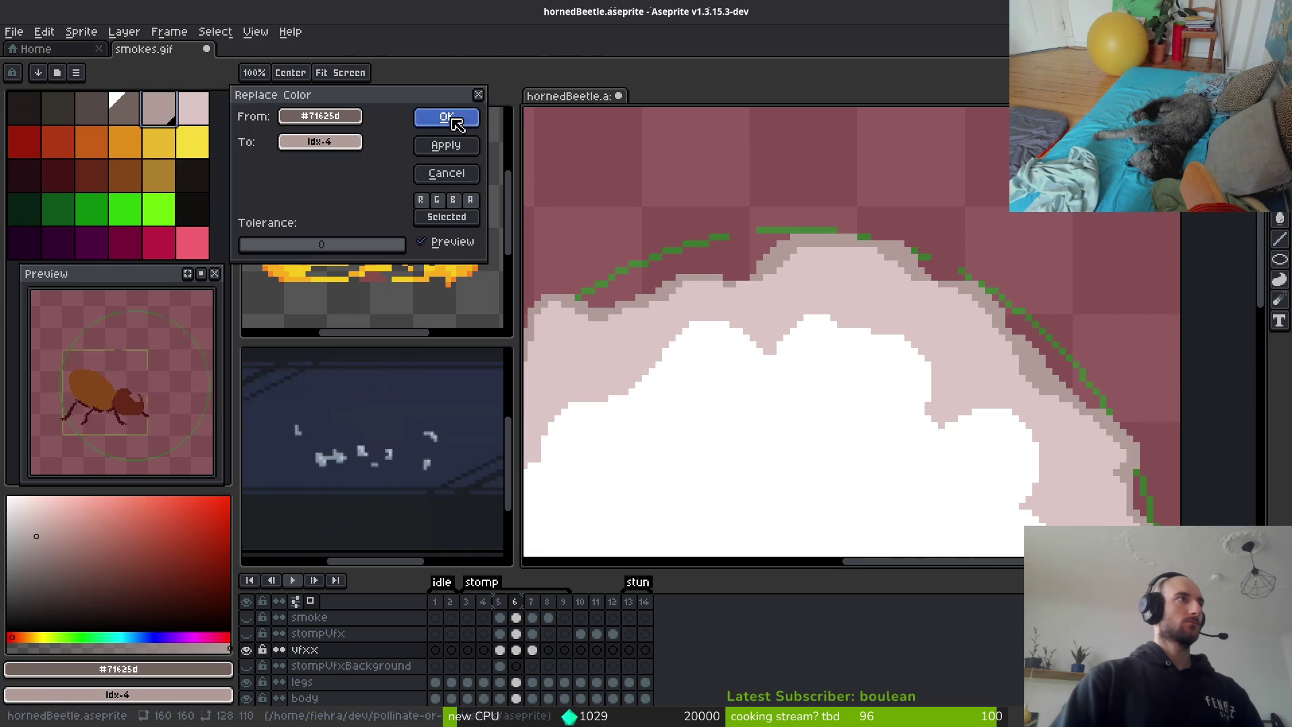
left_click(447, 117)
scroll(778, 398, "down", 2)
scroll(806, 366, "down", 1)
scroll(806, 366, "left", 1)
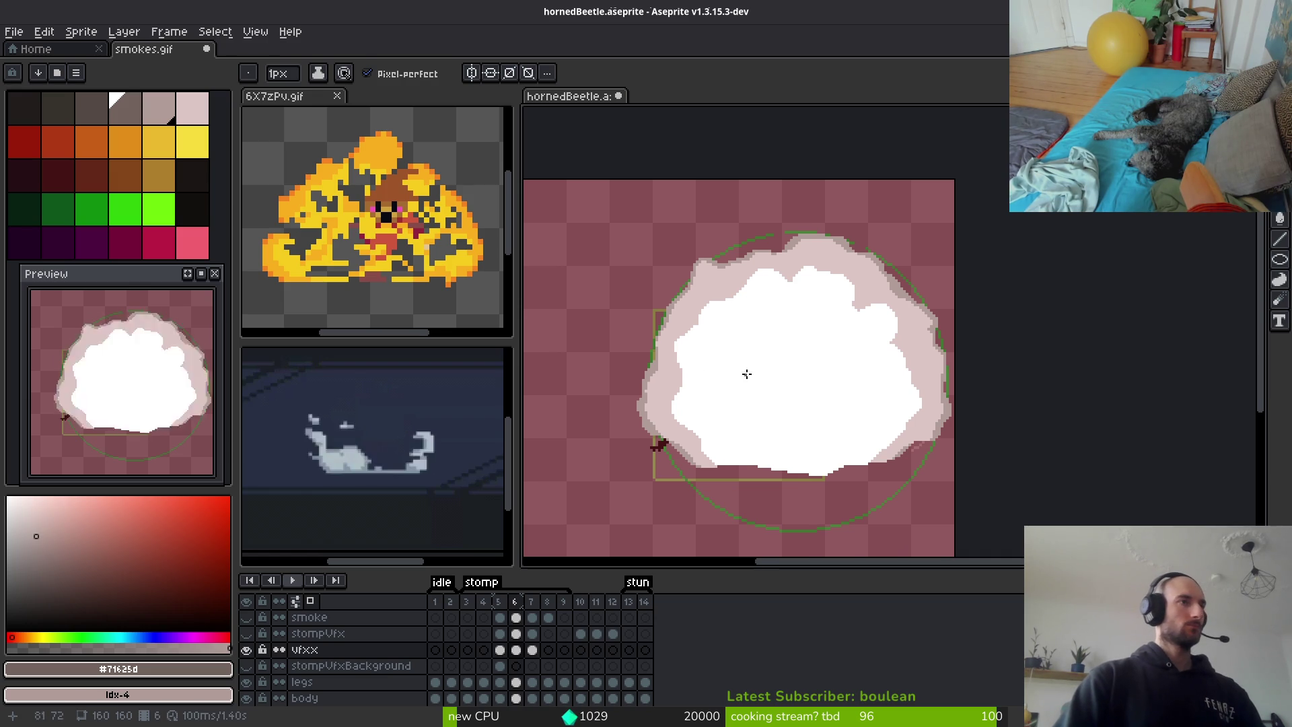
Paint dark pixels along the frame 5 silhouette's diagonal edge and add a light pink dot
key("i")
scroll(916, 451, "up", 5)
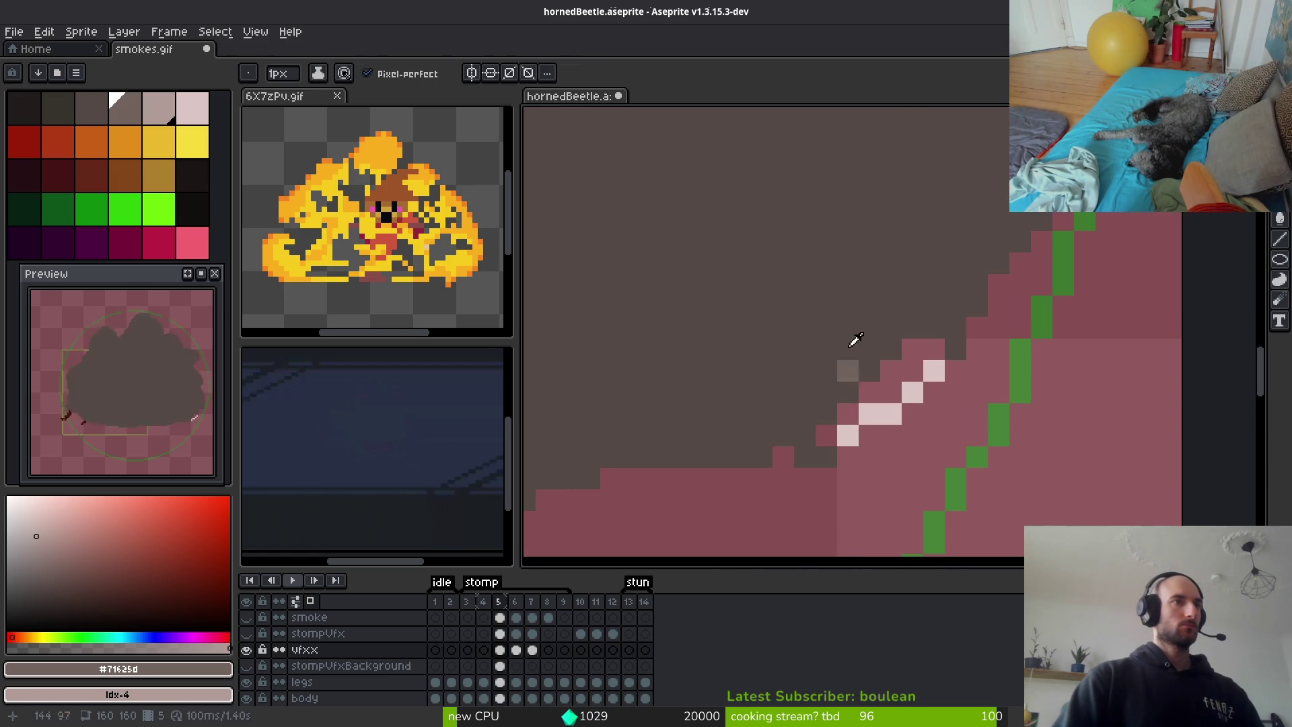
left_click(875, 376, "alt")
left_click_drag(924, 363, 862, 414)
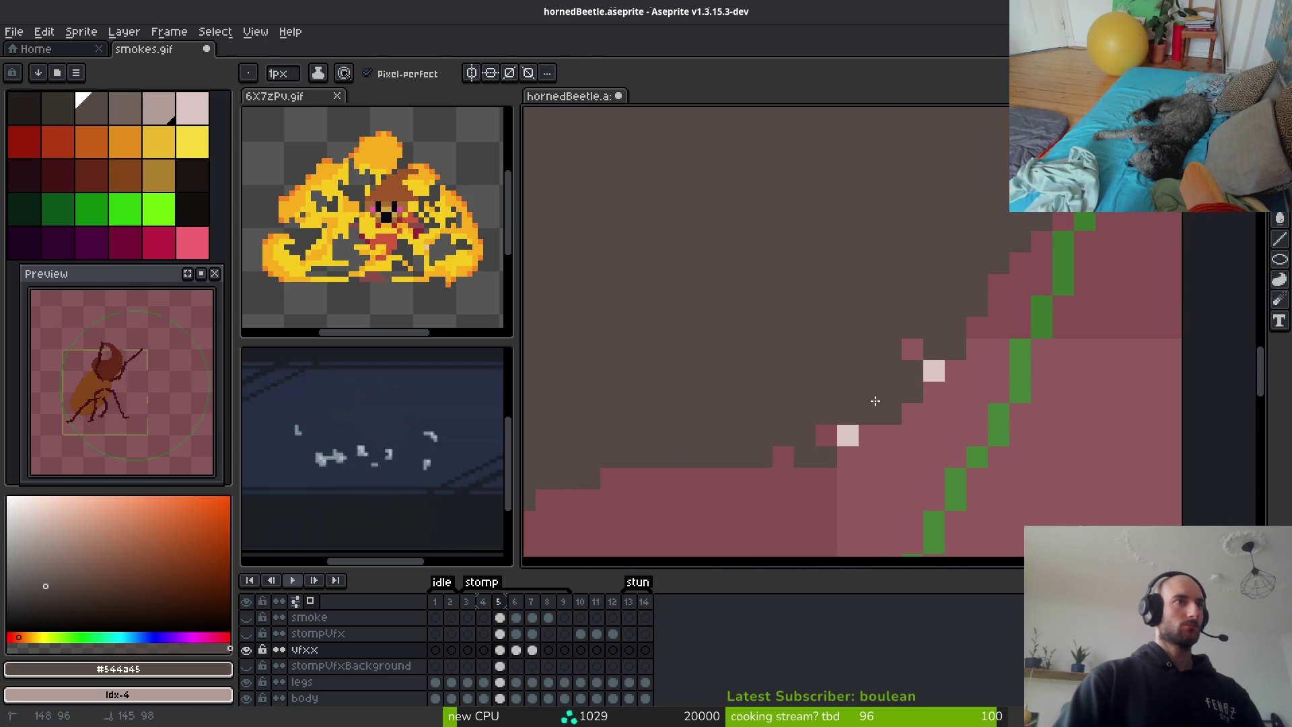
left_click(838, 436)
Erase and redraw stray pixels along the silhouette's edges
scroll(813, 404, "down", 3)
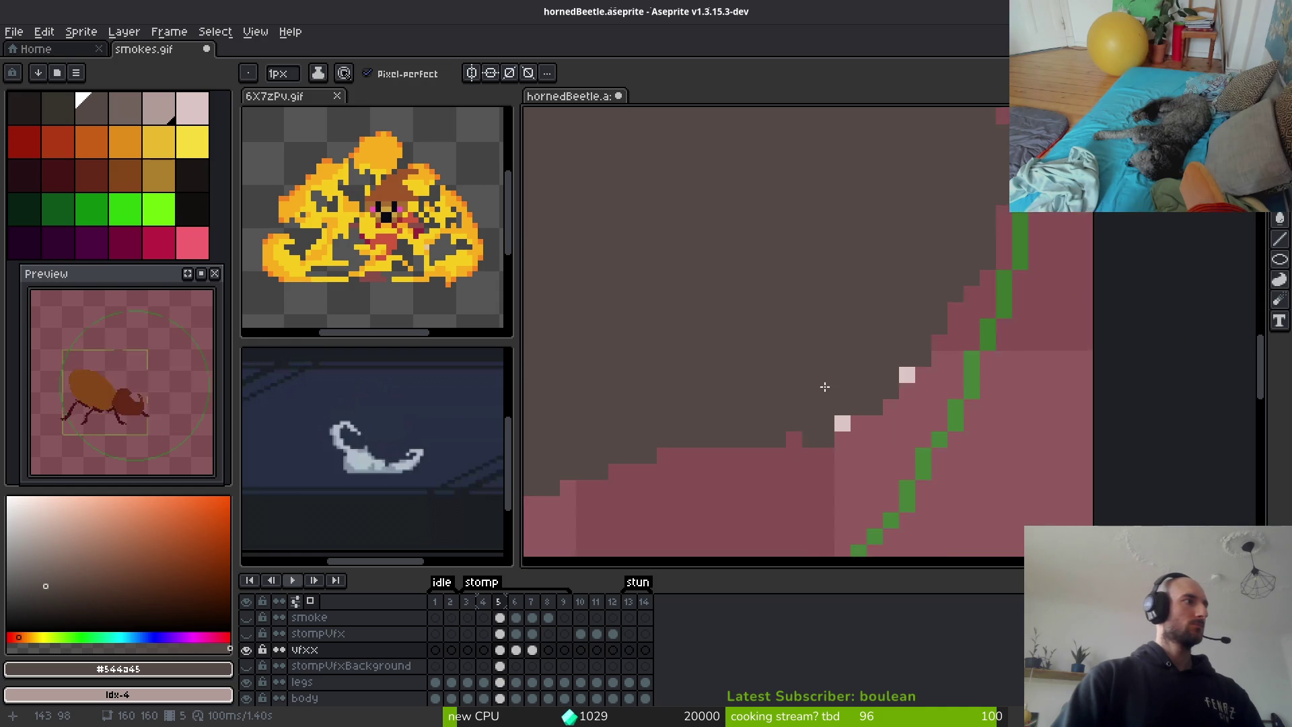
left_click_drag(768, 365, 847, 354)
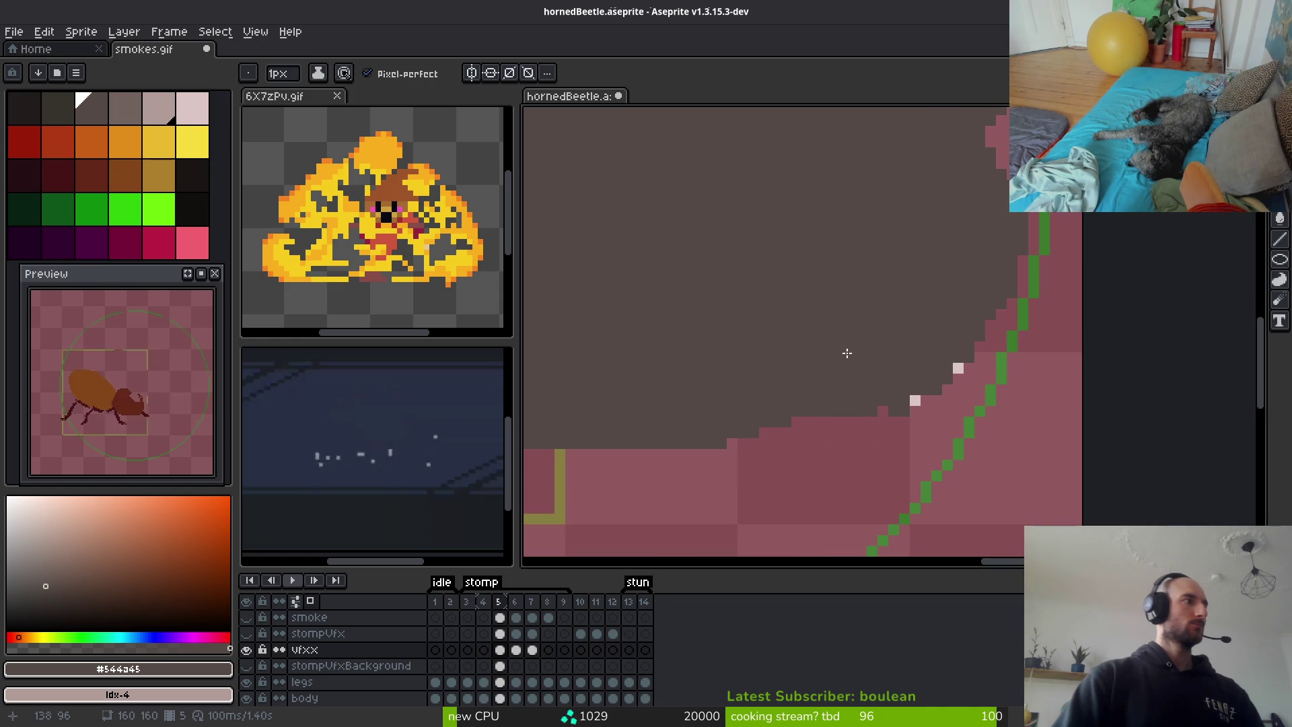
scroll(759, 338, "left", 2)
scroll(759, 338, "down", 1)
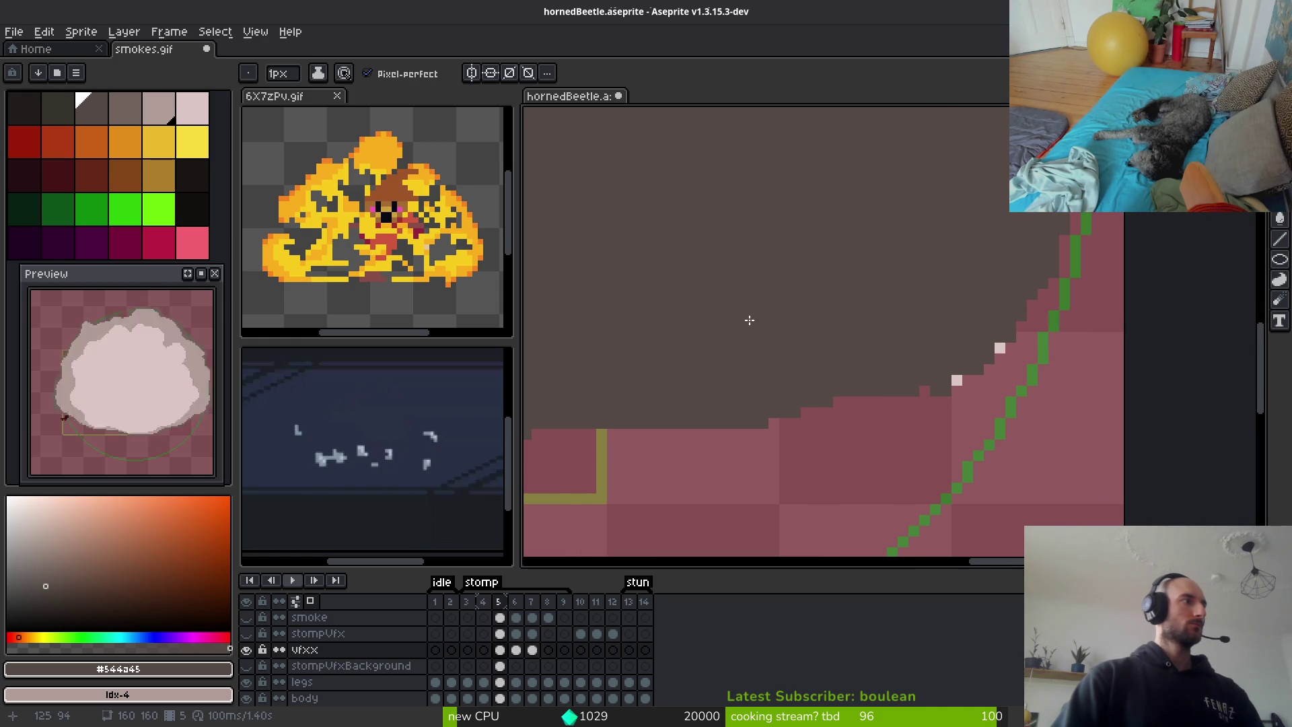
scroll(702, 314, "down", 2)
scroll(808, 344, "up", 1)
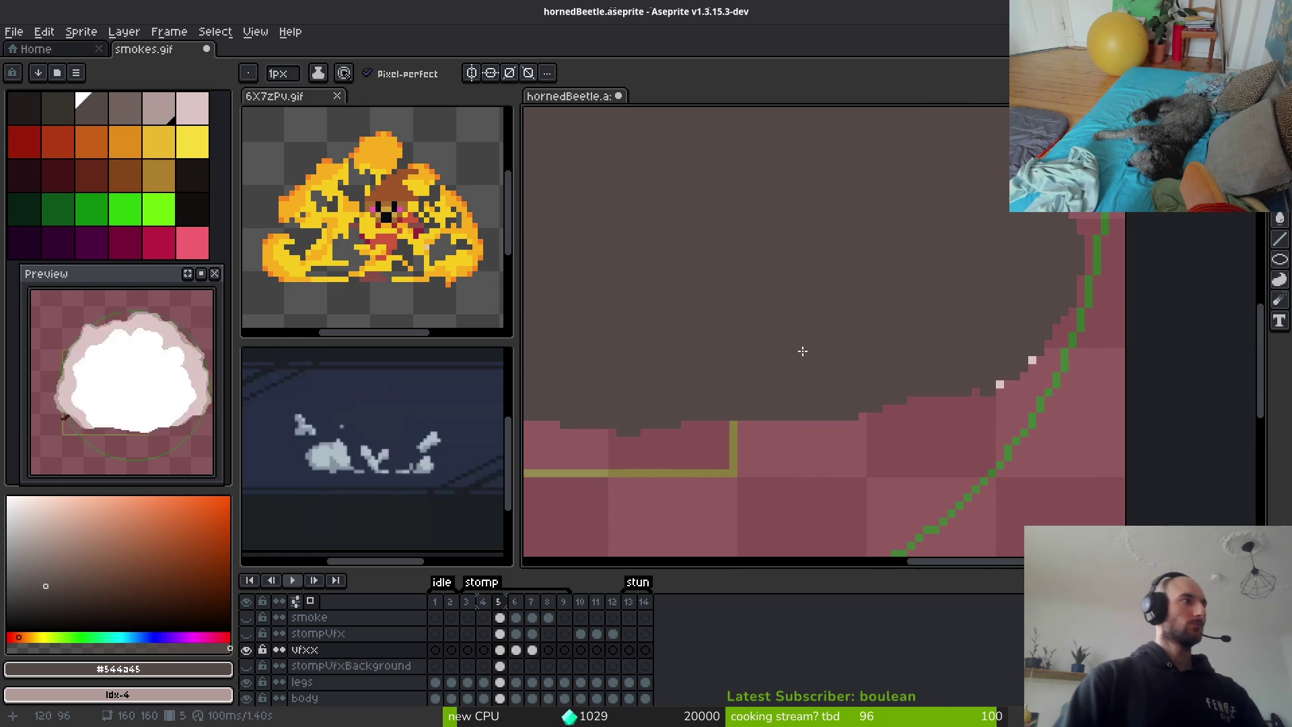
scroll(801, 352, "down", 1)
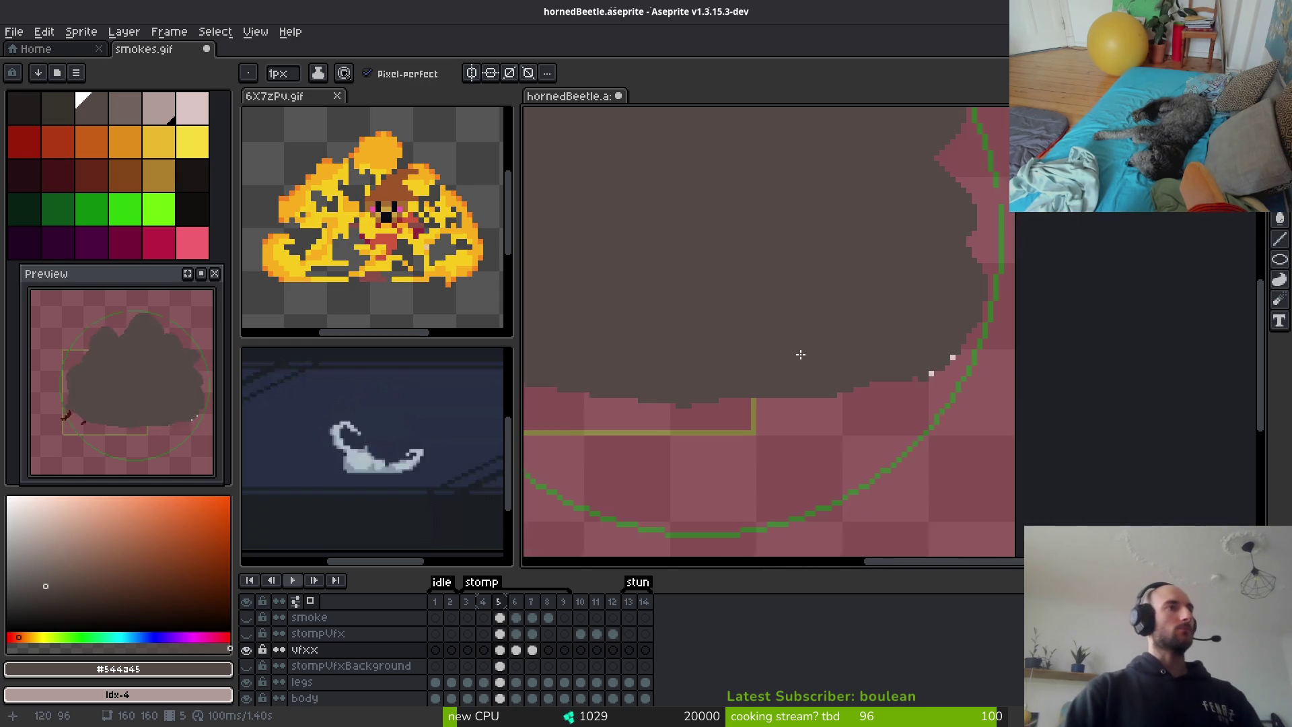
scroll(889, 360, "up", 3)
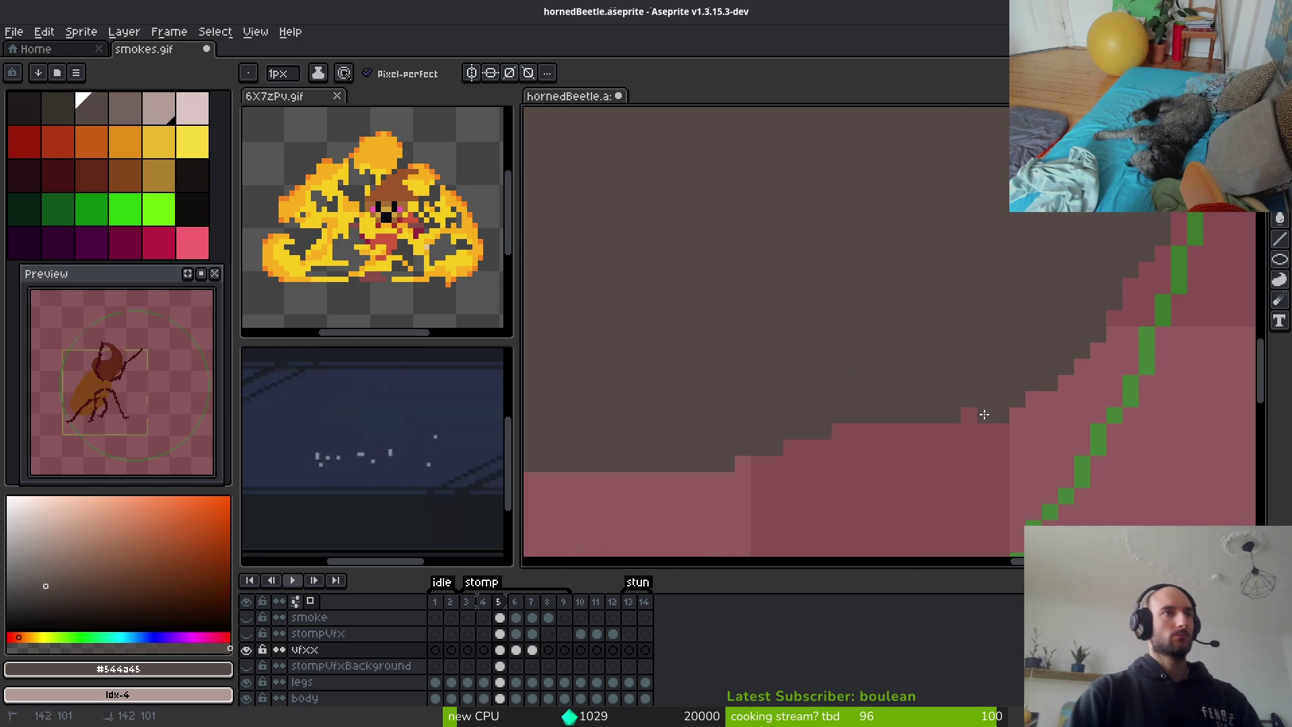
scroll(775, 440, "down", 5)
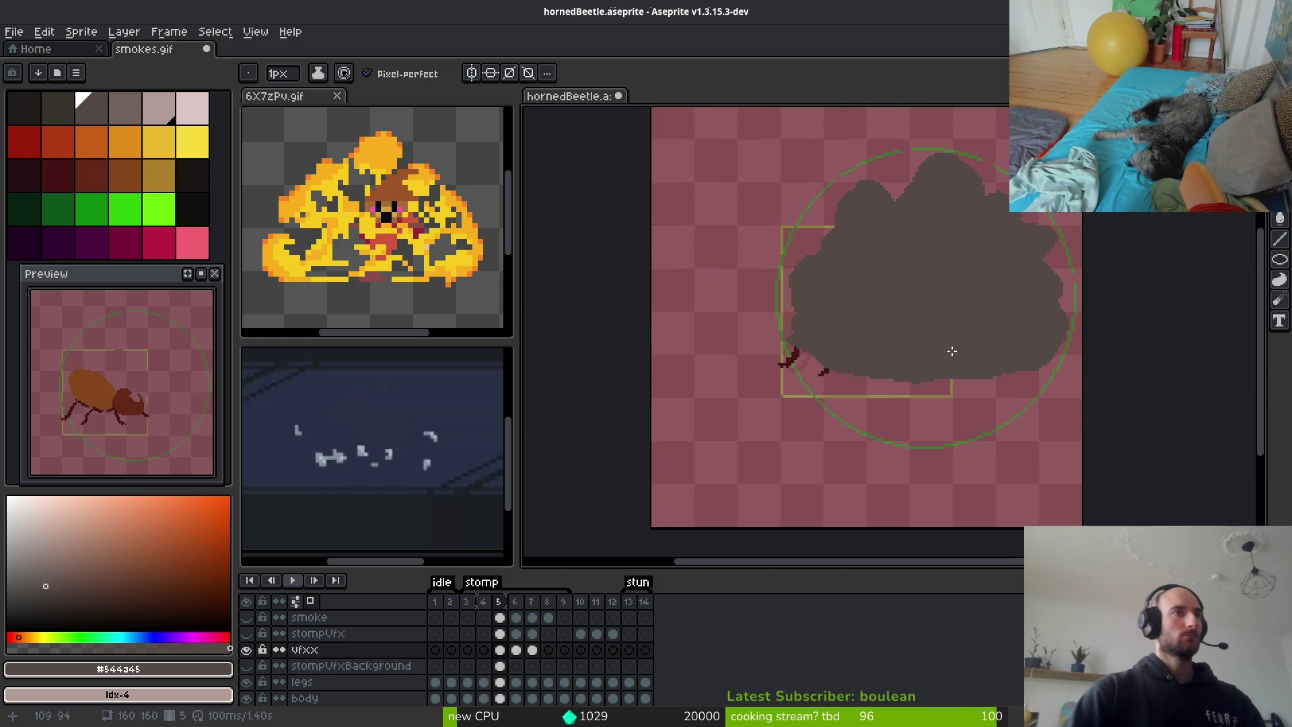
key("e")
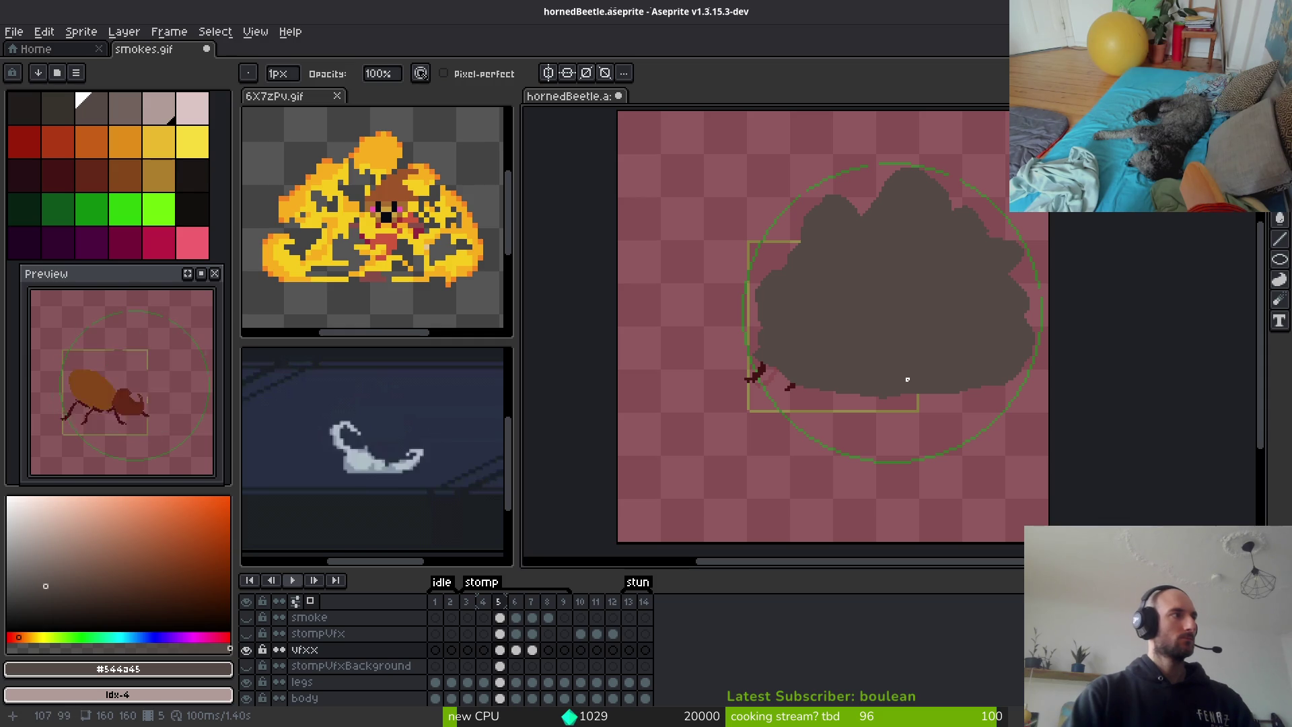
scroll(926, 379, "down", 1)
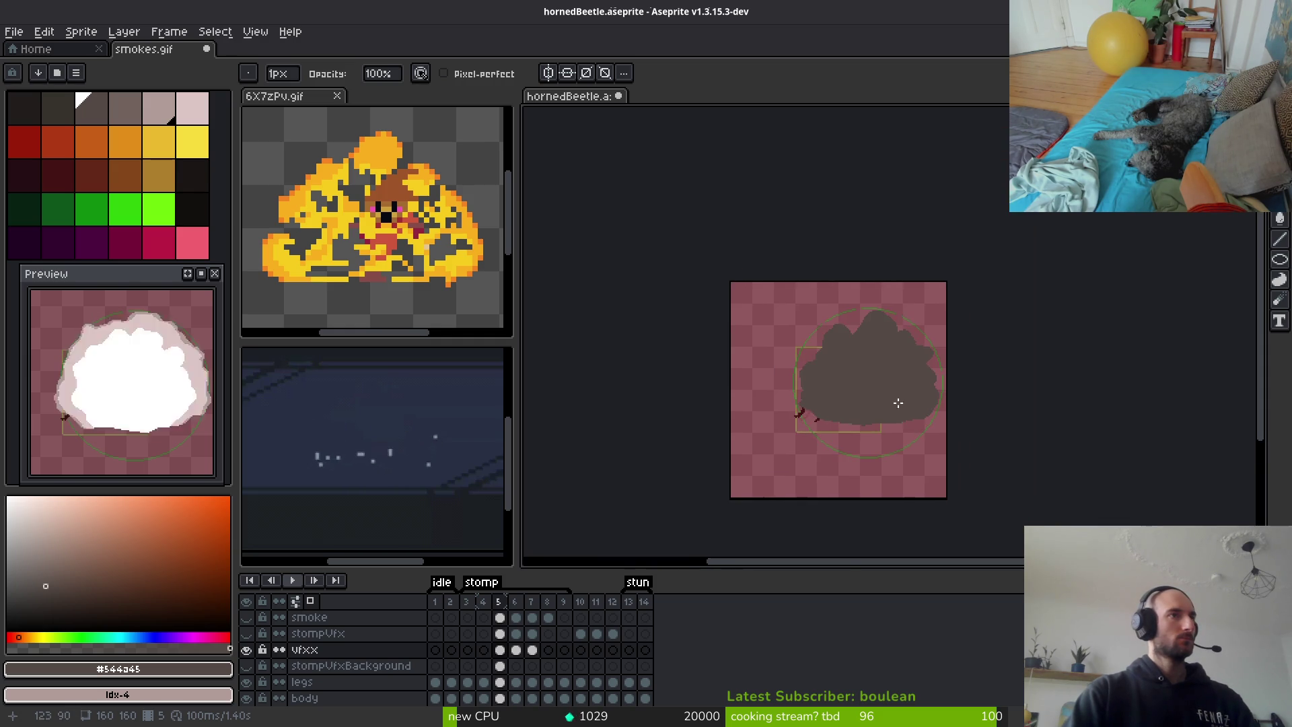
scroll(919, 380, "up", 8)
key("b")
left_click_drag(822, 202, 823, 381)
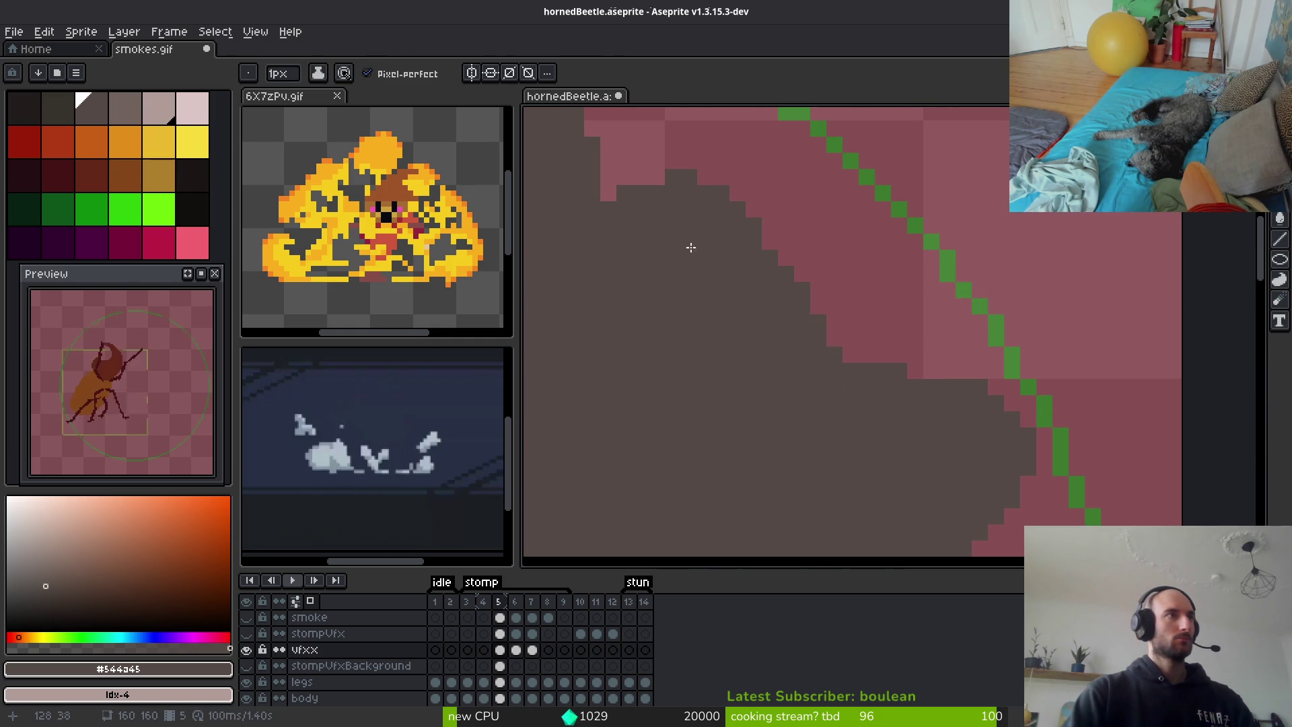
scroll(706, 249, "down", 3)
Step forward to frame 7 and the later smoke frames
key("i")
key("Right")
scroll(895, 398, "down", 3)
key("Right")
On frame 6, paint a 4px light pink #dcc6c5 band over the puff's upper and left white edge
key("b")
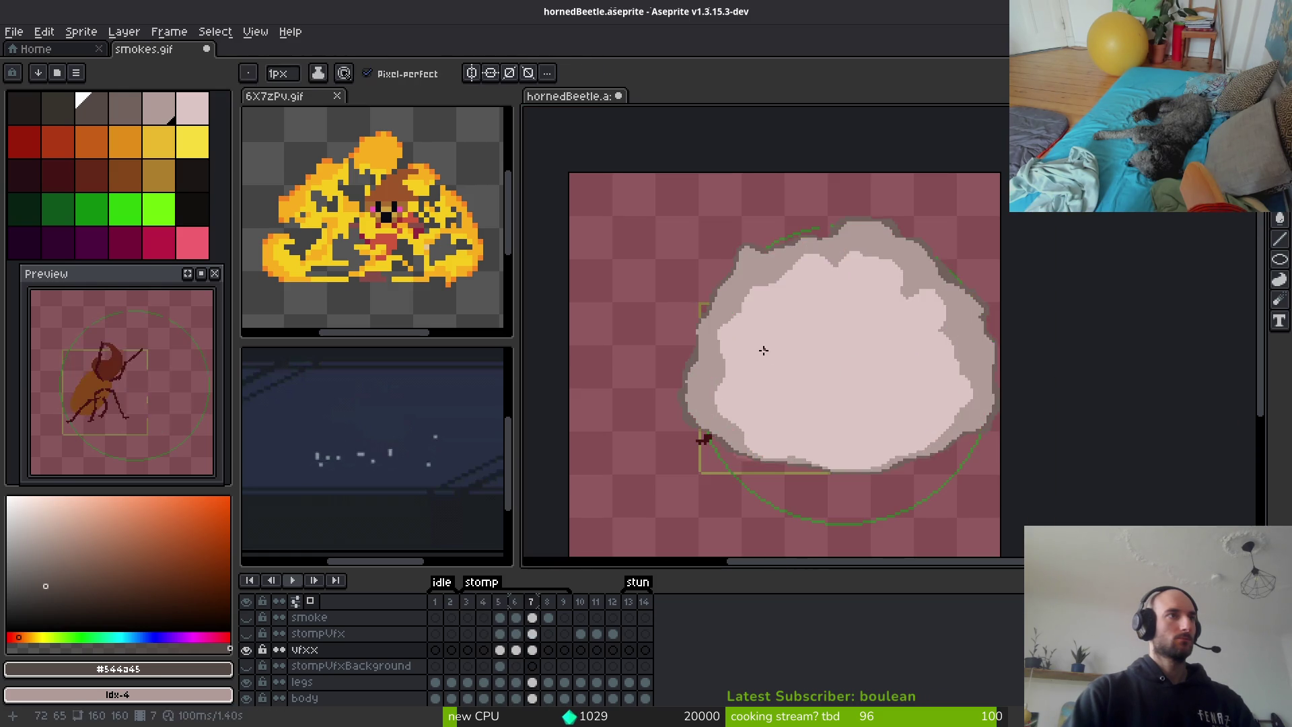
scroll(764, 351, "up", 3)
key("Left")
left_click(755, 179, "alt")
key("Right")
key("Left")
scroll(807, 208, "up", 3)
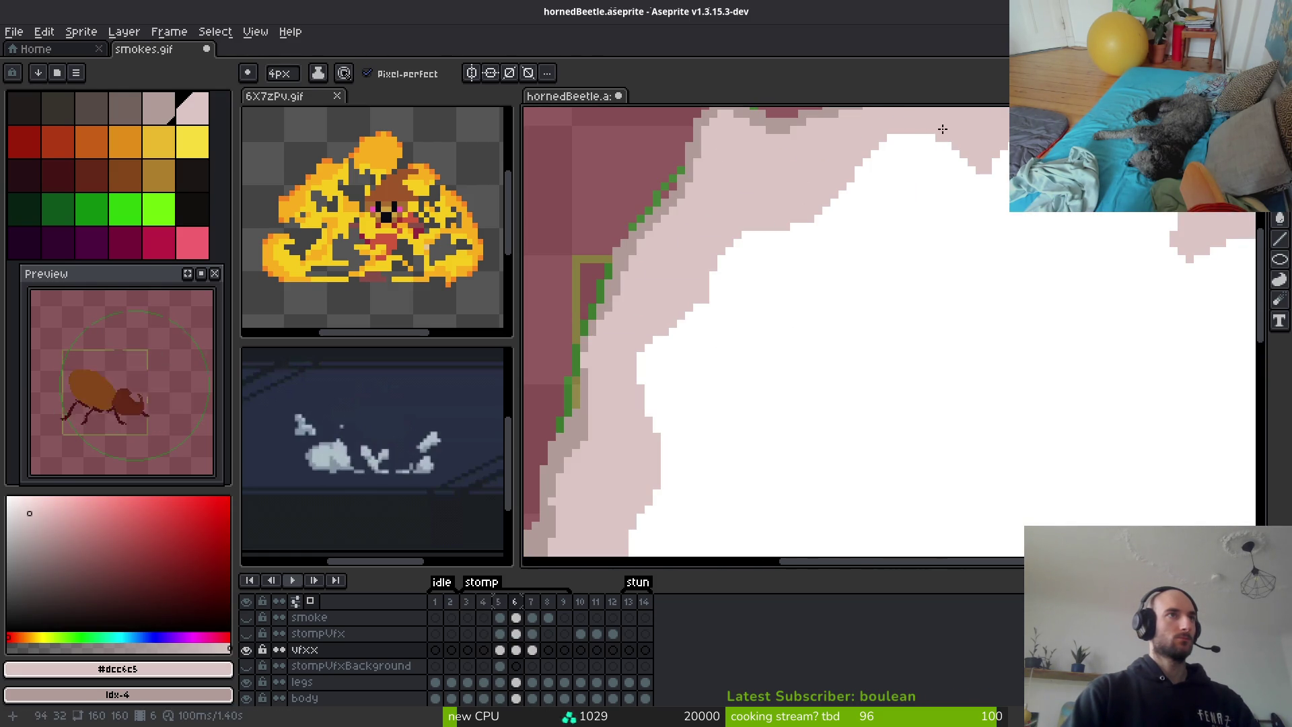
left_click_drag(946, 129, 811, 186)
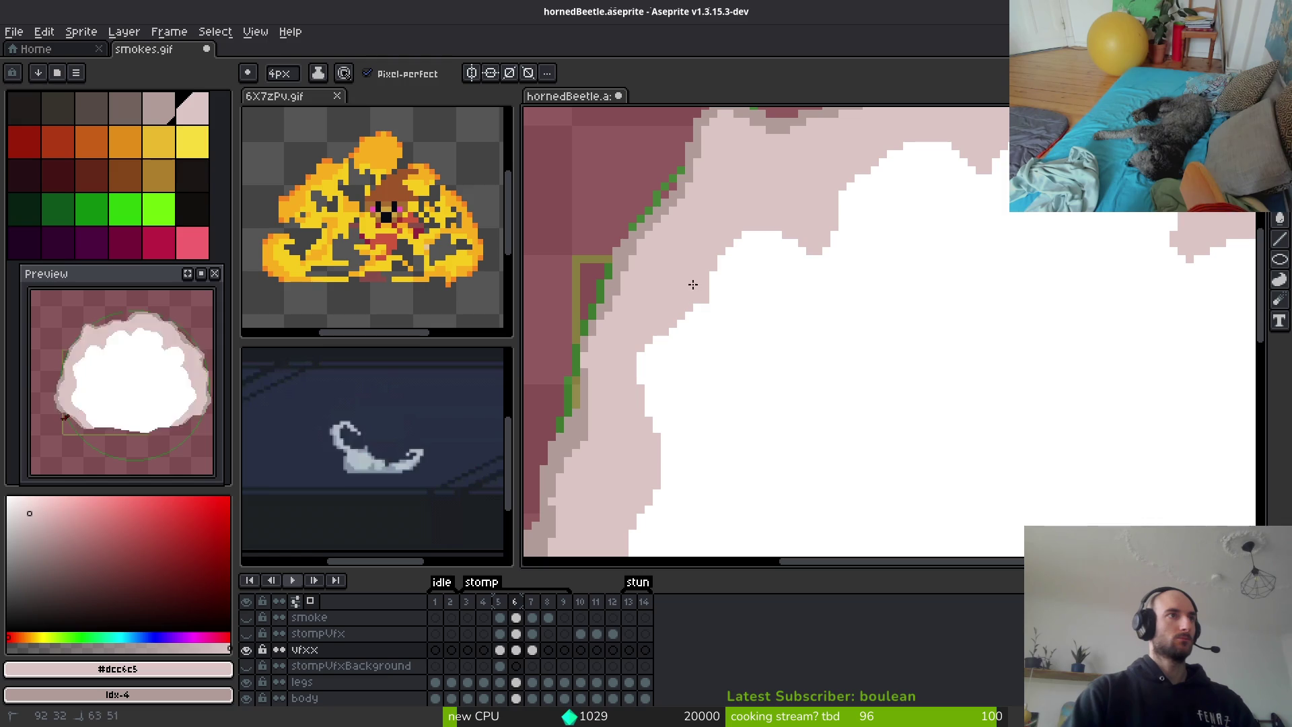
left_click_drag(694, 282, 653, 339)
scroll(677, 318, "down", 5)
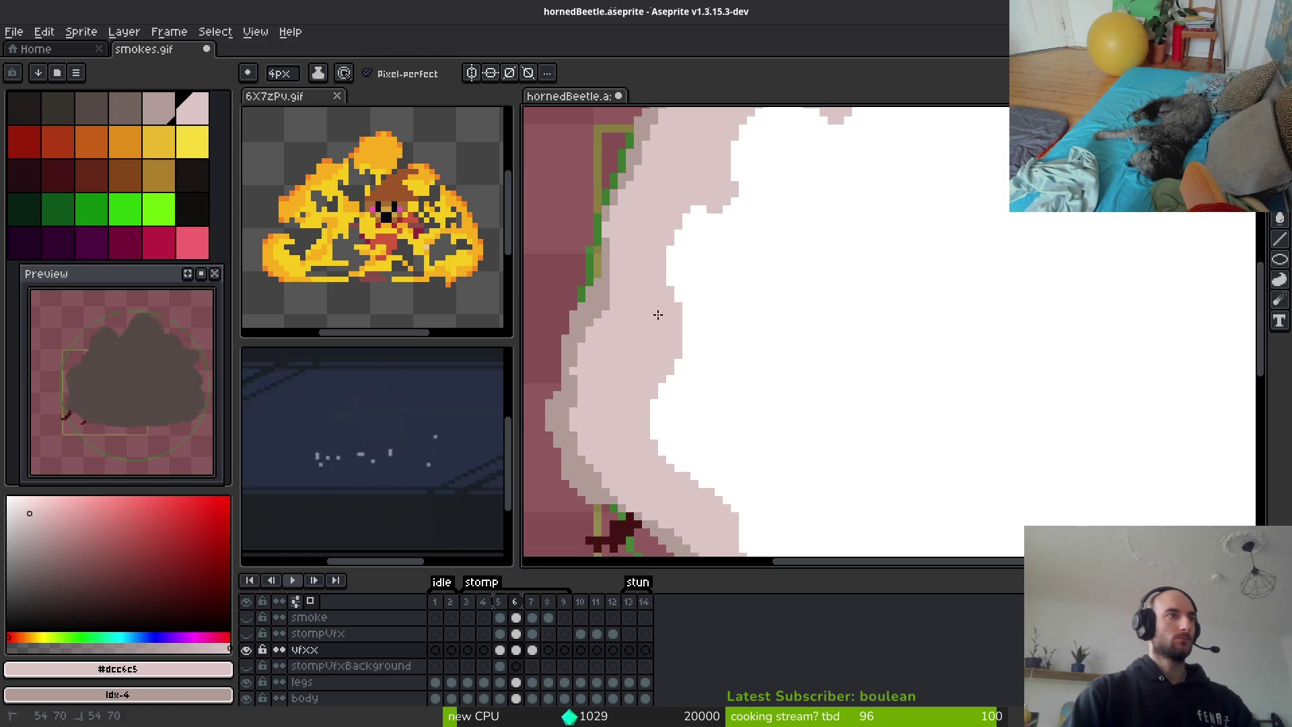
Extend the light pink band along the lower and right white edges with 2px, then 1px strokes
key("minus")
key("minus")
left_click_drag(757, 382, 831, 395)
scroll(787, 390, "down", 1)
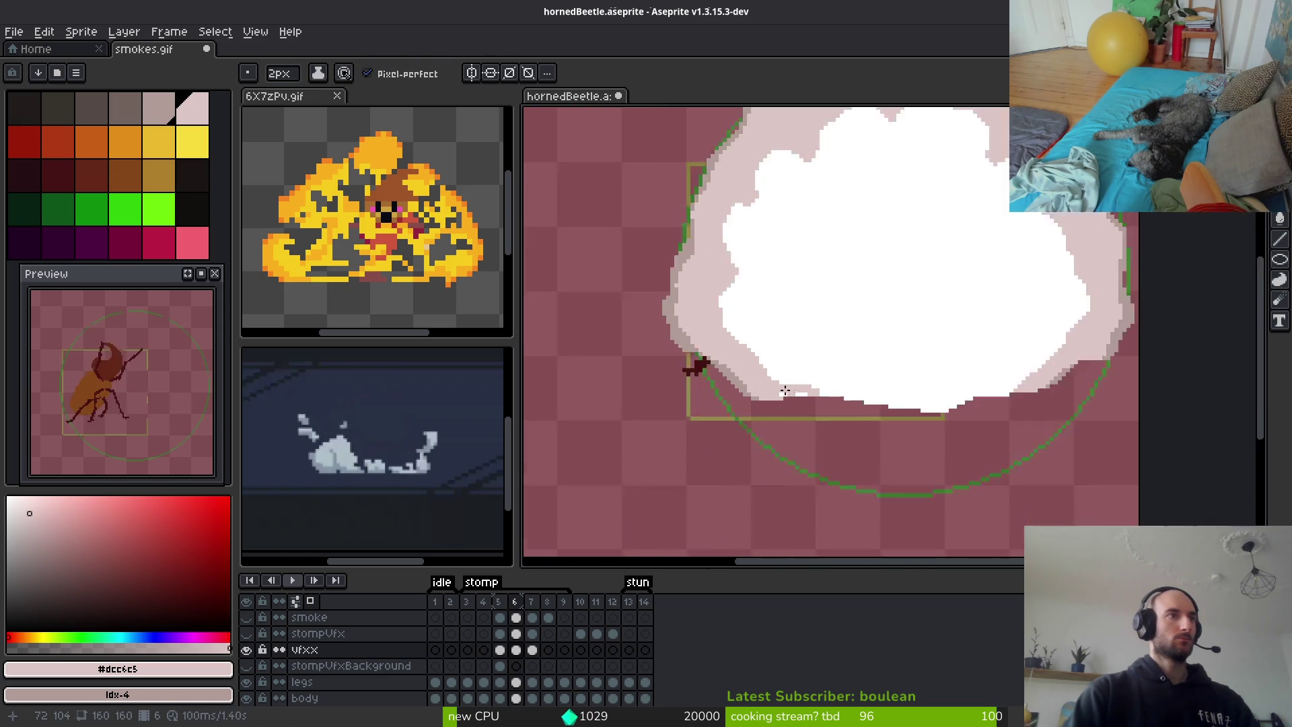
scroll(787, 390, "up", 4)
mouse_move(673, 424)
left_mouse_down()
mouse_move(827, 413)
mouse_move(980, 422)
mouse_move(1076, 447)
mouse_move(774, 446)
mouse_move(1137, 487)
mouse_move(975, 392)
left_mouse_up()
key("minus")
mouse_move(593, 441)
left_mouse_down()
mouse_move(637, 447)
mouse_move(997, 388)
mouse_move(1113, 346)
mouse_move(619, 458)
mouse_move(557, 441)
mouse_move(916, 396)
left_mouse_up()
scroll(656, 448, "down", 2)
scroll(954, 461, "up", 2)
scroll(615, 446, "down", 2)
scroll(1019, 318, "up", 2)
Add grey-pink #b19d99 pixels along the outer staircase rim, undoing the last stray stroke
left_click(1020, 318, "alt")
left_click_drag(909, 343, 800, 412)
mouse_move(973, 319)
left_mouse_down()
mouse_move(962, 342)
mouse_move(1150, 307)
left_mouse_up()
left_click_drag(982, 373, 680, 437)
mouse_move(816, 420)
left_mouse_down()
mouse_move(841, 363)
mouse_move(906, 408)
left_mouse_up()
left_click(906, 408)
mouse_move(994, 389)
left_mouse_down()
mouse_move(667, 348)
mouse_move(1008, 428)
mouse_move(791, 382)
mouse_move(656, 381)
mouse_move(1015, 406)
mouse_move(787, 360)
left_mouse_up()
key("ctrl+z")
scroll(985, 409, "down", 1)
With light pink #dcc6c5, cover the white pixels along the cloud's staircase edge
scroll(929, 437, "up", 1)
key("e")
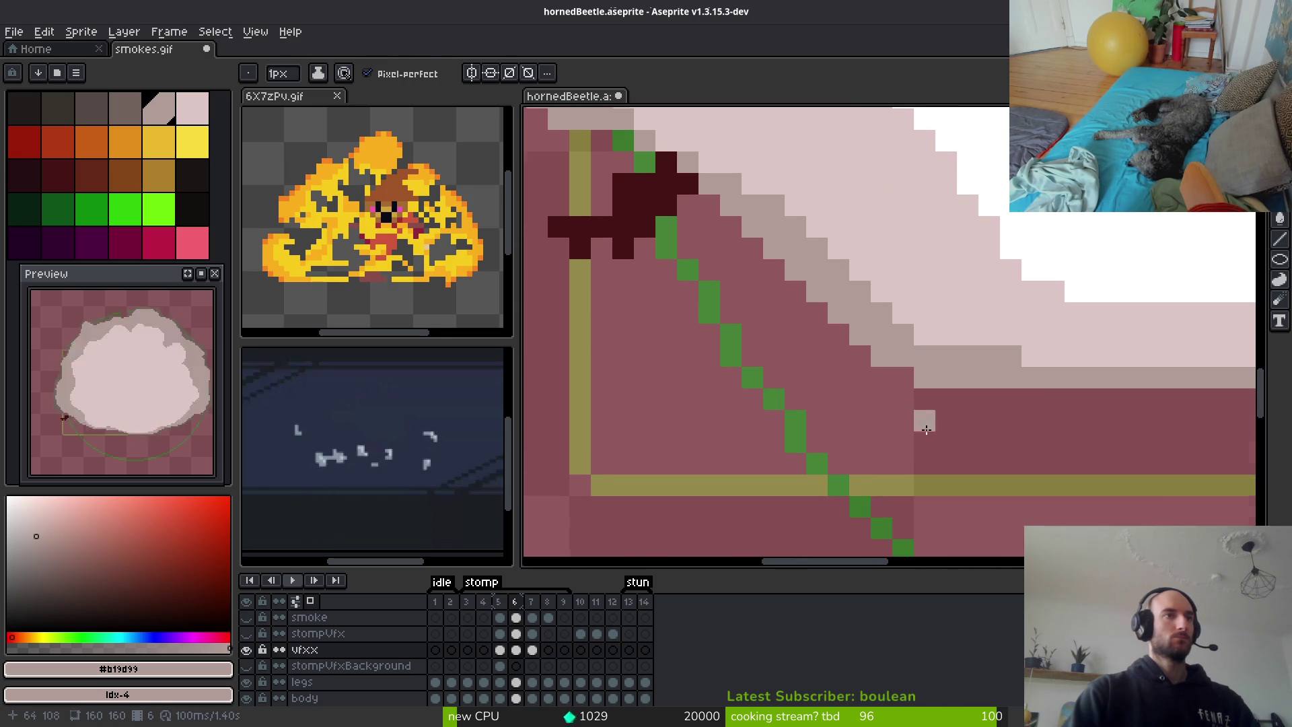
scroll(833, 446, "down", 2)
scroll(841, 417, "up", 2)
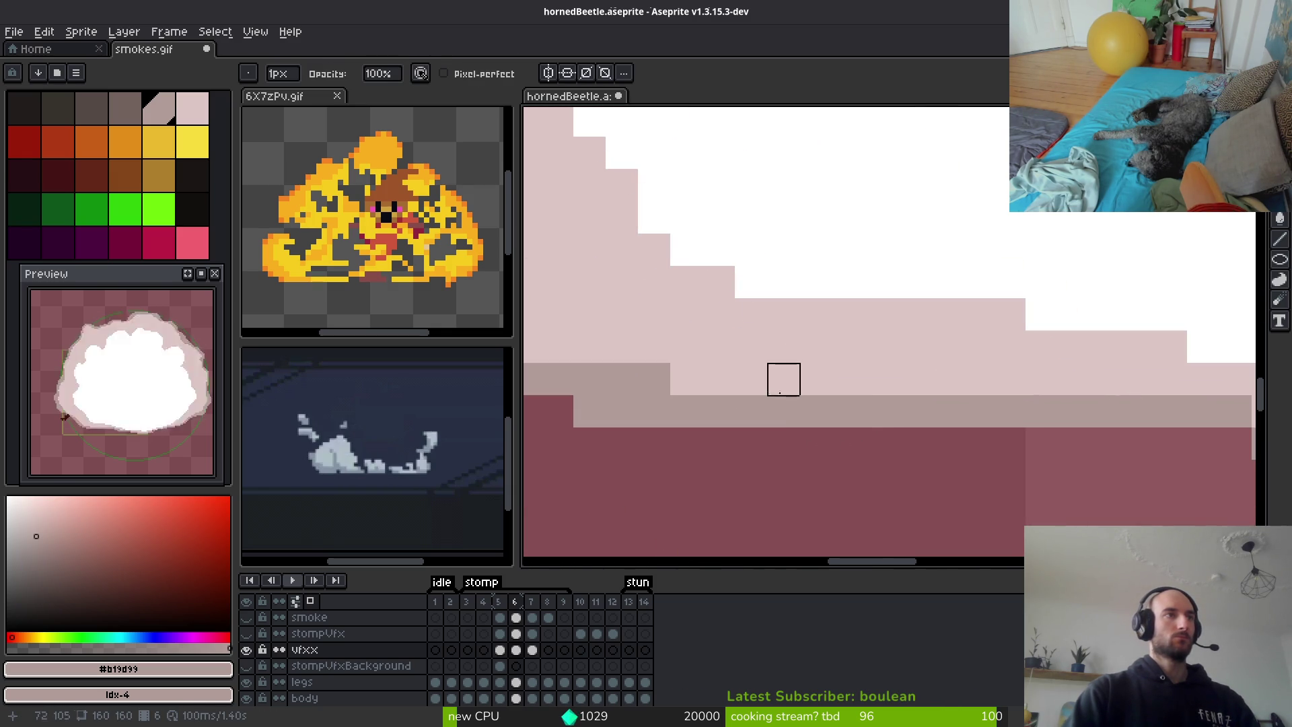
key("b")
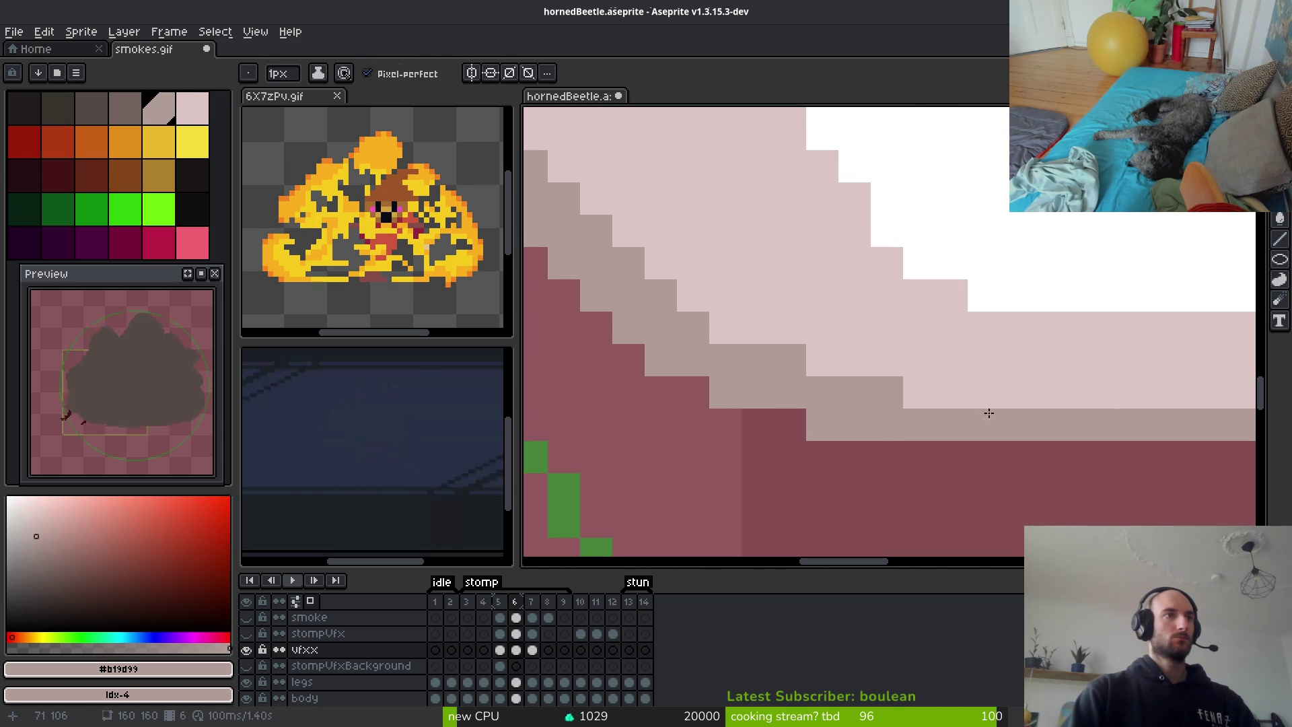
scroll(999, 423, "down", 2)
scroll(999, 403, "up", 4)
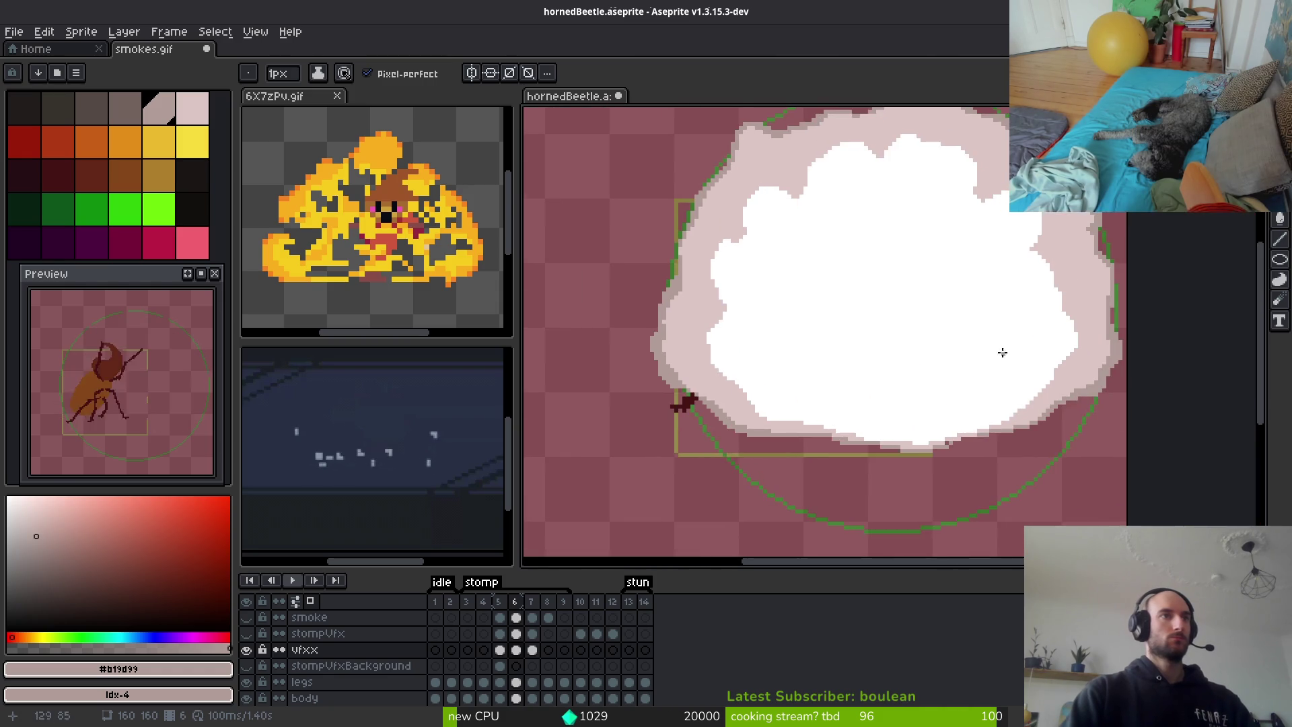
left_click(744, 210, "alt")
scroll(799, 375, "up", 1)
mouse_move(744, 210)
left_mouse_down()
mouse_move(799, 375)
mouse_move(857, 340)
mouse_move(827, 361)
mouse_move(797, 428)
left_mouse_up()
scroll(796, 428, "down", 1)
scroll(751, 321, "up", 1)
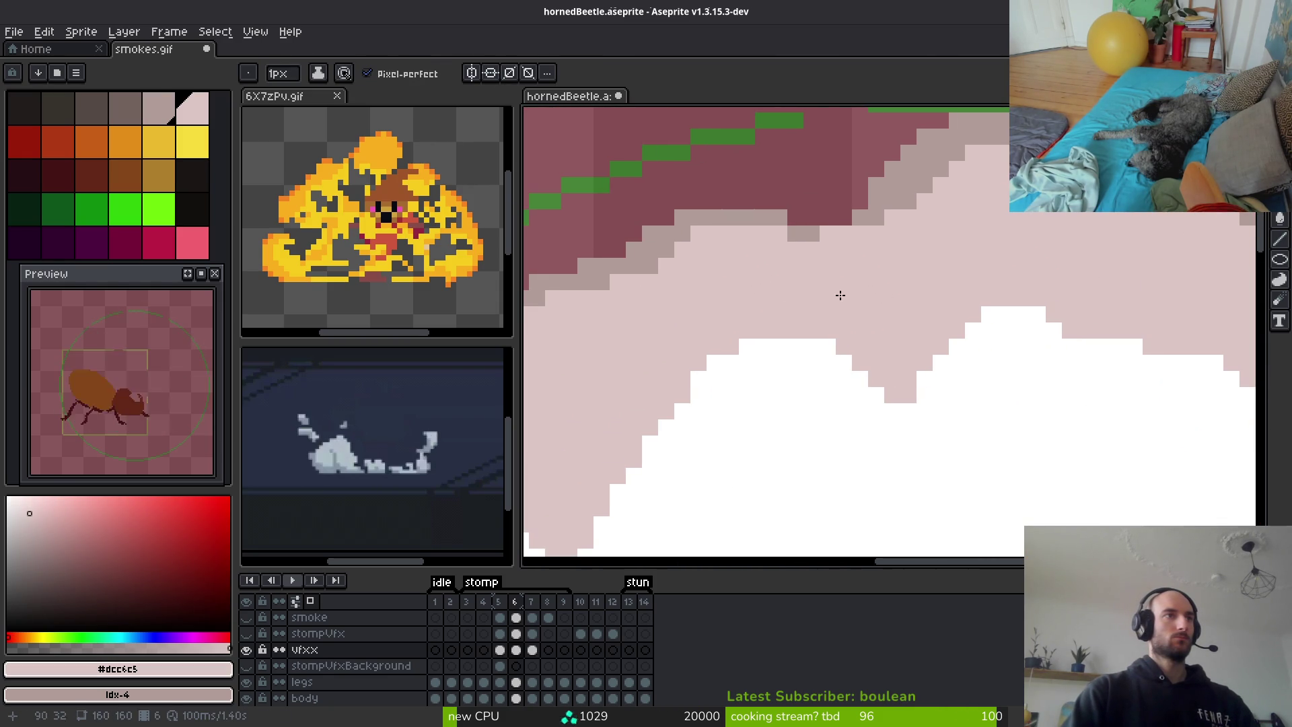
left_click_drag(862, 379, 896, 423)
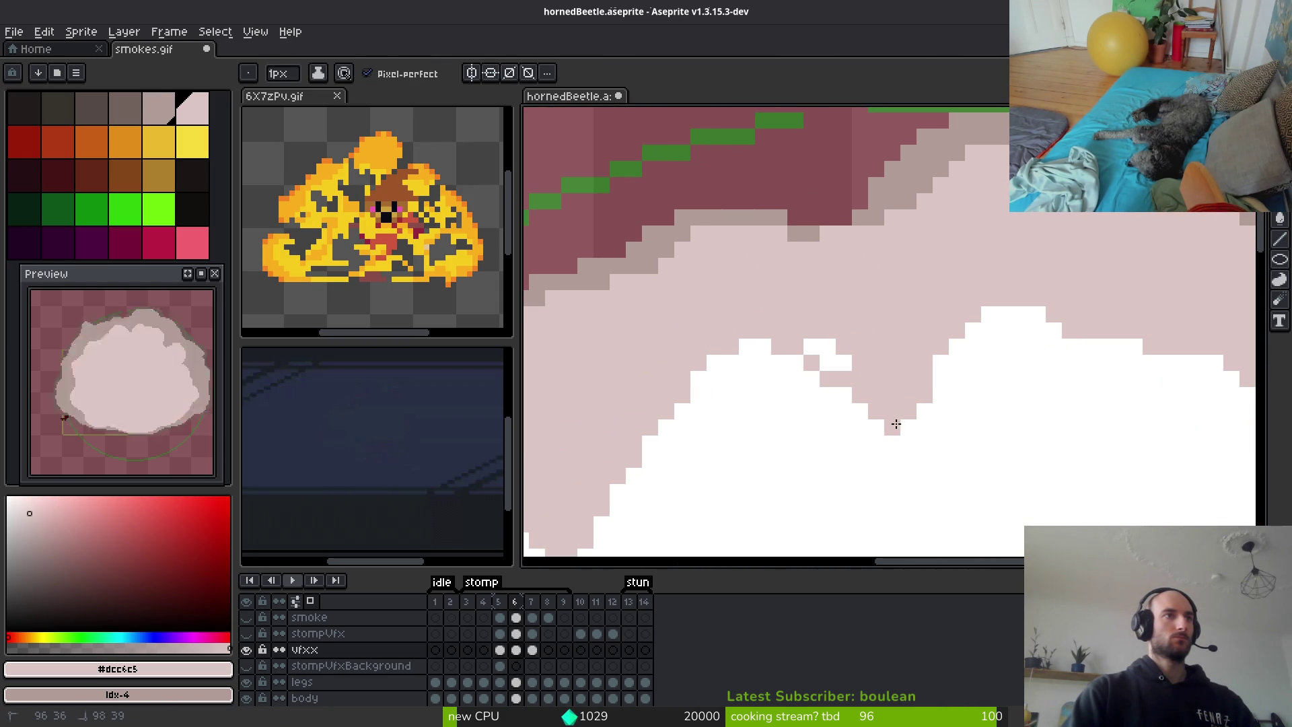
Paint 3px light pink dabs and strokes along the top of the white core
scroll(825, 343, "up", 2)
key("plus")
key("plus")
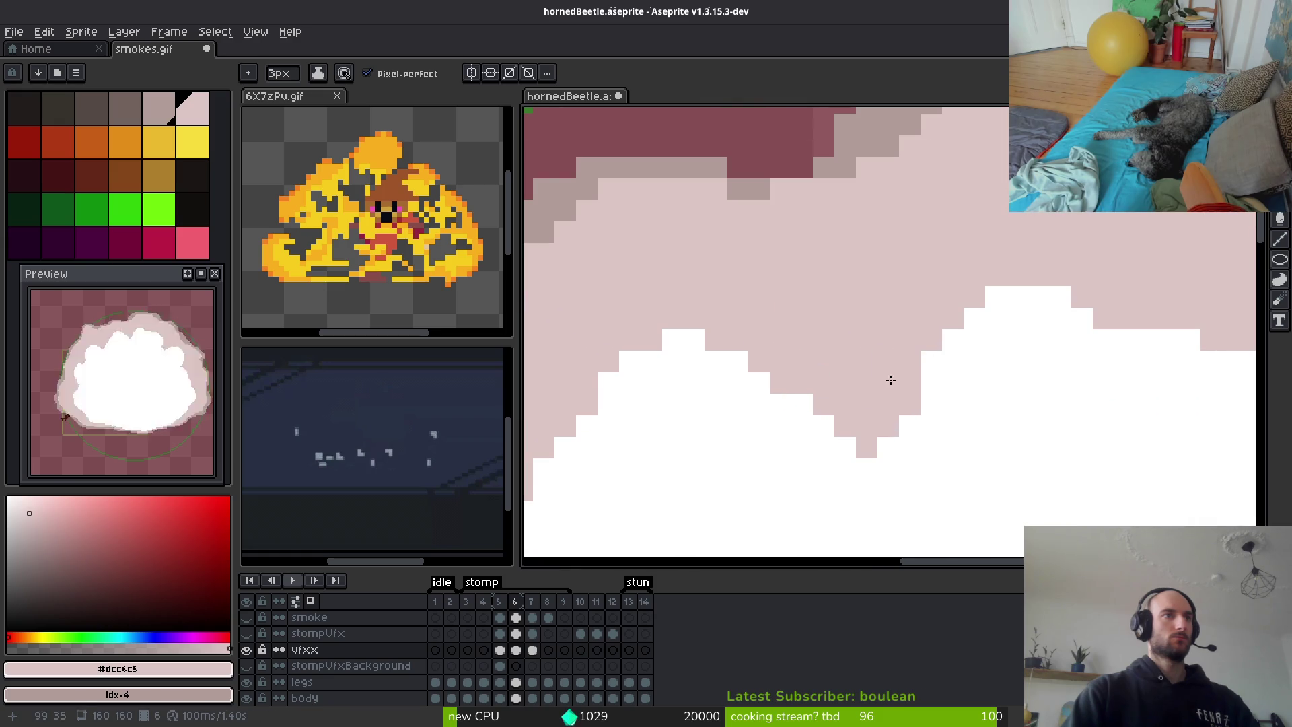
scroll(623, 265, "up", 1)
scroll(623, 266, "up", 3)
left_click(727, 215)
left_click(750, 192)
mouse_move(943, 215)
left_mouse_down()
mouse_move(975, 231)
mouse_move(922, 216)
left_mouse_up()
scroll(856, 235, "right", 3)
scroll(856, 235, "up", 1)
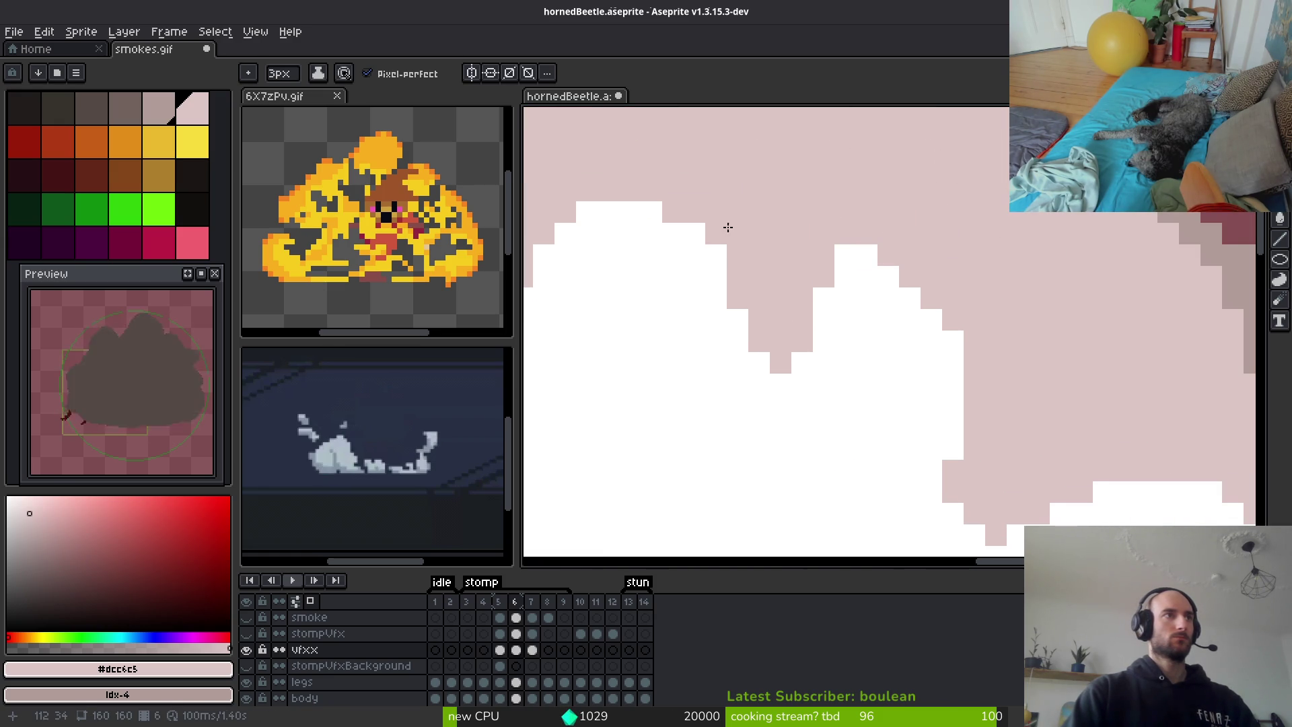
scroll(790, 251, "down", 1)
scroll(790, 251, "left", 1)
Paint 2px pink strokes down the diagonal white edge of the cloud
key("minus")
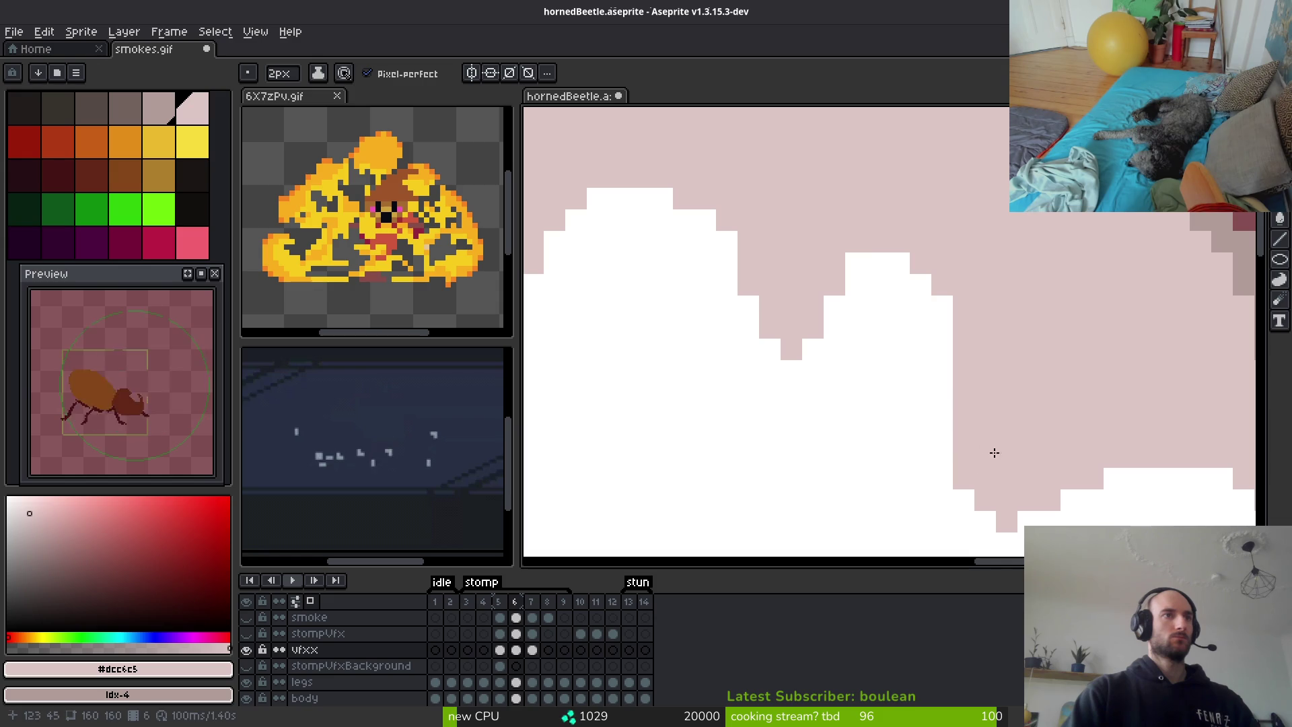
scroll(1047, 384, "down", 3)
scroll(903, 348, "up", 3)
left_click_drag(861, 350, 875, 454)
scroll(995, 367, "right", 2)
left_click_drag(857, 309, 960, 465)
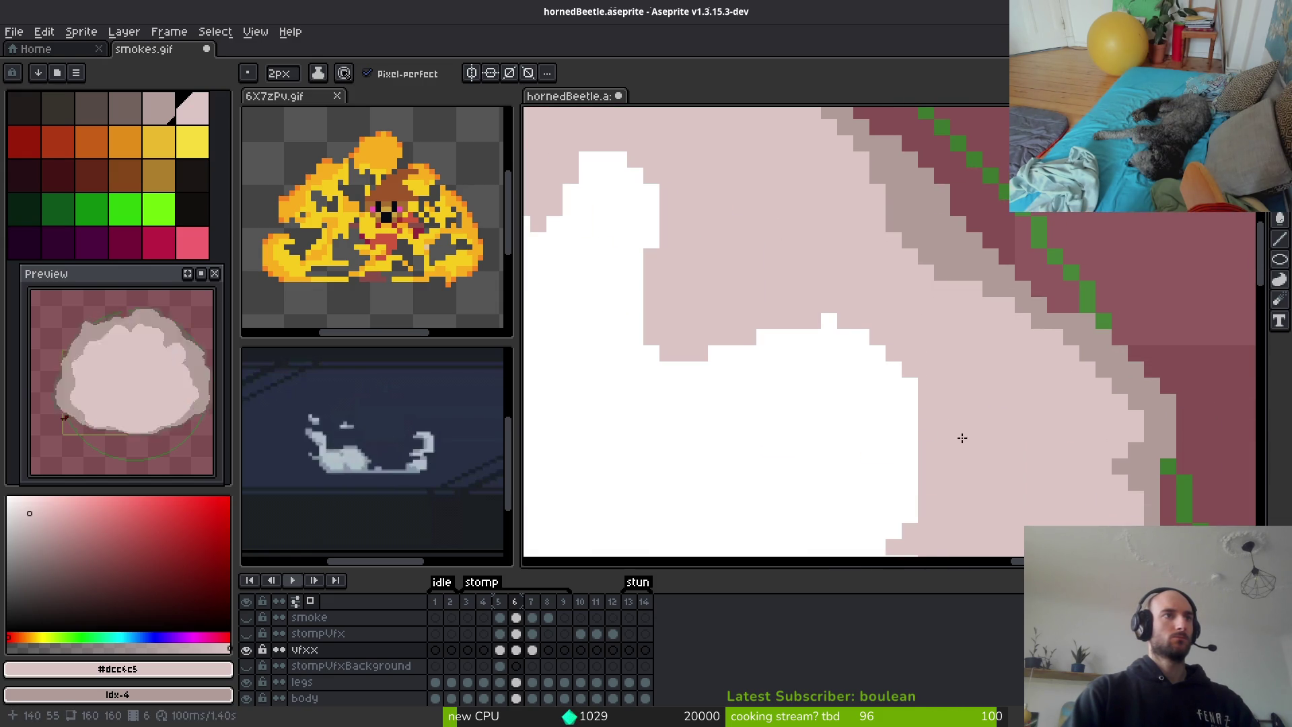
scroll(947, 353, "down", 3)
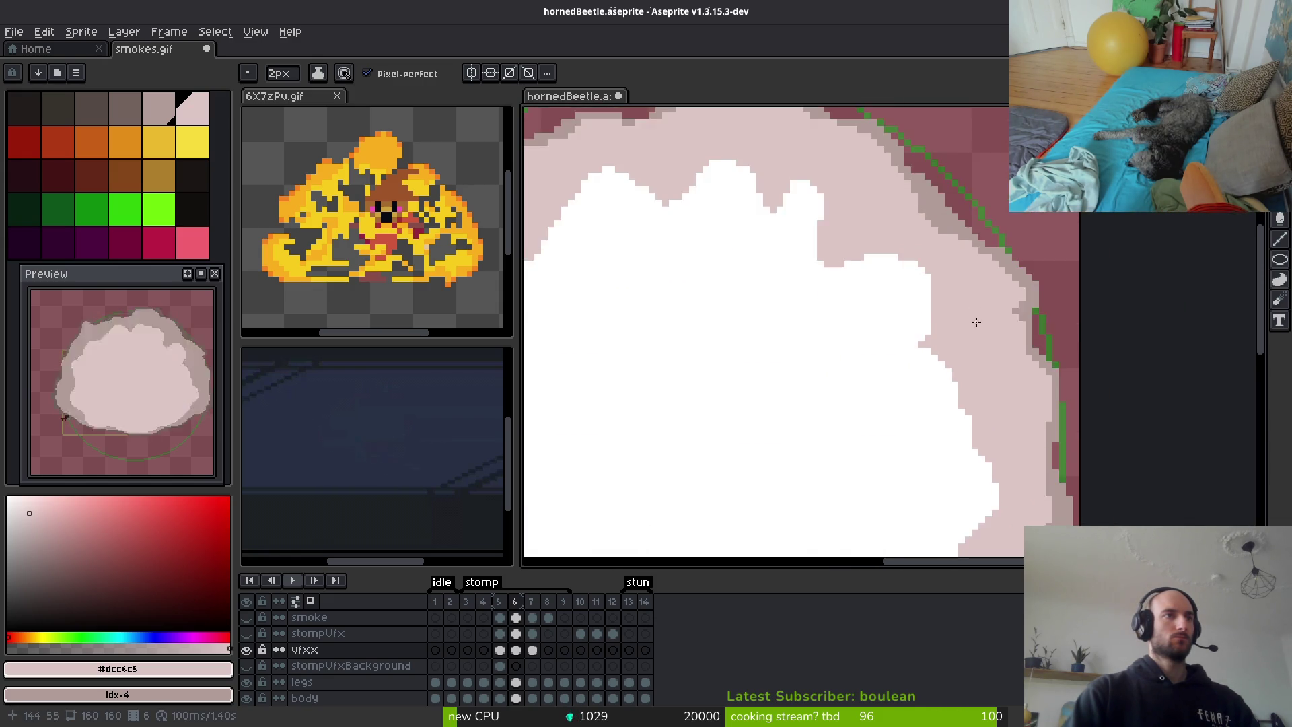
scroll(972, 303, "up", 2)
Undo a stray pink stroke and repaint that edge section with a 3px brush
left_click_drag(902, 250, 883, 341)
key("ctrl+z")
key("plus")
left_click_drag(891, 338, 914, 362)
left_click_drag(945, 409, 955, 465)
scroll(957, 404, "down", 2)
scroll(845, 255, "up", 2)
scroll(866, 438, "down", 2)
Fill the remaining white gaps with 1px pink, redrawing the lower edge line after an undo
key("minus")
key("minus")
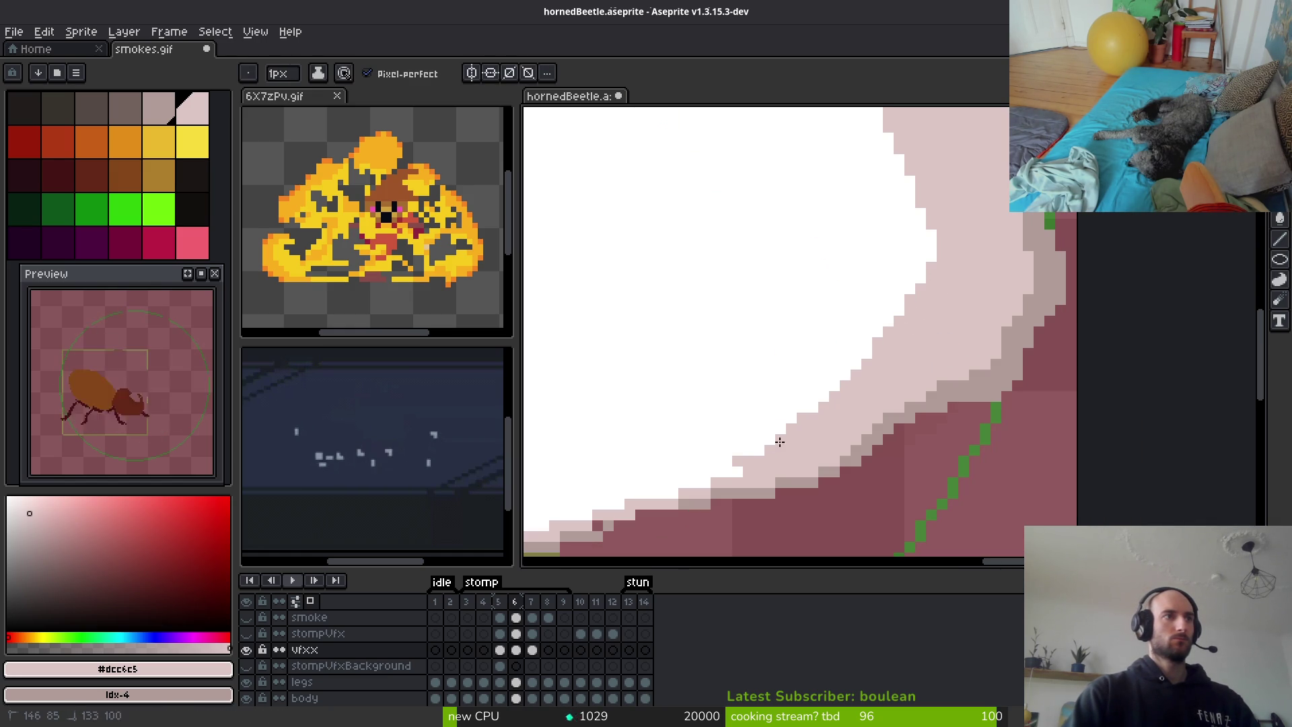
scroll(737, 475, "down", 2)
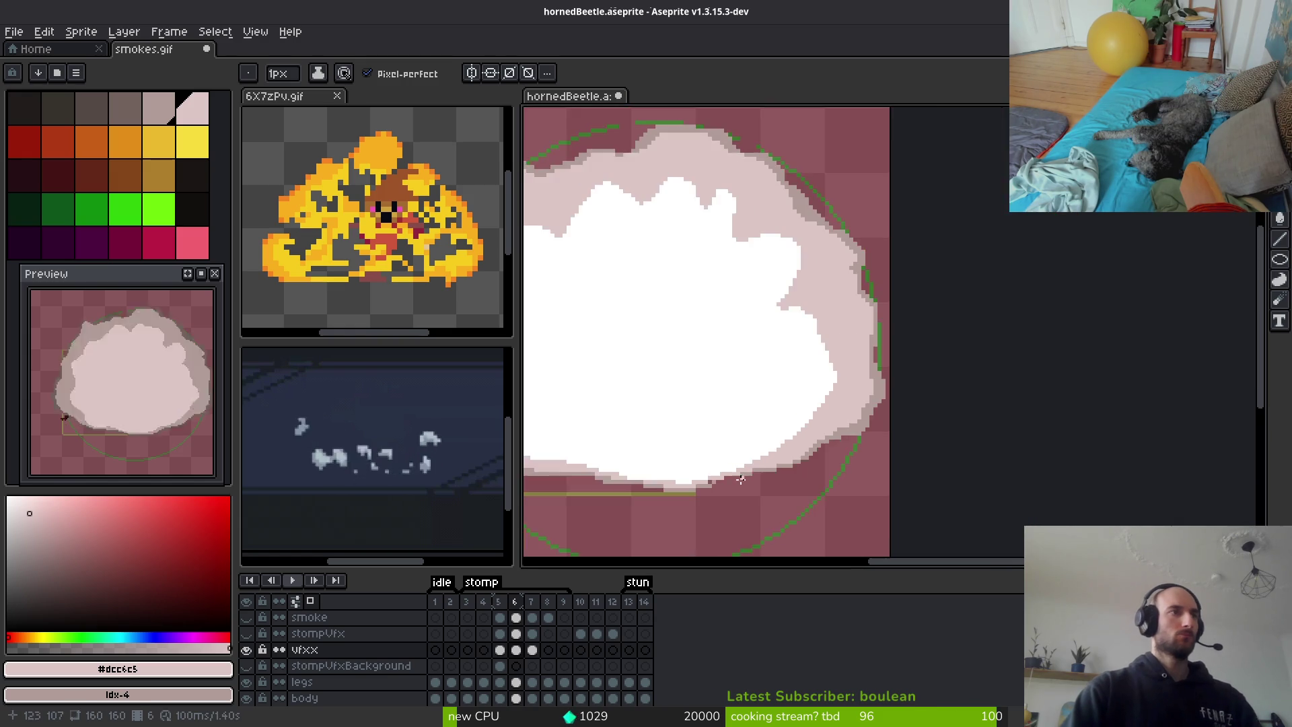
scroll(647, 496, "up", 2)
scroll(681, 466, "down", 2)
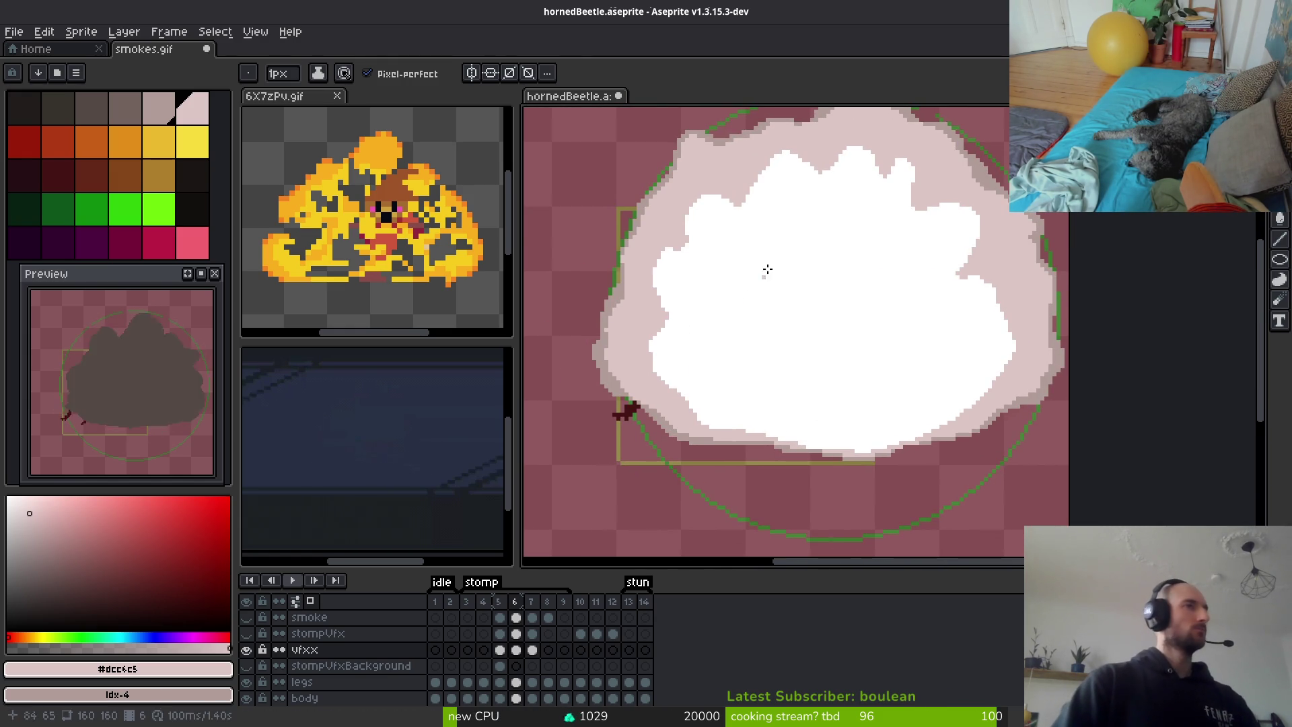
scroll(827, 296, "up", 2)
key("i")
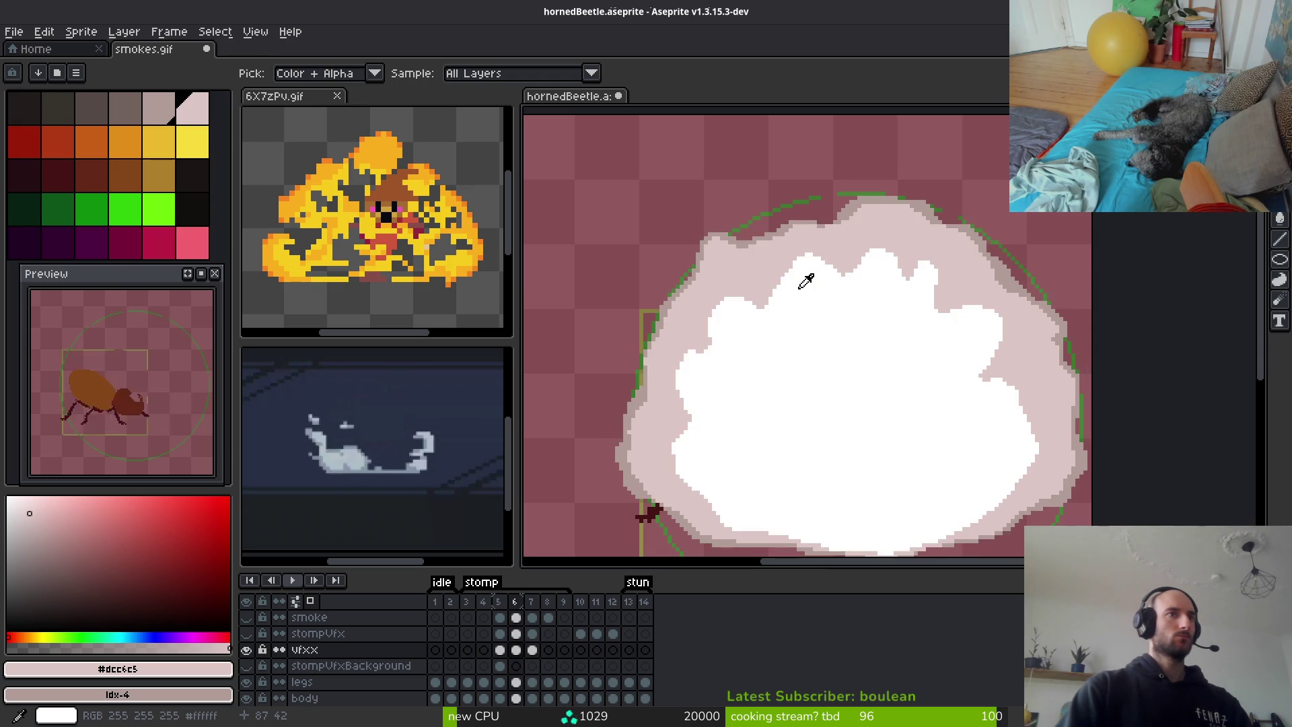
key("b")
scroll(873, 359, "right", 3)
scroll(872, 359, "down", 1)
scroll(873, 359, "up", 3)
mouse_move(676, 239)
left_mouse_down()
mouse_move(741, 470)
mouse_move(800, 452)
left_mouse_up()
key("ctrl+z")
left_click_drag(745, 326, 794, 444)
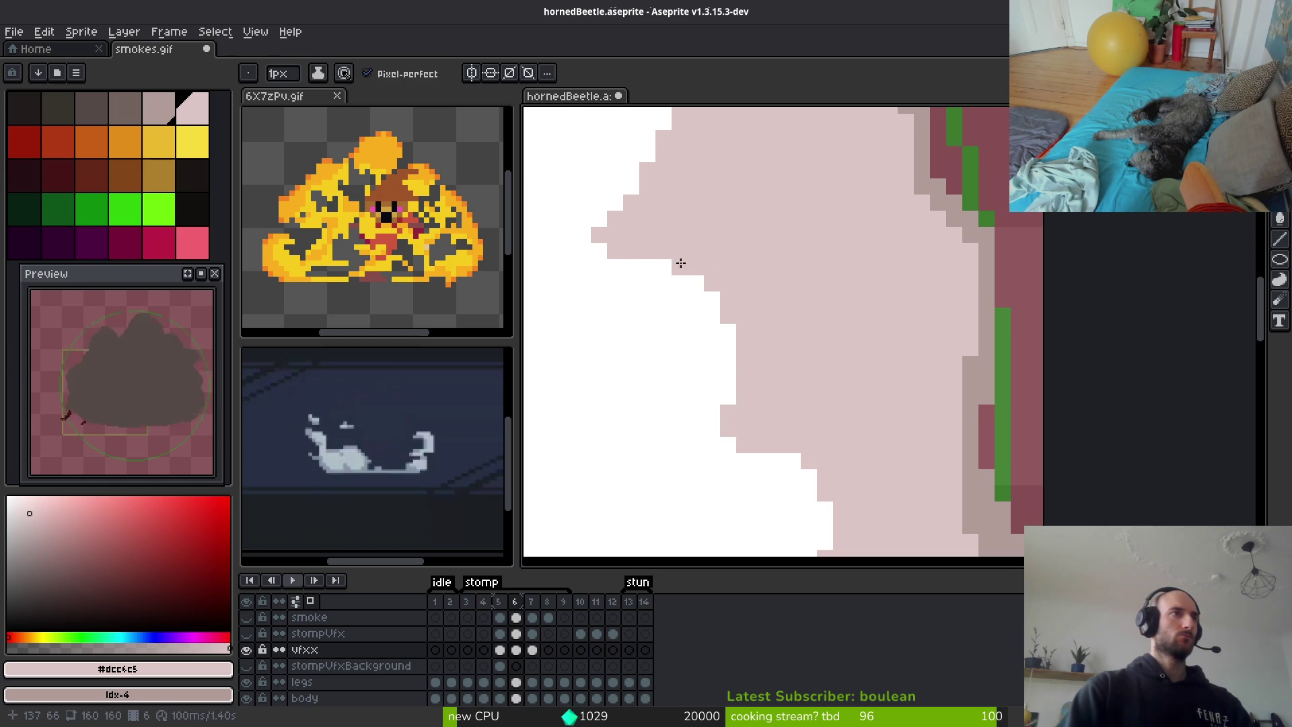
Play the smoke animation to check the widened pink band
scroll(684, 264, "down", 8)
scroll(844, 323, "up", 3)
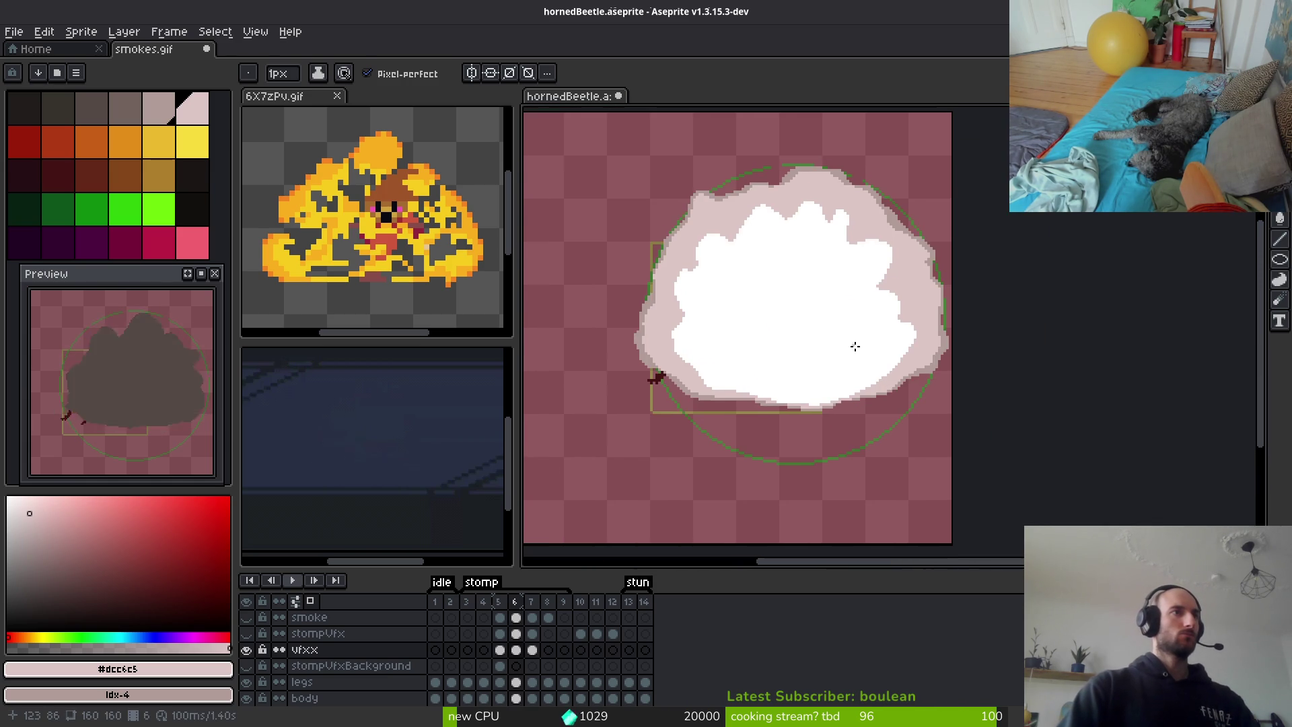
key("Return")
key("i")
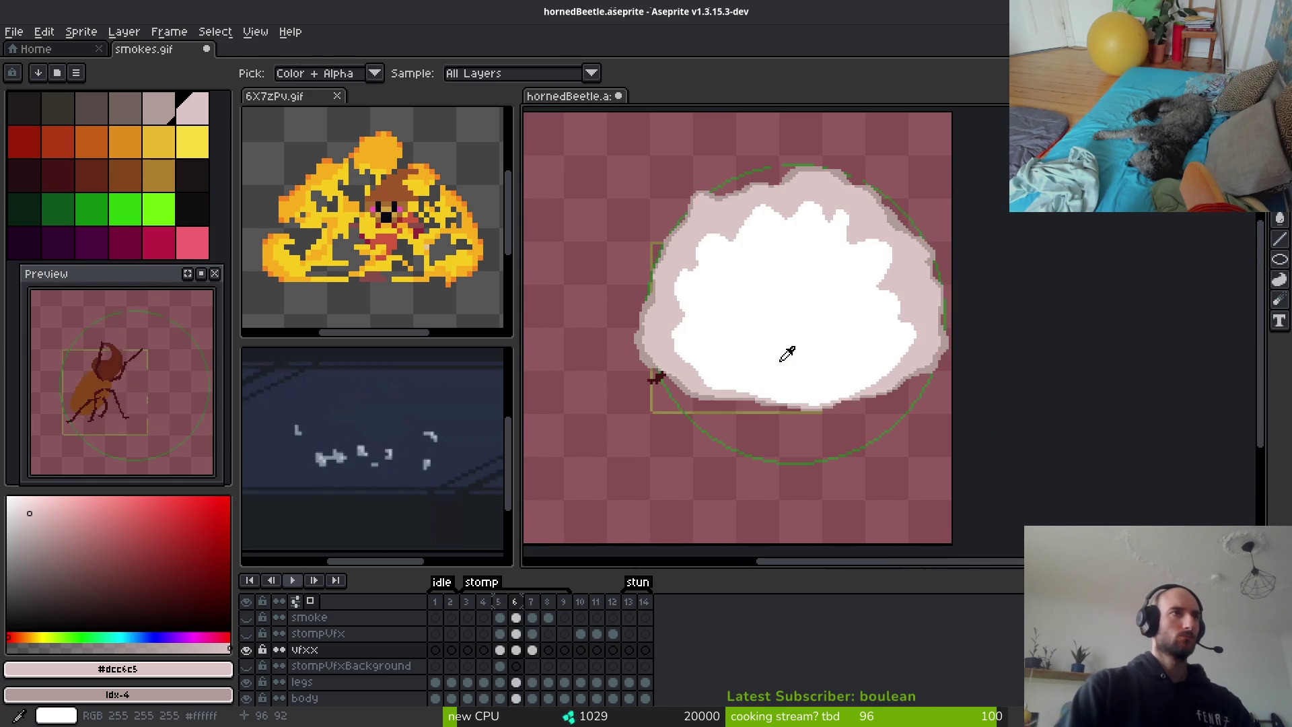
key("b")
scroll(694, 349, "up", 2)
scroll(693, 349, "up", 3)
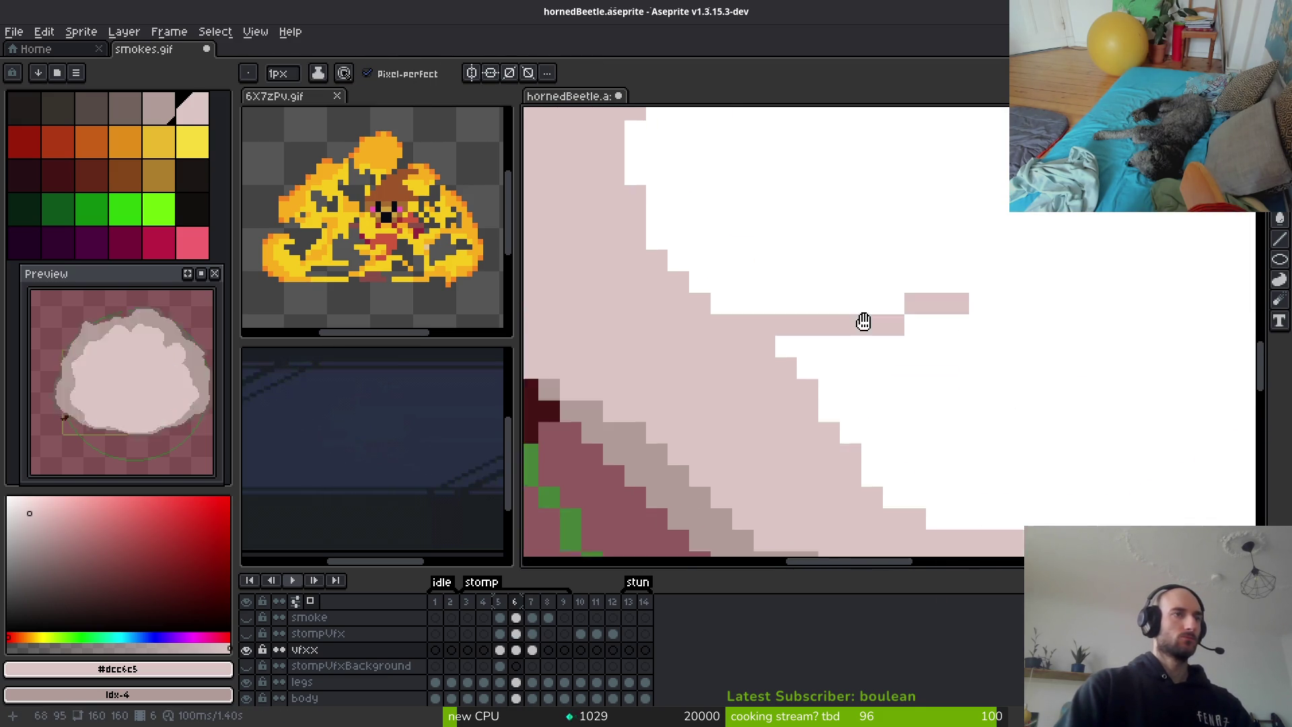
key("shift+w")
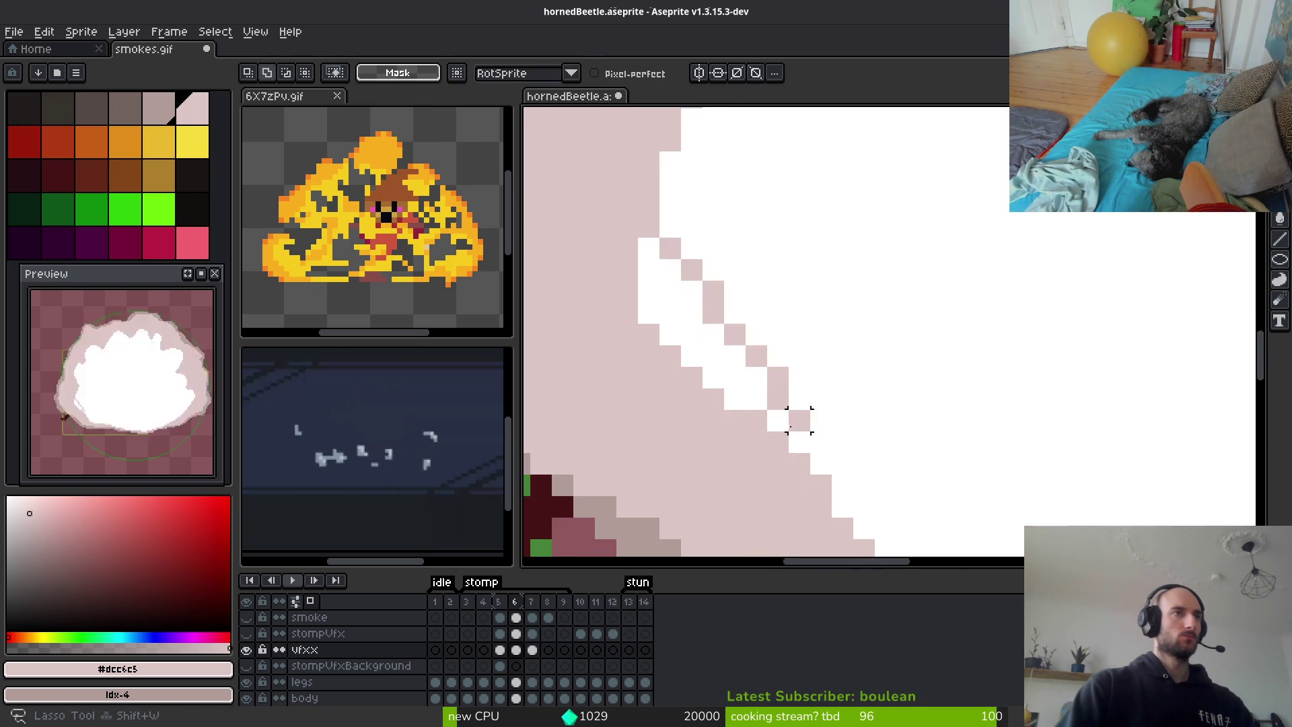
Set the background colour to white and add pink pixels along the stair edge
key("f")
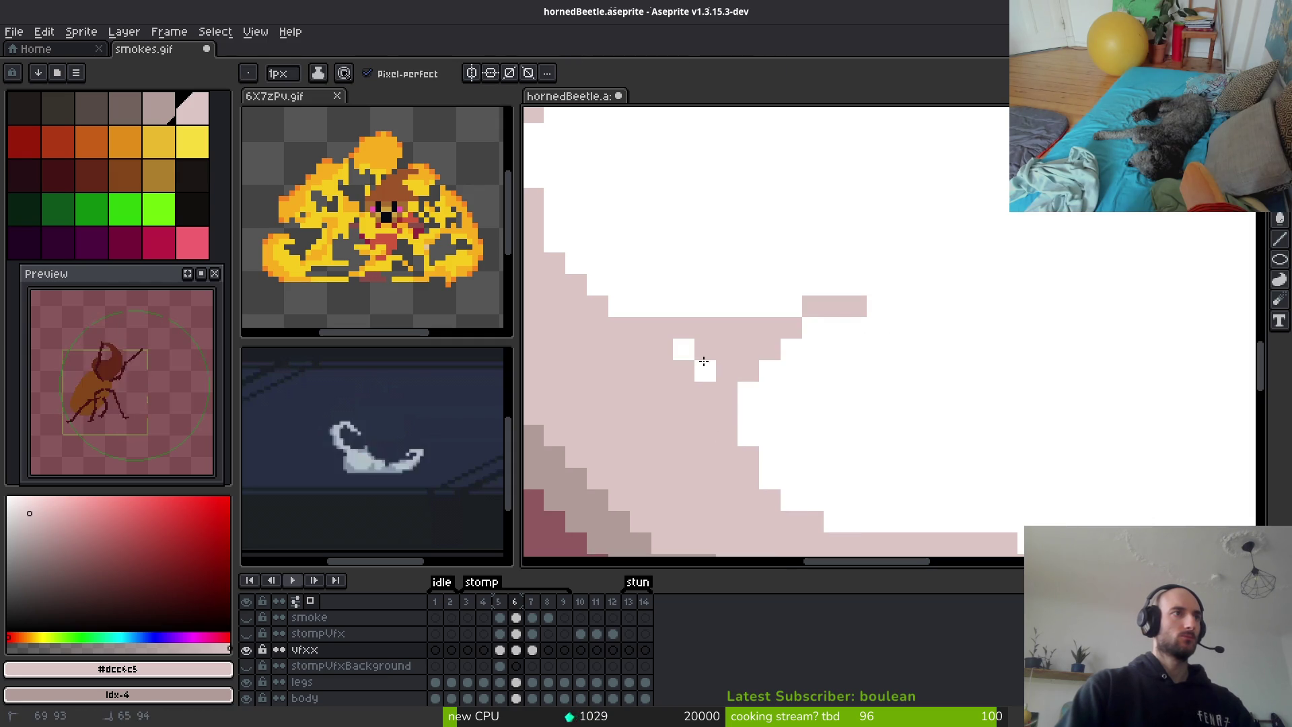
right_click(744, 220, "alt")
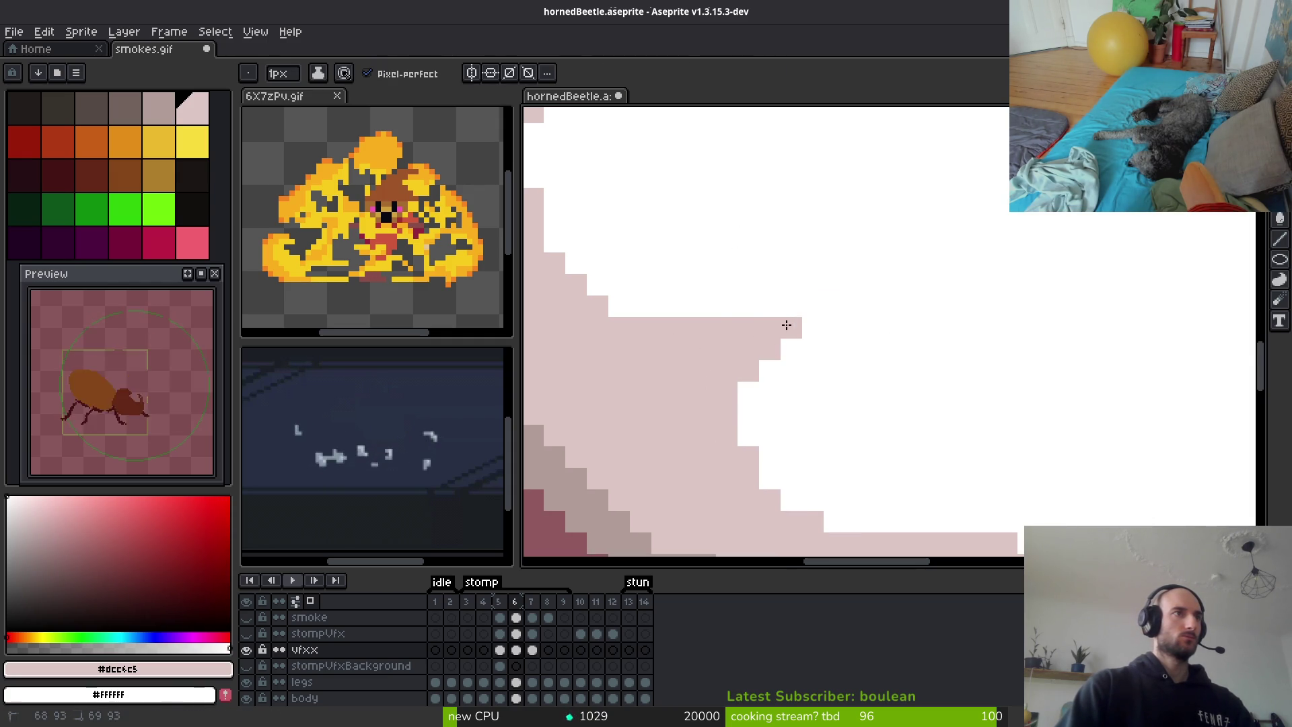
mouse_move(962, 414)
left_mouse_down()
mouse_move(996, 417)
mouse_move(695, 375)
left_mouse_up()
left_click(844, 370)
scroll(839, 343, "down", 5)
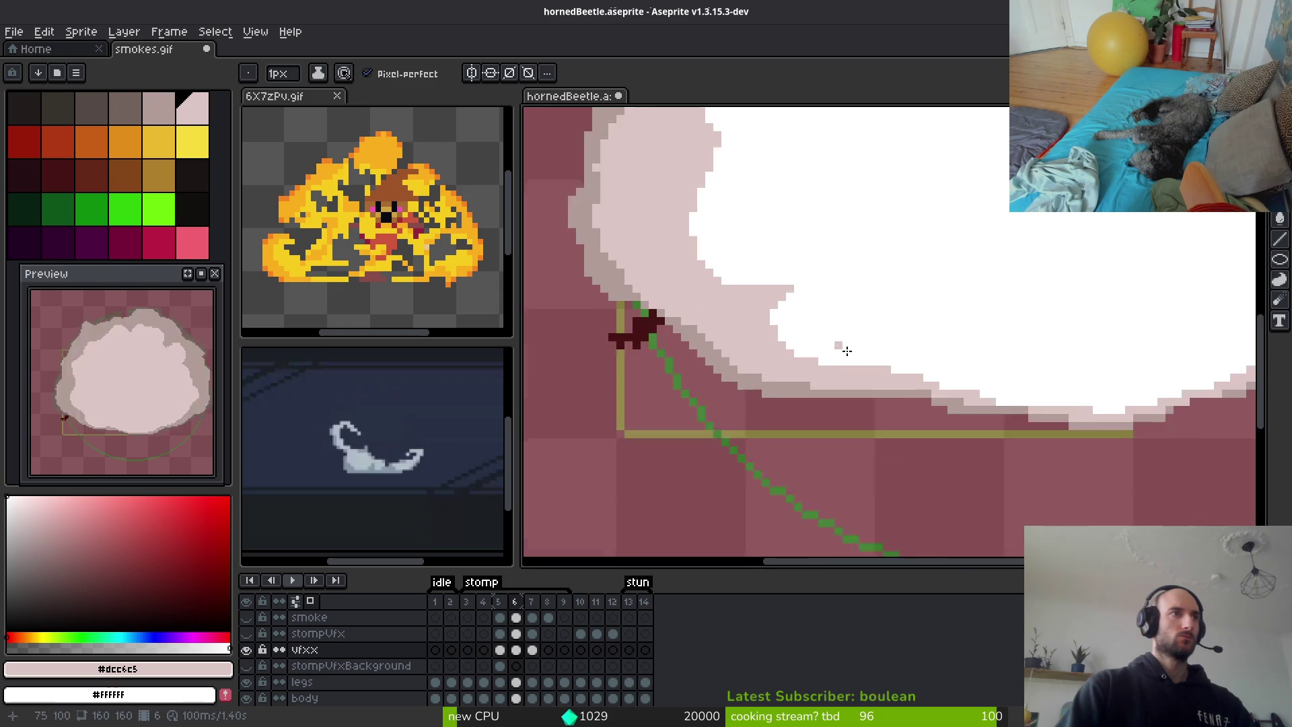
scroll(828, 336, "up", 2)
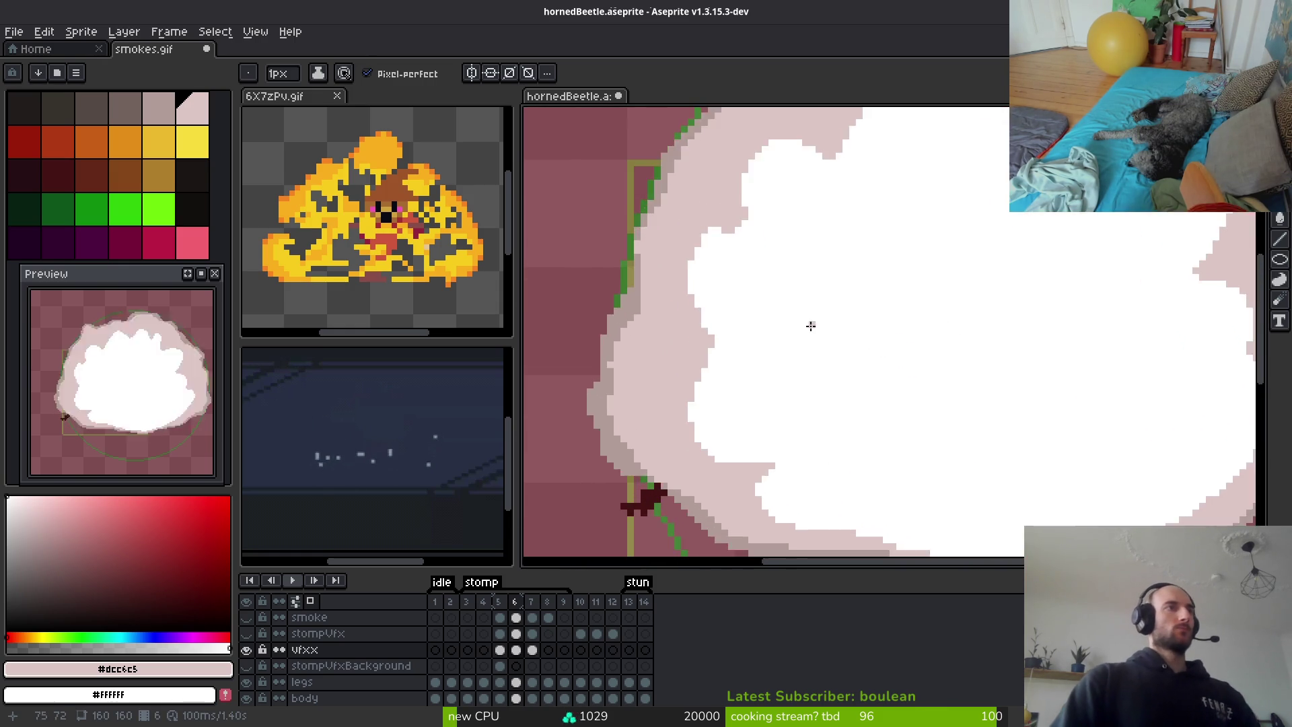
Flip between frames 6 and 7 to compare the smoke clouds
key("i")
key("Right")
key("Left")
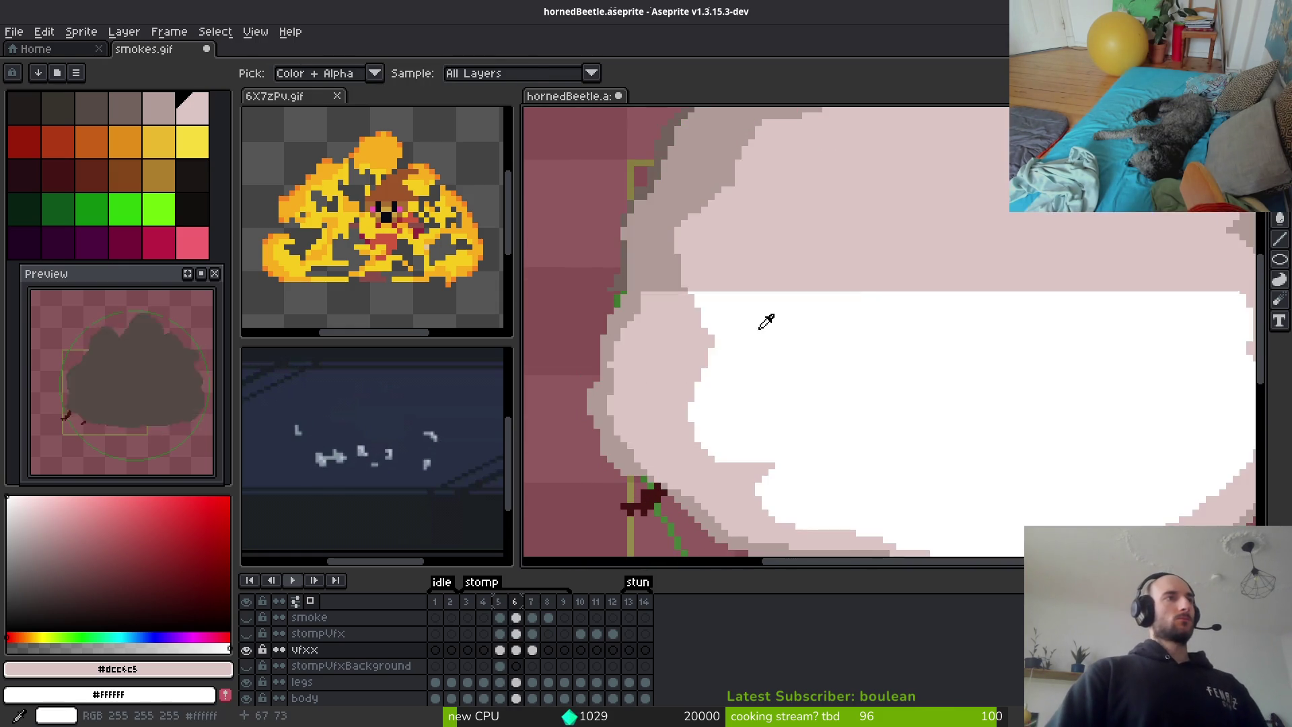
key("Right")
scroll(891, 297, "down", 2)
key("Left")
key("Right")
key("b")
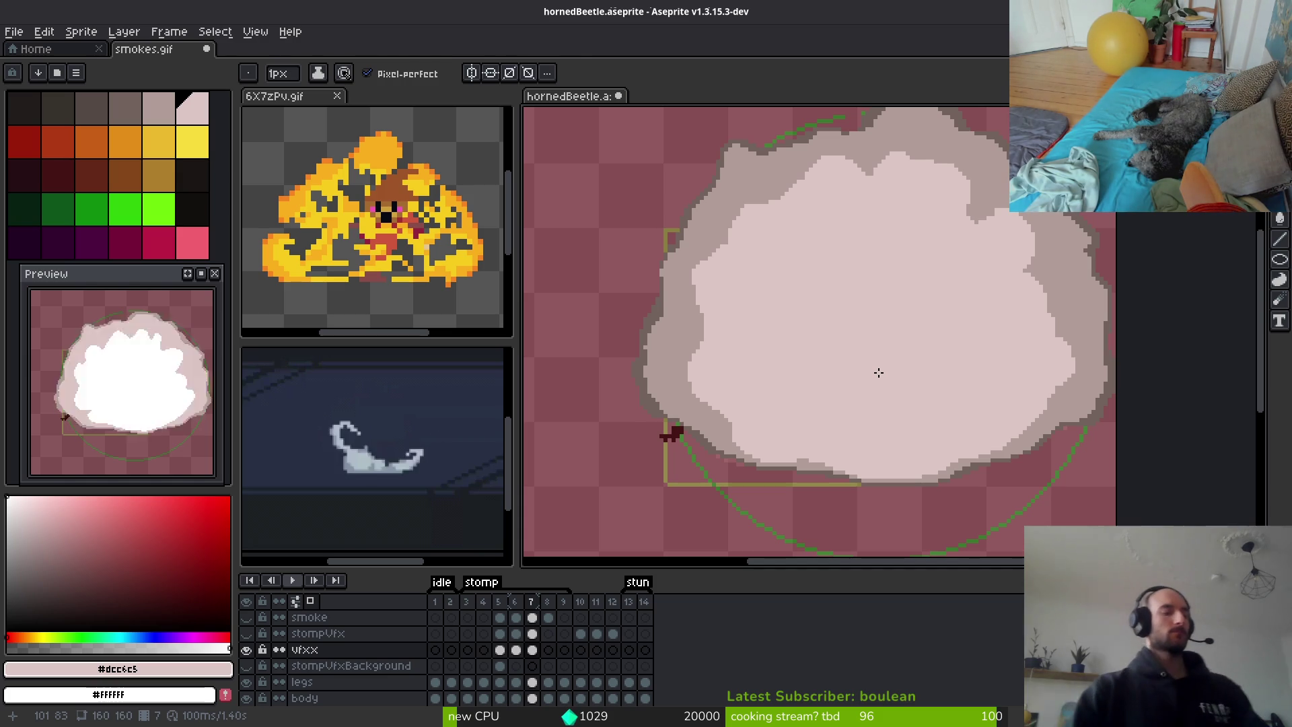
Back on frame 6, erase a patch from the white cloud's centre to reveal the dark beetle
key("i")
key("Left")
key("Left")
key("Left")
key("Right")
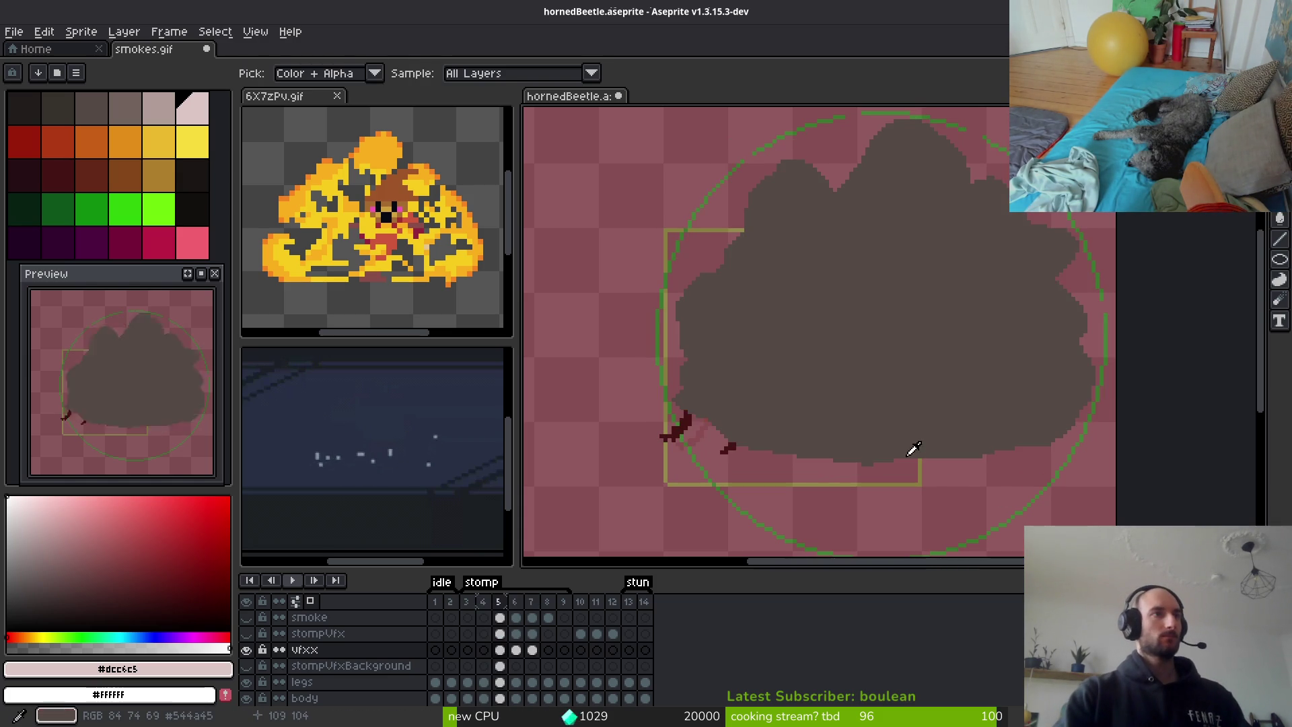
key("Right")
key("e")
scroll(862, 377, "up", 2)
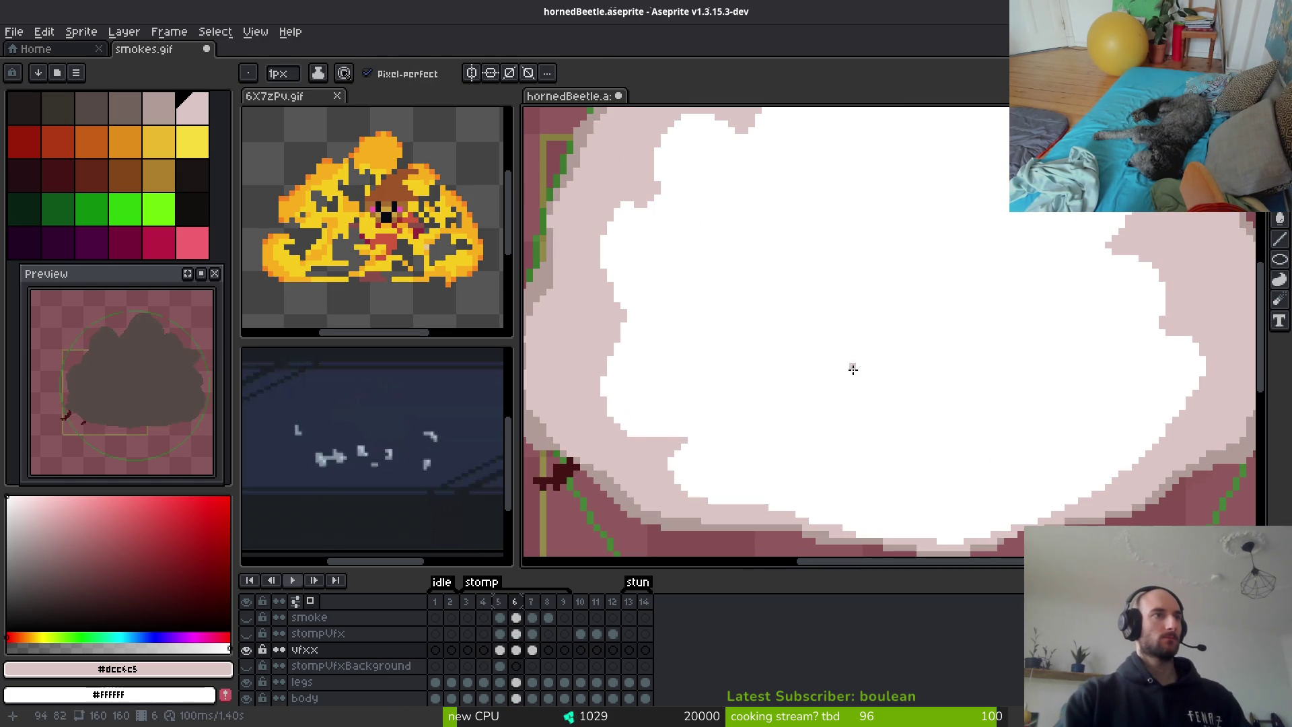
mouse_move(901, 360)
left_mouse_down()
mouse_move(842, 343)
mouse_move(957, 425)
mouse_move(837, 350)
mouse_move(904, 377)
left_mouse_up()
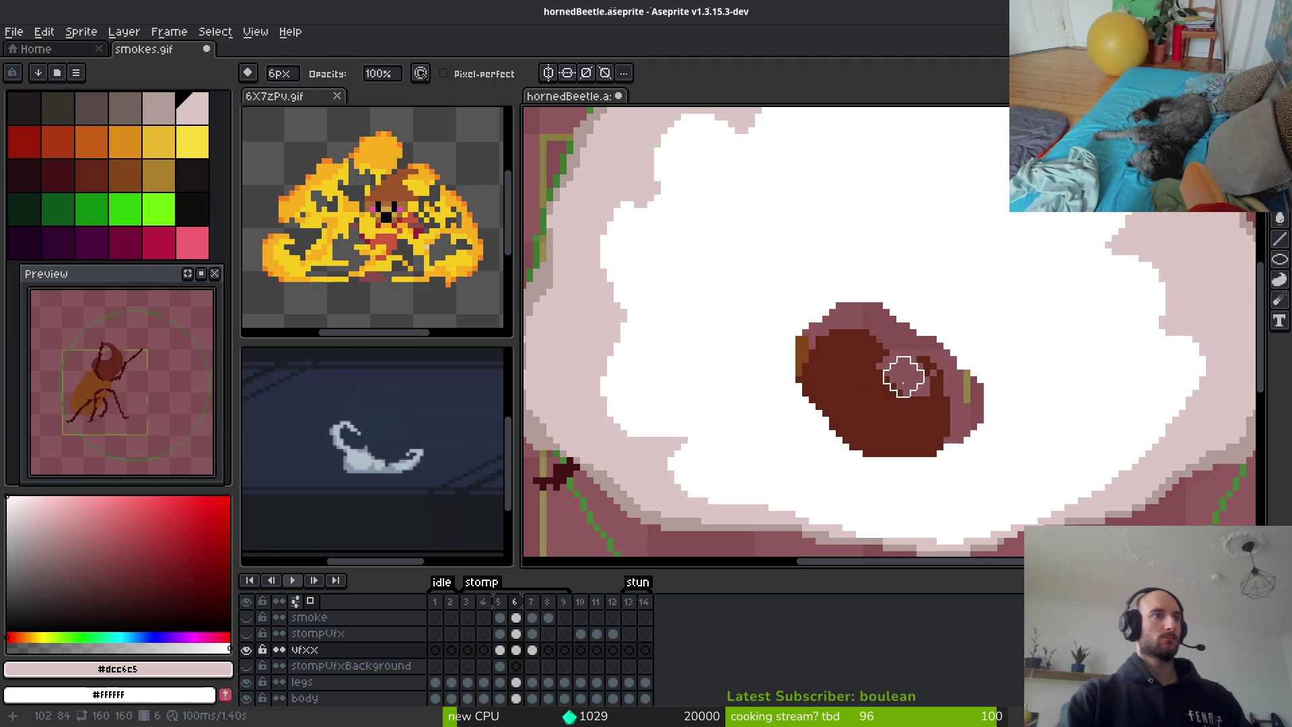
Pencil the orange and pink pixels at the beetle's upper-left and lower-right edges white
scroll(870, 357, "up", 2)
key("b")
left_click(684, 369)
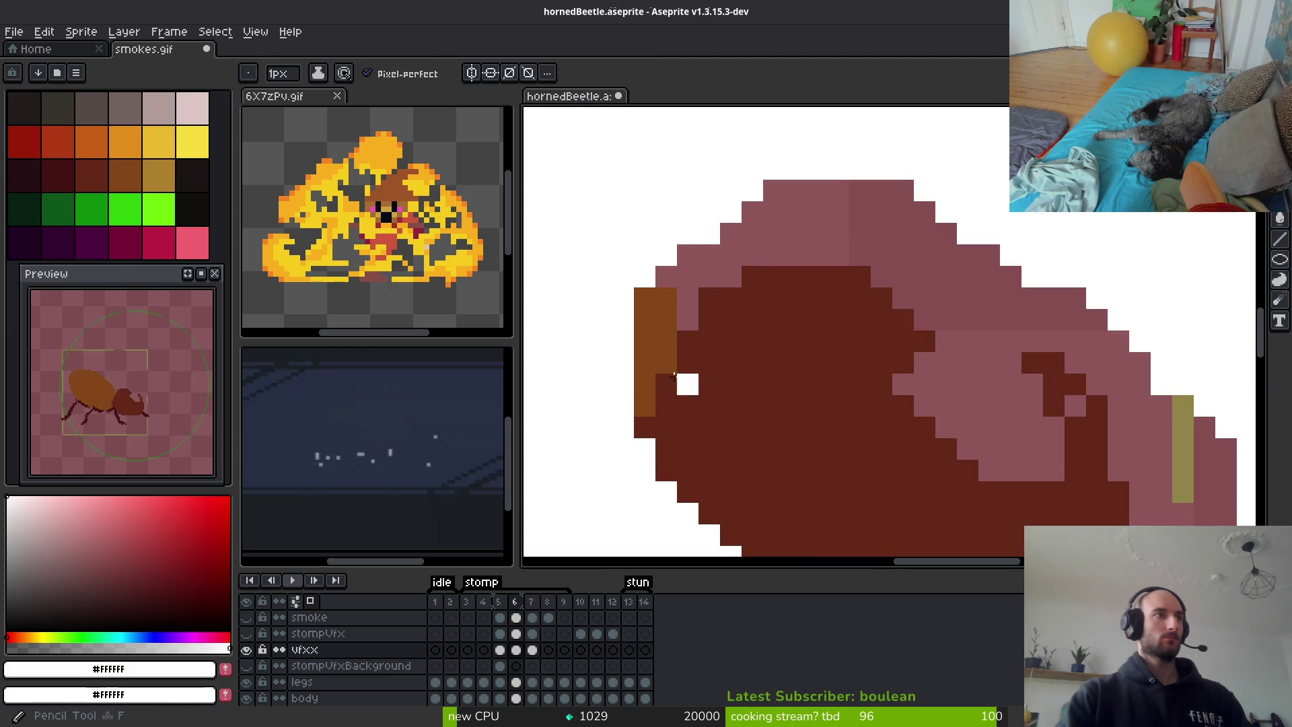
mouse_move(639, 400)
left_mouse_down()
mouse_move(681, 341)
mouse_move(657, 220)
mouse_move(686, 316)
mouse_move(686, 253)
mouse_move(918, 280)
mouse_move(924, 312)
left_mouse_up()
left_click(722, 280)
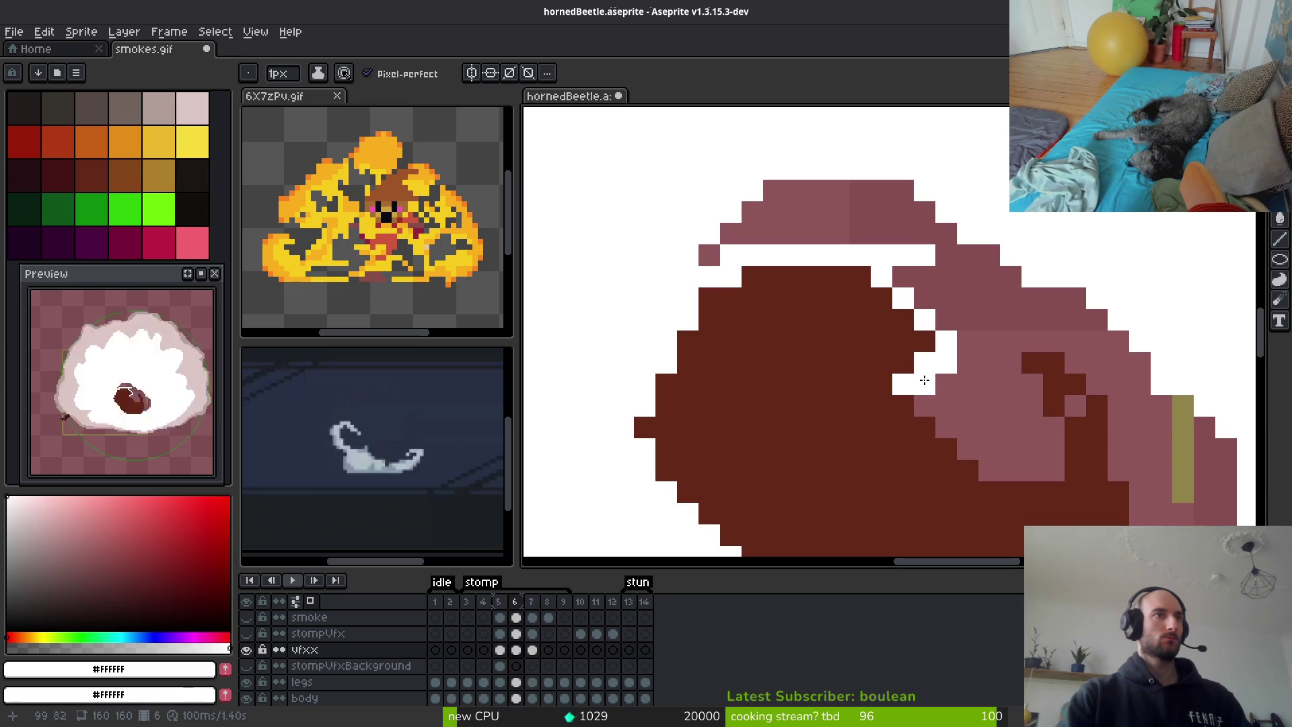
mouse_move(945, 416)
left_mouse_down()
mouse_move(1050, 471)
mouse_move(1056, 430)
left_mouse_up()
left_click_drag(1223, 444, 942, 248)
Draw white lines over the pink pixels along the beetle's right edge
key("l")
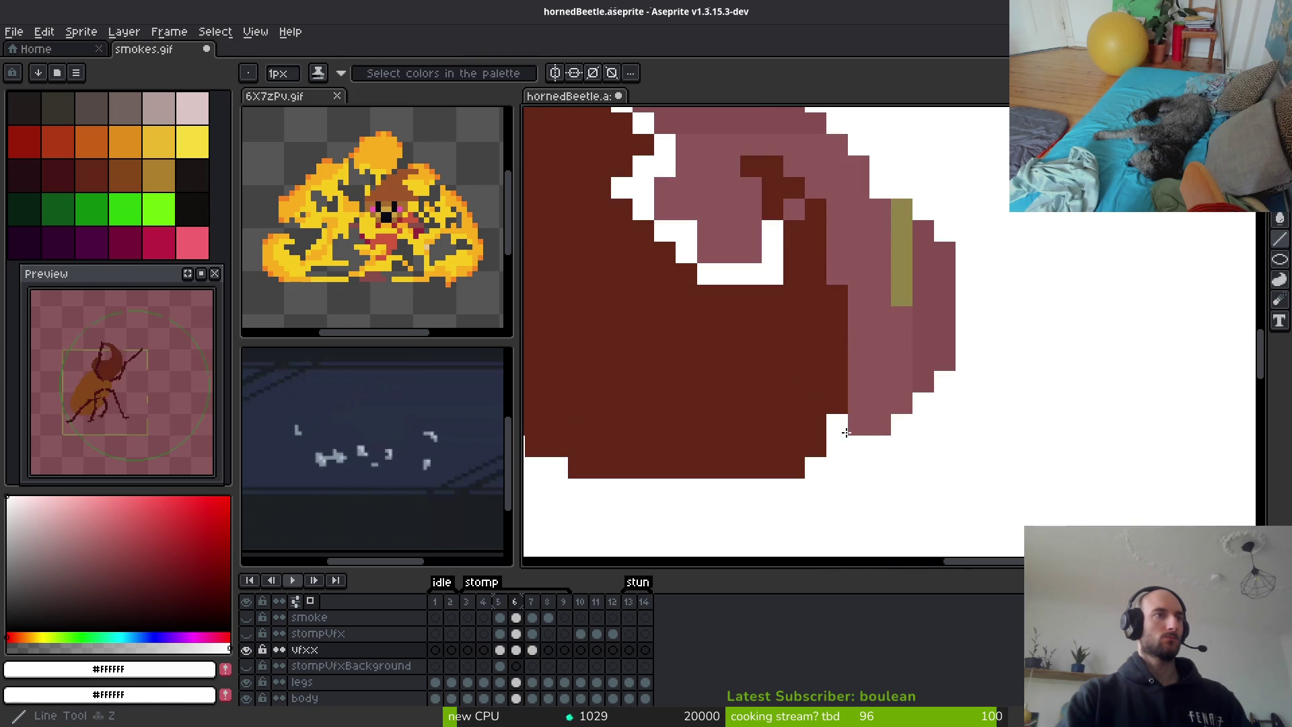
mouse_move(866, 417)
left_mouse_down()
mouse_move(880, 276)
mouse_move(841, 269)
mouse_move(837, 161)
left_mouse_up()
left_click_drag(883, 226, 991, 418)
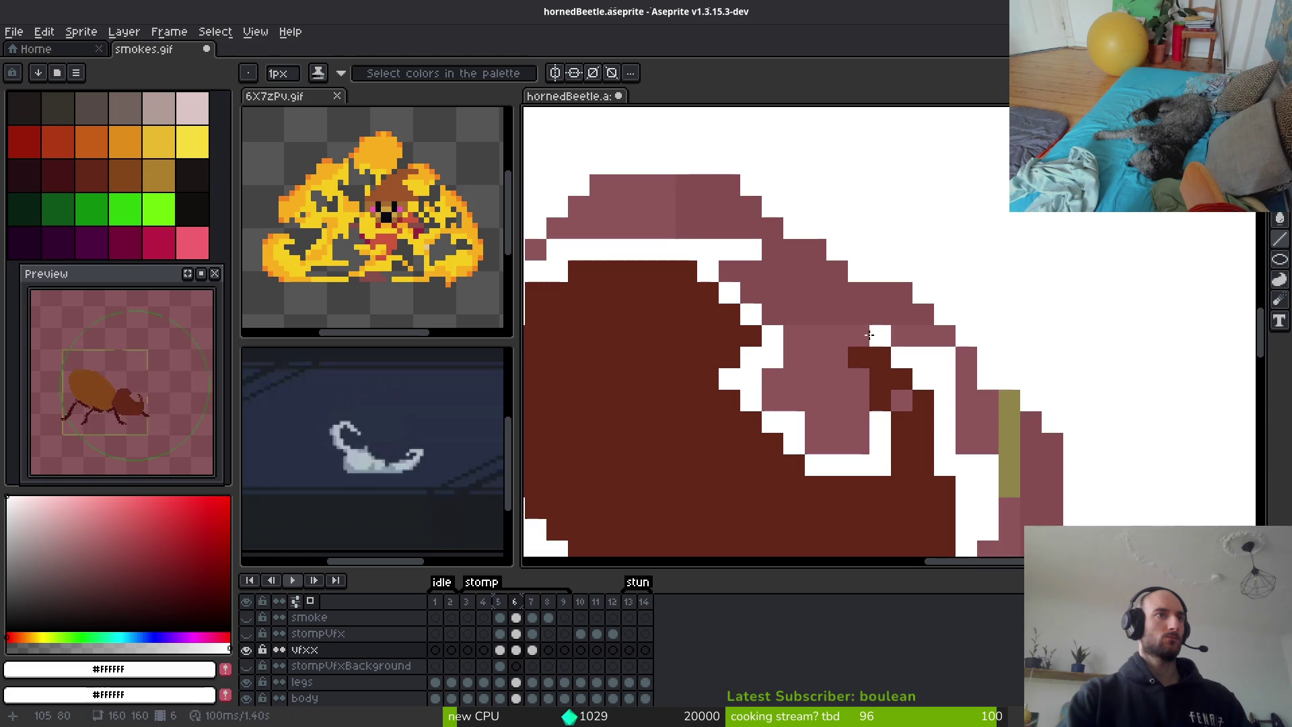
left_click_drag(871, 338, 832, 342)
left_click_drag(854, 399, 837, 403)
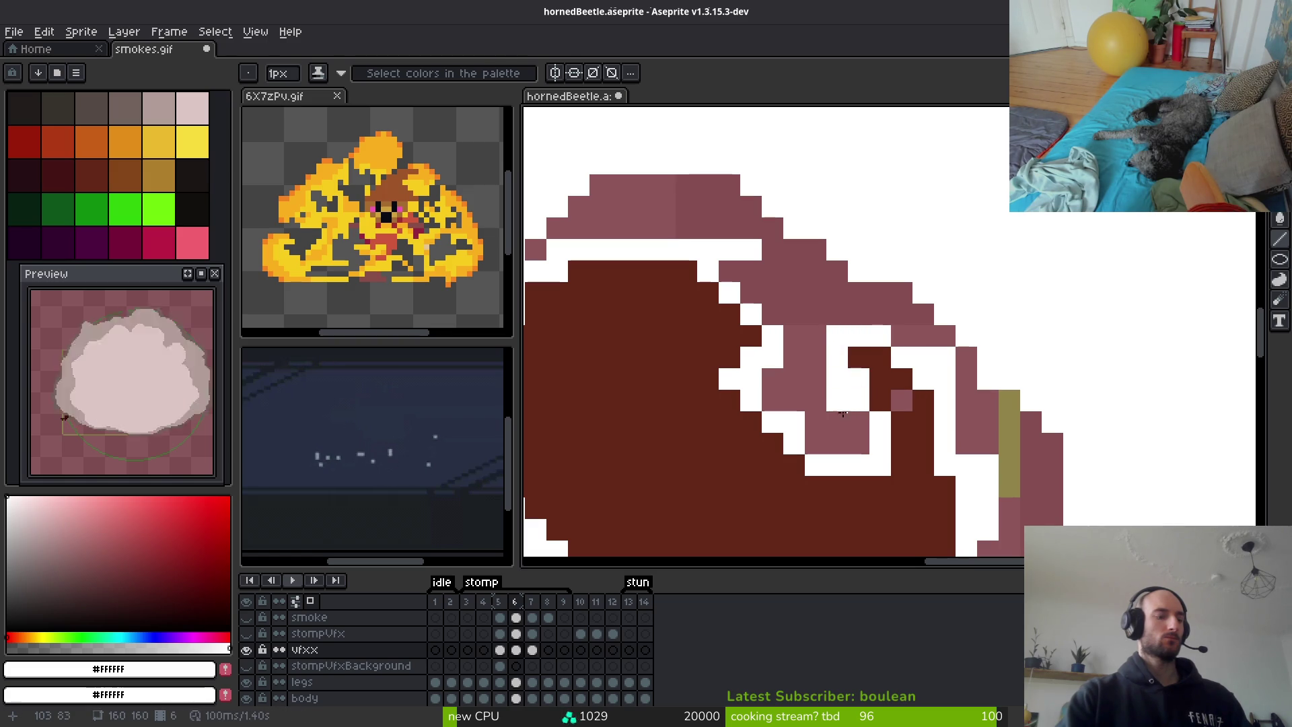
Bucket-fill the remaining pink strip and leftover pink regions white
key("g")
left_click(825, 274)
left_click(983, 441)
left_click(1032, 476)
scroll(1027, 462, "down", 3)
scroll(1022, 438, "down", 1)
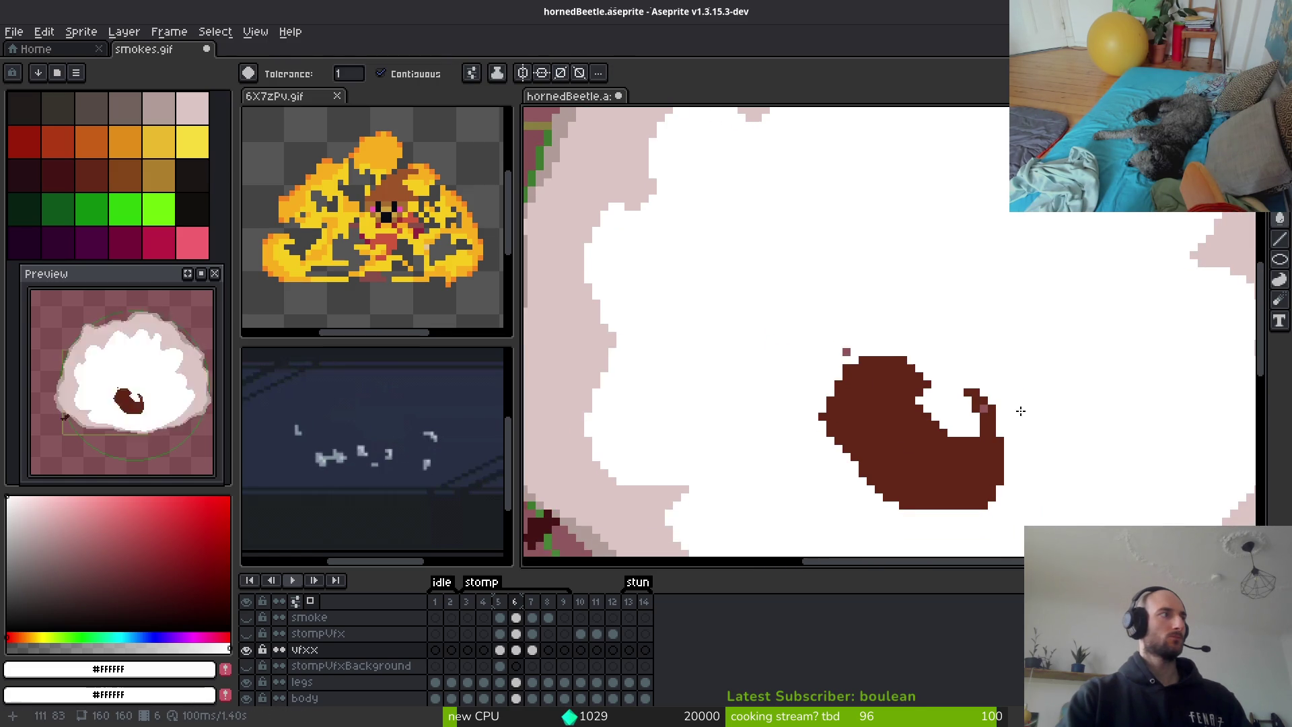
scroll(1006, 426, "down", 1)
Turn the stray pink pixel above the beetle white with the Paint Bucket
key("i")
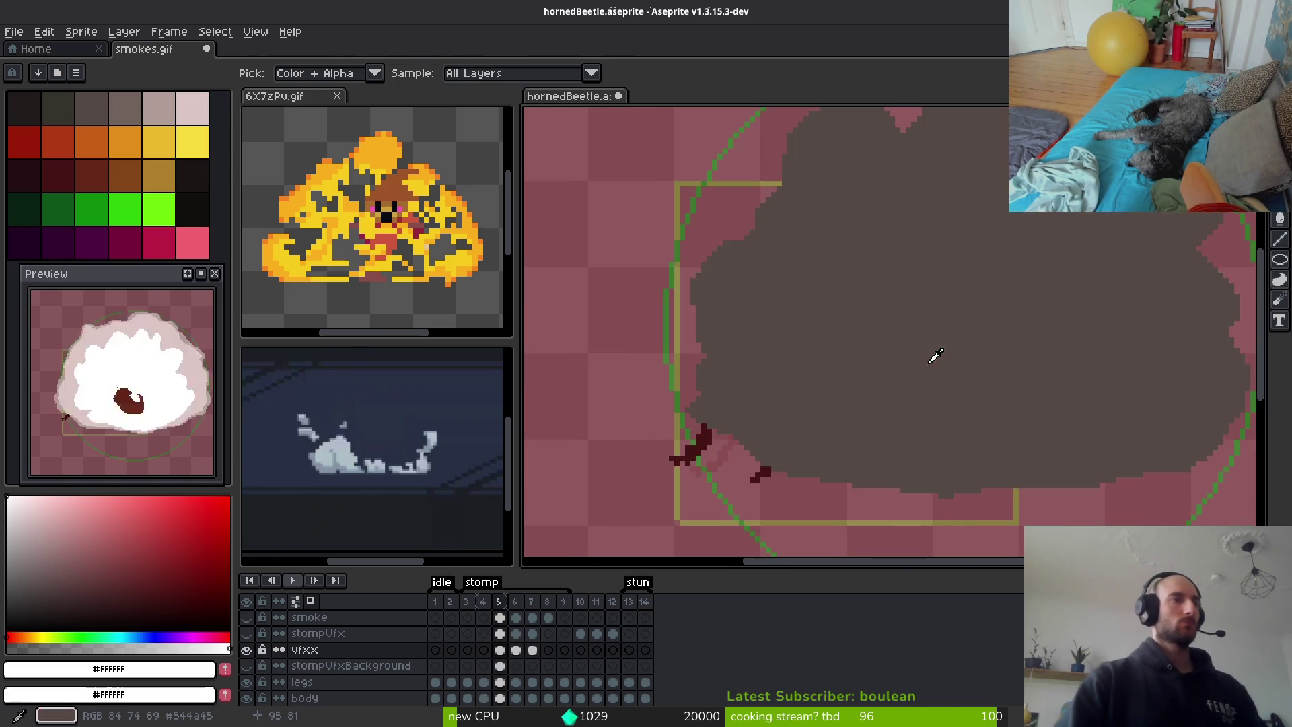
scroll(928, 370, "up", 2)
key("g")
left_click(842, 300)
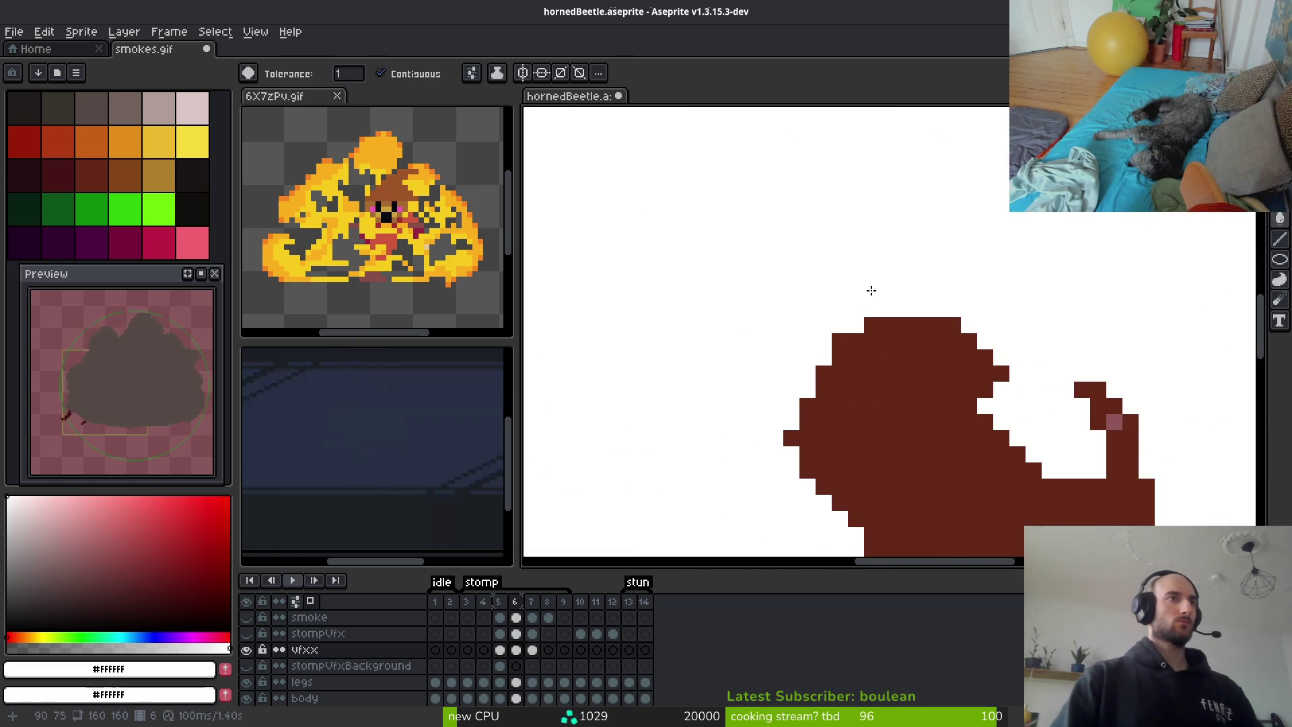
scroll(893, 303, "down", 2)
scroll(992, 367, "down", 2)
scroll(822, 288, "up", 4)
Carve white notches into the beetle's left edge and stepped lower edge
key("f")
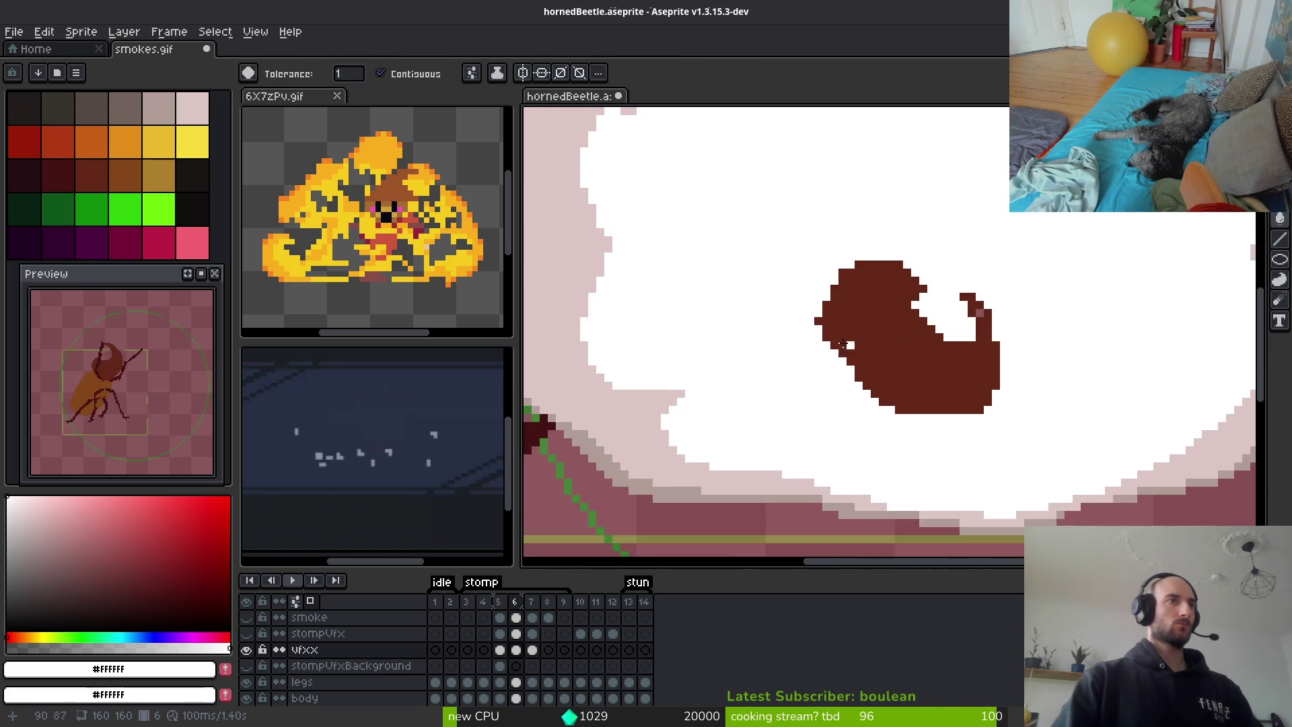
scroll(822, 288, "up", 3)
scroll(877, 449, "down", 1)
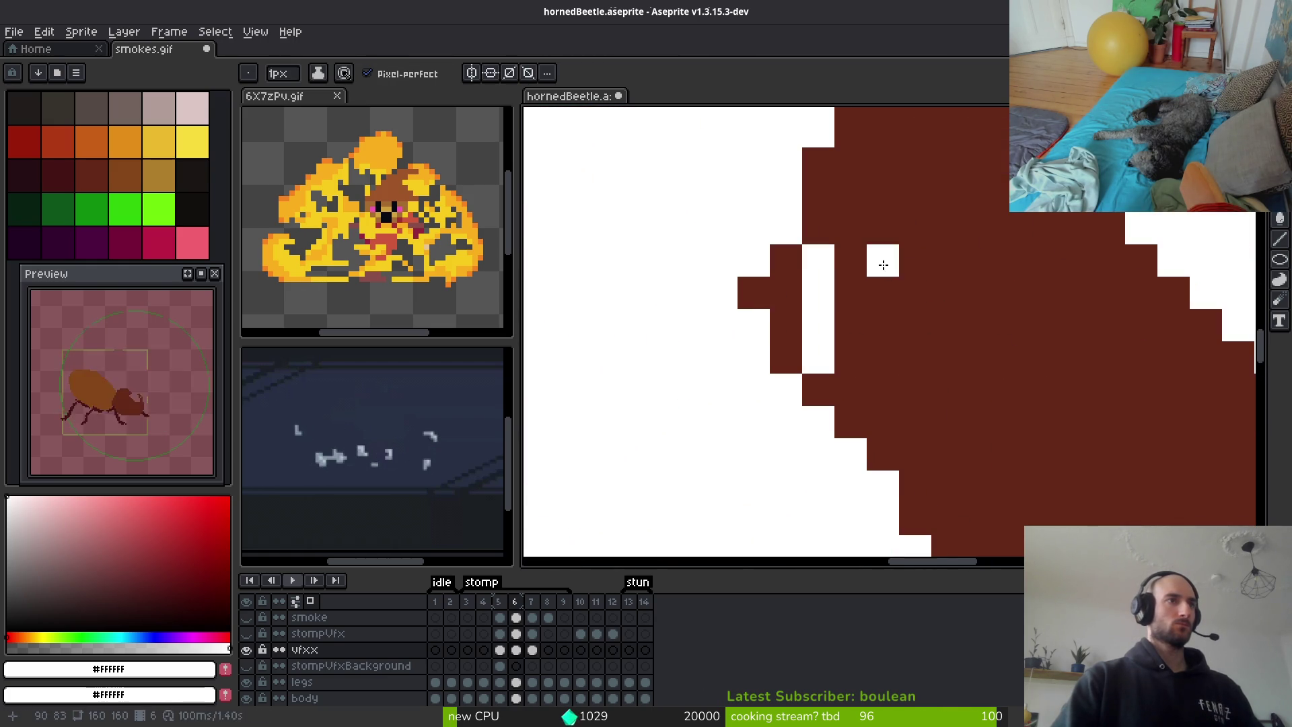
left_click_drag(882, 260, 846, 361)
scroll(852, 321, "down", 2)
scroll(1061, 243, "up", 2)
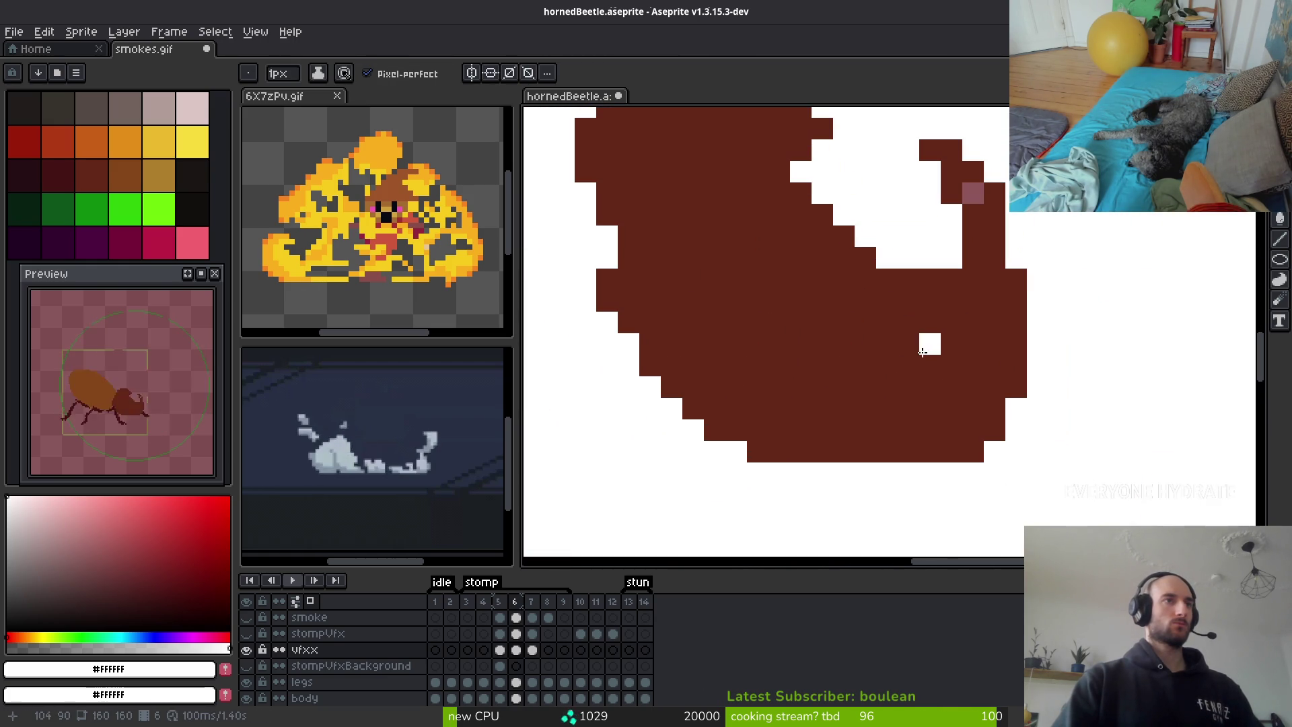
mouse_move(778, 429)
left_mouse_down()
mouse_move(844, 386)
mouse_move(758, 496)
mouse_move(859, 453)
left_mouse_up()
scroll(859, 453, "up", 1)
mouse_move(839, 370)
left_mouse_down()
mouse_move(749, 391)
mouse_move(717, 416)
left_mouse_up()
key("ctrl+z")
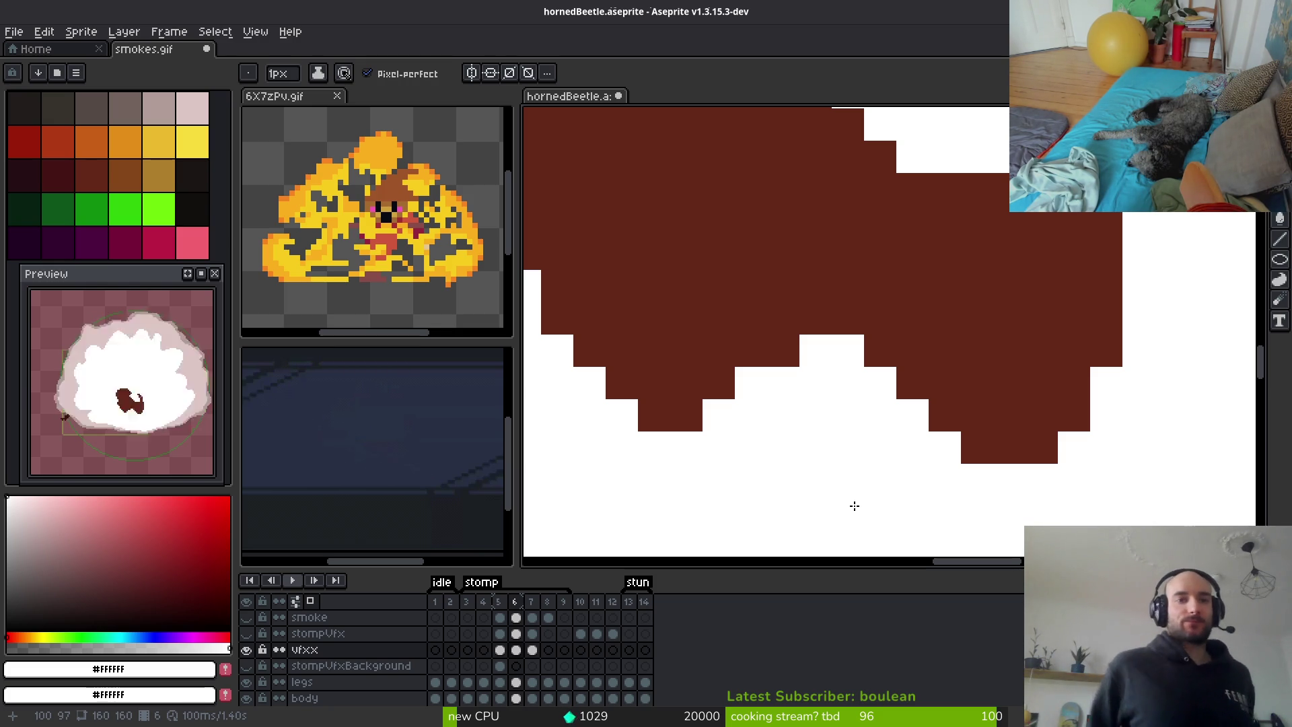
Paint the single gap in the silhouette's lower edge dark brown with the Pencil
key("i")
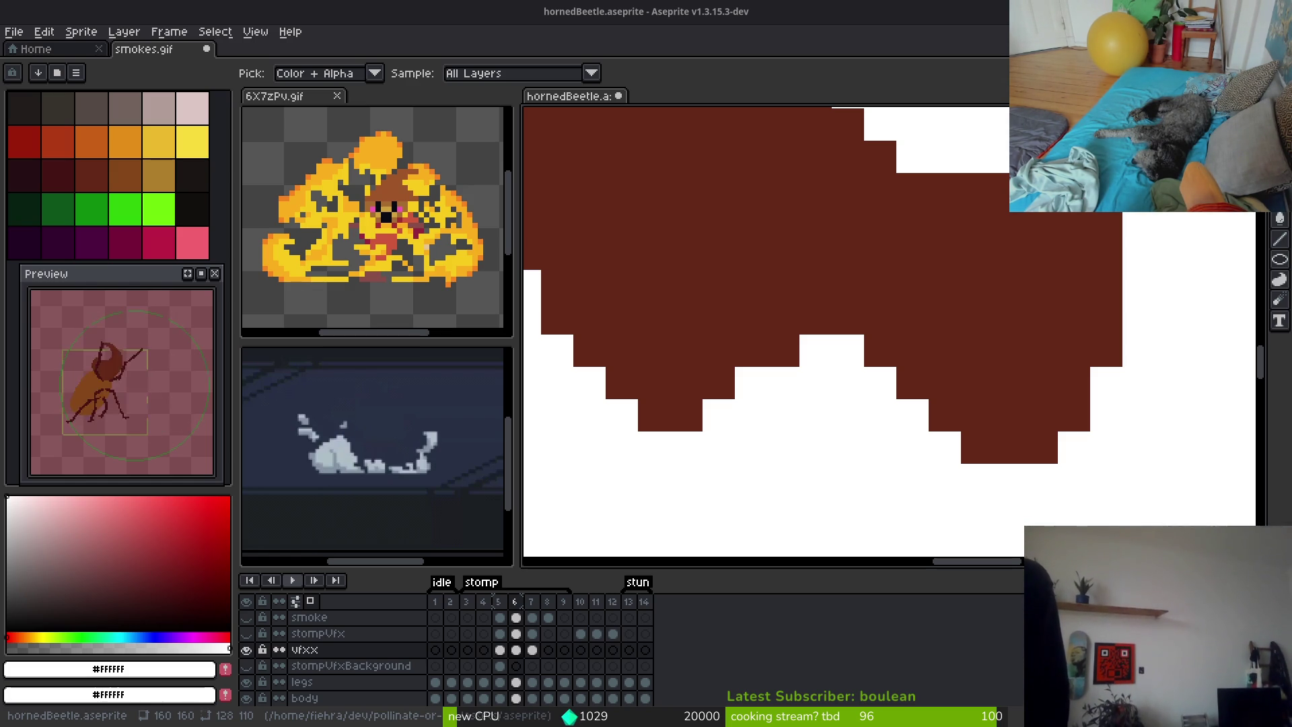
key("b")
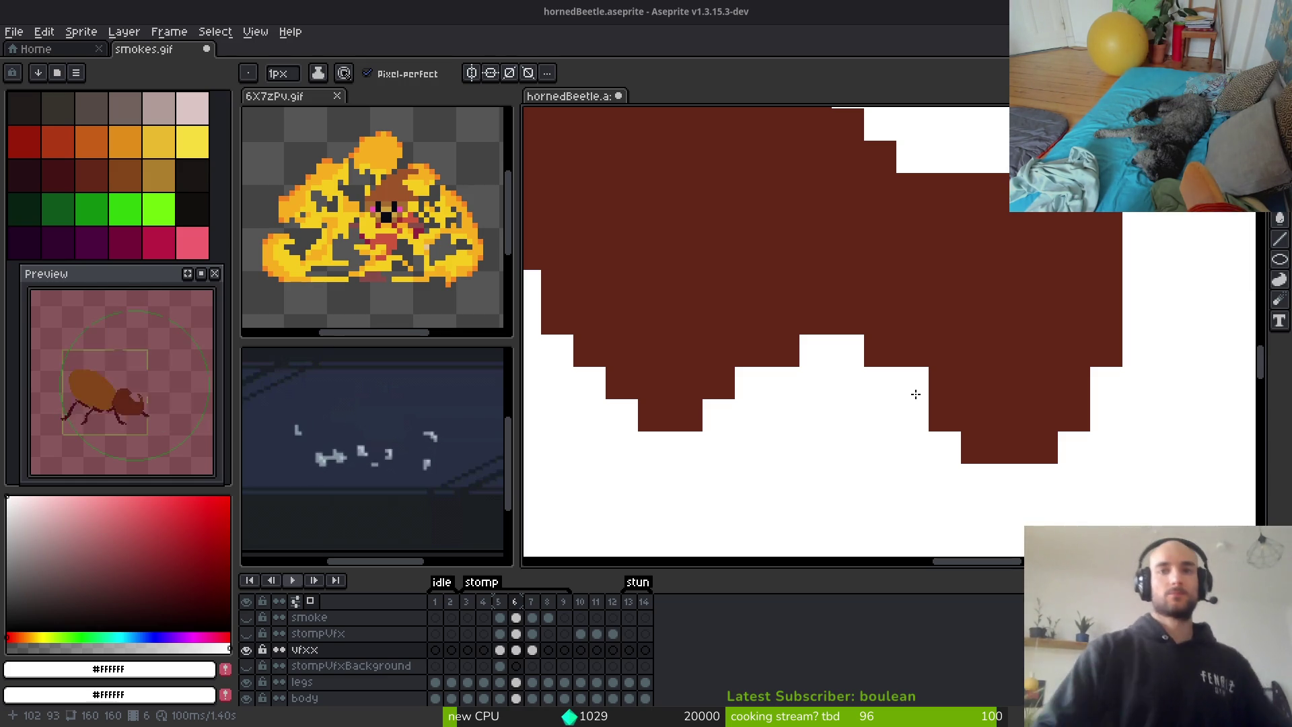
left_click(915, 394)
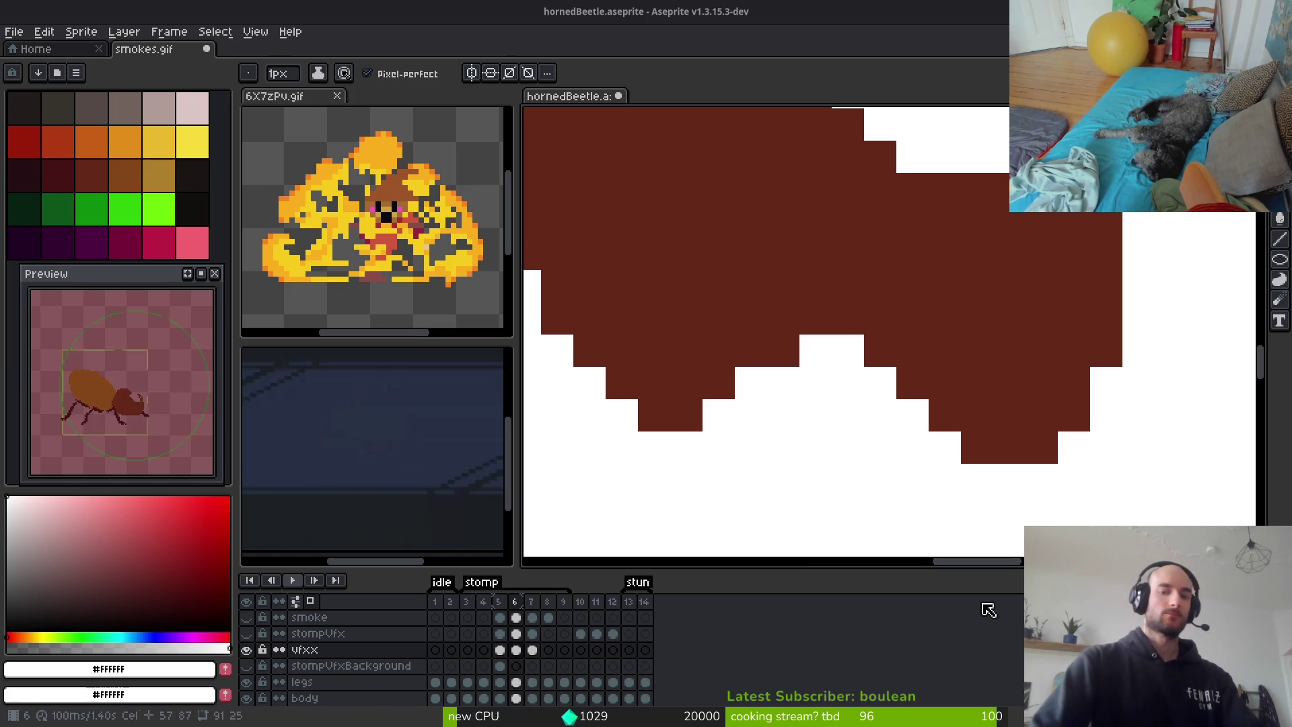
scroll(854, 349, "down", 5)
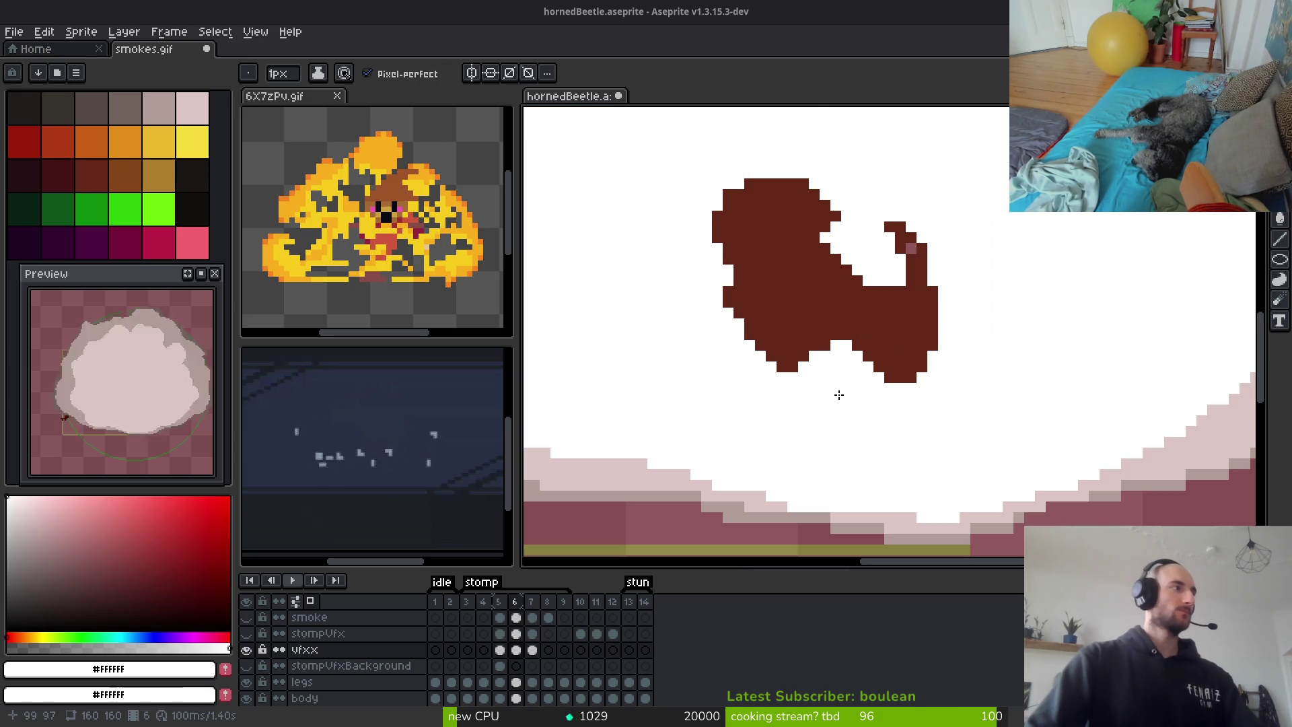
scroll(821, 378, "up", 1)
scroll(820, 378, "down", 2)
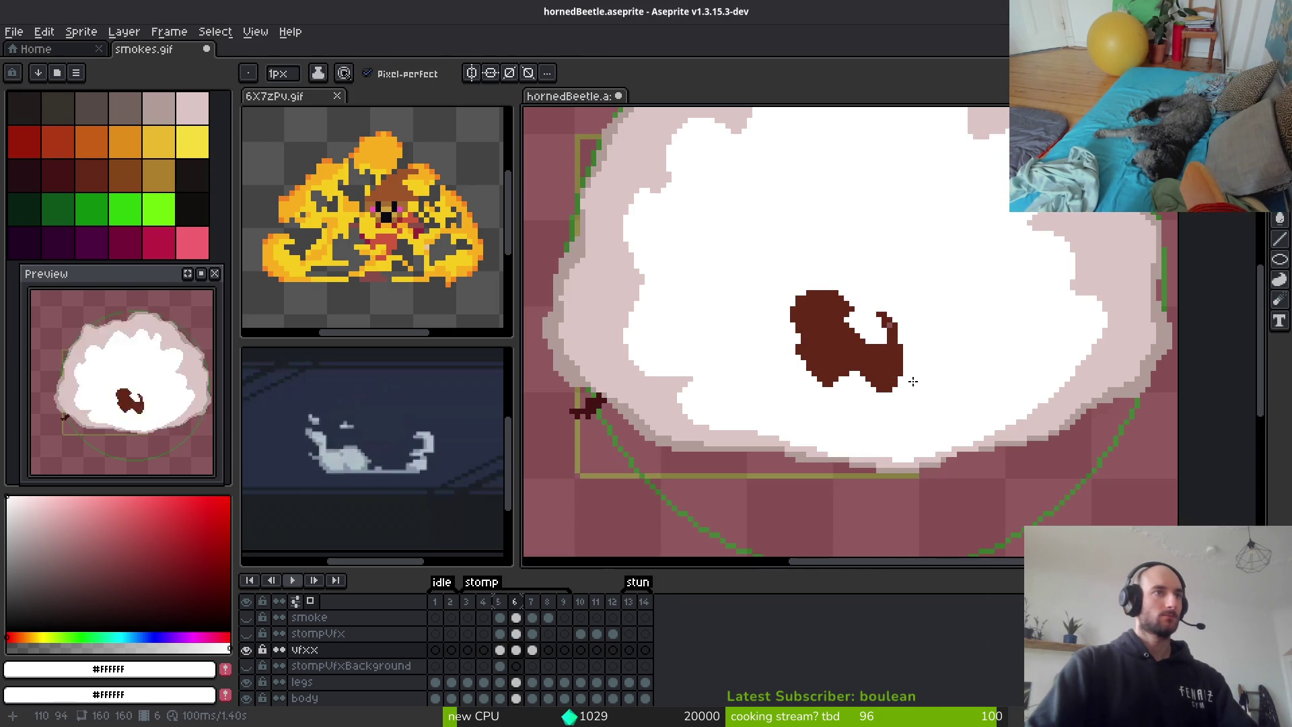
scroll(903, 382, "up", 1)
scroll(895, 361, "down", 2)
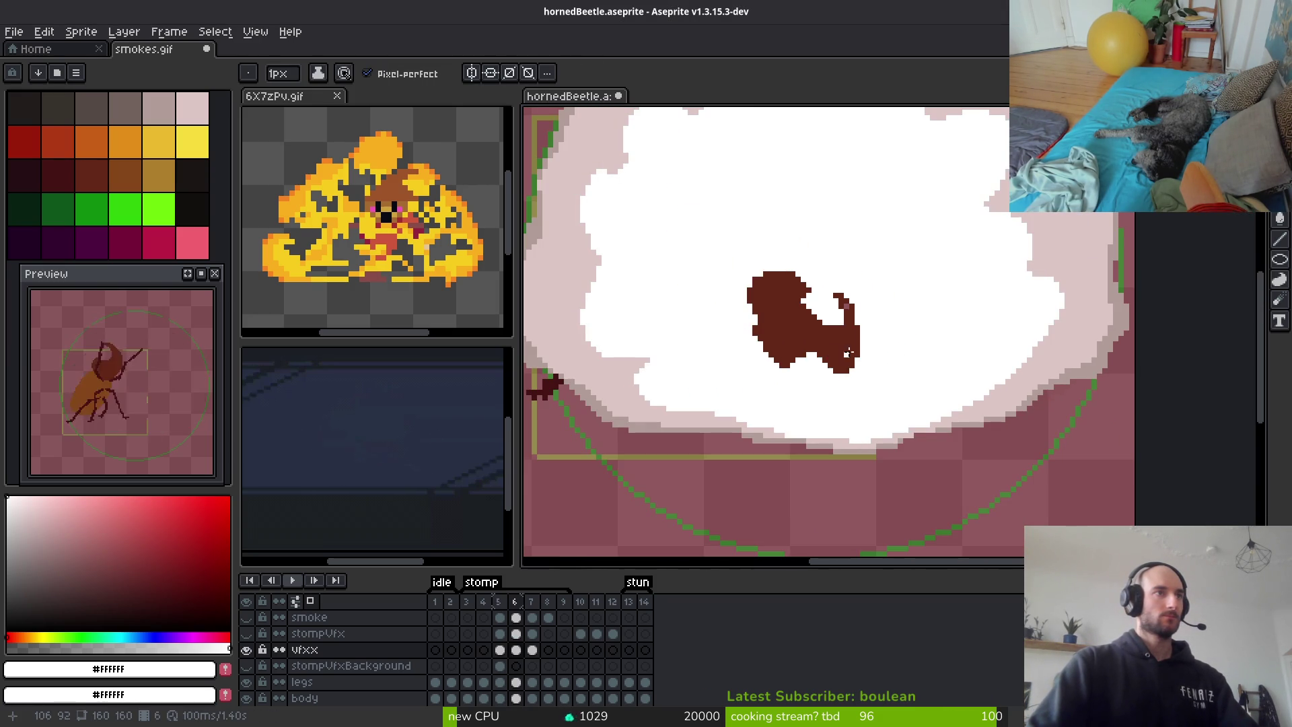
key("Right")
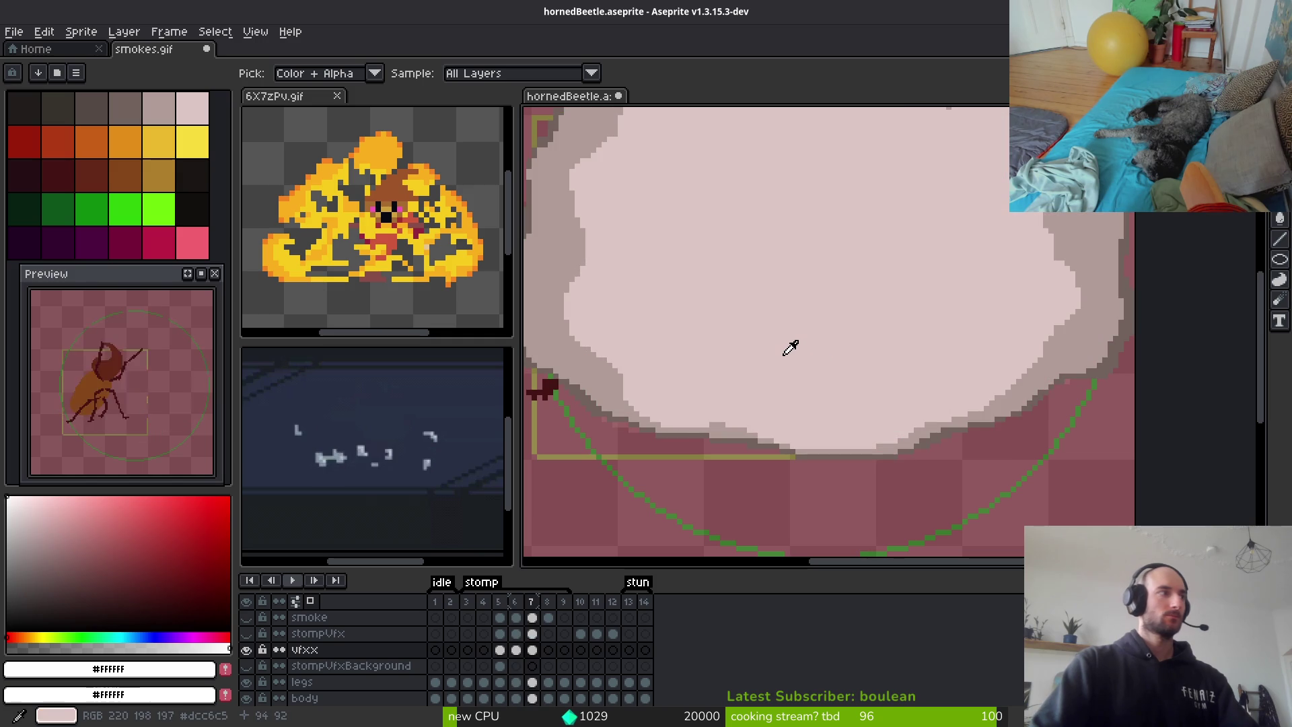
key("Left")
key("Right")
key("b")
mouse_move(784, 303)
left_mouse_down()
mouse_move(794, 349)
mouse_move(868, 316)
mouse_move(828, 358)
mouse_move(816, 326)
left_mouse_up()
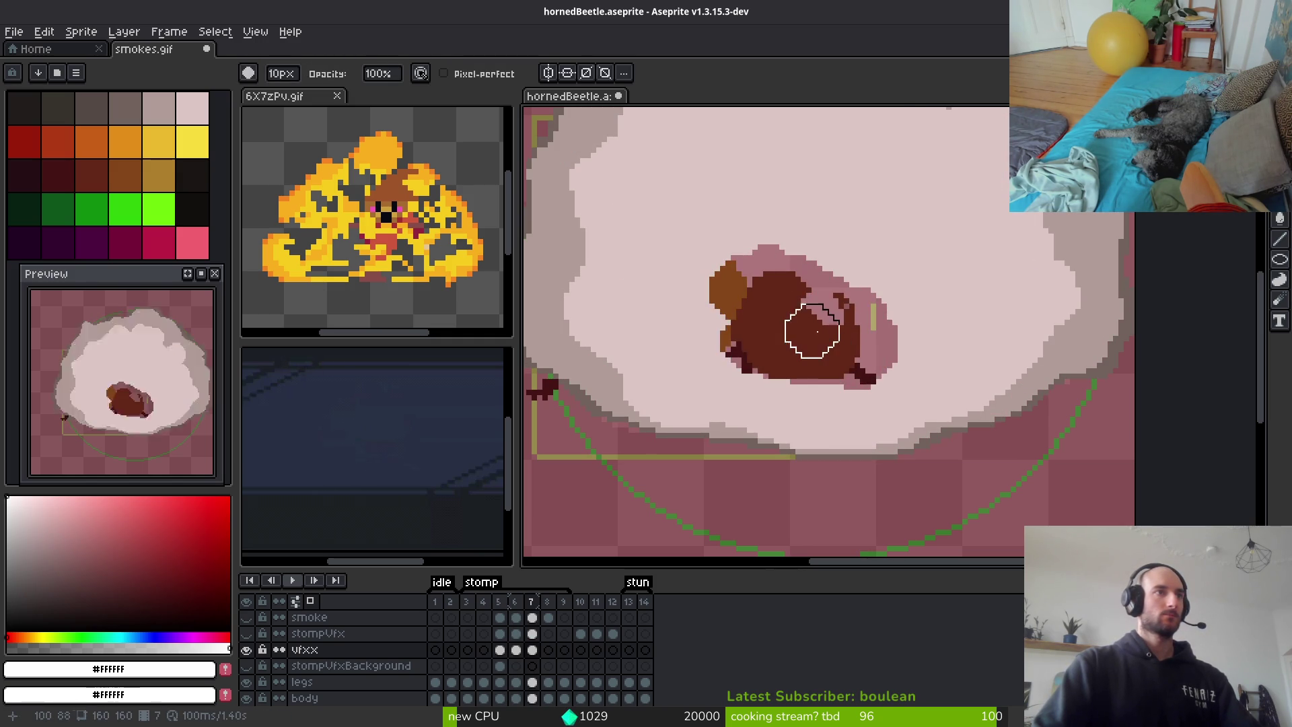
scroll(815, 323, "down", 3)
scroll(802, 315, "up", 5)
left_click(629, 288, "alt")
scroll(681, 266, "up", 3)
mouse_move(700, 171)
left_mouse_down()
mouse_move(875, 178)
mouse_move(990, 349)
left_mouse_up()
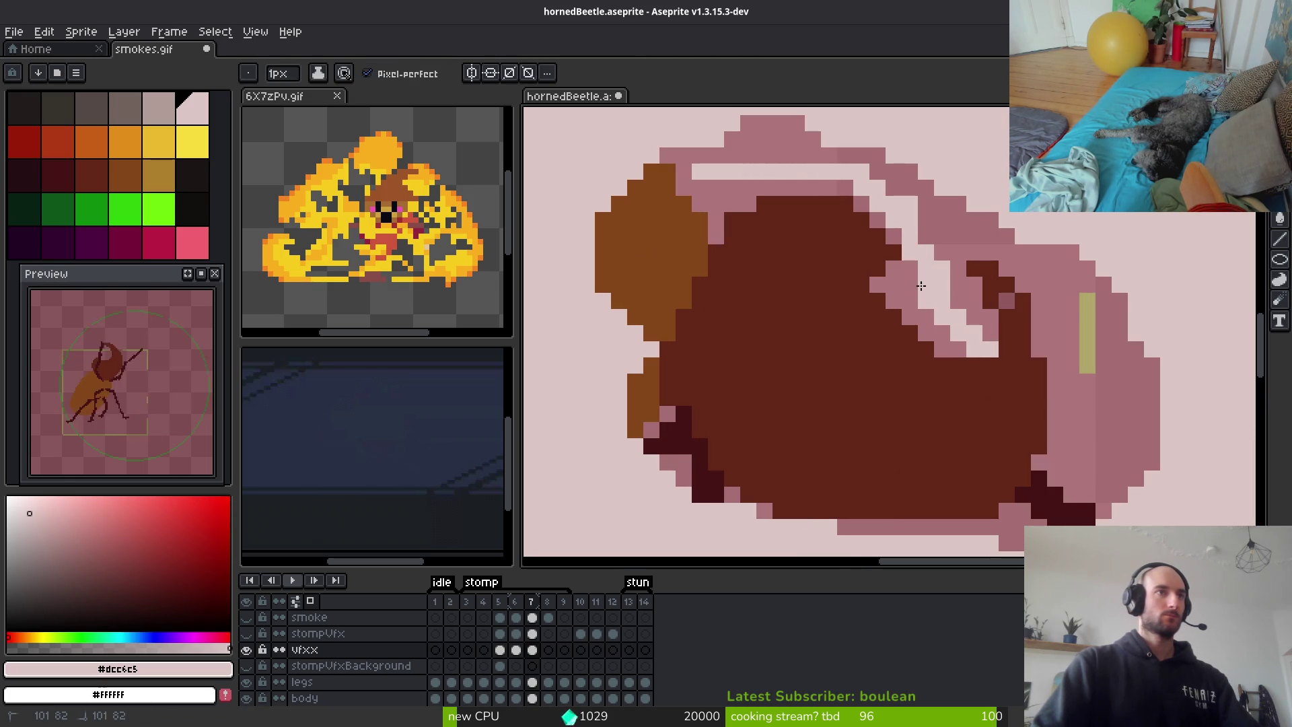
mouse_move(1055, 378)
left_mouse_down()
mouse_move(1077, 404)
mouse_move(1072, 514)
left_mouse_up()
scroll(1136, 473, "down", 3)
scroll(1136, 473, "left", 1)
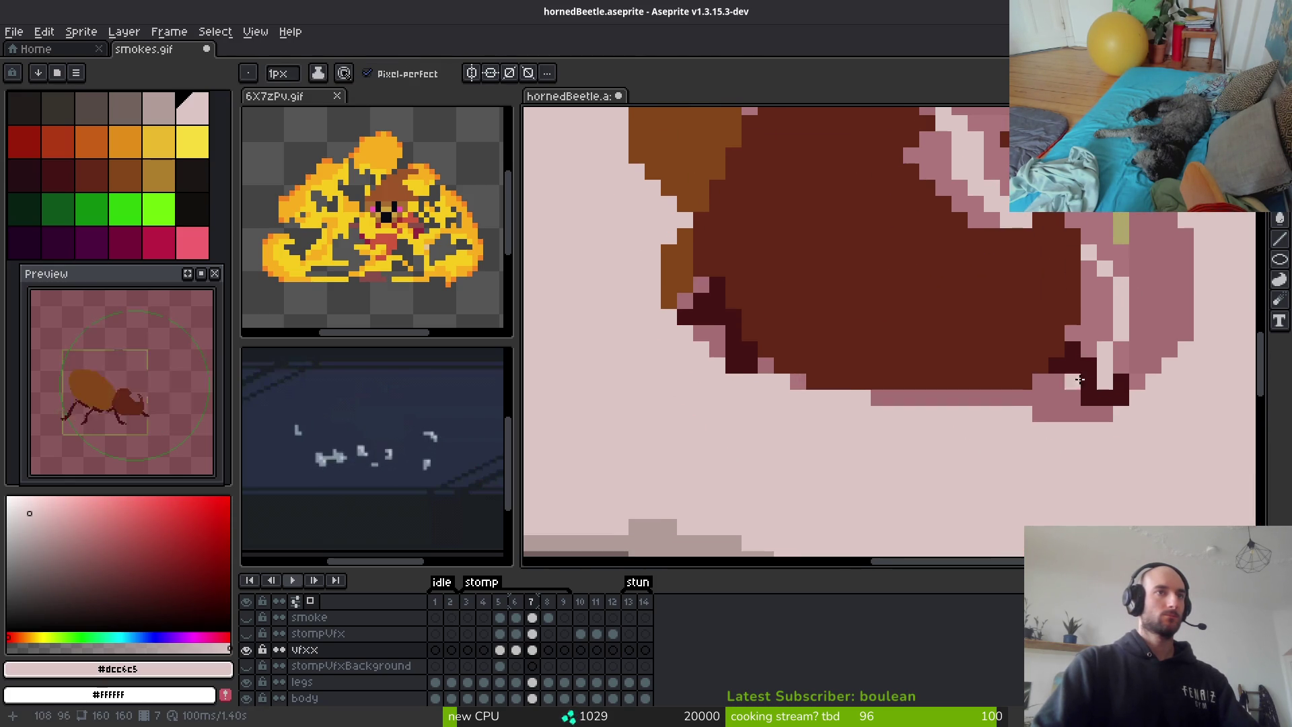
left_click(1041, 417)
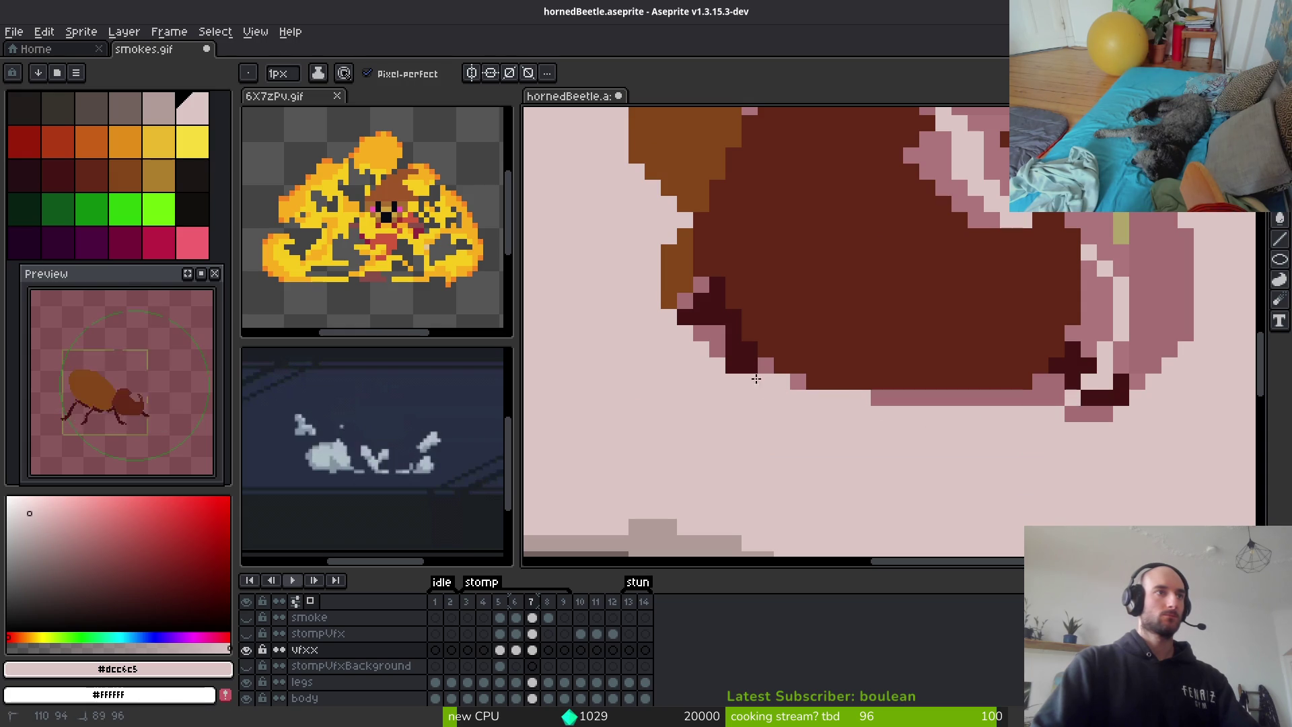
left_click_drag(759, 377, 667, 286)
left_click_drag(1089, 365, 1041, 414)
key("g")
left_click(1171, 276)
key("ctrl+z")
scroll(1151, 302, "down", 3)
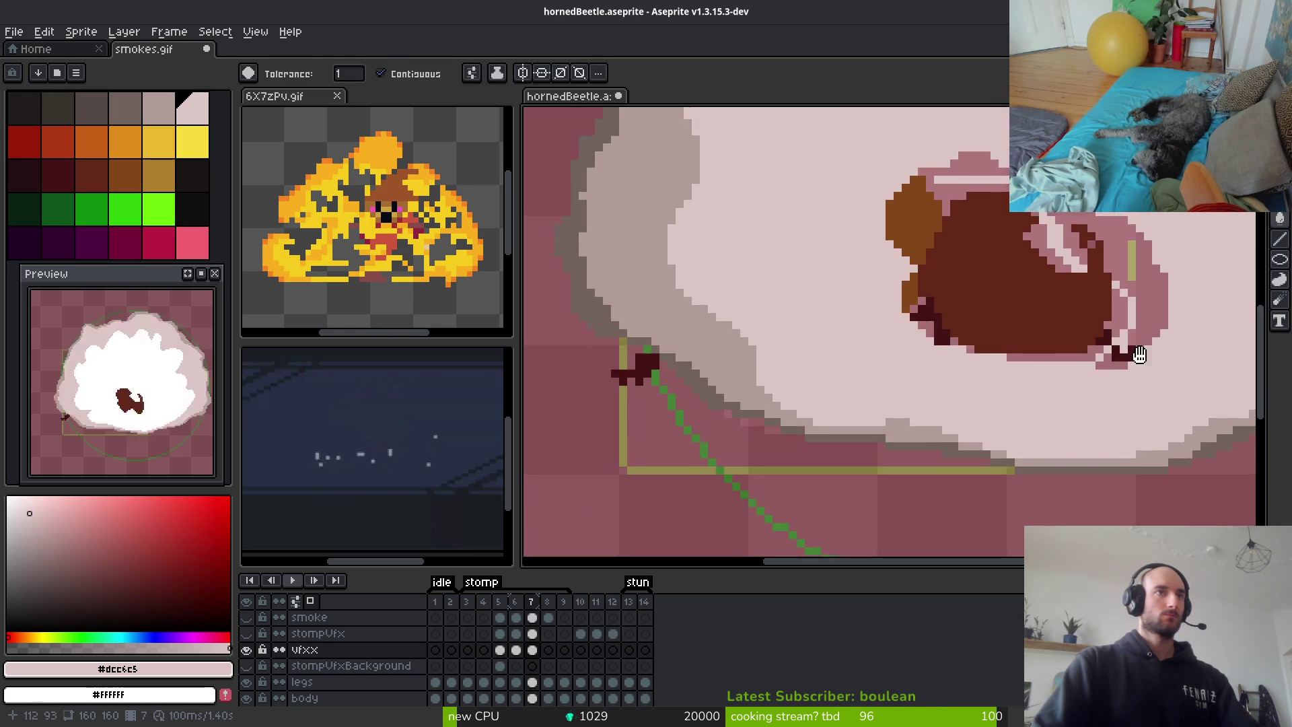
scroll(1043, 236, "up", 4)
key("b")
mouse_move(1085, 315)
left_mouse_down()
mouse_move(1004, 164)
mouse_move(954, 202)
mouse_move(996, 275)
left_mouse_up()
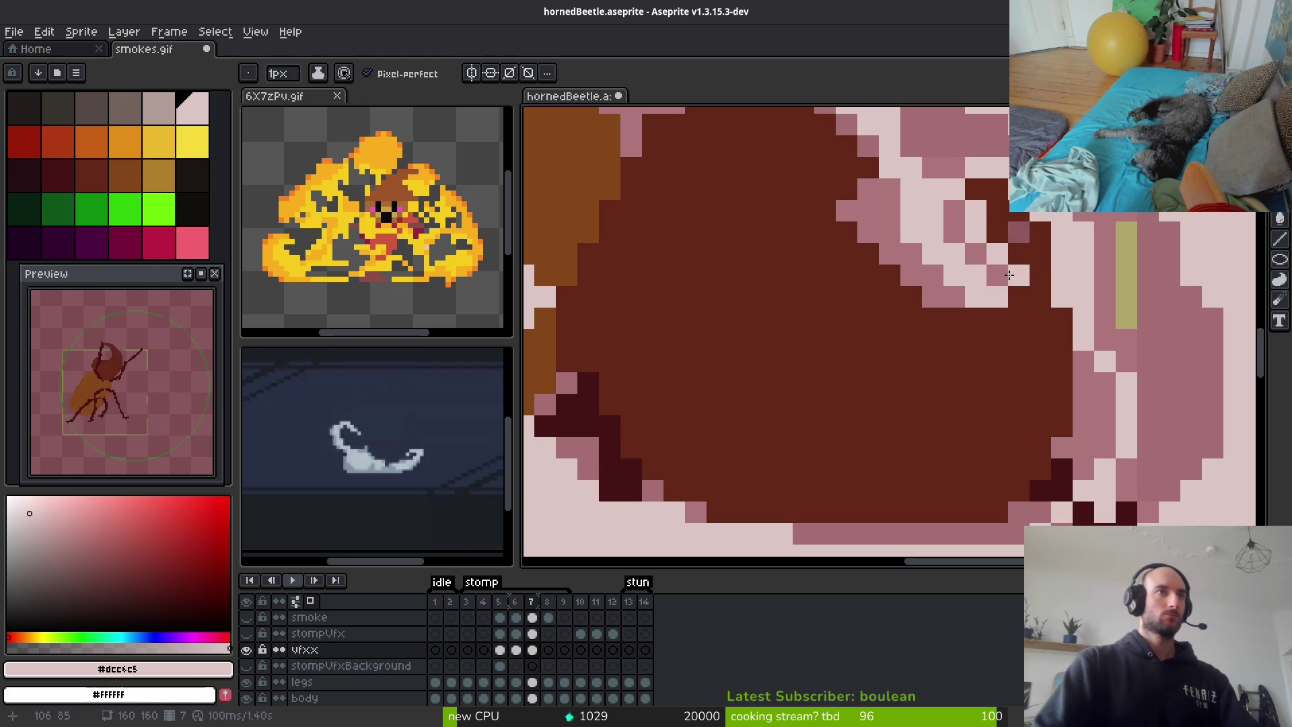
left_click_drag(973, 253, 956, 195)
key("g")
left_click(1155, 352)
scroll(1122, 292, "down", 2)
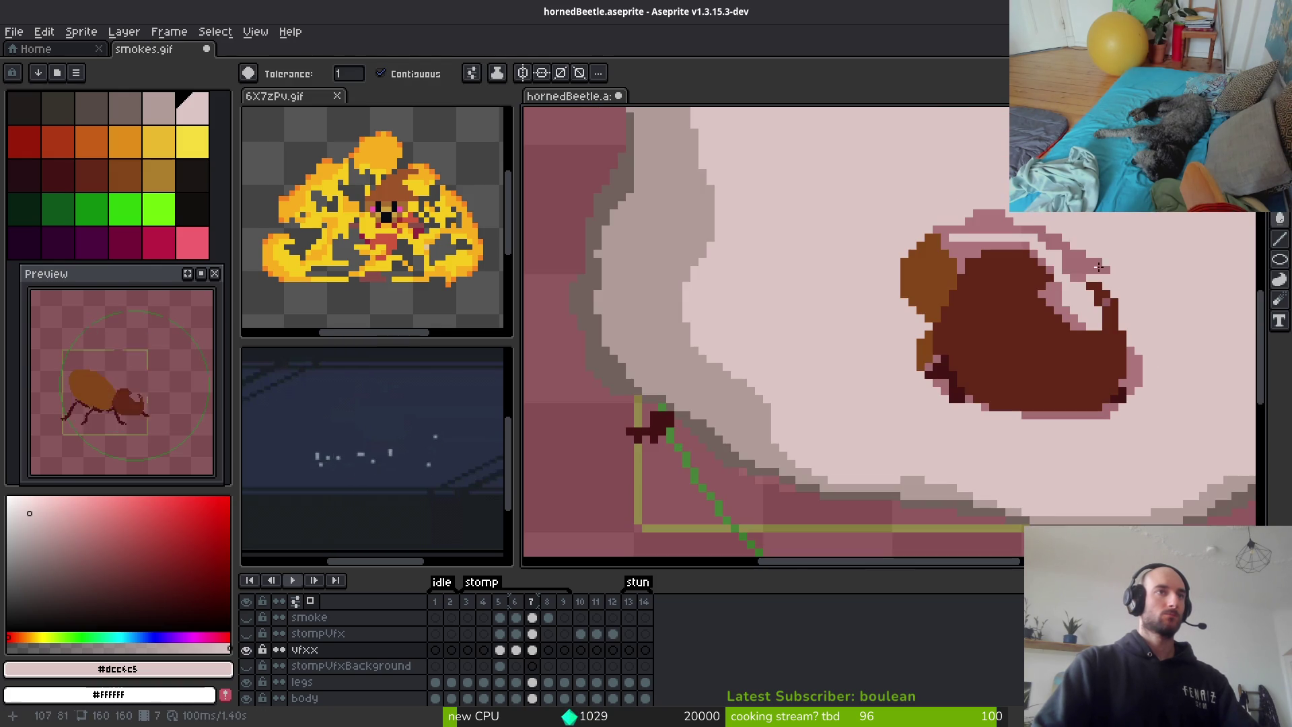
key("b")
scroll(1075, 258, "up", 4)
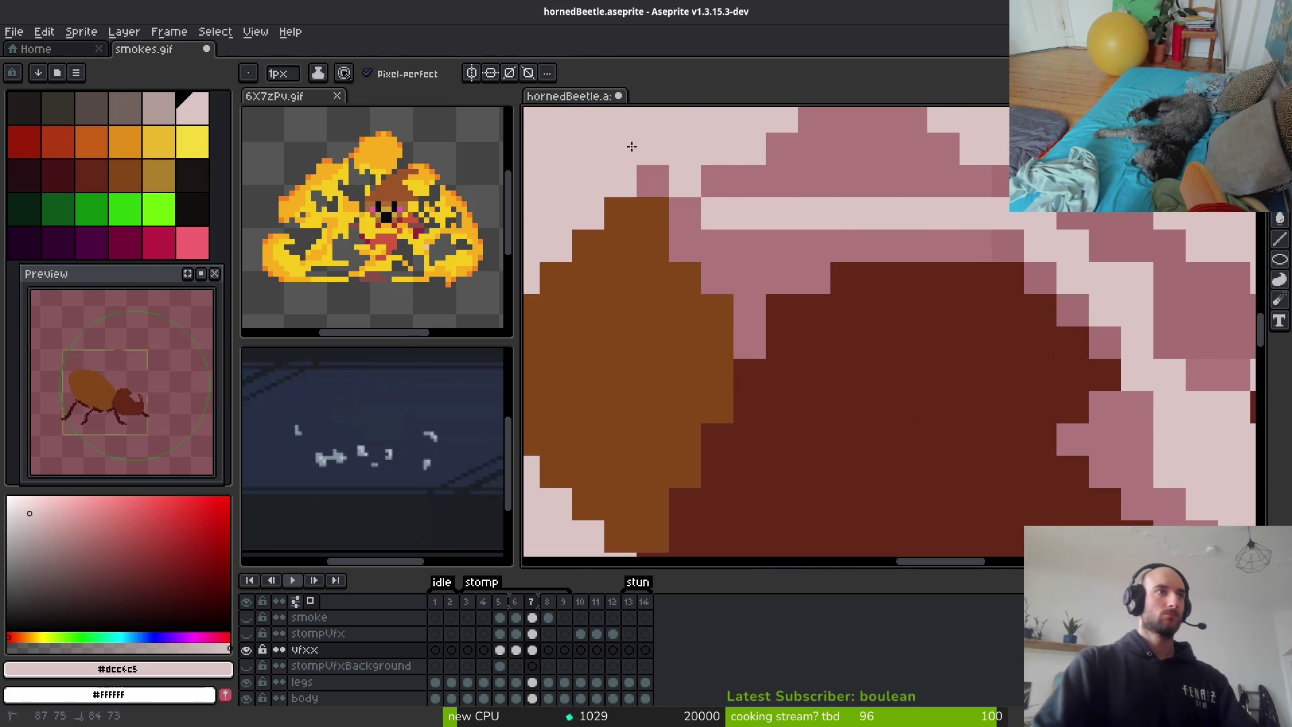
key("g")
left_click(888, 165)
scroll(956, 283, "down", 4)
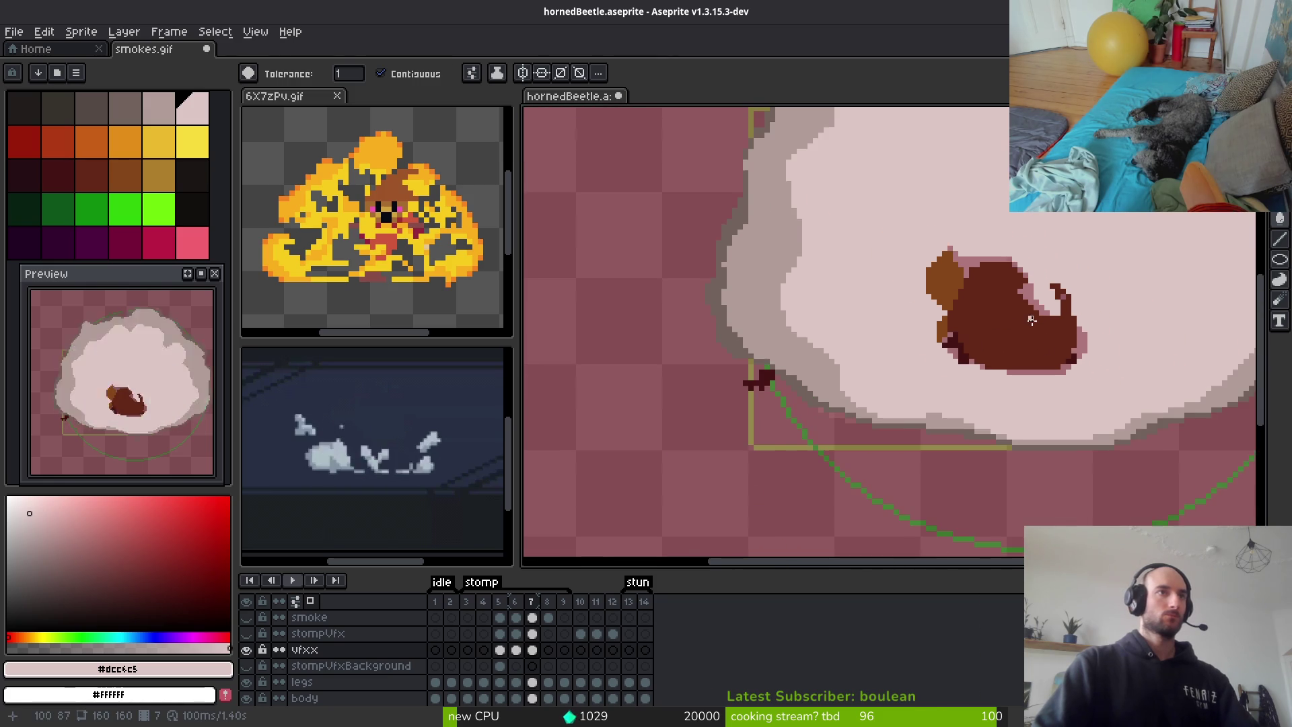
scroll(1004, 343, "up", 1)
key("ctrl+s")
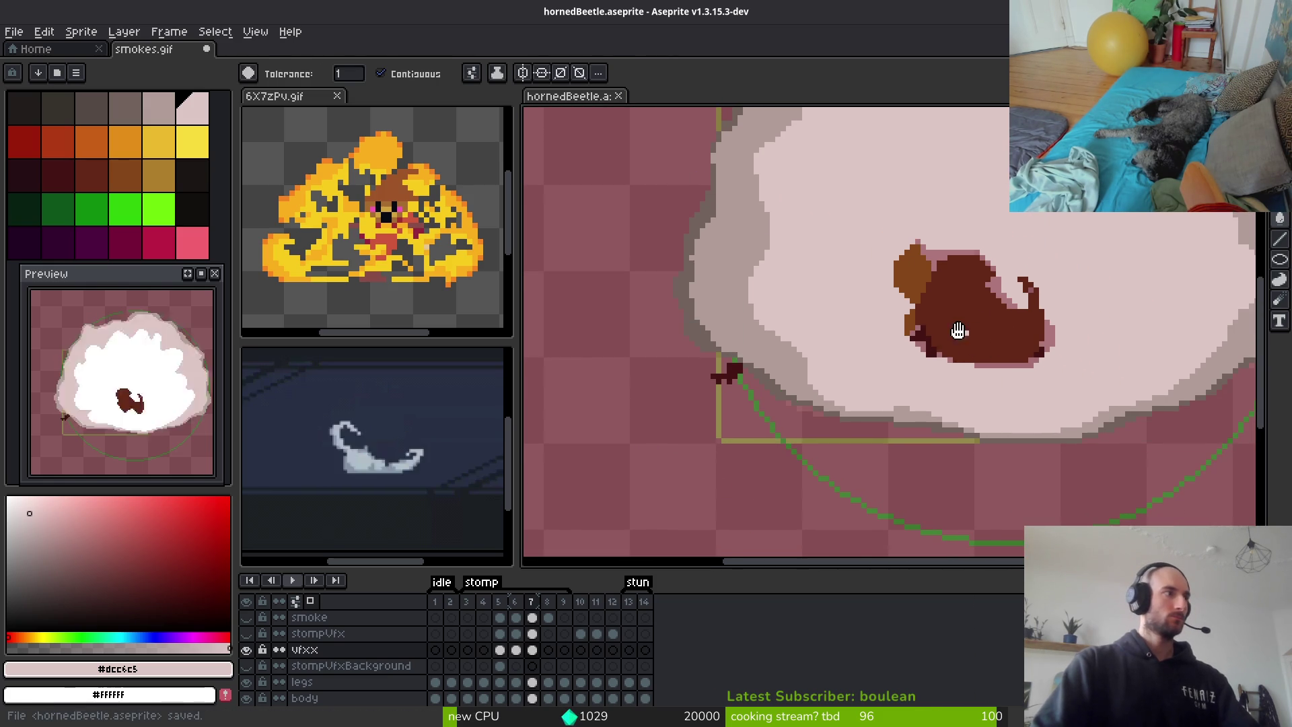
scroll(973, 335, "up", 3)
scroll(983, 336, "down", 2)
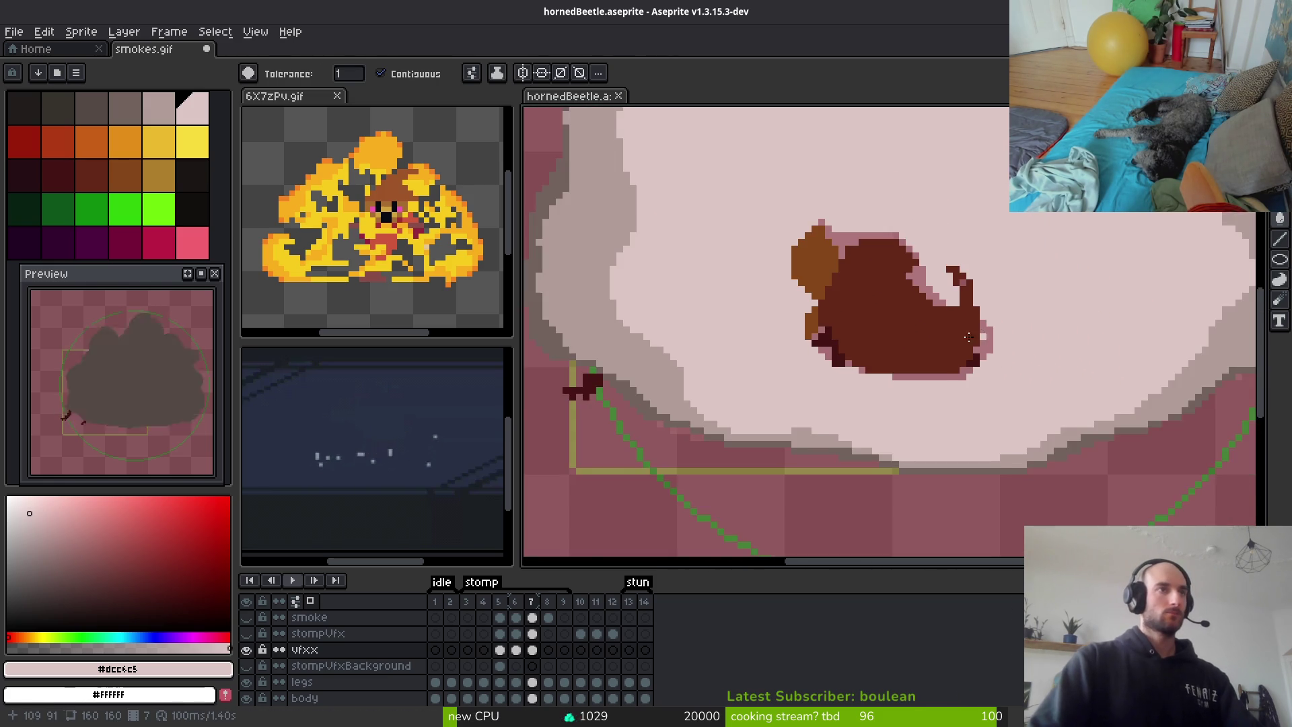
scroll(710, 333, "up", 1)
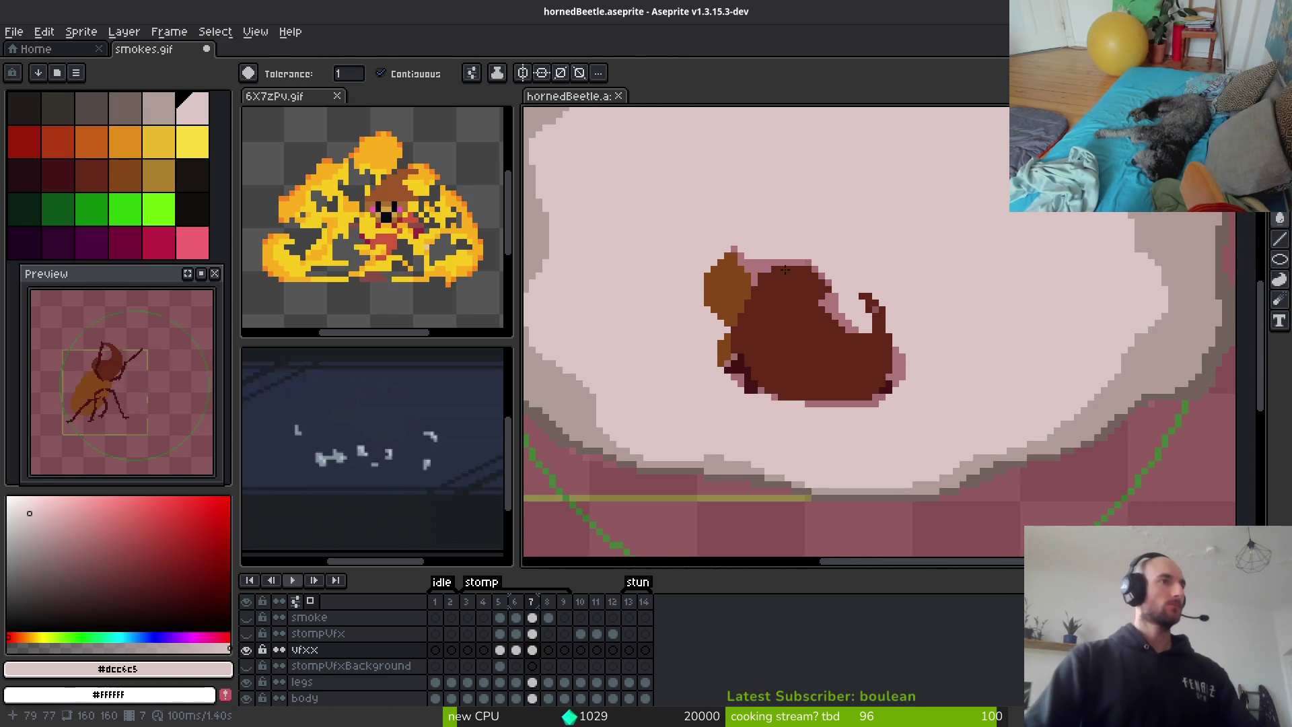
scroll(841, 404, "down", 1)
scroll(929, 311, "up", 1)
key("b")
scroll(952, 337, "up", 1)
key("e")
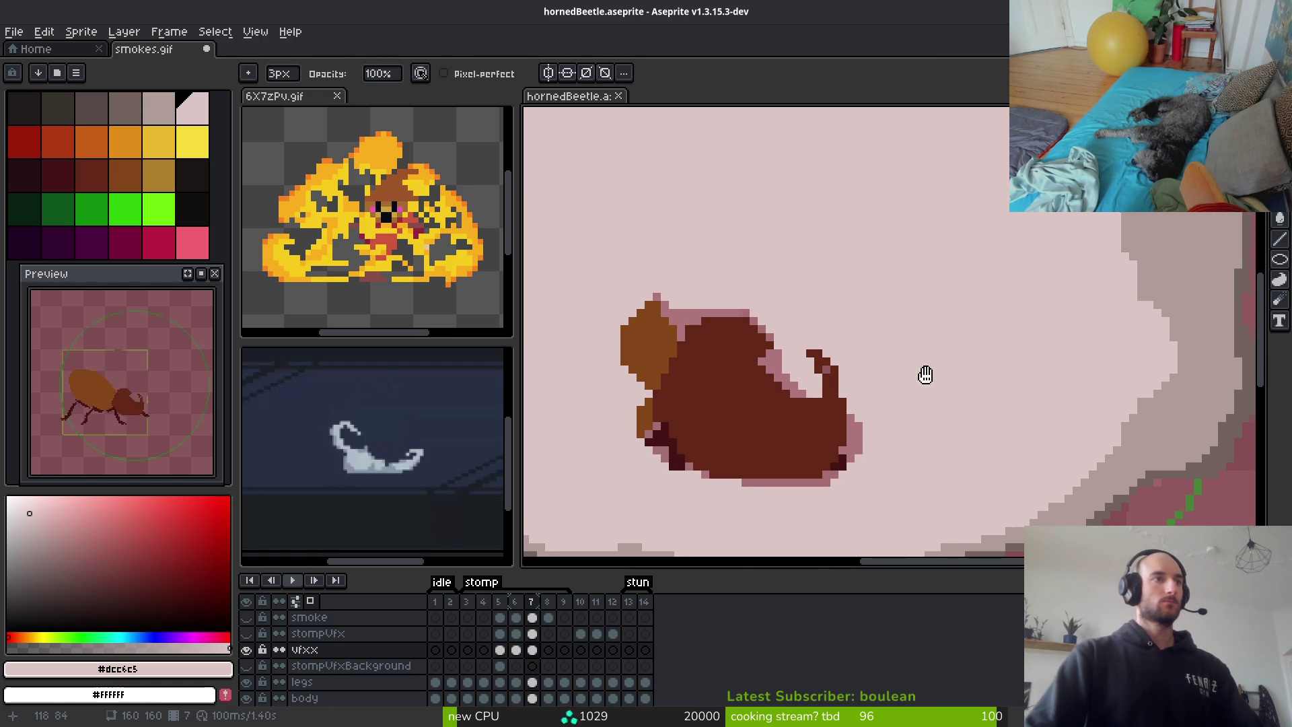
Erase a thin leg extending left from the beetle in frame 7
scroll(913, 378, "down", 2)
scroll(764, 341, "up", 2)
left_click_drag(856, 381, 774, 404)
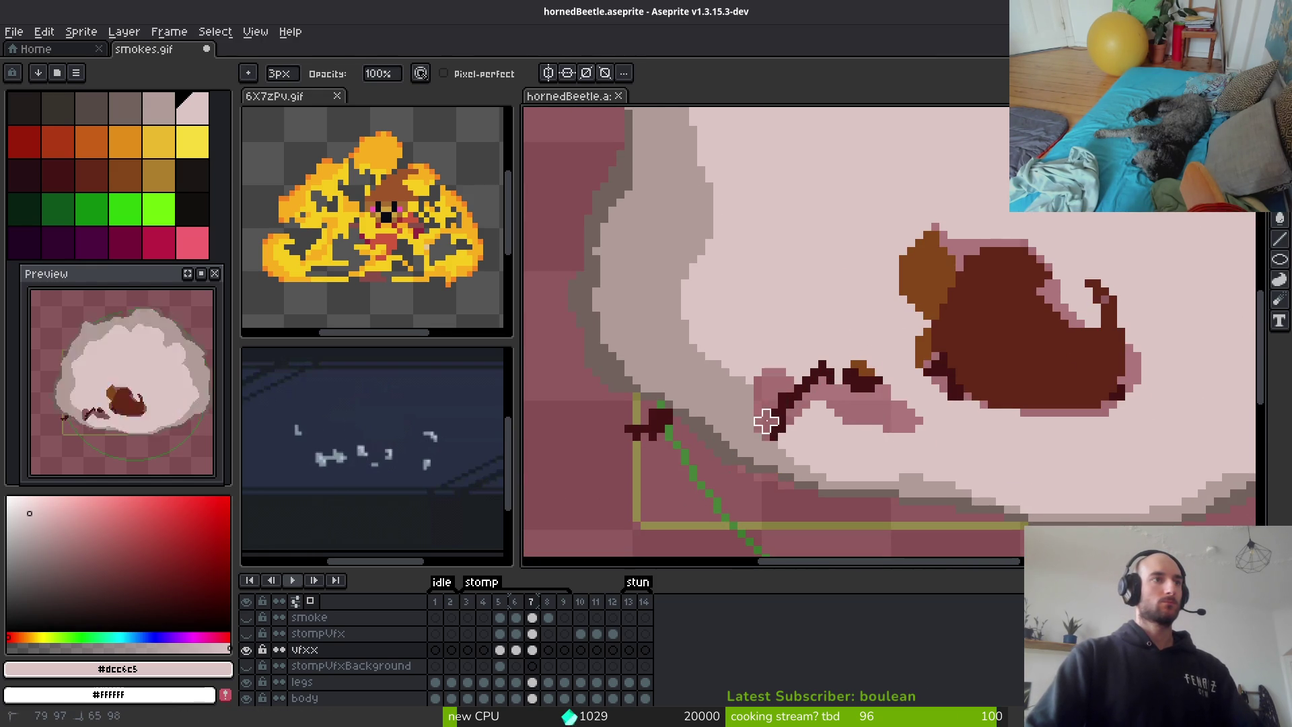
scroll(814, 394, "down", 2)
scroll(818, 386, "up", 3)
key("b")
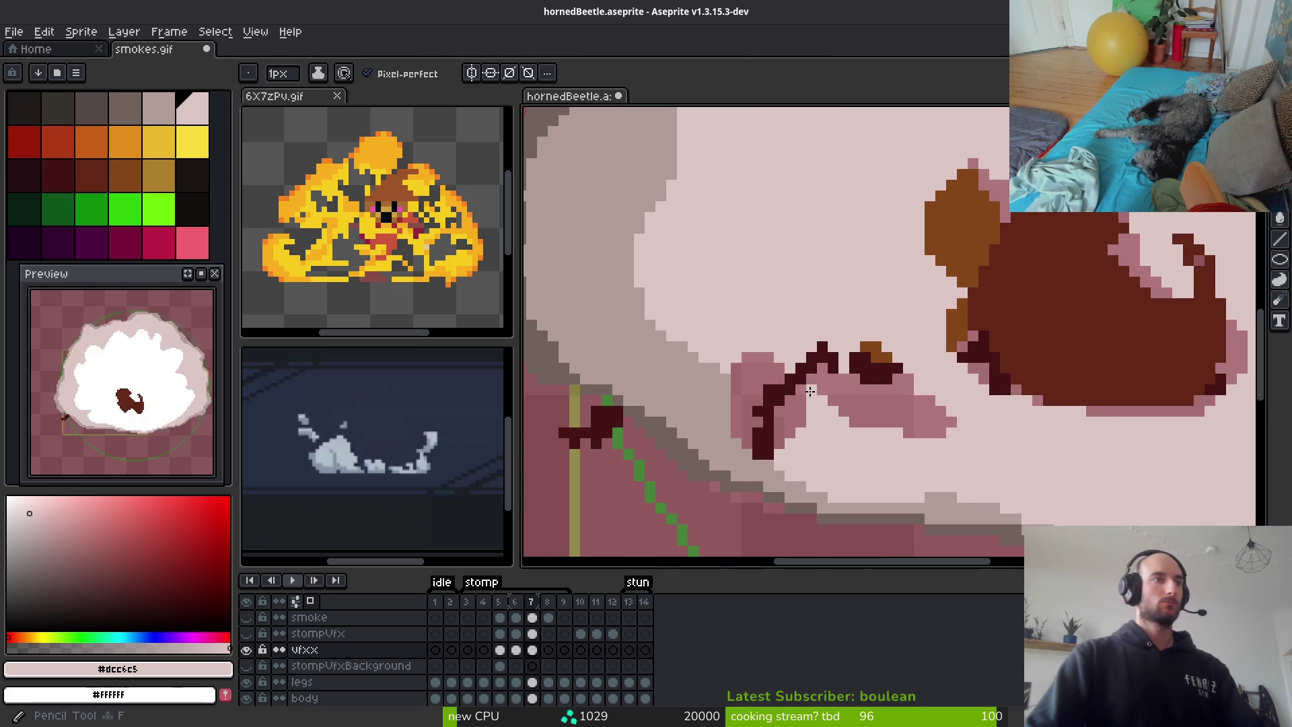
scroll(818, 386, "up", 1)
Edge the new leg in light pink and clean dark pink pixels near the body
mouse_move(818, 386)
left_mouse_down()
mouse_move(706, 411)
mouse_move(705, 439)
left_mouse_up()
left_click_drag(733, 357, 686, 350)
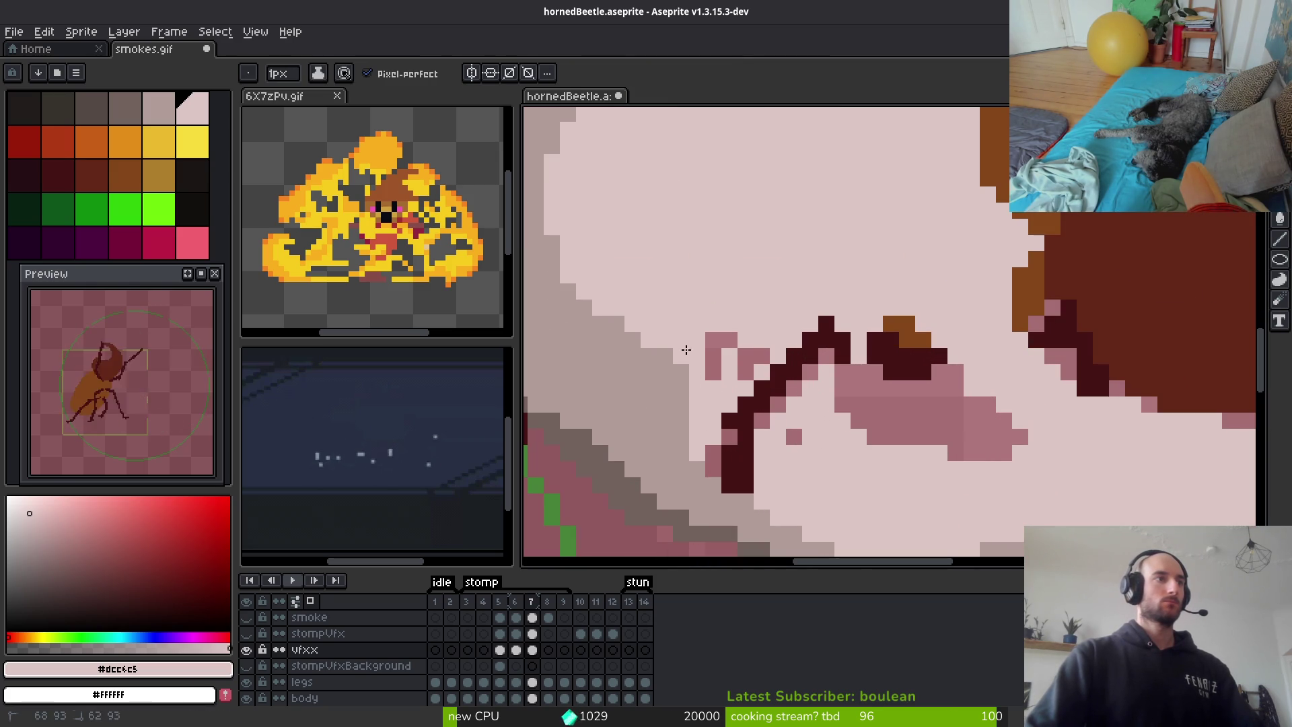
mouse_move(824, 374)
left_mouse_down()
mouse_move(955, 387)
mouse_move(841, 395)
left_mouse_up()
mouse_move(796, 431)
left_mouse_down()
mouse_move(1023, 438)
mouse_move(924, 424)
left_mouse_up()
scroll(800, 407, "down", 5)
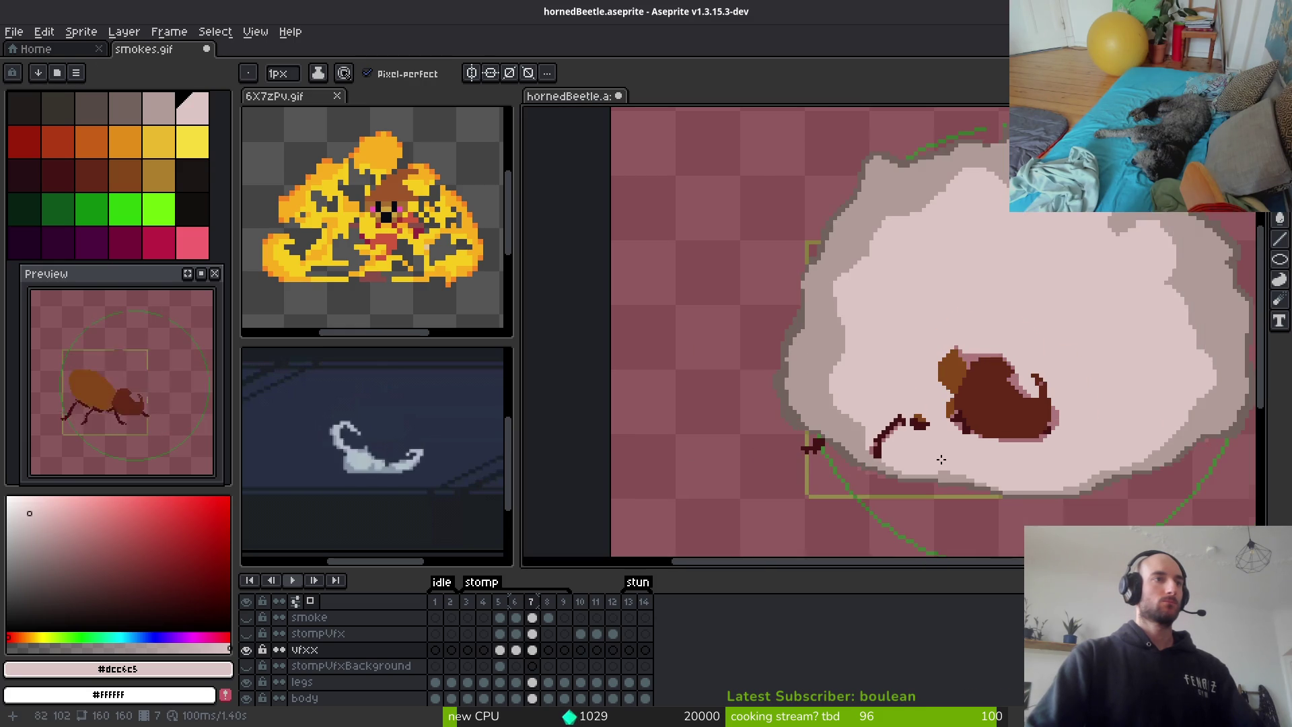
scroll(858, 364, "up", 3)
Erase pink streaks and specks into the smoke right of the beetle, undoing one looped stroke
key("e")
left_click(806, 384)
left_click_drag(918, 319, 806, 356)
mouse_move(1006, 370)
left_mouse_down()
mouse_move(1015, 432)
mouse_move(944, 375)
left_mouse_up()
mouse_move(870, 323)
left_mouse_down()
mouse_move(928, 239)
mouse_move(897, 300)
mouse_move(877, 305)
mouse_move(911, 328)
mouse_move(777, 265)
left_mouse_up()
key("ctrl+z")
left_click_drag(1053, 340, 1047, 368)
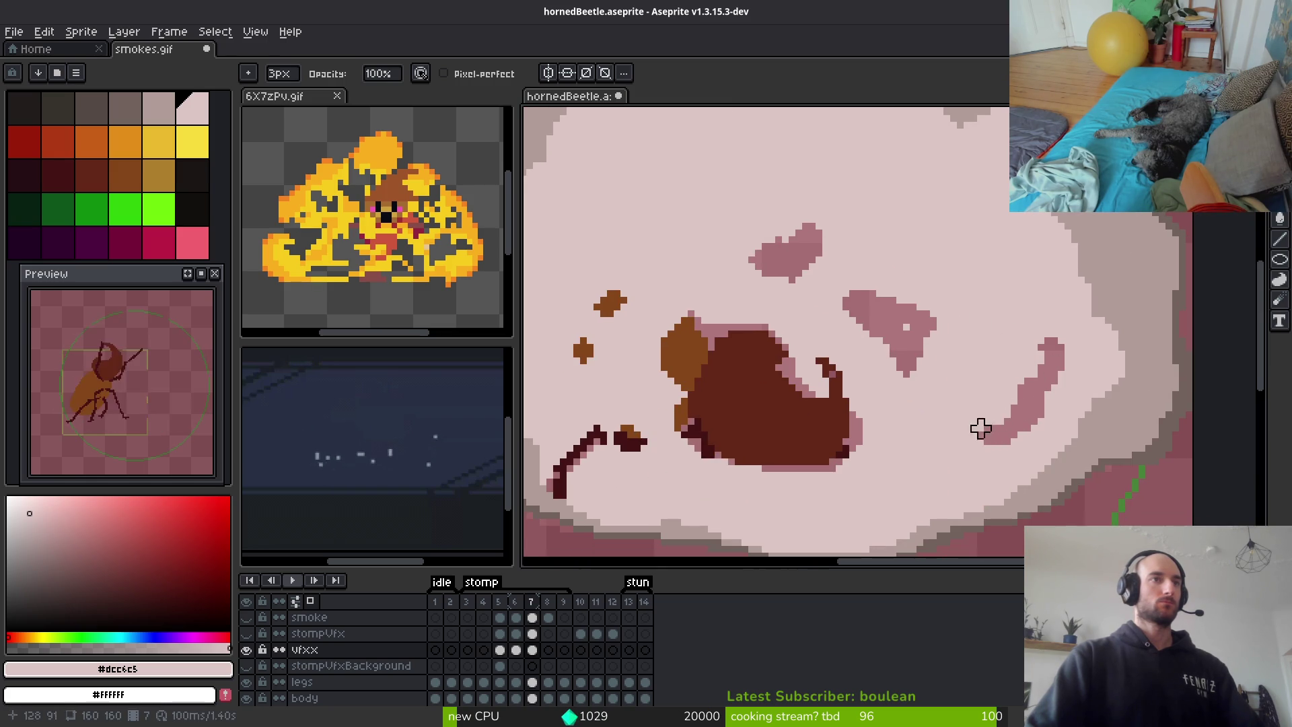
scroll(1035, 361, "down", 3)
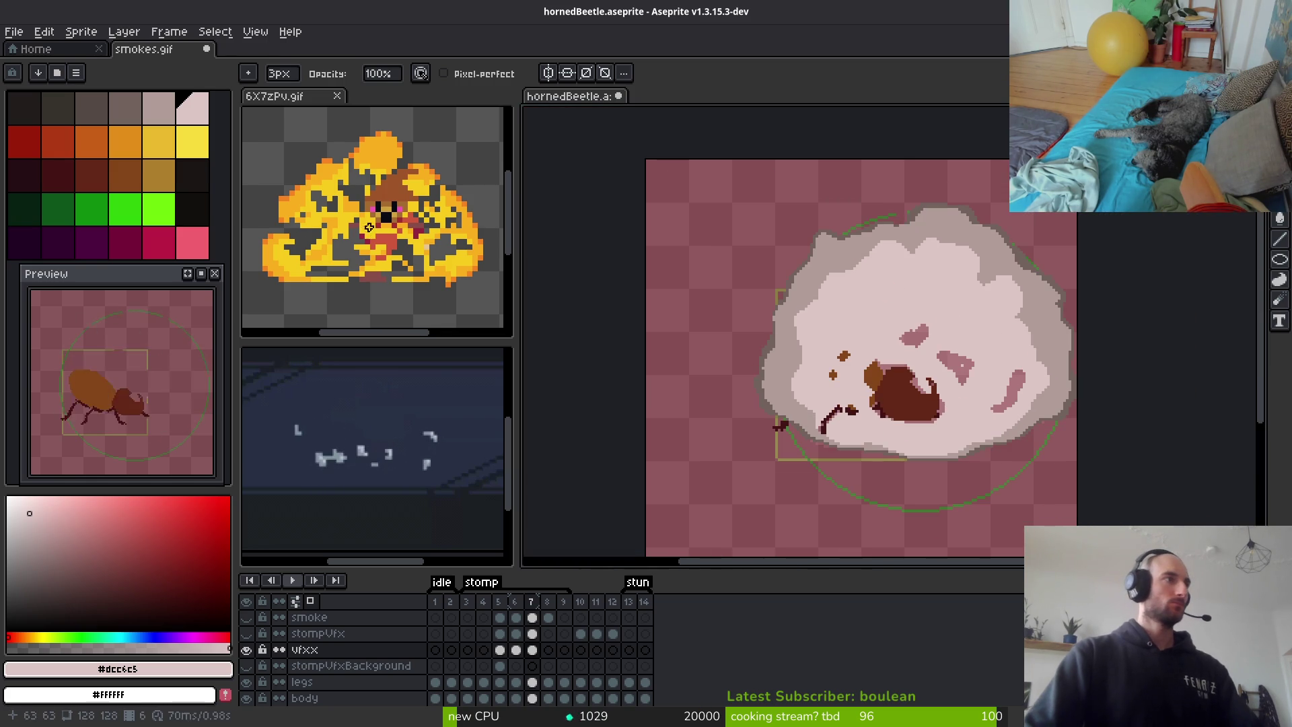
Check frame 6 of the 6X7zPv.gif reference and move the sprite to frame 6
left_click(416, 257)
key("Right")
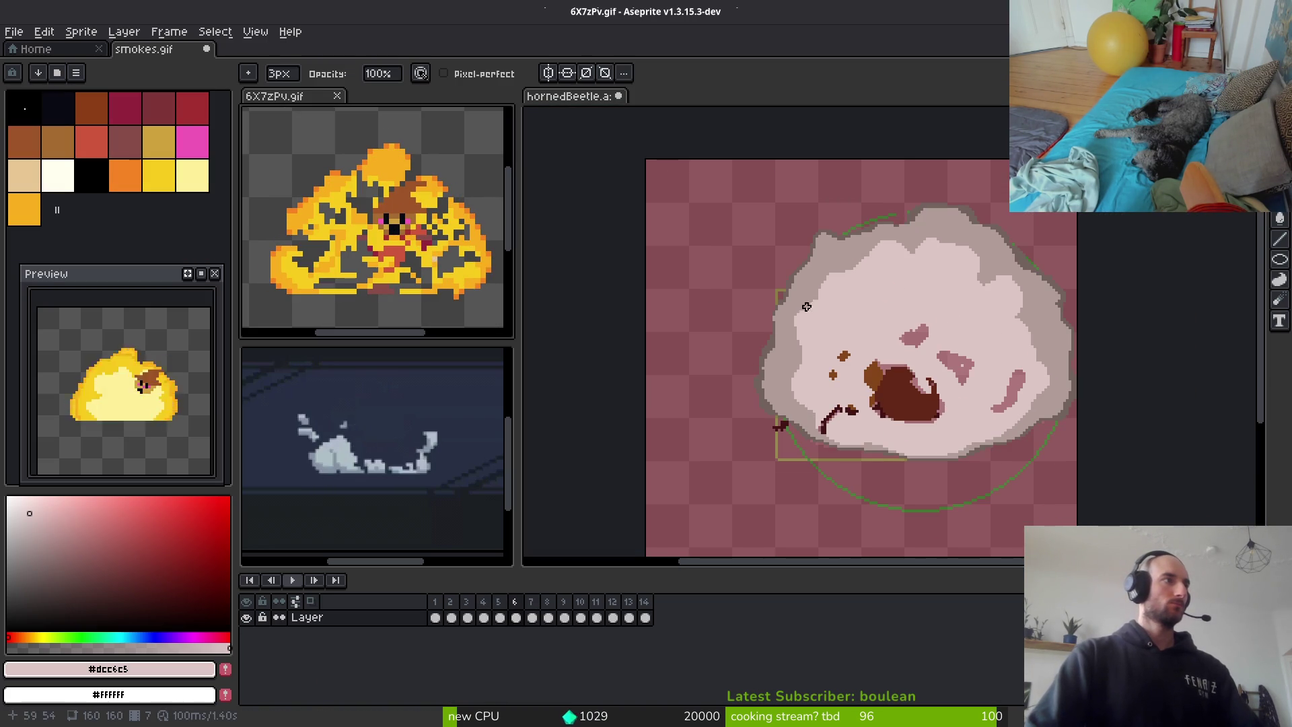
left_click(941, 335)
scroll(946, 343, "up", 2)
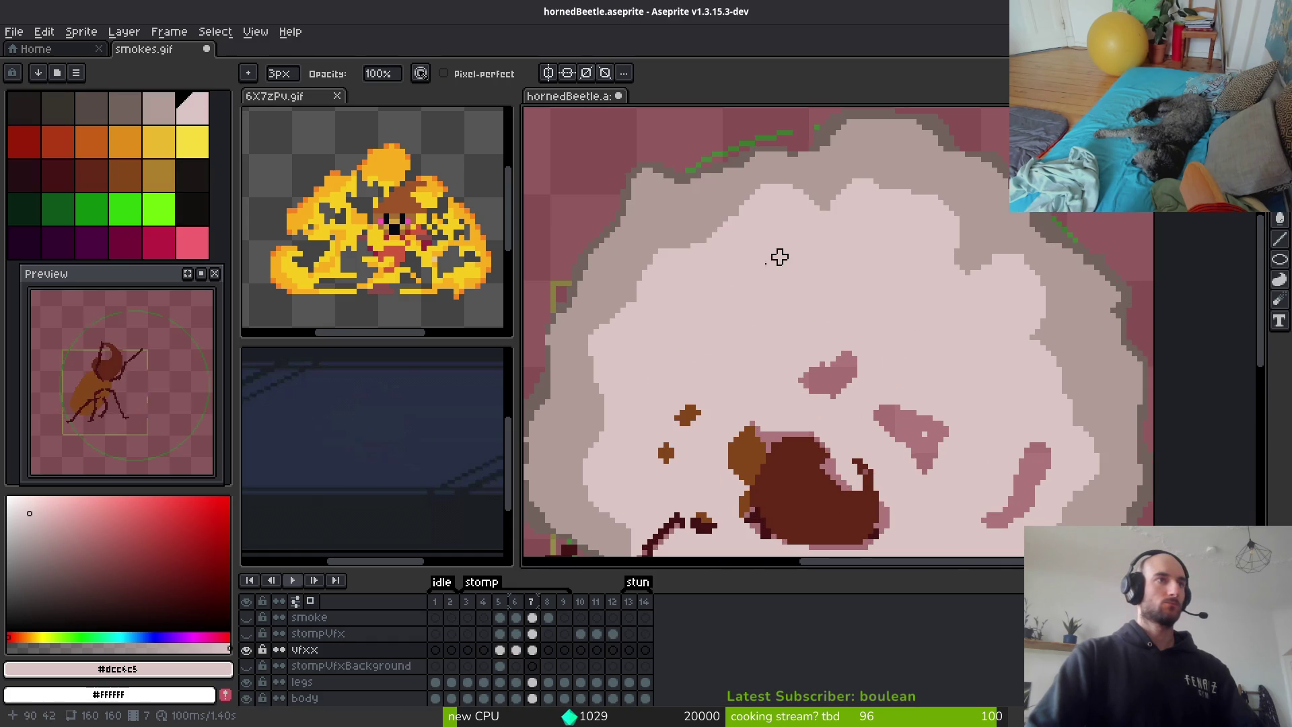
key("i")
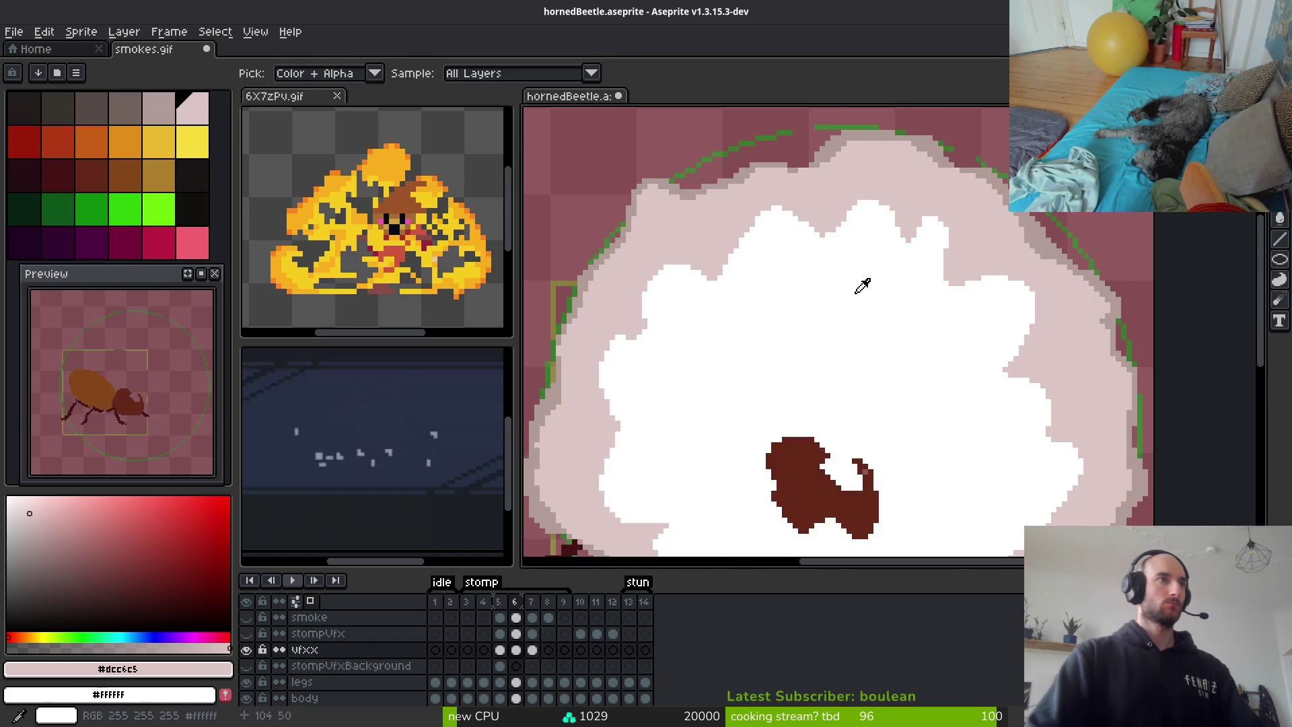
key("Left")
key("Right")
key("Left")
key("b")
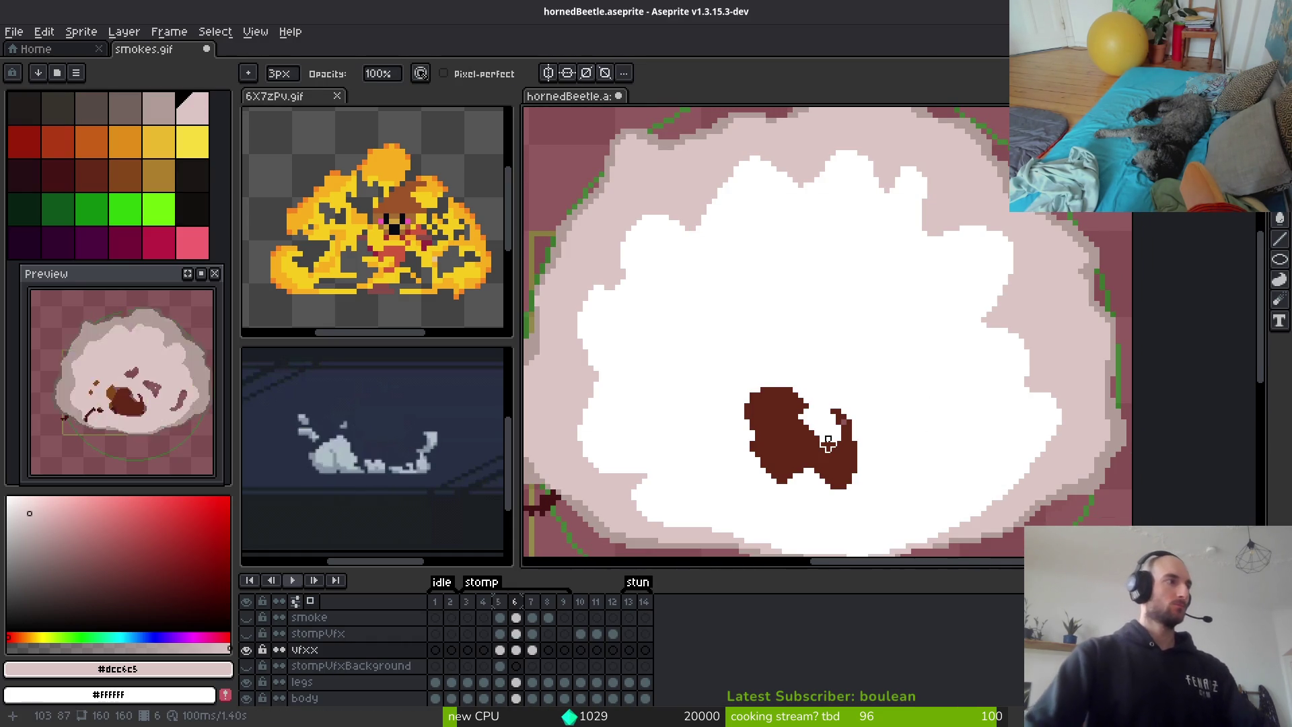
Eyedrop white and bucket-fill frame 6's beetle shape, then return to frame 7
key("i")
left_click(866, 360)
key("g")
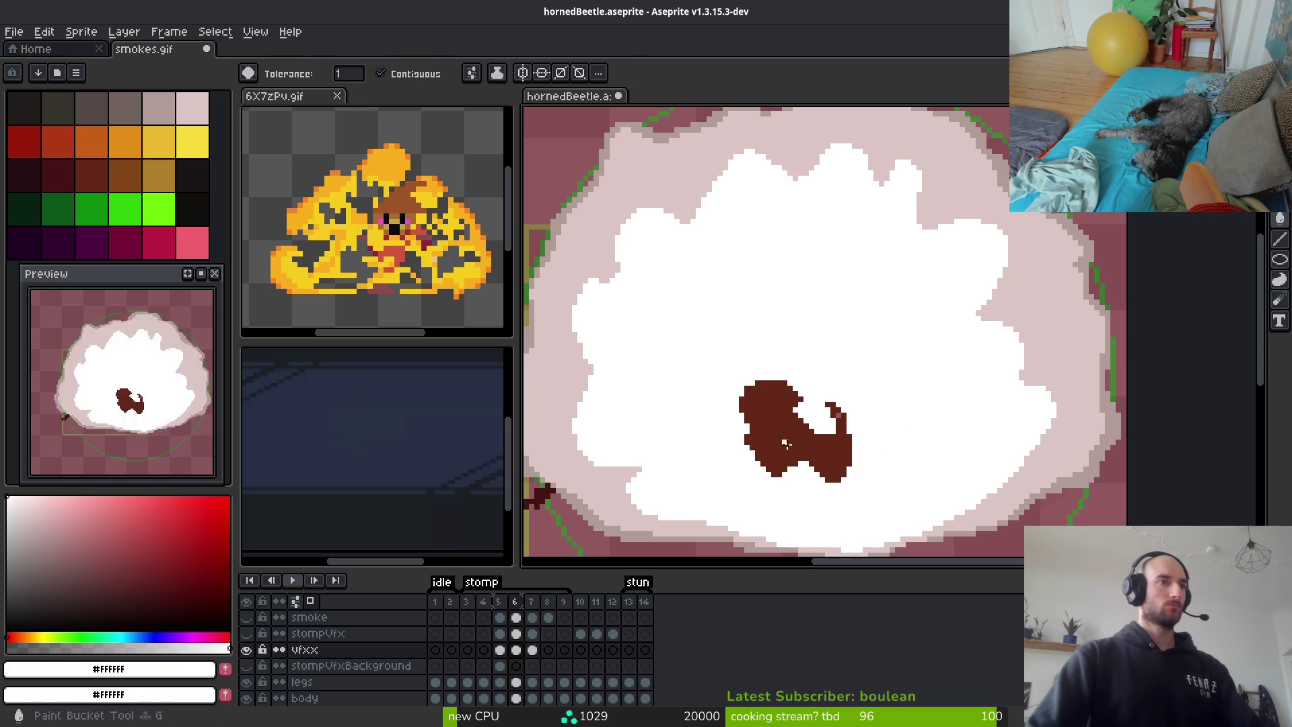
left_click(837, 464)
scroll(851, 445, "down", 2)
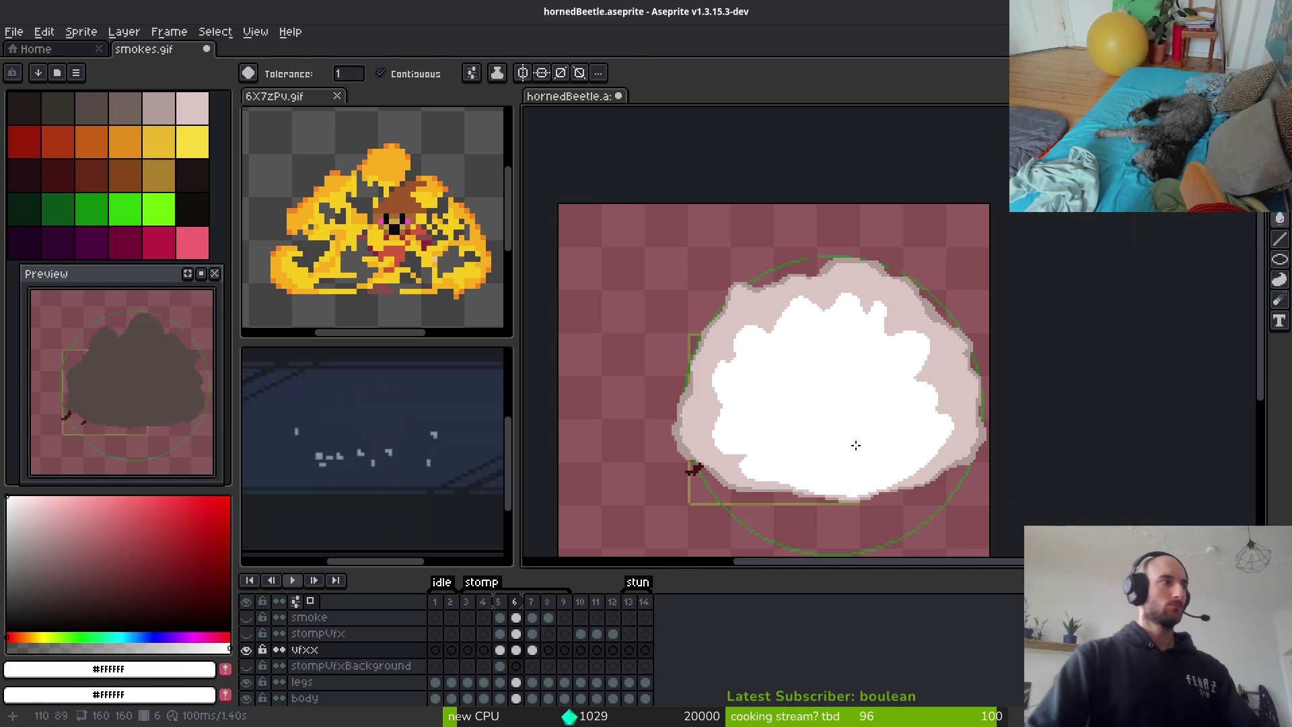
key("Left")
key("Right")
key("Right")
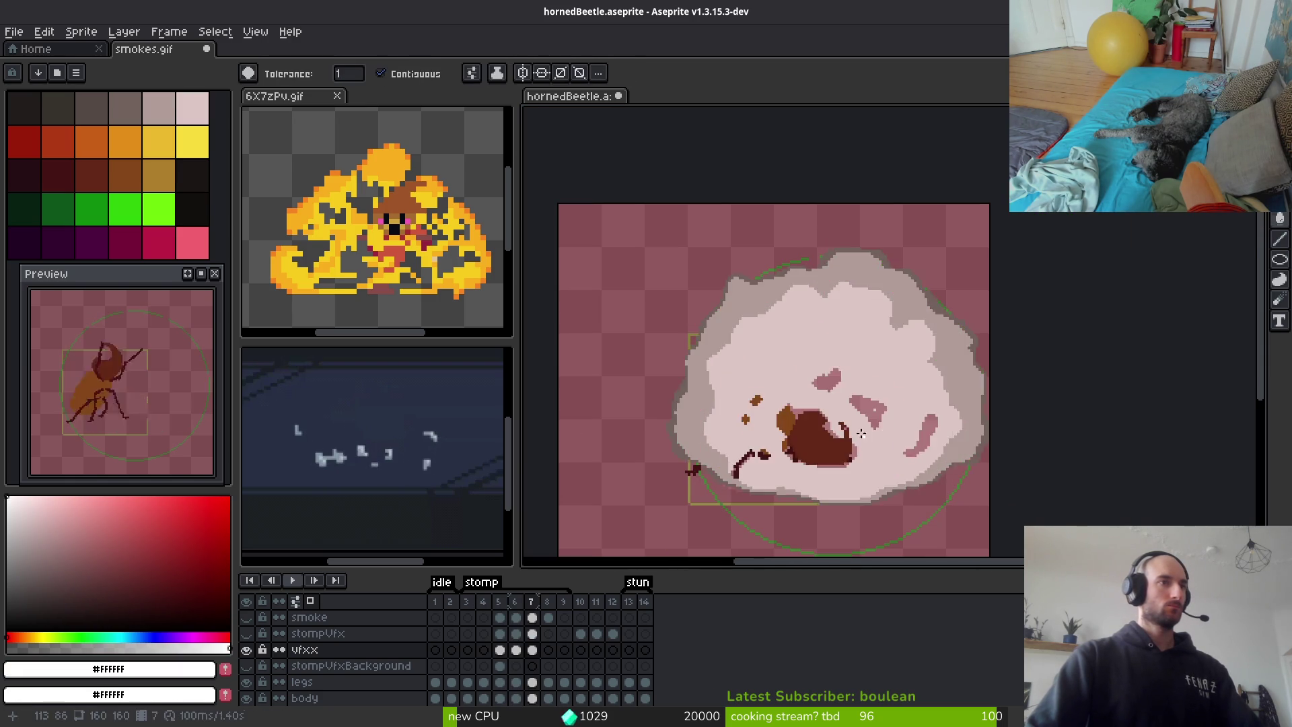
Bucket-fill frame 7's pink blotches, stray leg and brown speck with light pink #dcc6c5
scroll(881, 417, "up", 4)
key("g")
left_click(883, 398, "alt")
left_click(882, 377)
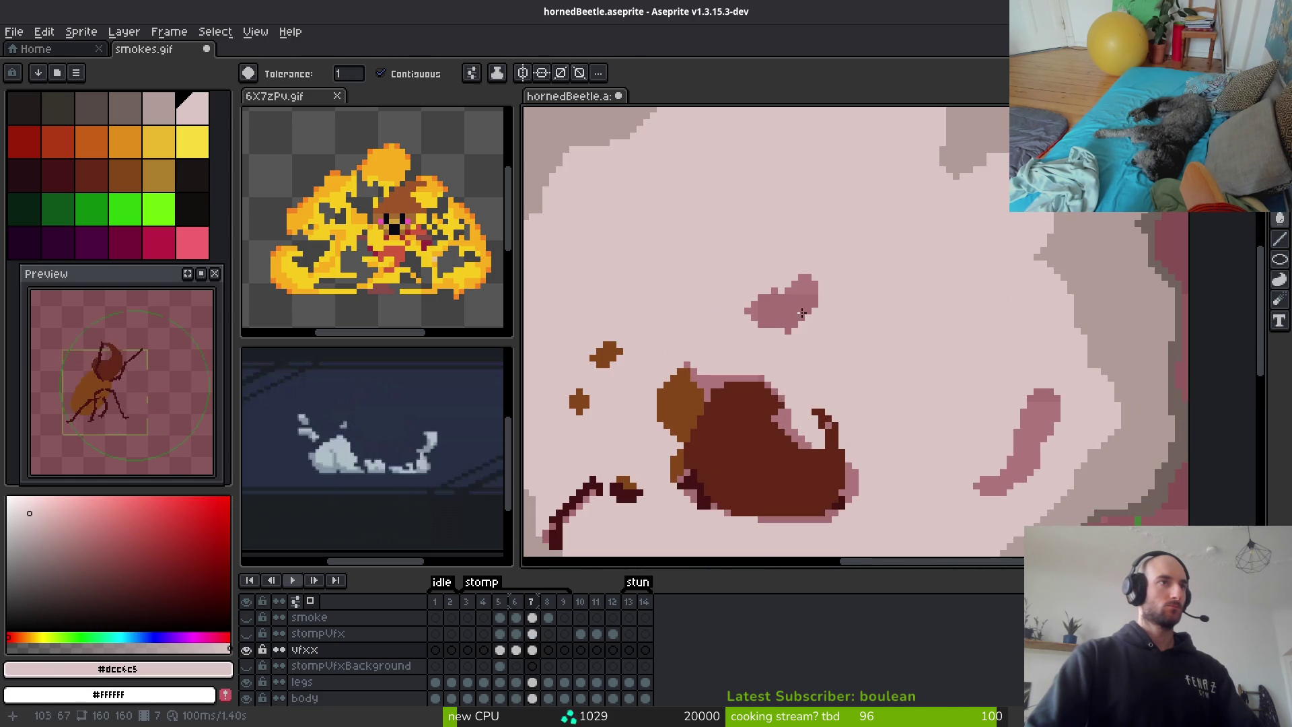
left_click(784, 303)
left_click(1040, 424)
left_click_drag(588, 369, 741, 246)
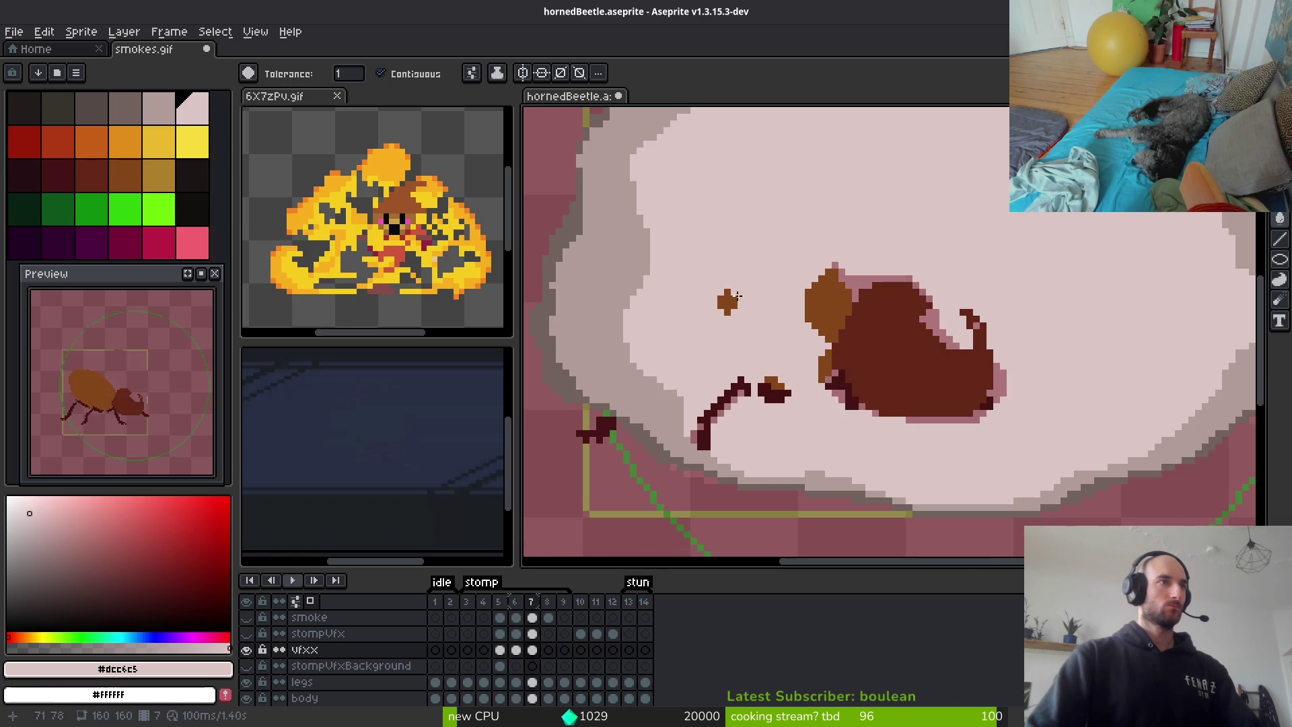
left_click(732, 400)
left_click(775, 394)
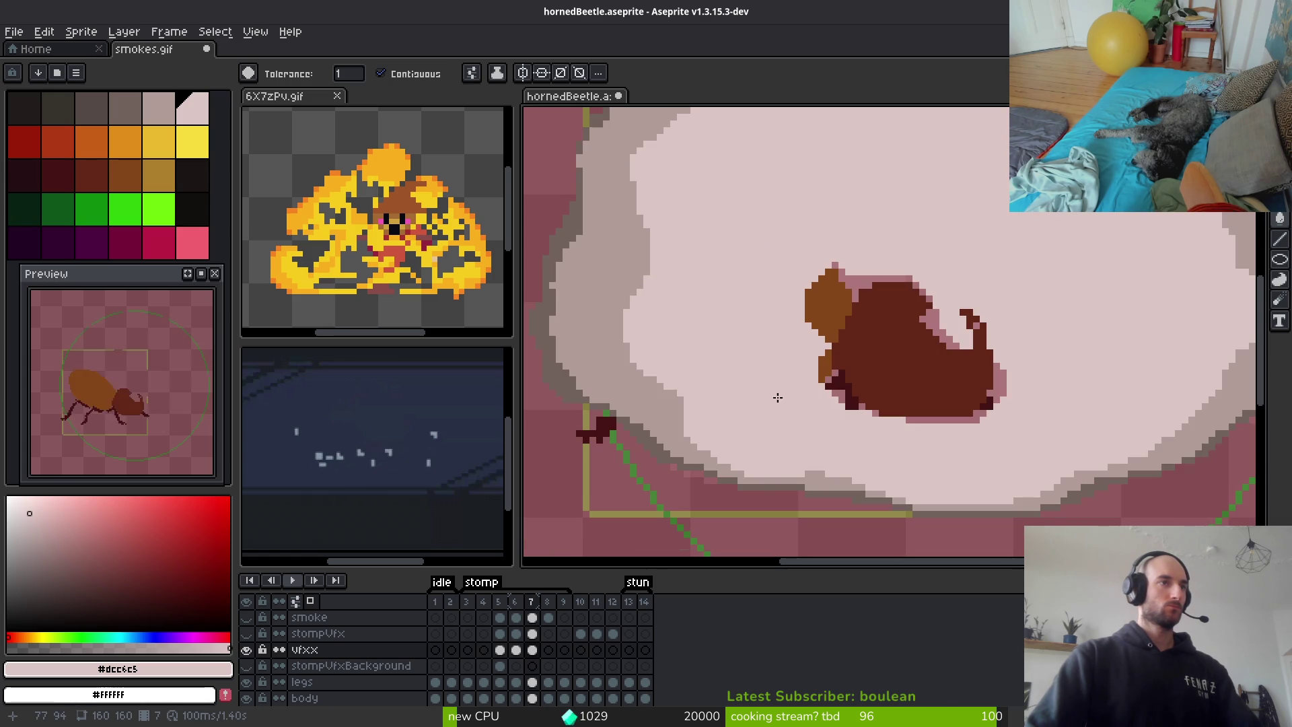
scroll(780, 380, "down", 2)
scroll(798, 384, "up", 1)
scroll(798, 383, "up", 2)
Draw a light pink line separating horn from body and repaint stray horn pixels
key("b")
scroll(848, 283, "up", 3)
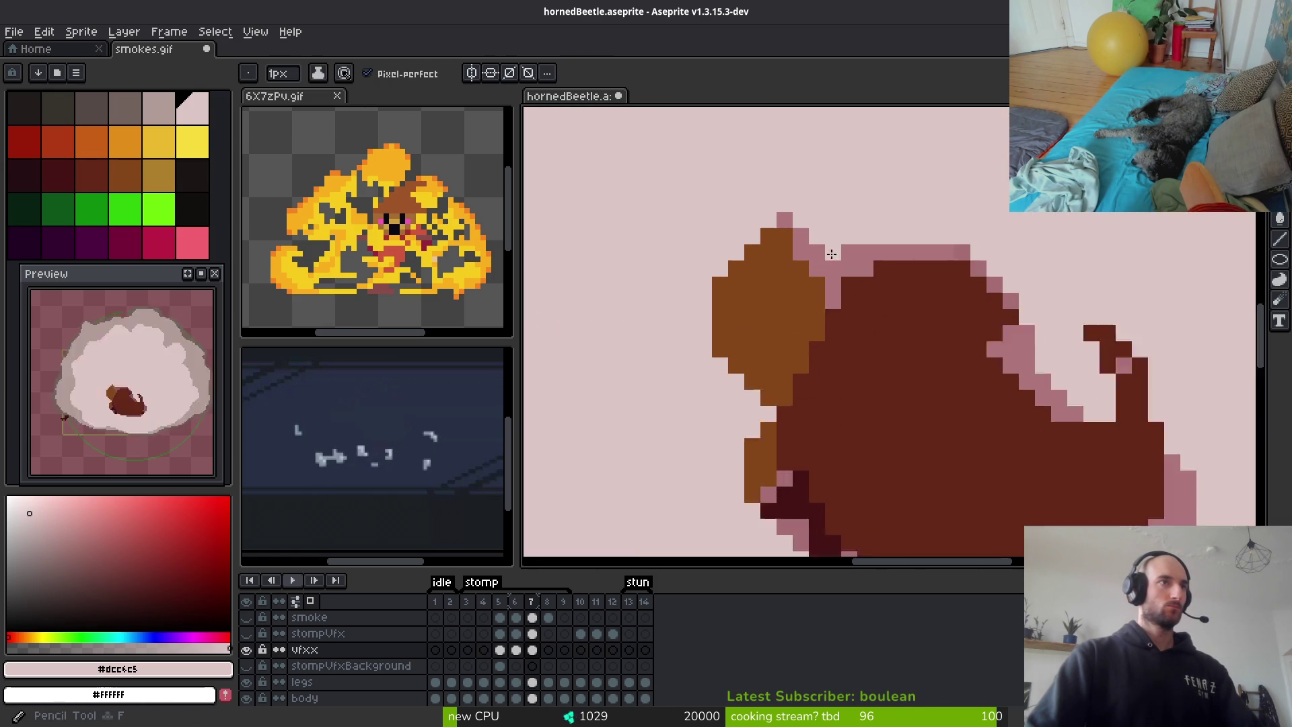
mouse_move(789, 271)
left_mouse_down()
mouse_move(720, 412)
mouse_move(828, 231)
mouse_move(721, 272)
left_mouse_up()
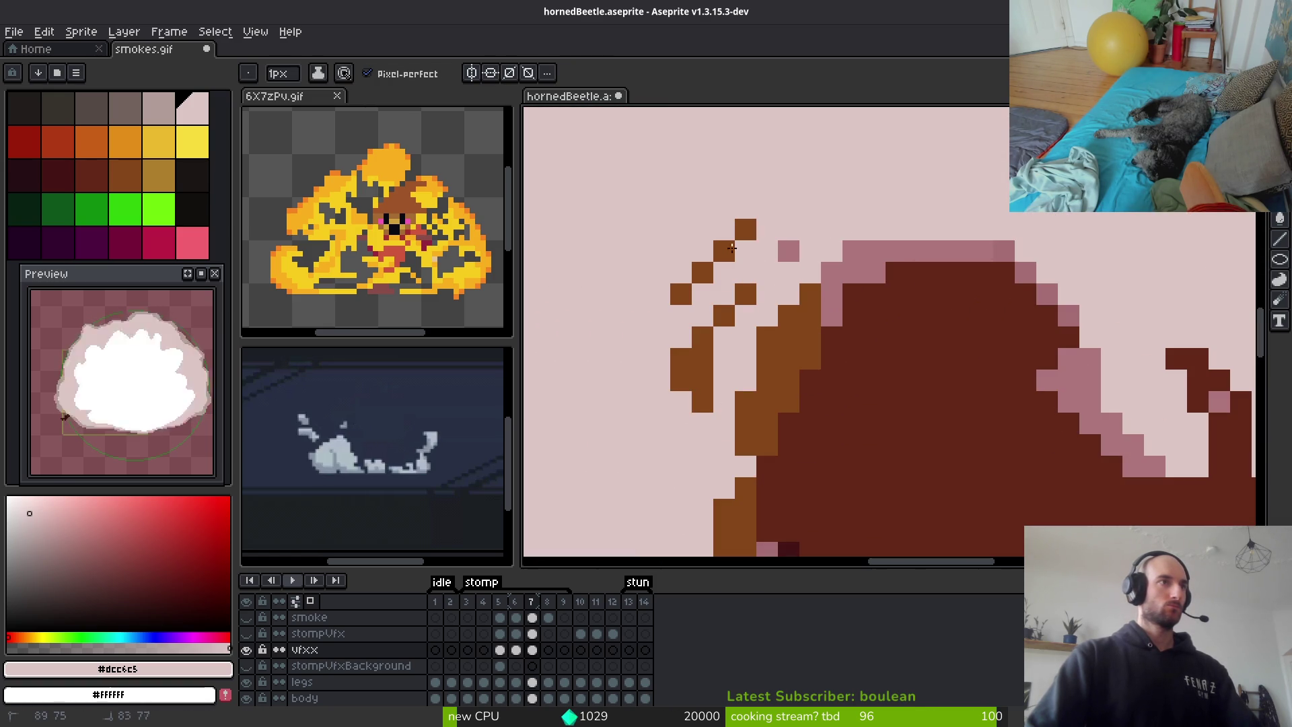
left_click_drag(733, 323, 702, 359)
key("g")
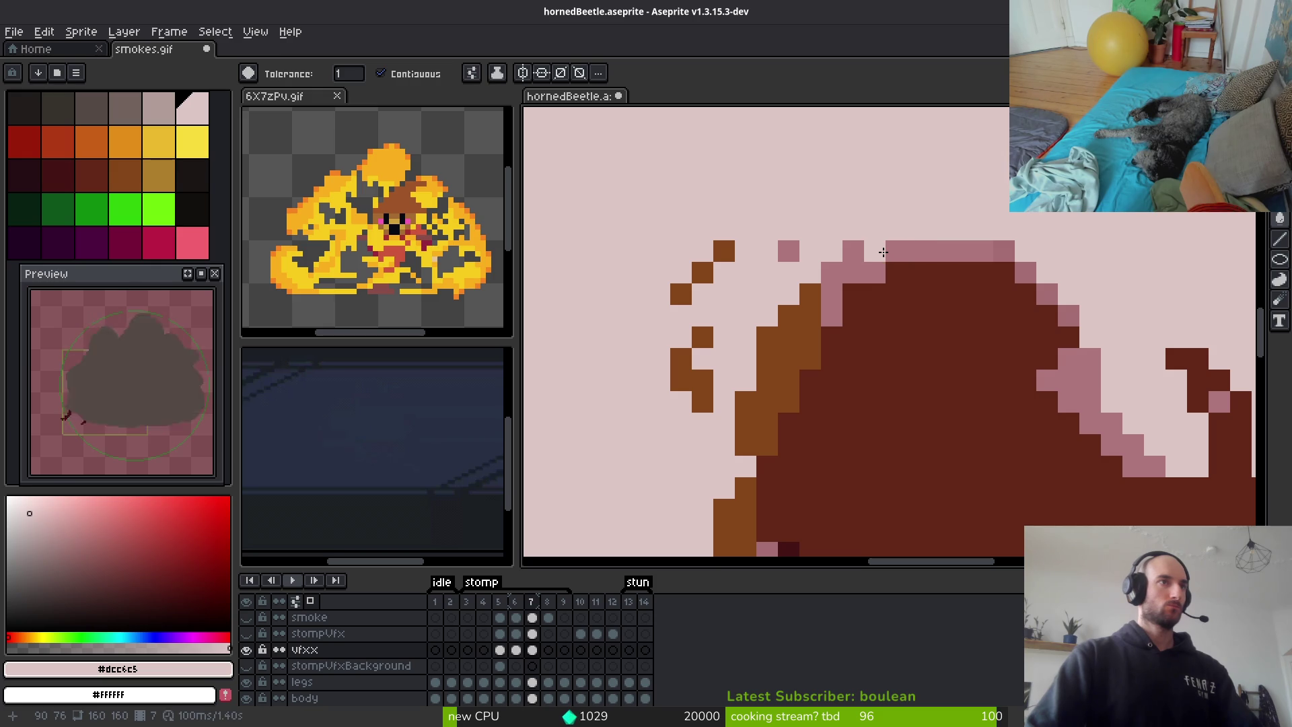
left_click(884, 252)
scroll(883, 251, "down", 4)
key("ctrl+z")
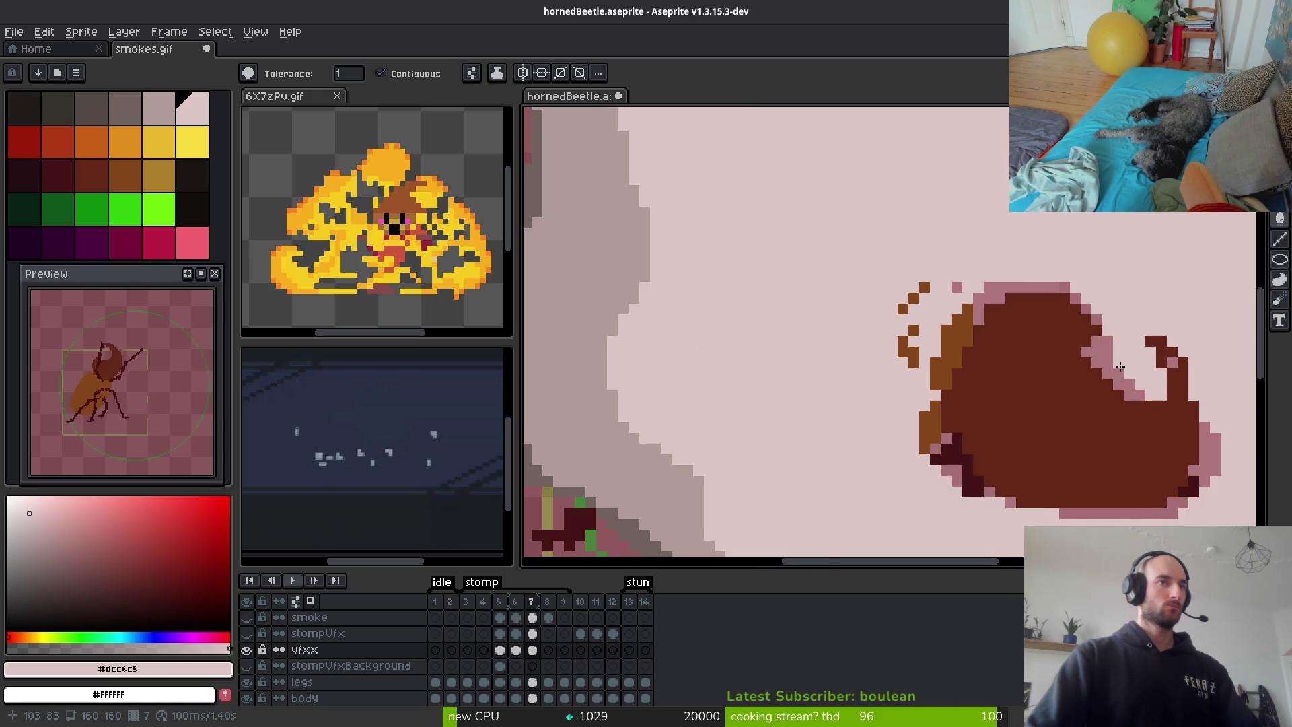
scroll(1021, 335, "up", 5)
key("ctrl+z")
key("b")
Lighten the pink pixels along the beetle's diagonal edge and top row to light pink
left_click(902, 452)
left_click(870, 401)
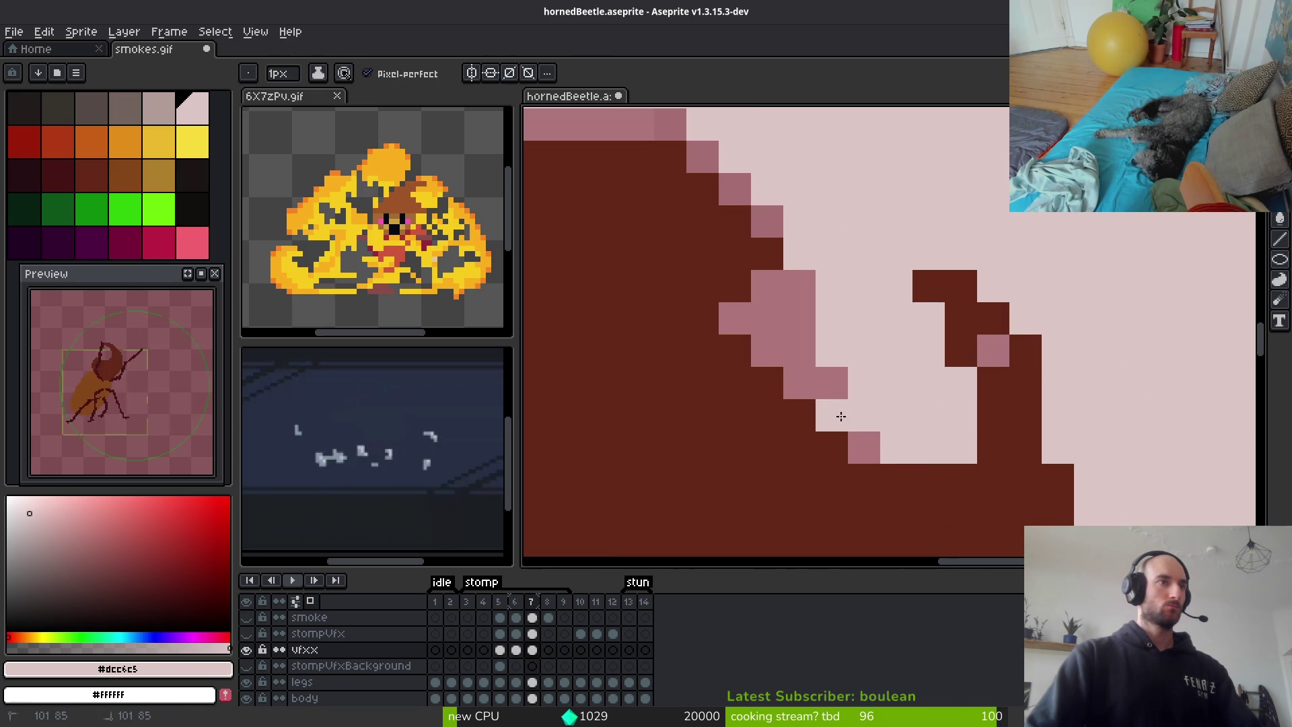
mouse_move(824, 406)
left_mouse_down()
mouse_move(755, 340)
mouse_move(761, 280)
mouse_move(767, 316)
mouse_move(828, 377)
left_mouse_up()
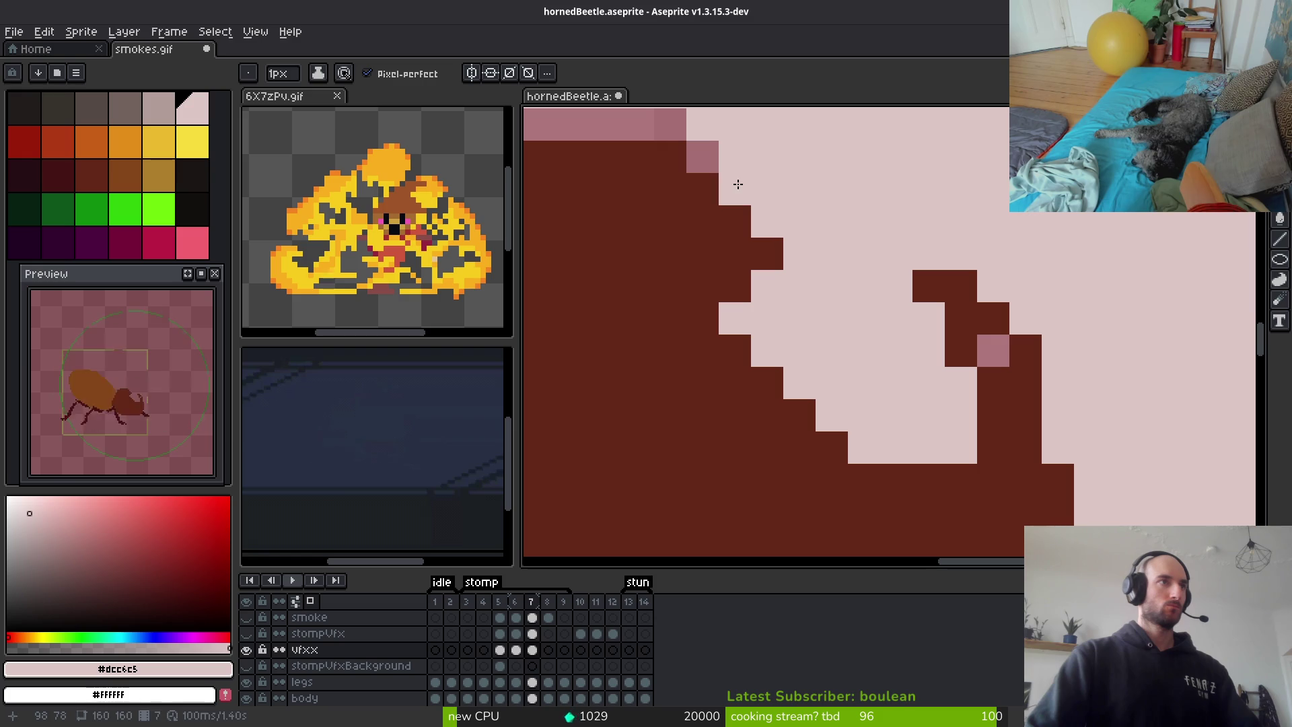
left_click(702, 156)
left_click_drag(707, 161, 1006, 323)
mouse_move(911, 288)
left_mouse_down()
mouse_move(640, 288)
mouse_move(661, 314)
mouse_move(900, 190)
left_mouse_up()
left_click(798, 178)
mouse_move(669, 404)
left_mouse_down()
mouse_move(669, 307)
mouse_move(694, 216)
left_mouse_up()
left_click(636, 372)
left_click(701, 178)
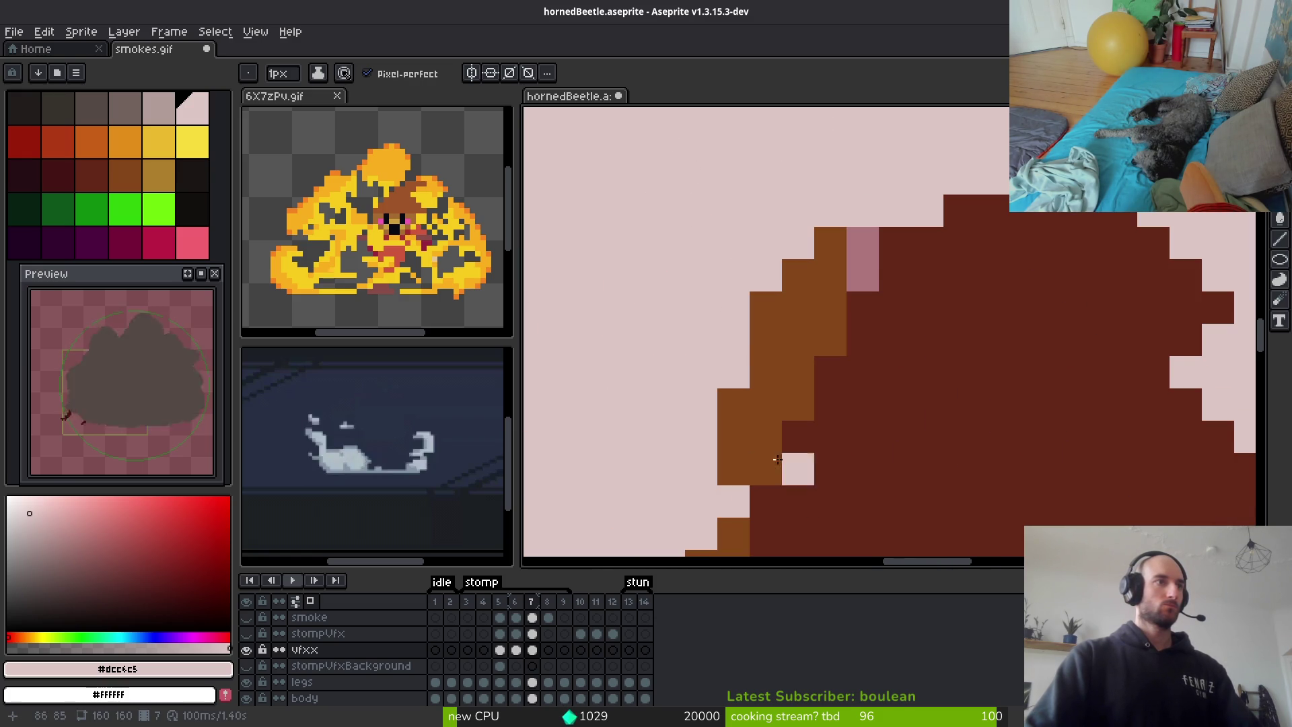
Paint the remaining stray brown pixels around the beetle's lower edge light pink
scroll(808, 458, "down", 3)
scroll(807, 458, "up", 3)
left_click(822, 450)
left_click(769, 525)
left_click(802, 509)
left_click_drag(802, 509, 744, 130)
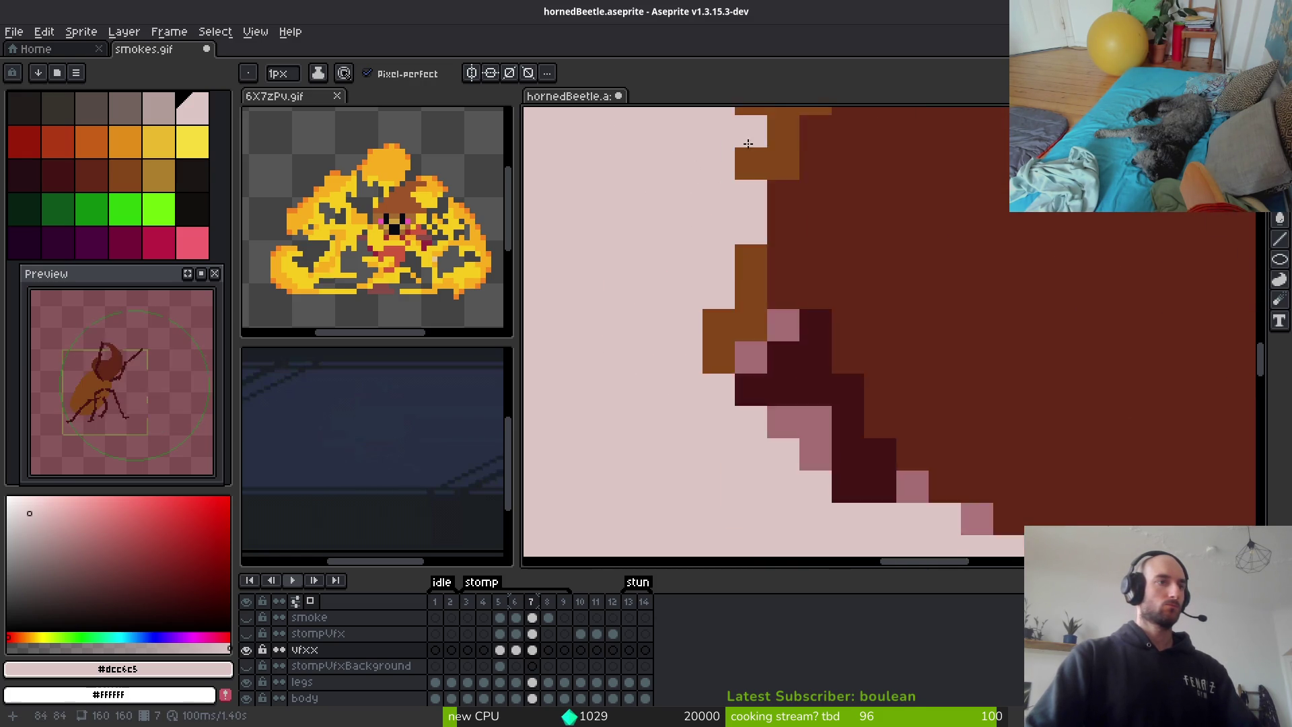
left_click_drag(719, 357, 719, 325)
left_click(751, 390)
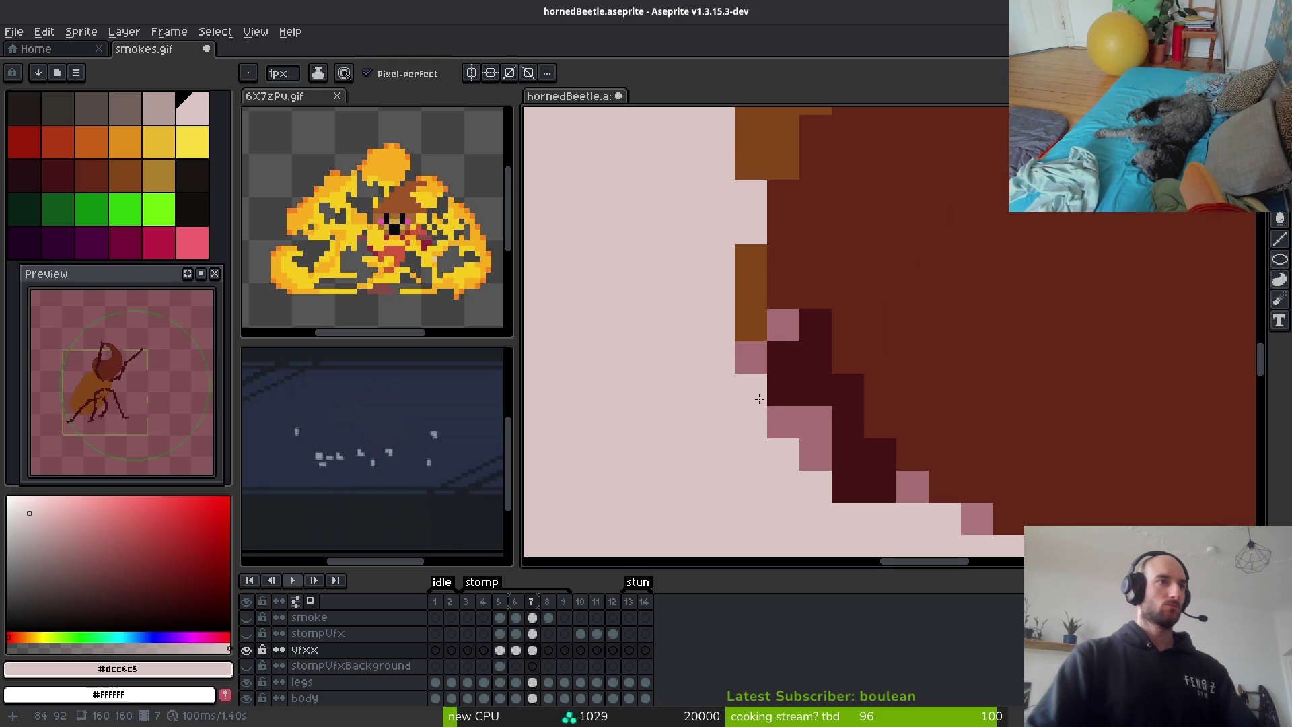
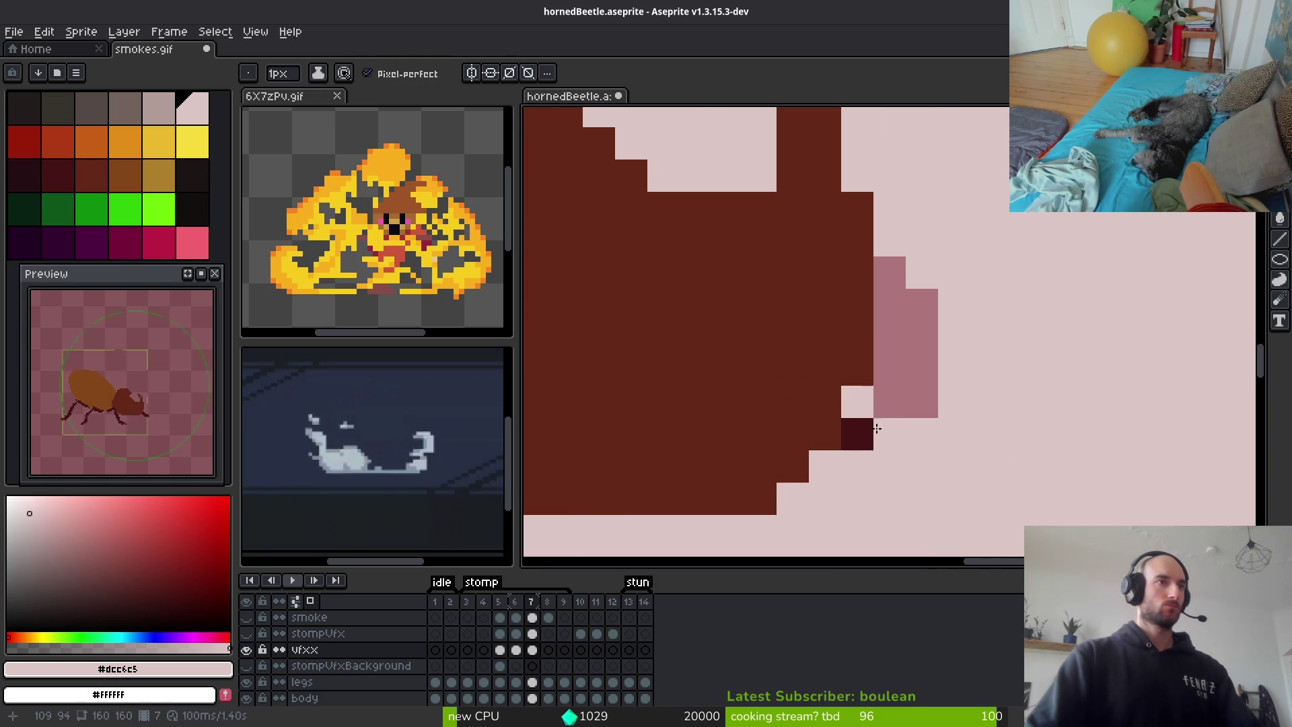
Paint the stray dark and mid-pink pixels on the beetle's right edge light pink #dcc6c5
left_click(856, 434)
left_click(893, 404)
left_click_drag(922, 377, 922, 296)
left_click_drag(890, 266, 883, 368)
left_click(922, 402)
scroll(940, 446, "down", 3)
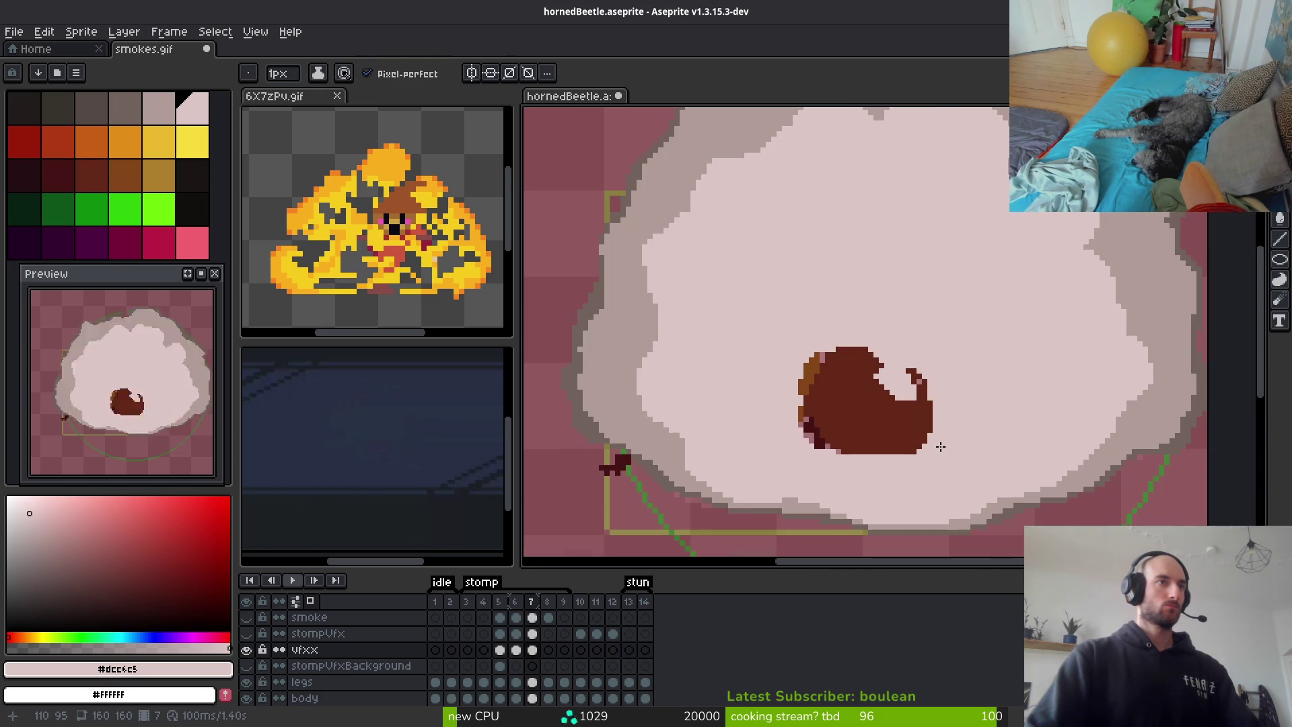
scroll(861, 423, "up", 3)
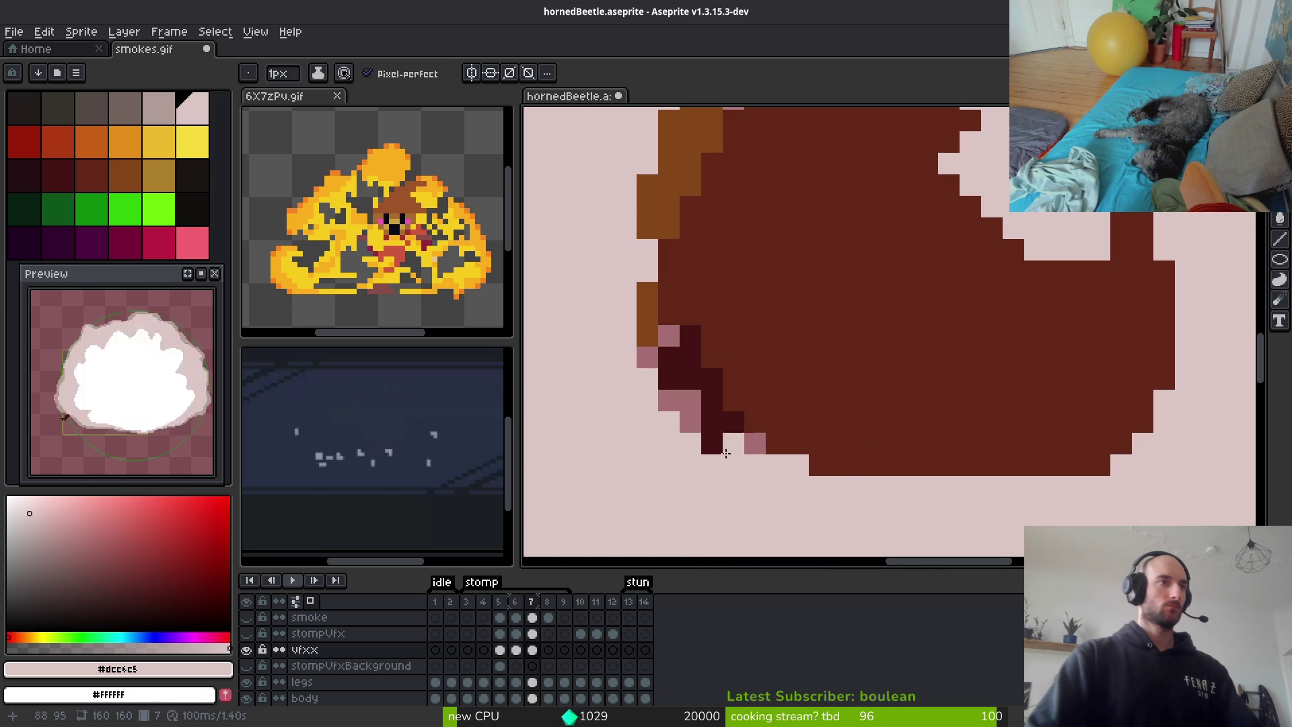
Cover the dark pixels on the beetle's lower-left edge and bottom rows with light pink
left_click_drag(744, 446, 666, 403)
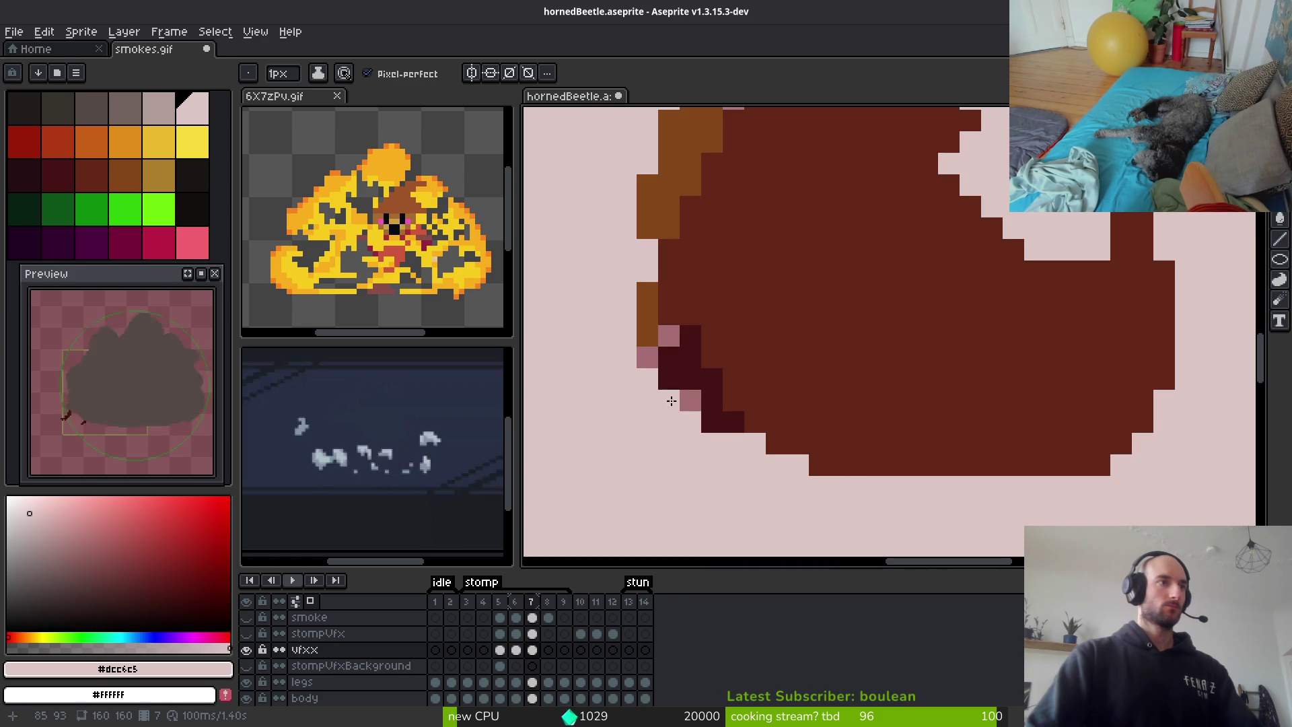
scroll(656, 359, "down", 4)
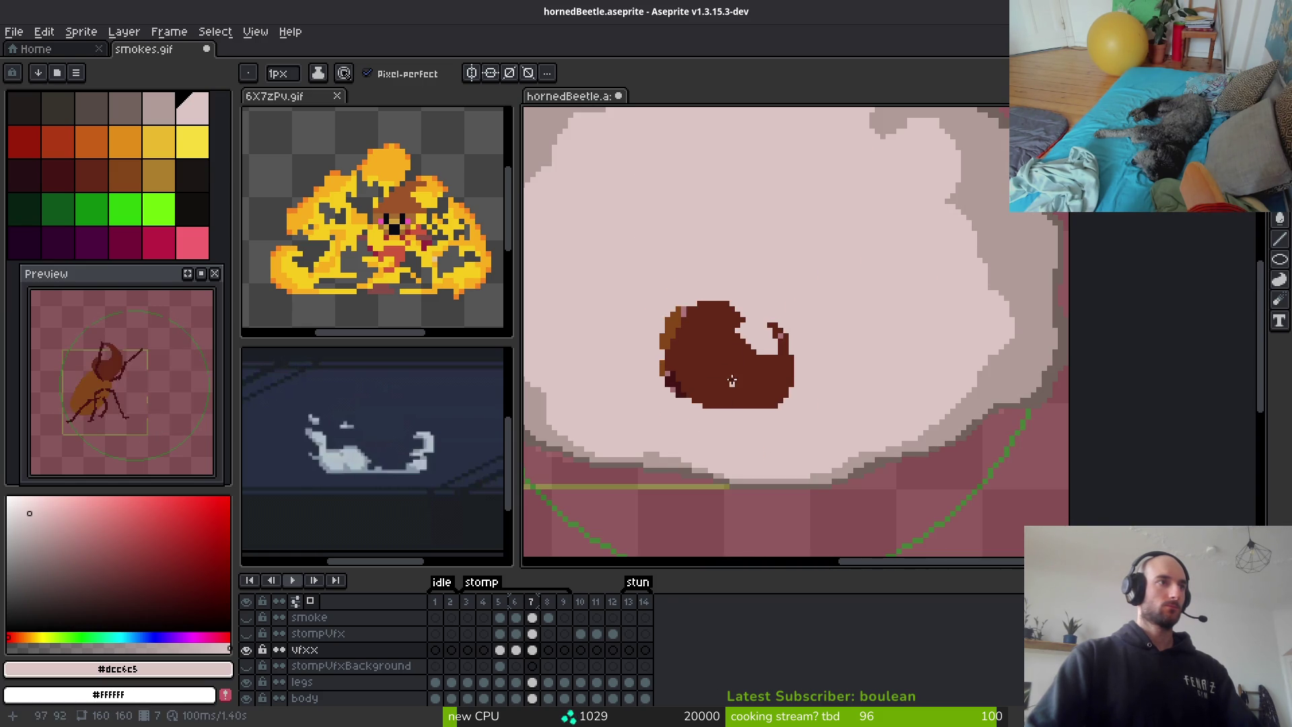
scroll(732, 387, "down", 4)
scroll(733, 384, "up", 3)
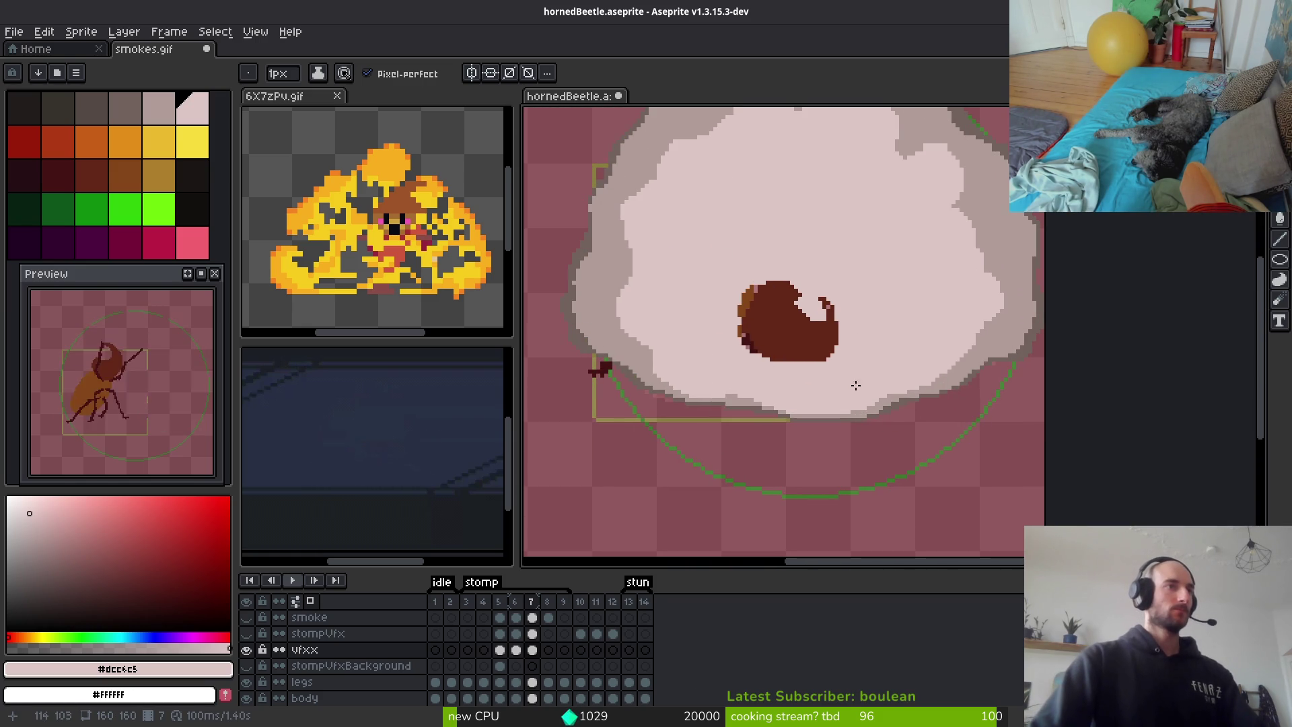
scroll(726, 360, "up", 2)
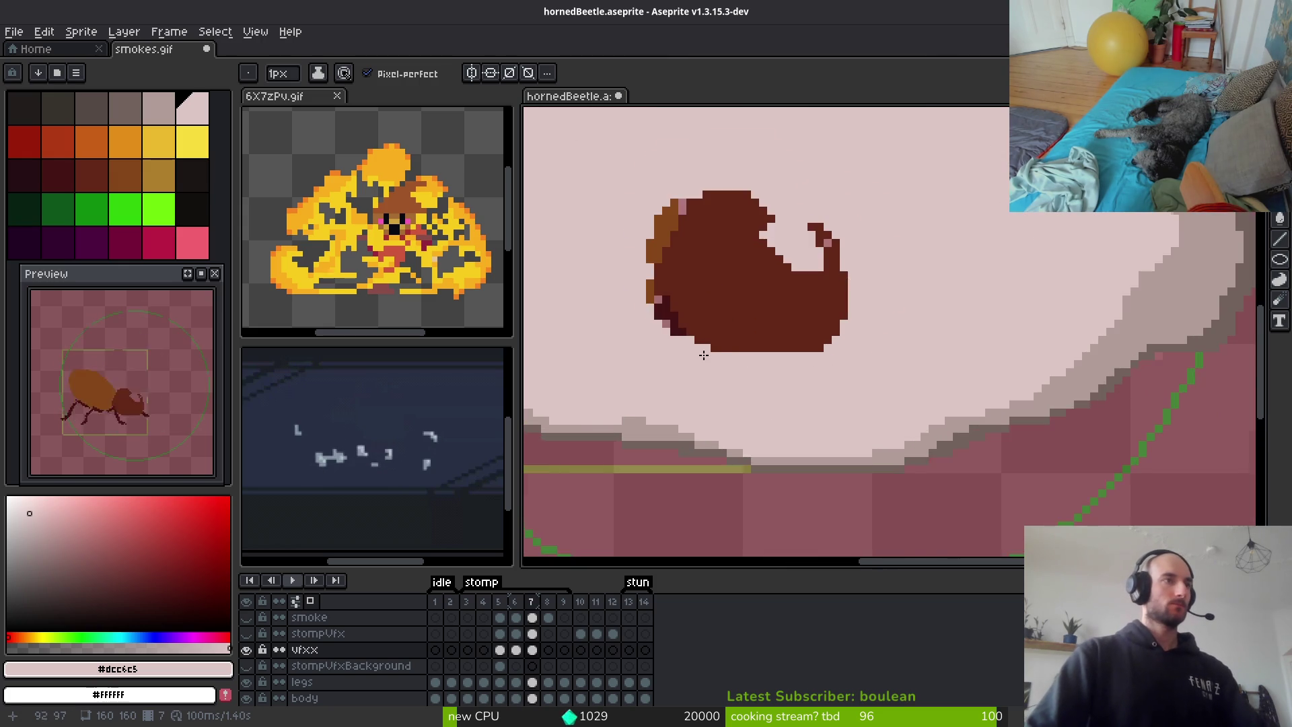
scroll(726, 360, "up", 2)
mouse_move(875, 323)
left_mouse_down()
mouse_move(749, 290)
mouse_move(730, 327)
left_mouse_up()
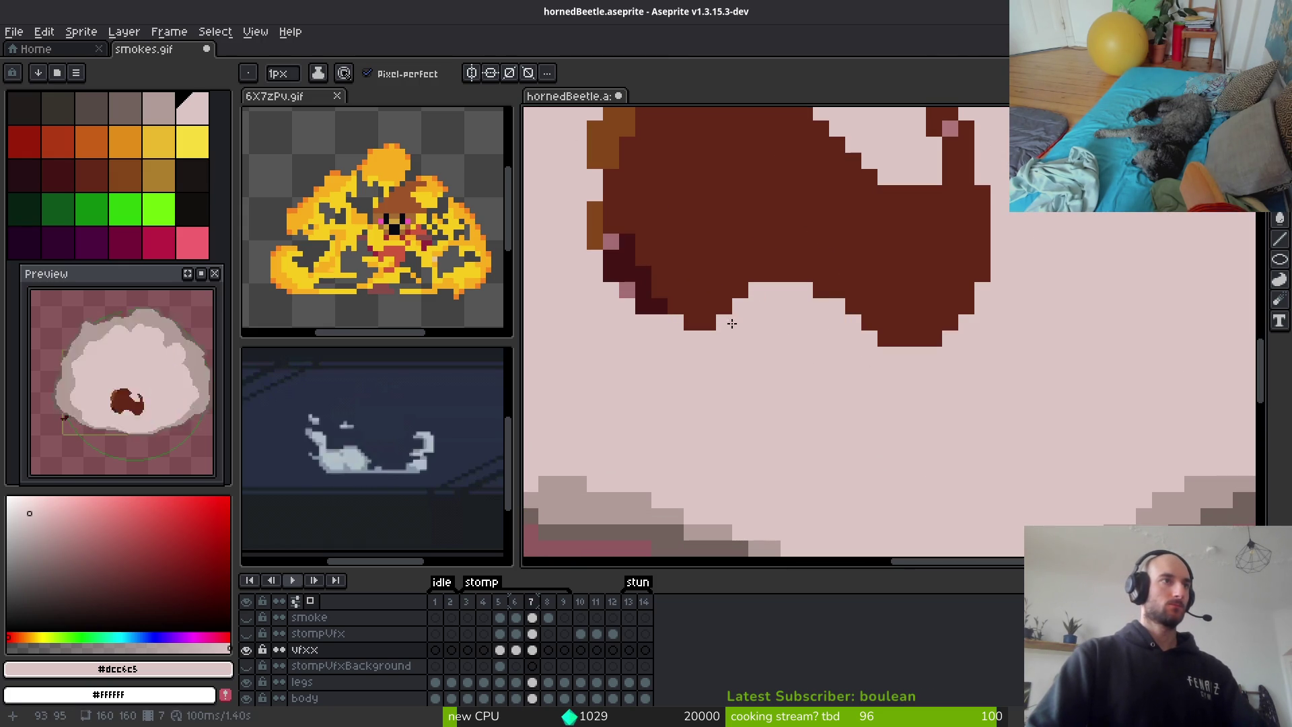
scroll(823, 395, "down", 4)
scroll(857, 374, "up", 4)
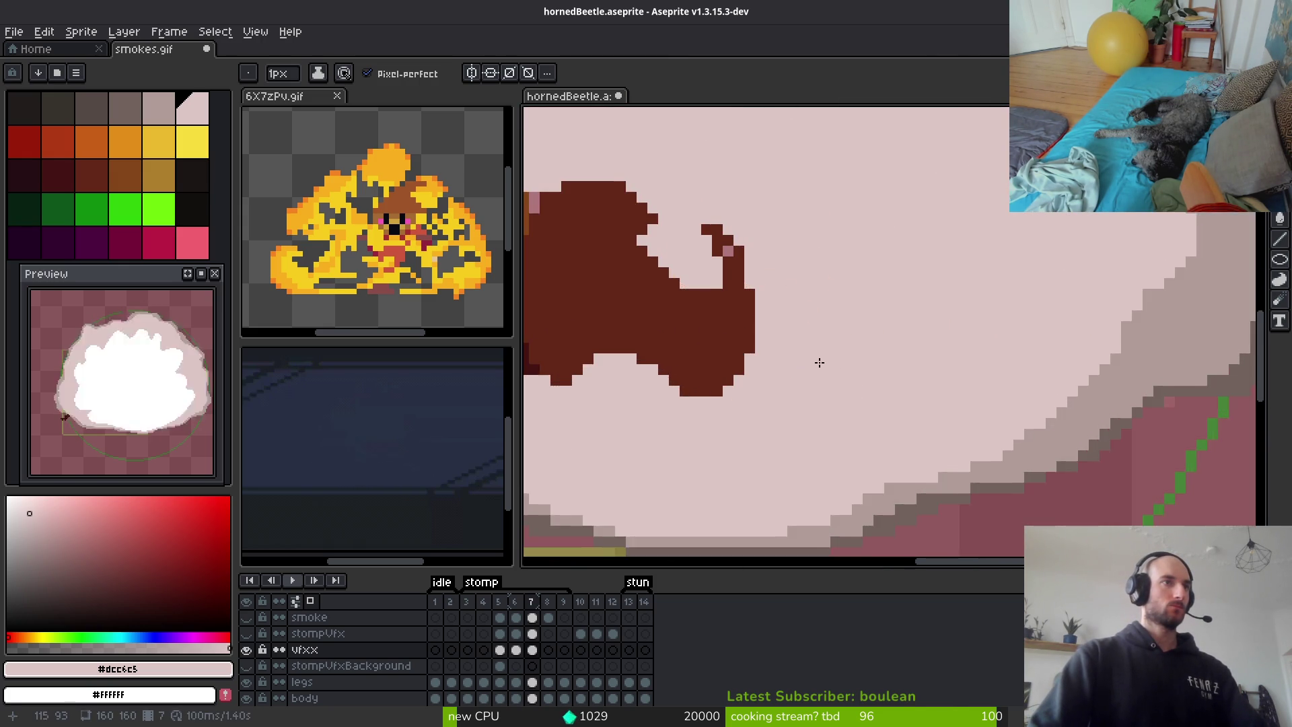
Eyedrop grey #b19d99 and outline the beetle's right edge up to and beside the horn
left_click(1148, 447, "alt")
scroll(888, 338, "up", 2)
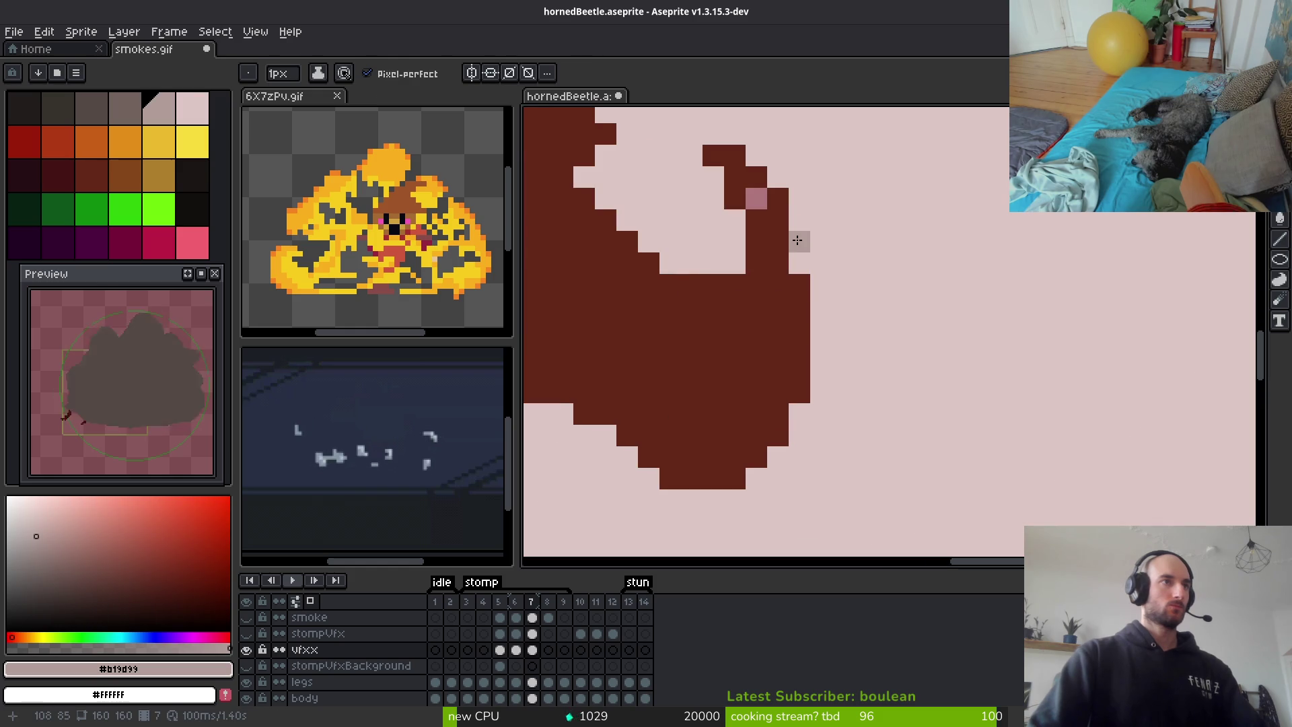
mouse_move(807, 262)
left_mouse_down()
mouse_move(821, 410)
mouse_move(819, 372)
left_mouse_up()
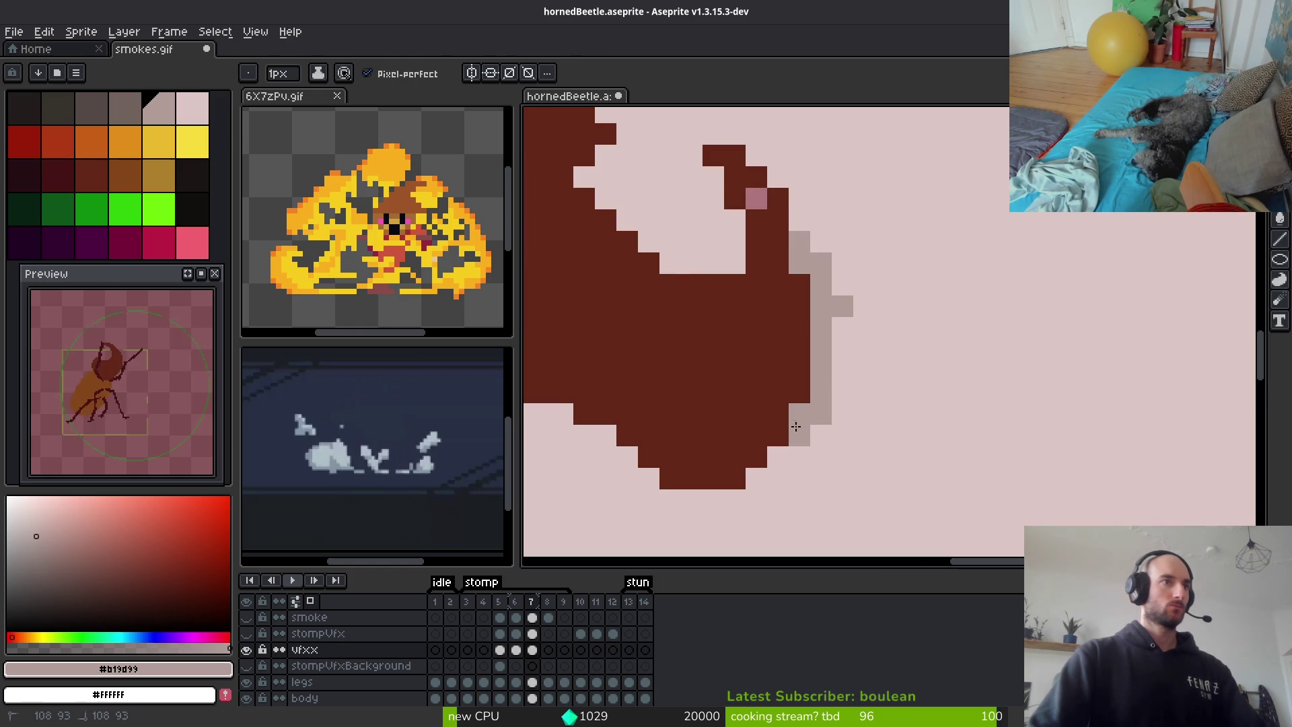
left_click_drag(796, 419, 747, 481)
mouse_move(842, 364)
left_mouse_down()
mouse_move(841, 255)
mouse_move(821, 199)
left_mouse_up()
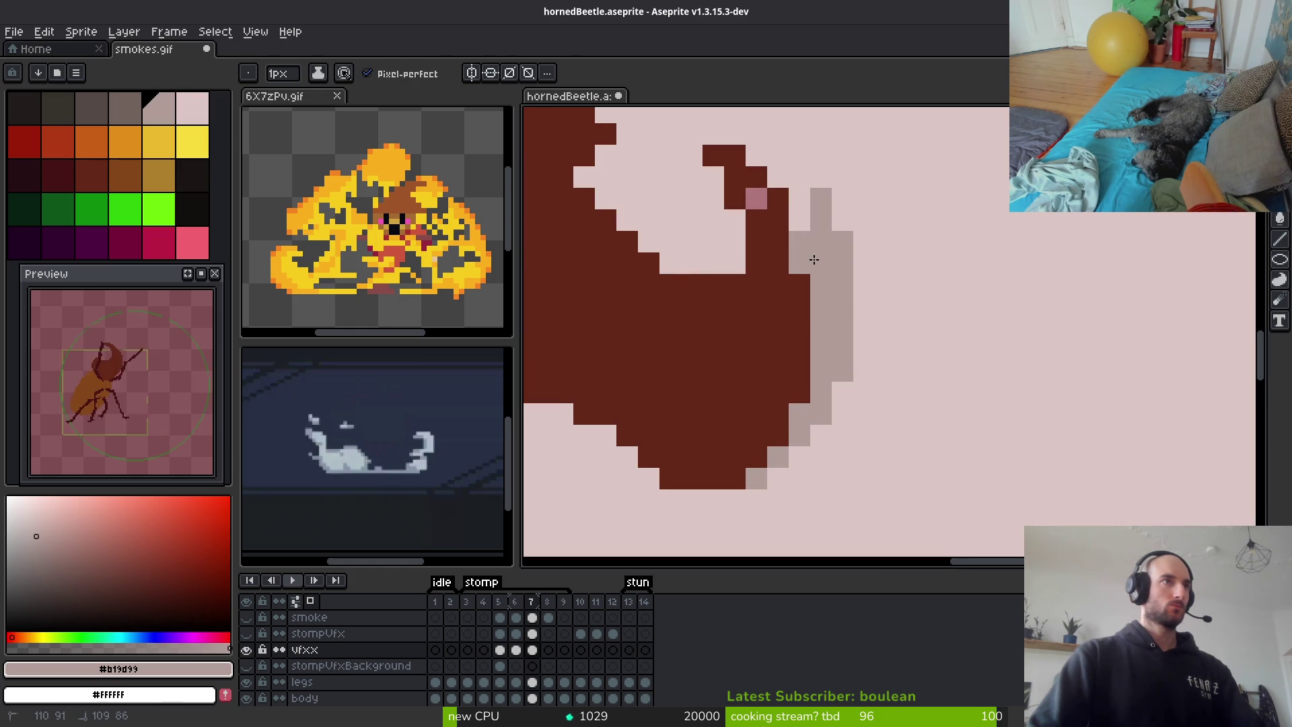
left_click_drag(859, 270, 1212, 453)
mouse_move(1066, 358)
left_mouse_down()
mouse_move(972, 377)
mouse_move(955, 337)
mouse_move(1037, 431)
mouse_move(1066, 394)
mouse_move(955, 367)
left_mouse_up()
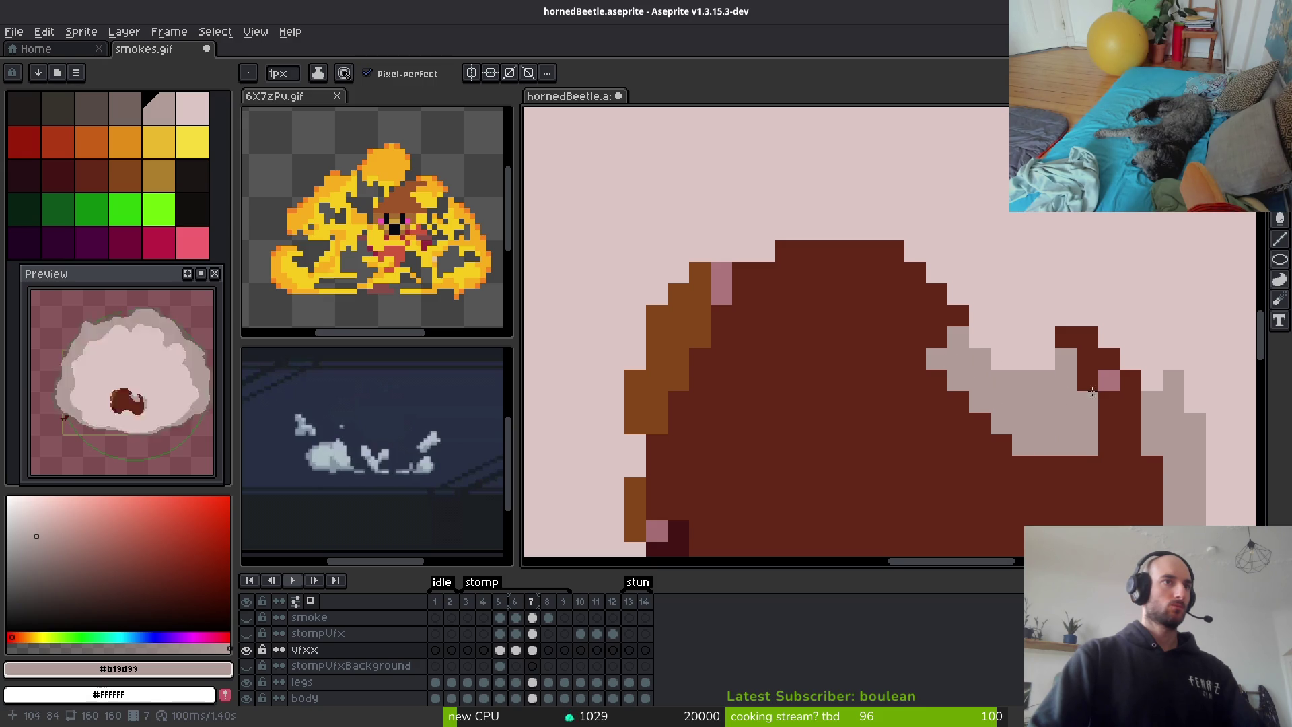
Draw a grey stroke over the top of the beetle's back, then undo it
scroll(1066, 392, "down", 3)
scroll(1148, 449, "up", 1)
scroll(1069, 362, "up", 2)
mouse_move(1002, 432)
left_mouse_down()
mouse_move(901, 320)
mouse_move(768, 341)
mouse_move(889, 317)
mouse_move(1024, 405)
mouse_move(1004, 369)
mouse_move(986, 381)
mouse_move(936, 296)
mouse_move(1006, 339)
mouse_move(882, 329)
left_mouse_up()
key("ctrl+z")
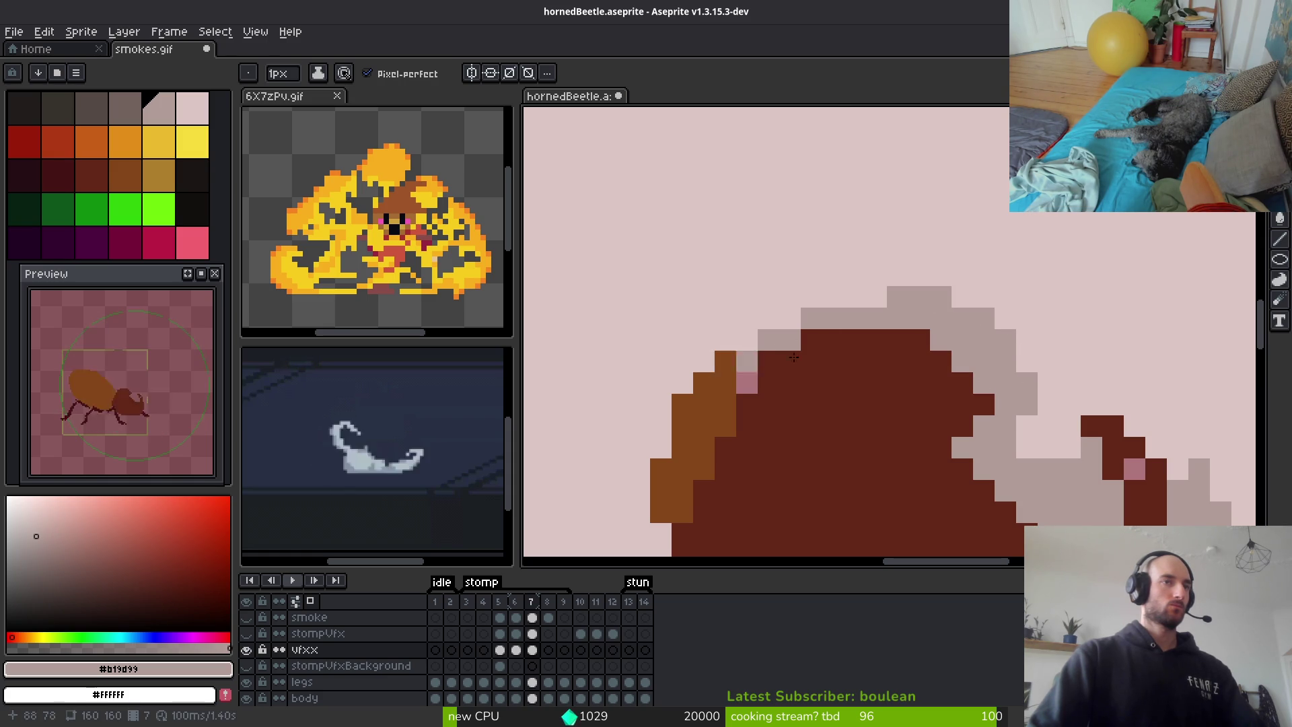
Repaint light pink pixels beside the horn, then restore grey as the drawing colour
scroll(743, 361, "down", 3)
scroll(992, 340, "up", 4)
left_click(942, 330, "alt")
mouse_move(942, 330)
left_mouse_down()
mouse_move(971, 329)
mouse_move(942, 375)
mouse_move(922, 341)
left_mouse_up()
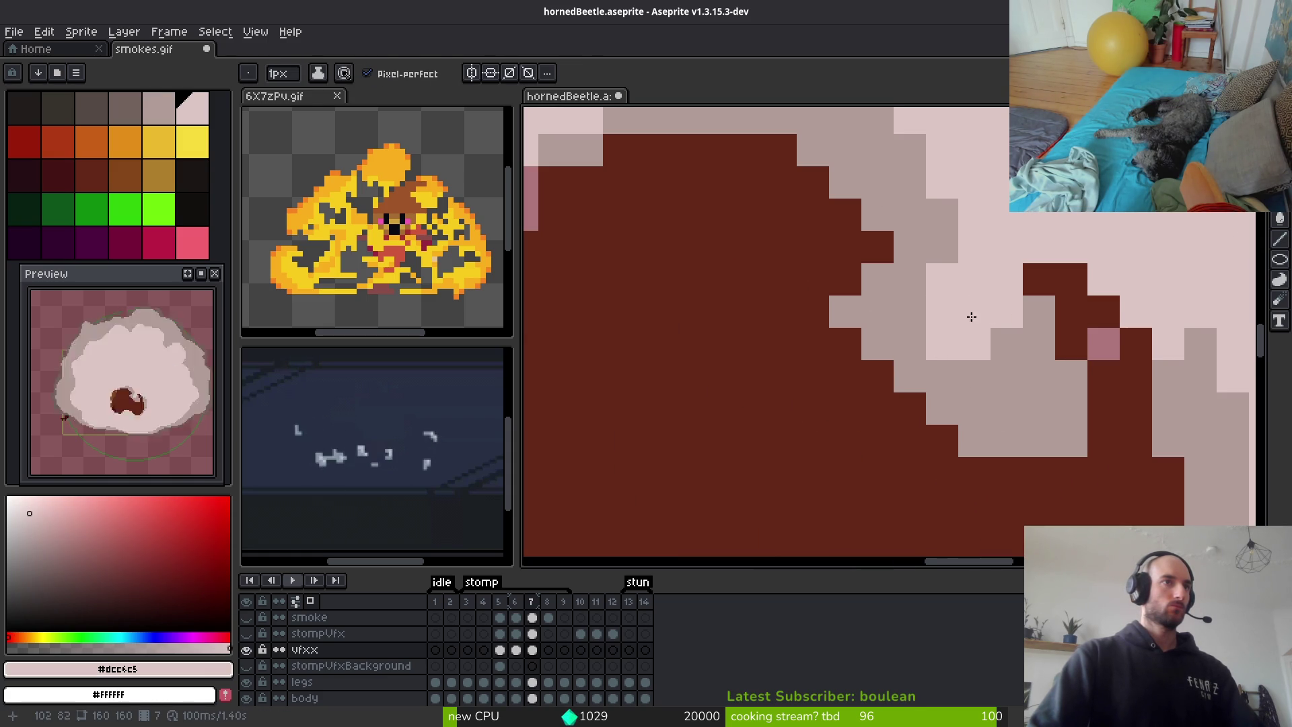
left_click(1015, 366, "alt")
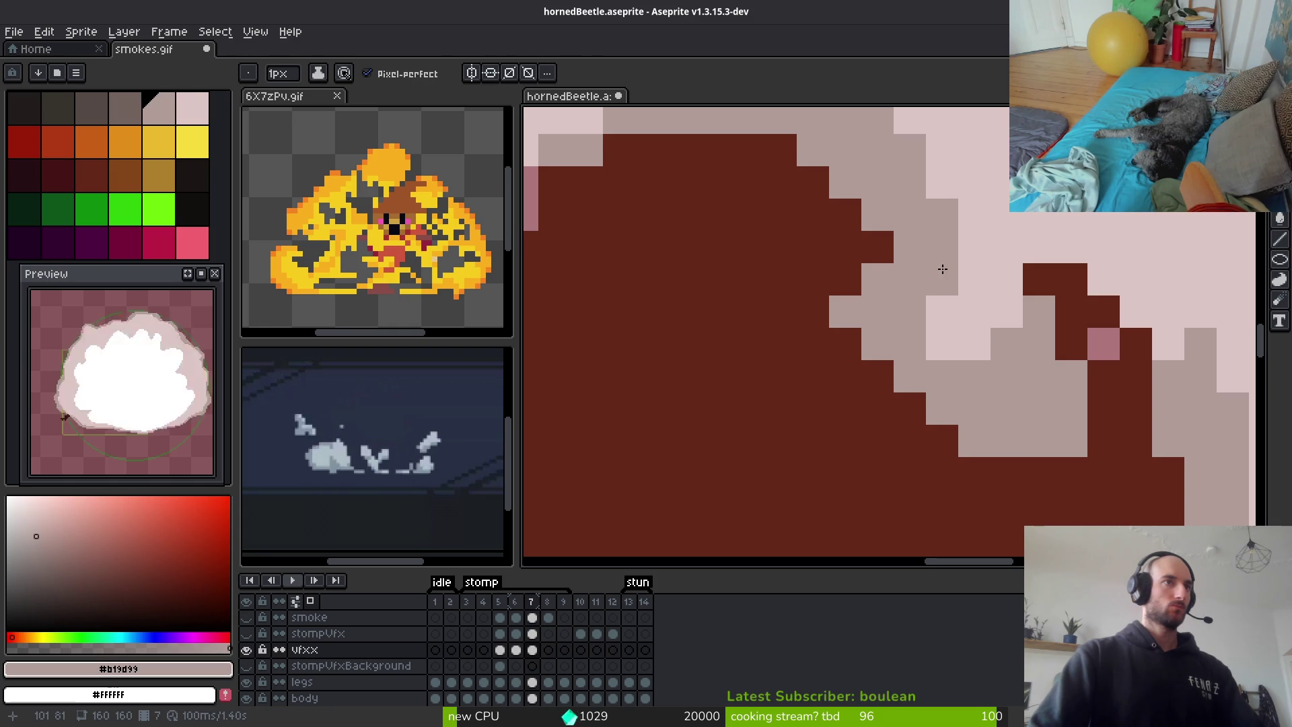
scroll(1075, 410, "down", 5)
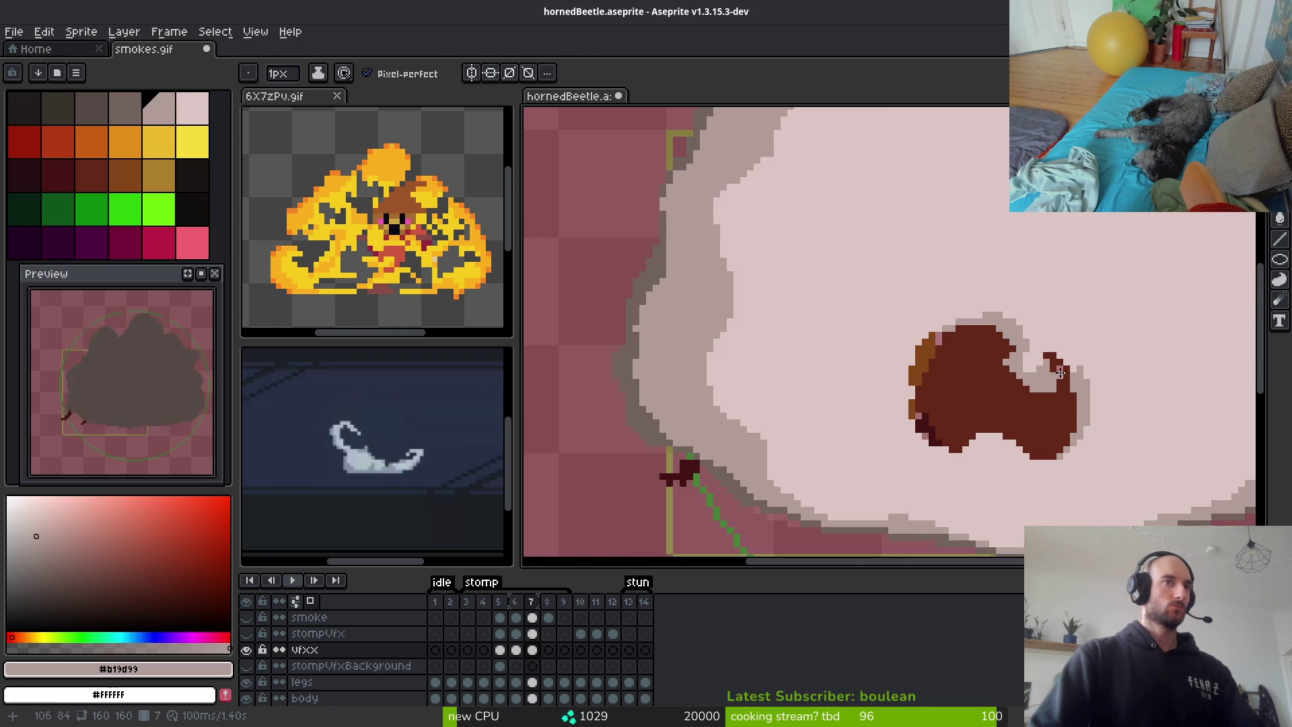
Draw grey wisp lines below the beetle's body and left edge, undoing the last one
scroll(1077, 387, "down", 2)
scroll(1088, 417, "up", 1)
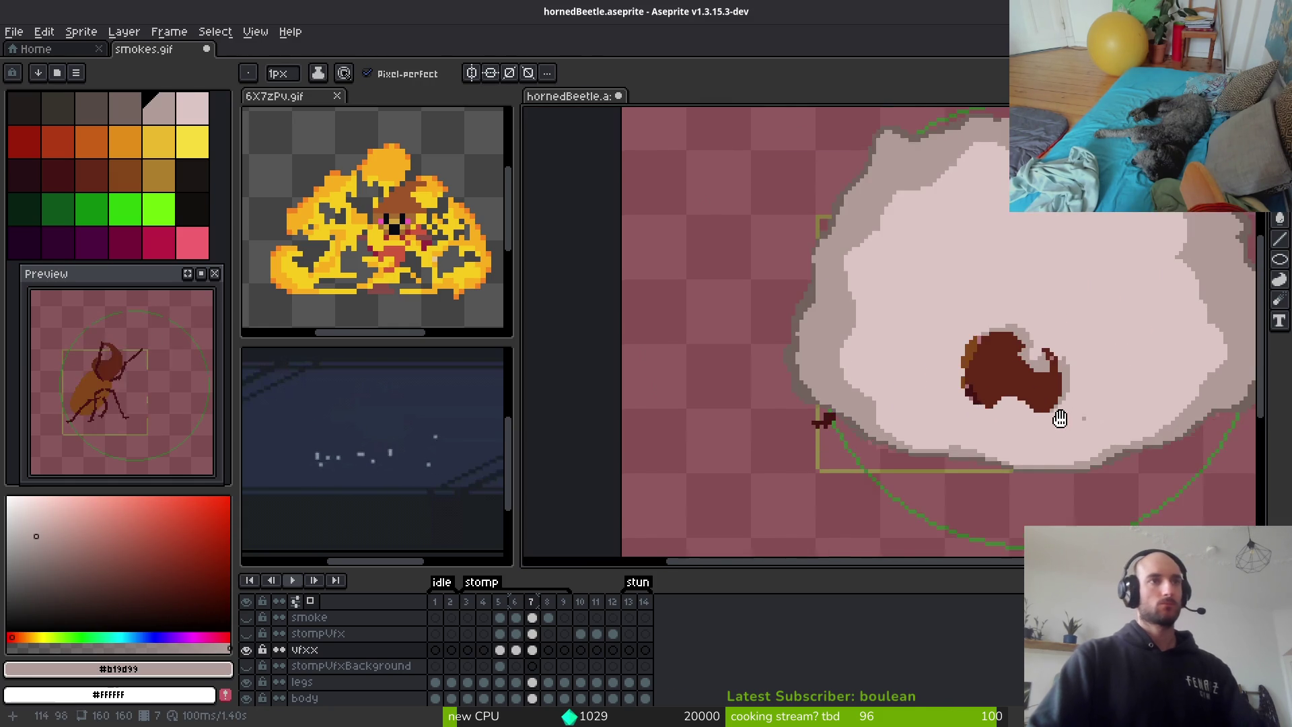
scroll(975, 424, "down", 1)
scroll(974, 424, "up", 4)
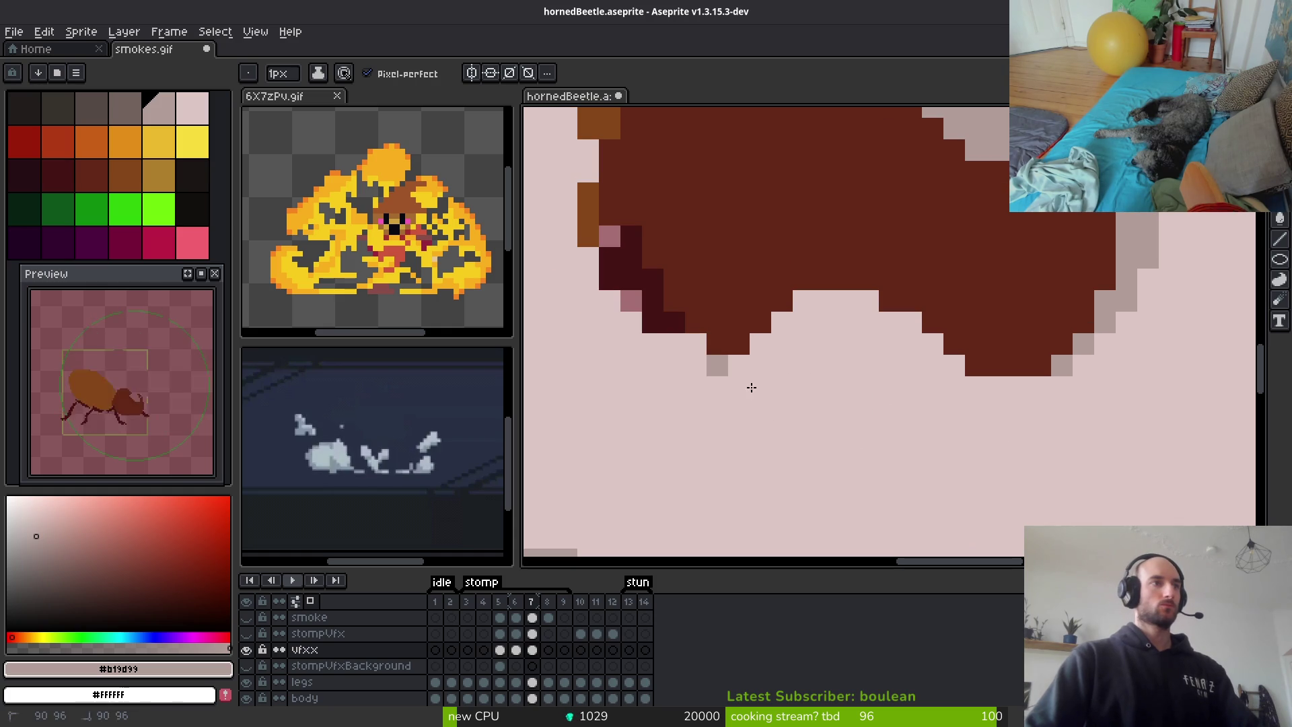
left_click_drag(732, 377, 766, 422)
mouse_move(609, 321)
left_mouse_down()
mouse_move(715, 374)
mouse_move(861, 504)
left_mouse_up()
mouse_move(743, 407)
left_mouse_down()
mouse_move(685, 299)
mouse_move(699, 317)
left_mouse_up()
scroll(848, 449, "down", 5)
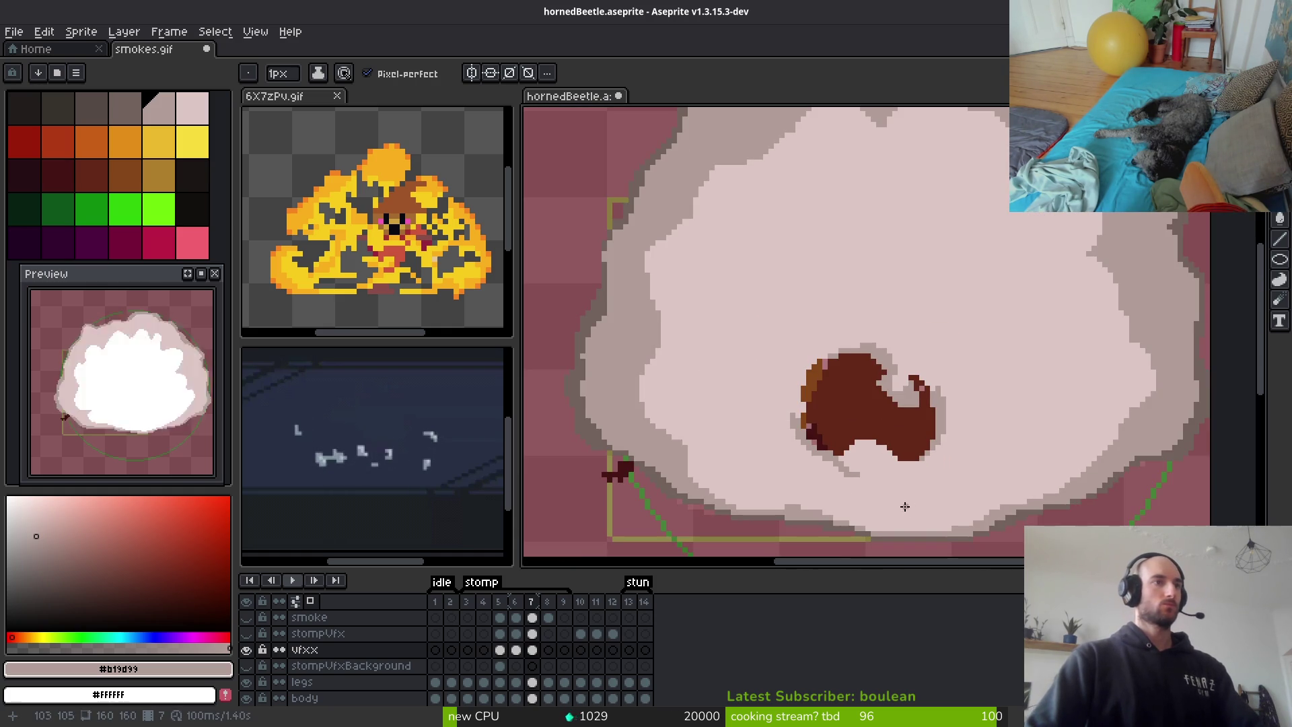
key("ctrl+z")
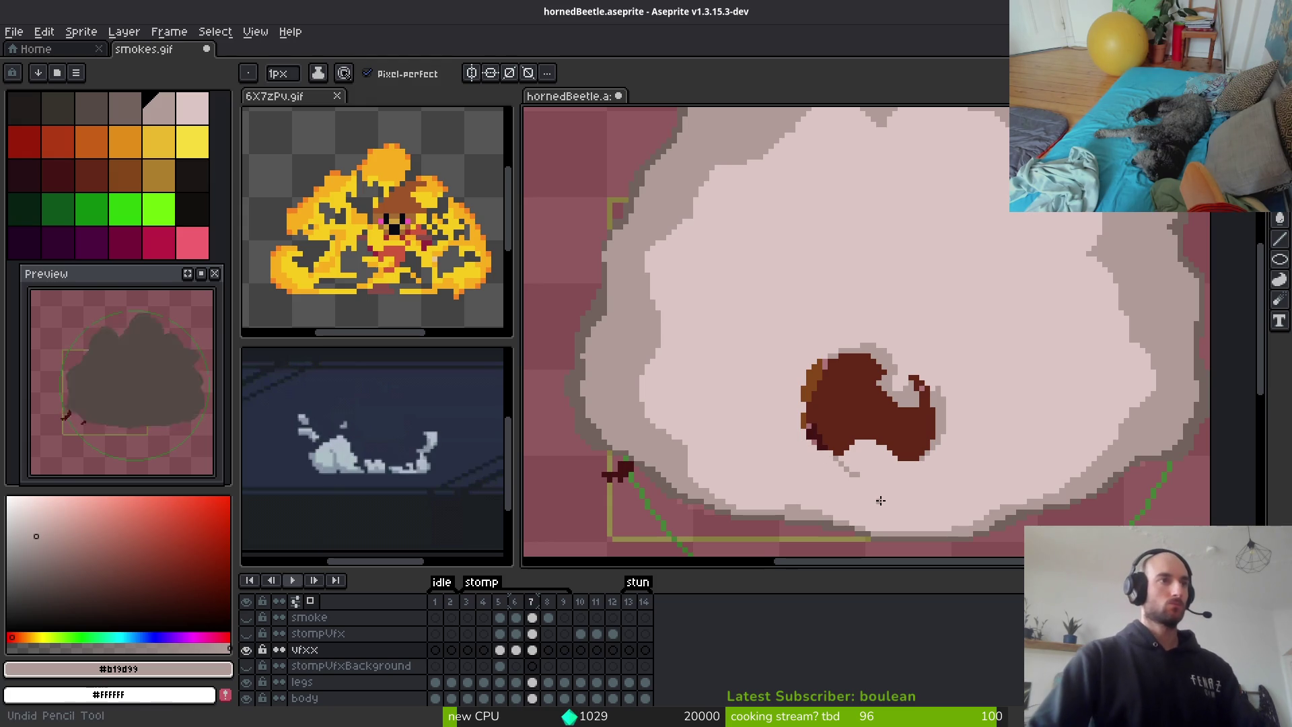
scroll(864, 495, "up", 4)
Add a grey curl below the body; try a diagonal from the peak and undo it
mouse_move(727, 353)
left_mouse_down()
mouse_move(788, 404)
mouse_move(727, 316)
mouse_move(875, 425)
mouse_move(738, 382)
left_mouse_up()
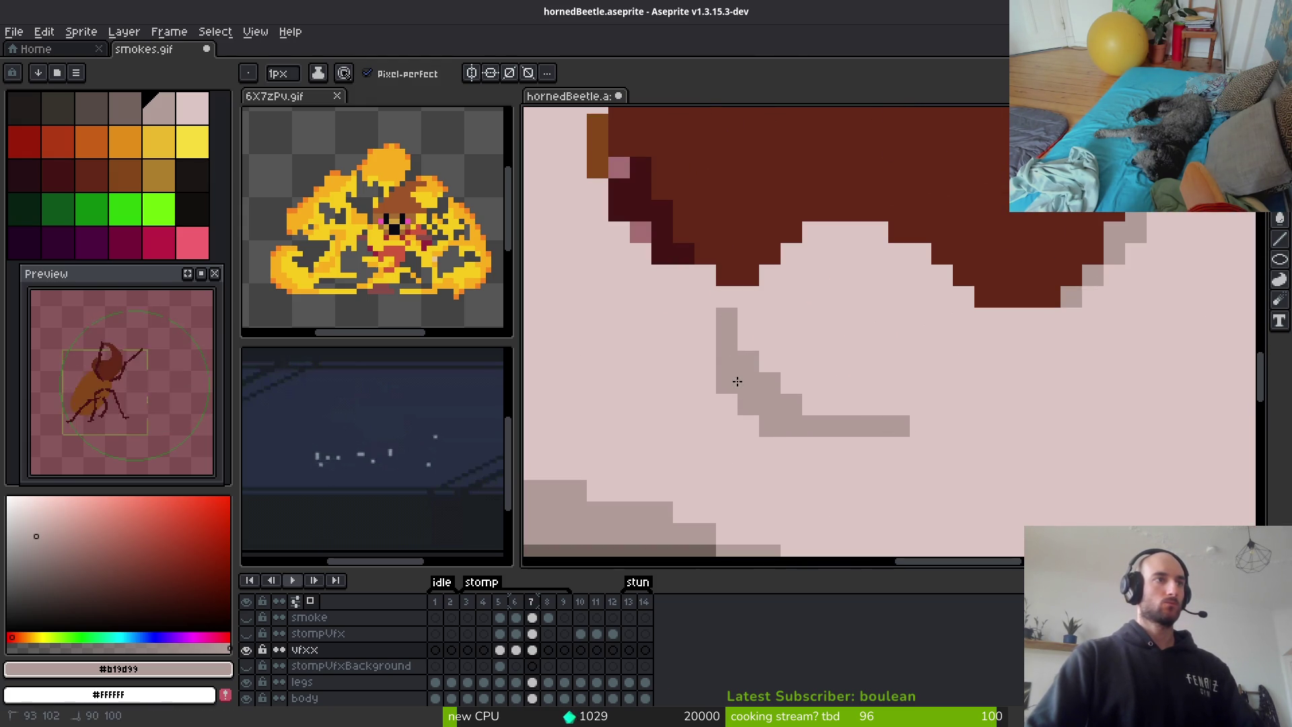
scroll(803, 400, "down", 4)
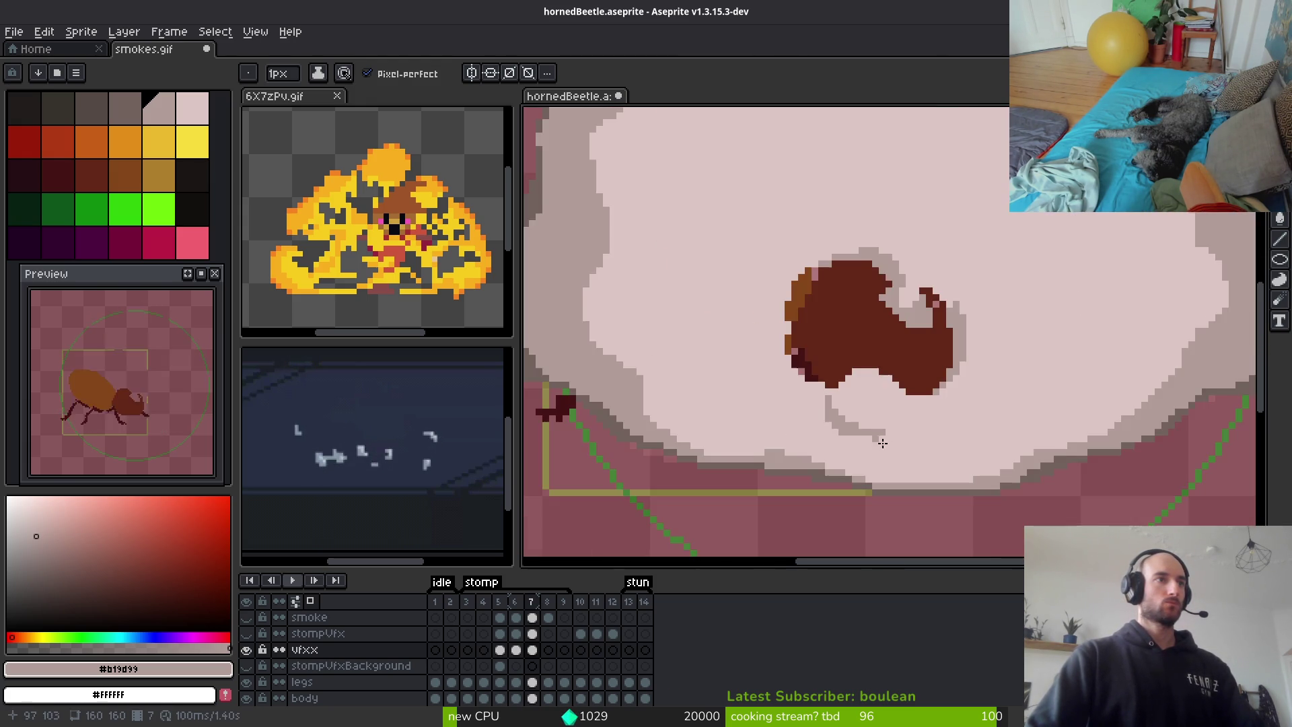
scroll(770, 395, "up", 4)
mouse_move(806, 376)
left_mouse_down()
mouse_move(750, 439)
mouse_move(949, 403)
mouse_move(969, 417)
mouse_move(930, 459)
left_mouse_up()
key("ctrl+z")
key("ctrl+z")
key("ctrl+z")
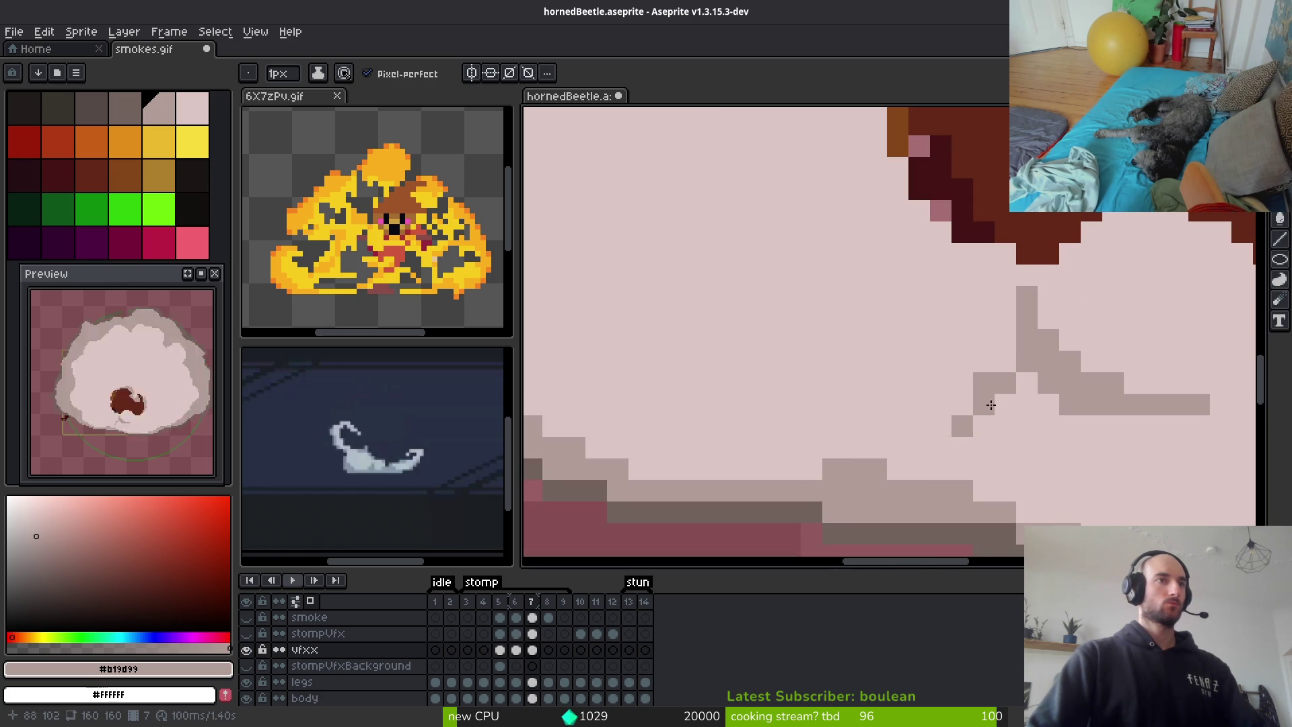
Draw a short grey line near the top of the smoke cloud
scroll(1076, 466, "down", 4)
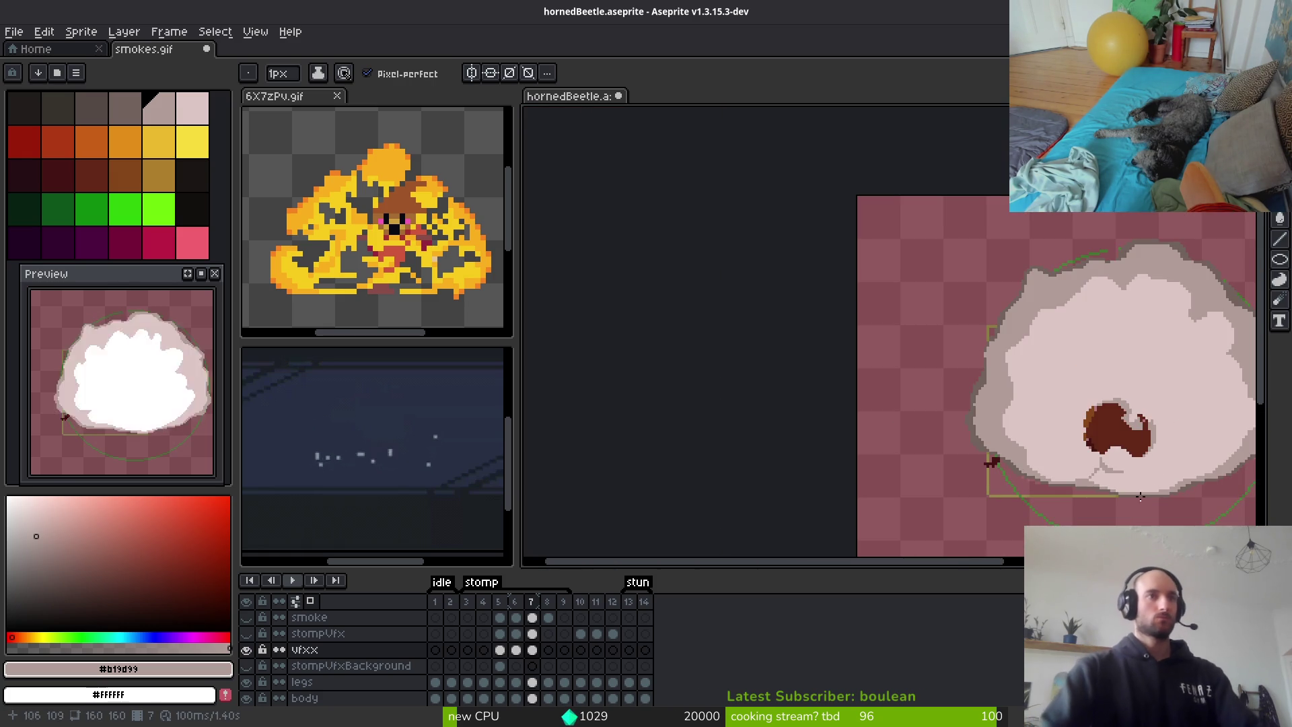
scroll(942, 404, "up", 3)
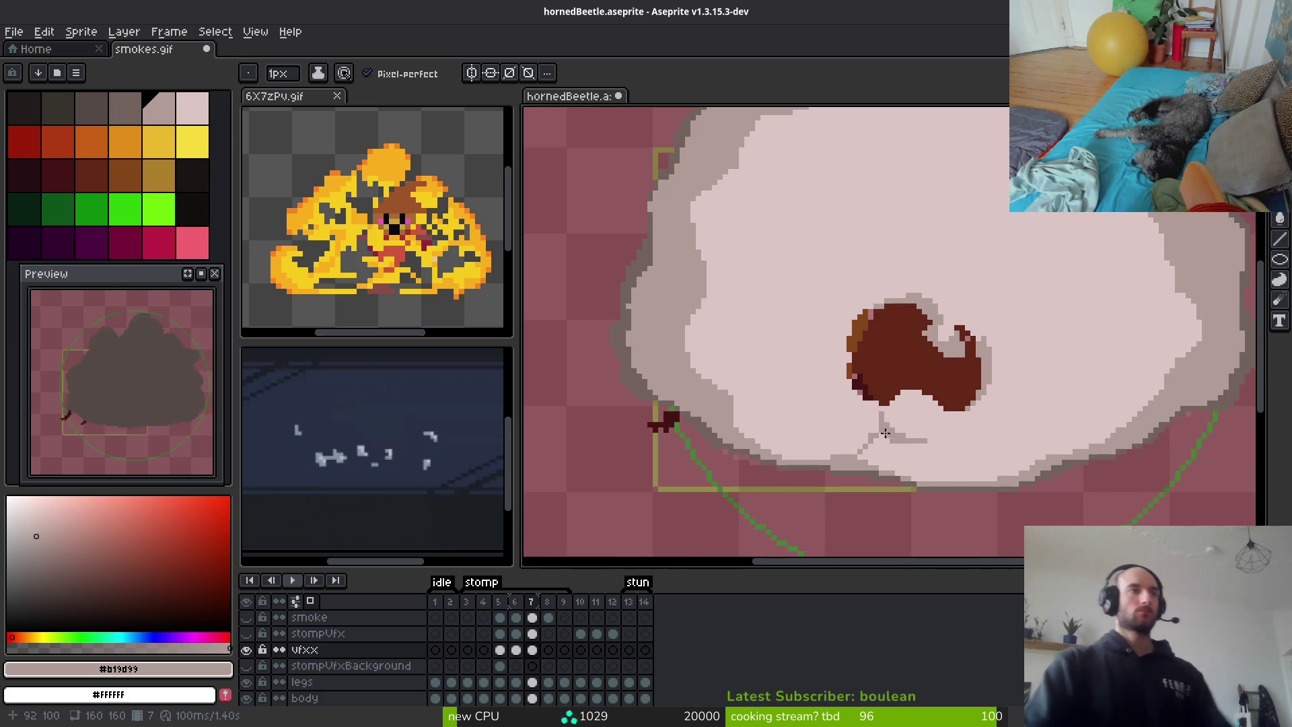
scroll(733, 348, "up", 1)
scroll(774, 323, "up", 5)
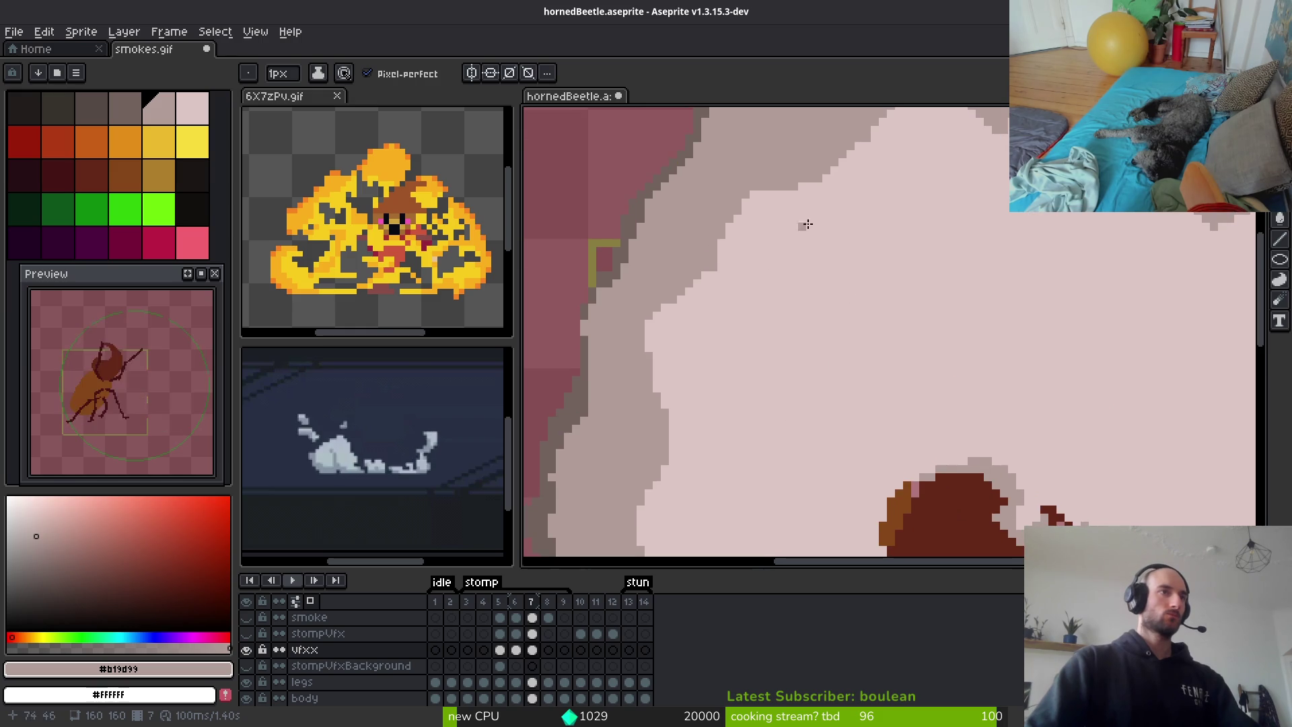
scroll(808, 269, "right", 2)
left_click_drag(687, 267, 711, 339)
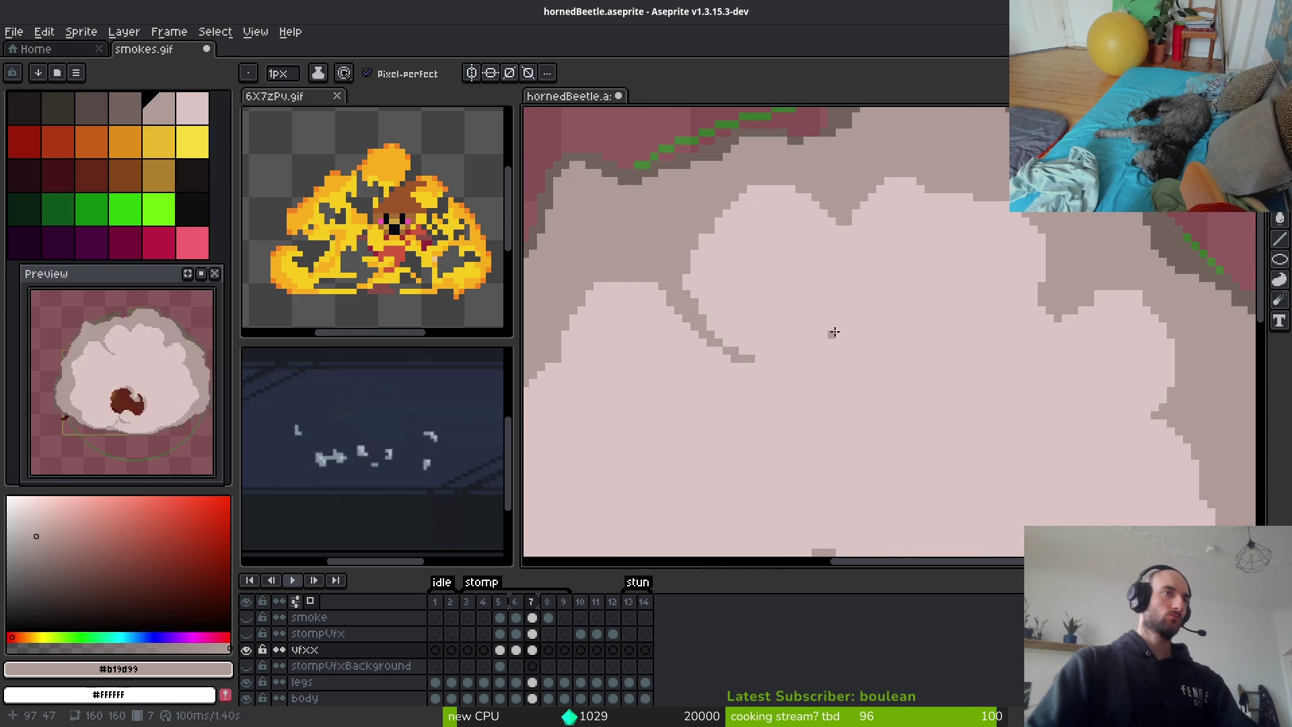
Draw the grey arc outlining a new puff on the cloud's right side
scroll(834, 327, "down", 3)
scroll(839, 353, "up", 2)
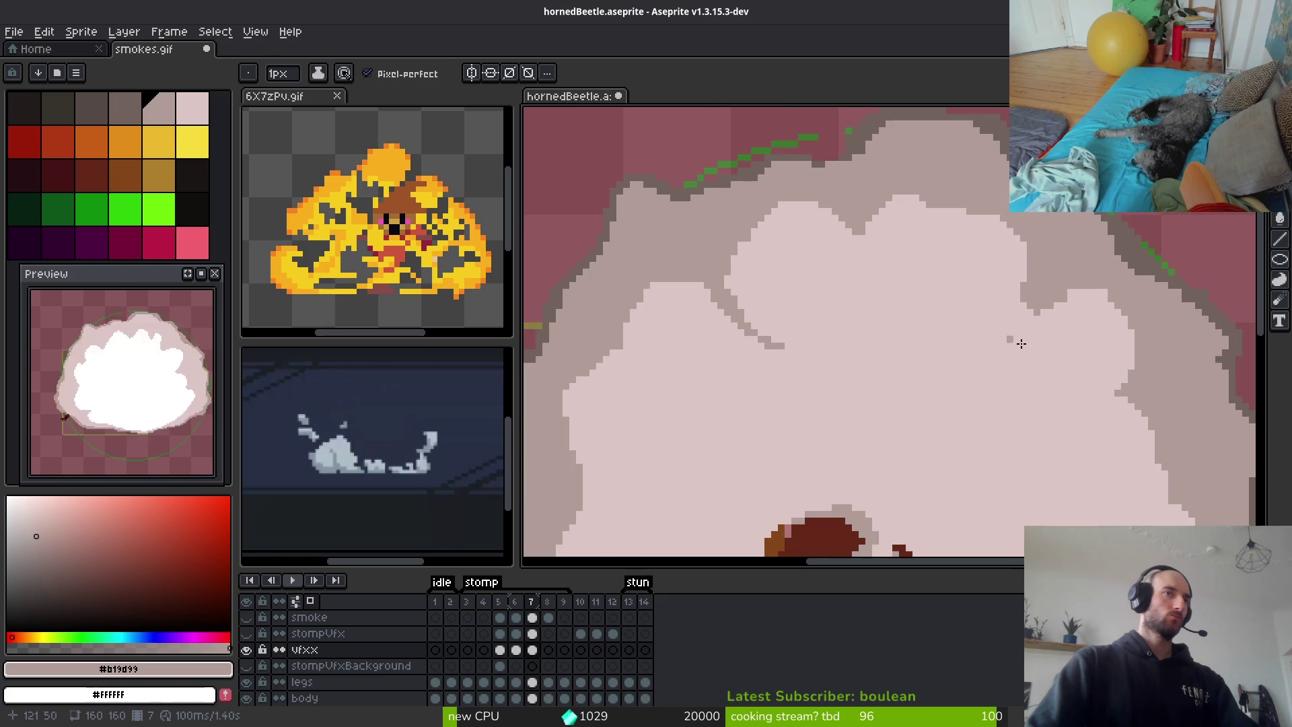
scroll(964, 358, "down", 2)
scroll(956, 356, "up", 3)
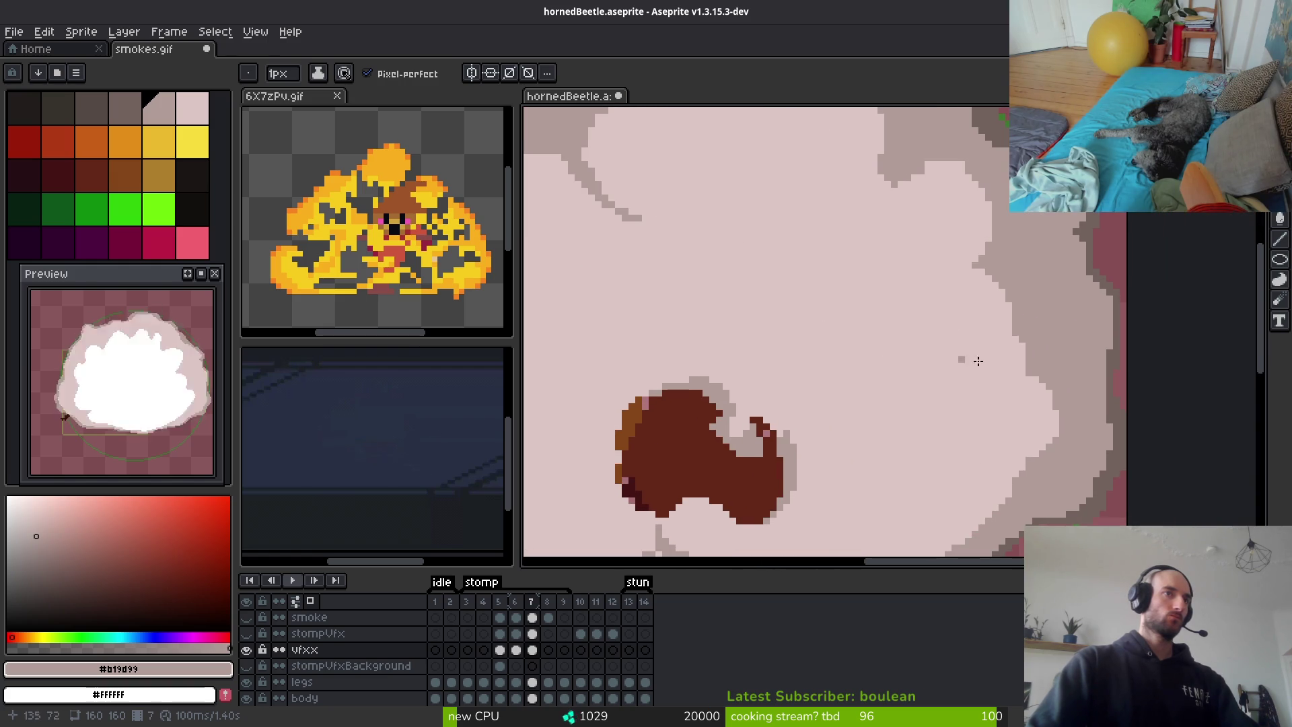
left_click_drag(939, 290, 828, 244)
scroll(900, 354, "up", 2)
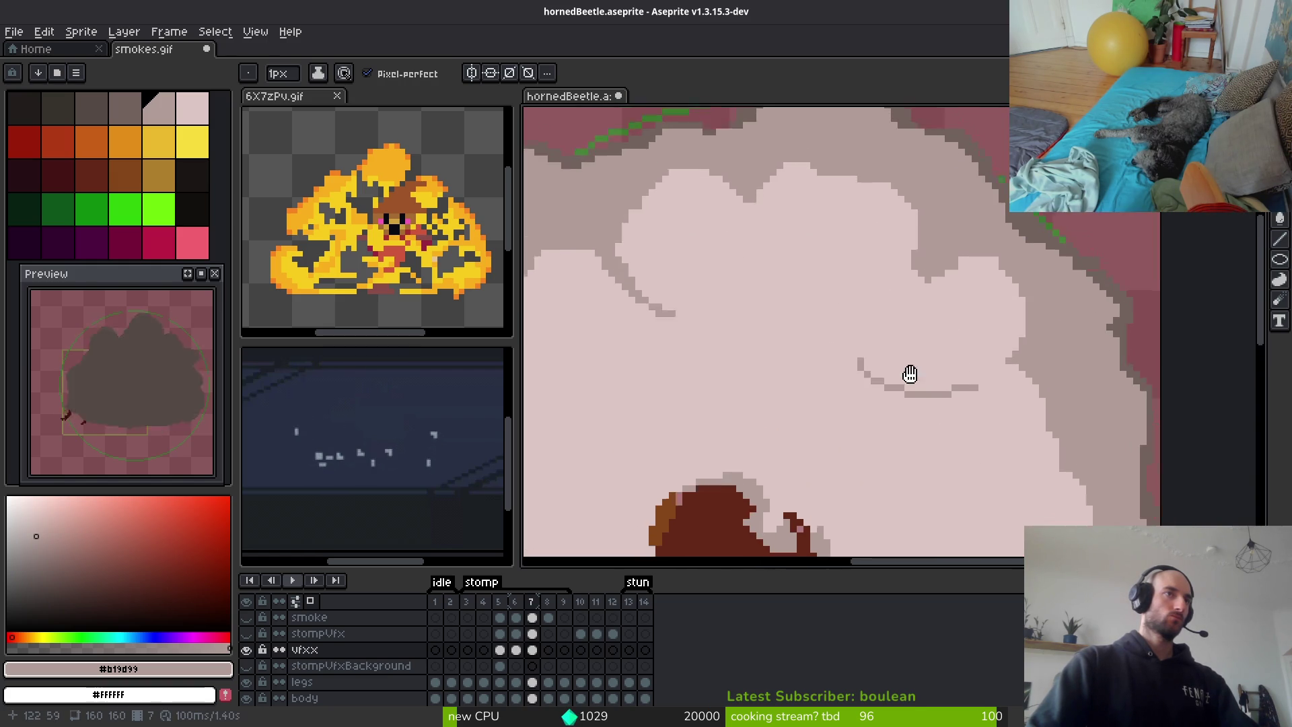
mouse_move(934, 283)
left_mouse_down()
mouse_move(847, 372)
mouse_move(898, 304)
left_mouse_up()
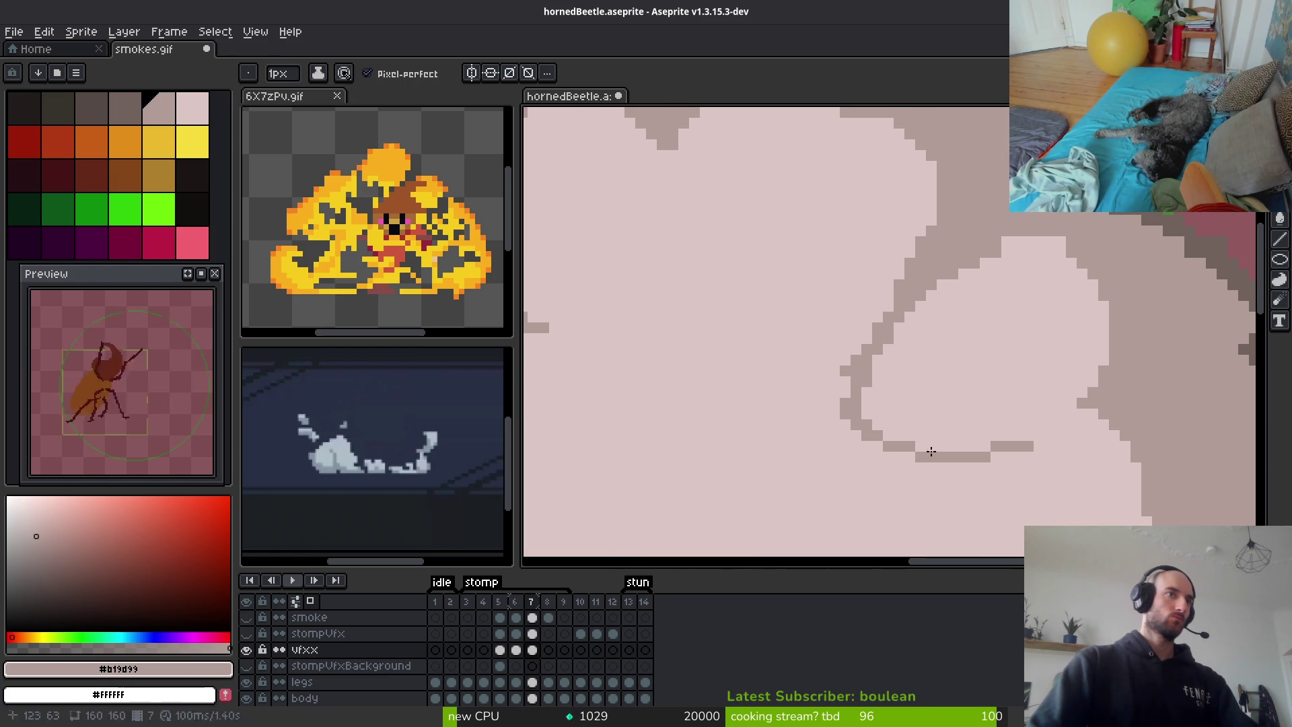
Close gaps in the grey outline, then trim its lower and left edges with pale pink #dcc6c5
left_click_drag(845, 378, 846, 393)
left_click_drag(1001, 444, 1008, 395)
mouse_move(898, 440)
left_mouse_down()
mouse_move(829, 344)
mouse_move(841, 403)
mouse_move(905, 399)
mouse_move(870, 437)
left_mouse_up()
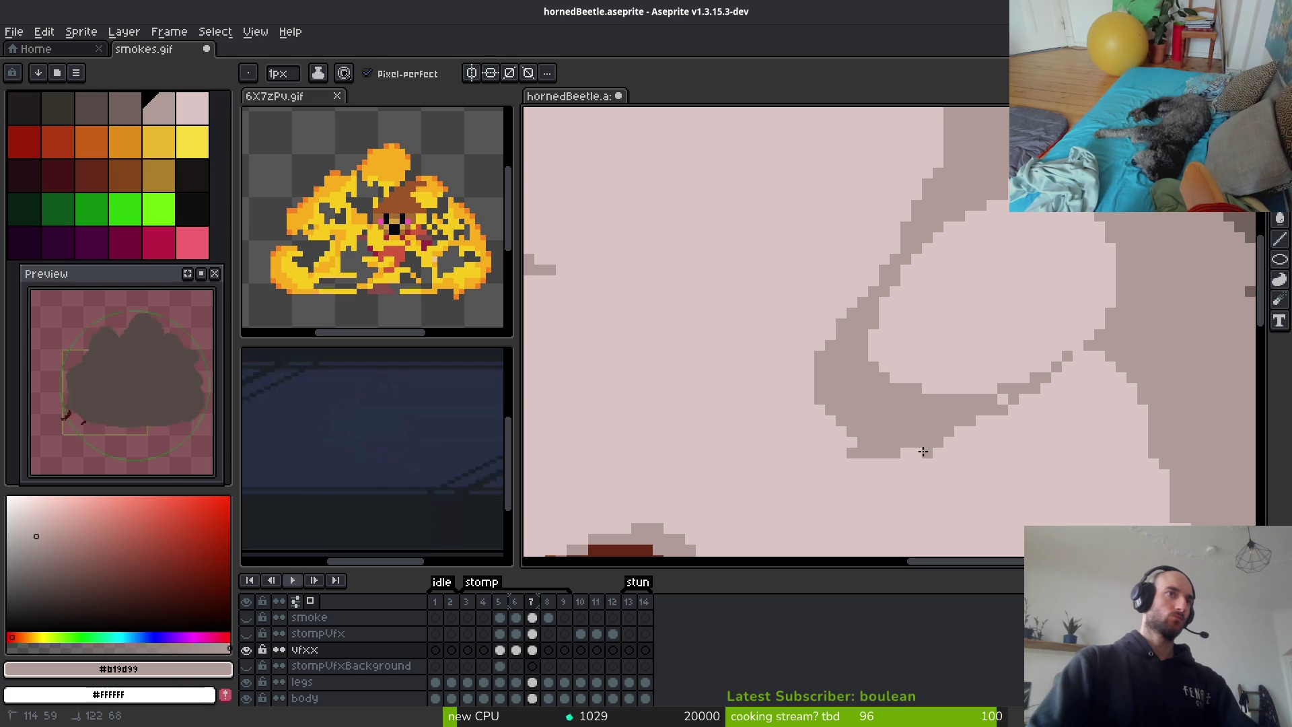
left_click(994, 455, "alt")
mouse_move(936, 455)
left_mouse_down()
mouse_move(806, 391)
mouse_move(829, 396)
left_mouse_up()
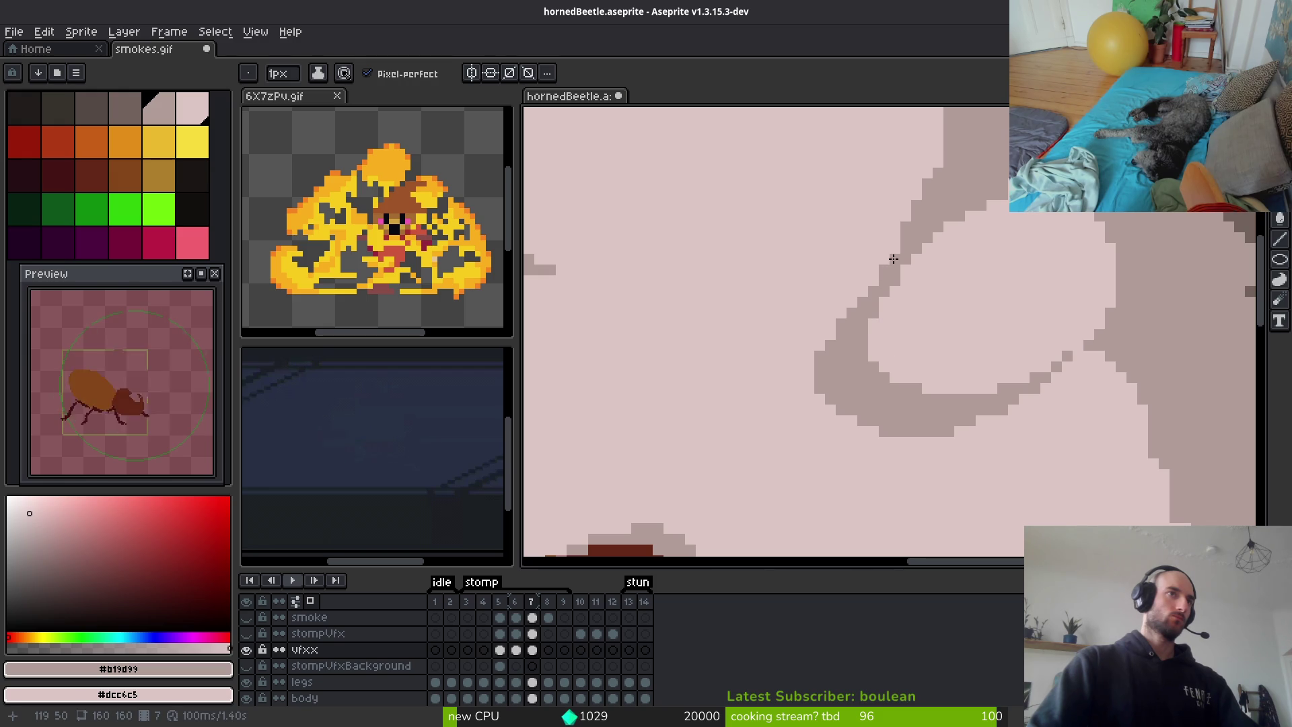
Clear stray grey pixels left of the arc and add a single grey pixel beside it
scroll(1076, 371, "down", 5)
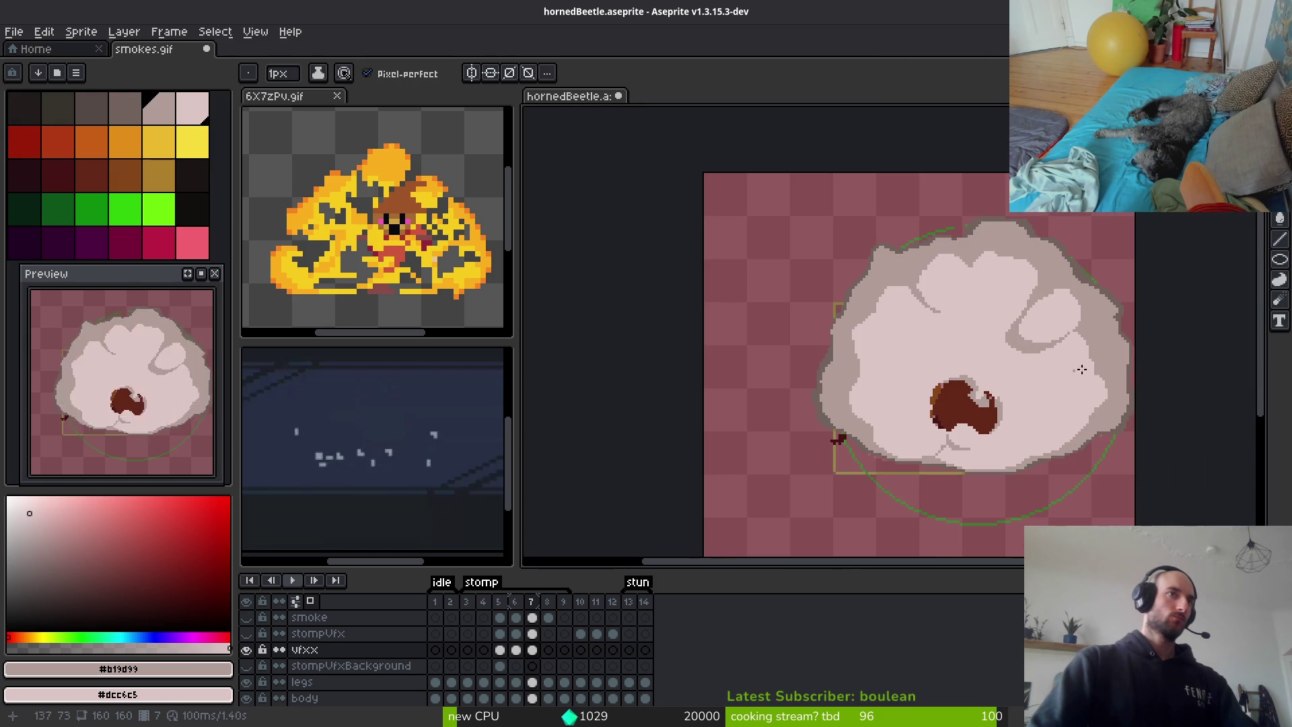
scroll(1072, 369, "up", 3)
scroll(1033, 385, "down", 3)
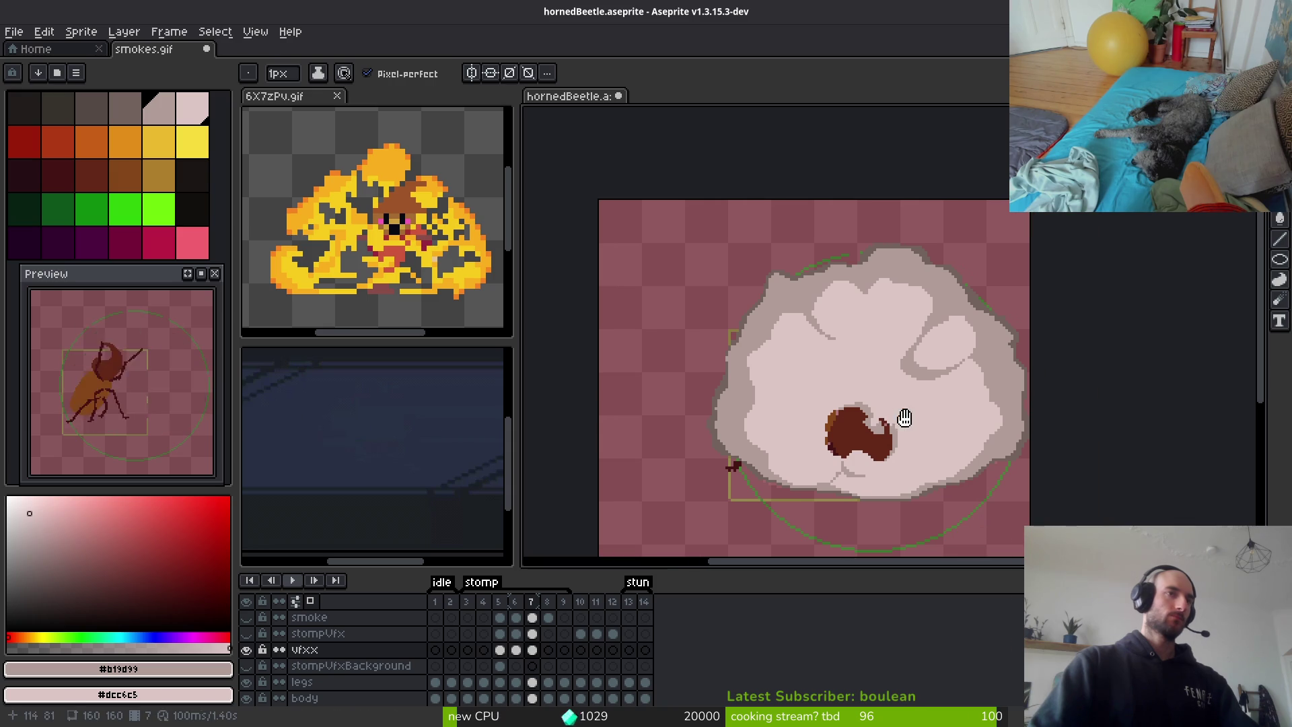
scroll(956, 434, "up", 2)
scroll(957, 434, "down", 2)
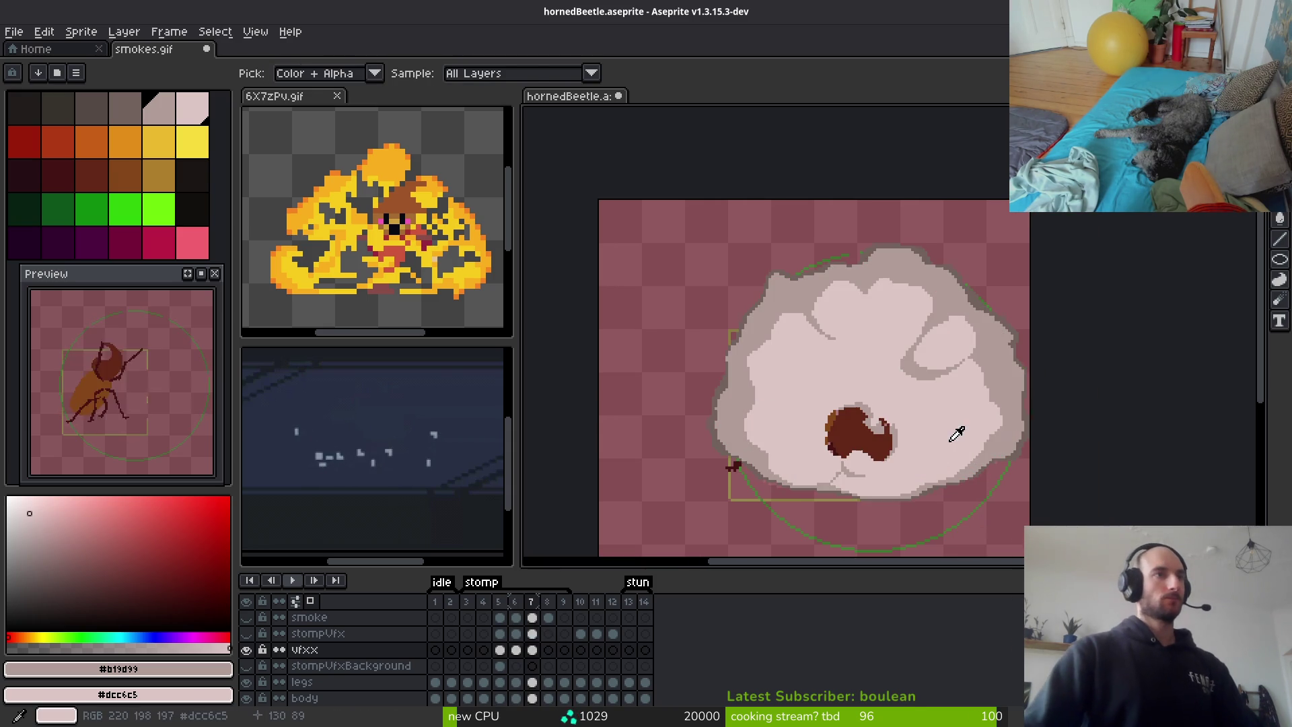
scroll(937, 453, "up", 1)
scroll(952, 441, "down", 1)
scroll(891, 407, "up", 4)
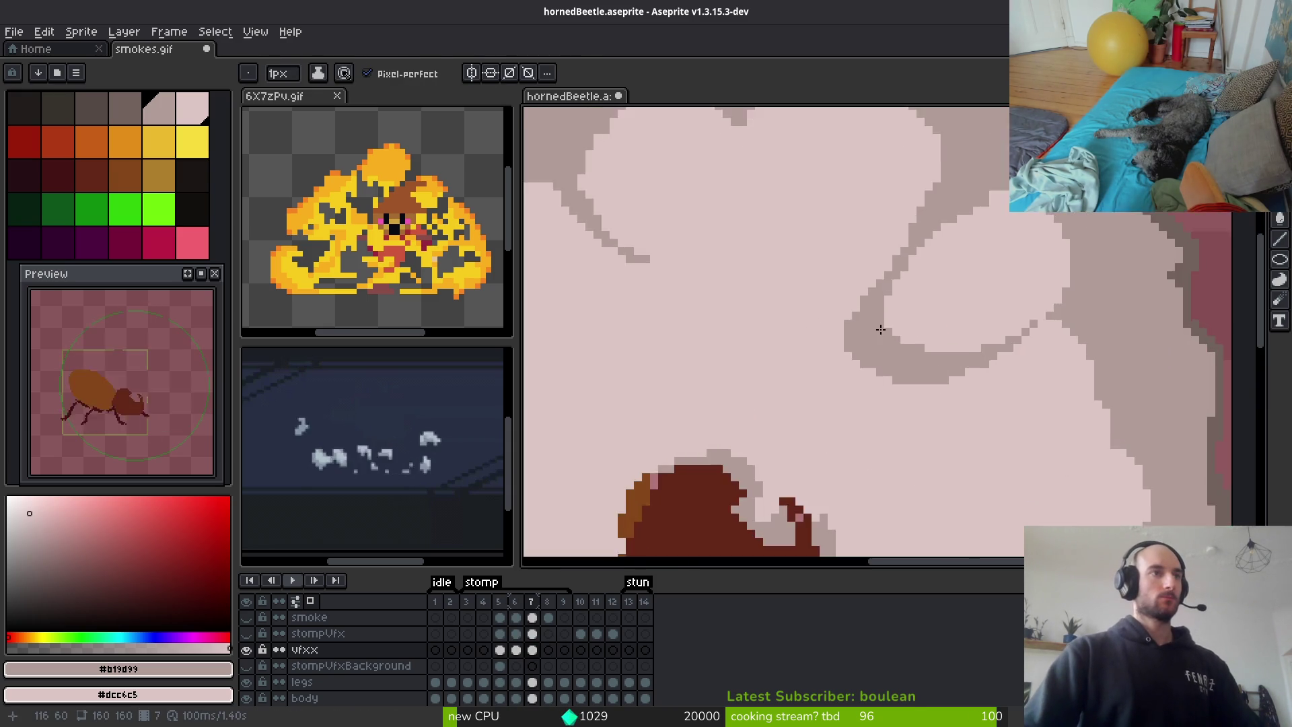
left_click_drag(849, 299, 849, 262)
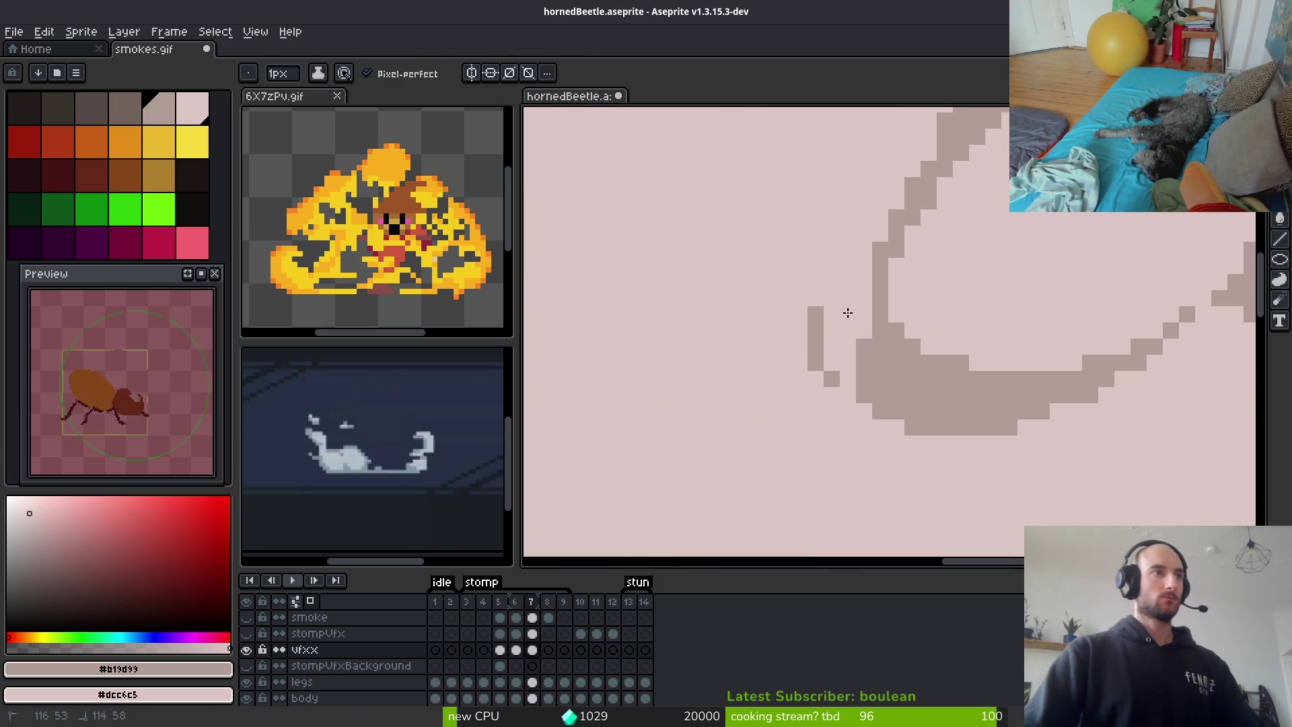
left_click_drag(815, 313, 831, 378)
left_click(866, 233)
Draw a thin grey test line running down-left across the cloud
scroll(852, 349, "down", 4)
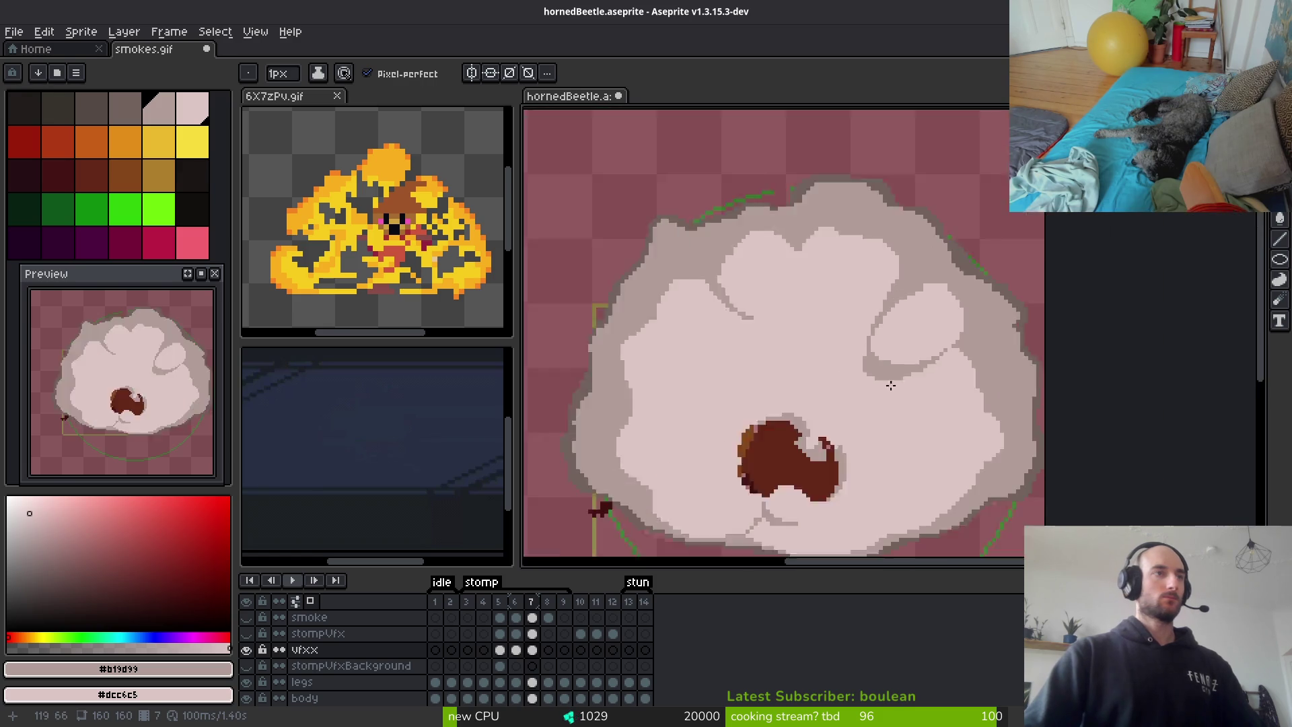
scroll(931, 405, "down", 3)
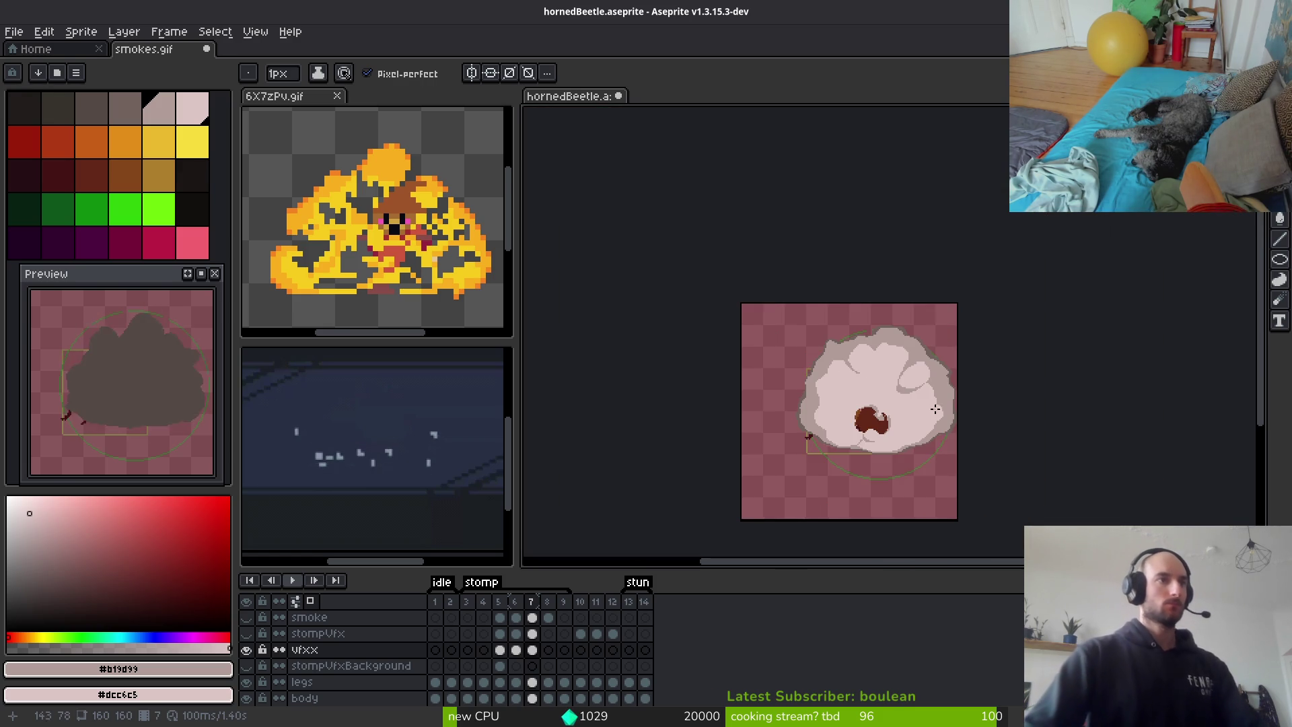
scroll(847, 314, "up", 6)
scroll(917, 402, "down", 1)
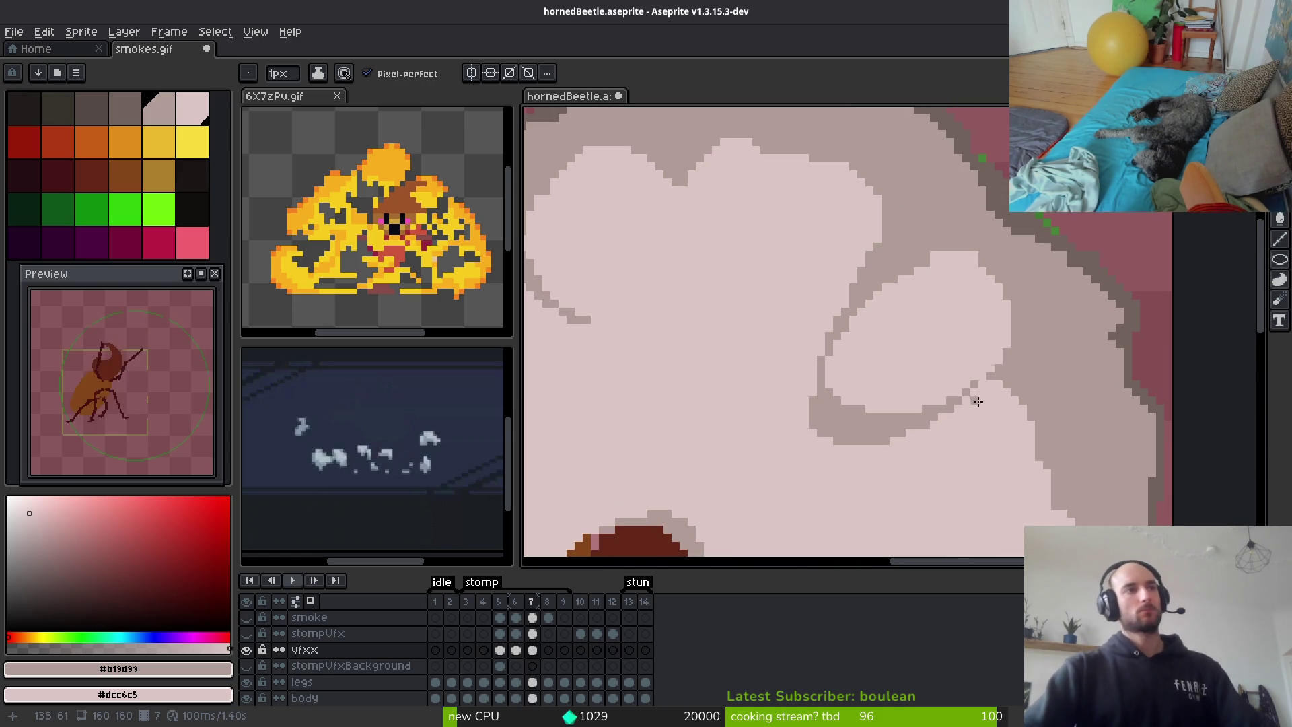
scroll(924, 265, "up", 1)
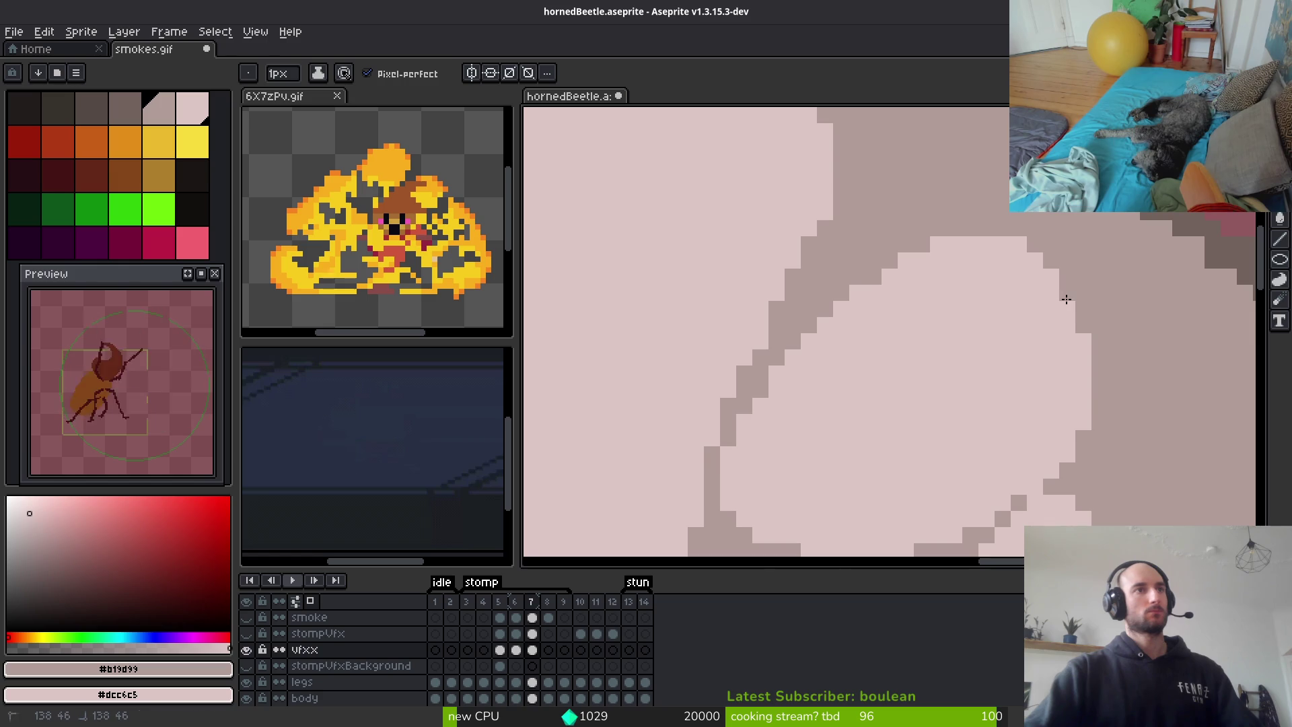
scroll(1066, 298, "down", 2)
scroll(1053, 354, "down", 4)
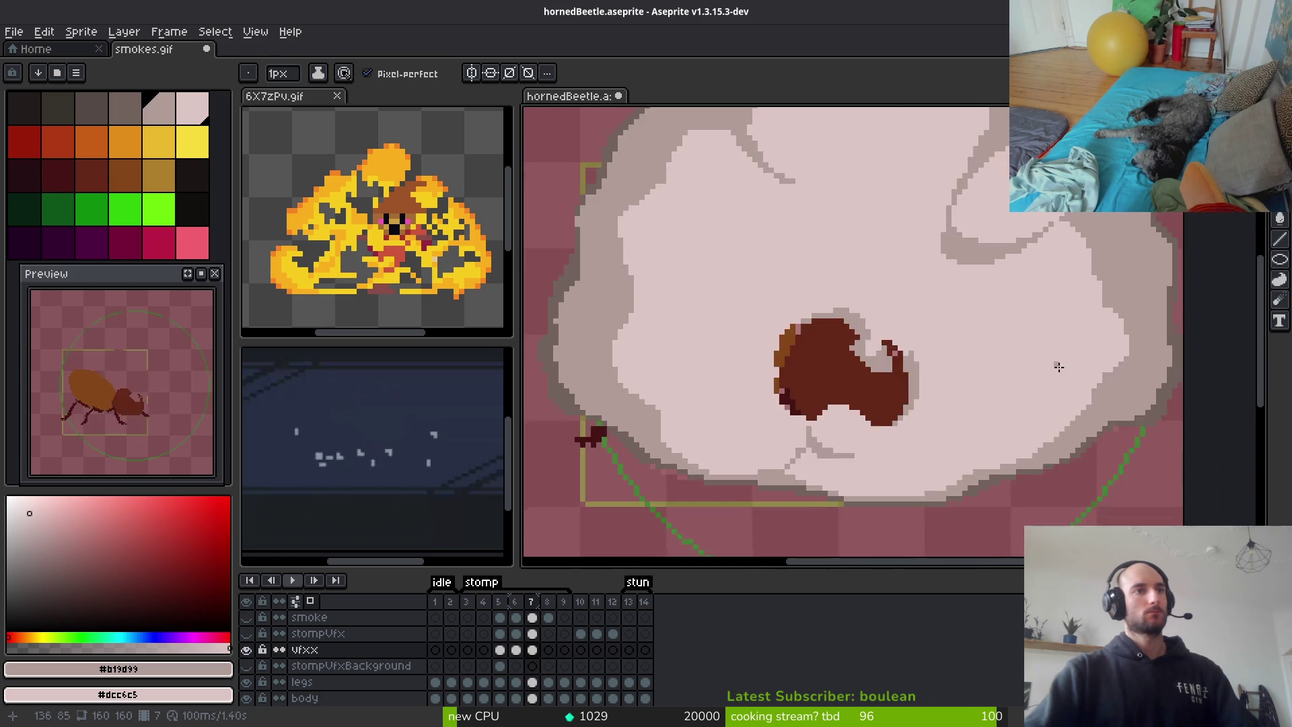
scroll(1055, 364, "up", 1)
left_click_drag(1102, 230, 1066, 306)
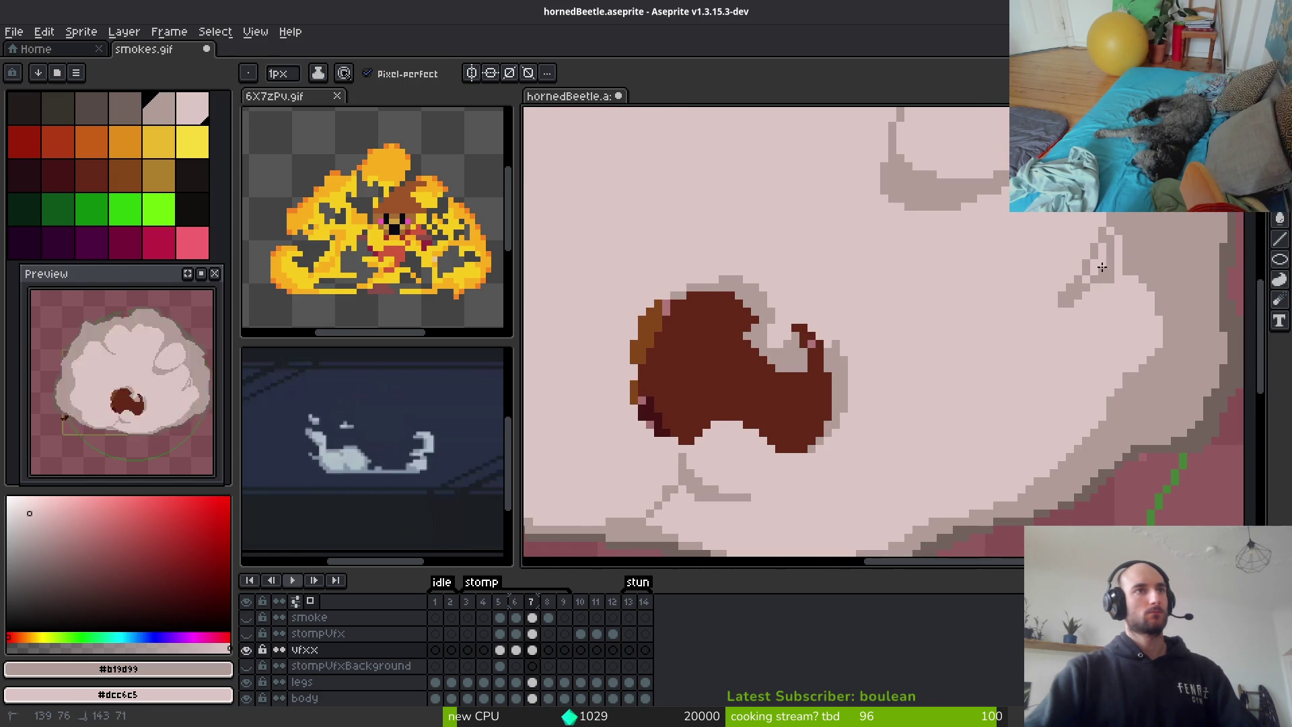
left_click_drag(1035, 322, 1035, 323)
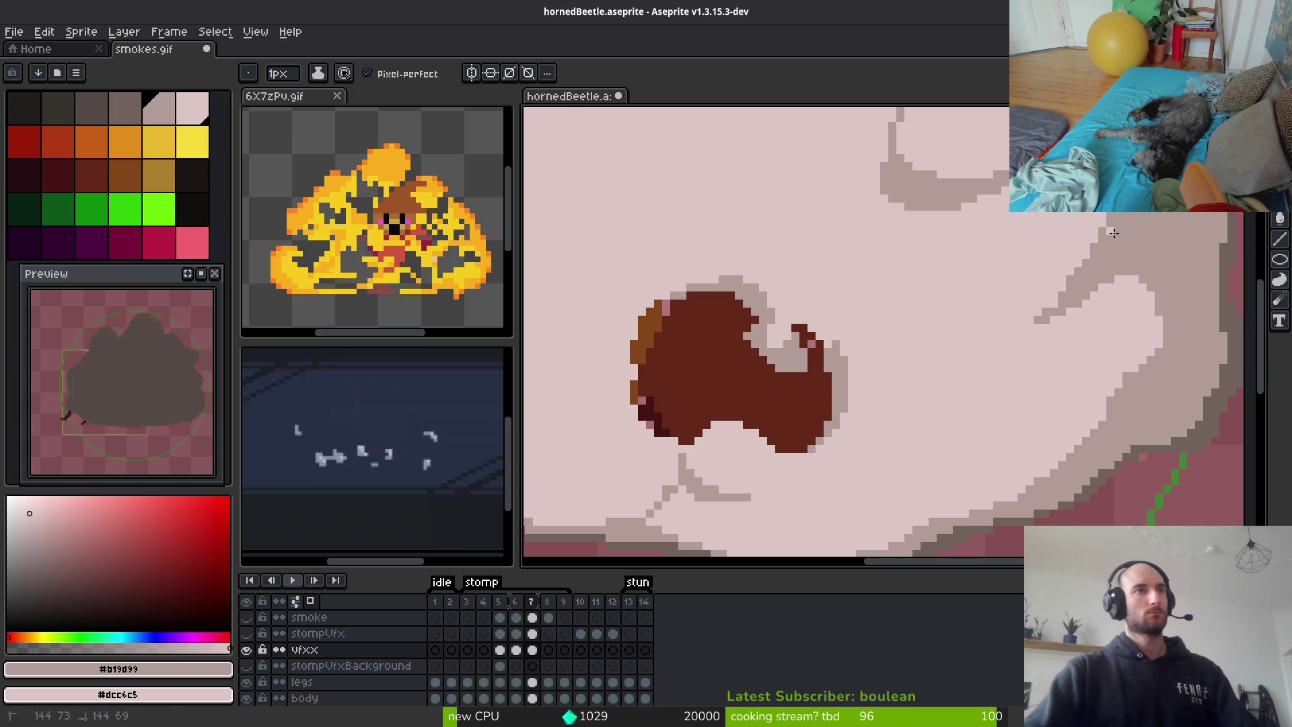
Erase the thin test line and leftover dark pixels on the right puff's edge
scroll(1164, 330, "down", 2)
left_click_drag(1164, 332, 1109, 348)
scroll(1123, 346, "down", 2)
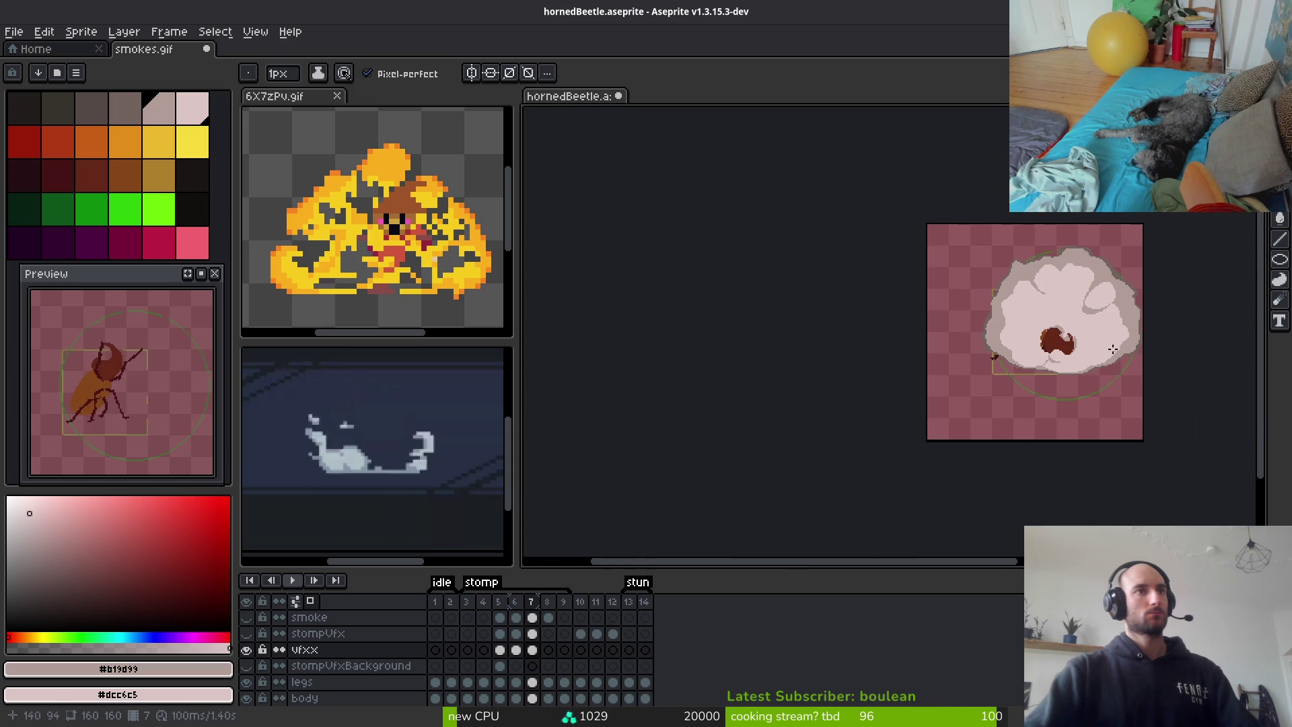
scroll(1117, 352, "up", 4)
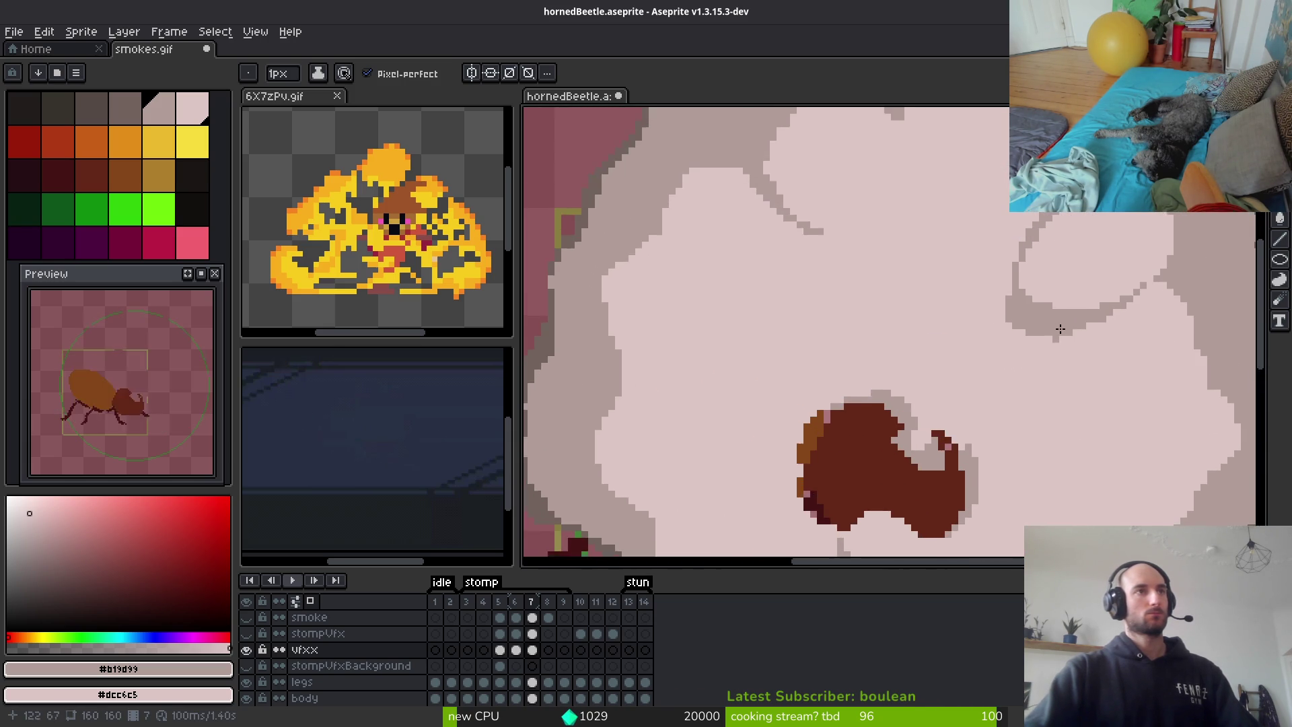
scroll(1059, 337, "down", 3)
scroll(1077, 346, "up", 4)
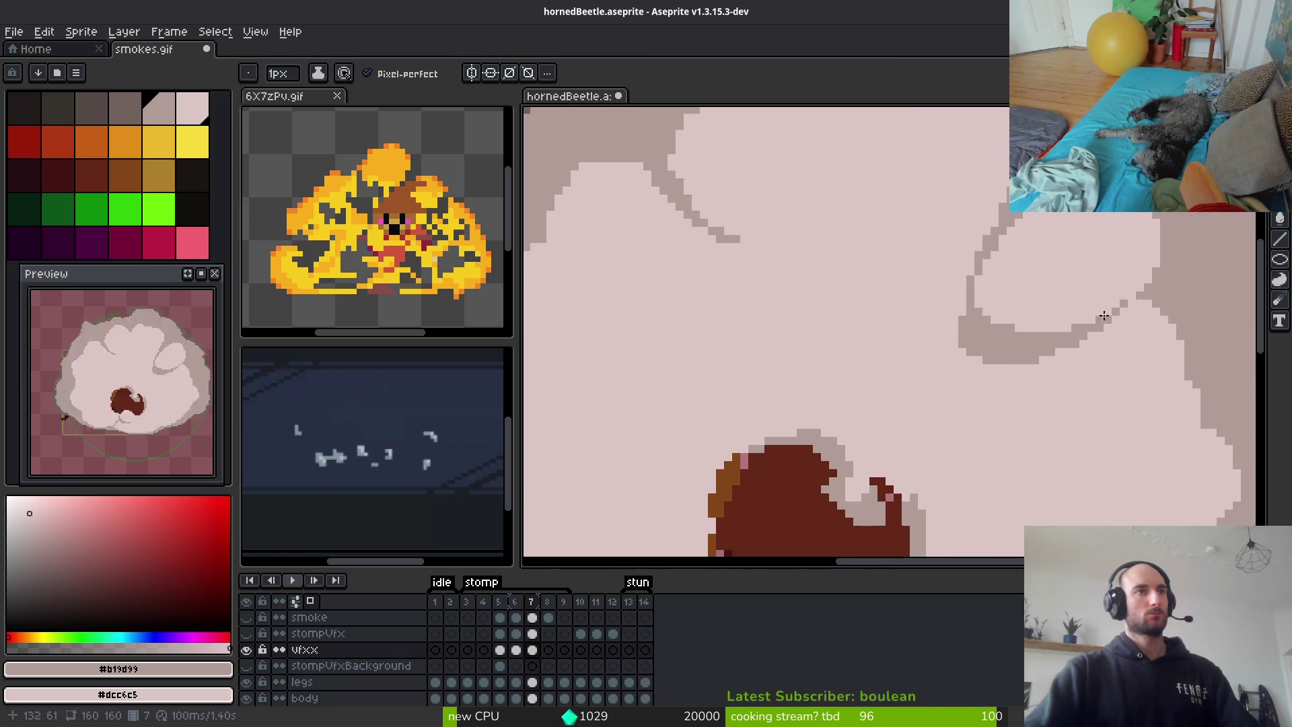
scroll(1098, 316, "down", 3)
scroll(1063, 306, "up", 4)
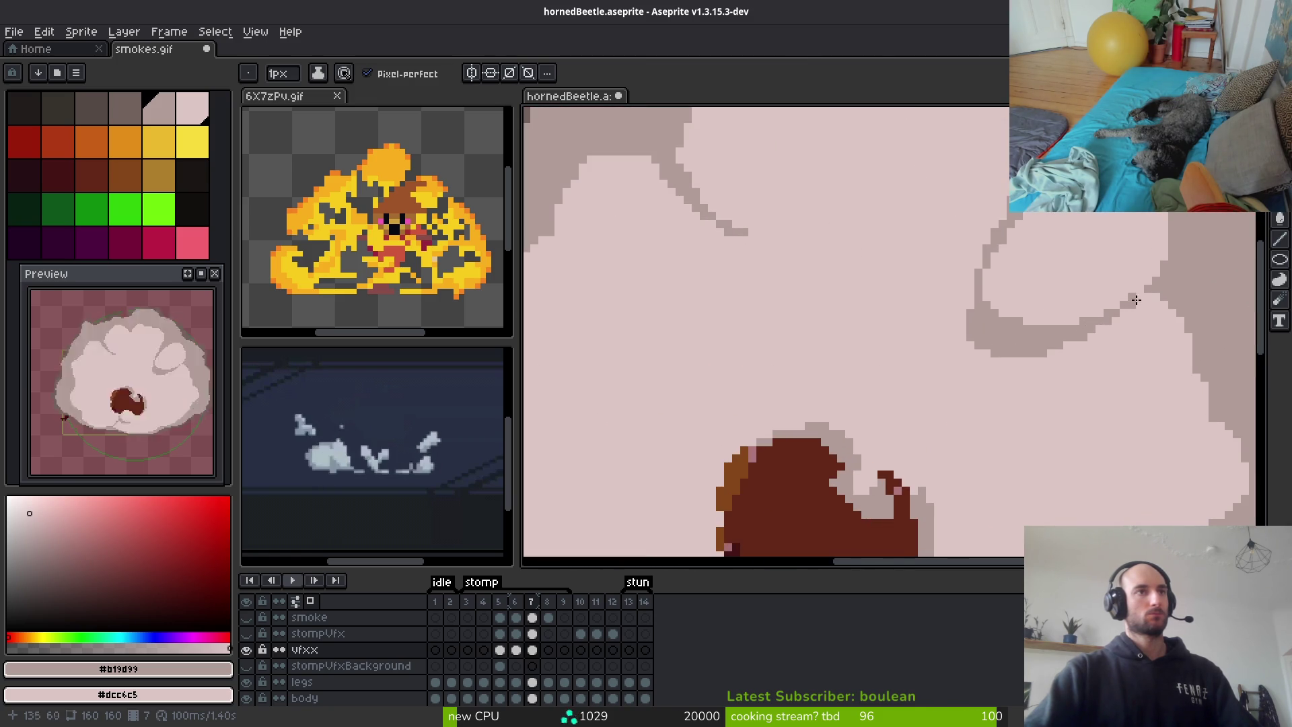
scroll(1036, 316, "down", 3)
scroll(989, 269, "up", 4)
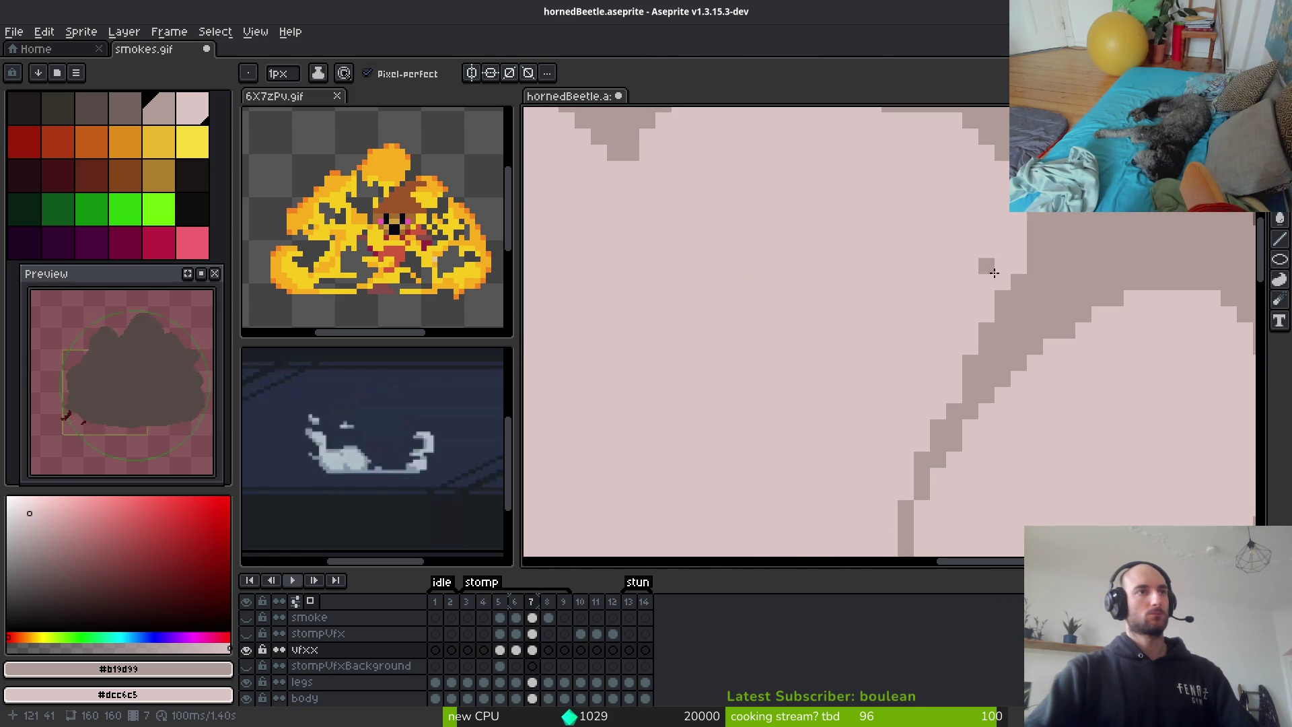
mouse_move(1020, 356)
left_mouse_down()
mouse_move(905, 515)
mouse_move(991, 372)
mouse_move(1017, 233)
mouse_move(1021, 349)
left_mouse_up()
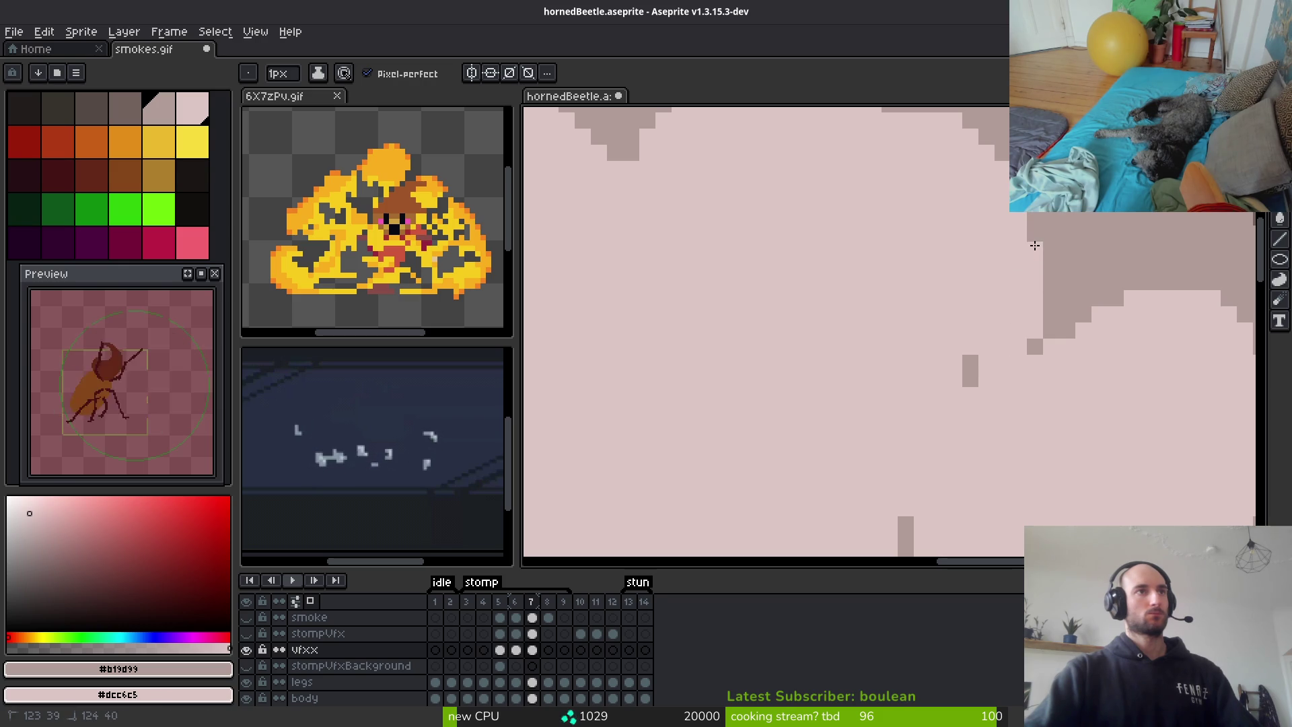
mouse_move(1034, 246)
left_mouse_down()
mouse_move(1047, 296)
mouse_move(1028, 215)
left_mouse_up()
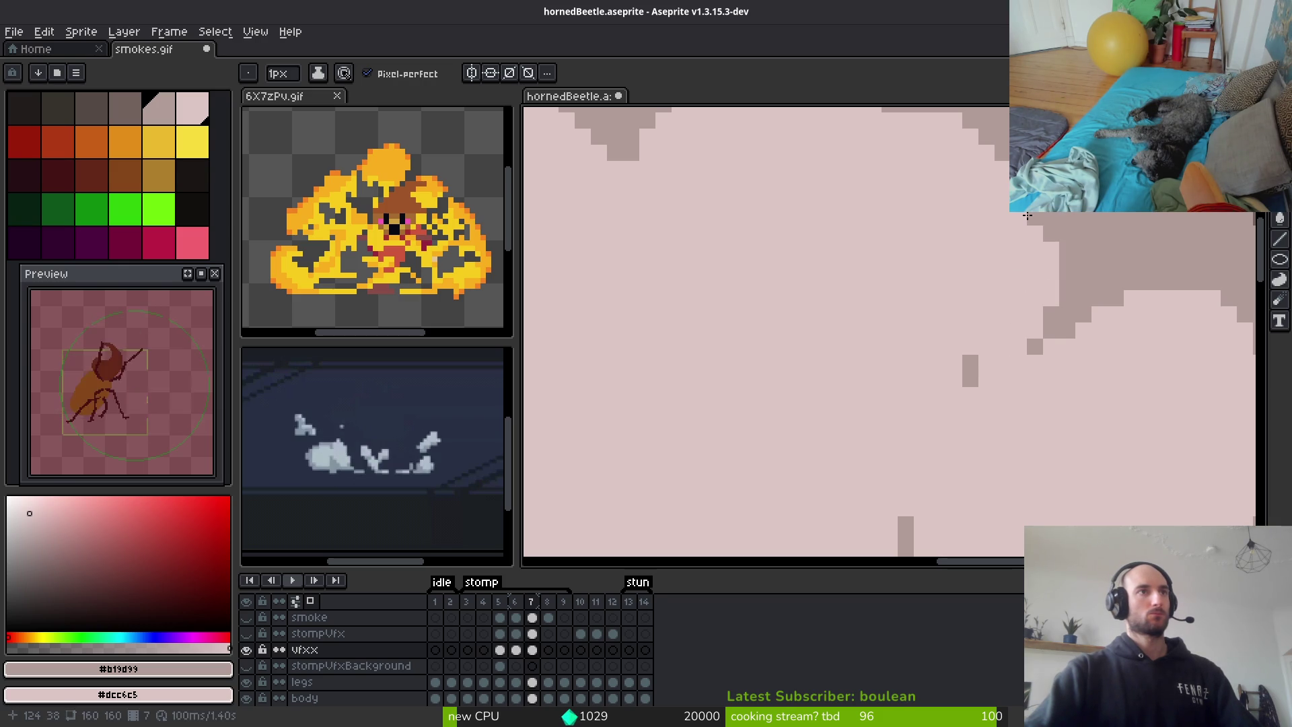
Erase the stray grey bar, part of the lower-left curve and leftover grey blocks
left_click_drag(966, 341, 969, 364)
scroll(969, 364, "down", 3)
scroll(868, 370, "up", 3)
mouse_move(868, 370)
left_mouse_down()
mouse_move(898, 522)
mouse_move(955, 535)
mouse_move(963, 522)
mouse_move(940, 519)
mouse_move(986, 524)
left_mouse_up()
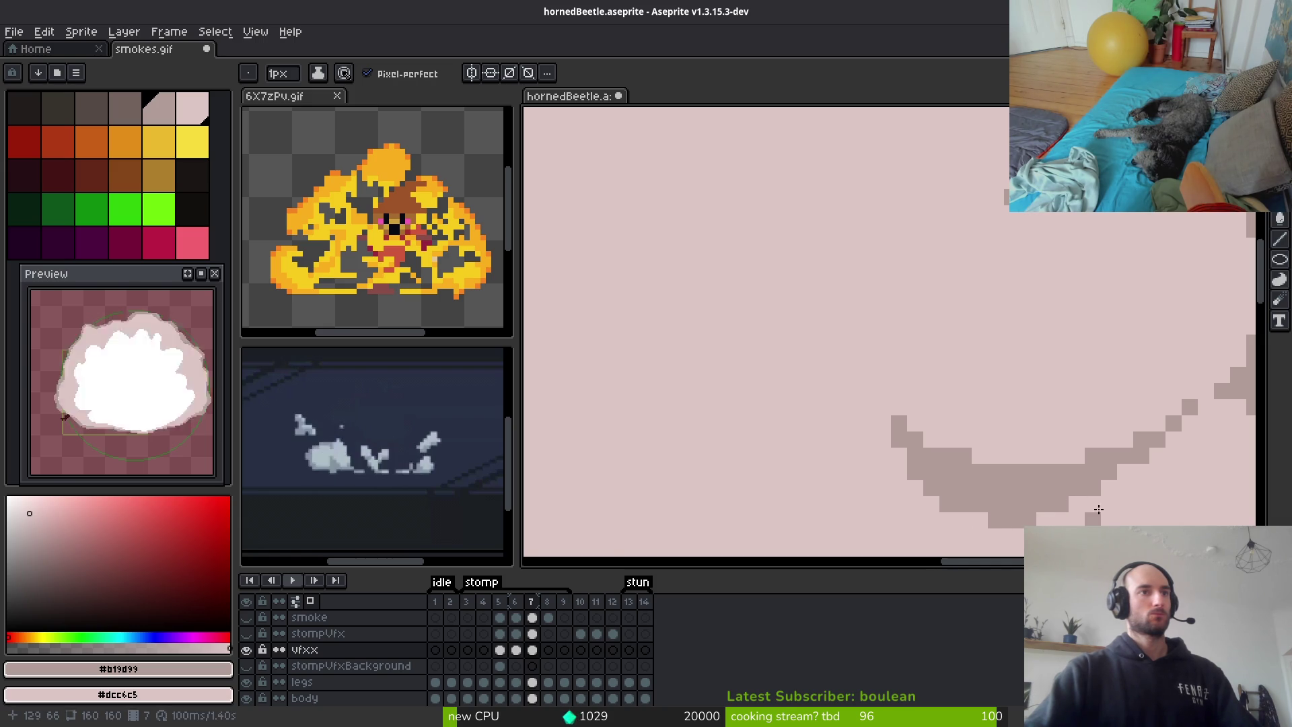
scroll(1001, 476, "down", 3)
scroll(932, 441, "up", 3)
left_click(905, 466)
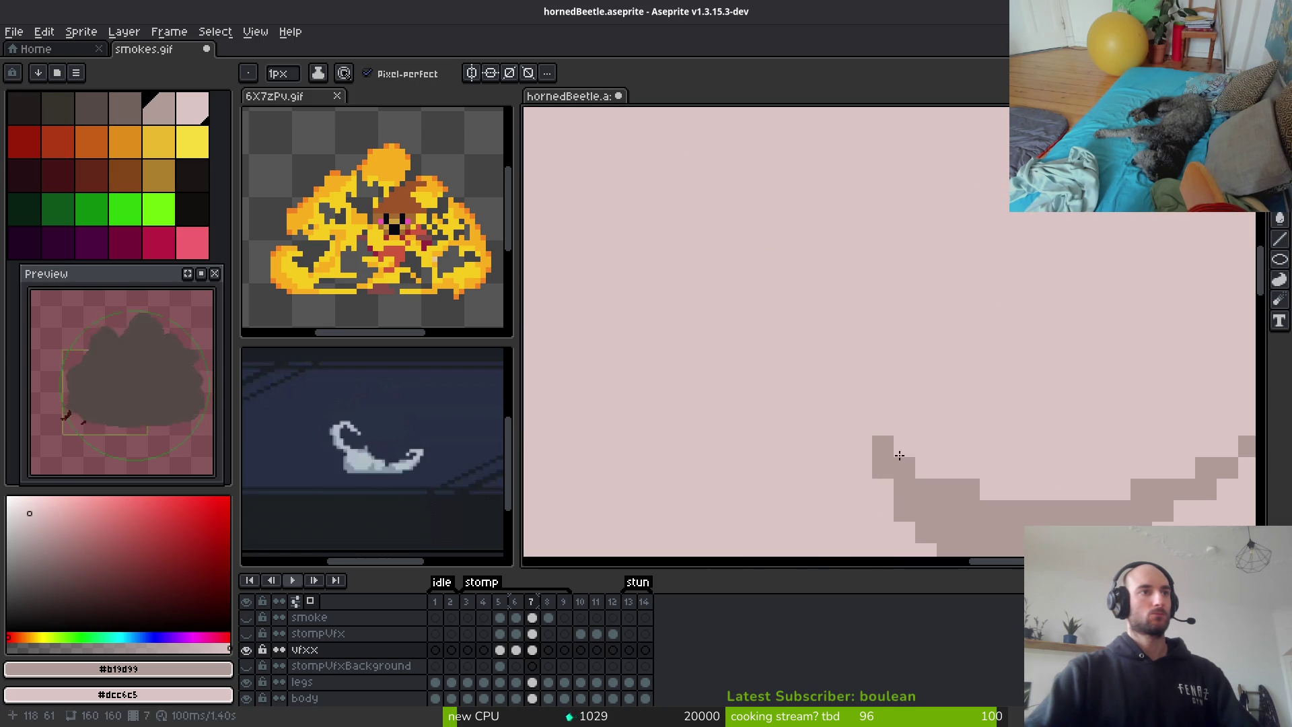
left_click(883, 446)
scroll(926, 441, "down", 3)
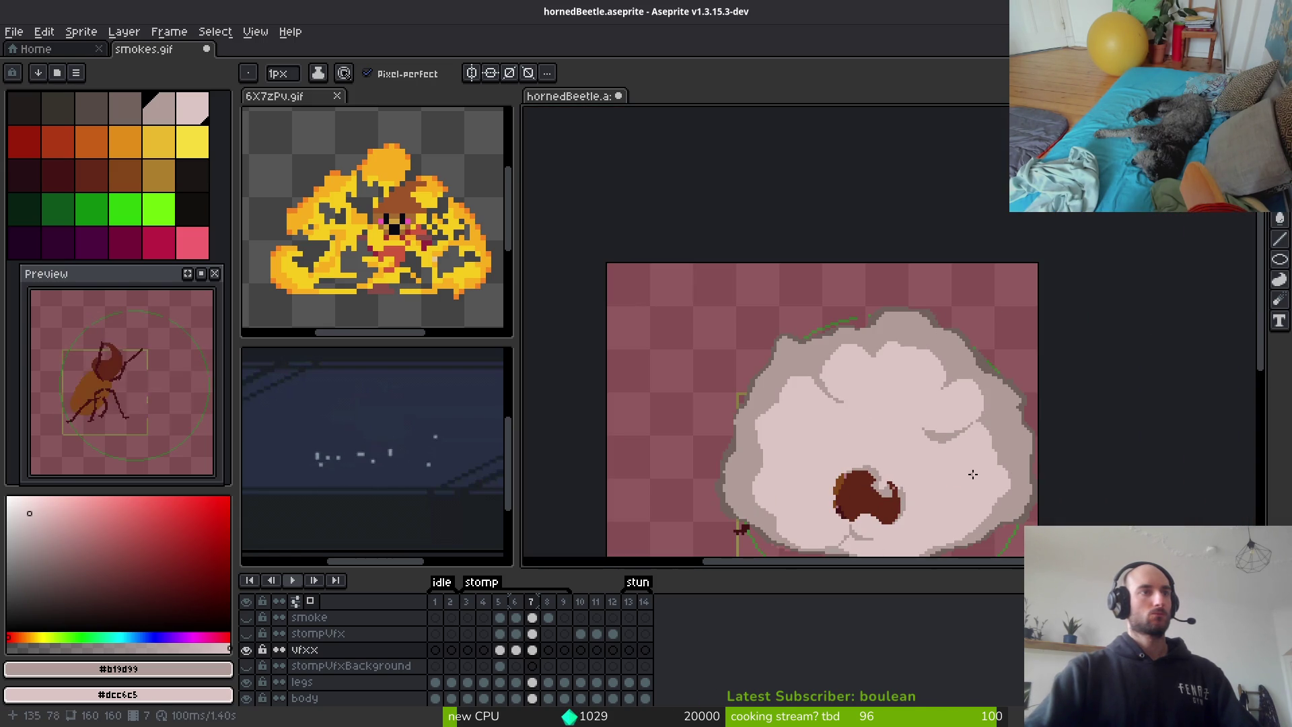
Add dark grey #71625d pixels along the cloud's top edge, with lighter pixels beside them
scroll(942, 417, "up", 5)
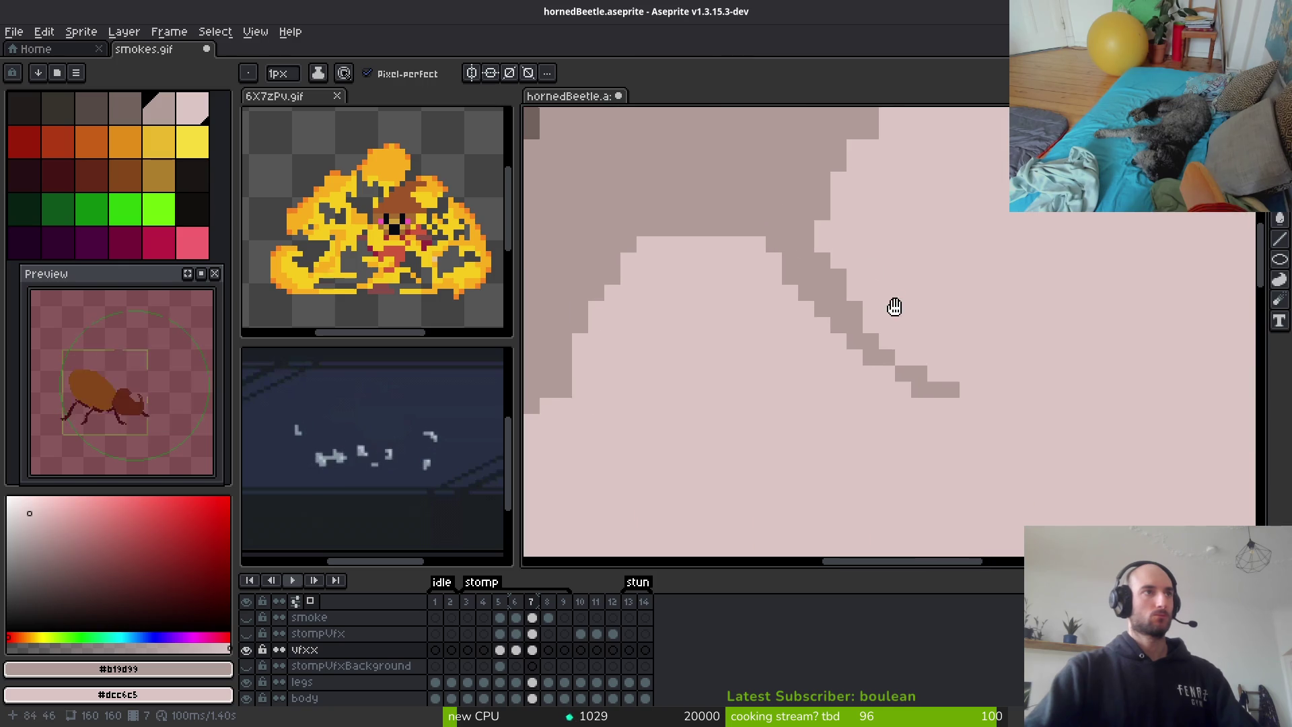
left_click(756, 248)
scroll(779, 296, "down", 1)
scroll(779, 296, "down", 1)
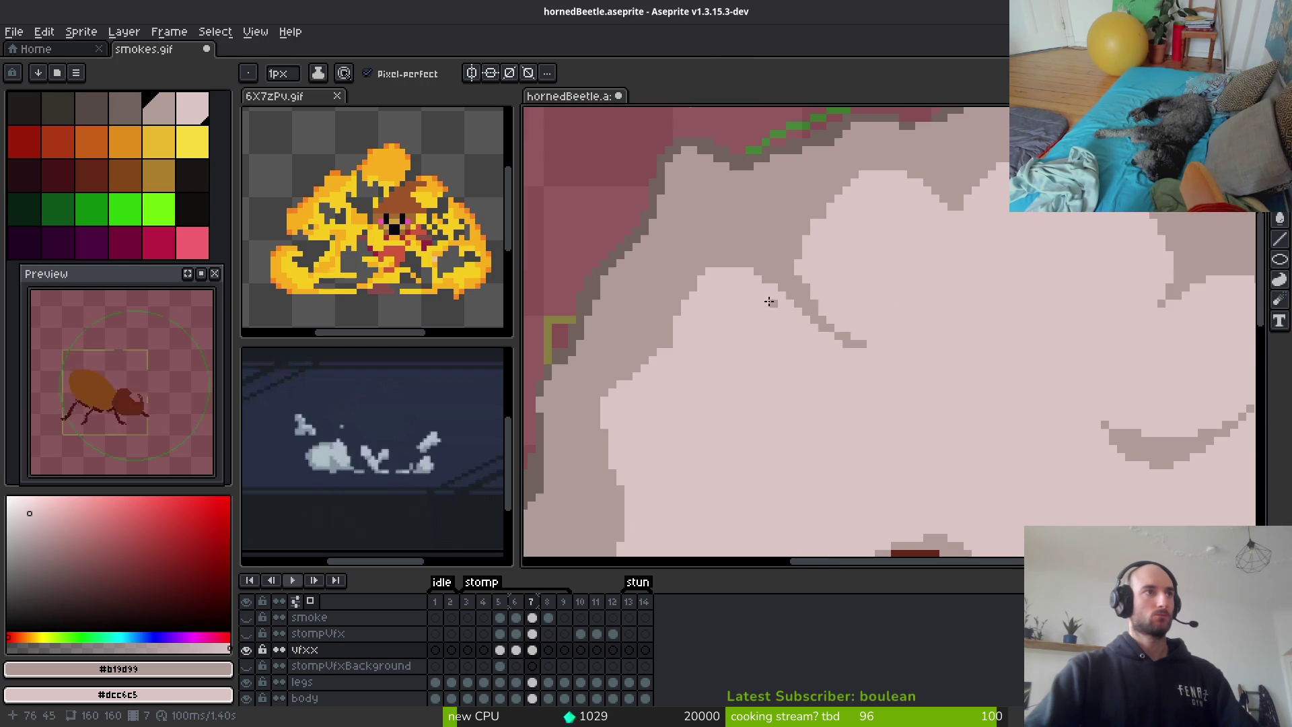
scroll(685, 350, "up", 3)
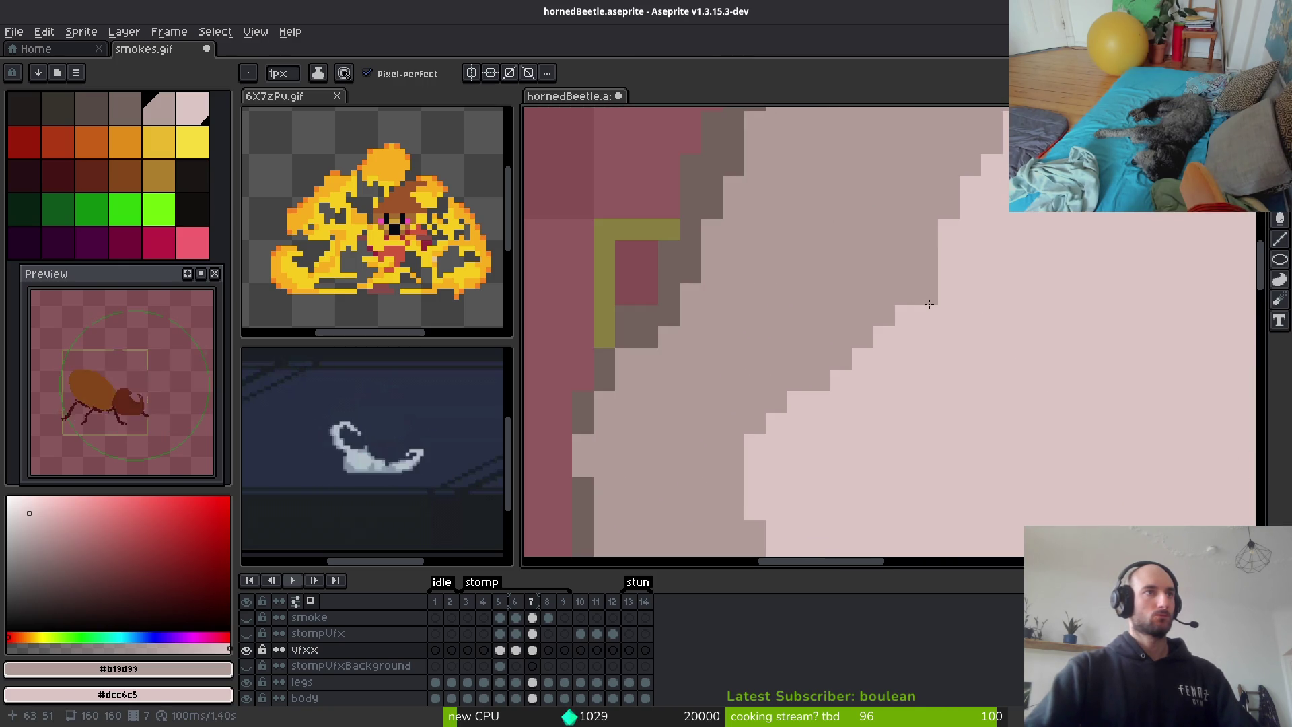
scroll(878, 360, "down", 3)
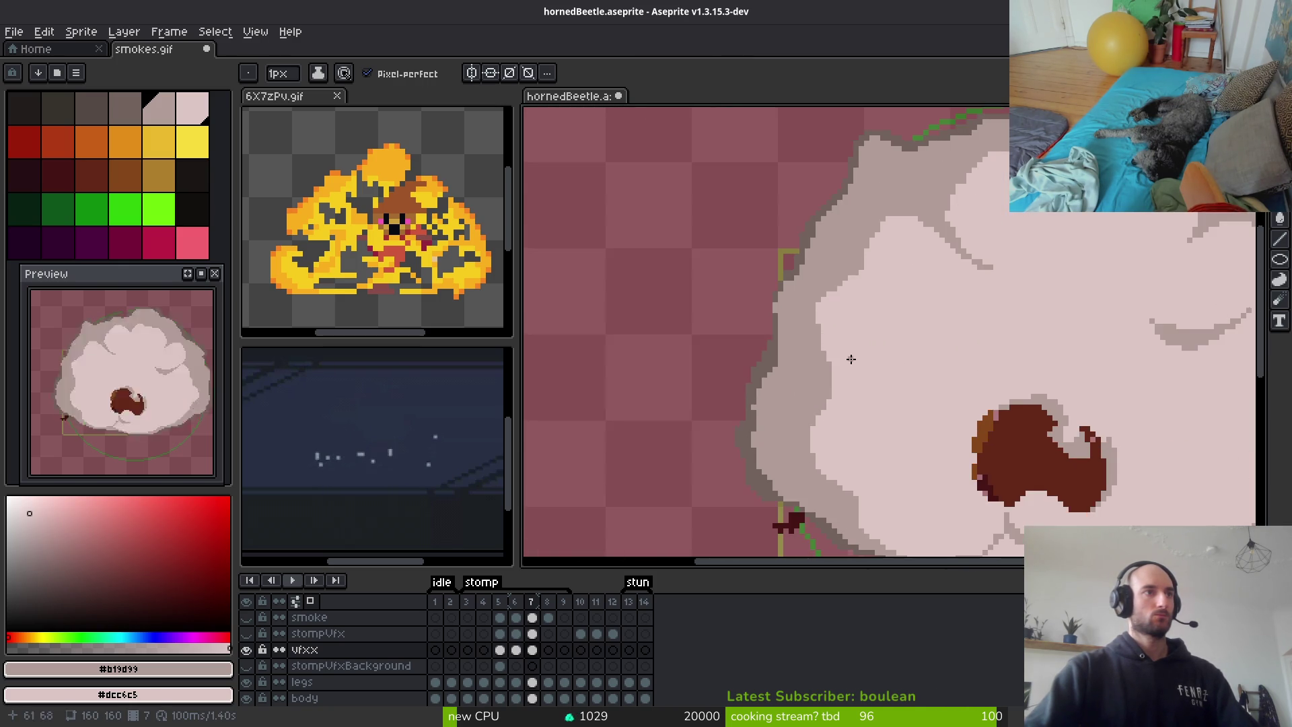
scroll(836, 387, "up", 3)
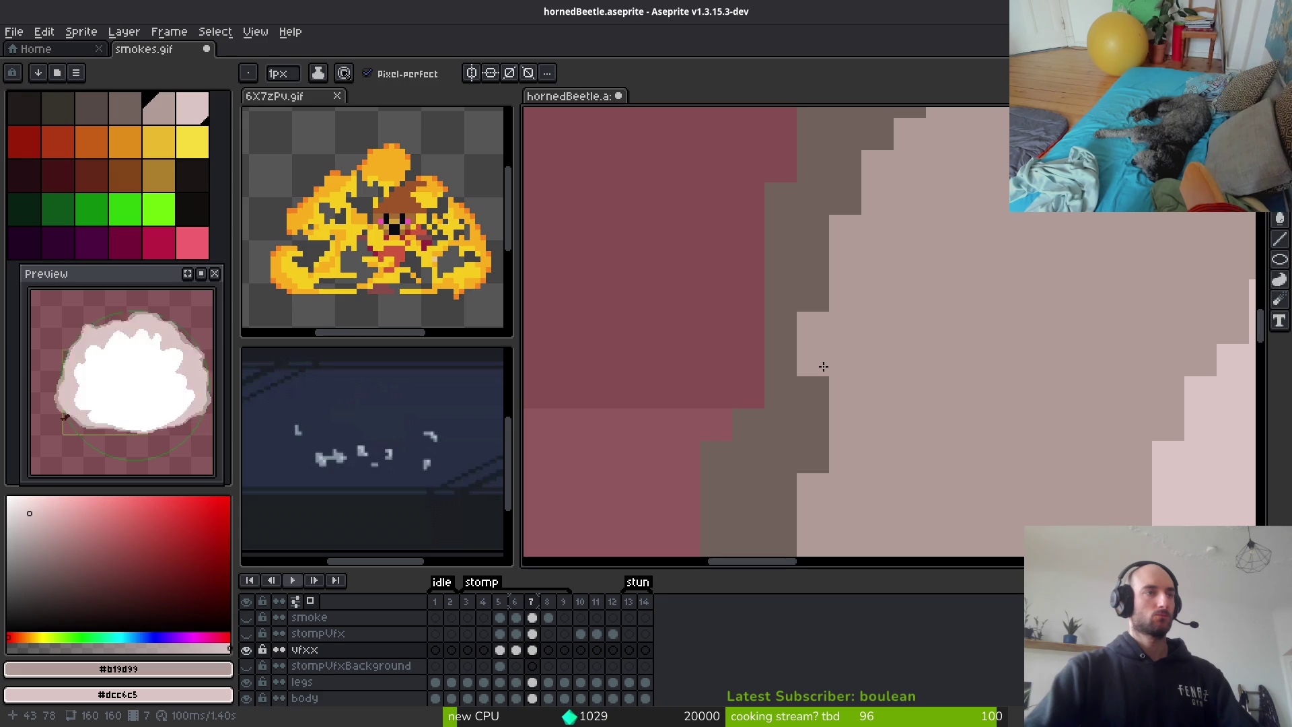
left_click(802, 266, "alt")
left_click_drag(845, 327, 835, 365)
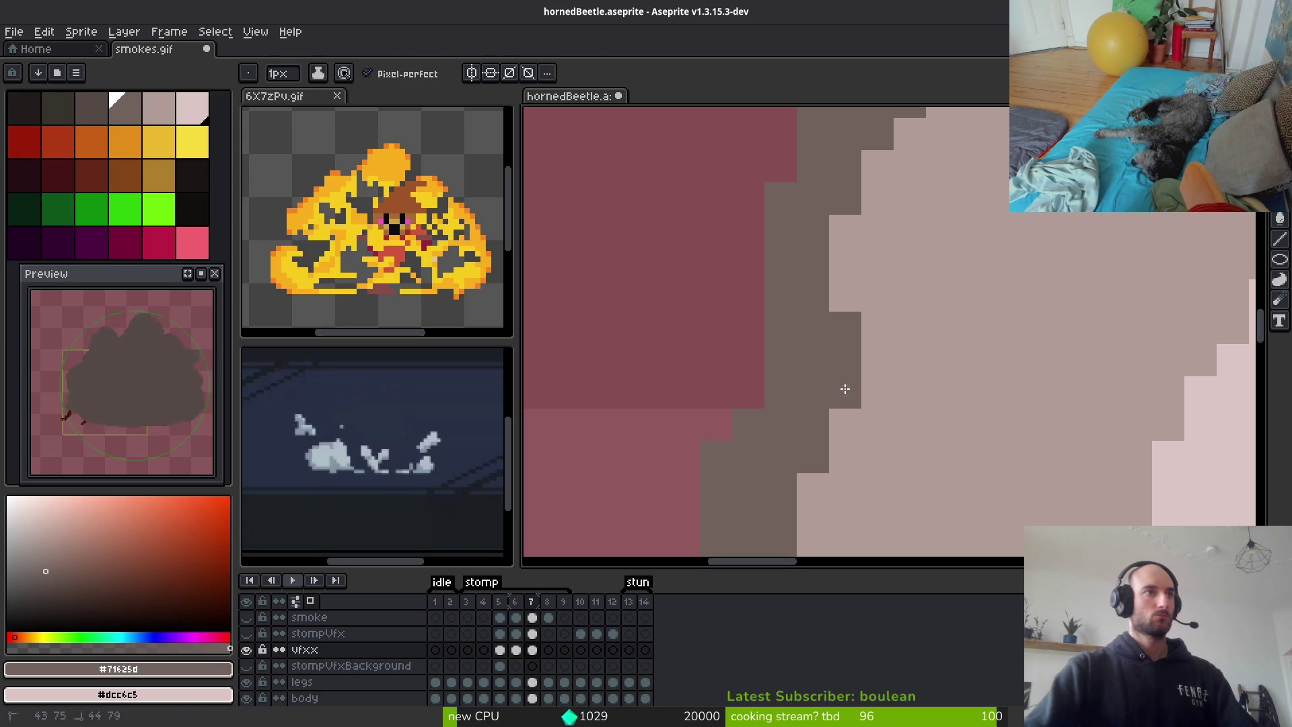
Sample #b19d99 and the dark edge grey from the cloud, and paint a dark pixel on its edge
scroll(874, 424, "down", 2)
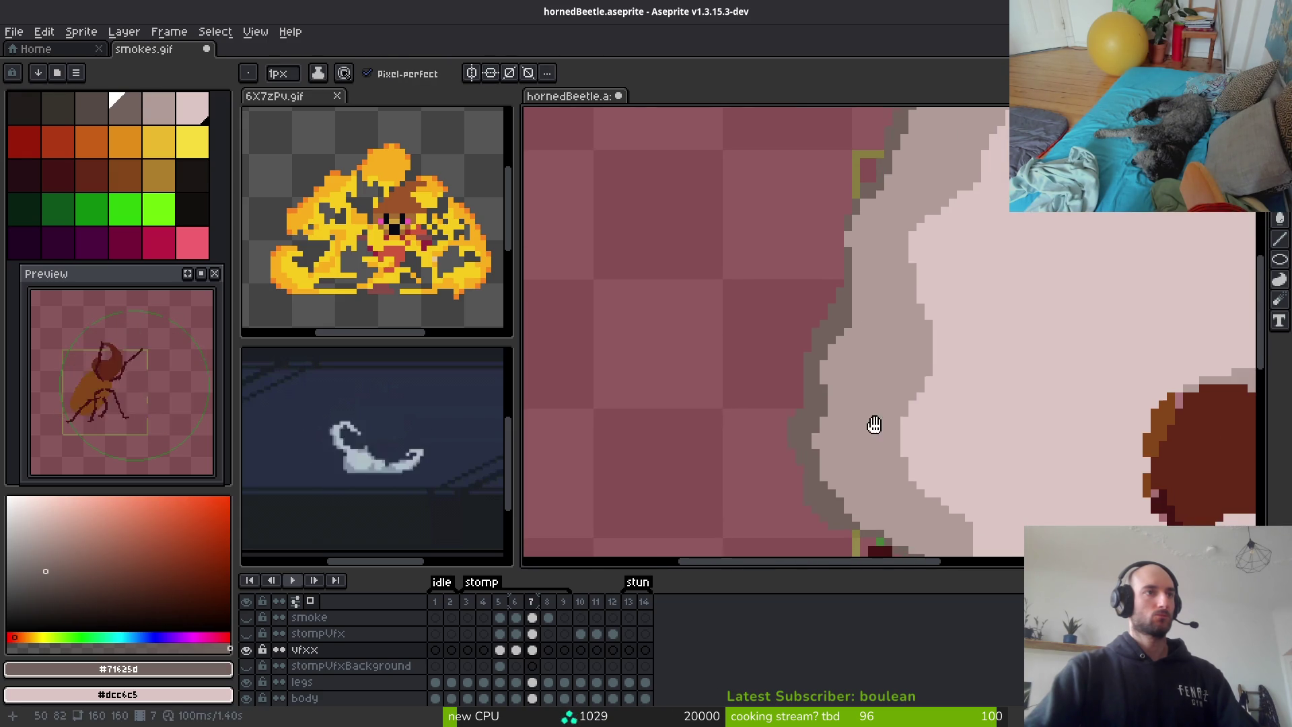
scroll(841, 439, "up", 2)
left_click(801, 407, "alt")
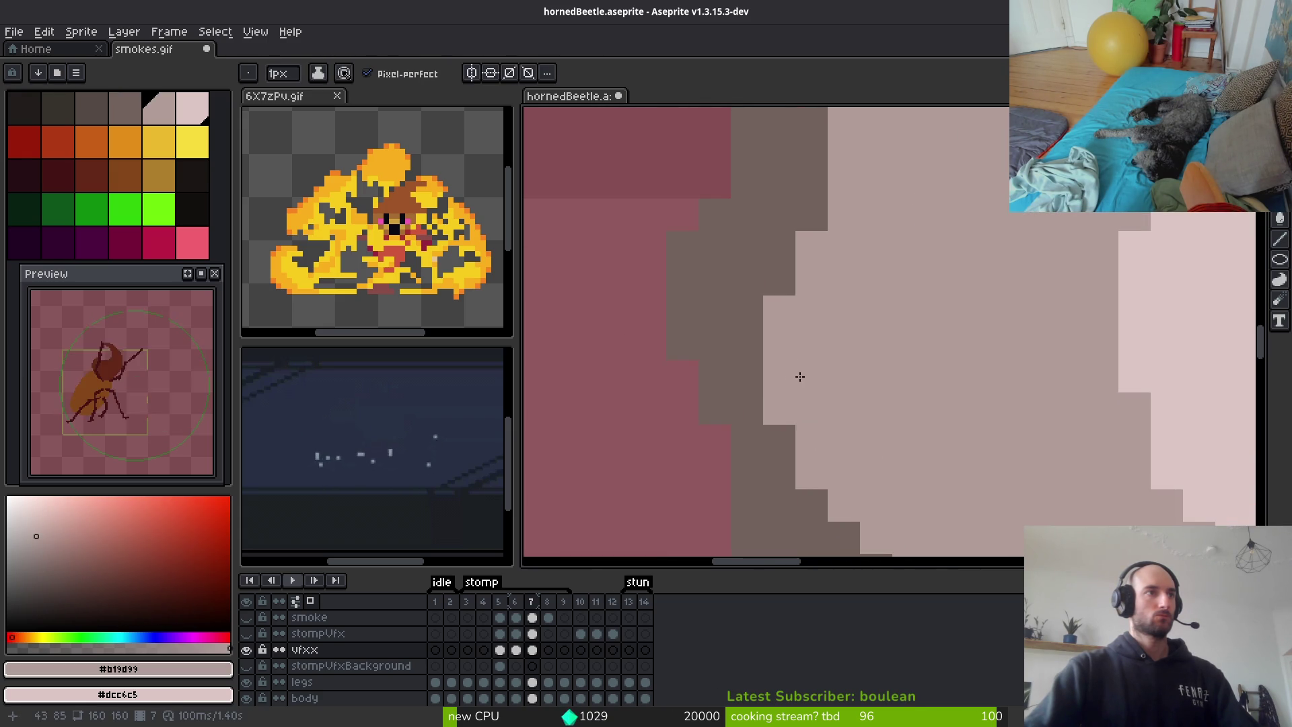
scroll(790, 374, "down", 2)
scroll(886, 383, "up", 3)
scroll(875, 286, "down", 1)
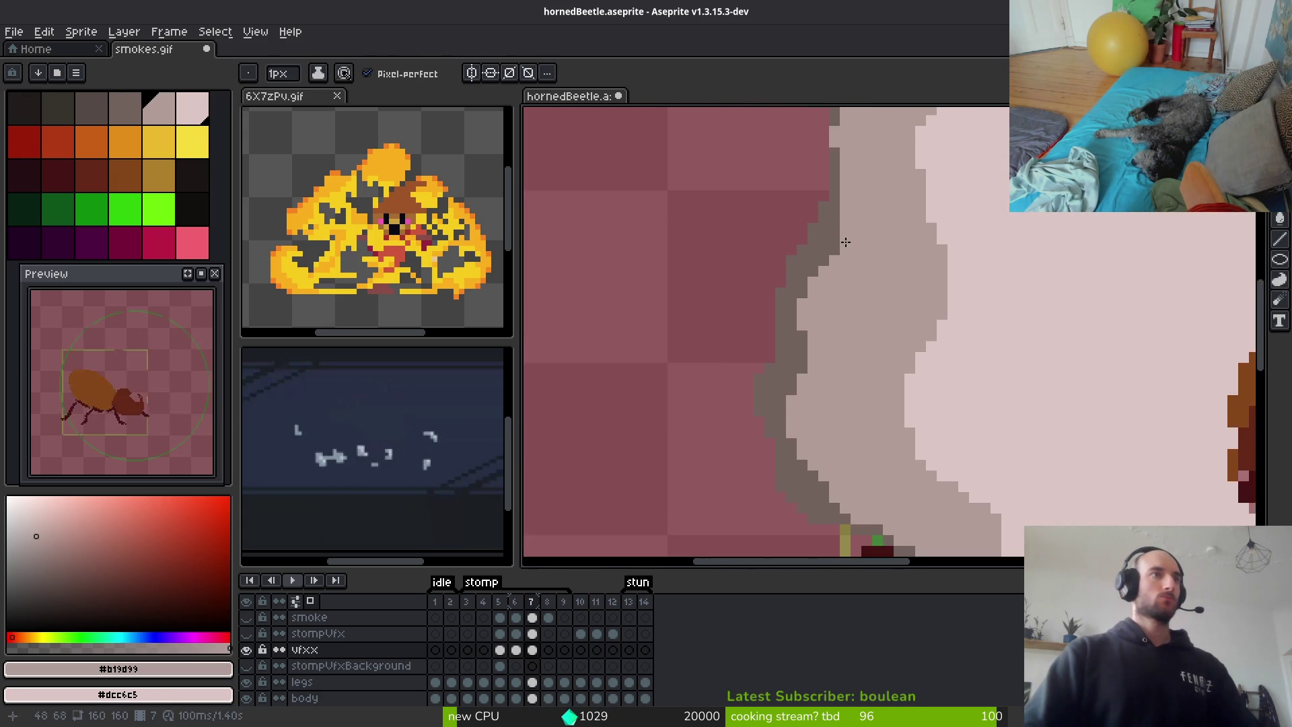
scroll(841, 256, "up", 1)
scroll(832, 269, "down", 1)
scroll(833, 273, "up", 1)
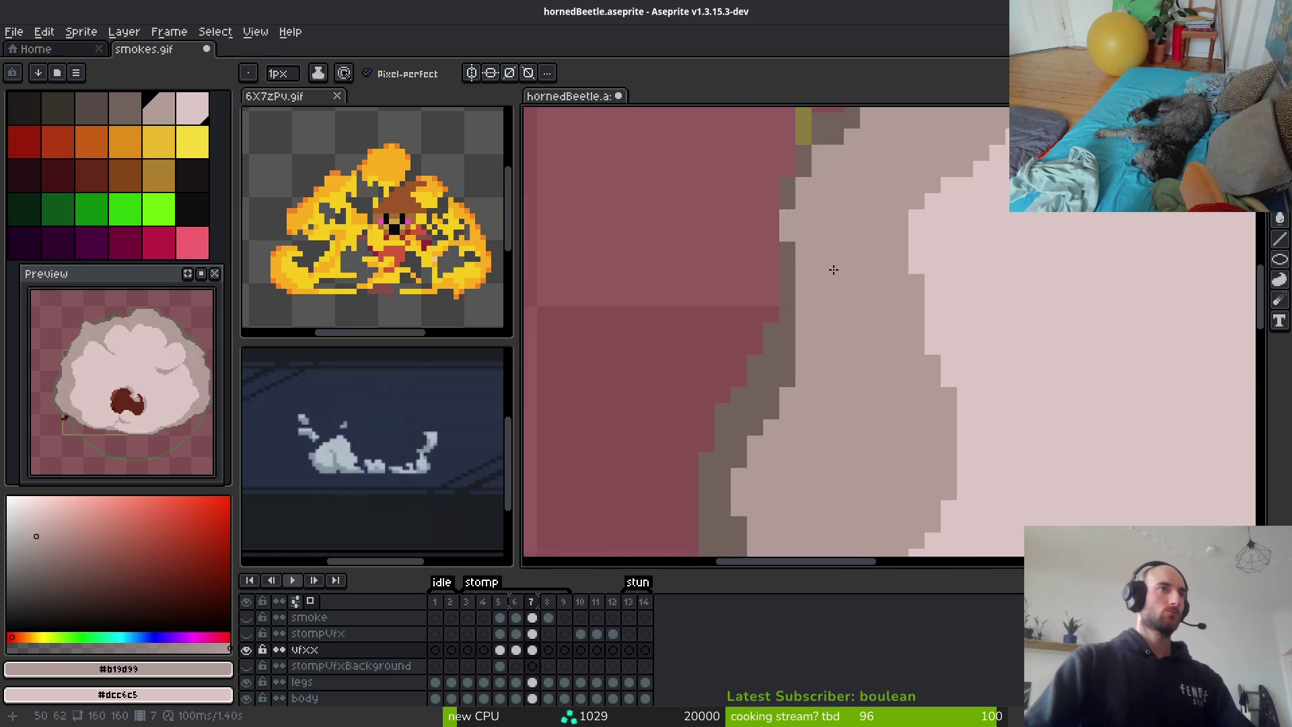
scroll(820, 283, "down", 1)
scroll(807, 289, "up", 1)
left_click(780, 307, "alt")
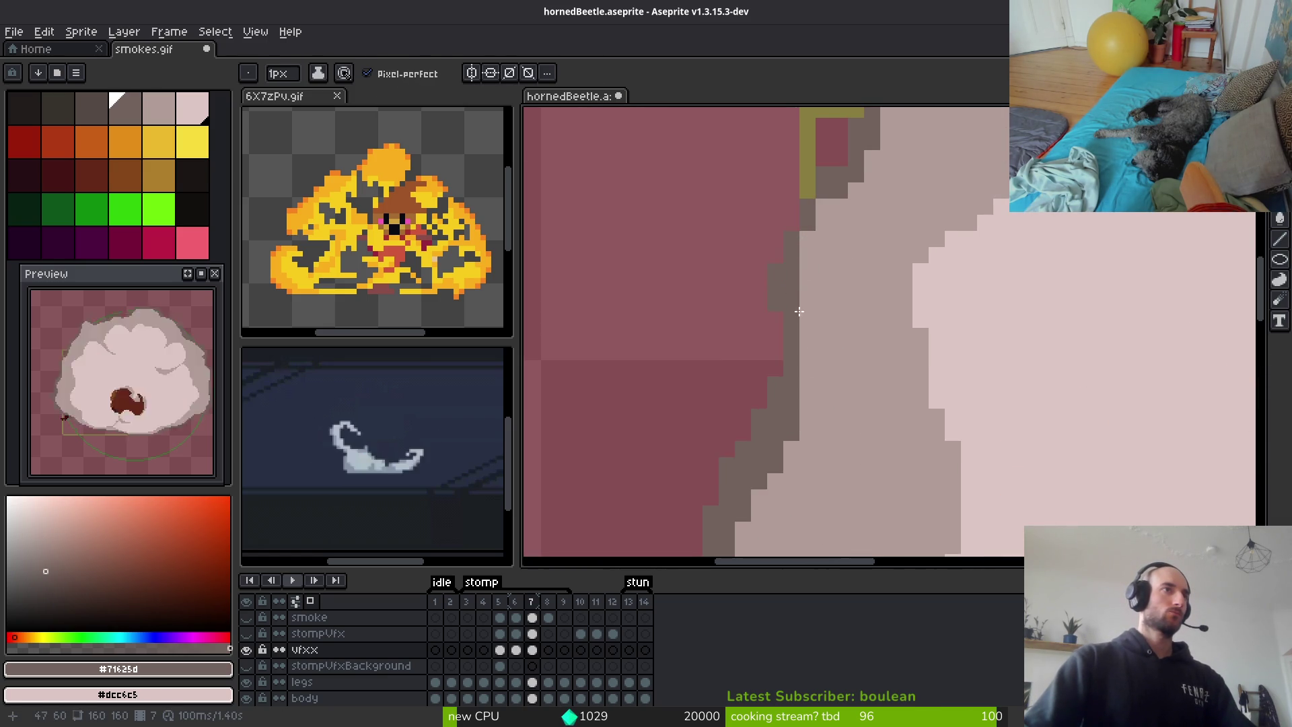
scroll(780, 306, "down", 2)
scroll(811, 293, "up", 2)
left_click(814, 291)
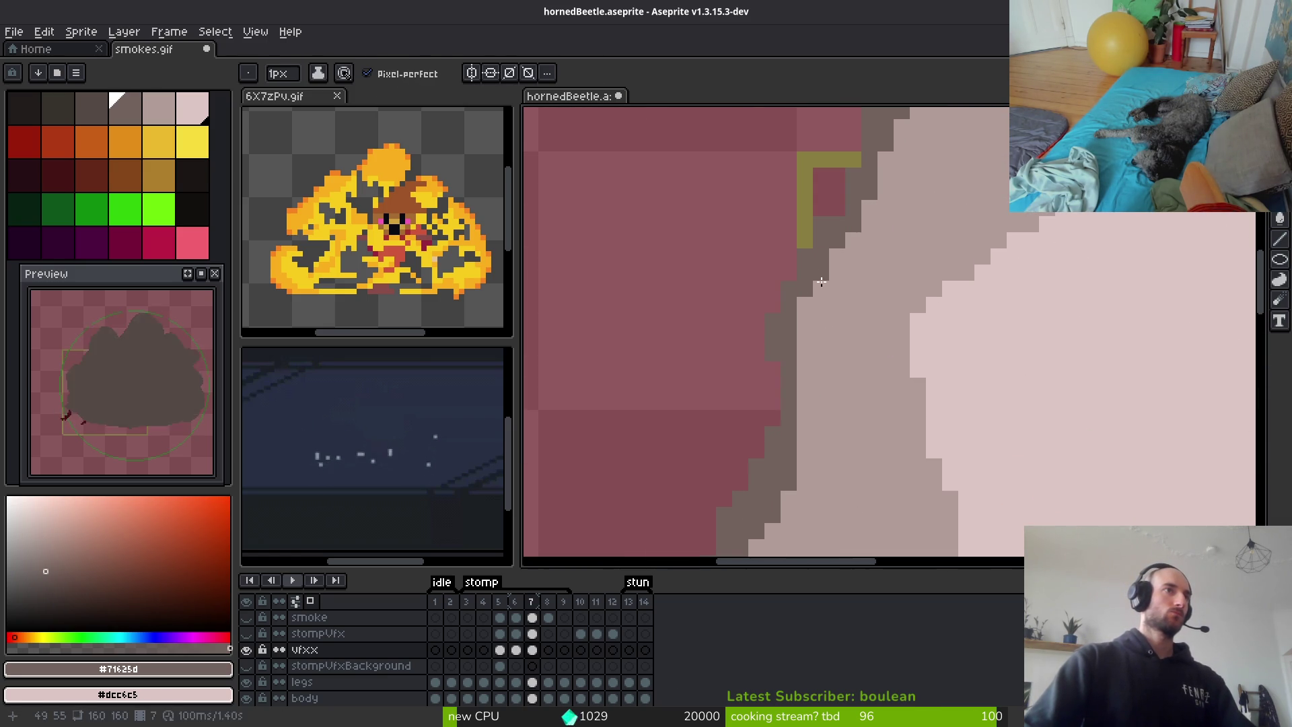
Sample the mid-grey from a light pixel and save hornedBeetle.aseprite
left_click(825, 268, "alt")
key("ctrl+s")
scroll(866, 328, "down", 3)
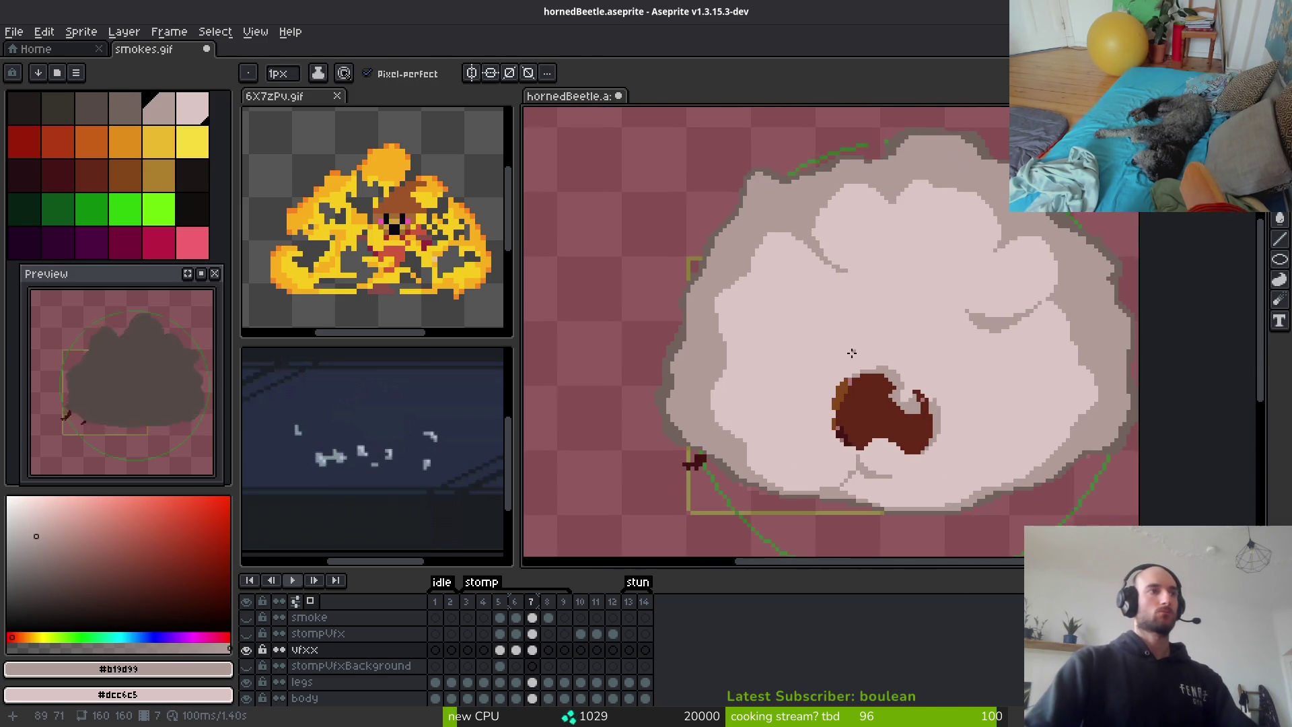
scroll(665, 339, "up", 4)
Paint a dark #71625d outline down the cloud edge, then move to frame 8
left_click(657, 288, "alt")
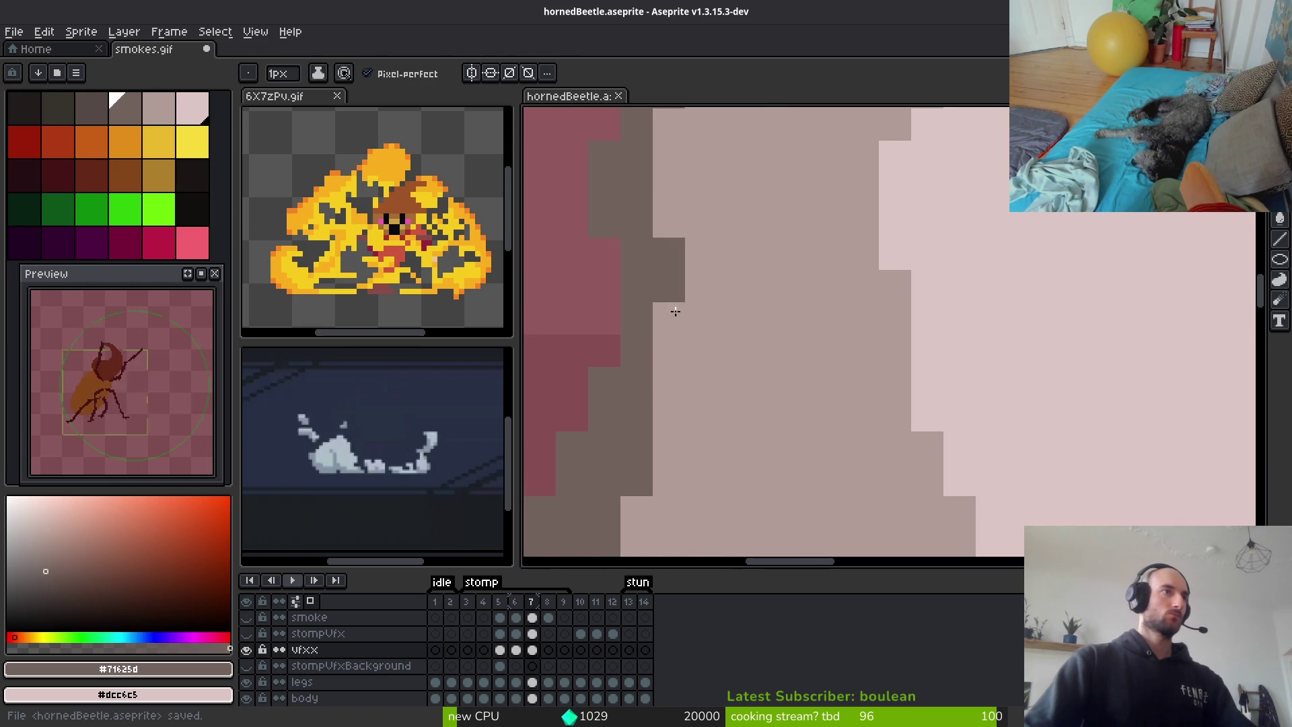
left_click_drag(671, 288, 673, 397)
scroll(723, 354, "down", 2)
scroll(724, 354, "up", 2)
left_click(773, 325, "alt")
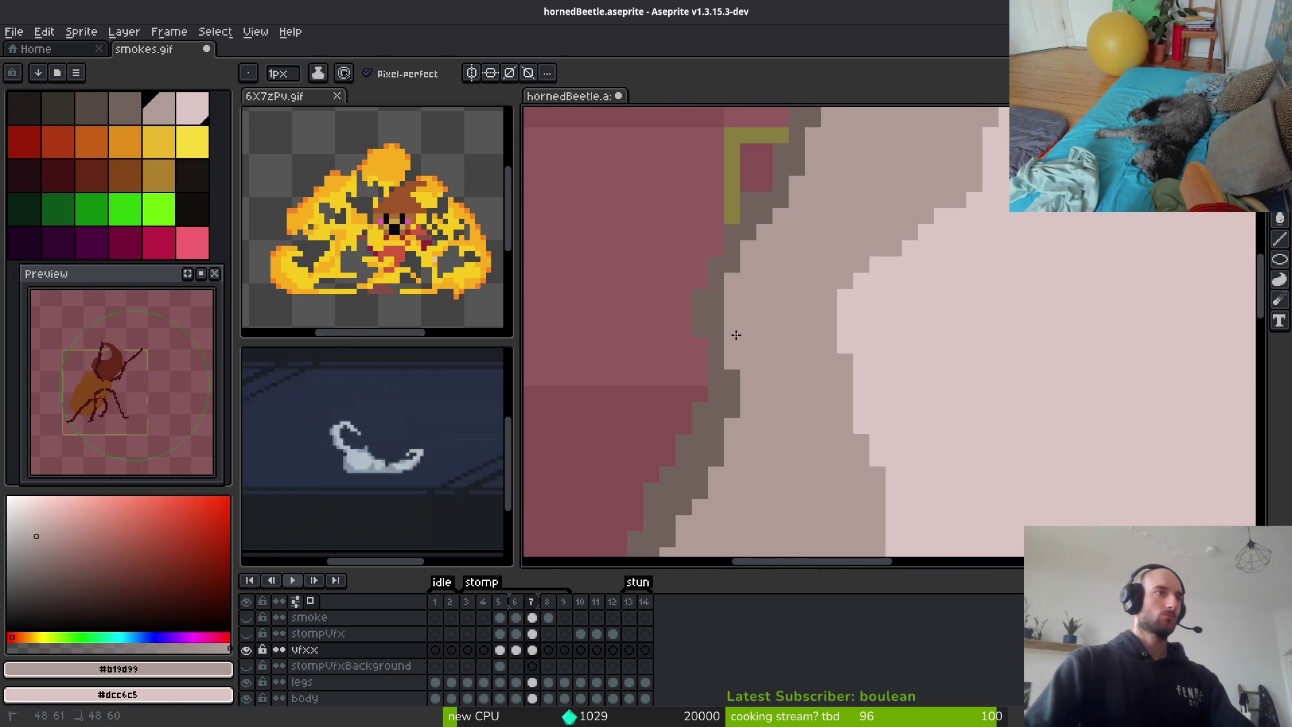
left_click(729, 367, "alt")
scroll(841, 393, "down", 3)
scroll(910, 392, "down", 3)
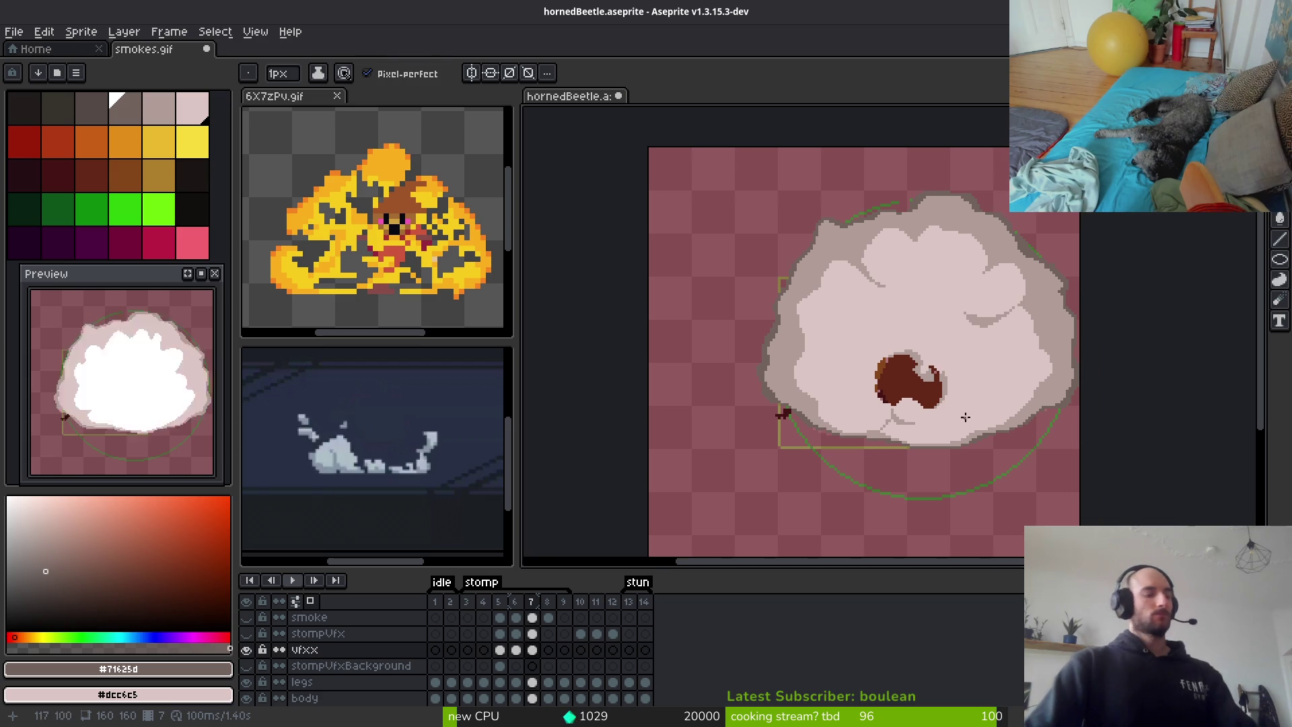
key("Right")
Step through frames 7 and 8, choose the dark grey #71625d swatch, and settle on frame 6
left_click_drag(962, 401, 911, 422)
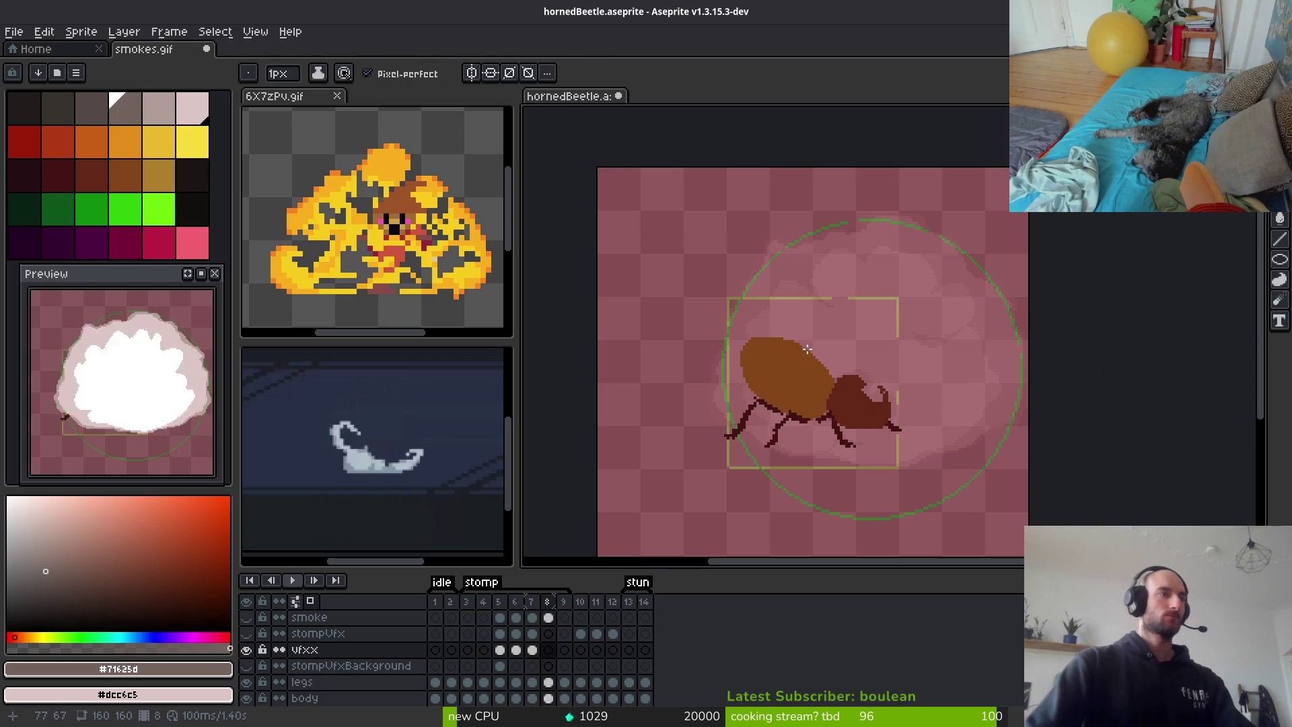
scroll(779, 297, "up", 3)
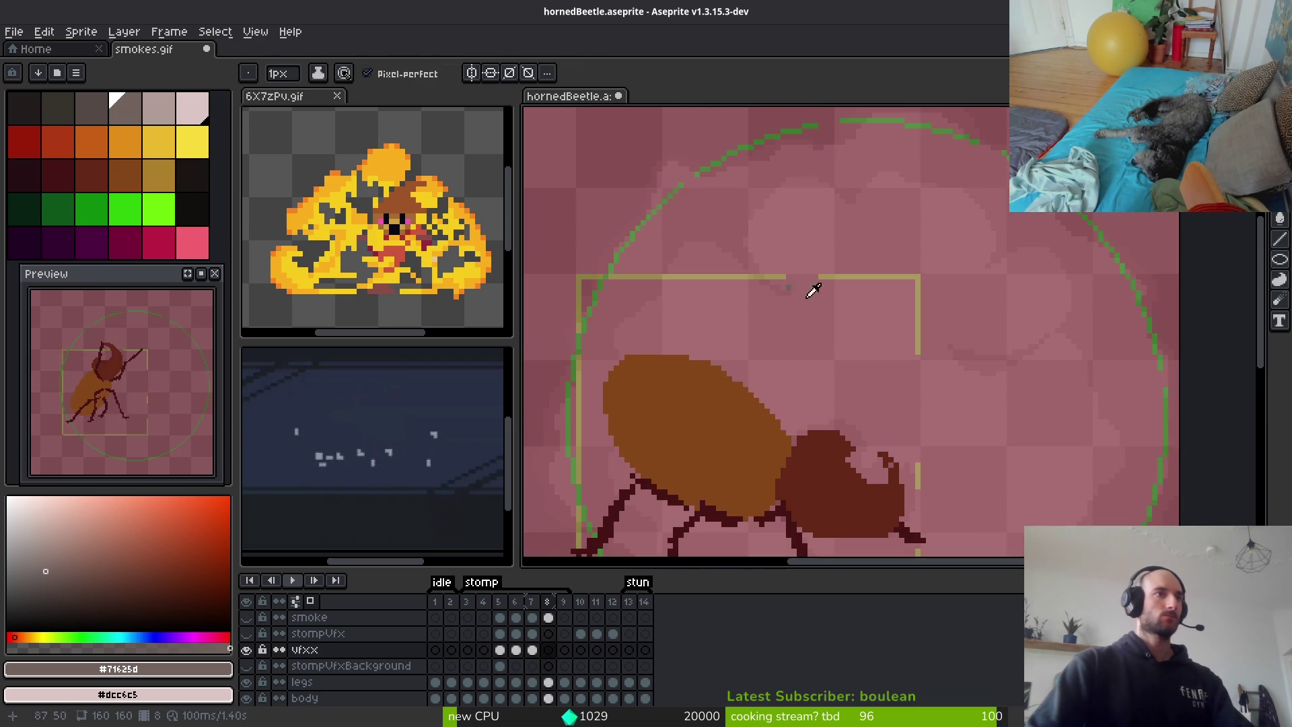
key("Left")
scroll(885, 336, "down", 1)
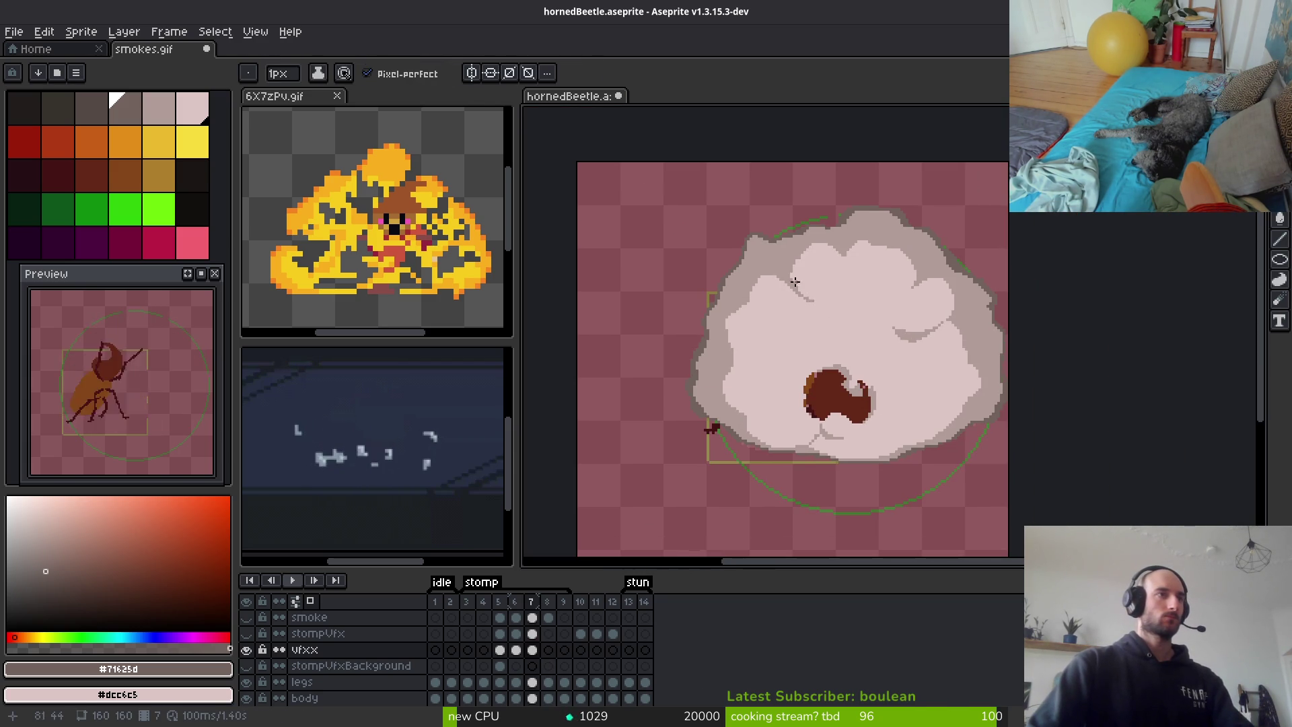
key("Right")
scroll(799, 283, "up", 3)
left_click(168, 115)
key("Left")
key("Right")
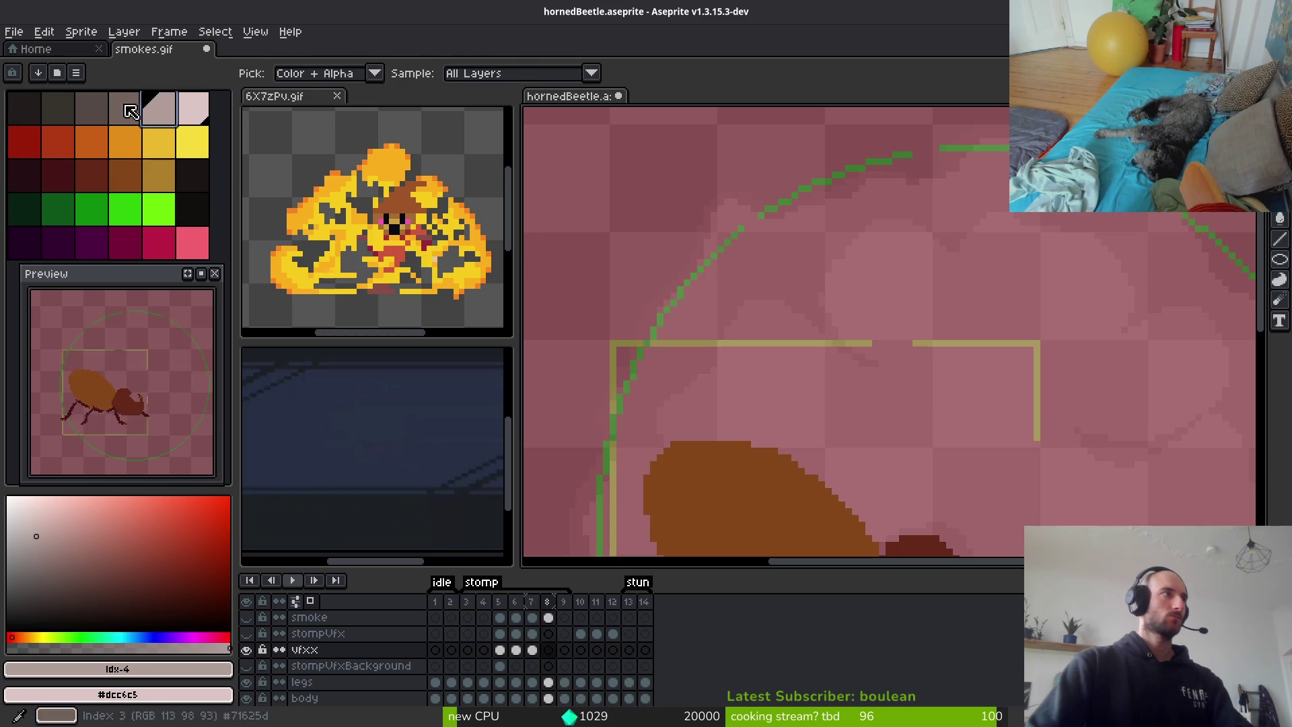
left_click(137, 114)
key("Left")
scroll(869, 288, "up", 1)
key("Left")
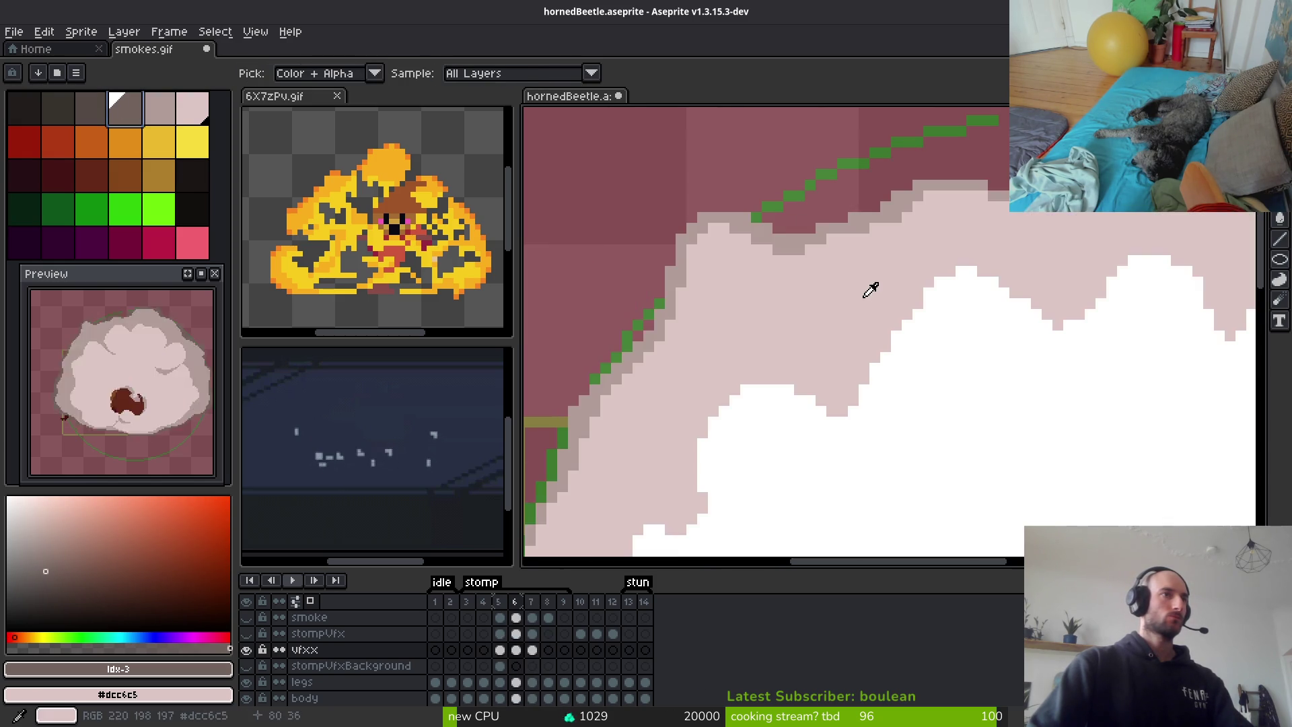
Eyedrop #b19d99 from the cloud outline and bring up Replace Color targeting #dcc6c5
scroll(869, 288, "down", 3)
scroll(895, 336, "down", 2)
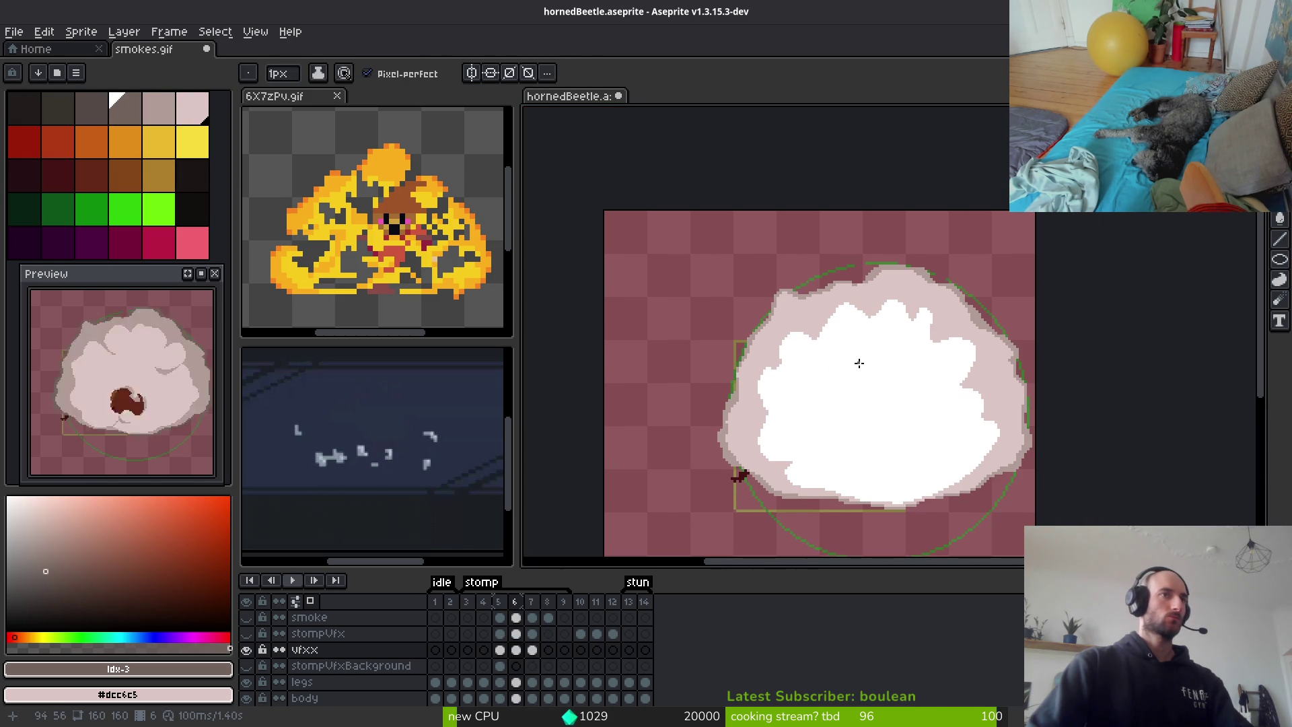
scroll(865, 357, "up", 1)
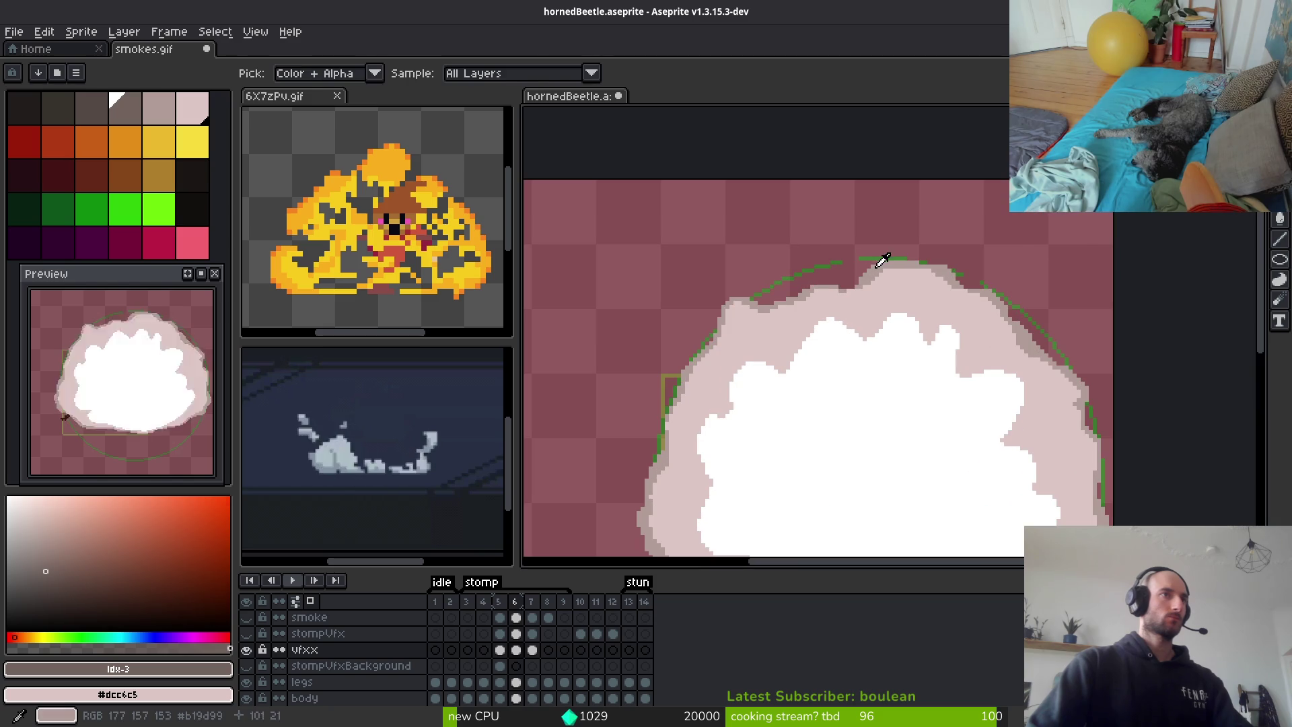
left_click(879, 267, "alt")
key("shift+r")
scroll(911, 307, "down", 5)
scroll(928, 340, "up", 1)
left_click_drag(903, 383, 898, 387)
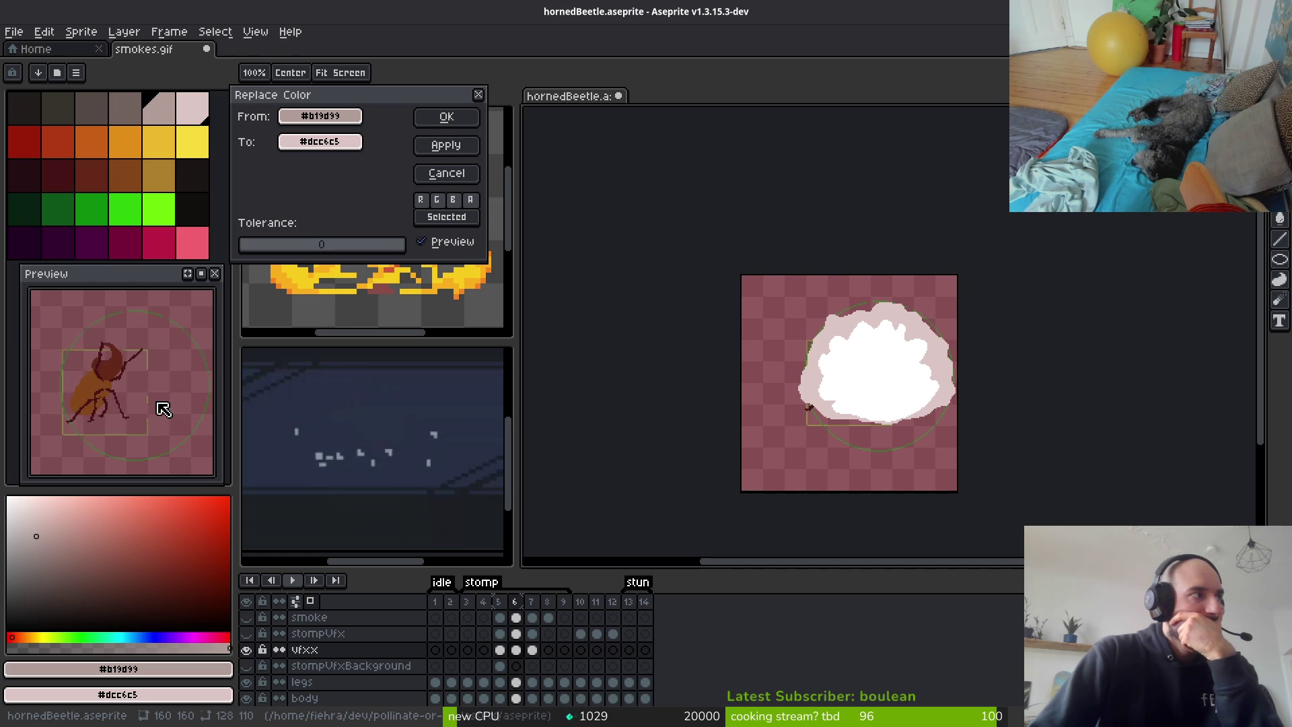
Pan across the cloud to check the Replace Color preview, then cancel it
scroll(875, 407, "up", 4)
scroll(852, 422, "down", 3)
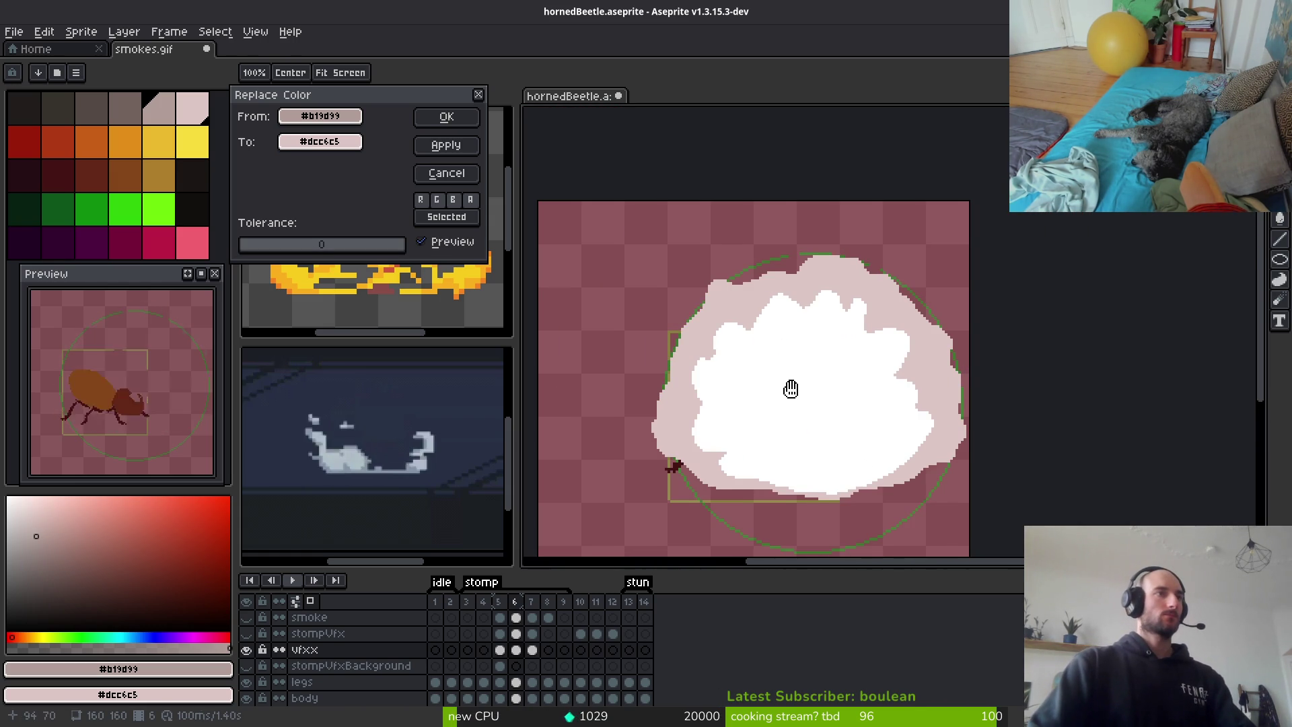
left_click_drag(793, 388, 789, 388)
left_click_drag(876, 411, 817, 405)
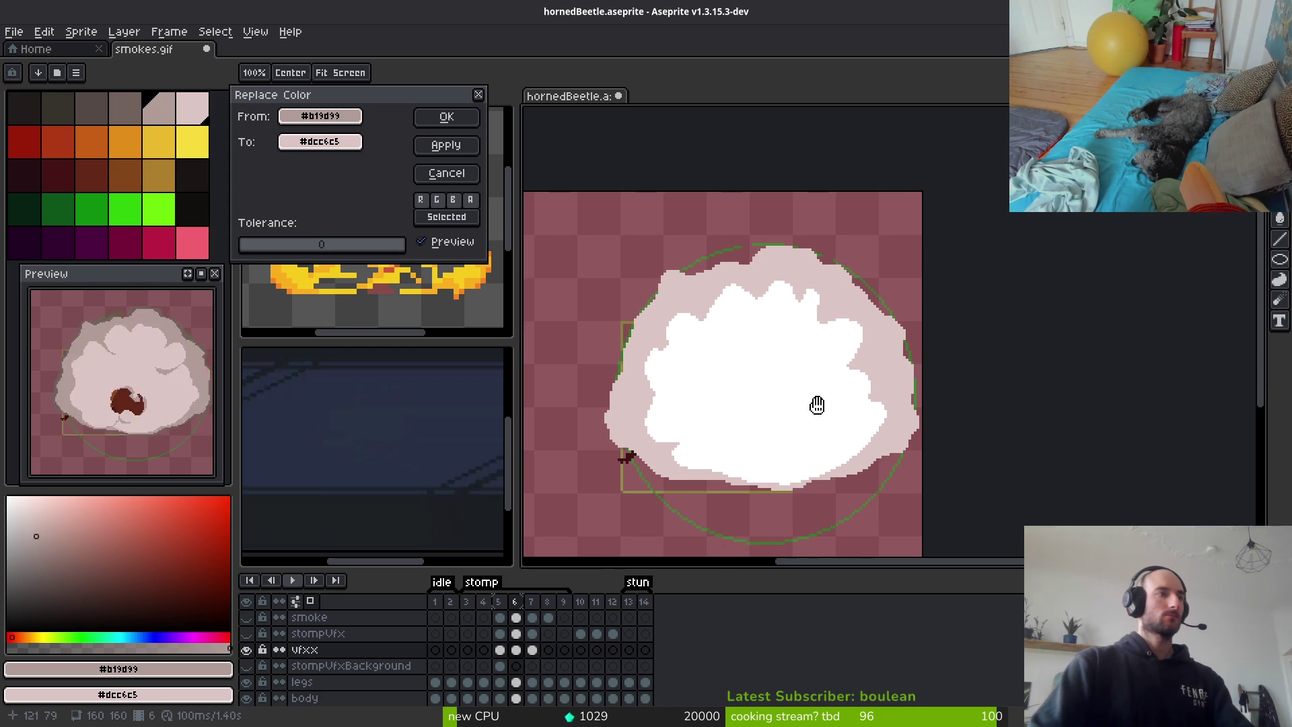
mouse_move(750, 436)
left_mouse_down()
mouse_move(706, 415)
mouse_move(819, 374)
left_mouse_up()
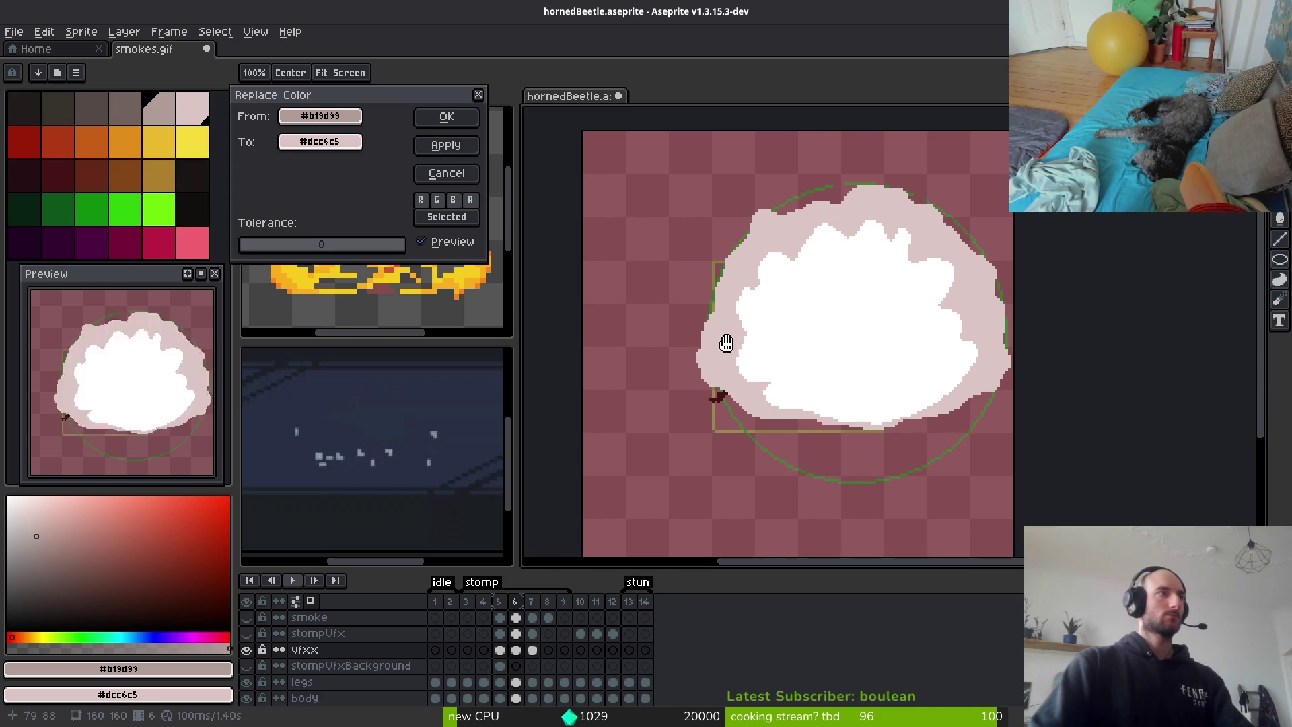
left_click(480, 95)
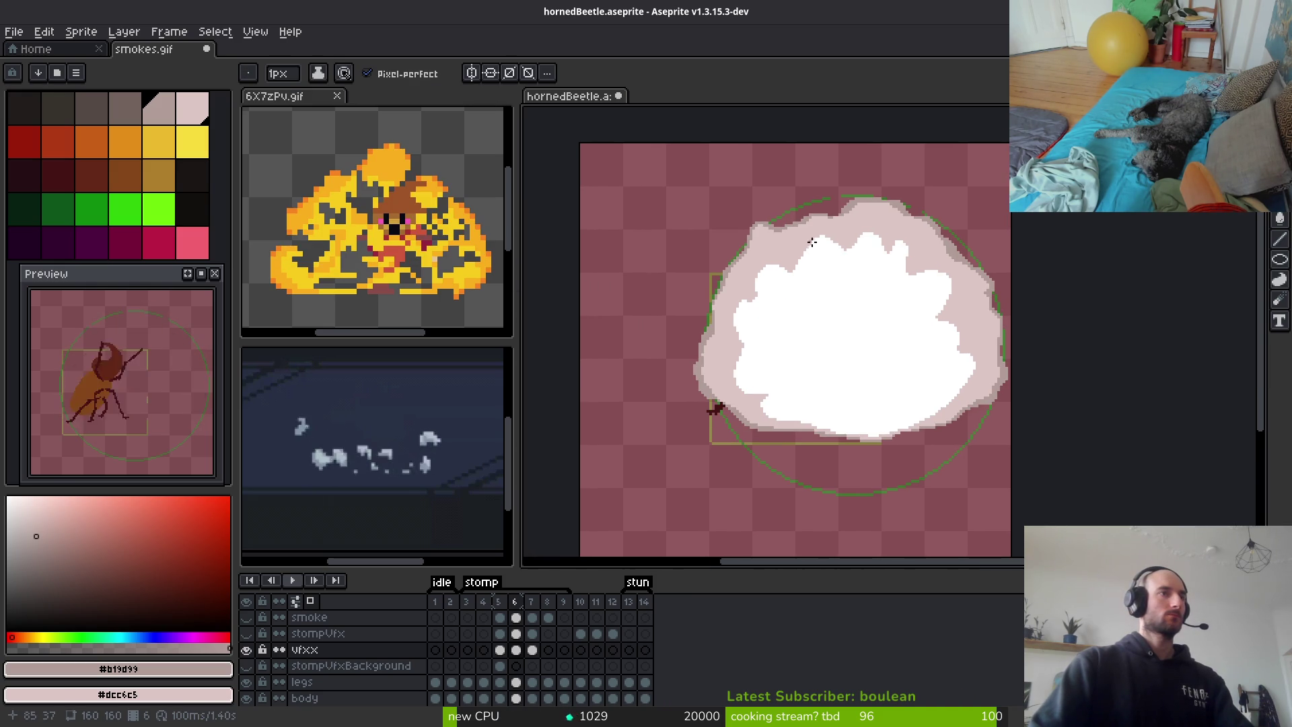
Apply the #b19d99 to #dcc6c5 replacement to the cloud on frame 6
key("shift+r")
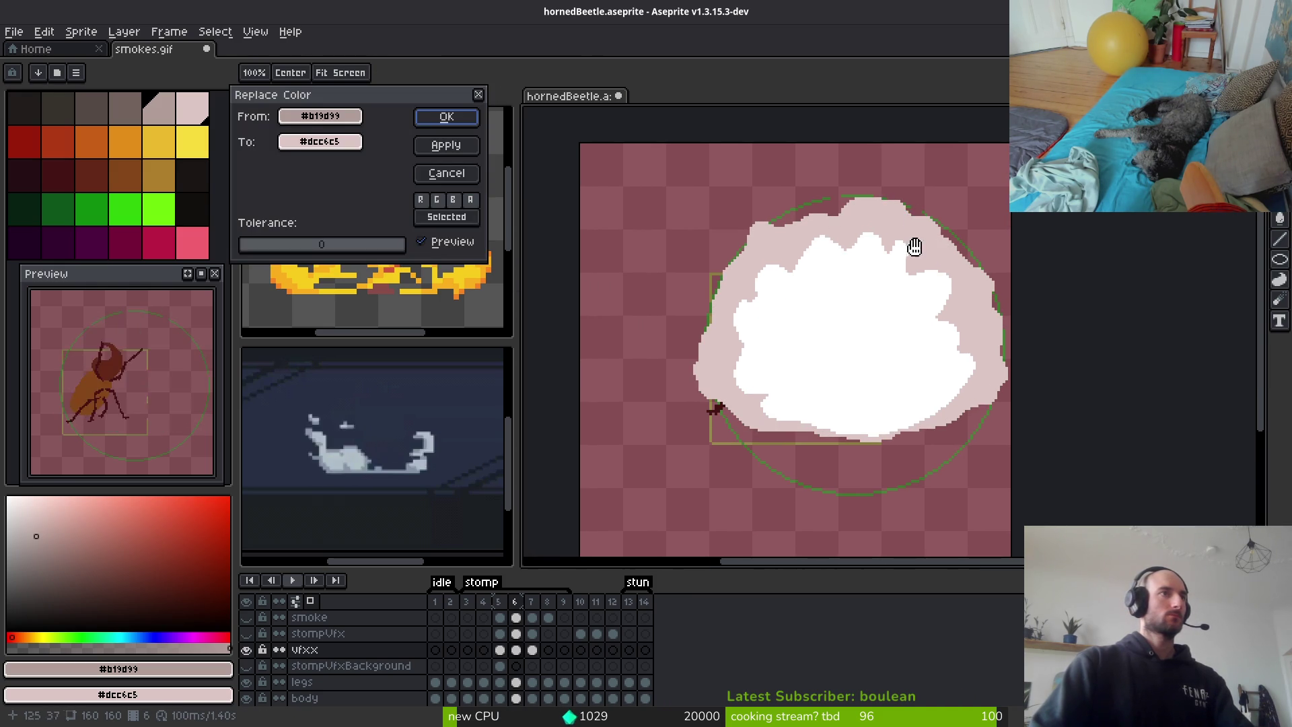
scroll(912, 242, "down", 2)
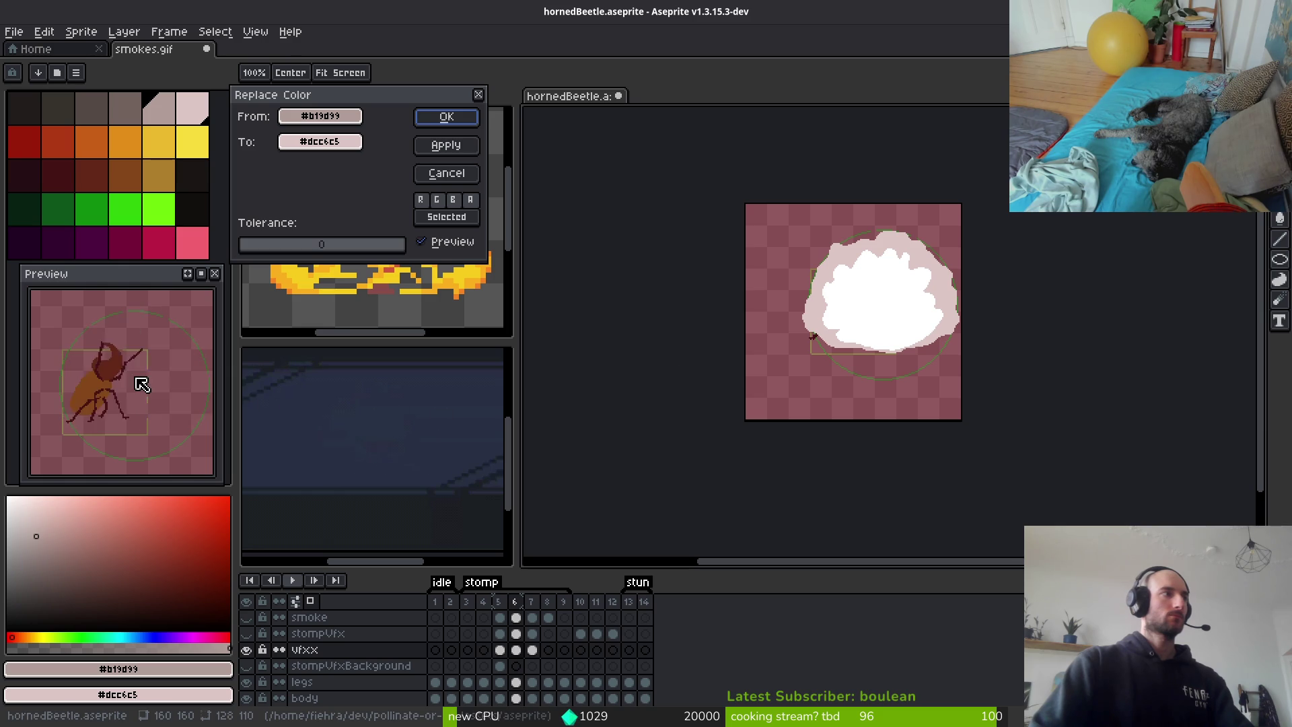
key("Return")
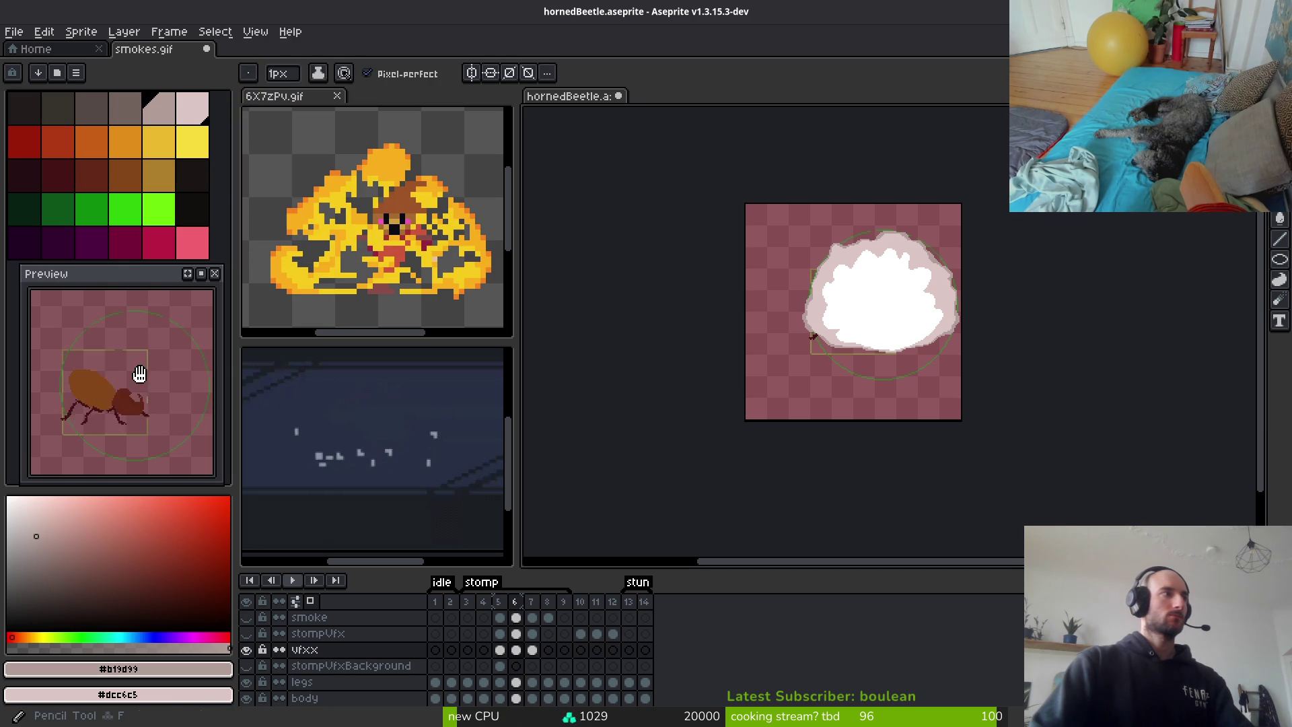
key("shift+r")
left_click(449, 121)
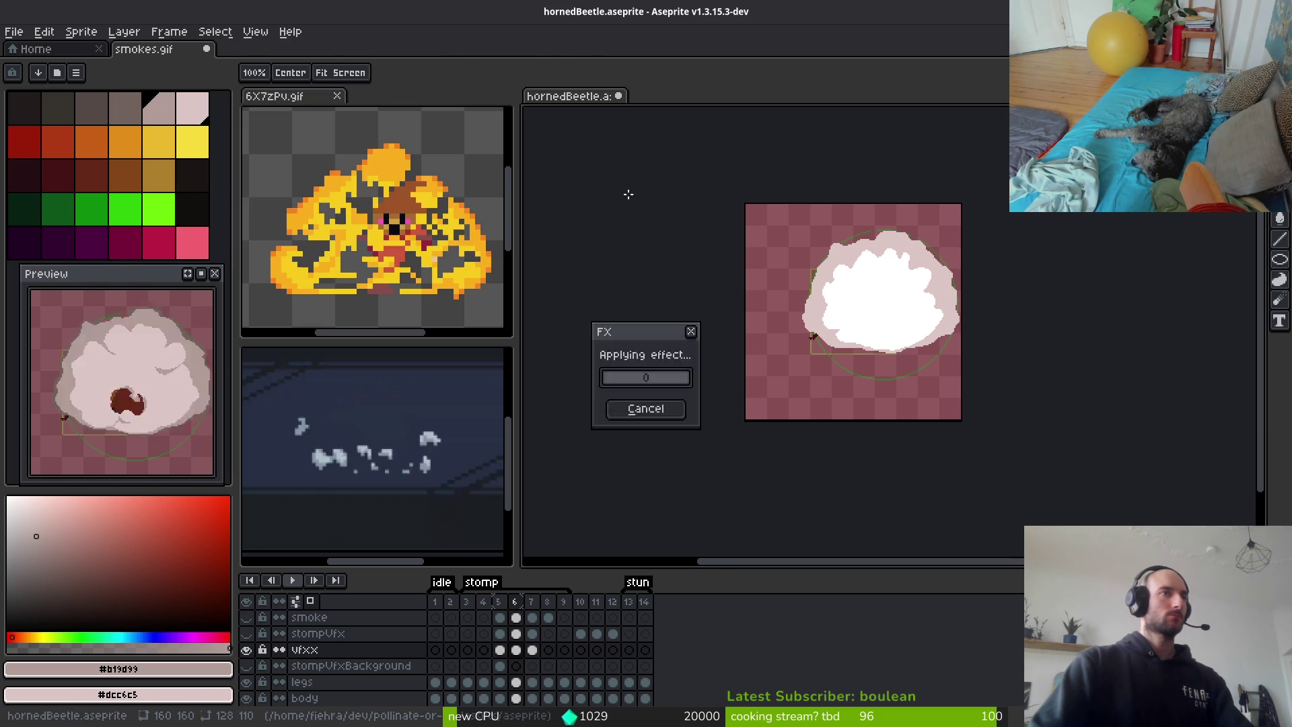
scroll(906, 292, "up", 4)
key("shift+r")
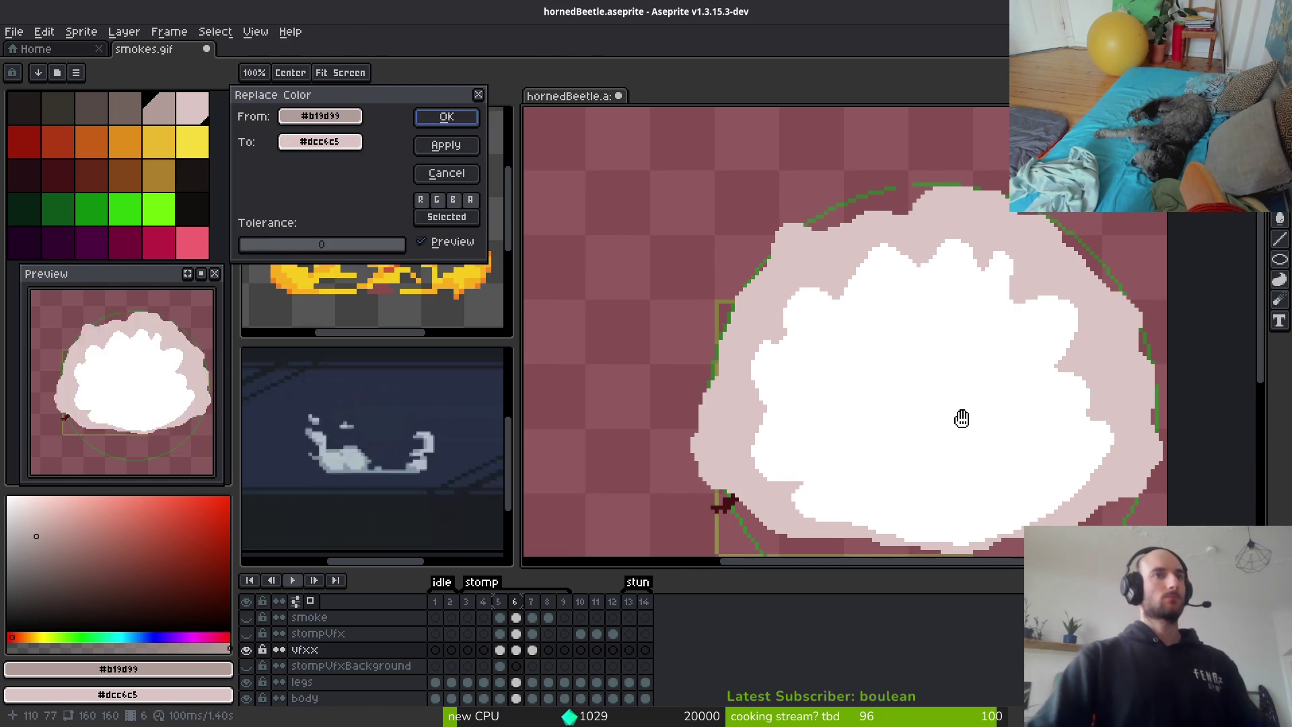
key("Escape")
scroll(873, 361, "down", 1)
Compare frames 6 and 7, then eyedrop the dark grey #71625d from frame 7's cloud
key("Right")
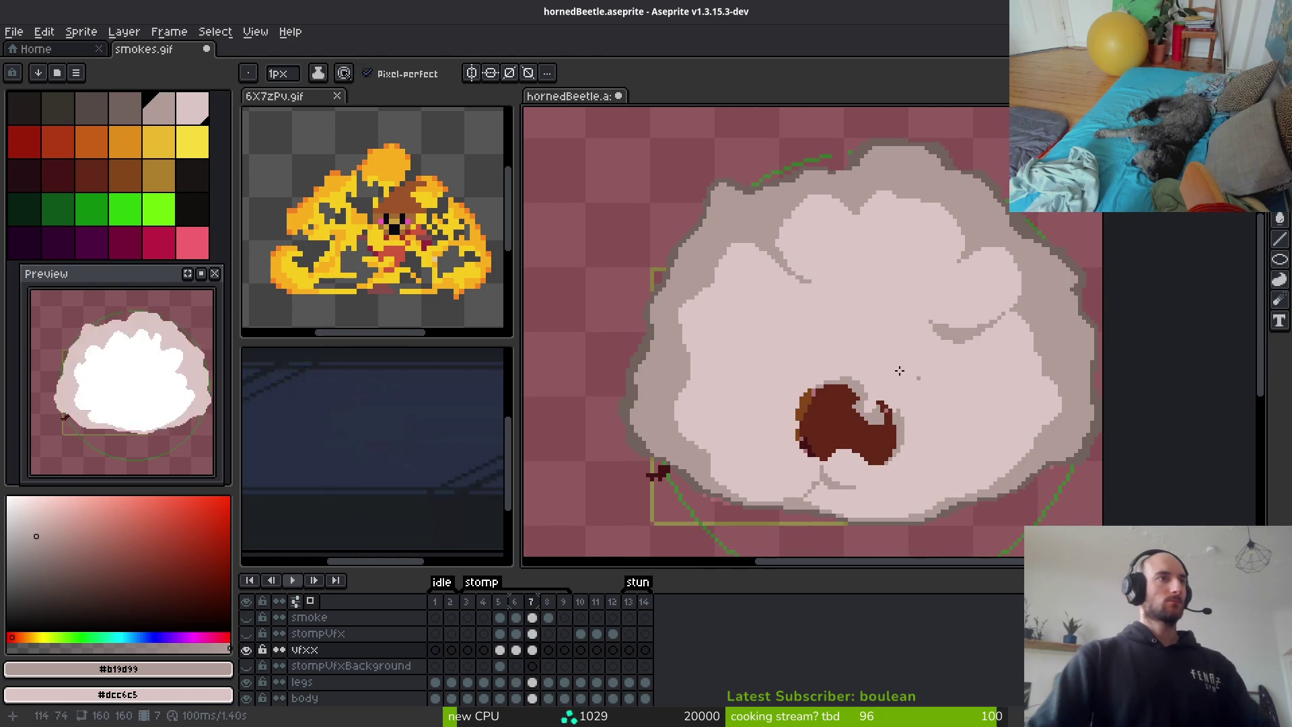
key("Left")
key("i")
key("Right")
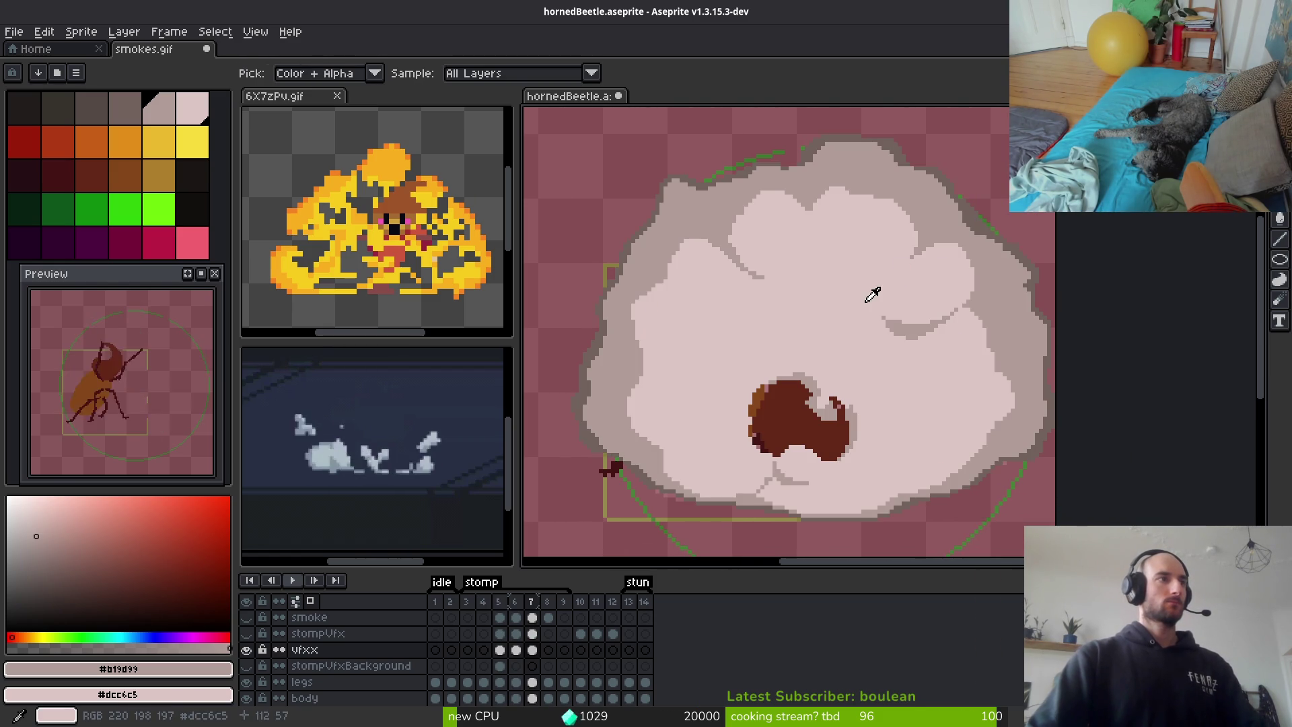
key("b")
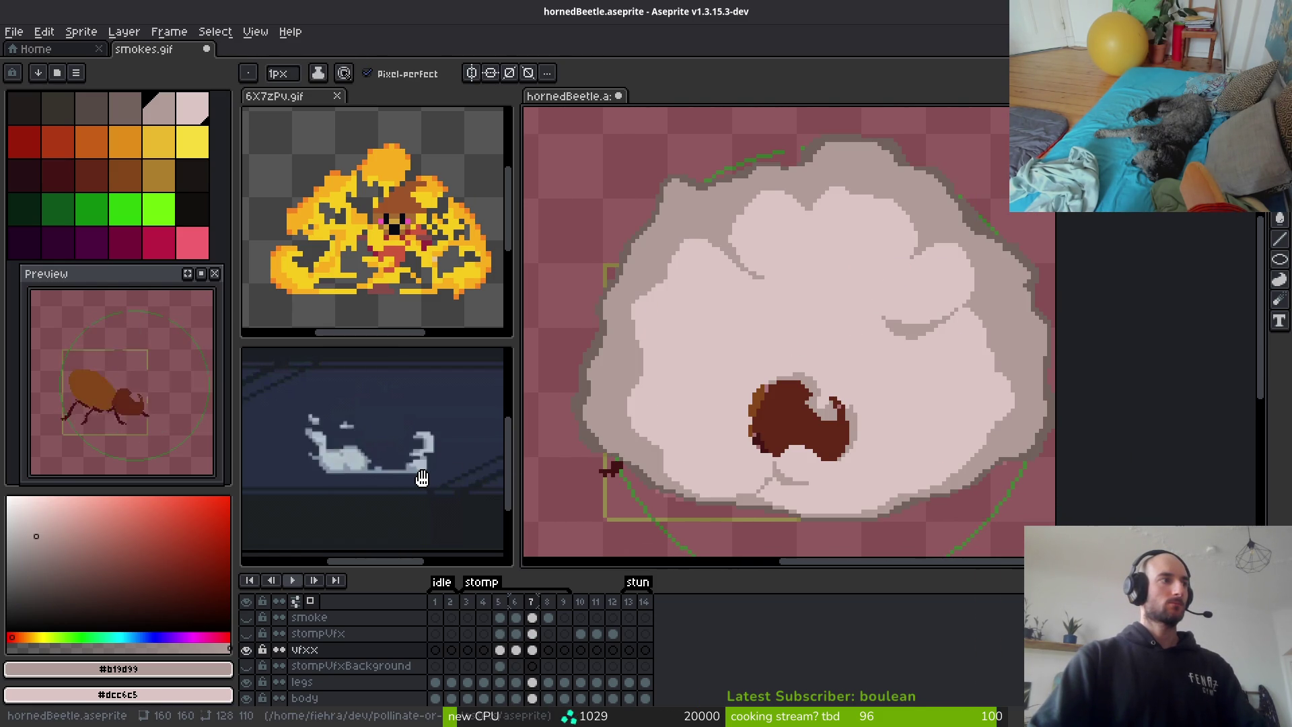
key("i")
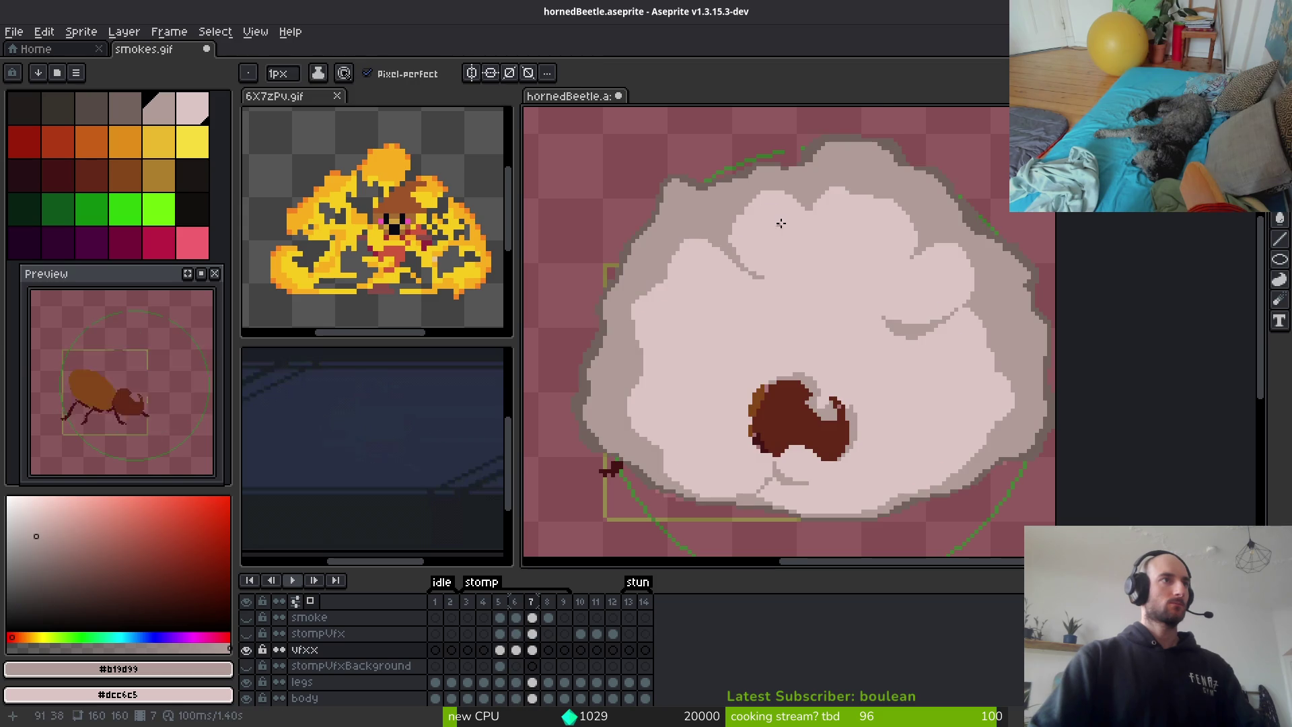
key("x")
left_click(831, 135)
Replace #71625d with #b19d99 on frame 7 and advance to frame 8
key("shift+r")
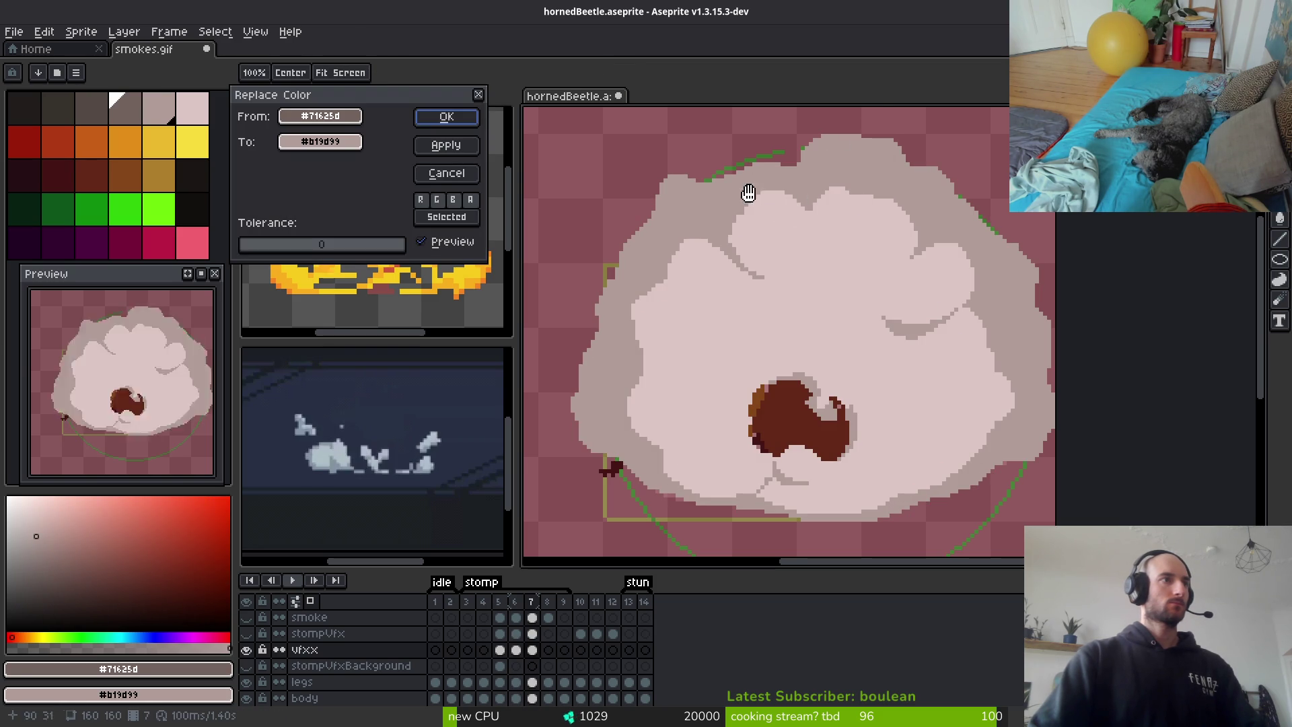
key("Return")
scroll(797, 198, "down", 5)
scroll(920, 286, "up", 2)
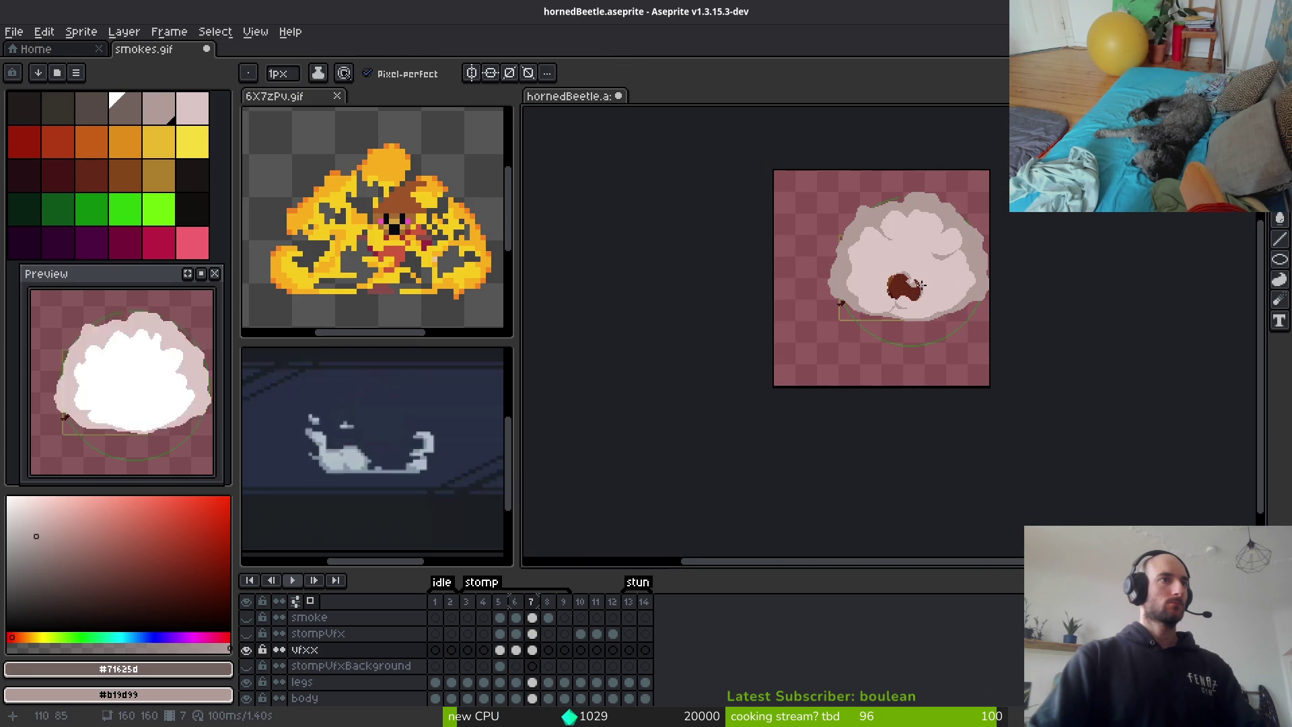
scroll(920, 285, "up", 2)
key(".")
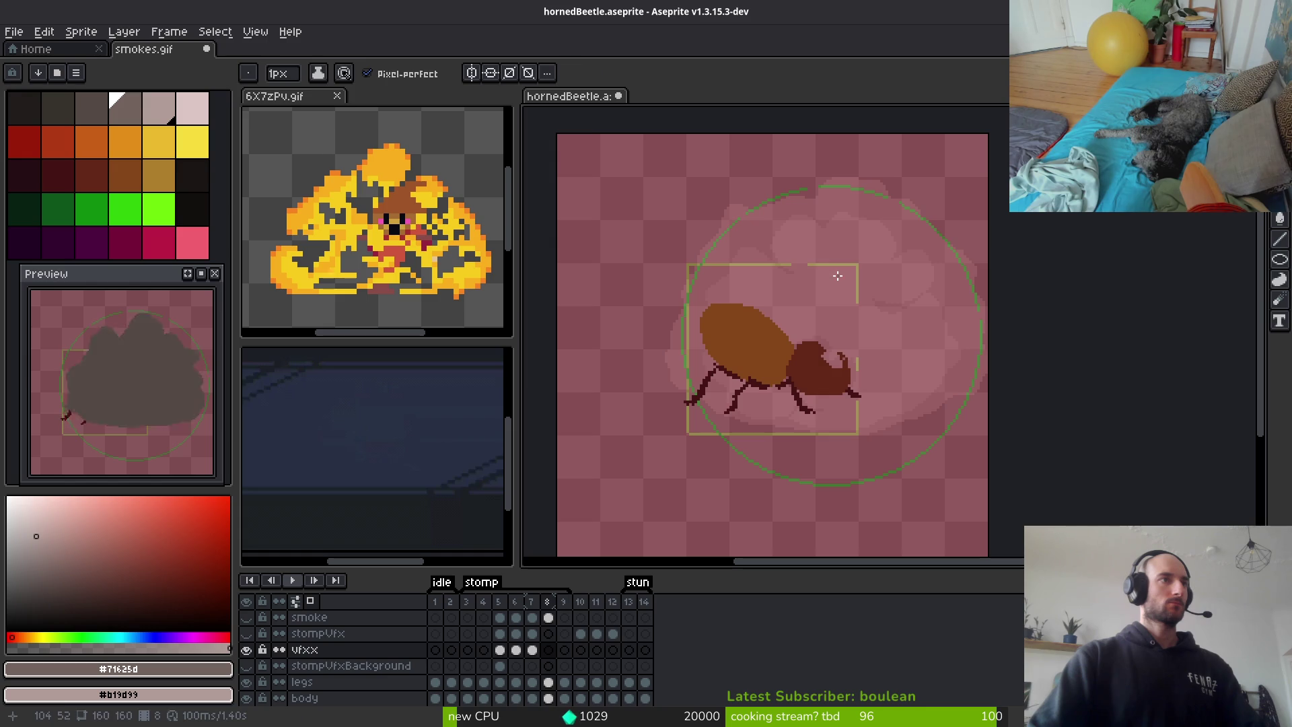
Draw a short grey stroke along the cloud's top edge on frame 8
left_click(125, 113)
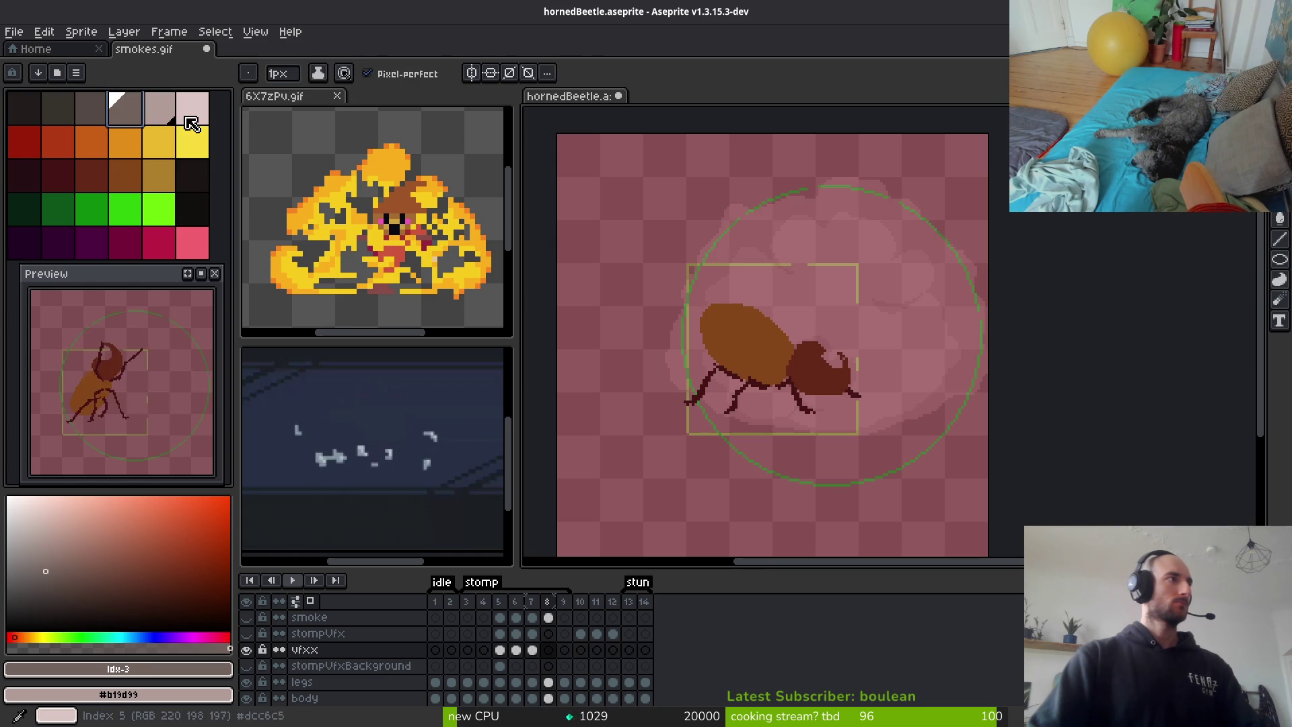
scroll(774, 192, "up", 4)
left_click_drag(902, 163, 944, 148)
Pan along the cloud's top and right edges, then open the Canvas Size settings
mouse_move(1079, 165)
left_mouse_down()
mouse_move(938, 173)
mouse_move(976, 227)
left_mouse_up()
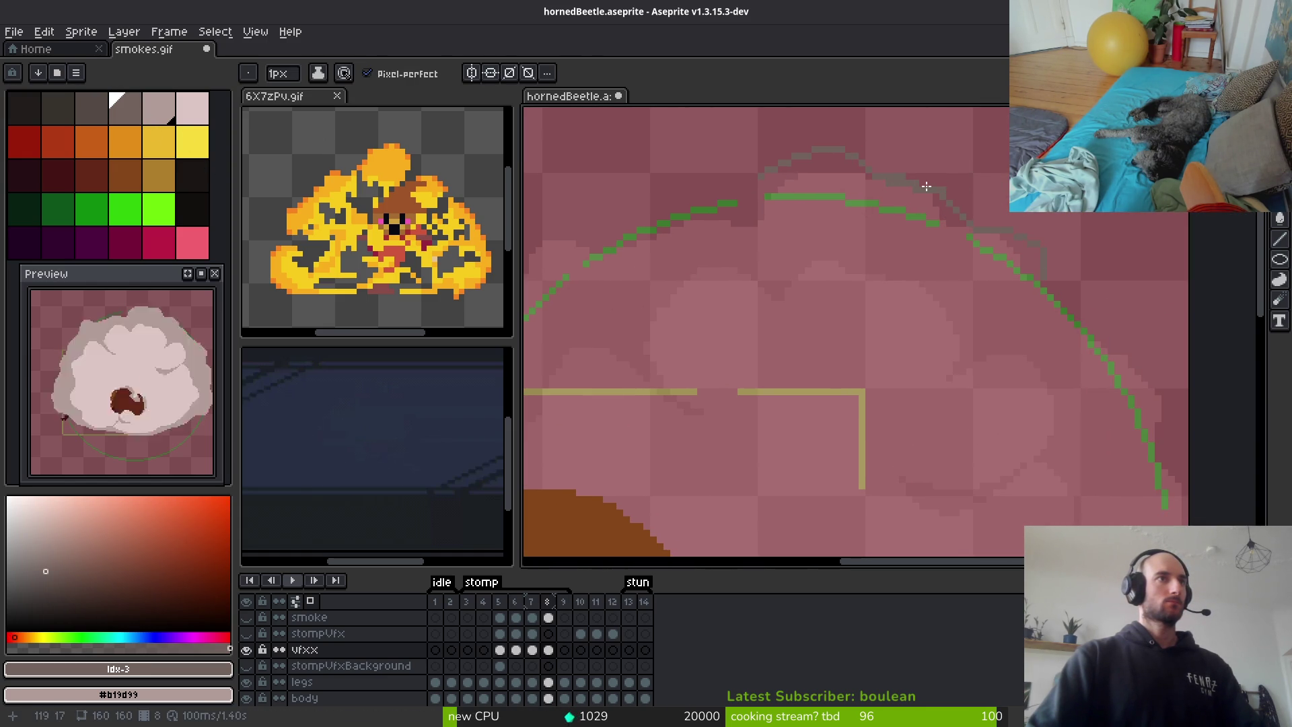
scroll(914, 181, "up", 2)
mouse_move(1119, 325)
left_mouse_down()
mouse_move(907, 244)
mouse_move(789, 234)
left_mouse_up()
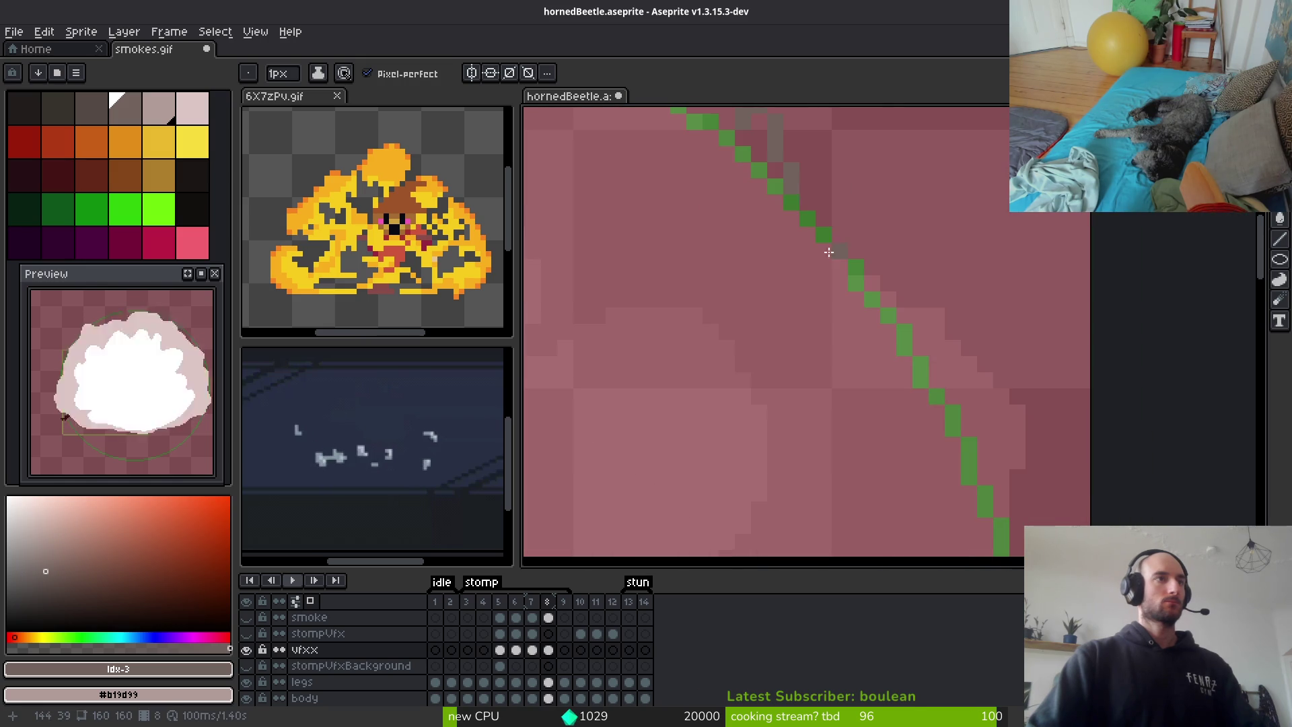
left_click_drag(915, 272, 961, 314)
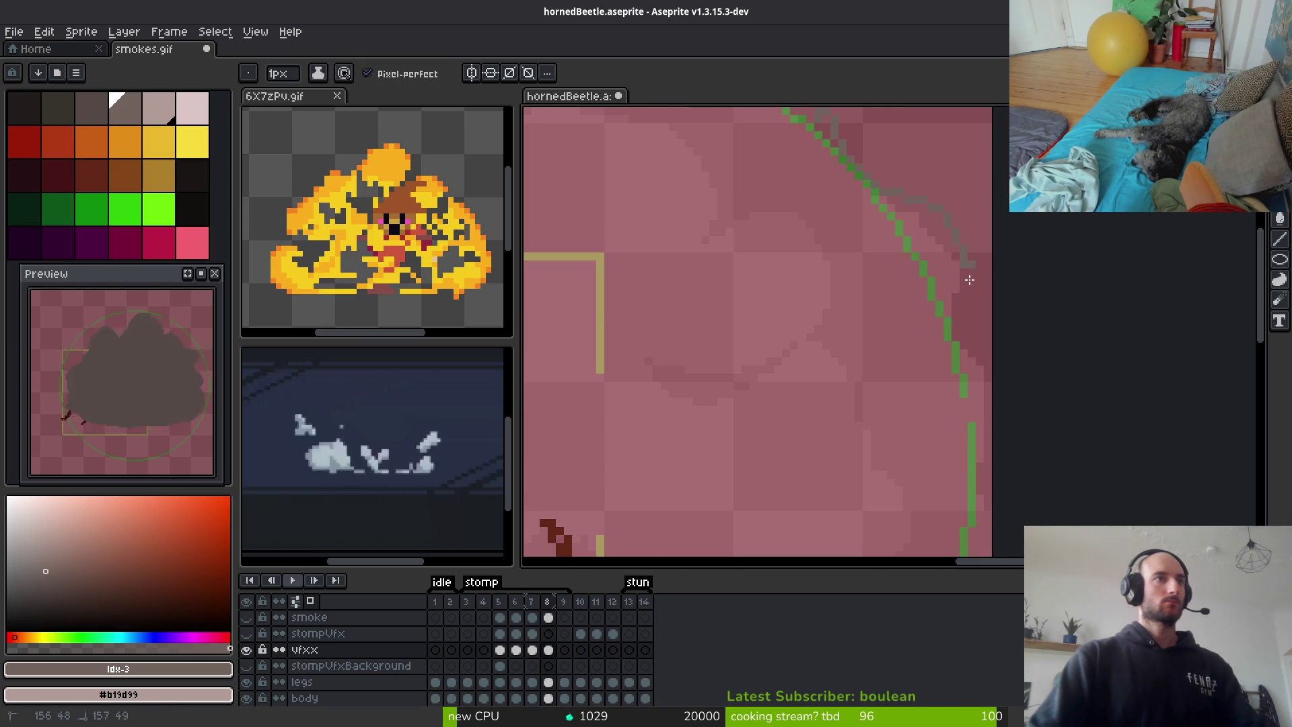
scroll(962, 286, "up", 1)
left_click_drag(936, 442, 917, 296)
scroll(915, 449, "down", 5)
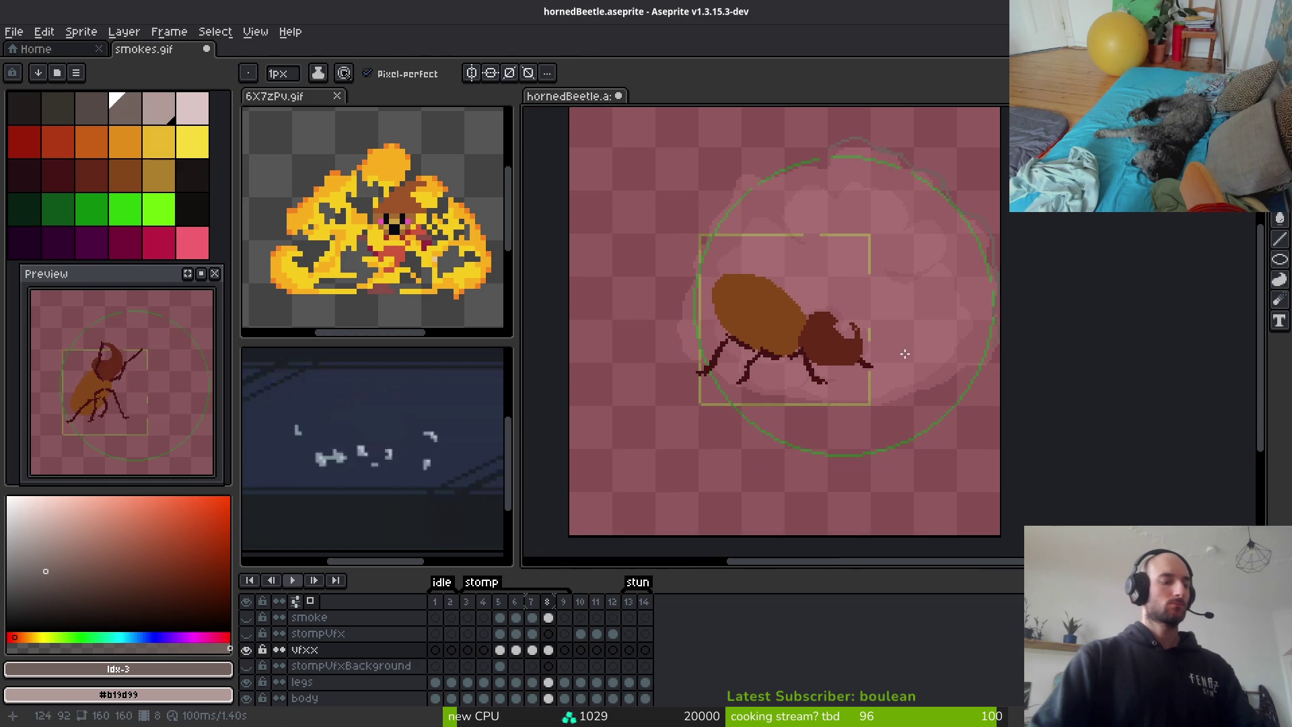
key("ctrl+alt+c")
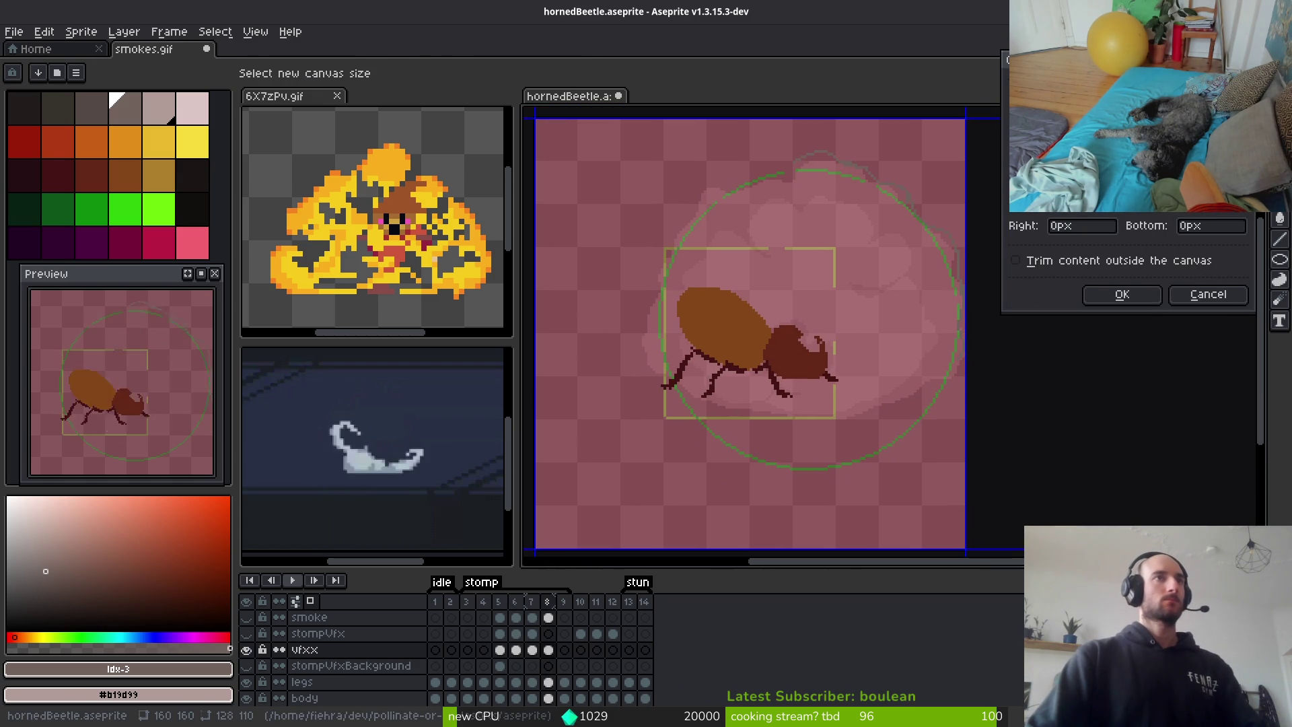
Resize the canvas to 192 by 192 pixels
type("19")
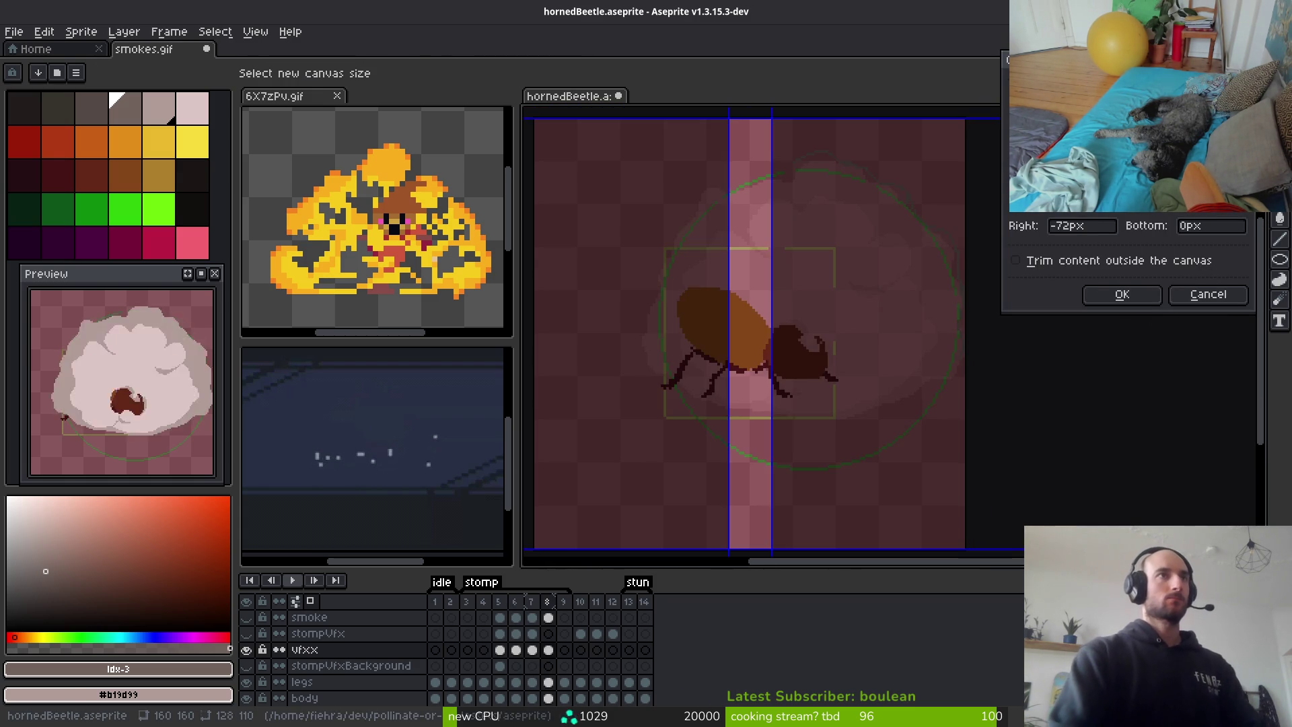
type("2192")
key("Return")
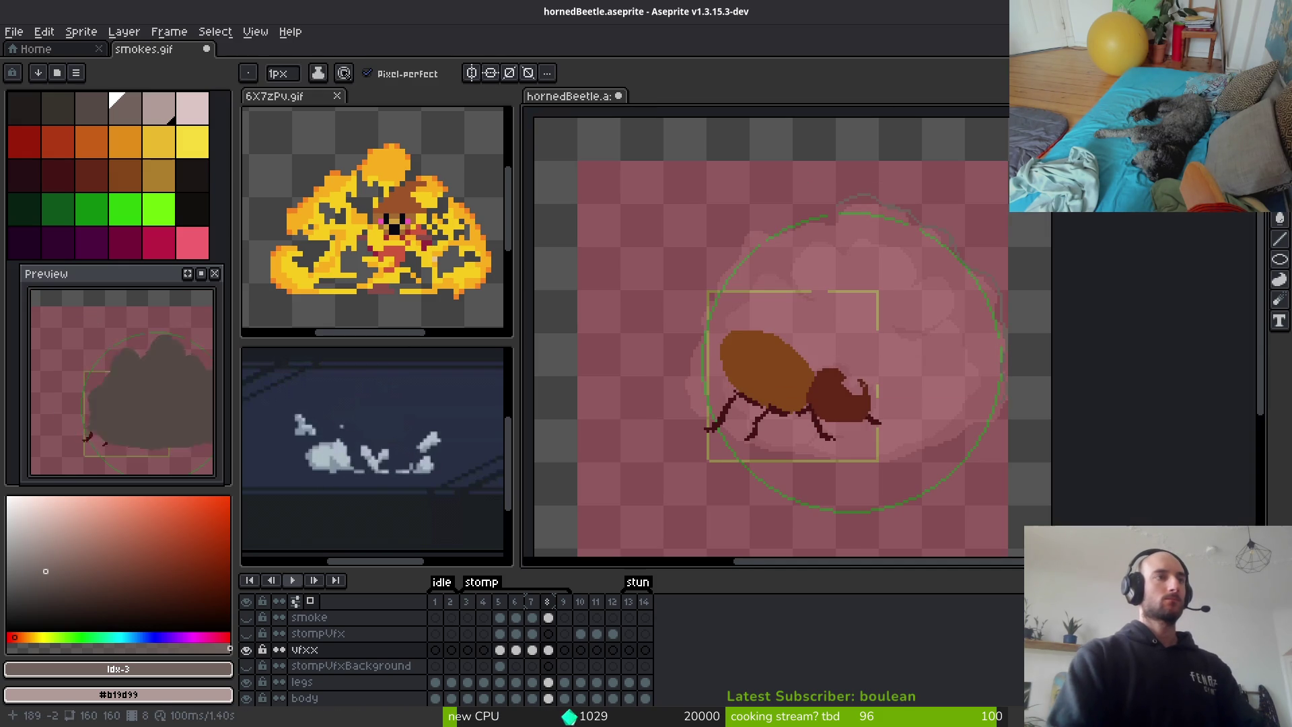
scroll(913, 358, "down", 4)
scroll(881, 436, "up", 6)
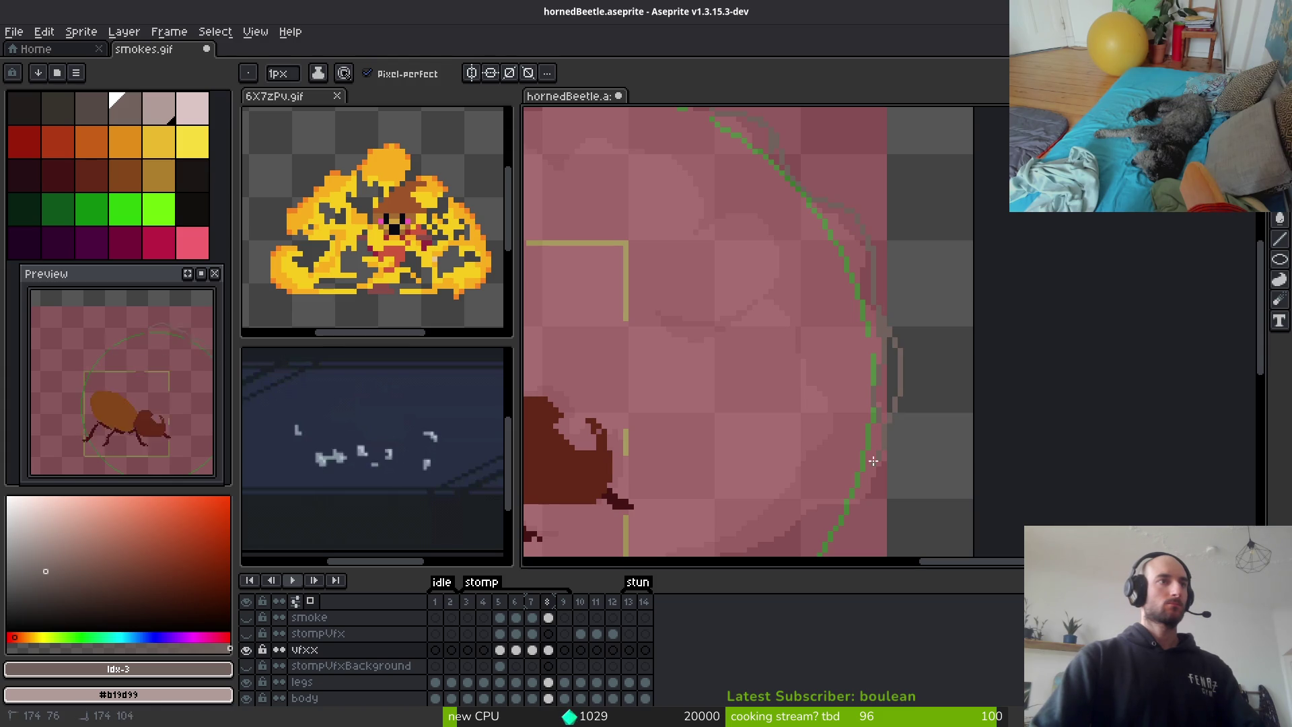
scroll(881, 359, "down", 1)
scroll(283, 673, "down", 2)
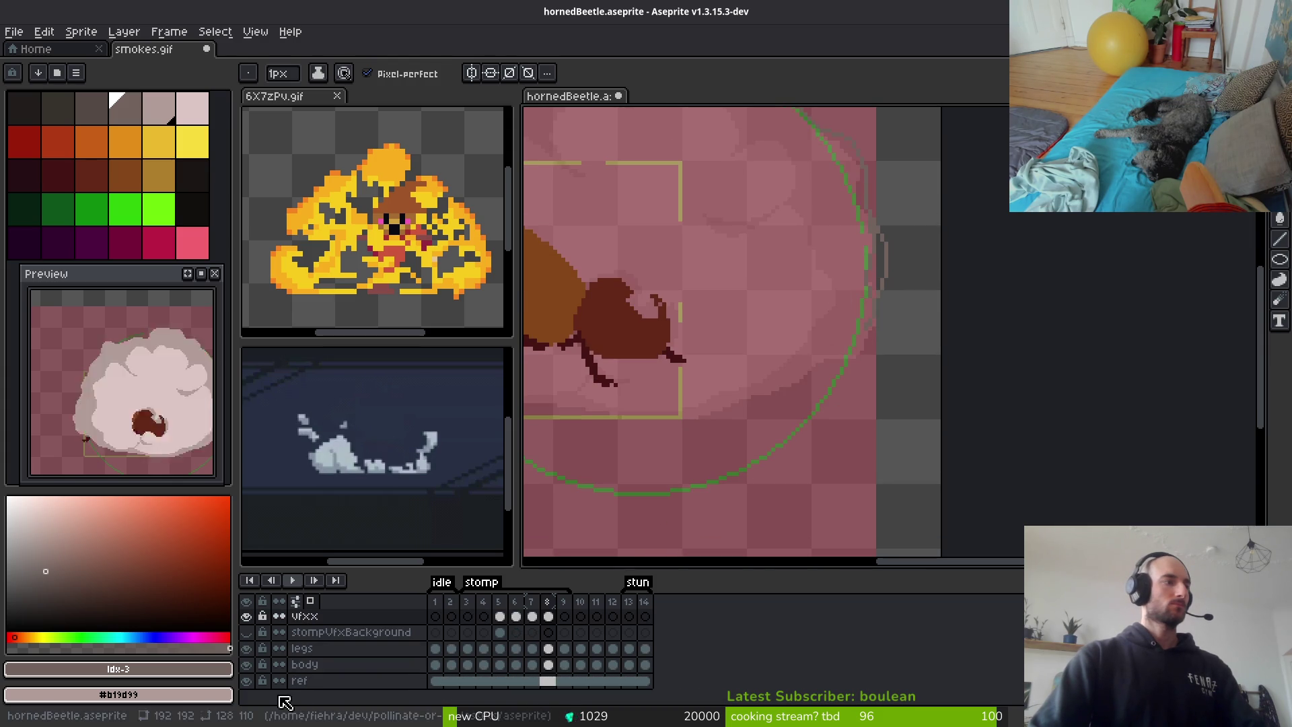
Set the ref layer to full opacity and fill its empty right strip with pink #f2616e
left_click(247, 681)
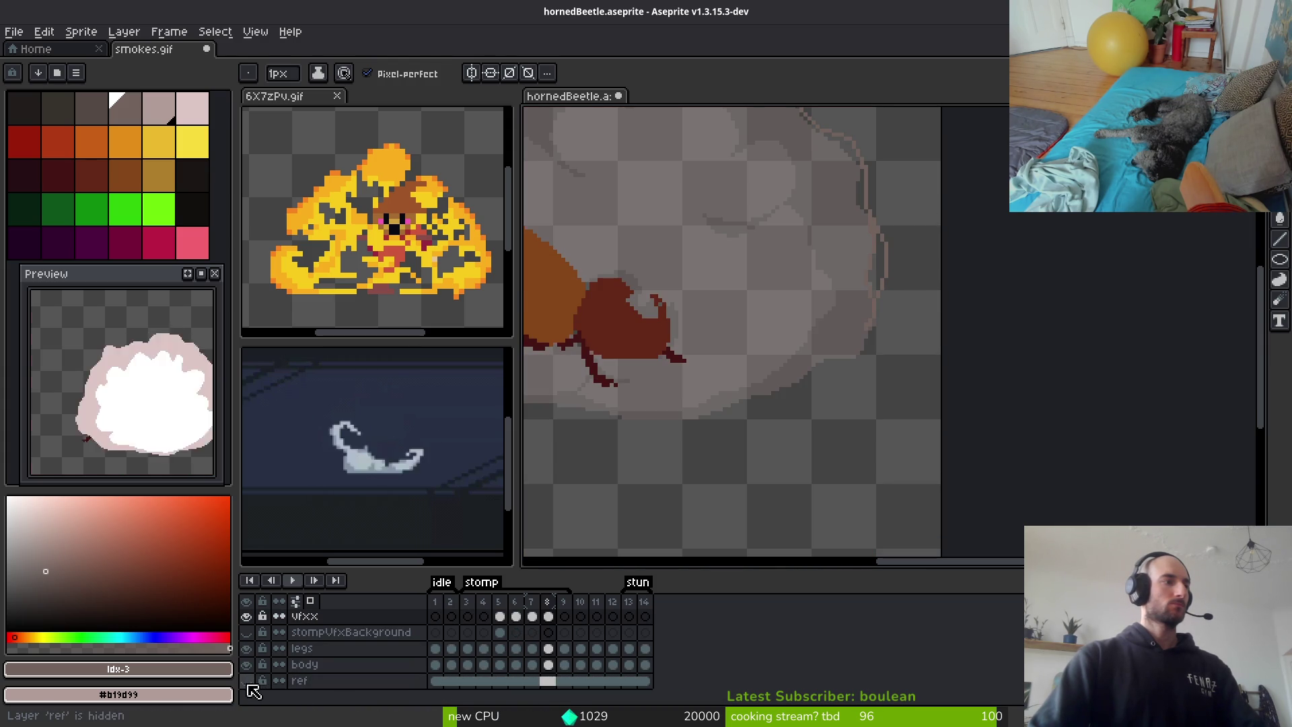
left_click(247, 681)
right_click(380, 688)
left_click(401, 594)
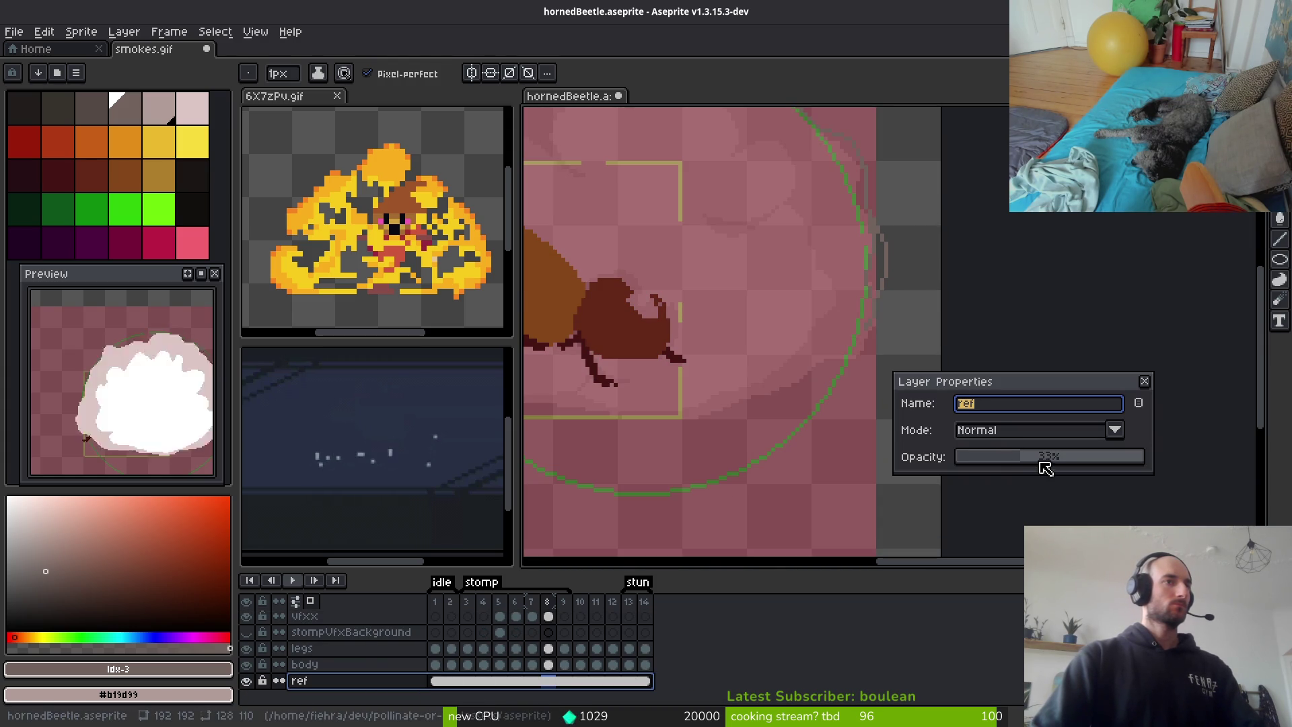
left_click(1144, 381)
left_click(876, 444, "alt")
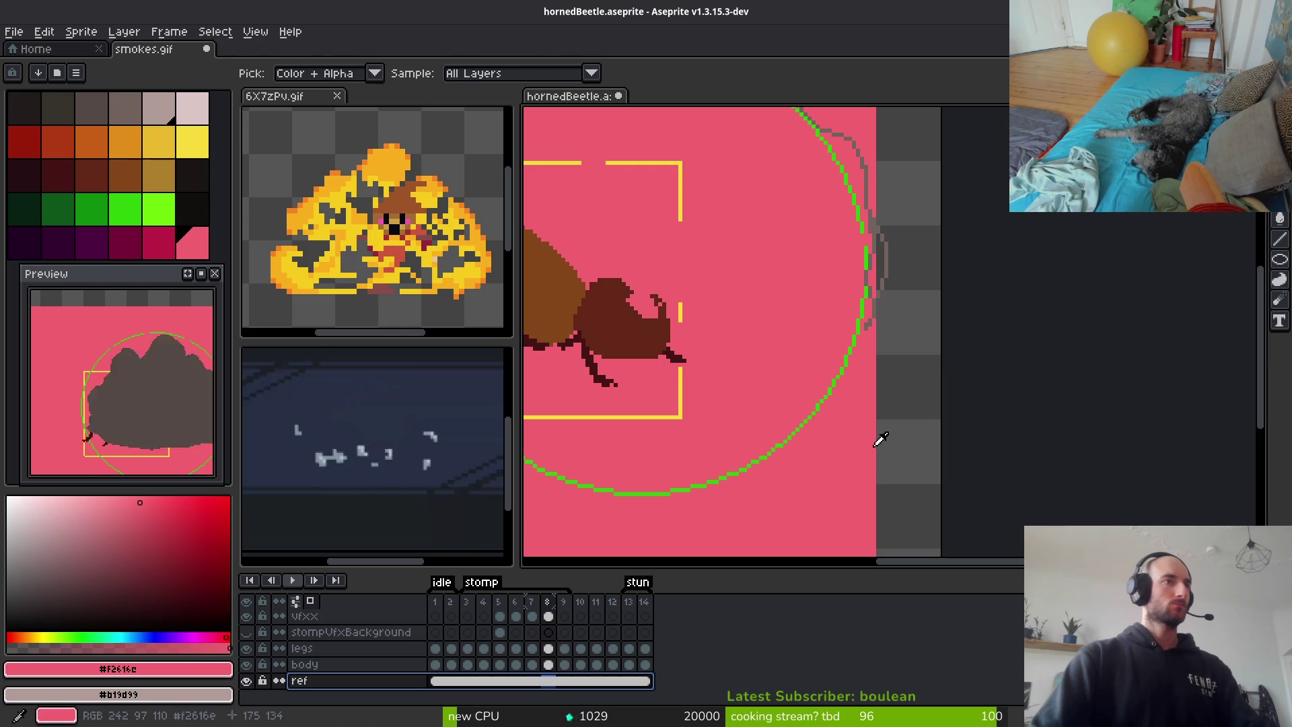
key("g")
left_click(902, 424)
scroll(888, 437, "down", 6)
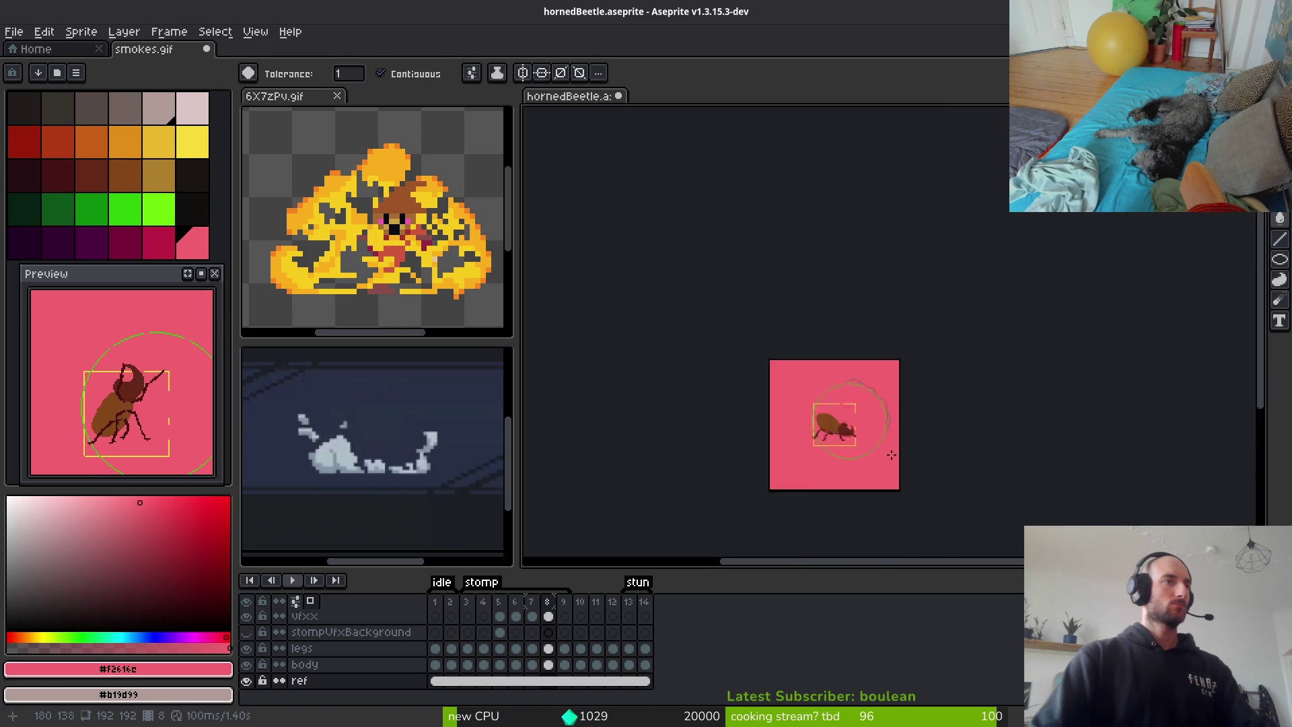
Lower the ref layer's opacity to about 35% and zoom in on the beetle
right_click(300, 681)
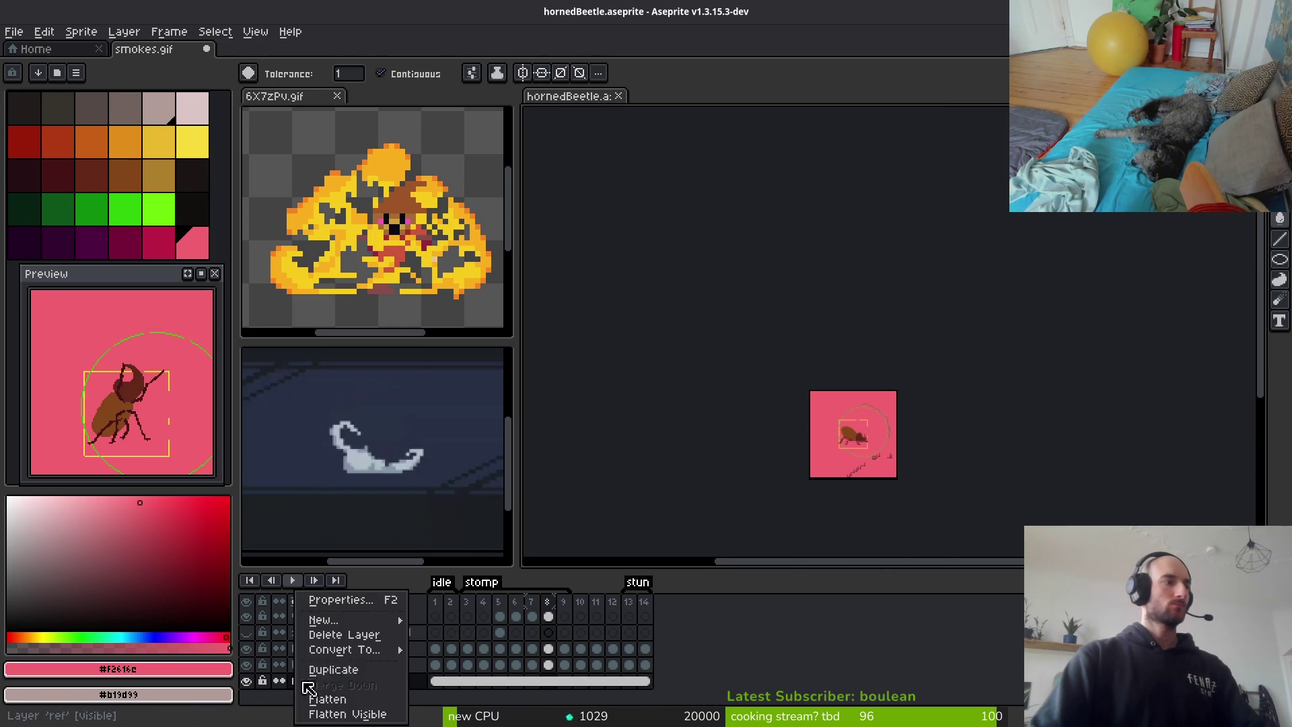
left_click(377, 601)
left_click_drag(1029, 453, 1018, 460)
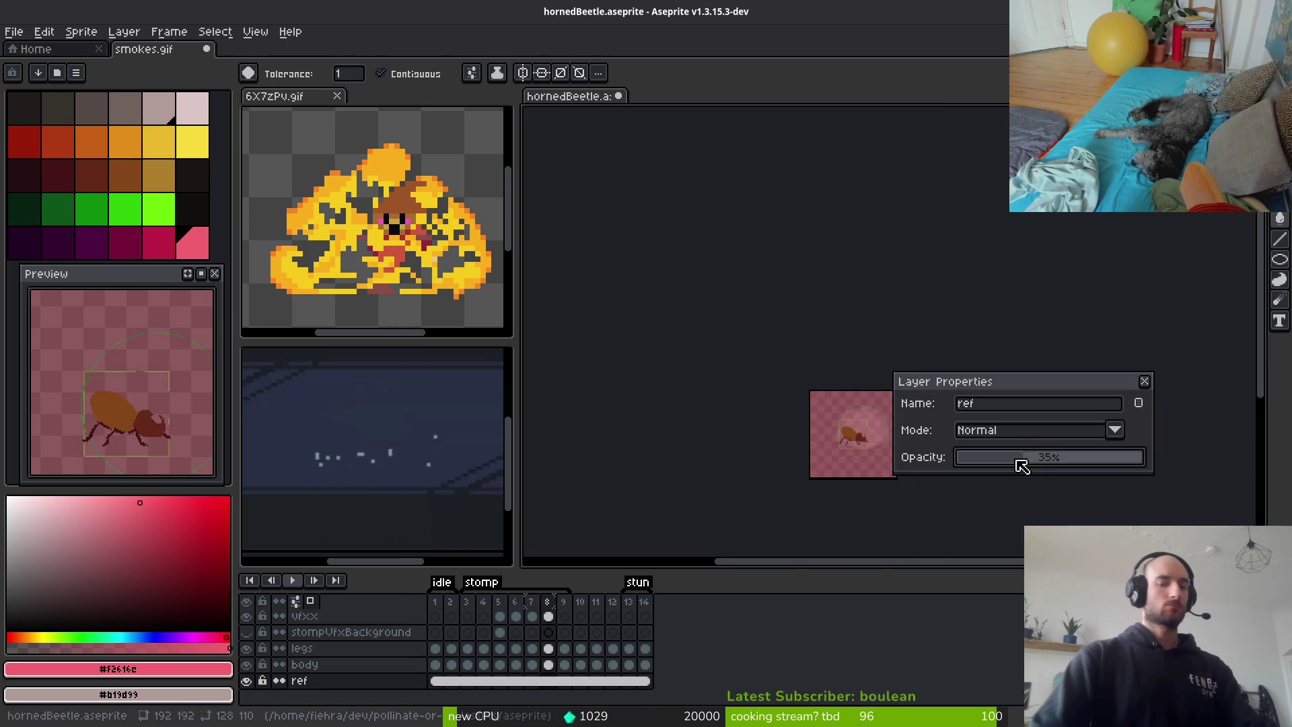
key("Return")
key("plus")
key("plus")
key("plus")
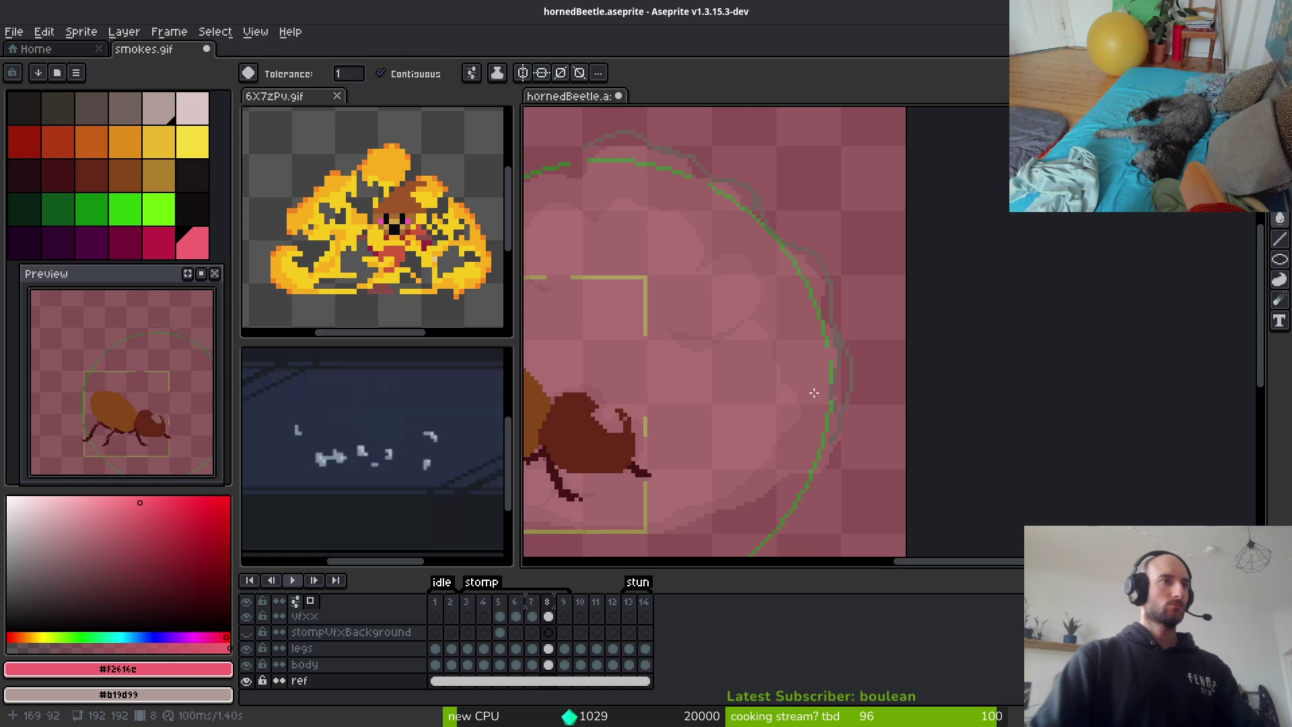
scroll(369, 614, "up", 1)
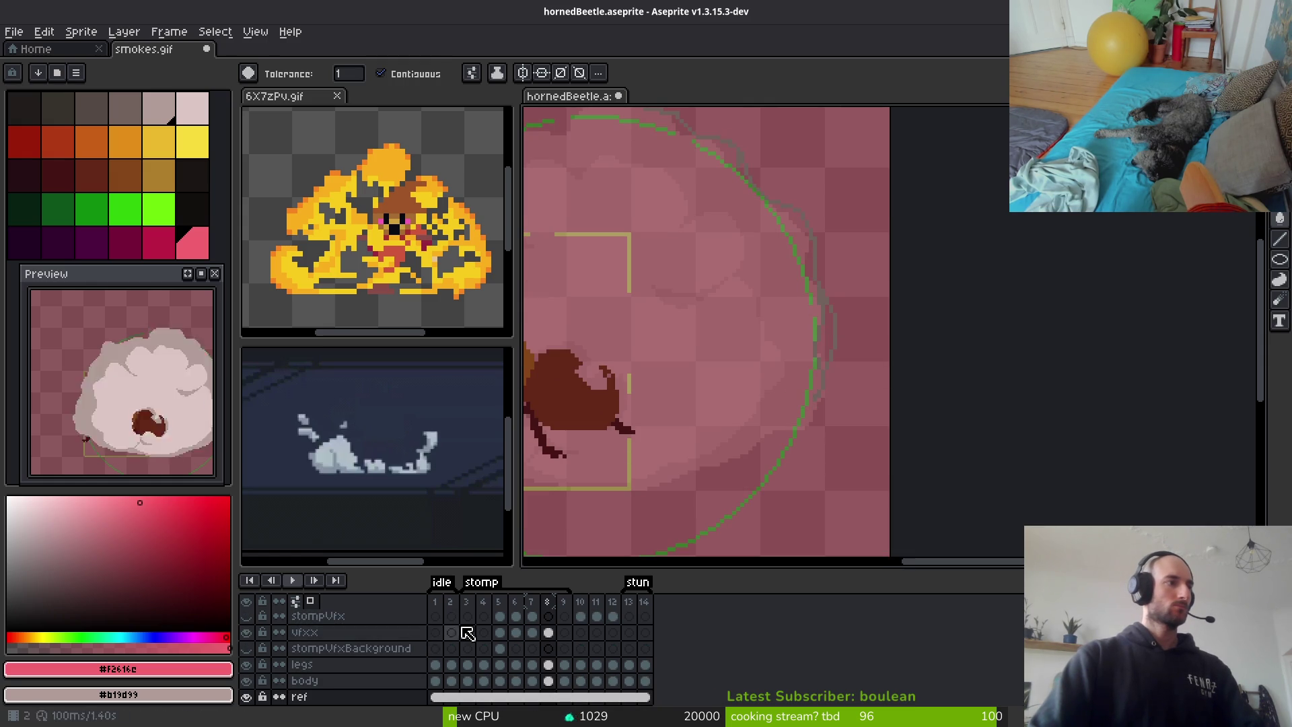
Select the vfxx cel at frame 8 and eyedrop the cloud outline's grey for the Pencil
left_click(548, 632)
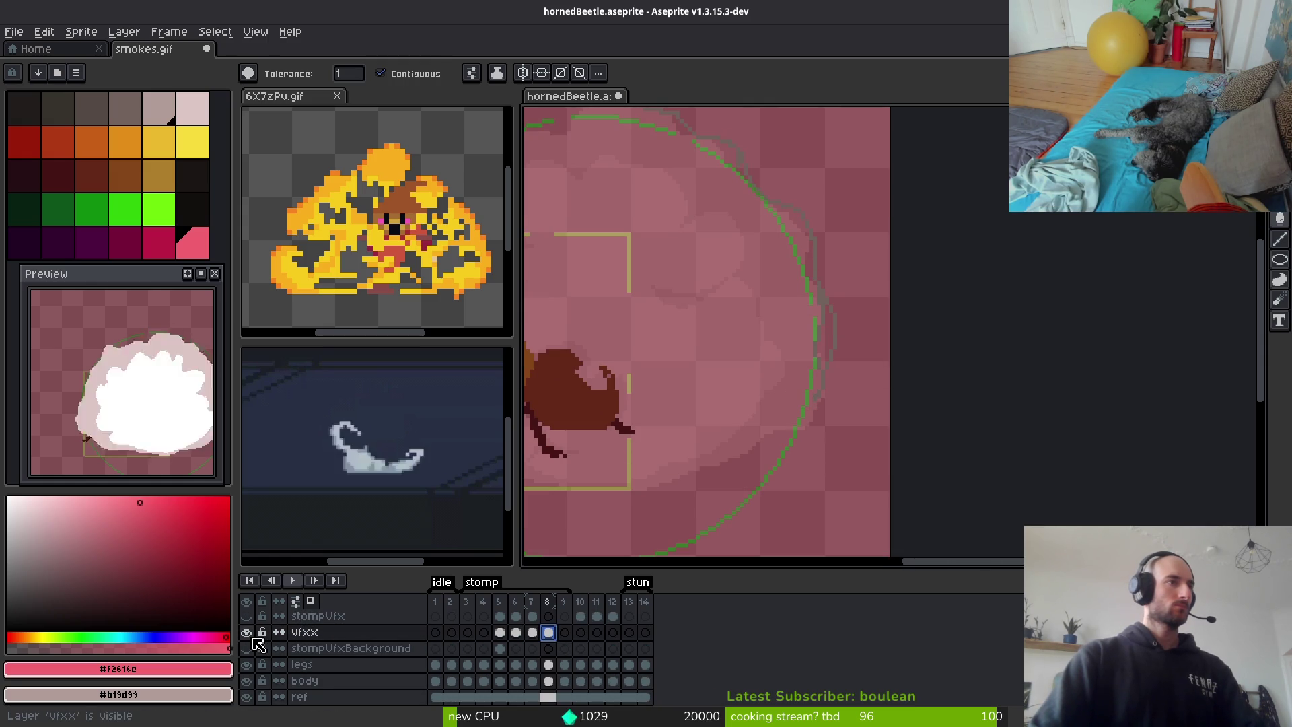
scroll(818, 350, "up", 2)
key("b")
left_click(813, 250, "alt")
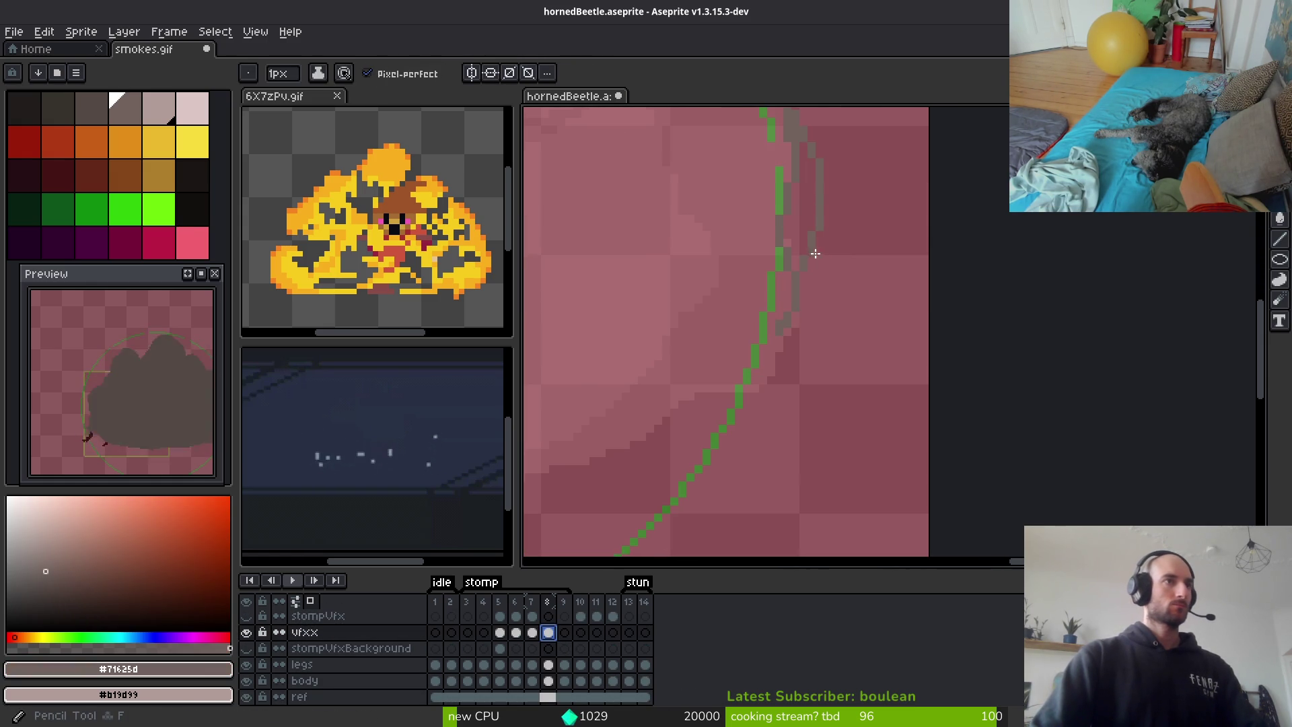
Redraw the grey cloud outline along its right edge and bottom with the 1px pencil
scroll(874, 296, "down", 3)
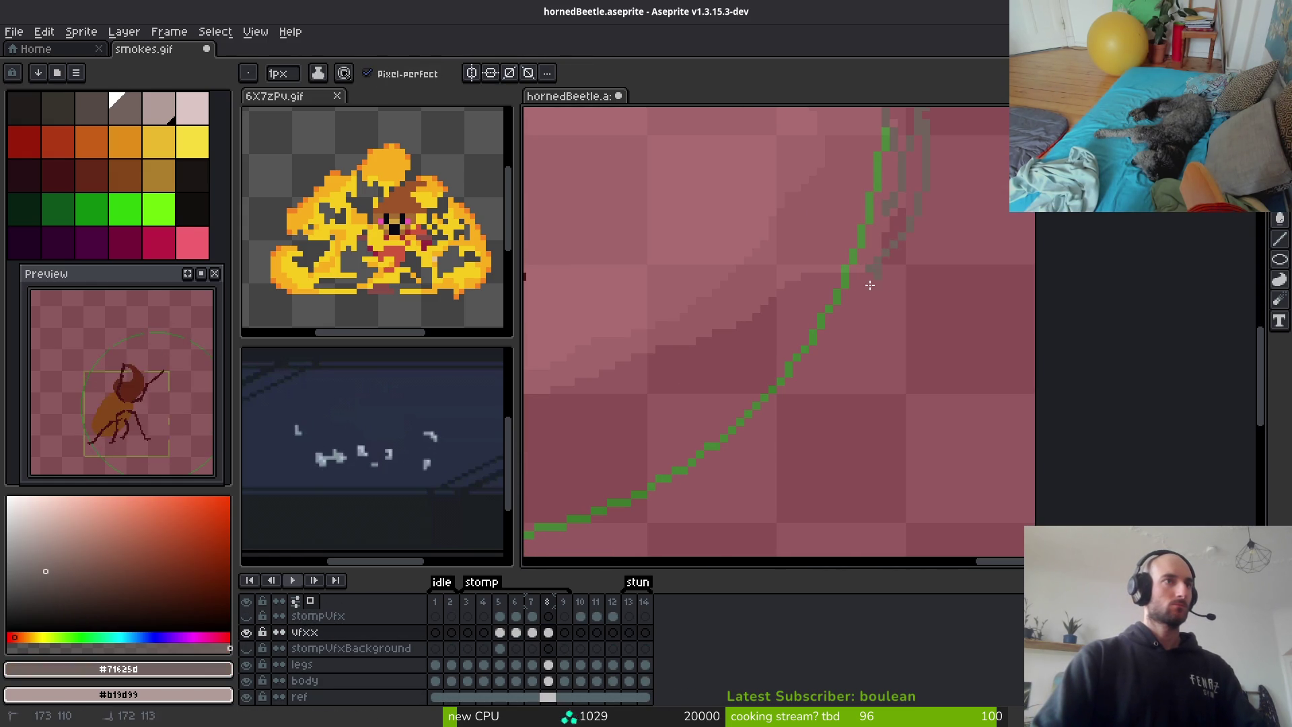
left_click_drag(736, 342, 963, 256)
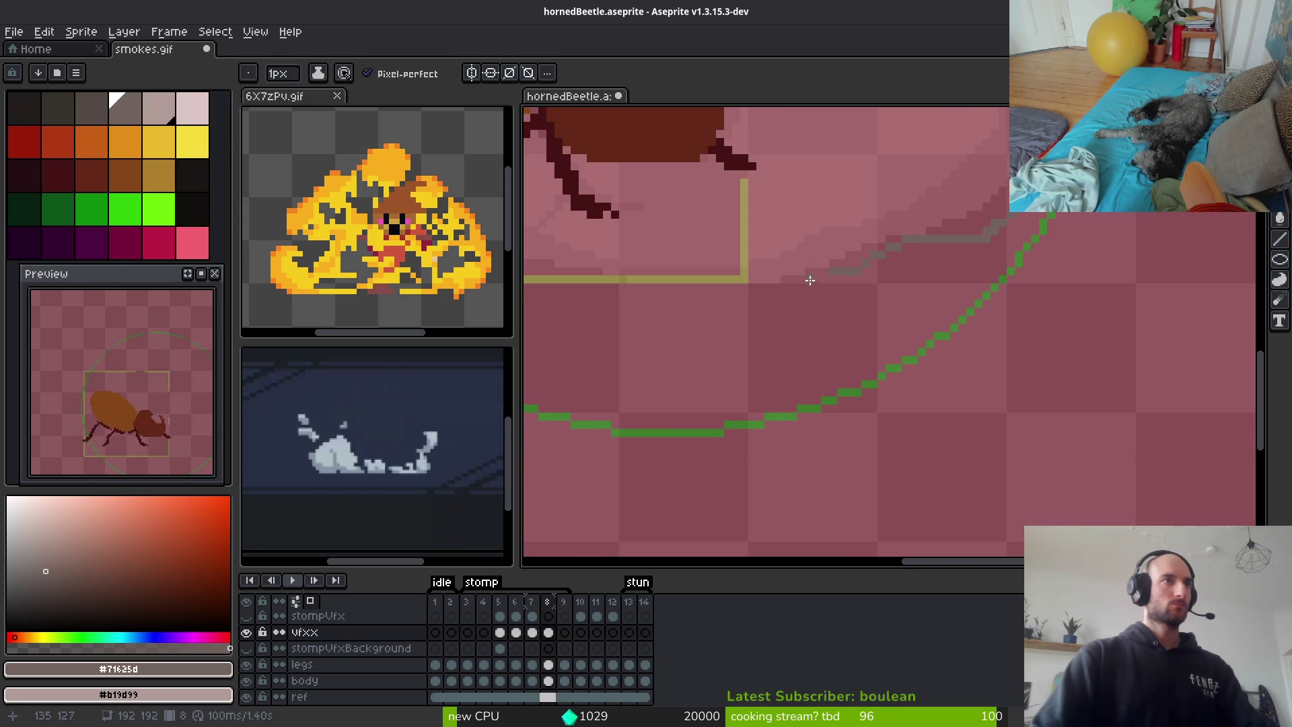
left_click_drag(811, 279, 986, 290)
left_click_drag(800, 251, 1001, 341)
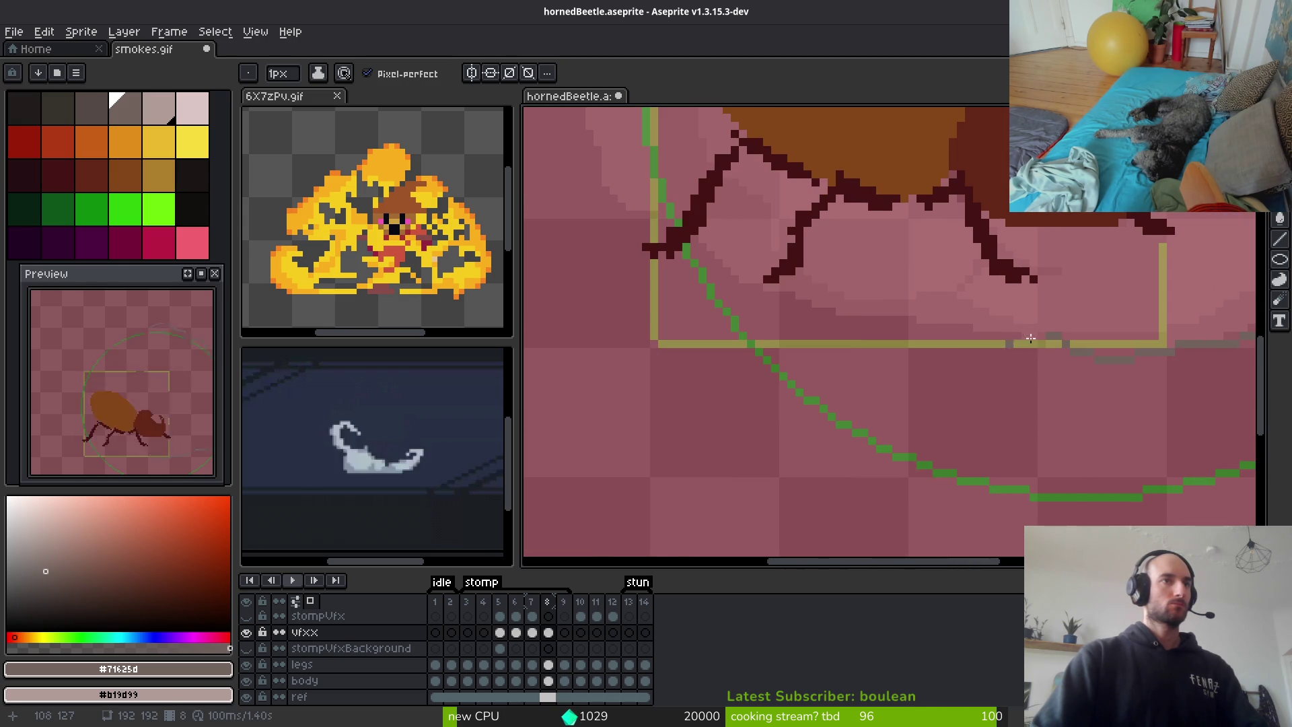
mouse_move(785, 315)
left_mouse_down()
mouse_move(891, 404)
mouse_move(924, 413)
left_mouse_up()
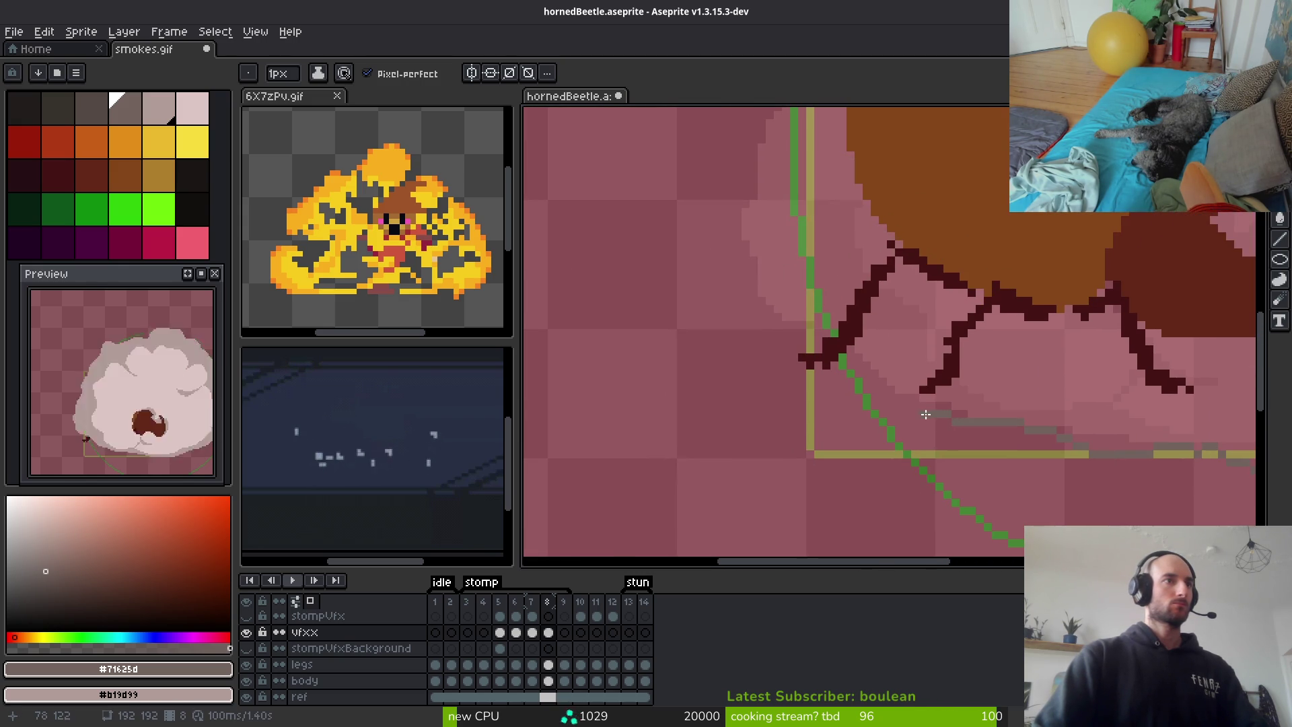
left_click_drag(765, 269, 795, 479)
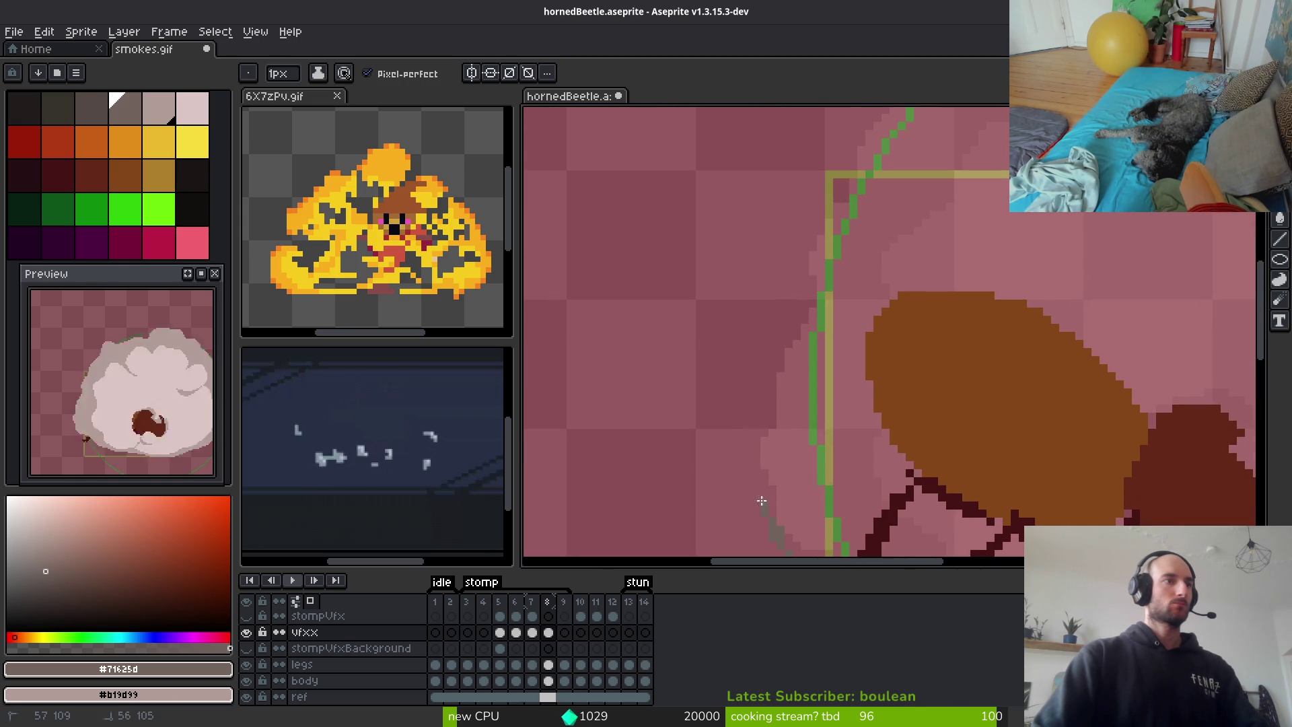
scroll(747, 430, "up", 1)
scroll(727, 350, "down", 1)
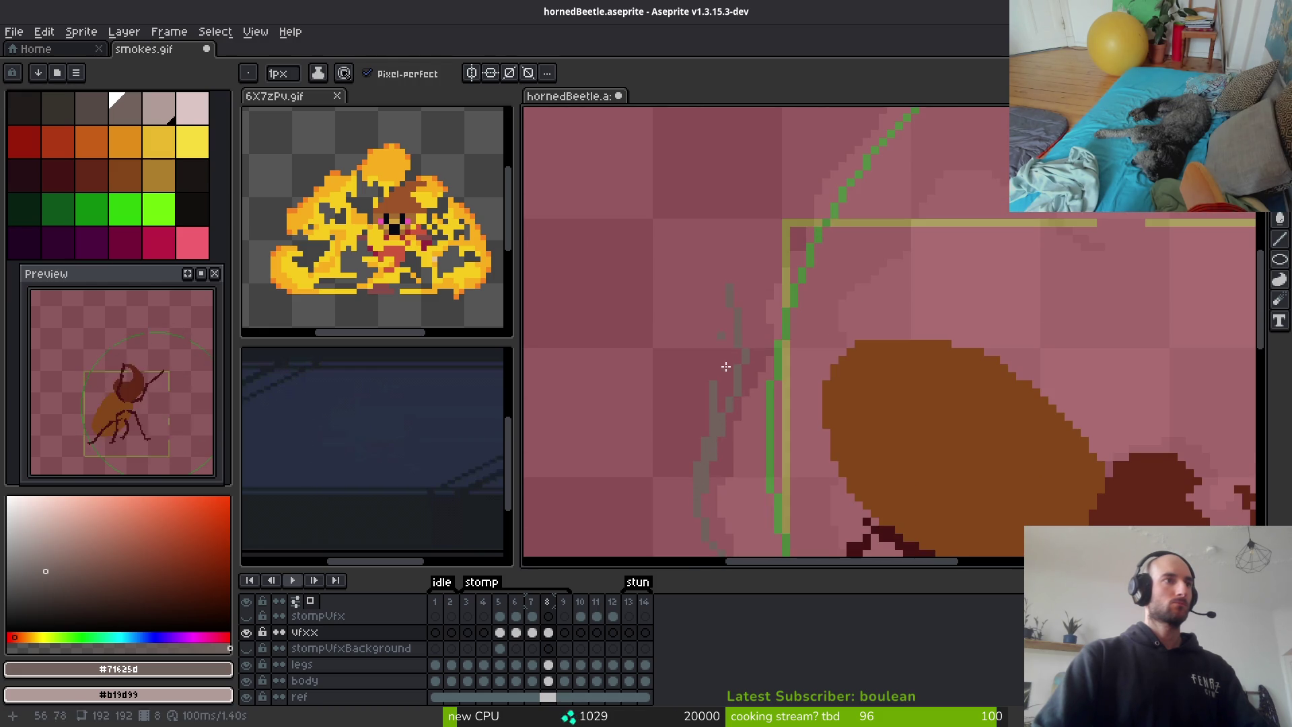
Clean up the left and top outline with Eraser and Pencil, then bucket-fill the interior dark grey
key("e")
left_click_drag(772, 356, 738, 508)
key("b")
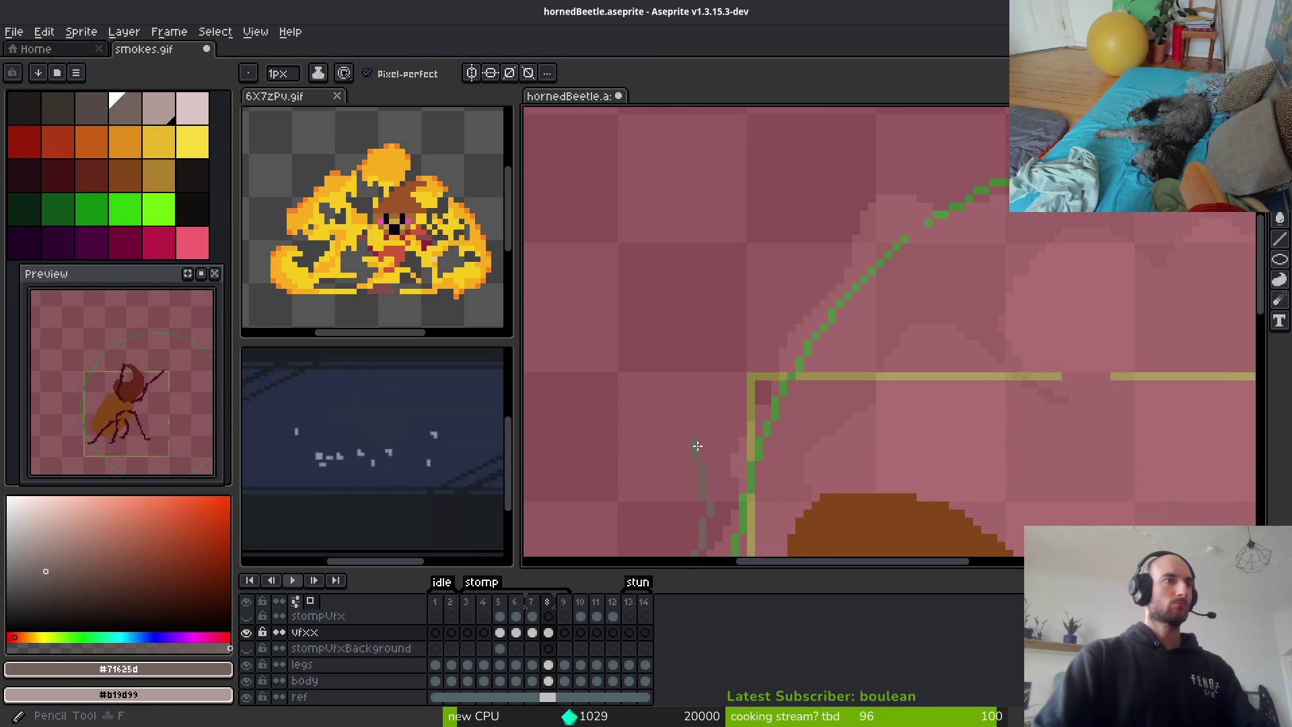
left_click_drag(766, 329, 714, 476)
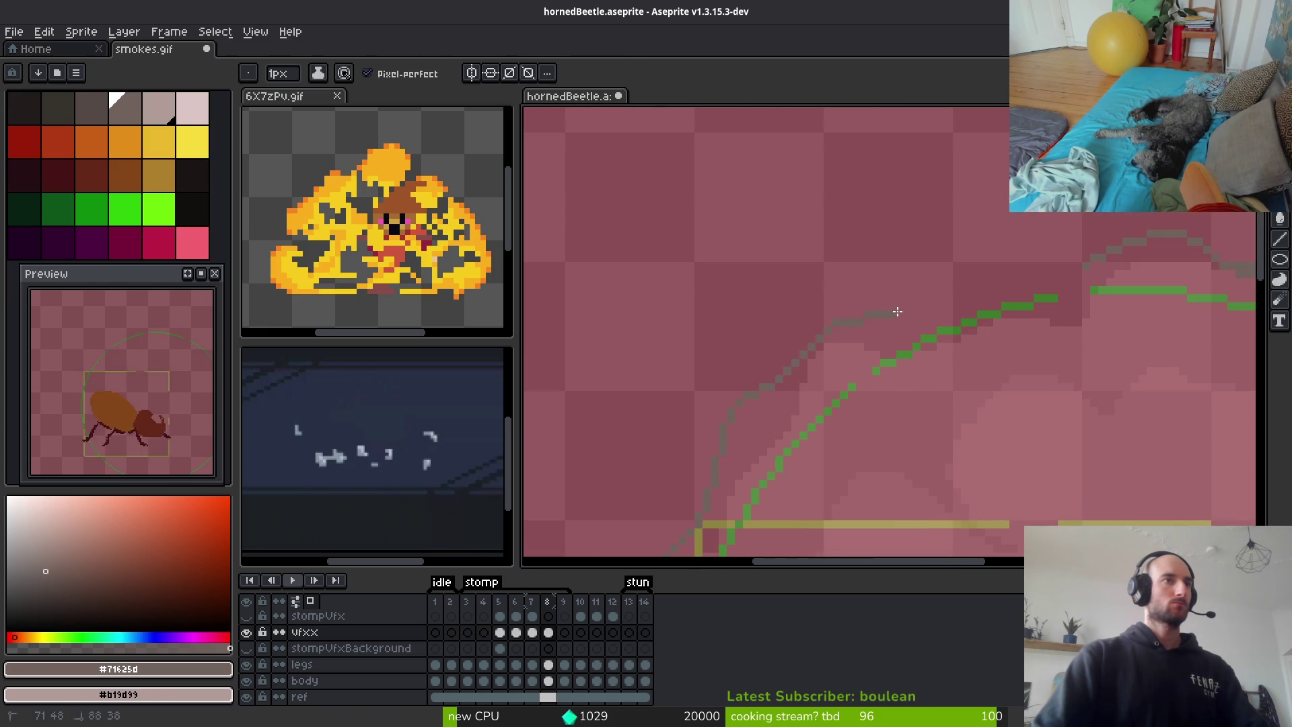
left_click_drag(1005, 307, 873, 361)
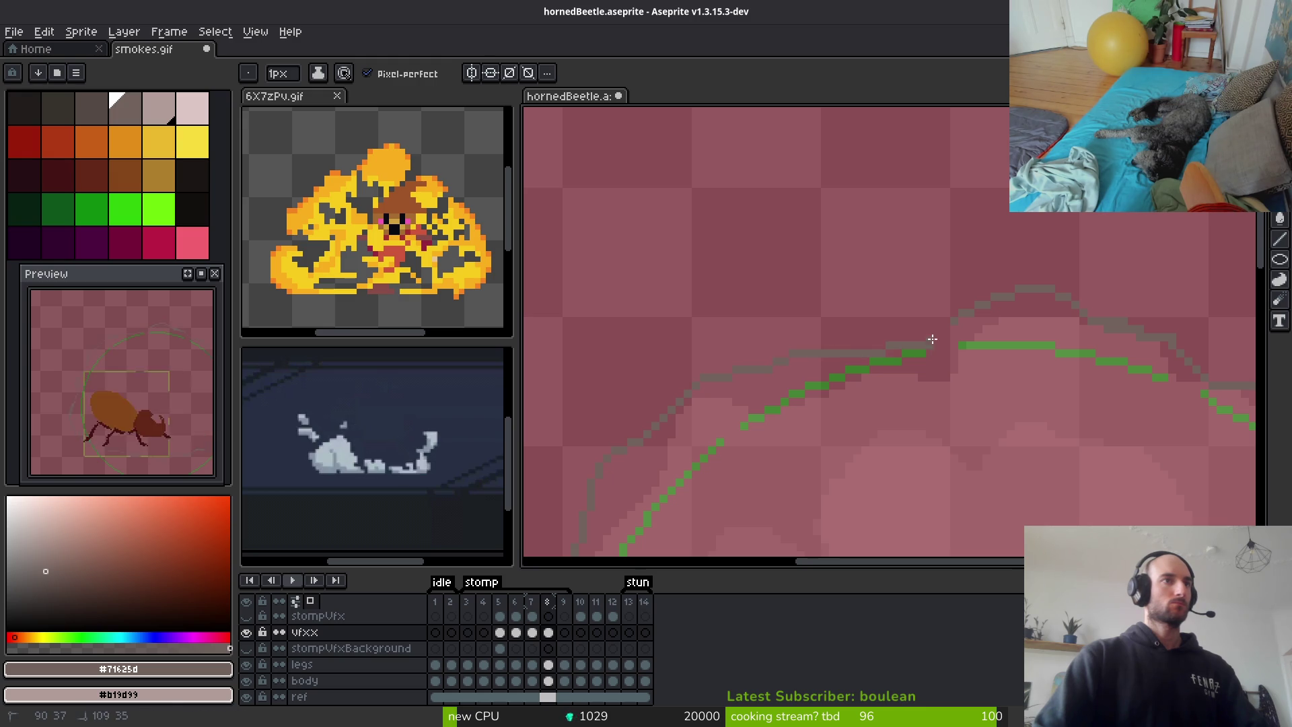
scroll(1053, 382, "down", 5)
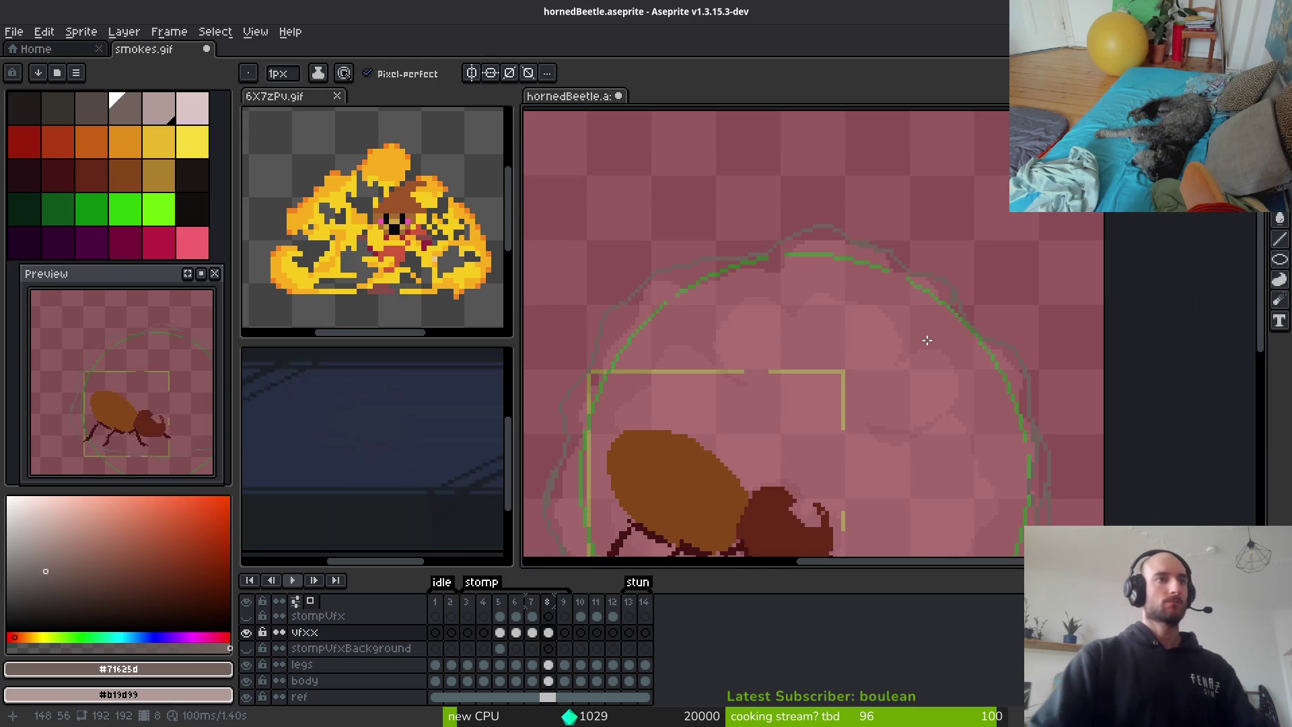
left_click_drag(858, 410, 854, 335)
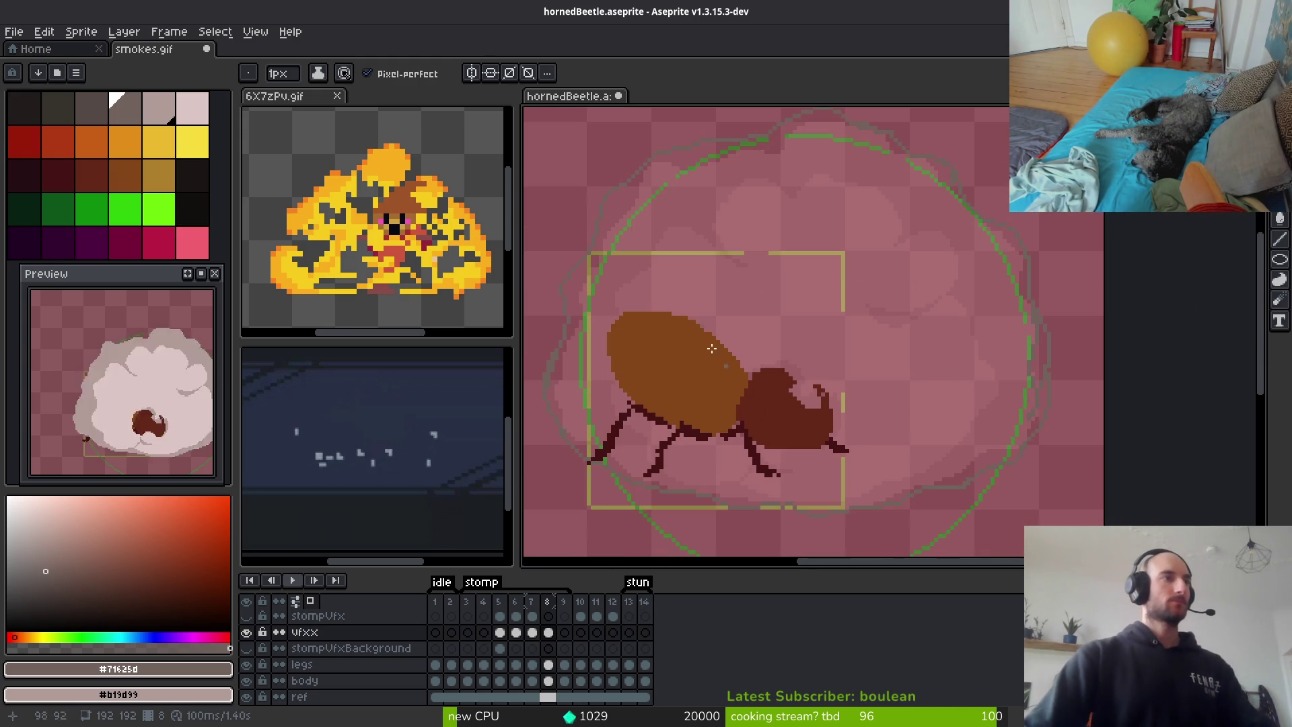
left_click_drag(782, 193, 992, 302)
scroll(992, 301, "up", 3)
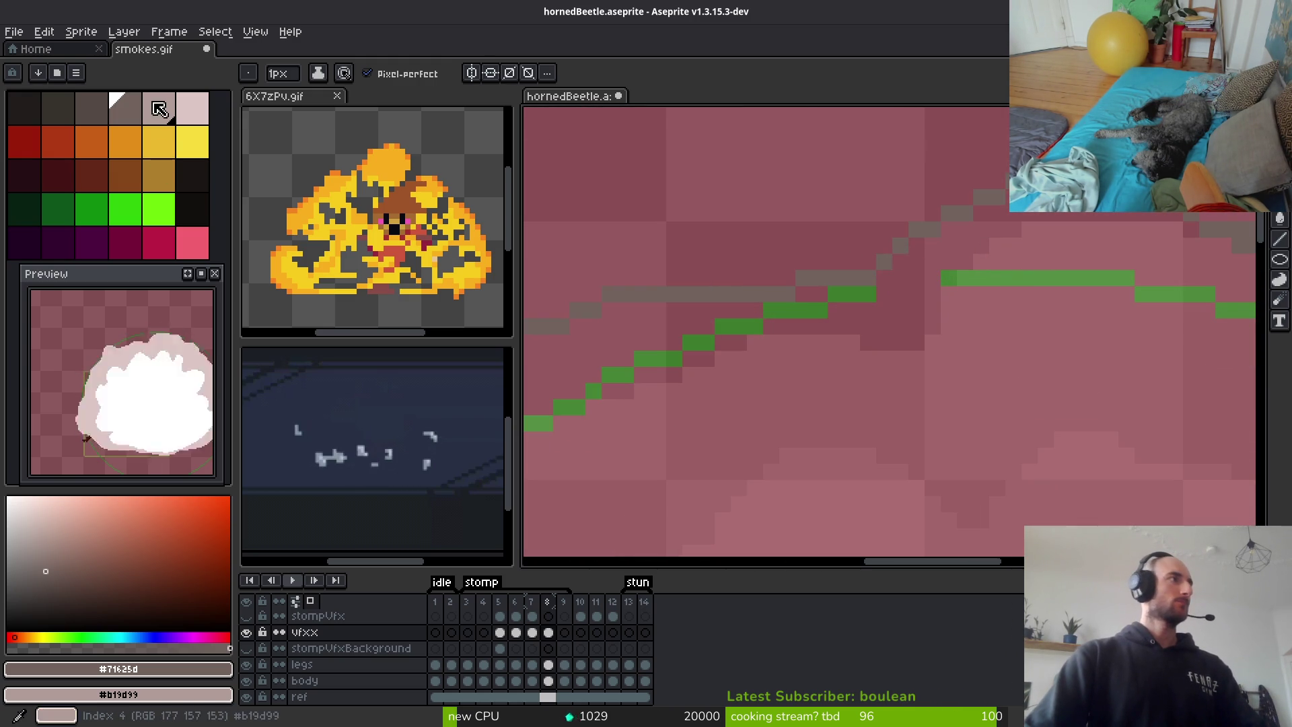
scroll(996, 276, "down", 3)
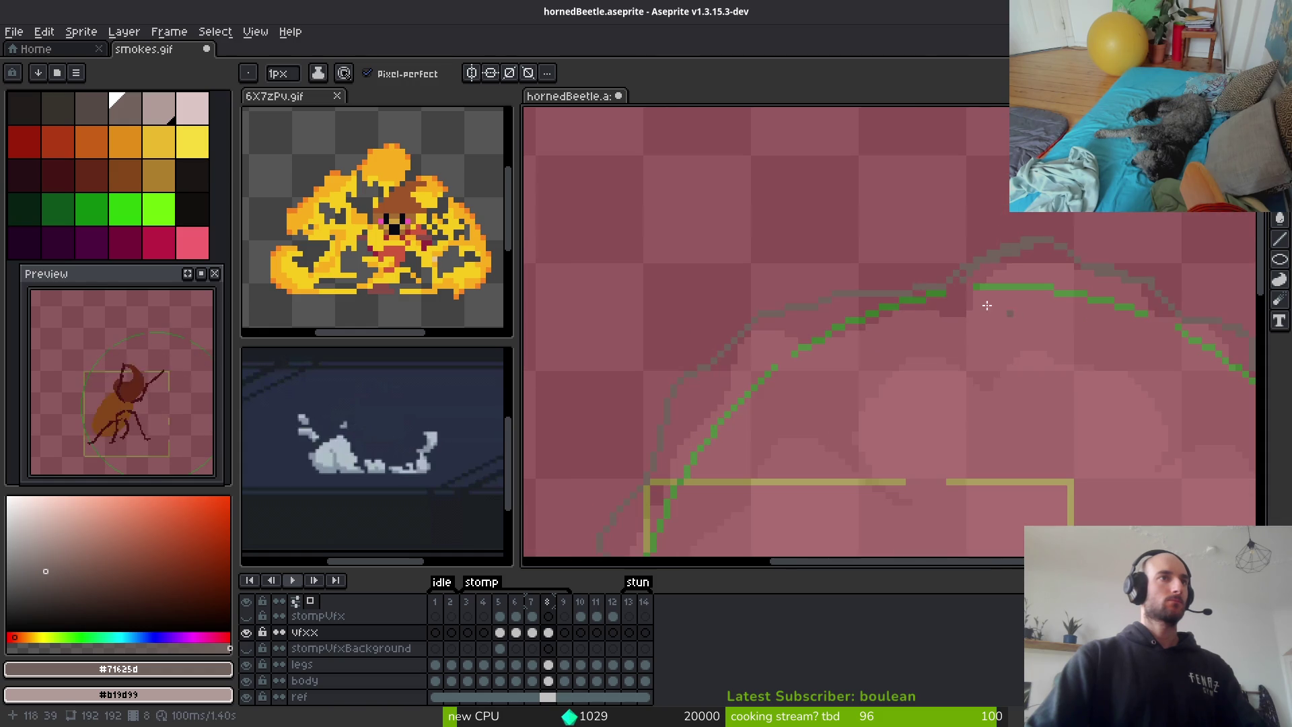
scroll(978, 340, "up", 2)
key("g")
left_click(955, 393)
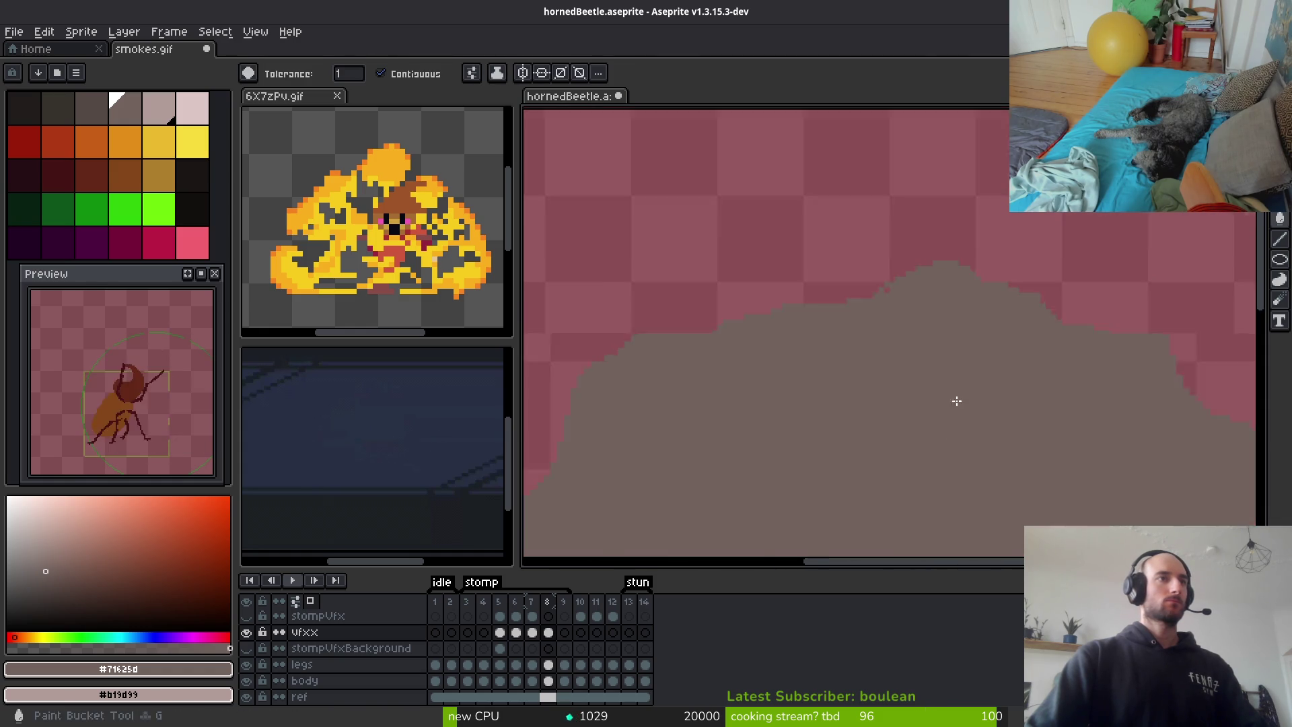
scroll(935, 366, "down", 2)
scroll(1063, 380, "up", 2)
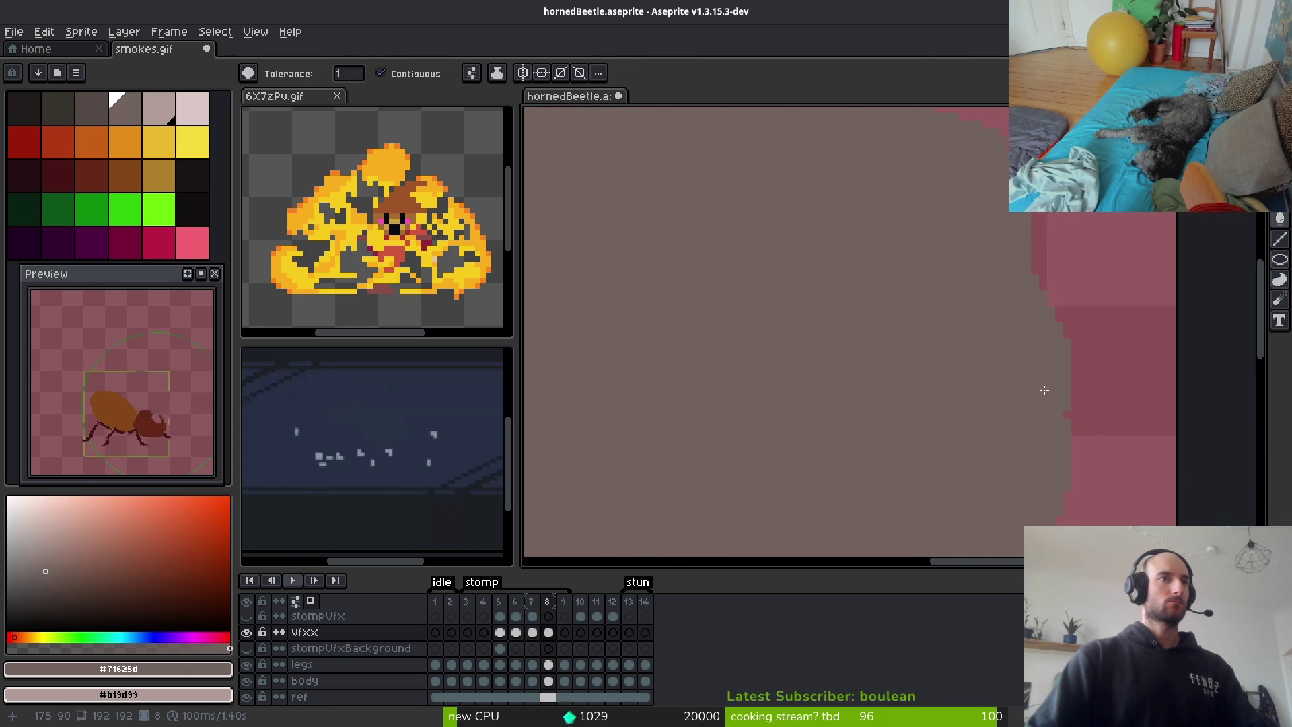
scroll(1044, 389, "down", 3)
scroll(949, 370, "up", 1)
left_click(162, 108)
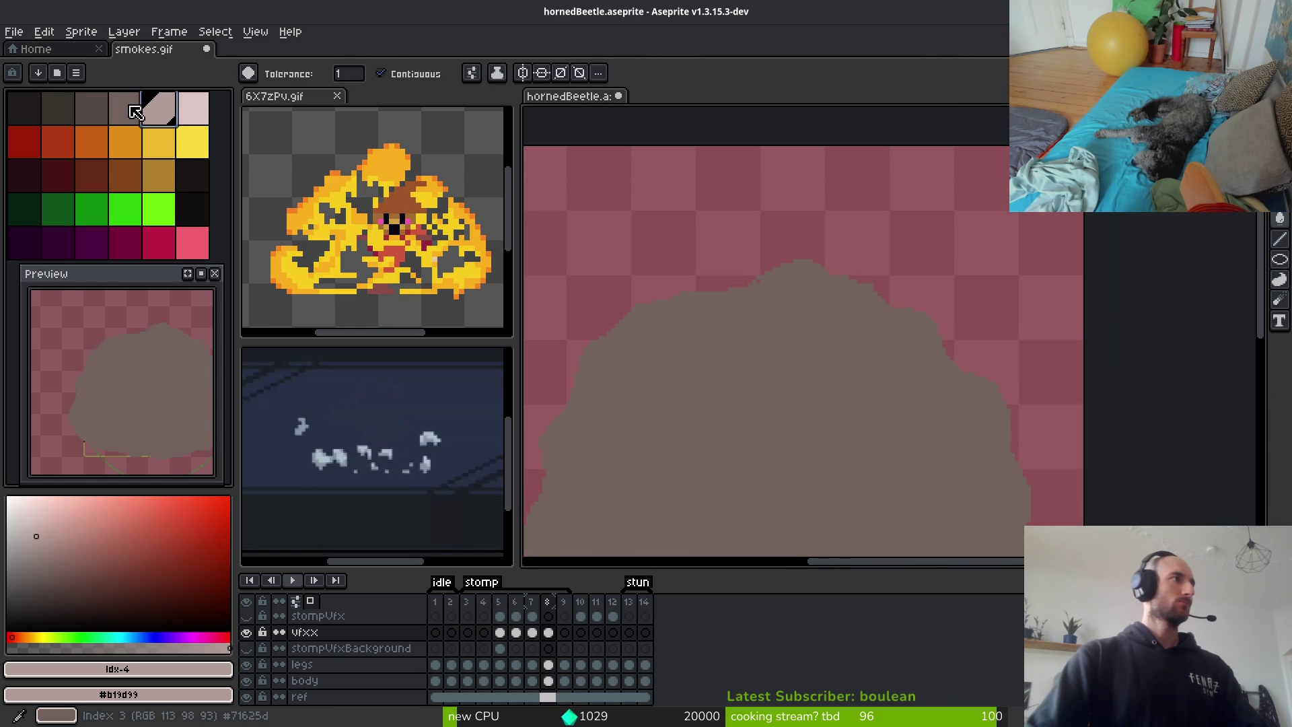
key("b")
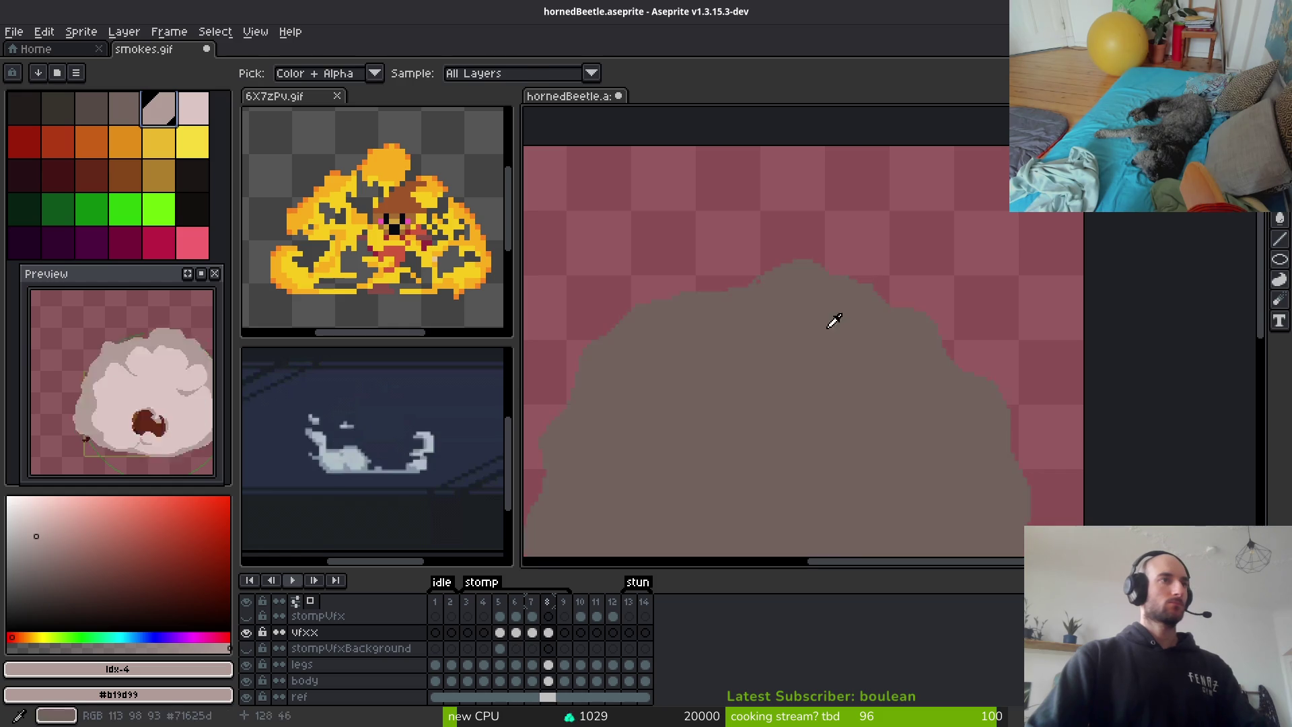
scroll(794, 296, "up", 2)
scroll(719, 273, "up", 2)
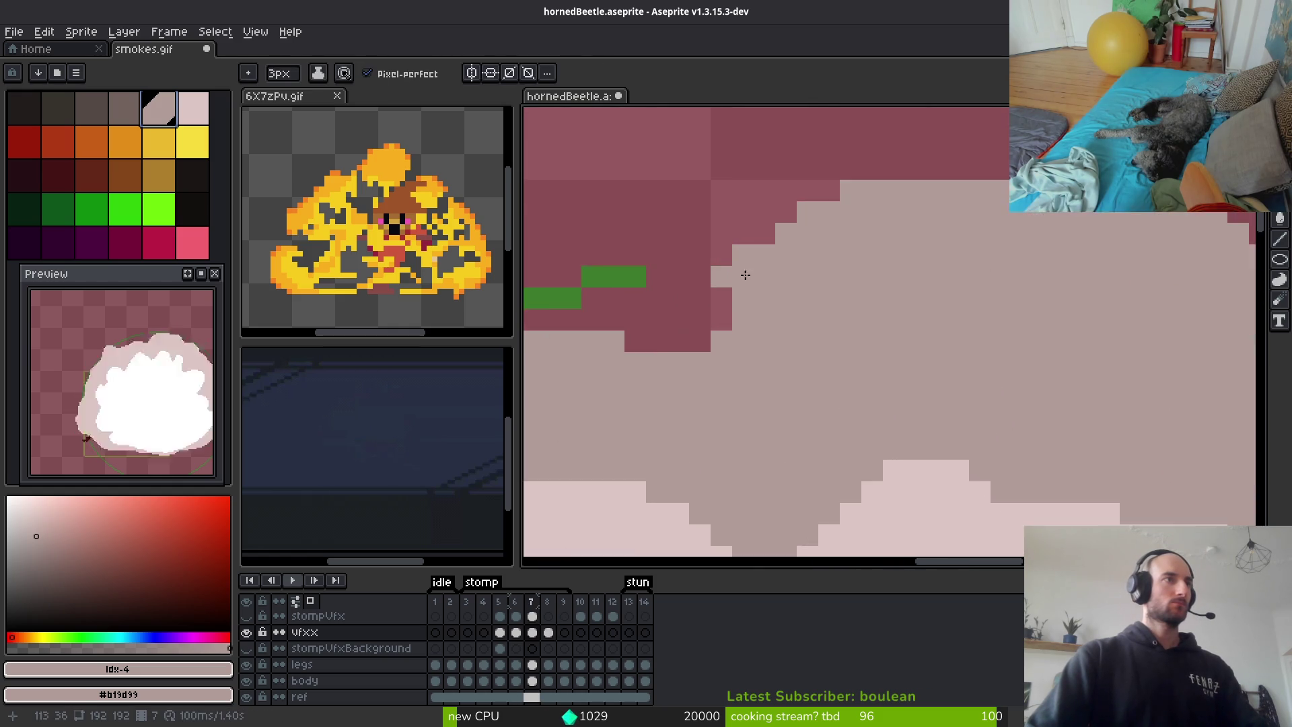
left_click(700, 212)
key("ctrl+z")
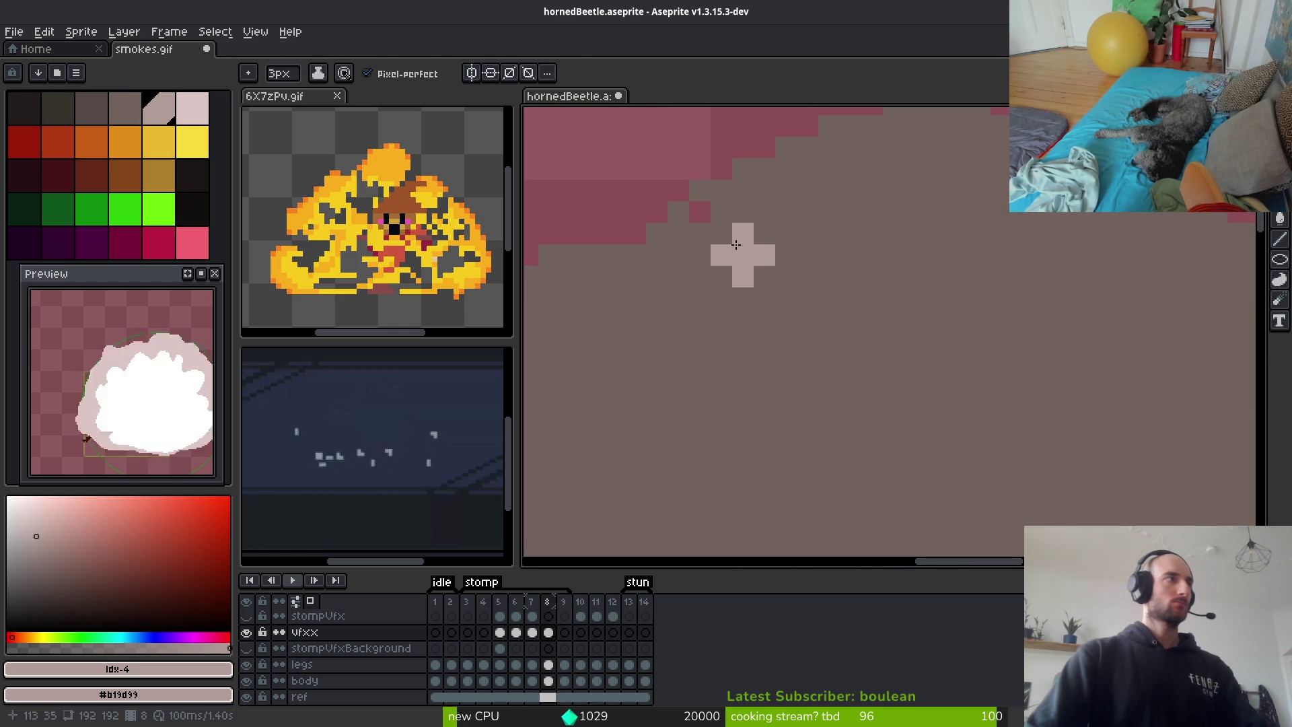
left_click(714, 219, "alt")
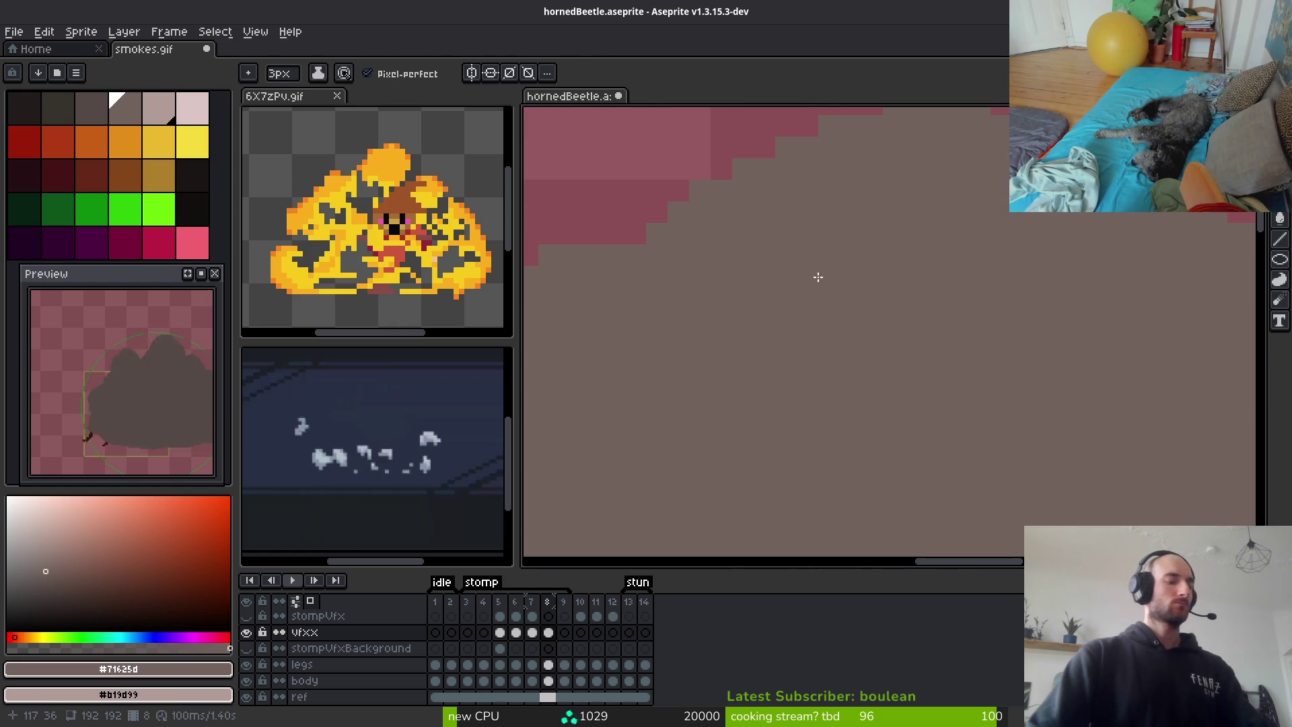
left_click(168, 114)
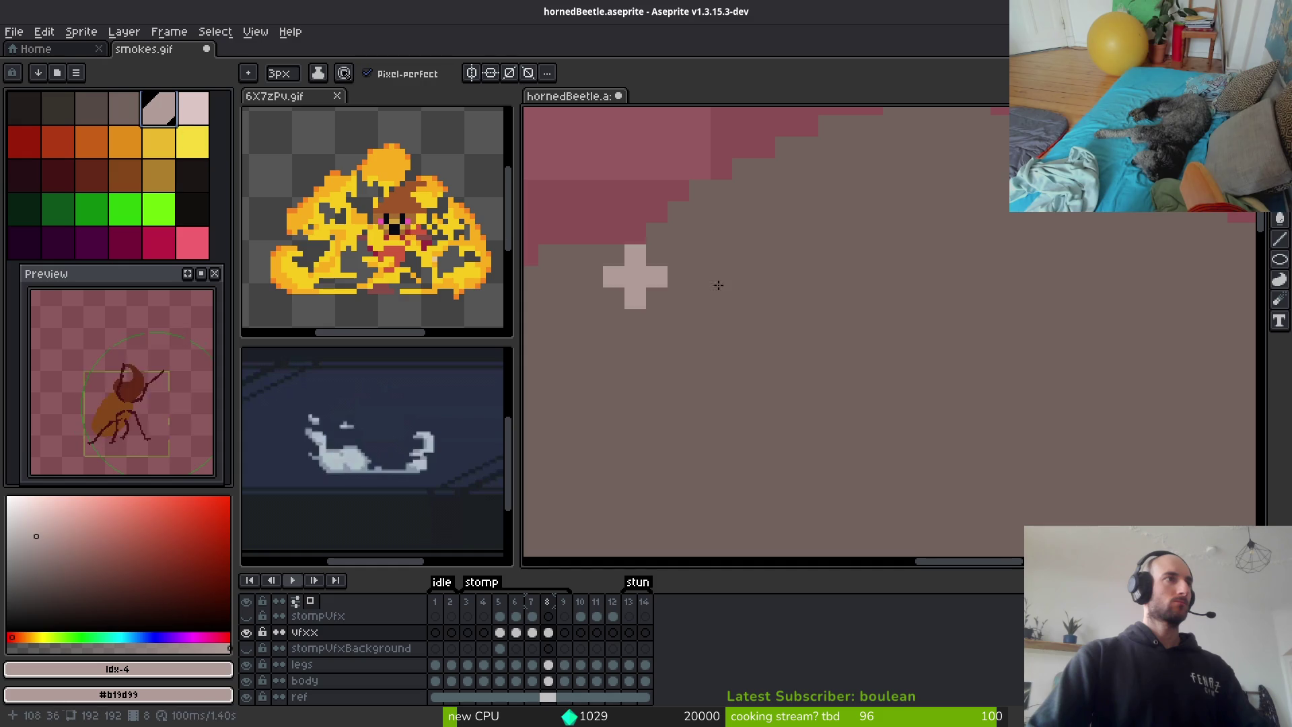
scroll(697, 274, "down", 3)
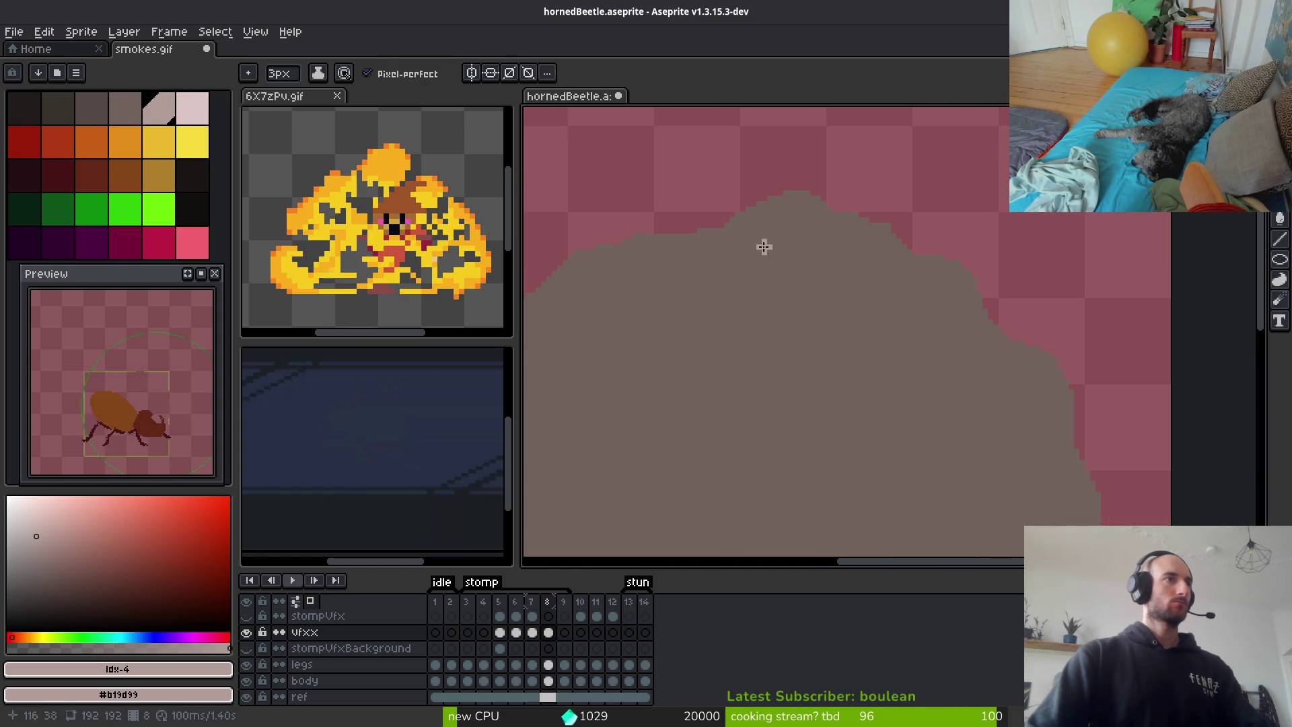
scroll(808, 276, "down", 3)
key("Left")
scroll(848, 316, "up", 4)
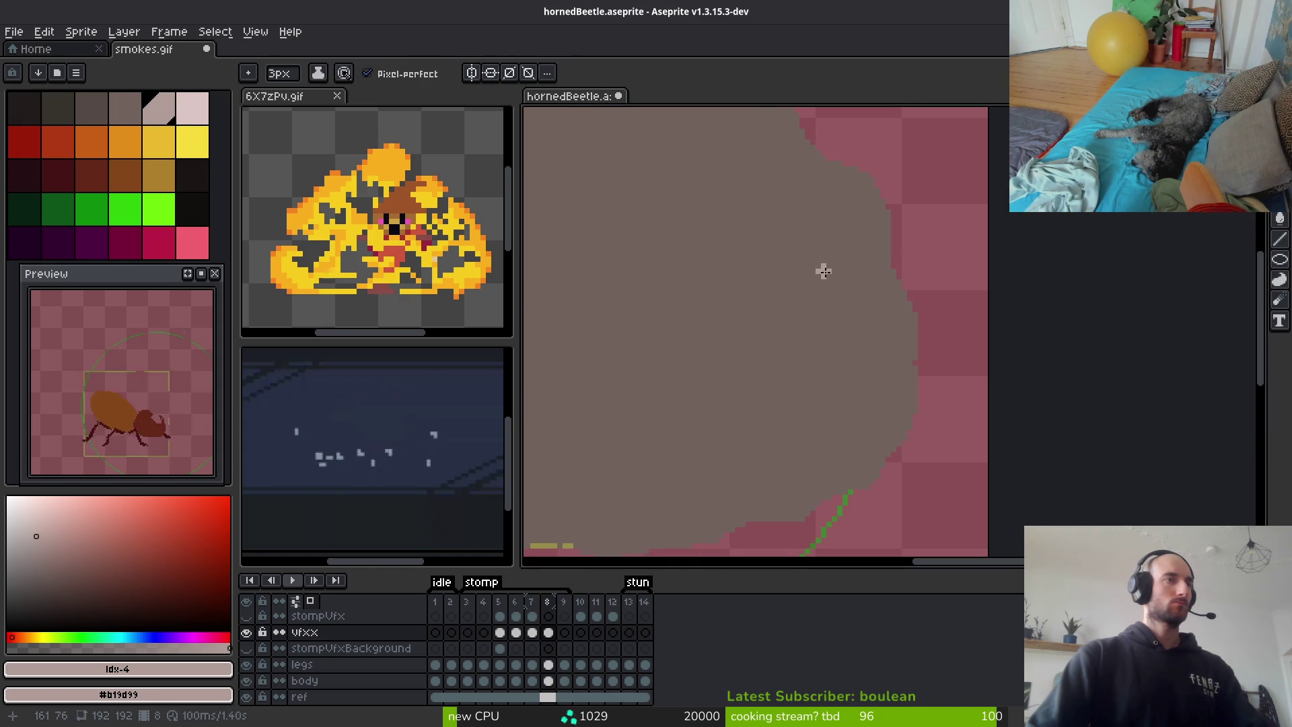
scroll(828, 266, "down", 4)
left_click_drag(808, 311, 867, 333)
key("Right")
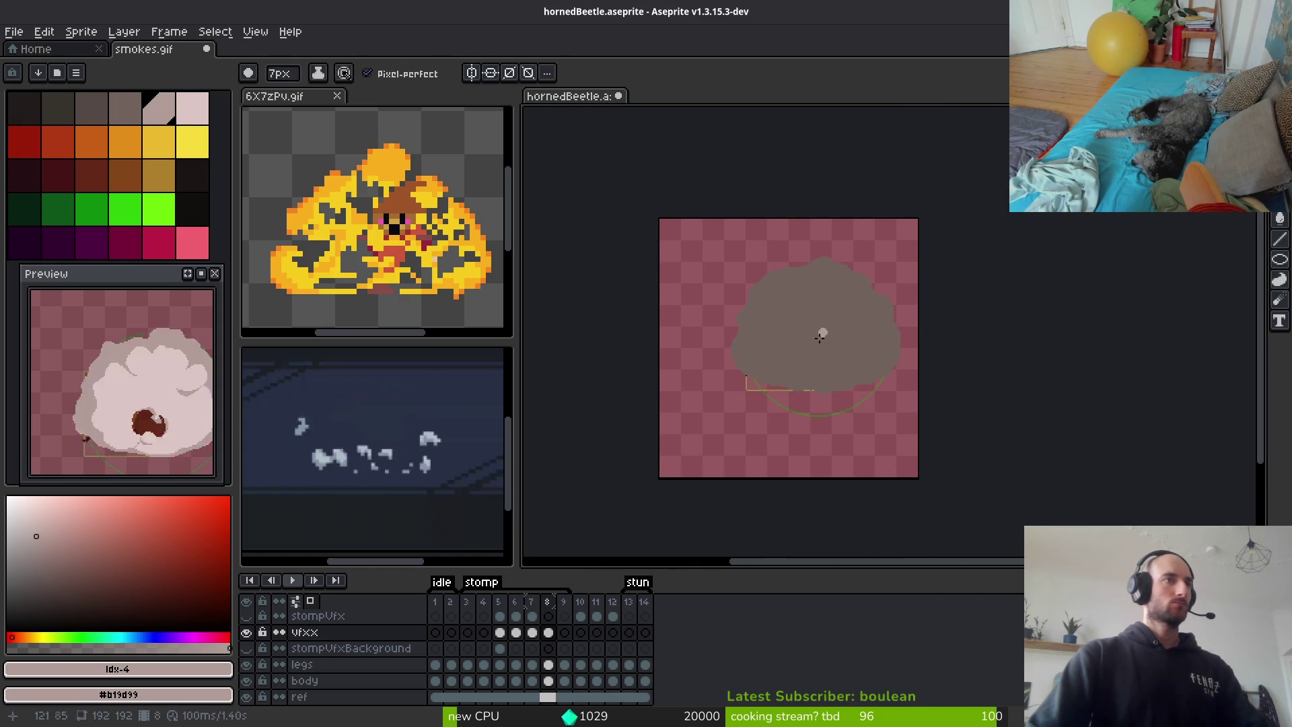
key("e")
scroll(822, 334, "up", 3)
key("plus")
key("plus")
key("plus")
scroll(825, 352, "down", 3)
scroll(825, 352, "up", 3)
scroll(825, 352, "down", 2)
scroll(842, 418, "up", 1)
Erase a bubble hole over the beetle, comparing the cloud against frame 7
mouse_move(842, 418)
left_mouse_down()
mouse_move(790, 377)
mouse_move(879, 451)
mouse_move(860, 454)
mouse_move(906, 455)
mouse_move(818, 453)
mouse_move(847, 448)
left_mouse_up()
key("comma")
key("period")
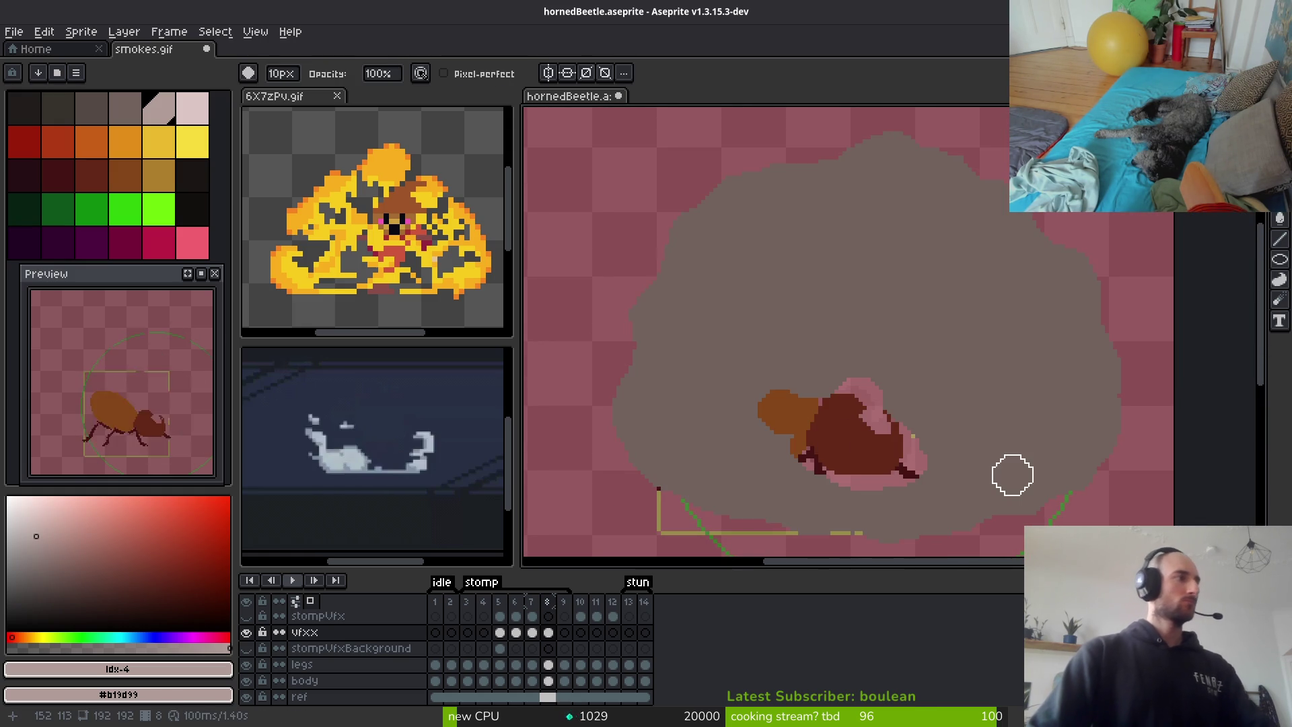
key("comma")
key("alt")
key("period")
key("comma")
key("period")
Erase more round bubble holes across the upper, lower and top parts of the cloud
mouse_move(935, 301)
left_mouse_down()
mouse_move(992, 382)
mouse_move(1009, 355)
mouse_move(1003, 462)
mouse_move(961, 366)
mouse_move(861, 313)
mouse_move(715, 413)
mouse_move(882, 251)
mouse_move(858, 273)
mouse_move(739, 294)
mouse_move(787, 326)
mouse_move(863, 346)
left_mouse_up()
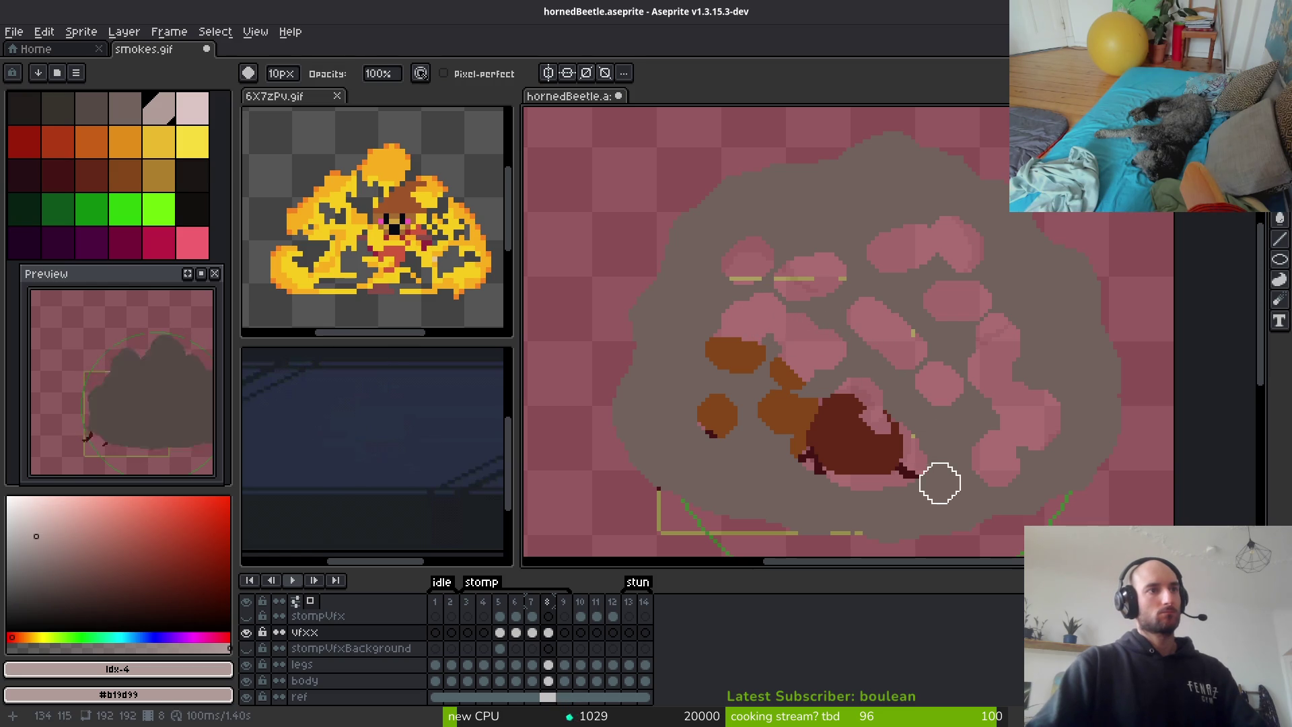
left_click_drag(784, 483, 729, 483)
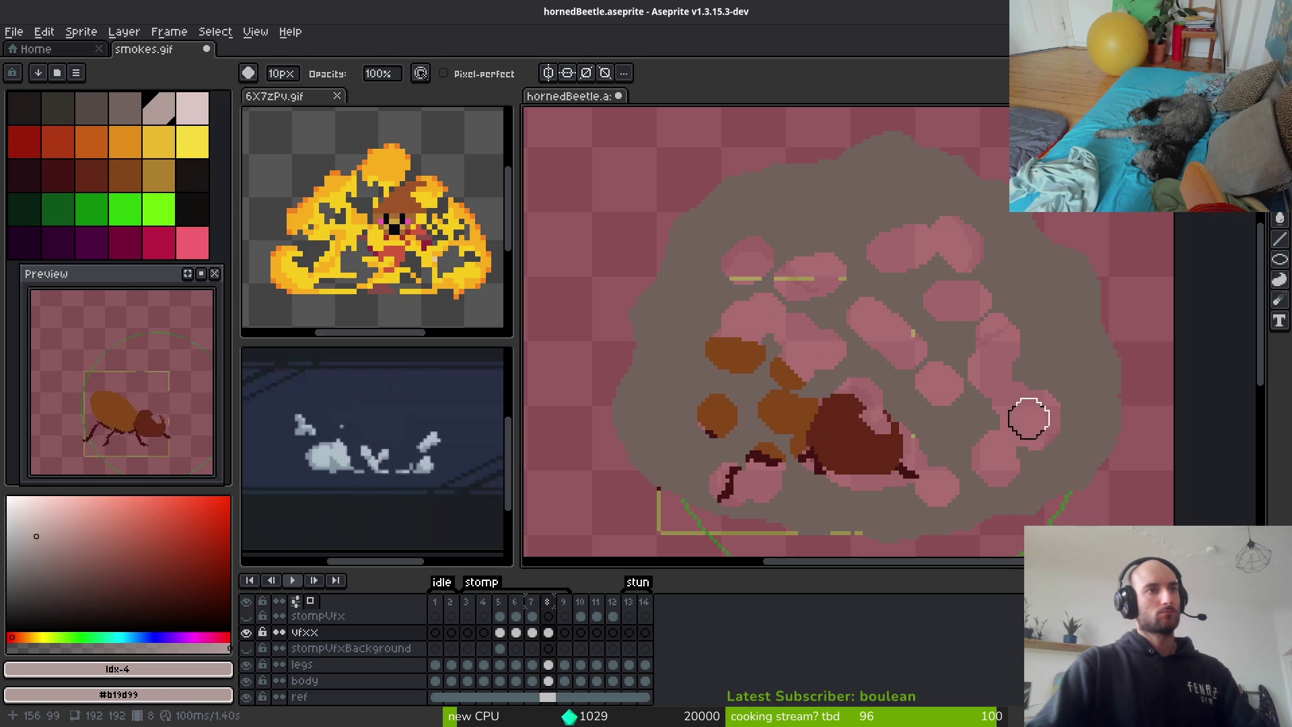
mouse_move(839, 216)
left_mouse_down()
mouse_move(888, 210)
mouse_move(793, 240)
mouse_move(787, 277)
left_mouse_up()
key("b")
scroll(874, 337, "up", 3)
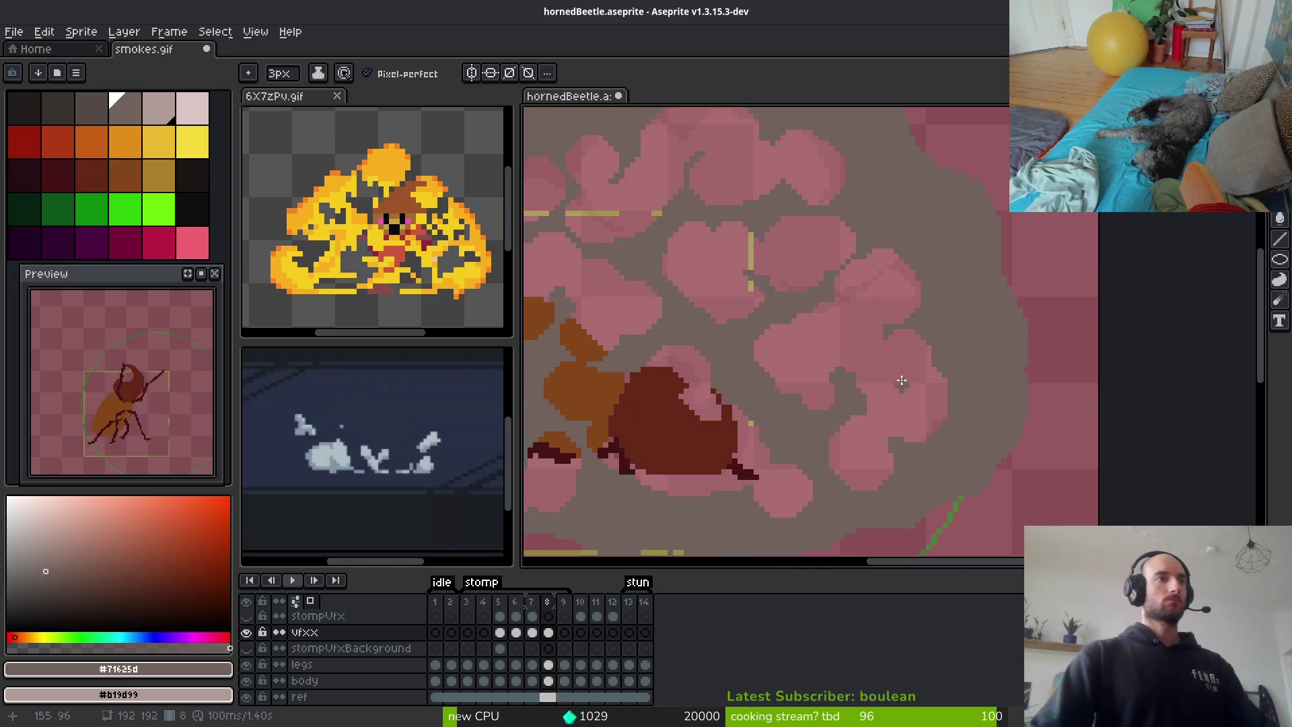
scroll(929, 375, "down", 2)
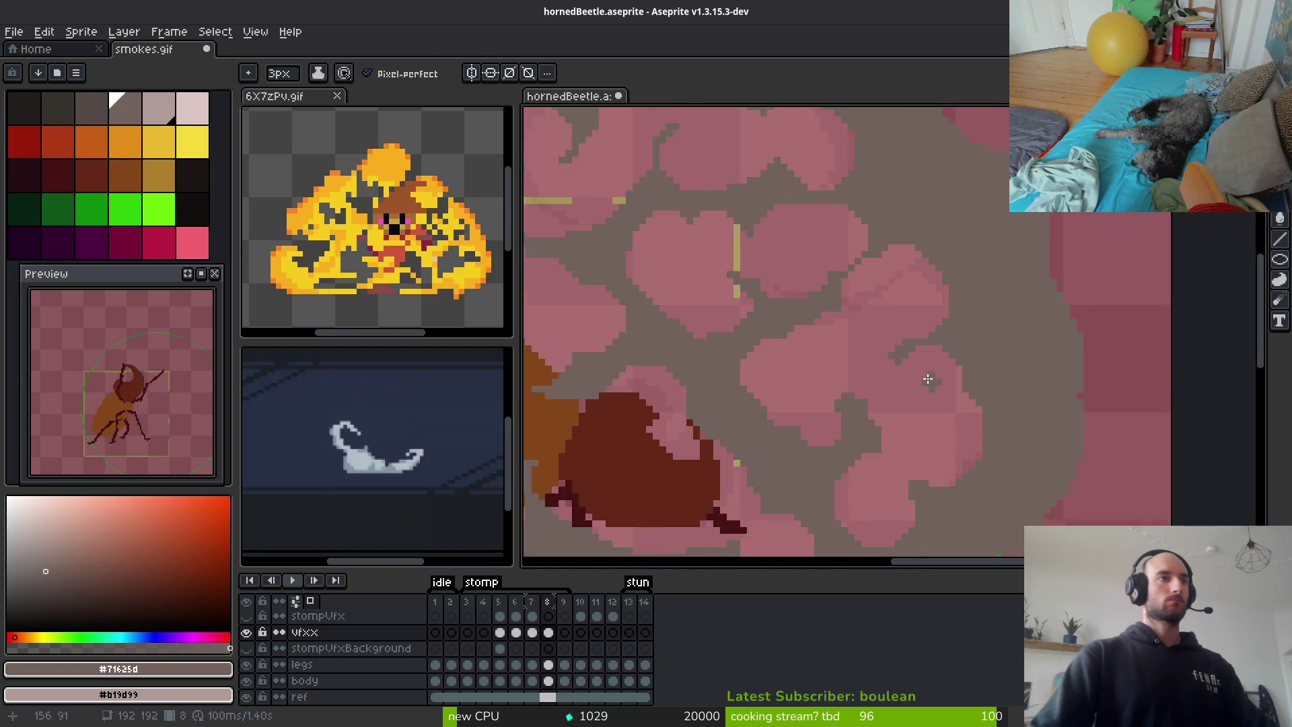
scroll(929, 375, "up", 2)
key("e")
scroll(886, 299, "down", 2)
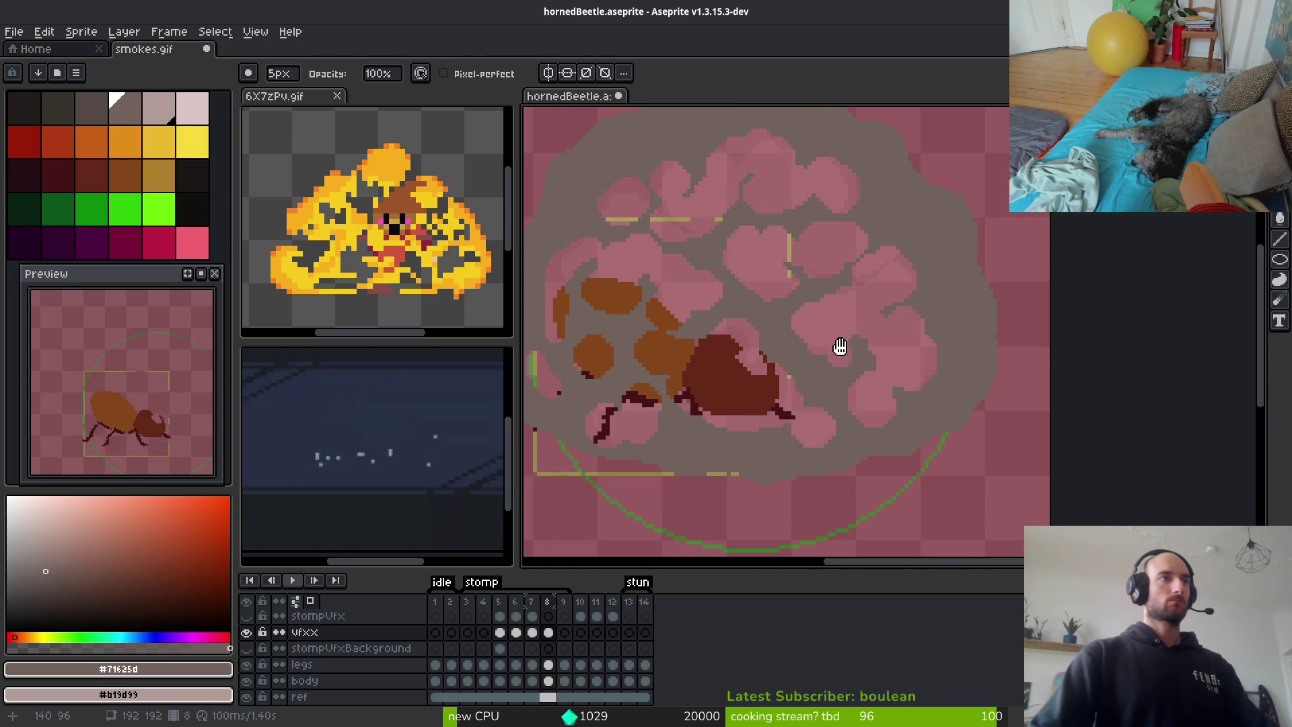
scroll(975, 274, "up", 3)
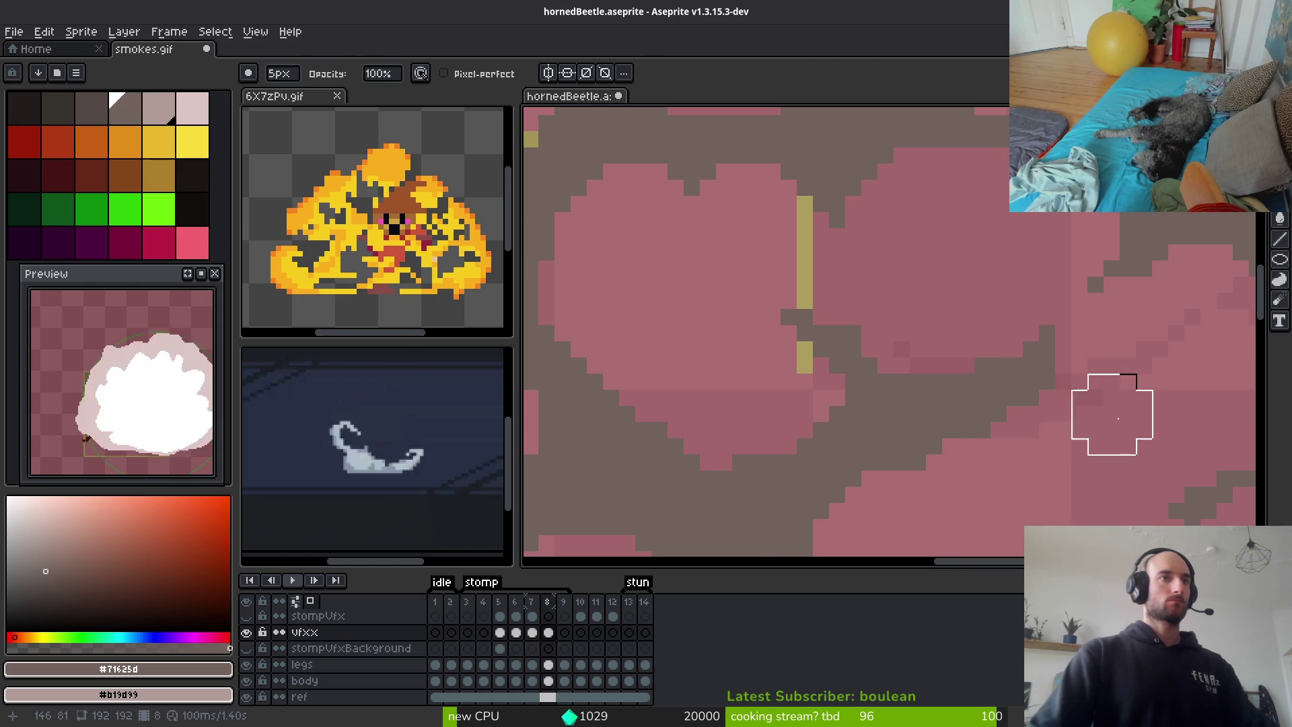
scroll(1111, 421, "down", 1)
scroll(1083, 343, "up", 2)
key("b")
key("minus")
key("minus")
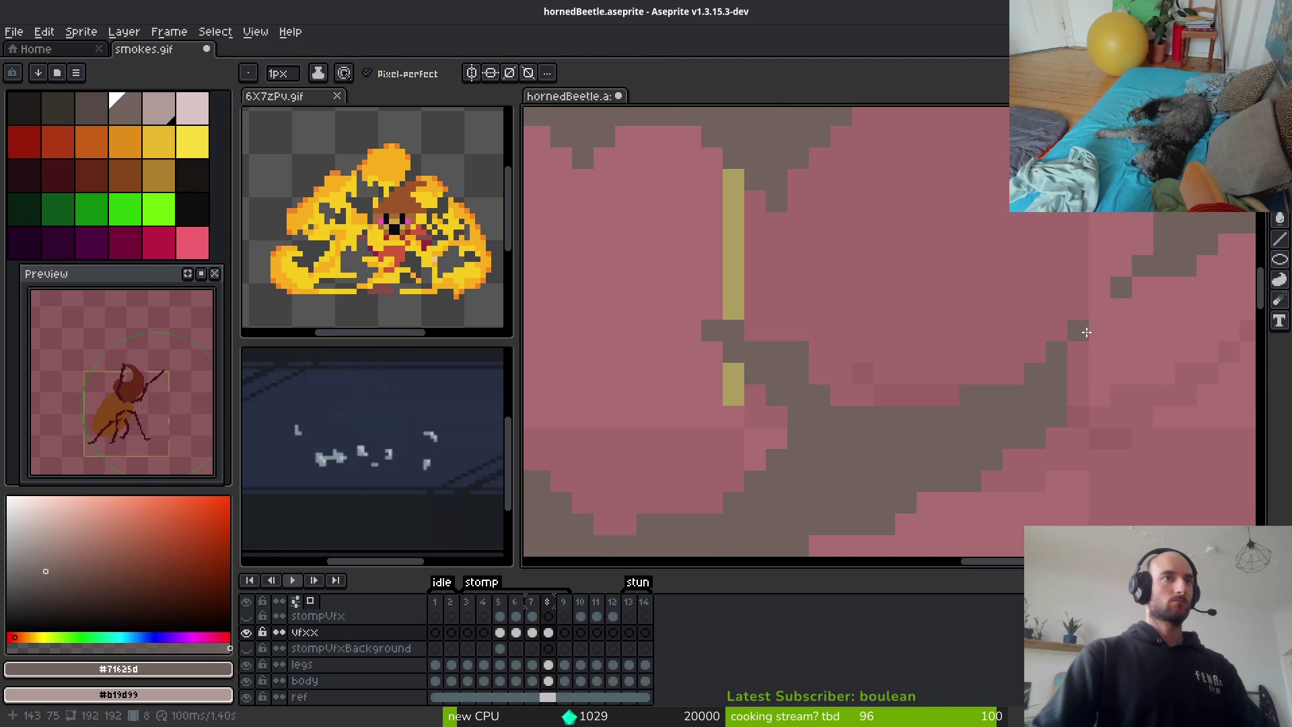
scroll(963, 358, "down", 1)
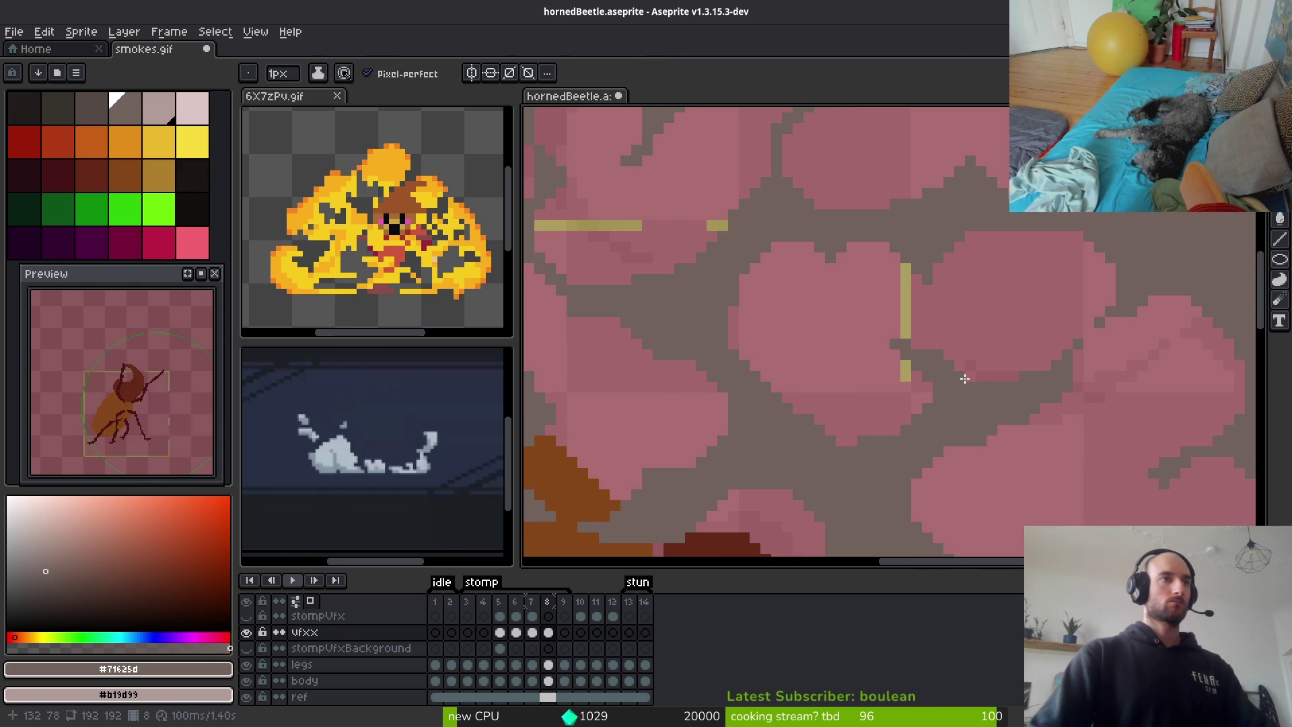
scroll(968, 376, "down", 1)
scroll(883, 287, "up", 1)
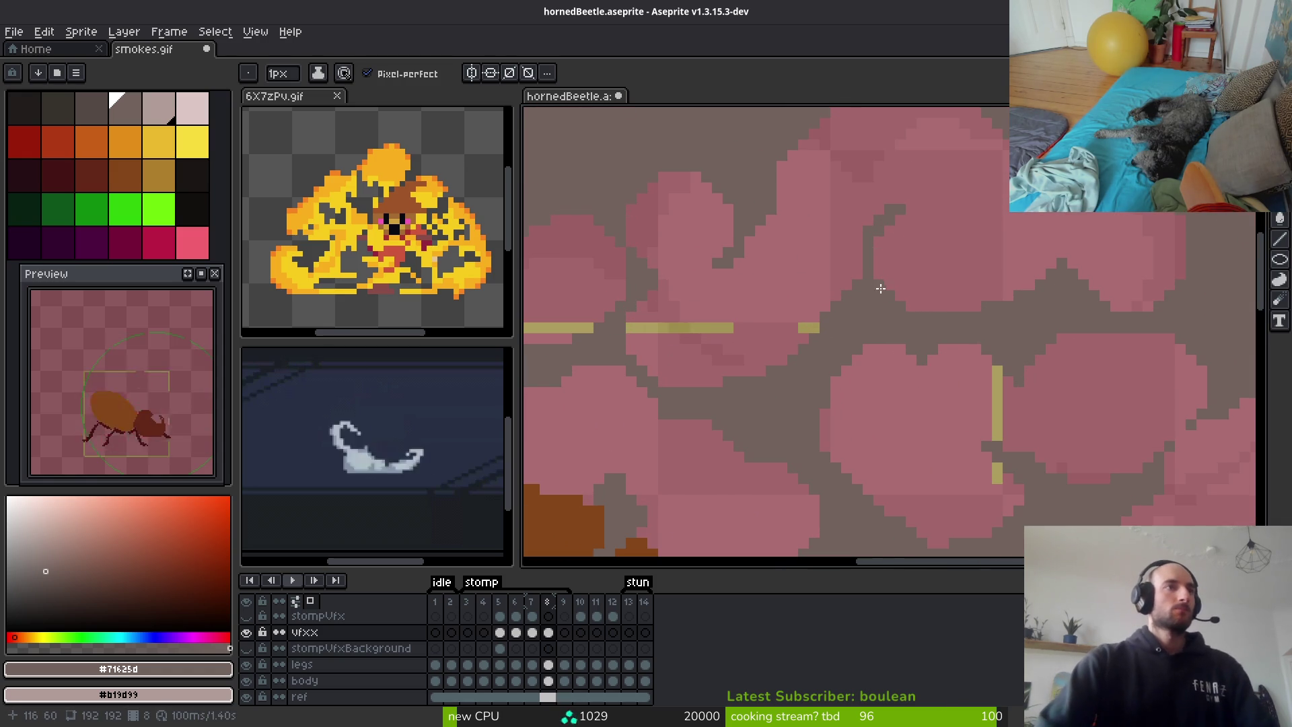
key("e")
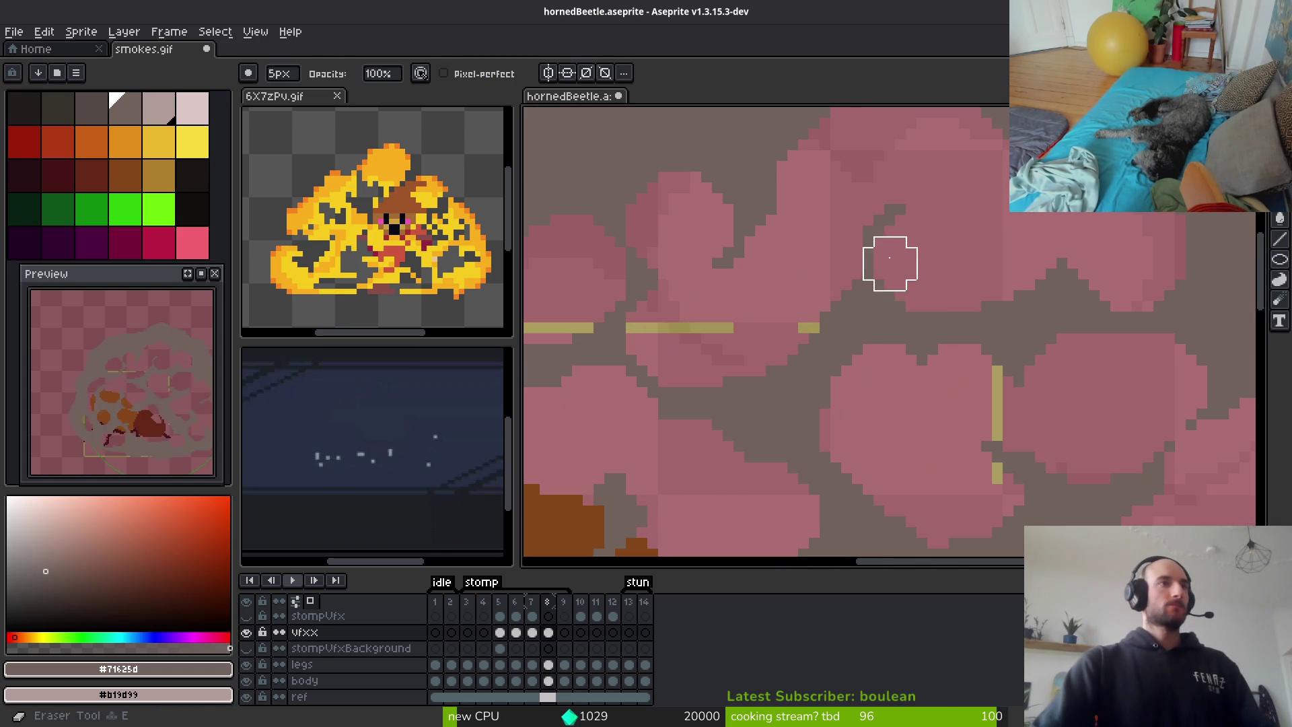
scroll(847, 221, "down", 3)
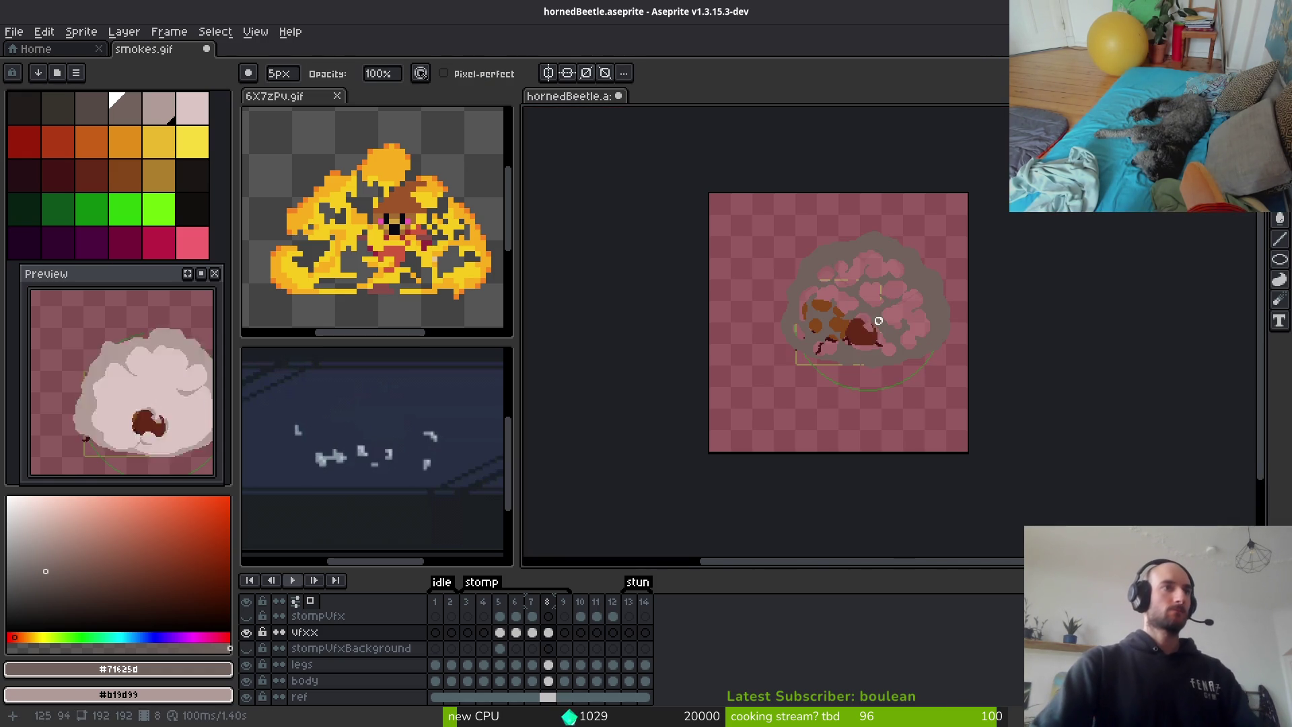
key("b")
left_click_drag(862, 368, 846, 384)
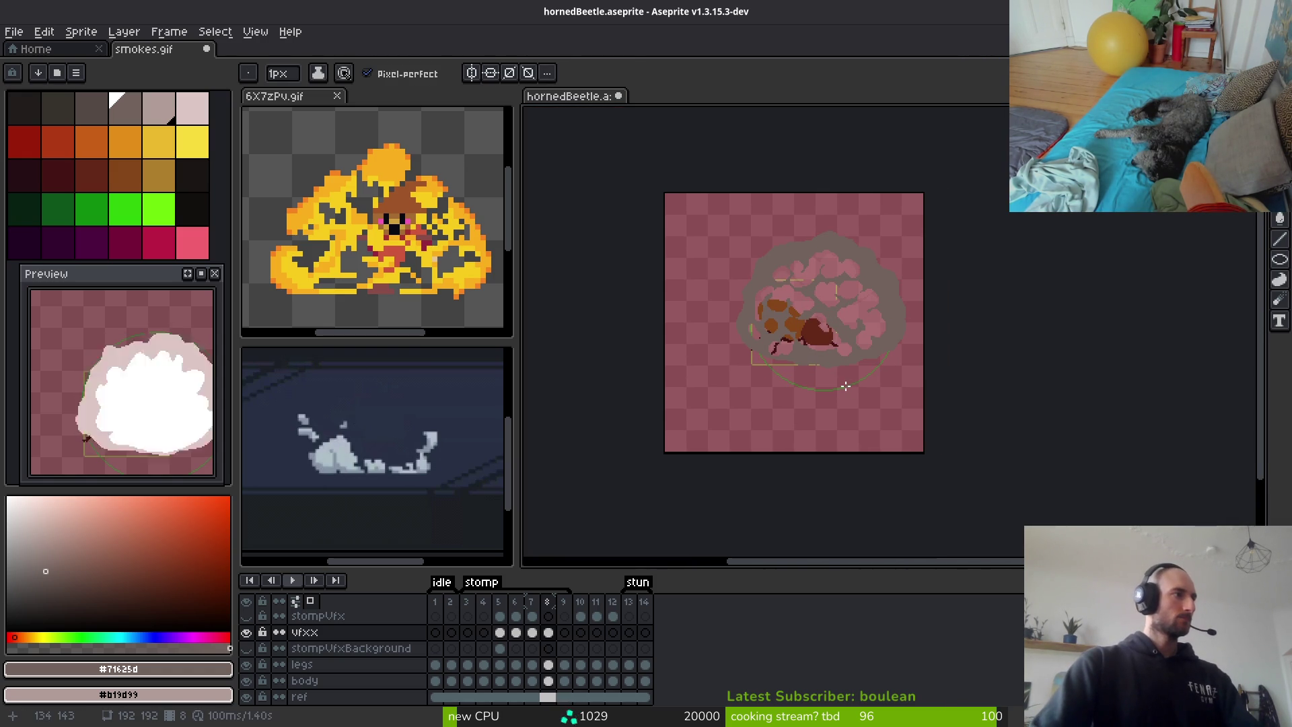
scroll(835, 301, "up", 3)
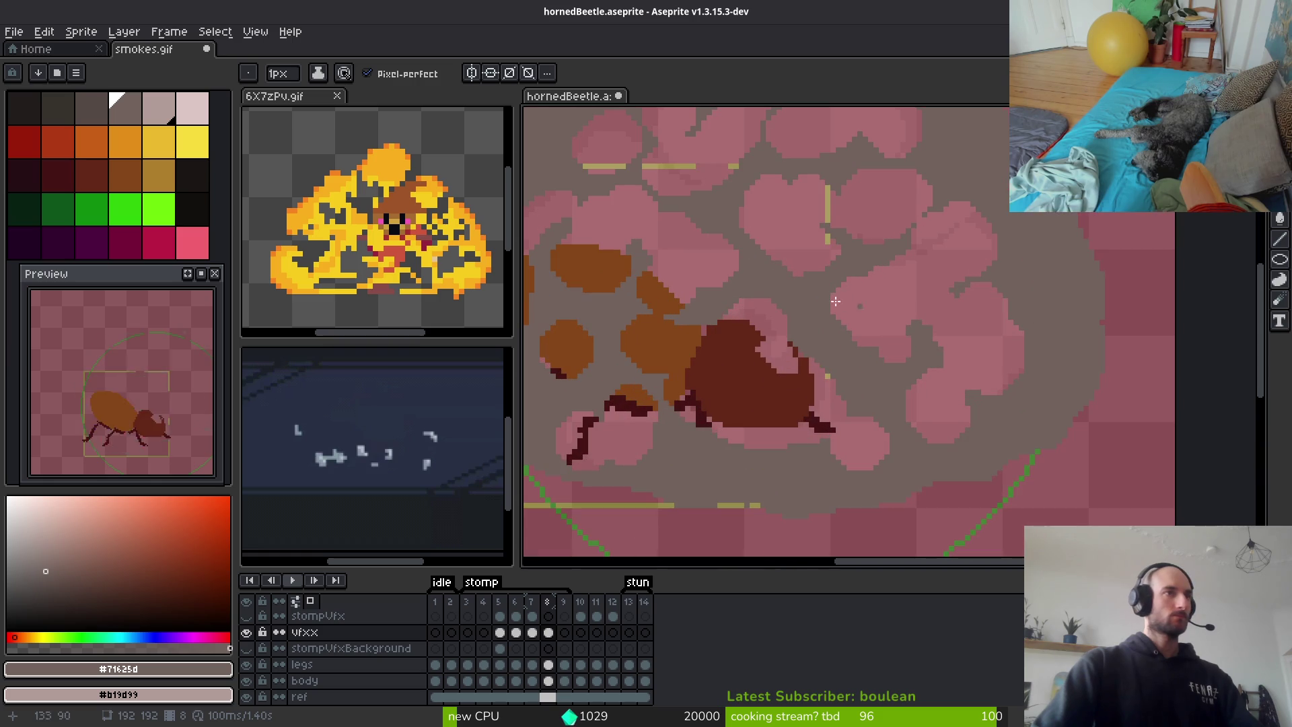
With light swatch idx-4, draw 1px highlight lines along the right rim and upper puff
left_click(159, 107)
scroll(929, 255, "down", 2)
scroll(956, 248, "up", 2)
scroll(902, 213, "up", 1)
left_click_drag(970, 306, 1045, 427)
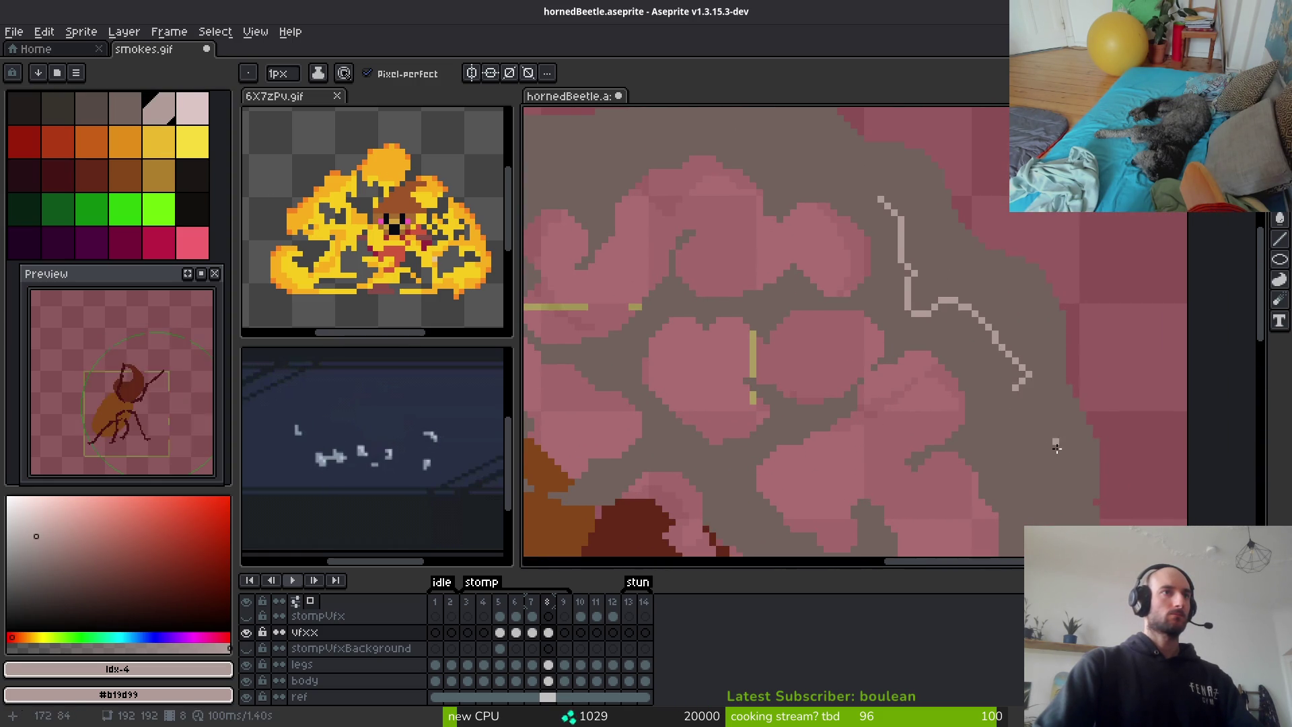
scroll(699, 241, "up", 2)
mouse_move(702, 266)
left_mouse_down()
mouse_move(773, 244)
mouse_move(826, 367)
left_mouse_up()
mouse_move(819, 463)
left_mouse_down()
mouse_move(725, 324)
mouse_move(737, 351)
mouse_move(893, 414)
mouse_move(843, 279)
mouse_move(832, 364)
mouse_move(875, 202)
mouse_move(868, 389)
left_mouse_up()
mouse_move(868, 389)
left_mouse_down()
mouse_move(902, 298)
mouse_move(832, 502)
left_mouse_up()
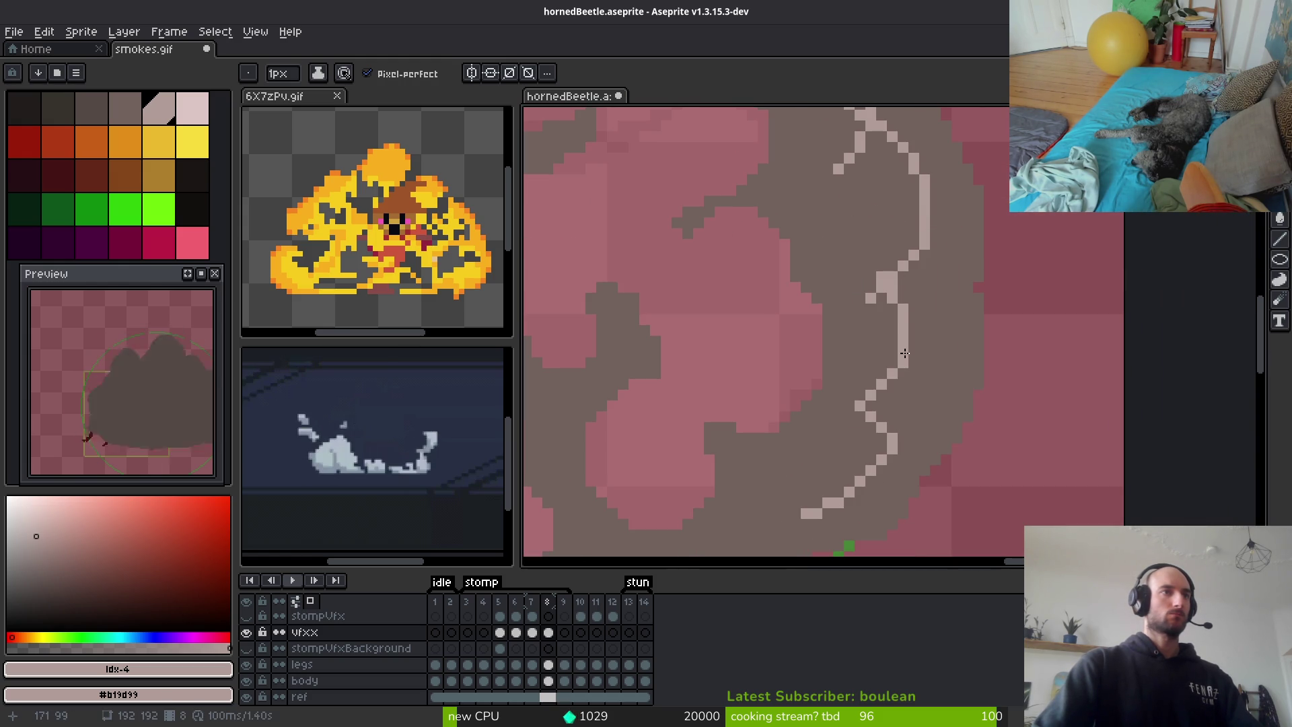
left_click_drag(914, 326, 907, 322)
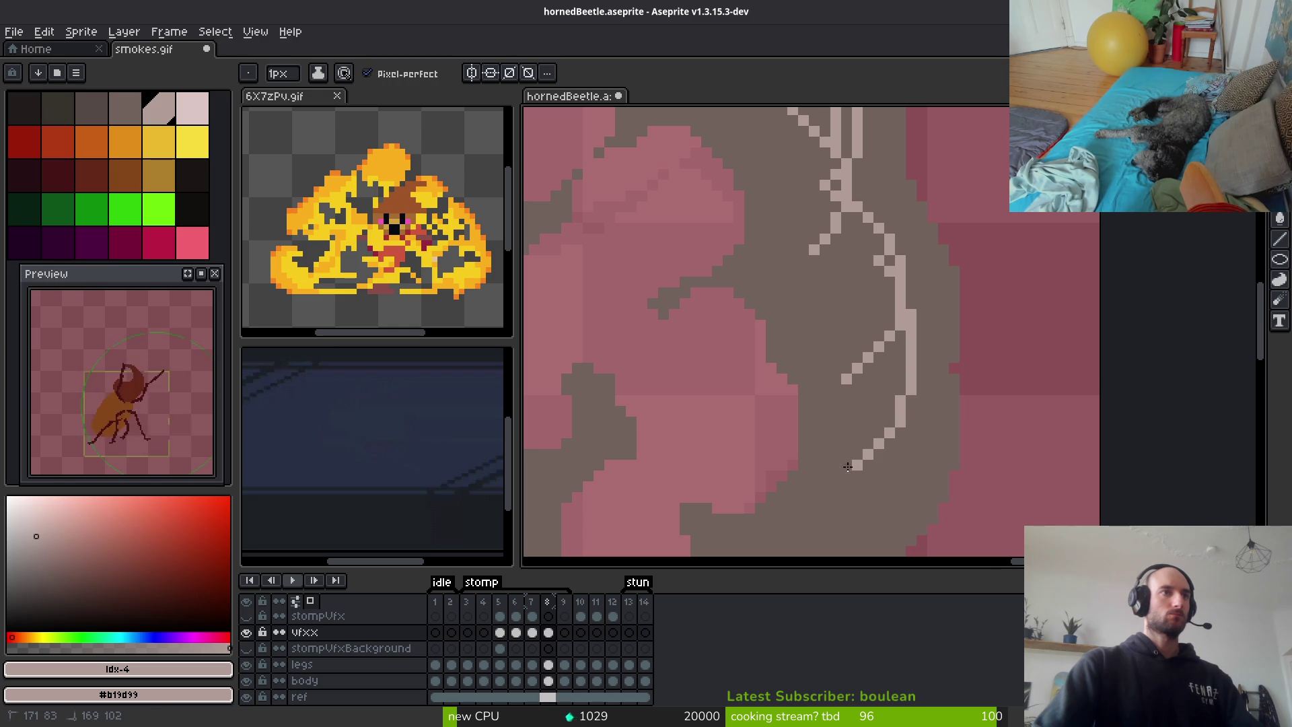
left_click_drag(853, 464, 836, 479)
Undo stray pixels and add light rim highlights along the cloud's bottom and upper-left edges
scroll(942, 272, "down", 5)
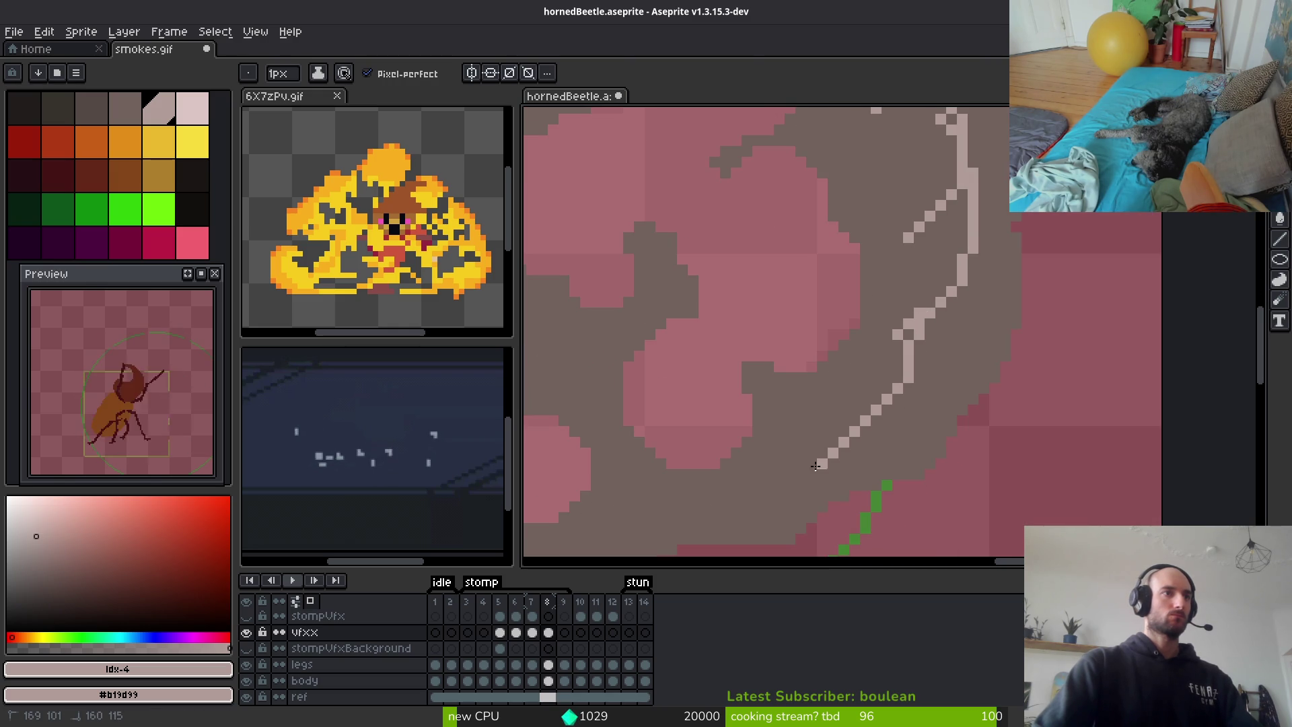
scroll(799, 465, "down", 3)
key("ctrl+z")
left_click_drag(966, 237, 954, 286)
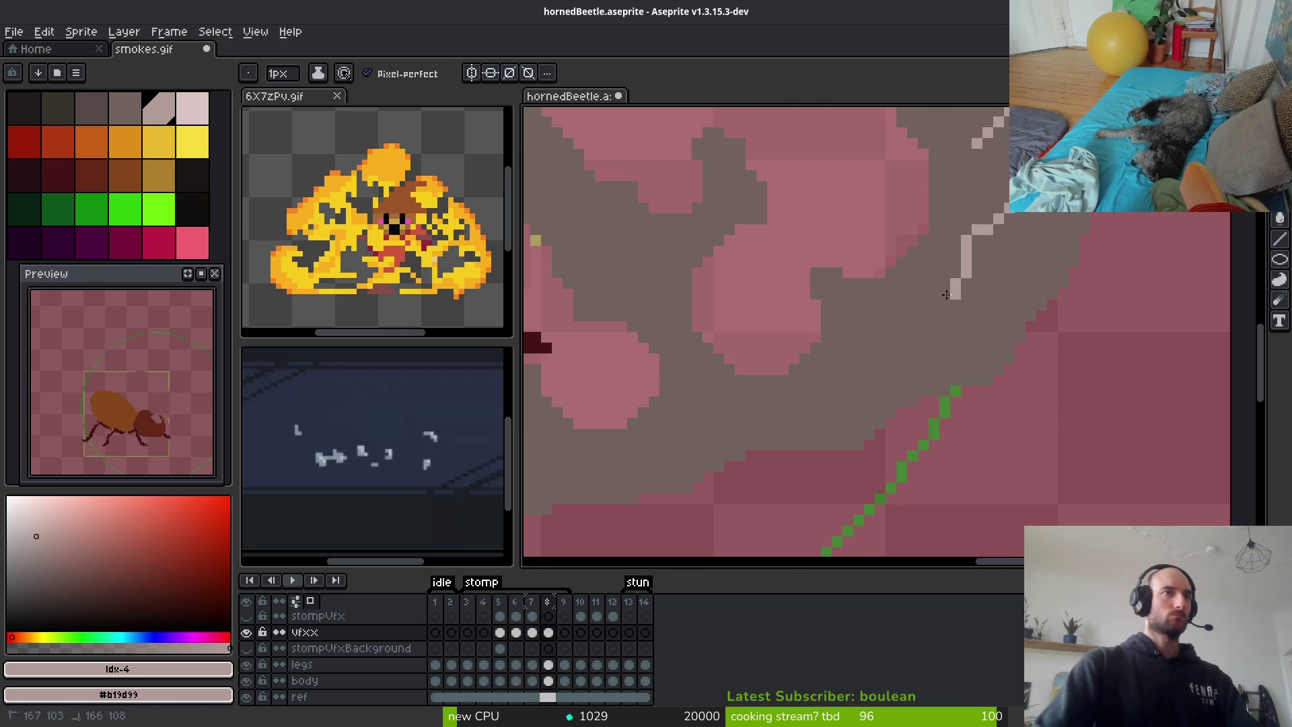
left_click_drag(732, 407, 900, 355)
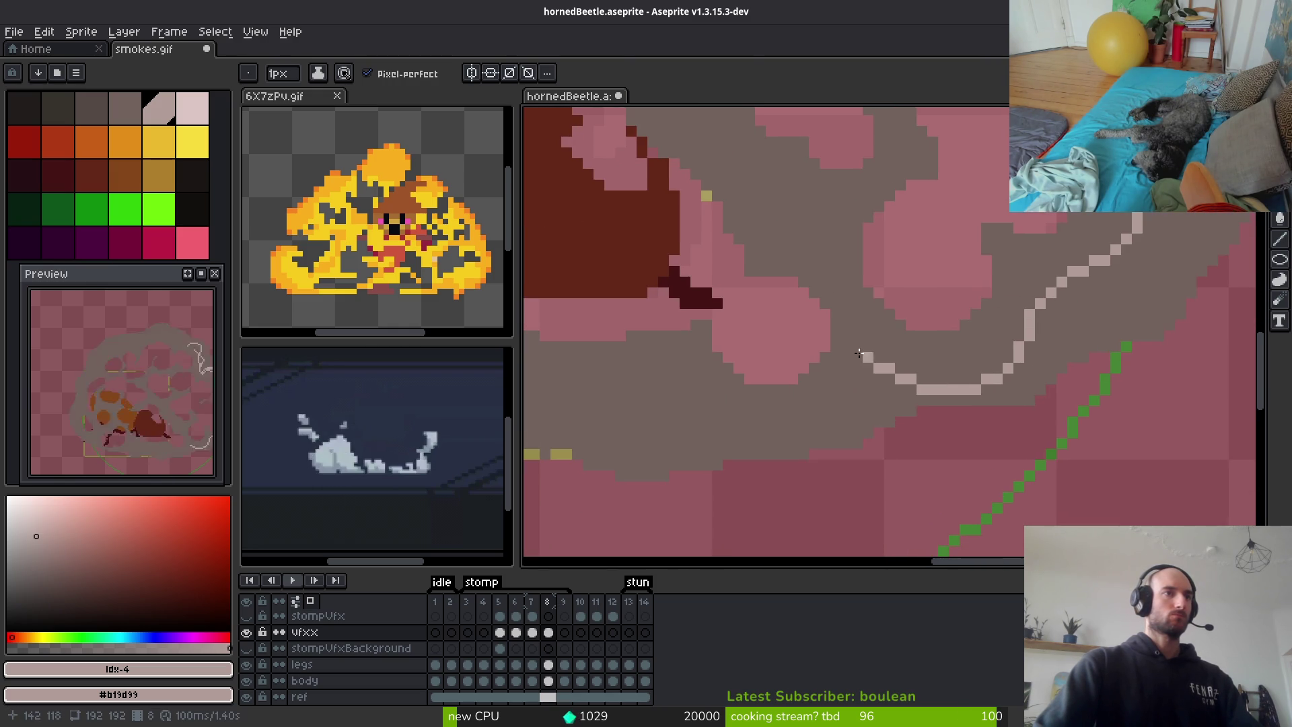
mouse_move(656, 409)
left_mouse_down()
mouse_move(934, 378)
mouse_move(890, 398)
mouse_move(684, 375)
left_mouse_up()
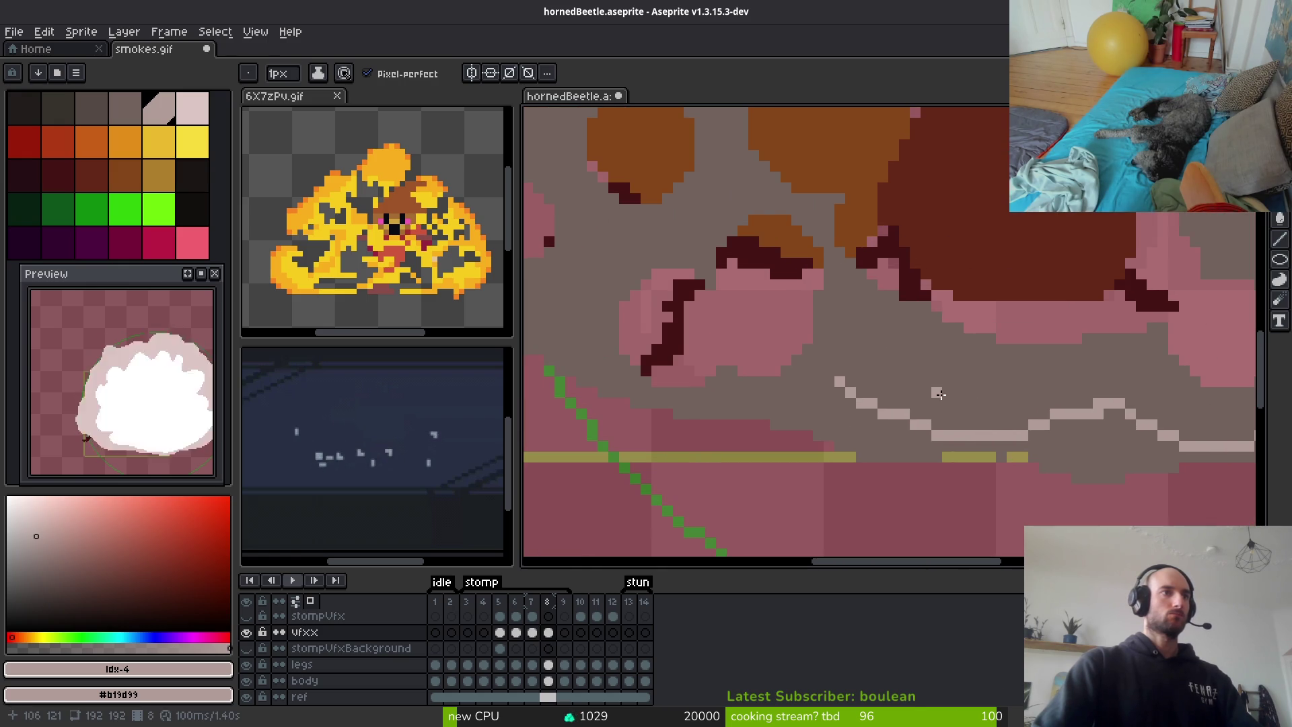
mouse_move(588, 288)
left_mouse_down()
mouse_move(774, 471)
mouse_move(749, 465)
left_mouse_up()
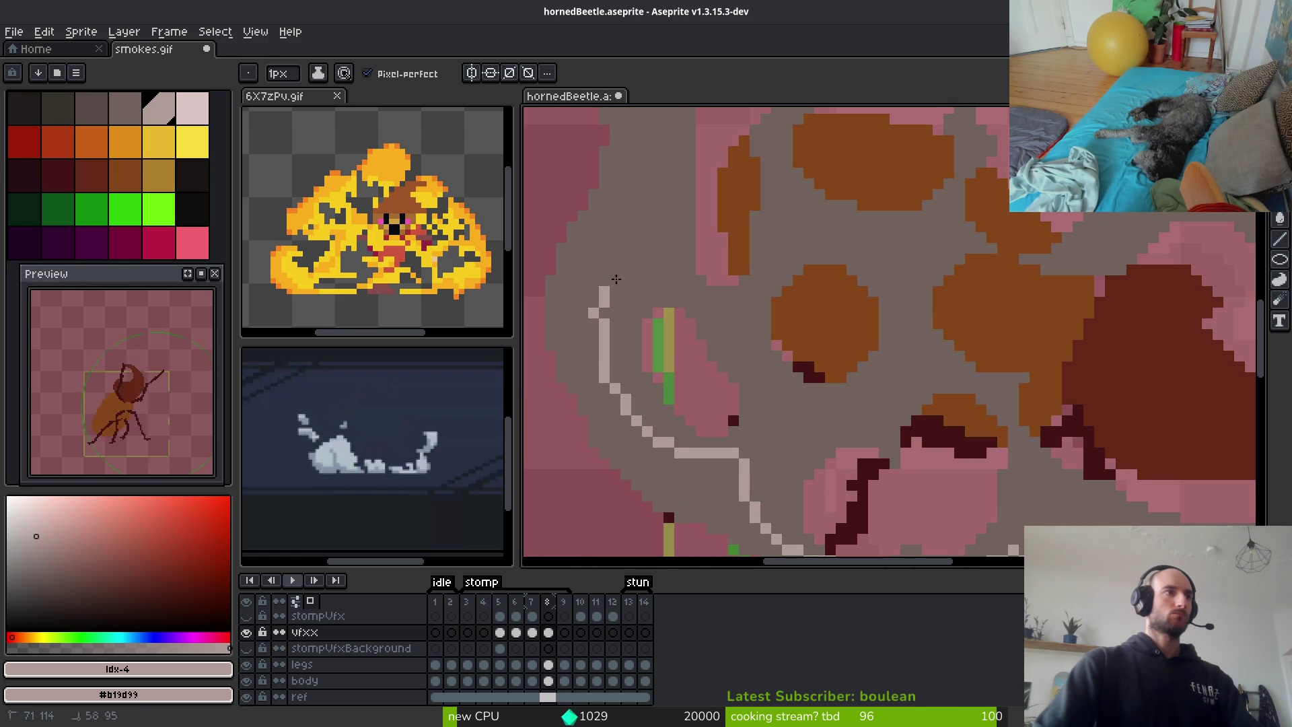
left_click_drag(672, 264, 666, 308)
key("ctrl+z")
left_click_drag(653, 282, 665, 281)
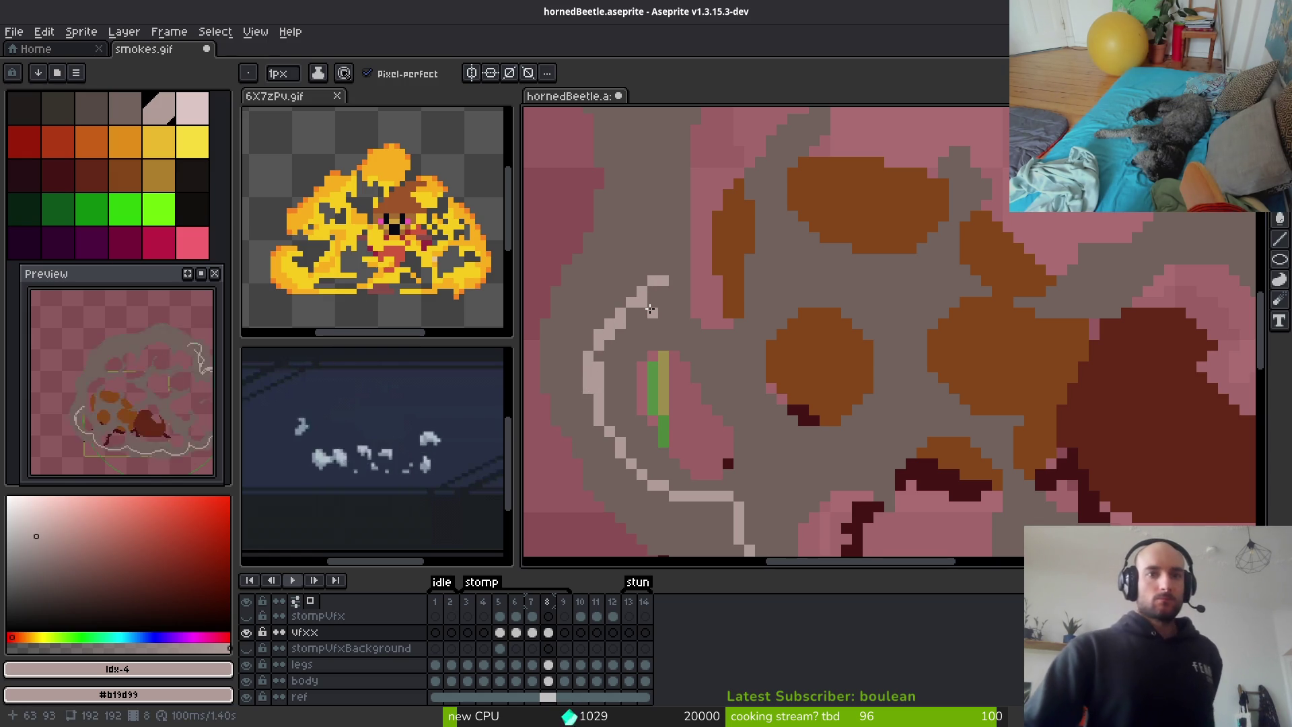
left_click_drag(687, 239, 828, 413)
left_click_drag(902, 129, 889, 189)
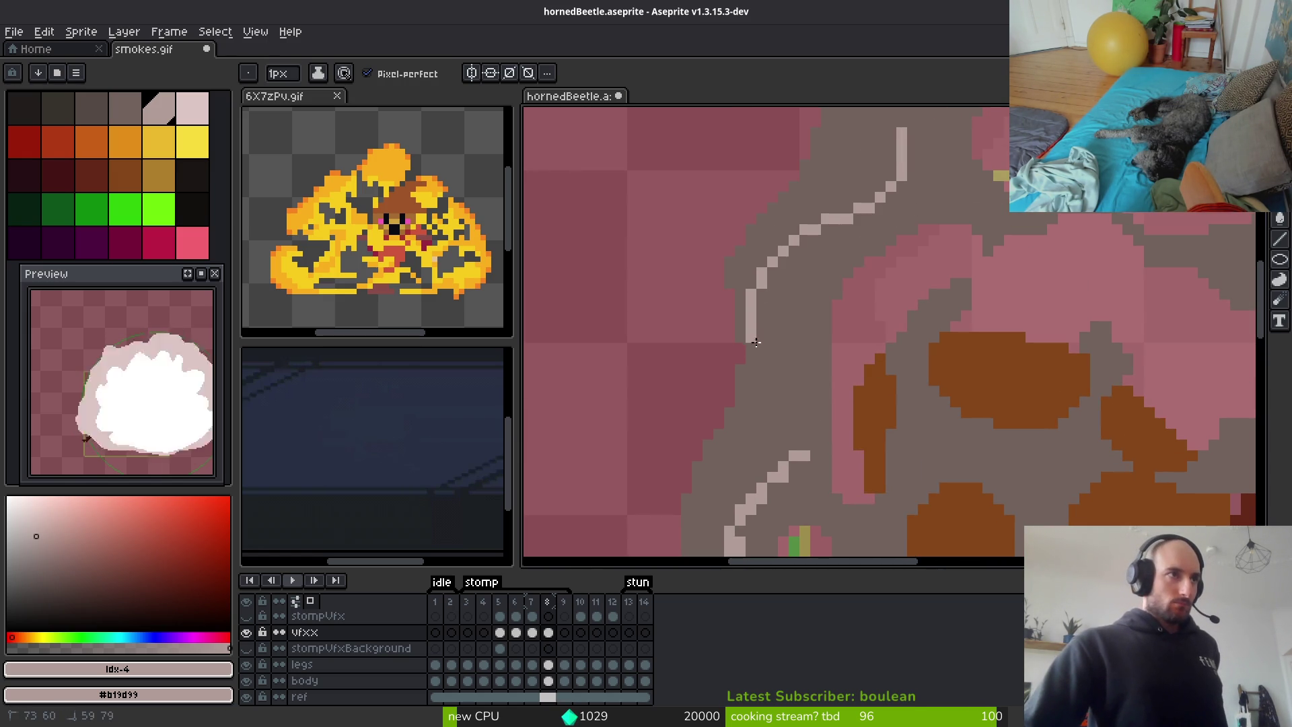
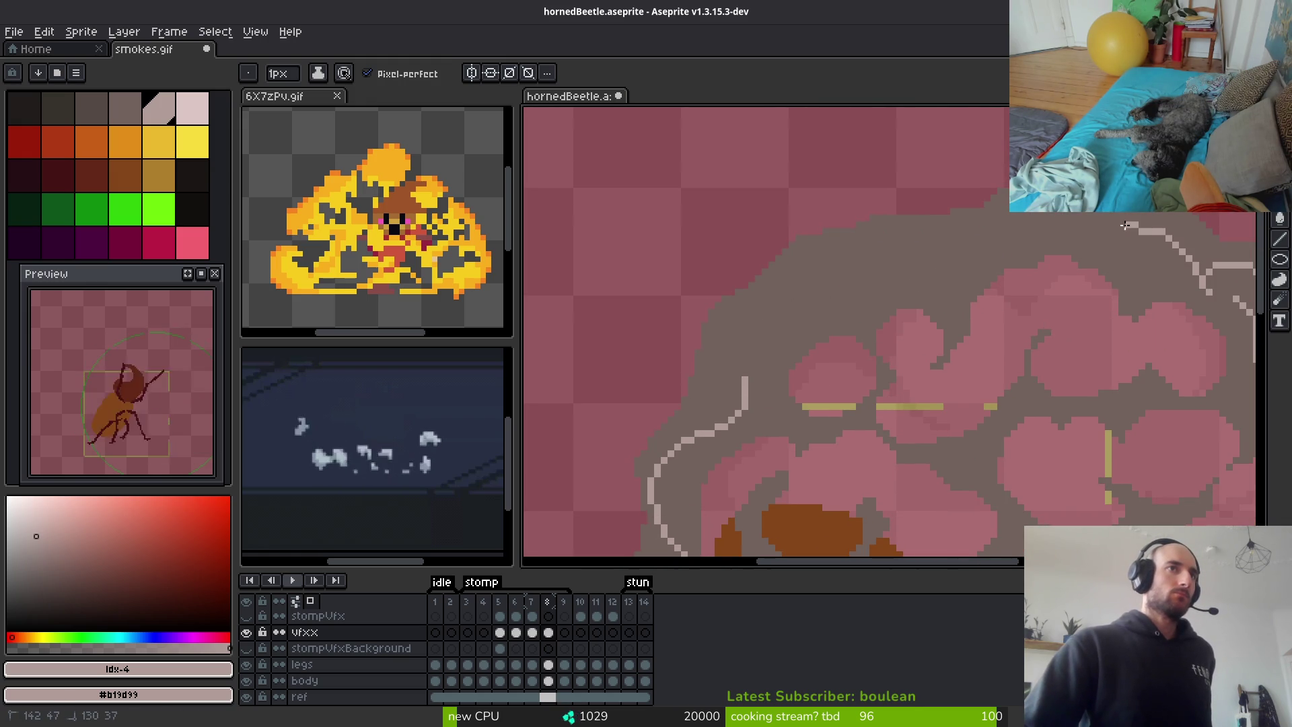
Draw the pale outline along the top and upper-left edge of the smoke cloud
scroll(942, 239, "up", 1)
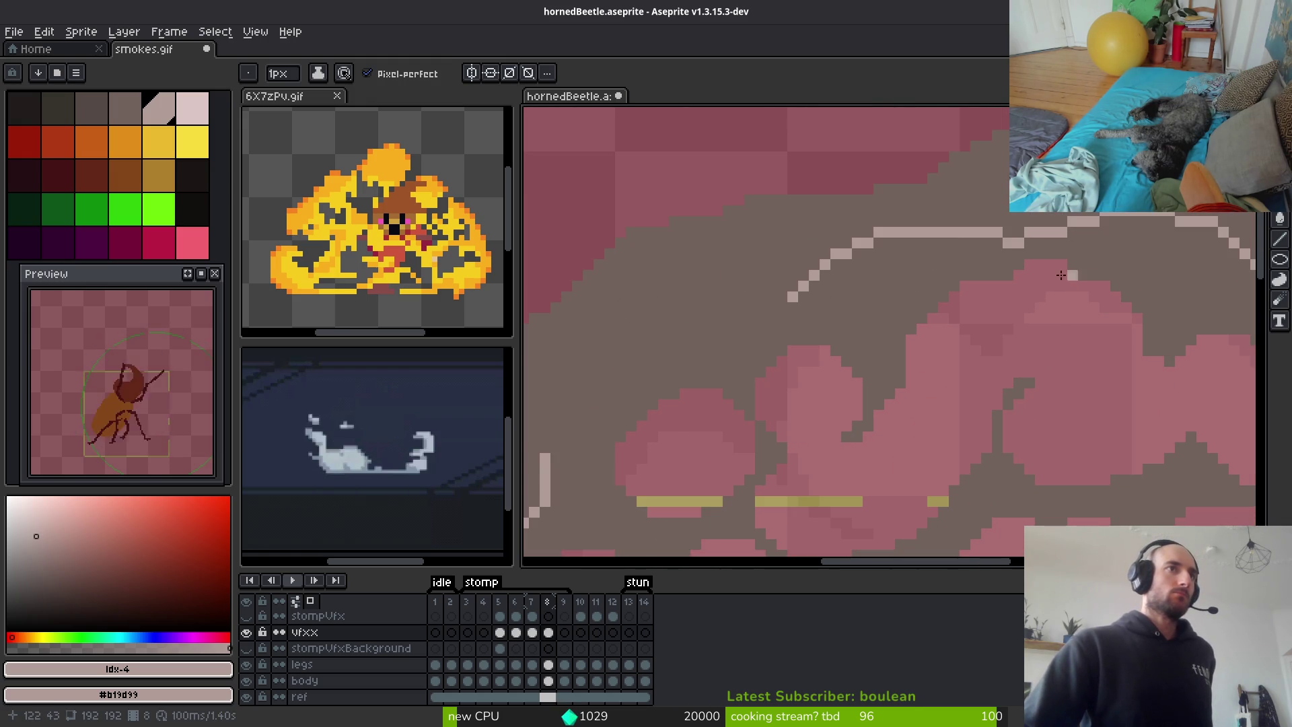
left_click_drag(800, 299, 1043, 240)
left_click(937, 225, "shift")
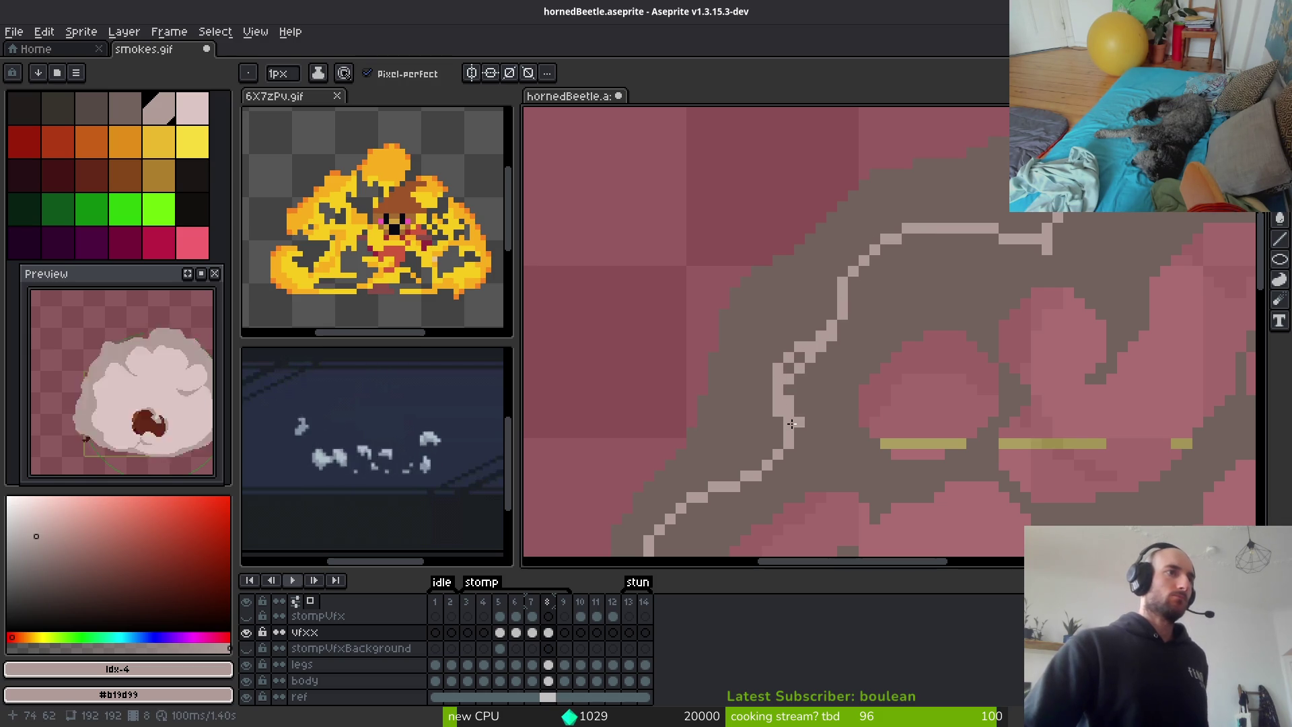
Sample the cloud's dark grey as the drawing colour and return to the Pencil
key("i")
left_click(774, 413)
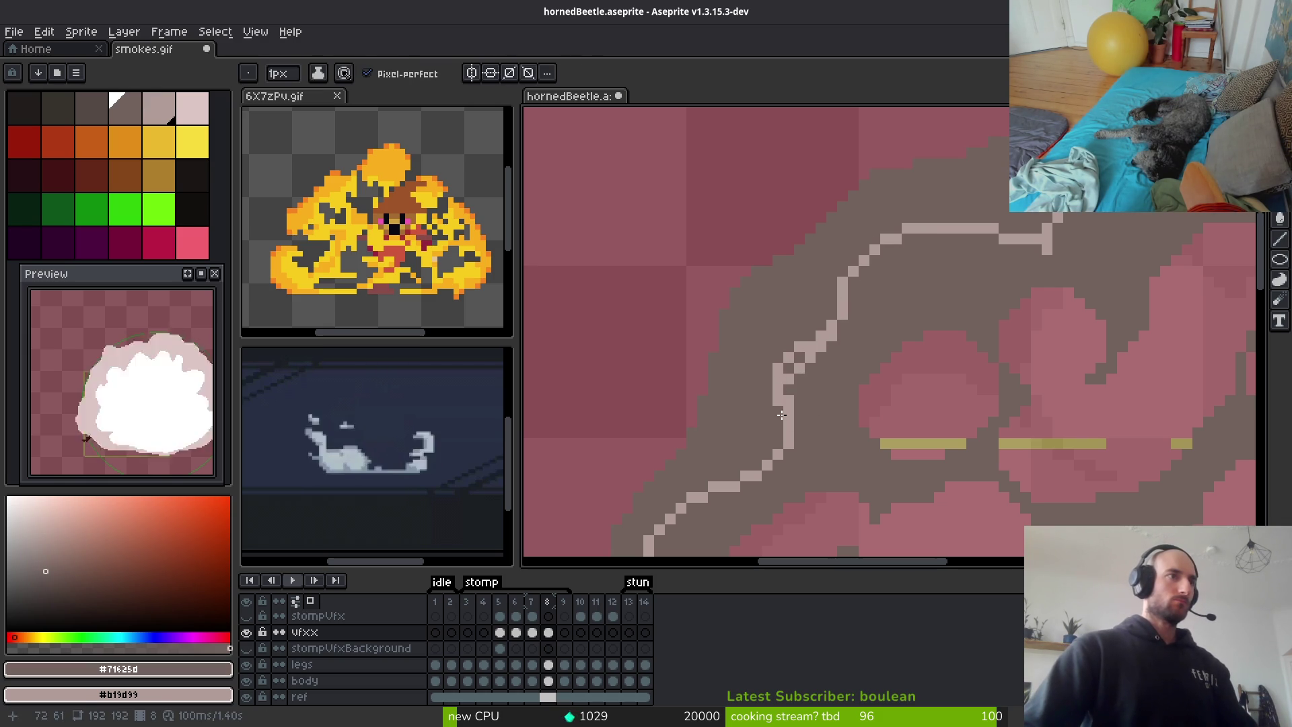
key("b")
scroll(985, 294, "down", 5)
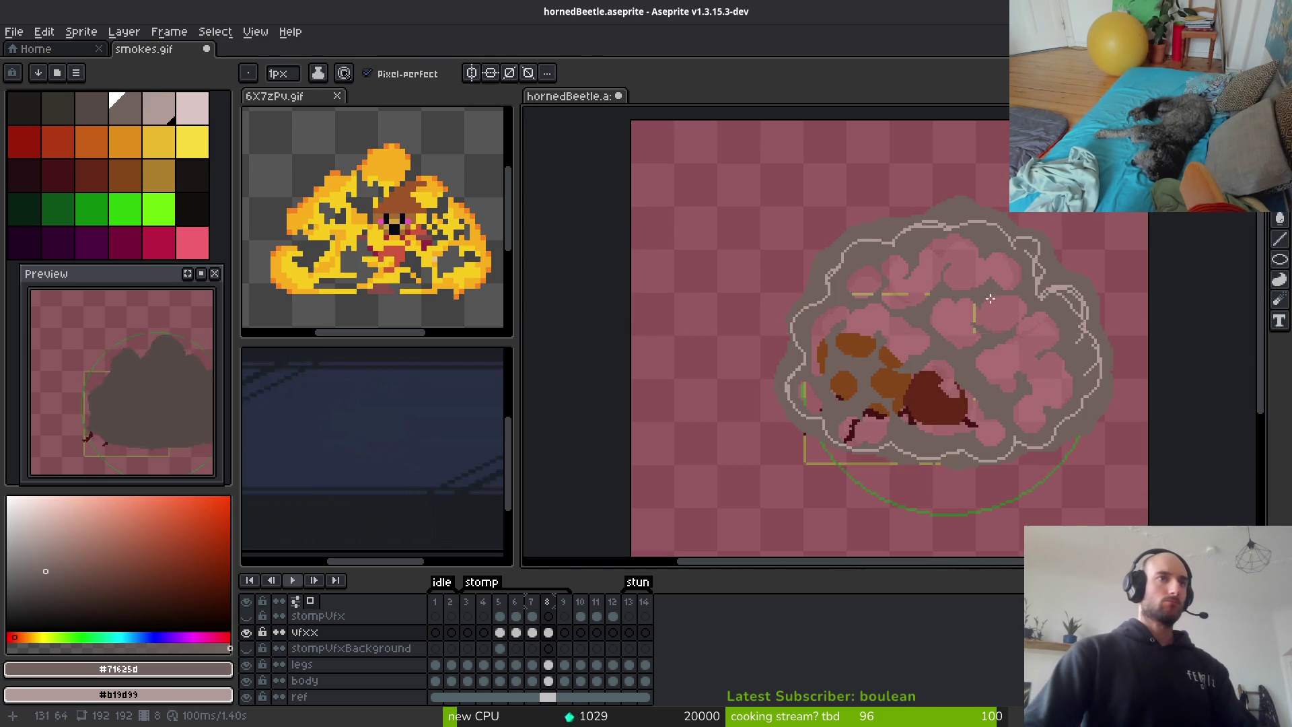
scroll(1042, 359, "up", 1)
Sample the light grey #b19d99 from the outline and bucket-fill the grey band inside it
key("g")
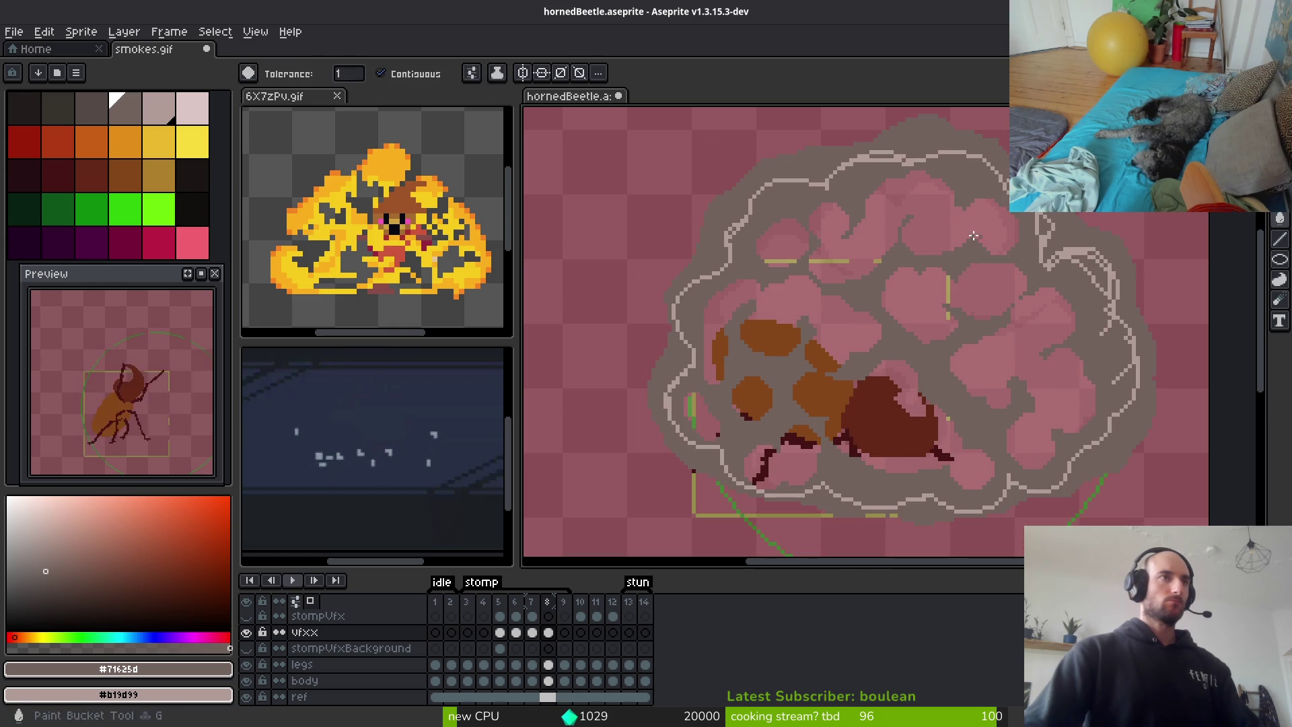
left_click(822, 184, "alt")
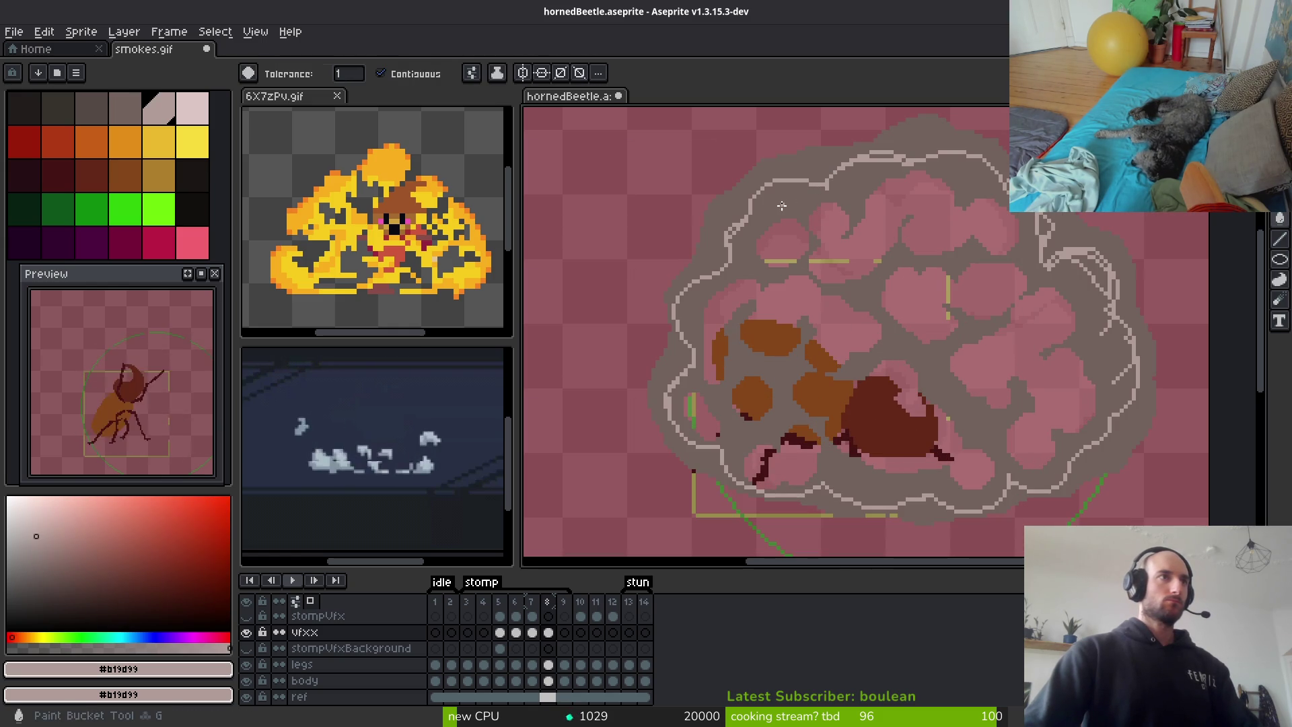
left_click(782, 205)
scroll(1097, 280, "up", 1)
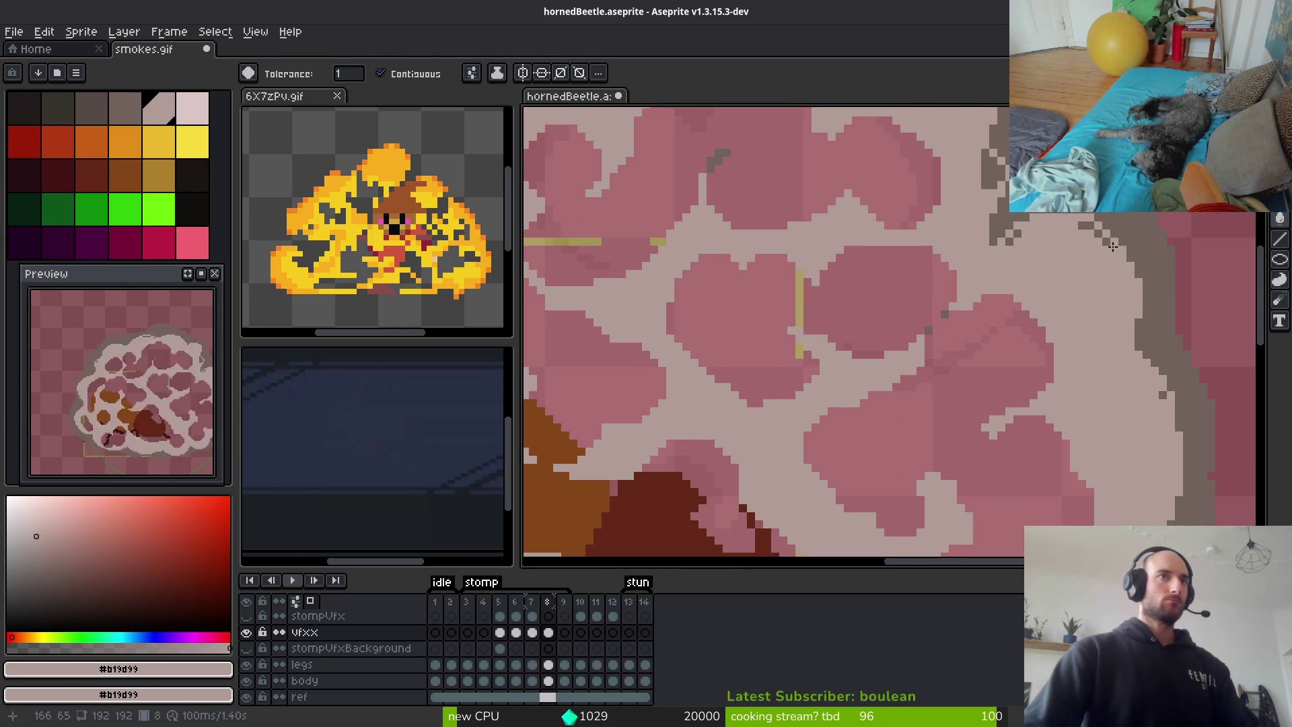
scroll(1088, 261, "down", 3)
scroll(888, 259, "up", 3)
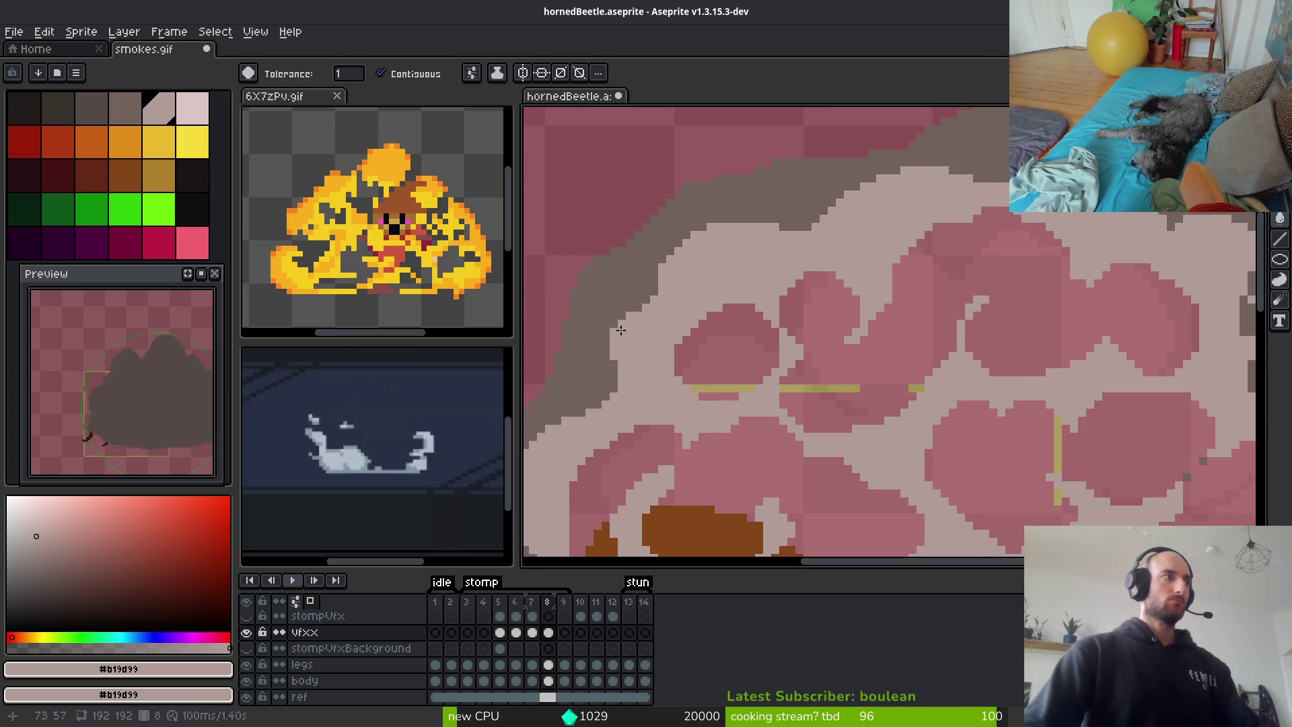
scroll(836, 274, "down", 3)
scroll(836, 274, "up", 3)
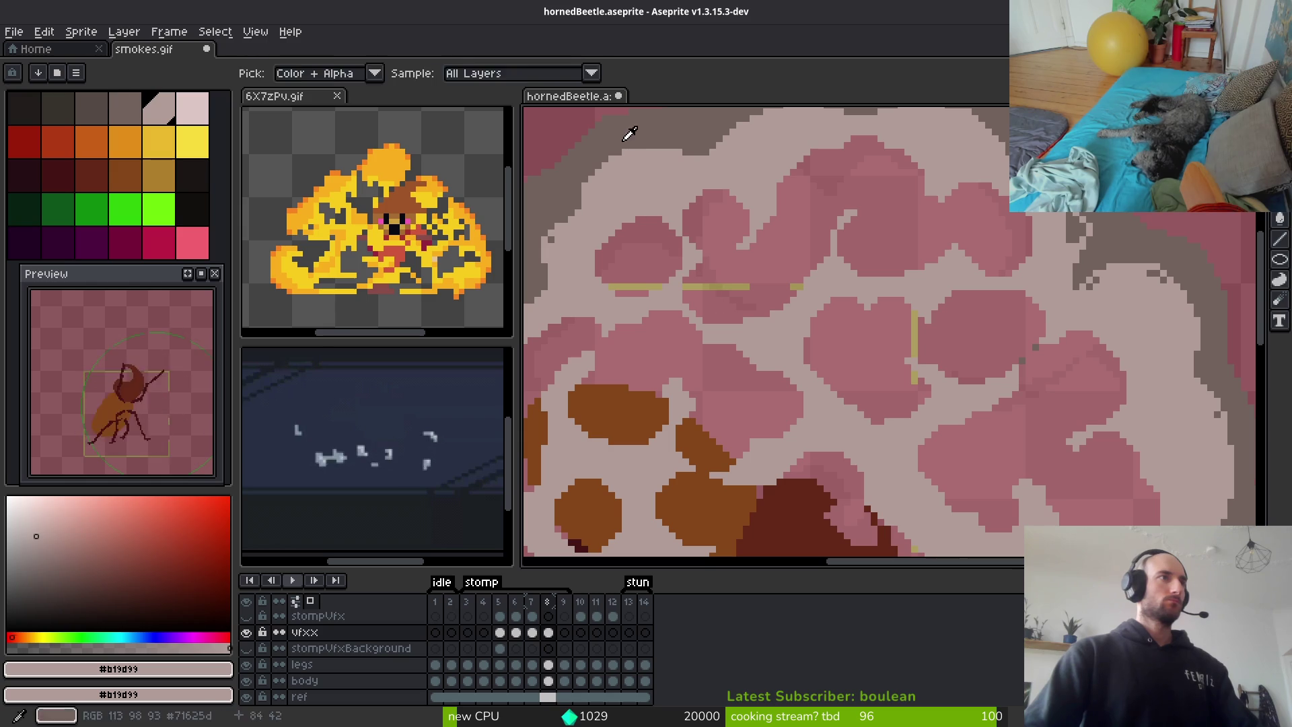
Return to the Pencil with the darker grey palette swatch as the drawing colour
key("b")
left_click_drag(737, 304, 795, 321)
left_click(124, 111)
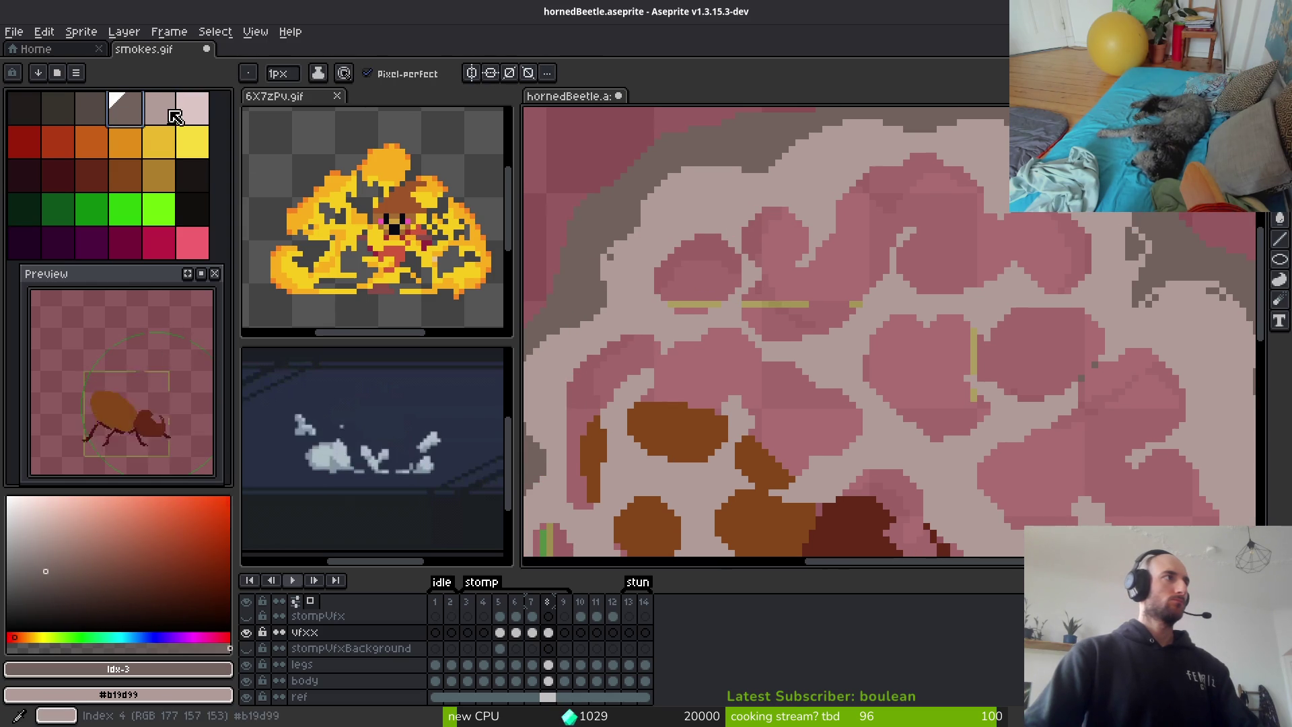
scroll(676, 258, "up", 3)
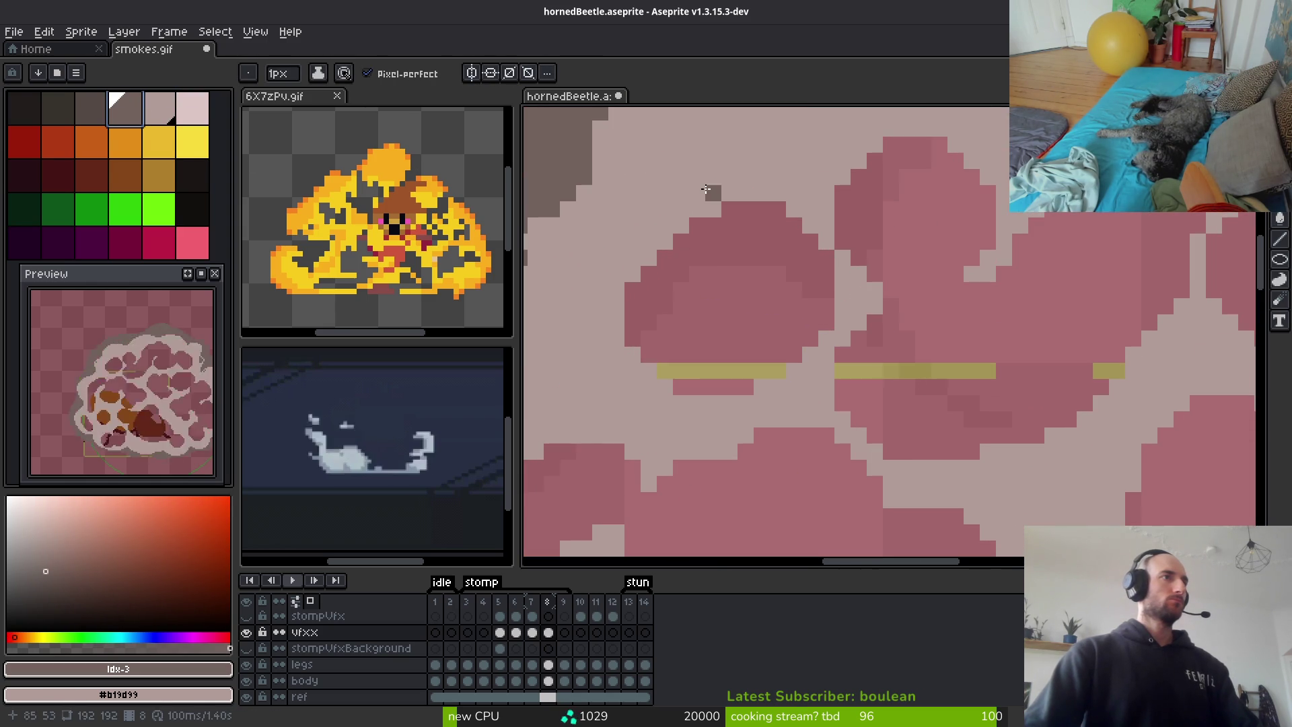
left_click(193, 120)
left_click(162, 119)
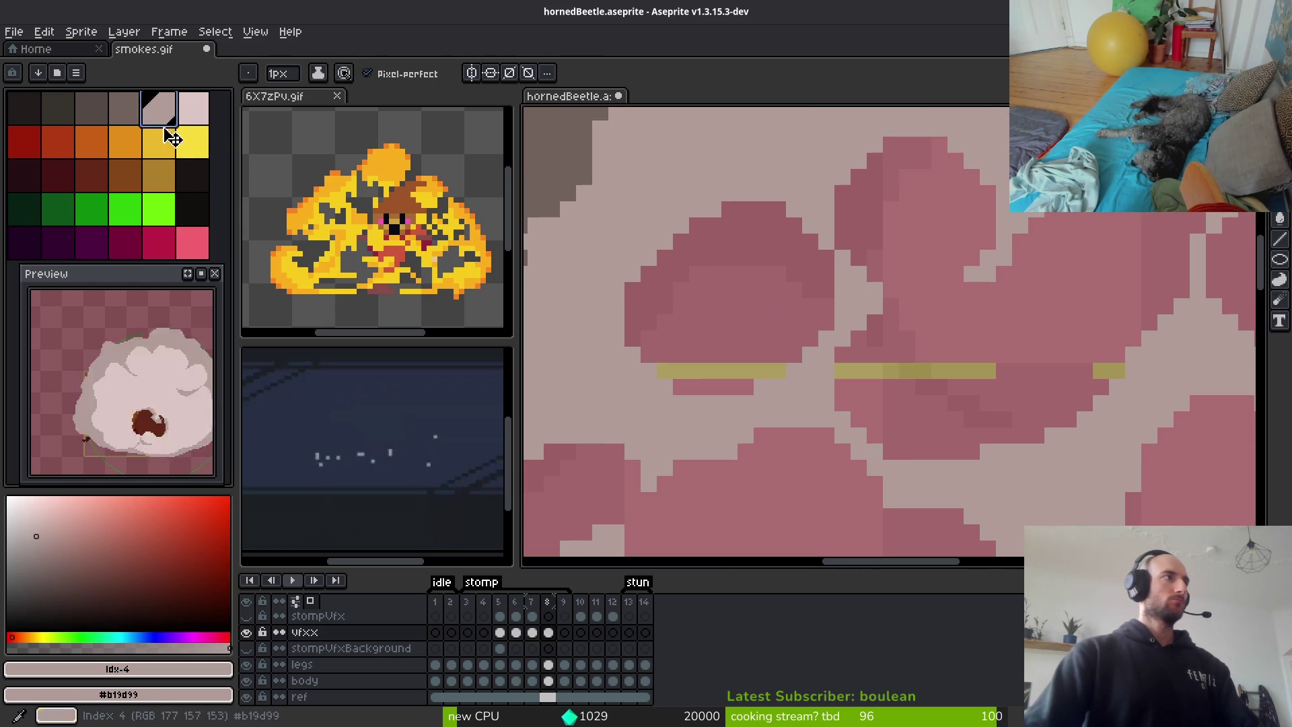
scroll(824, 241, "down", 3)
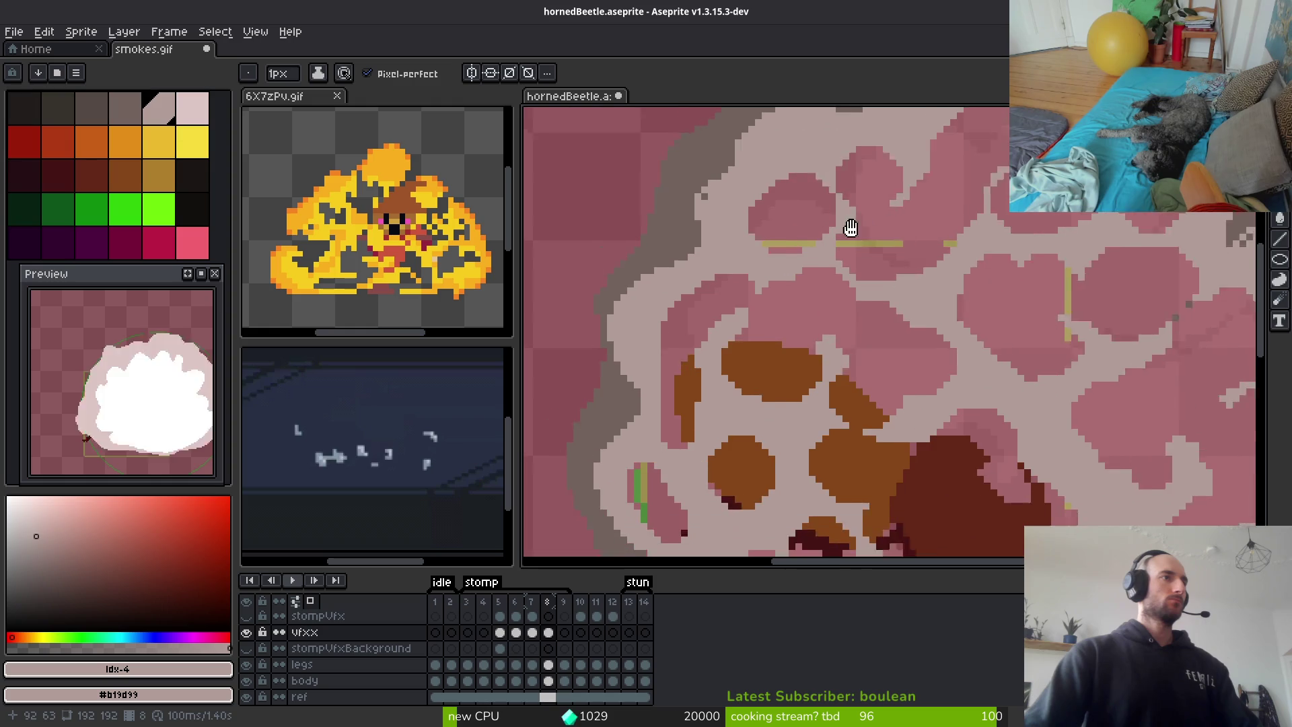
scroll(824, 241, "down", 2)
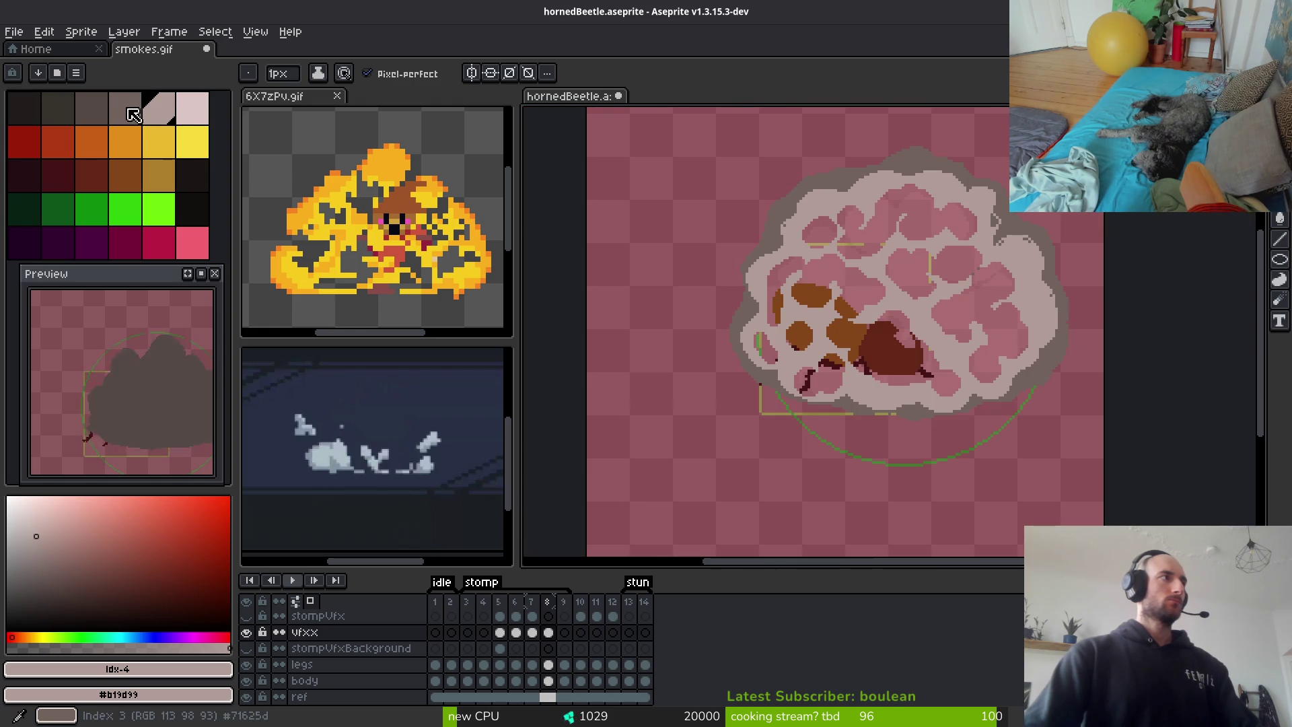
key("bracketleft")
scroll(942, 287, "up", 4)
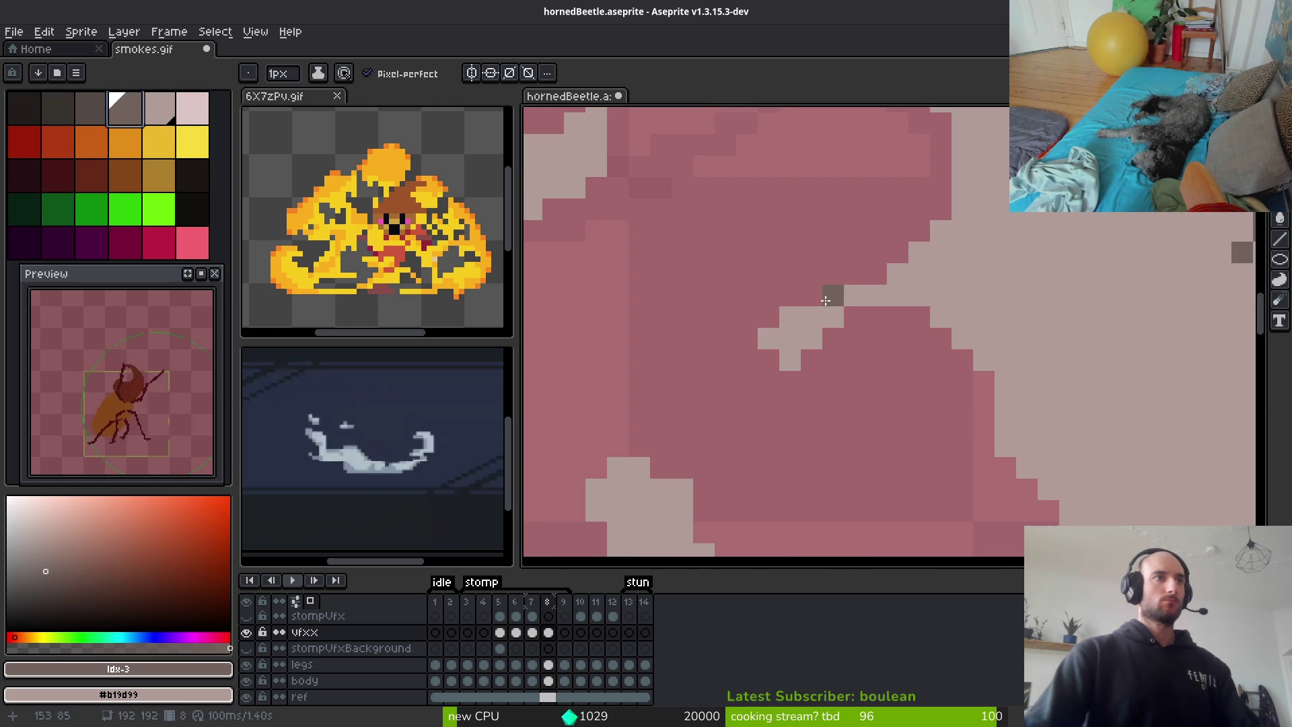
Draw dark grey curl lines and short strokes through the cloud's light area
mouse_move(833, 315)
left_mouse_down()
mouse_move(955, 315)
mouse_move(1065, 391)
mouse_move(985, 276)
left_mouse_up()
mouse_move(985, 276)
left_mouse_down()
mouse_move(1029, 393)
mouse_move(1009, 482)
mouse_move(1077, 308)
left_mouse_up()
left_click(1053, 346)
mouse_move(1052, 382)
left_mouse_down()
mouse_move(1002, 448)
mouse_move(898, 500)
left_mouse_up()
scroll(1004, 397, "up", 2)
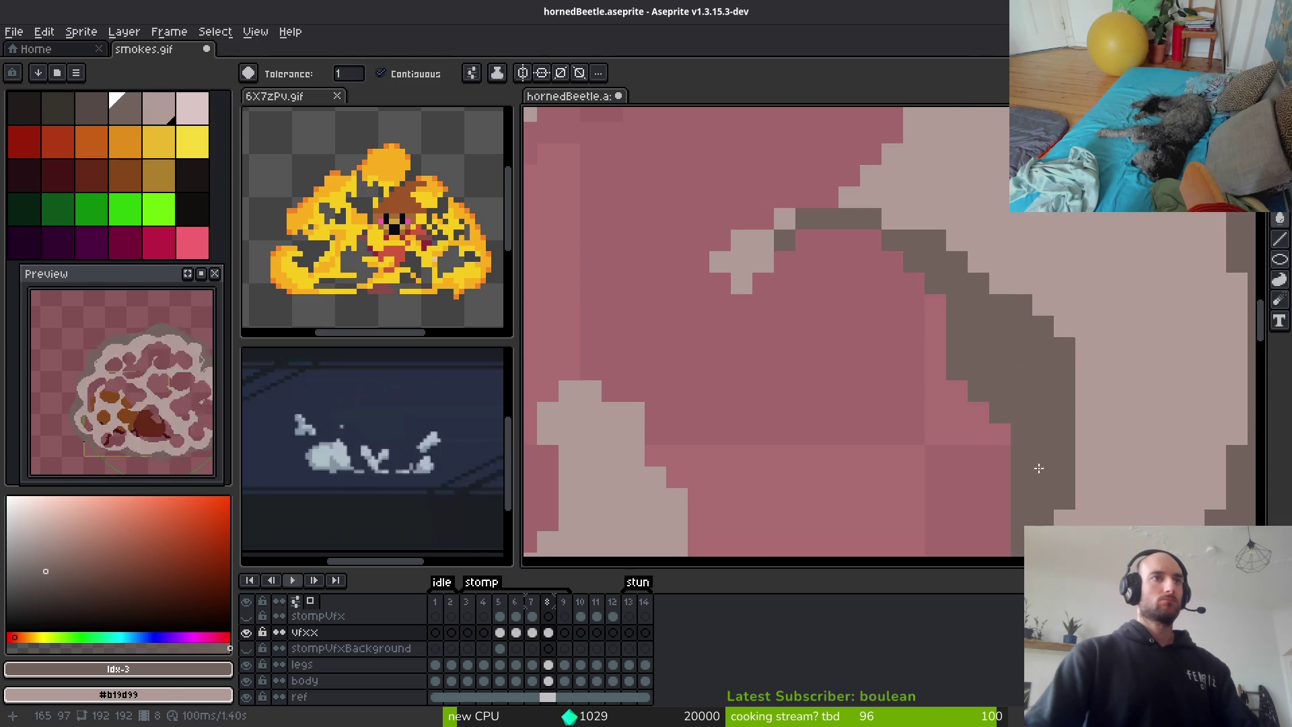
left_click(671, 468)
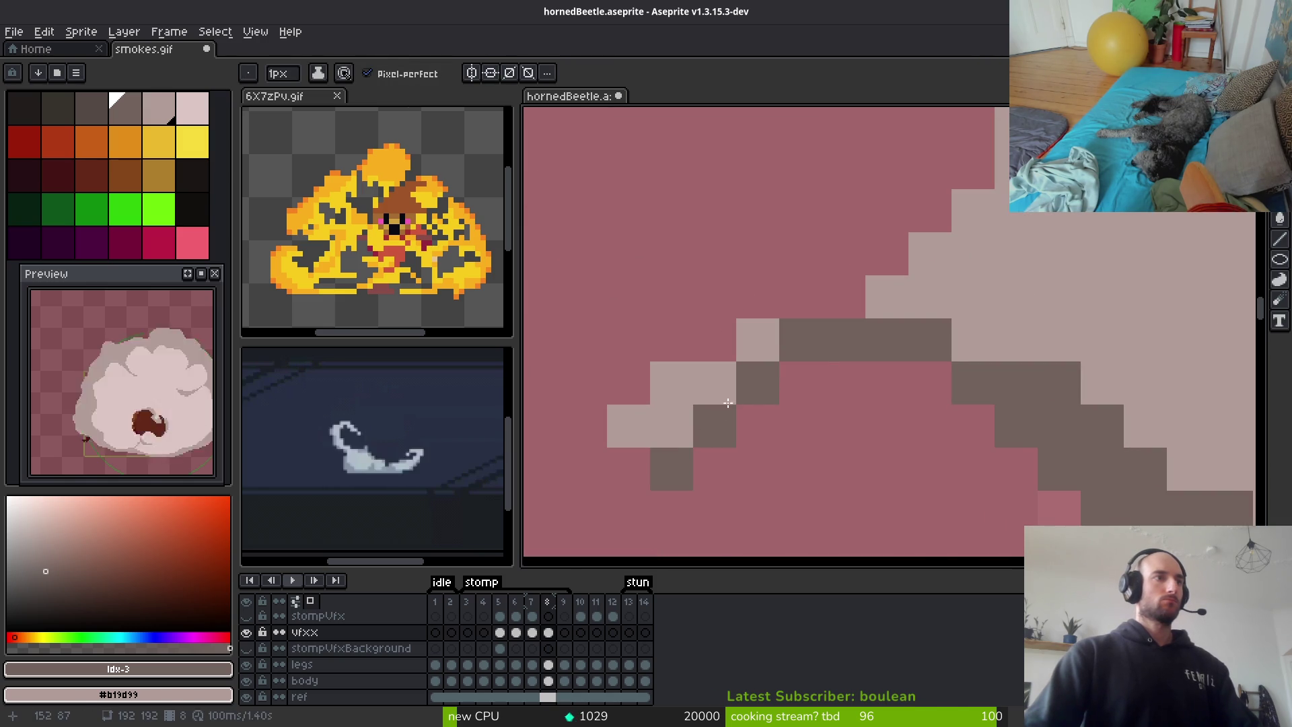
scroll(1090, 476, "down", 3)
scroll(1041, 306, "up", 2)
left_click_drag(872, 348, 889, 347)
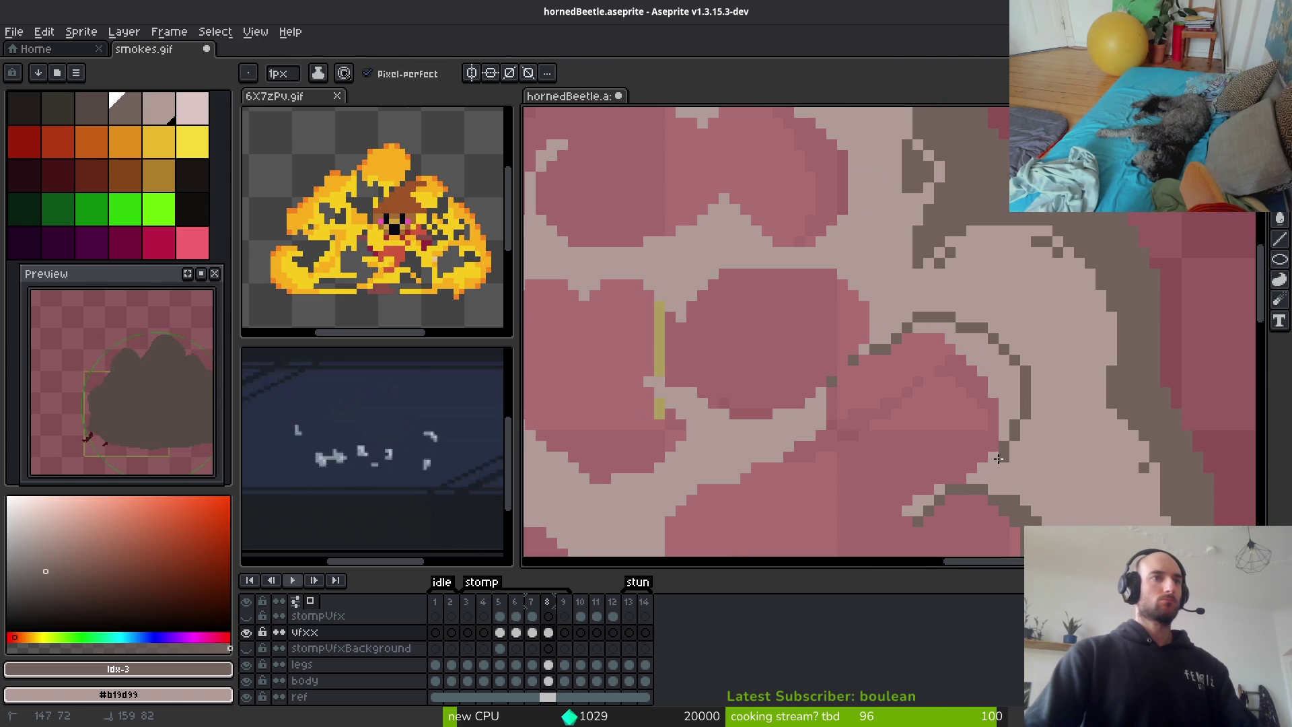
Bucket-fill the light strip inside the curve with dark grey
key("g")
key("g")
left_click(1006, 374)
scroll(911, 350, "down", 5)
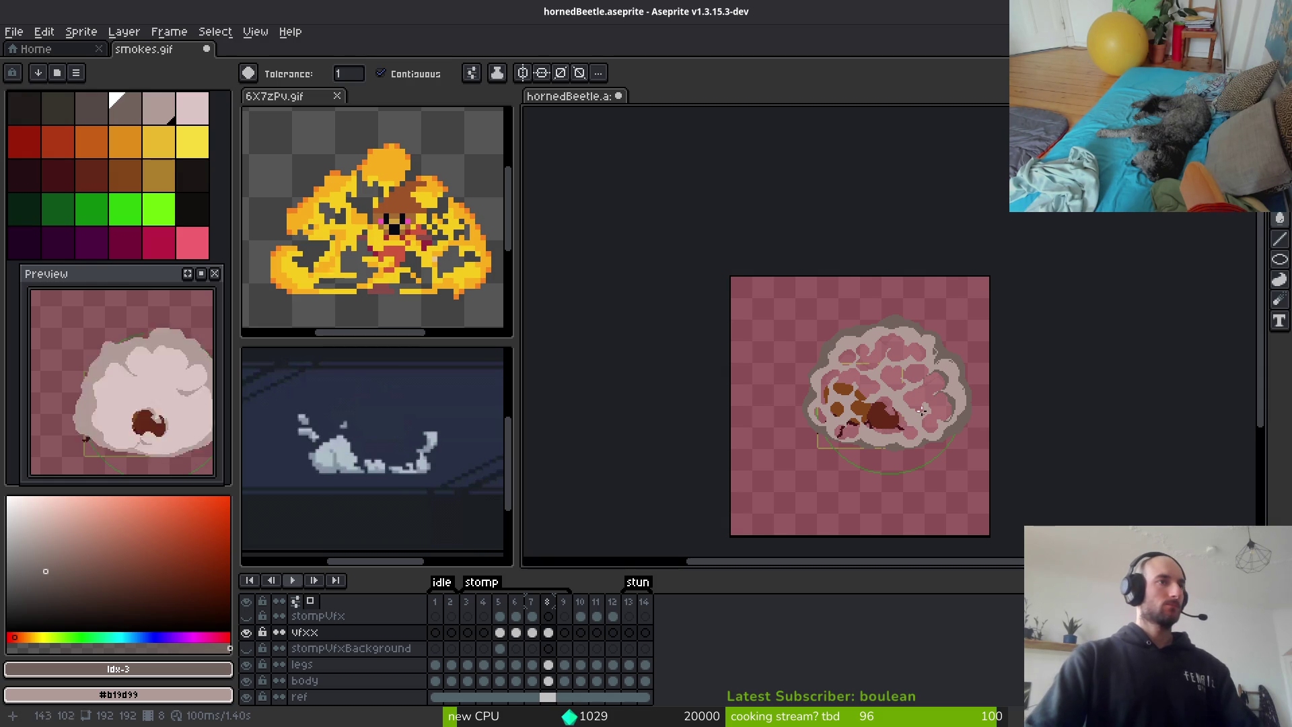
scroll(923, 412, "up", 3)
scroll(926, 412, "down", 1)
key("comma")
key("alt")
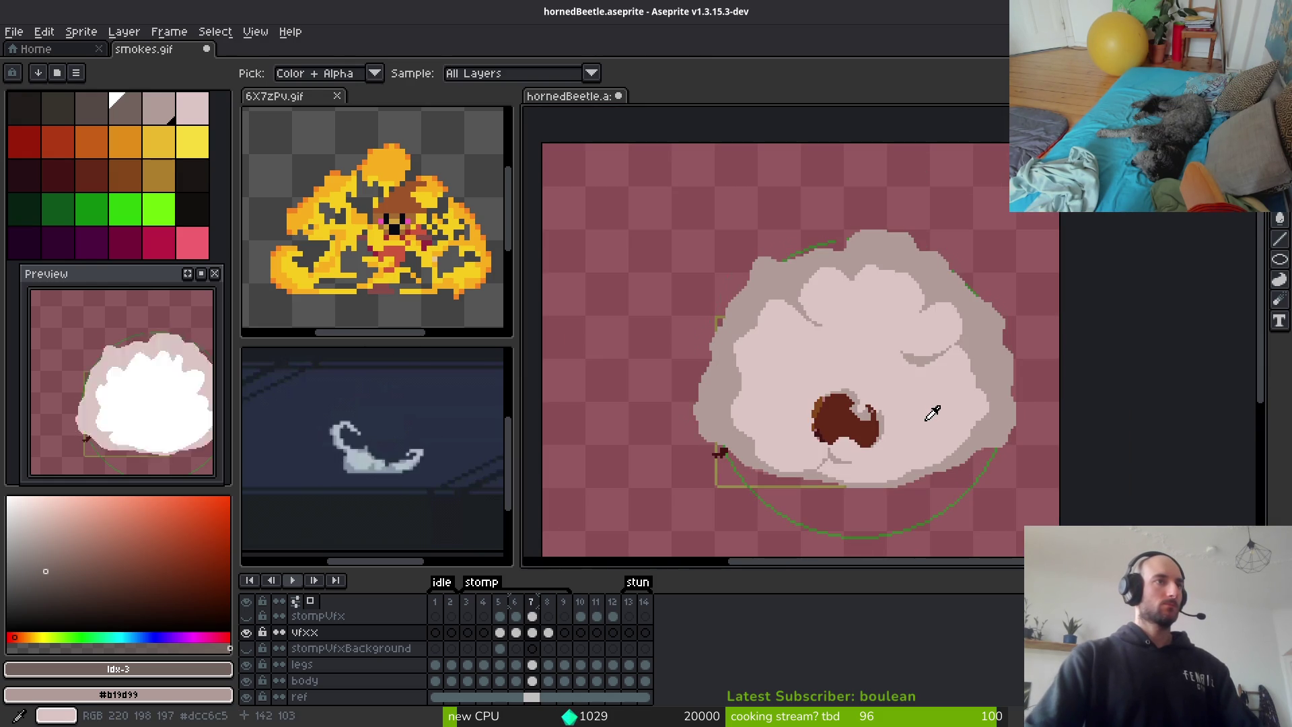
key("period")
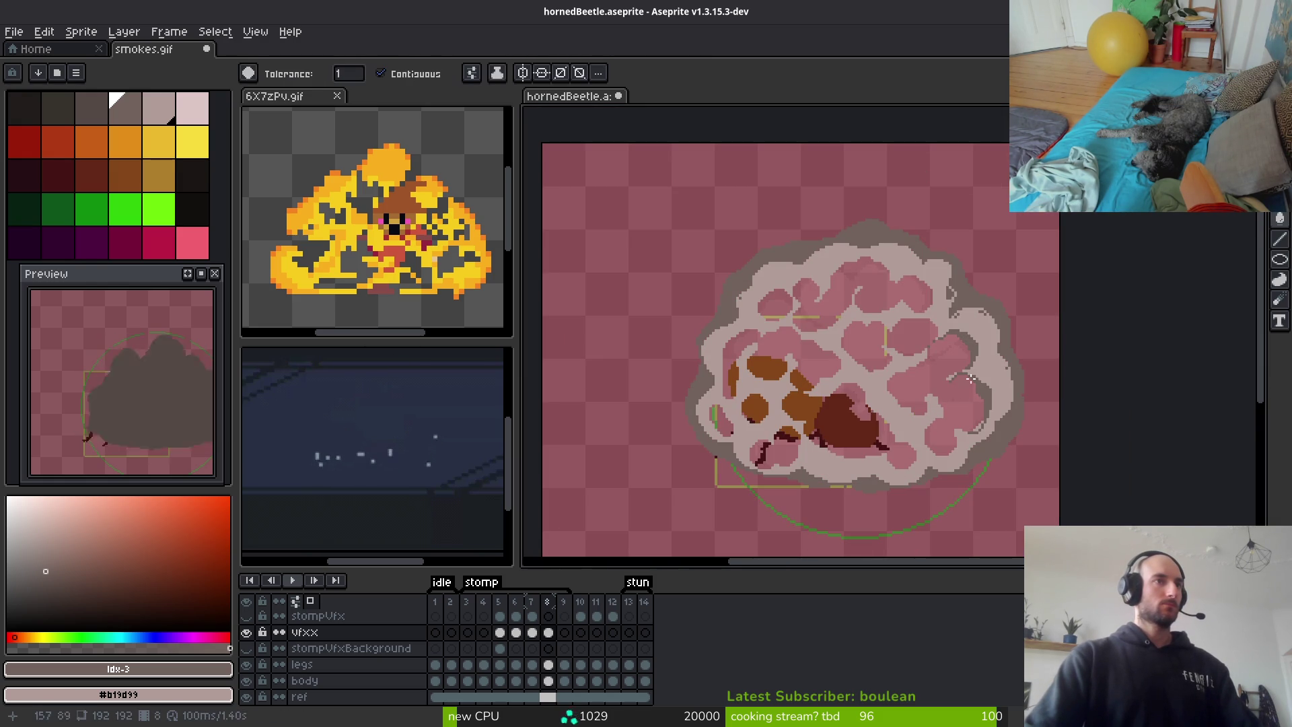
key("period")
key("alt")
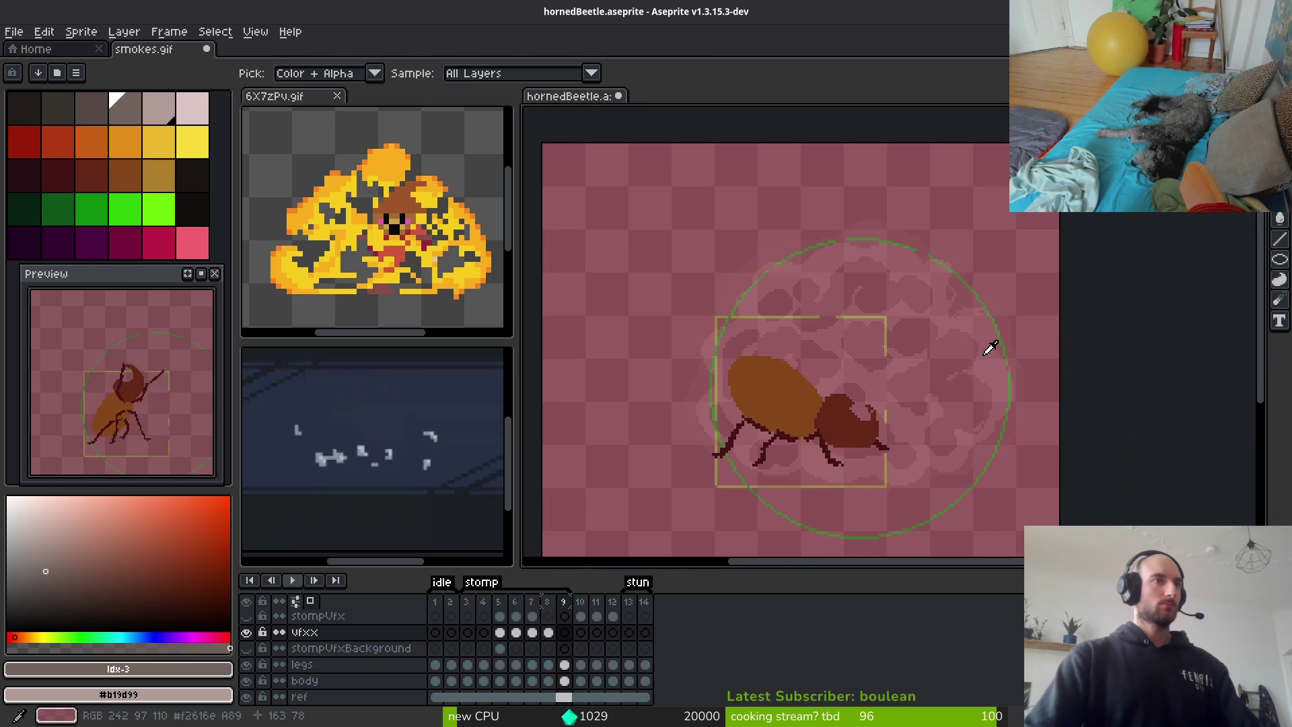
key("comma")
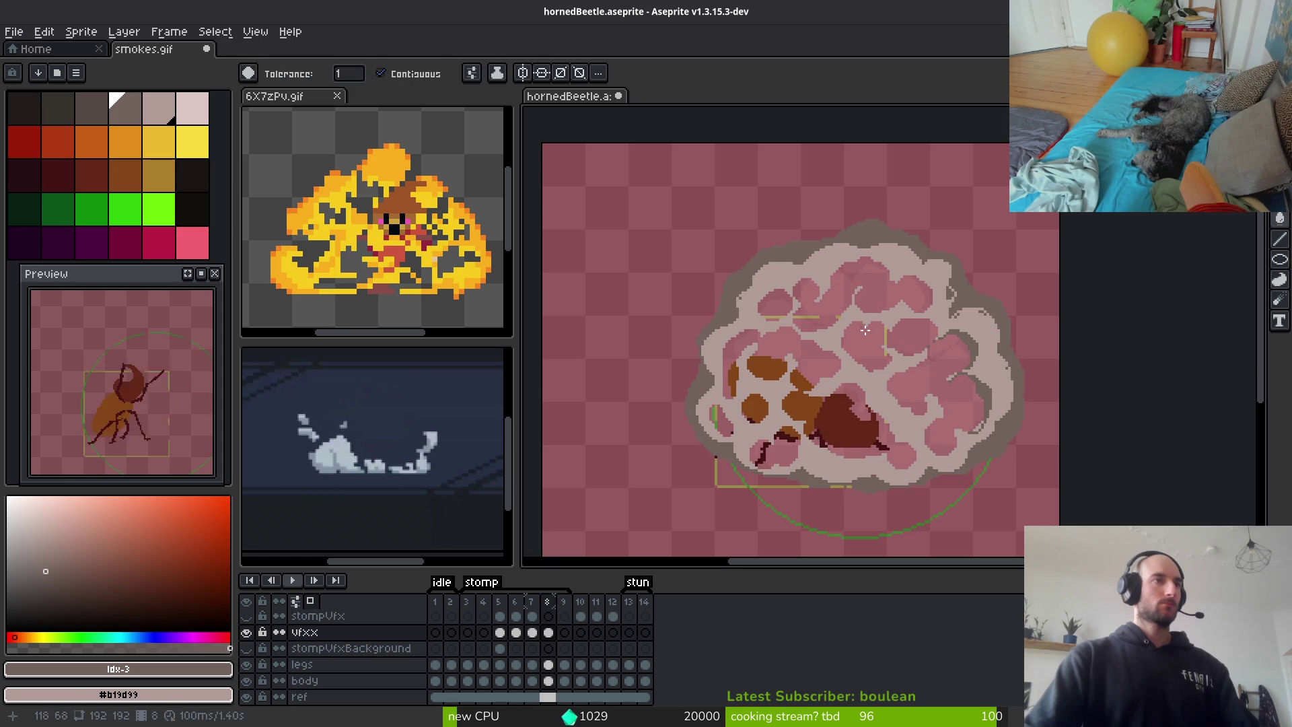
key("comma")
scroll(159, 393, "down", 1)
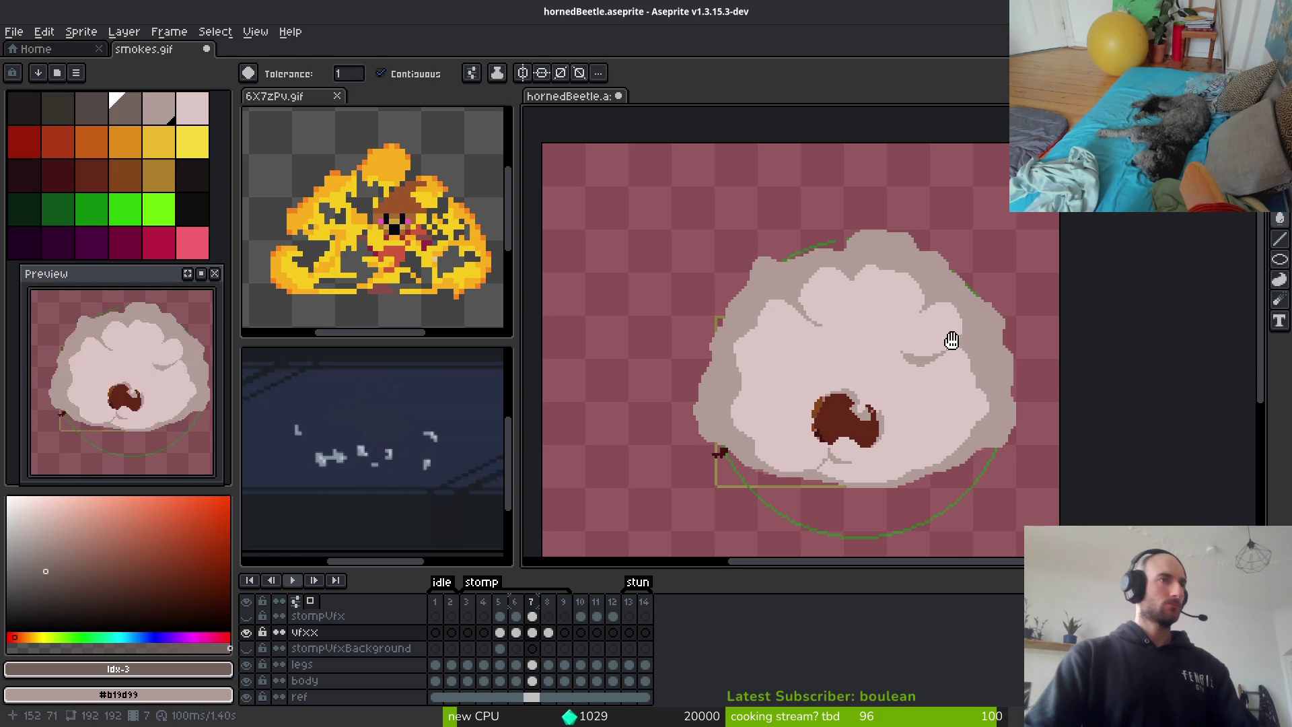
key("period")
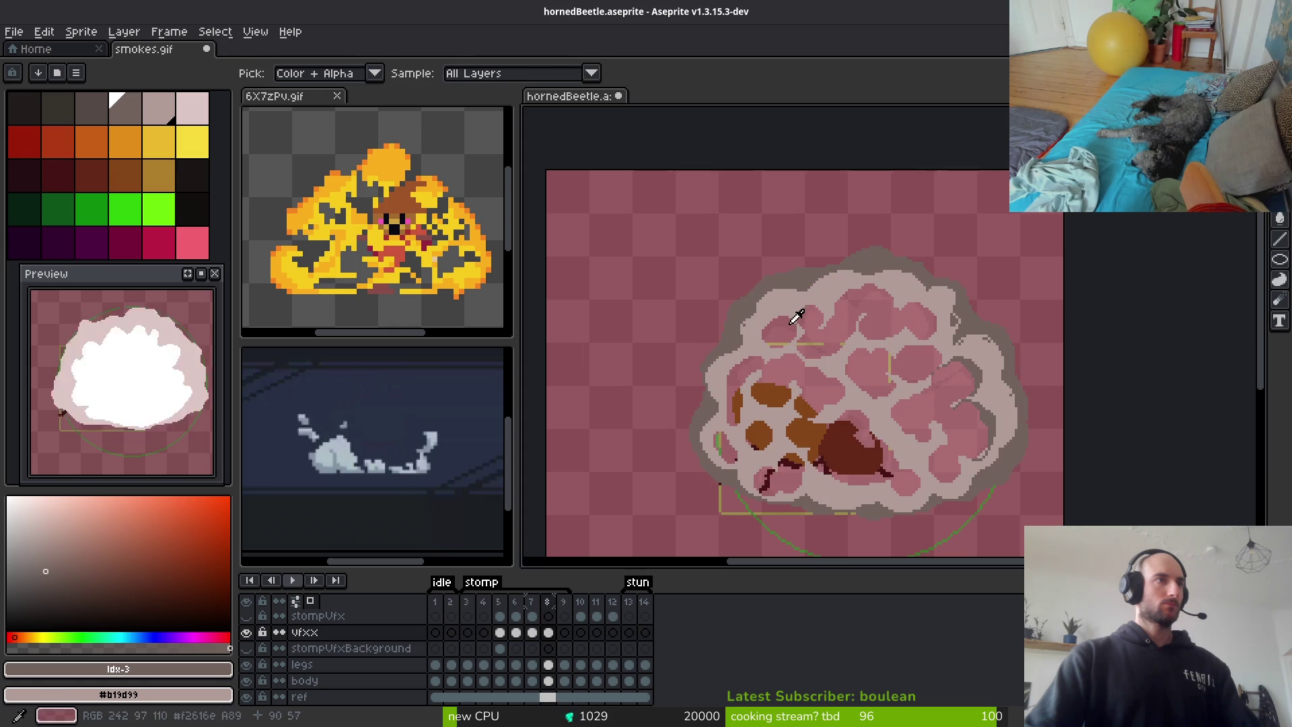
left_click(806, 278, "alt")
scroll(801, 276, "up", 2)
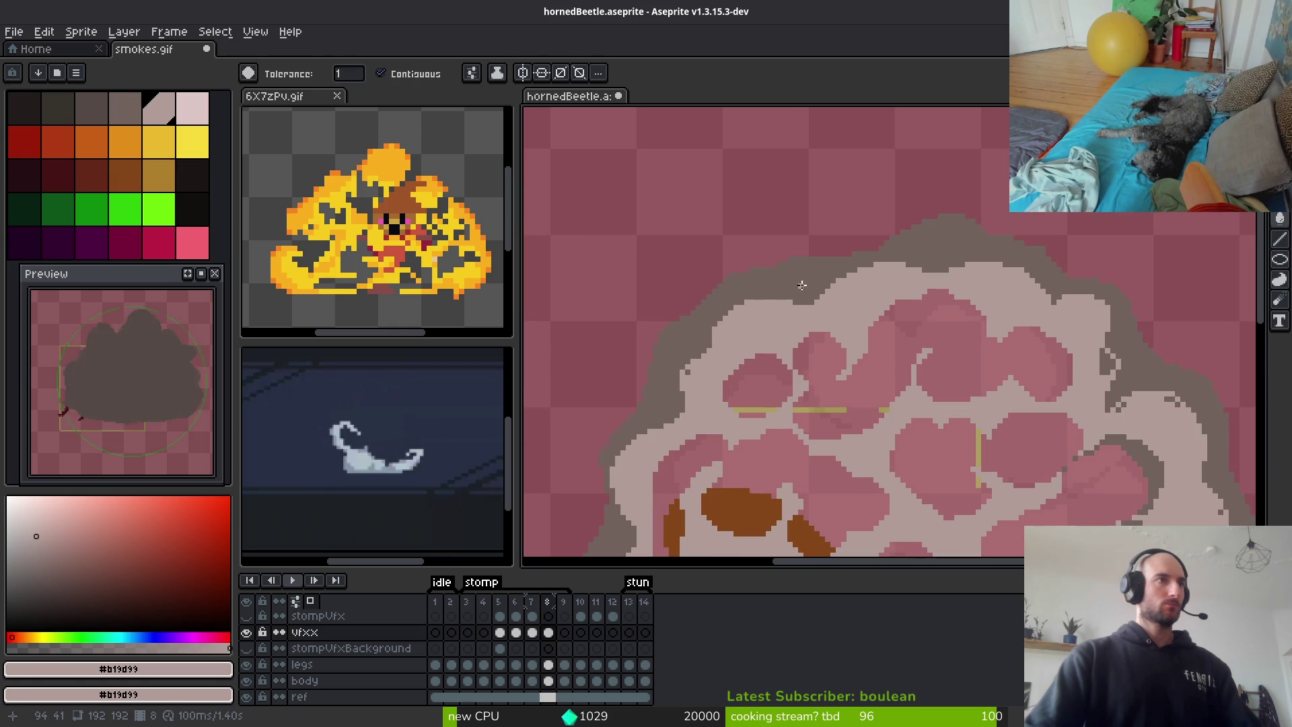
Choose the neighbouring grey swatch and bucket-fill the dark smoke body with it
left_click(136, 122)
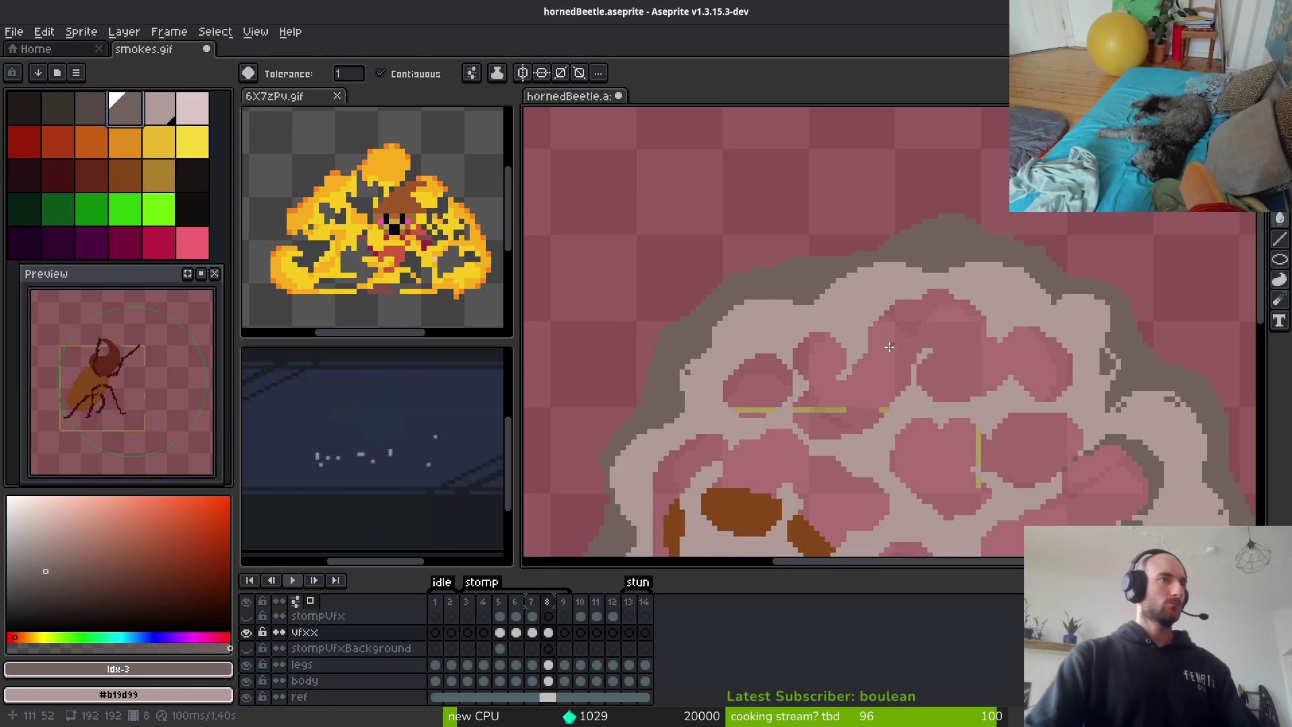
key("[")
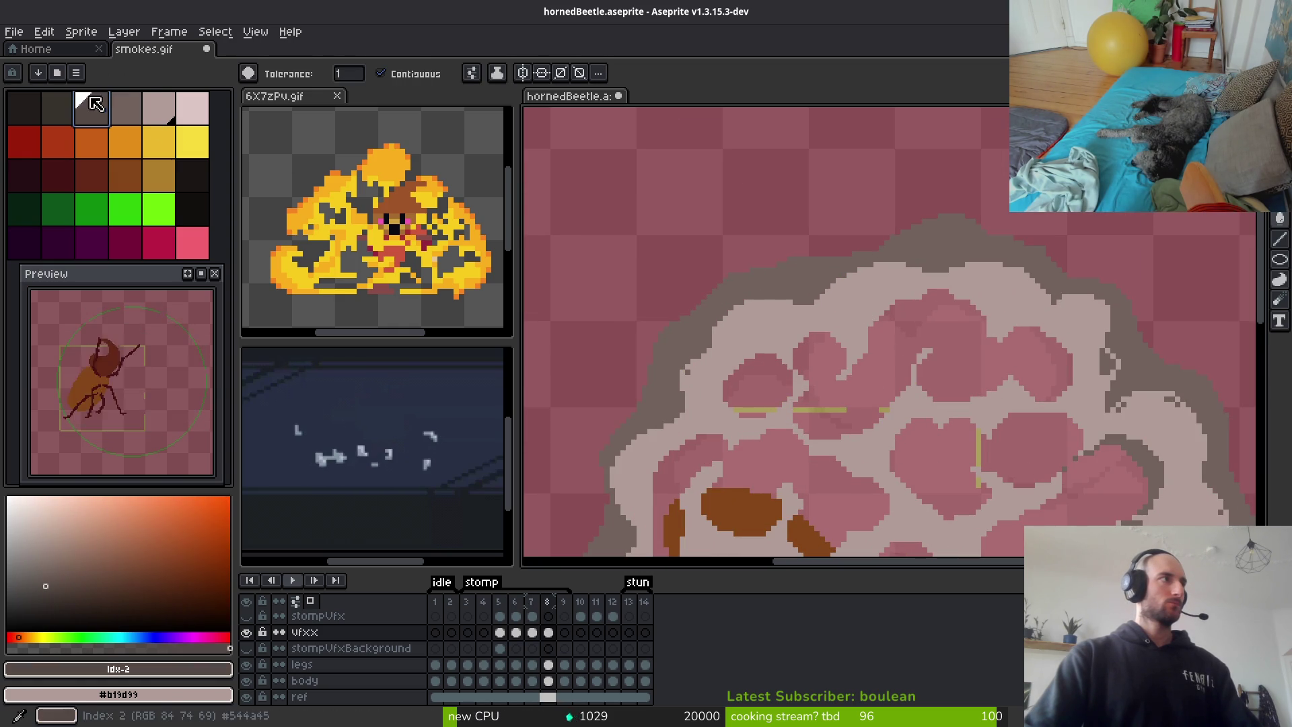
scroll(1011, 378, "down", 4)
scroll(1012, 379, "up", 4)
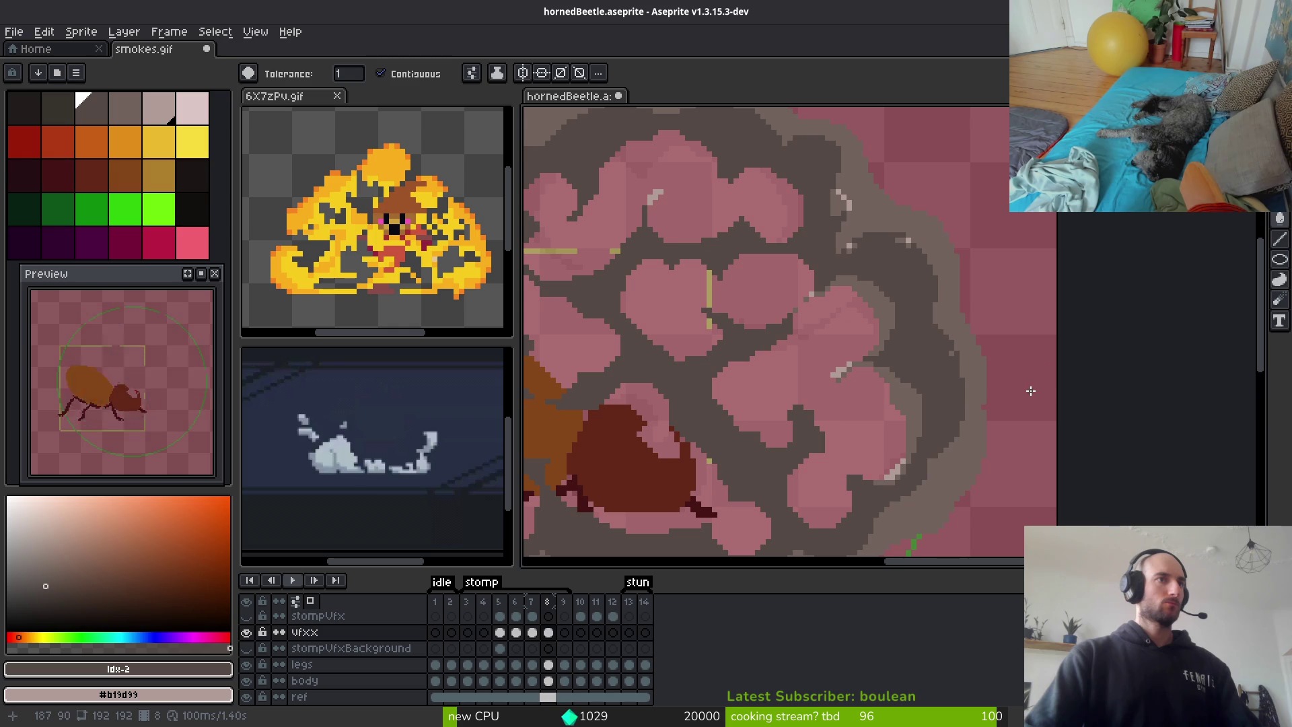
left_click(937, 363)
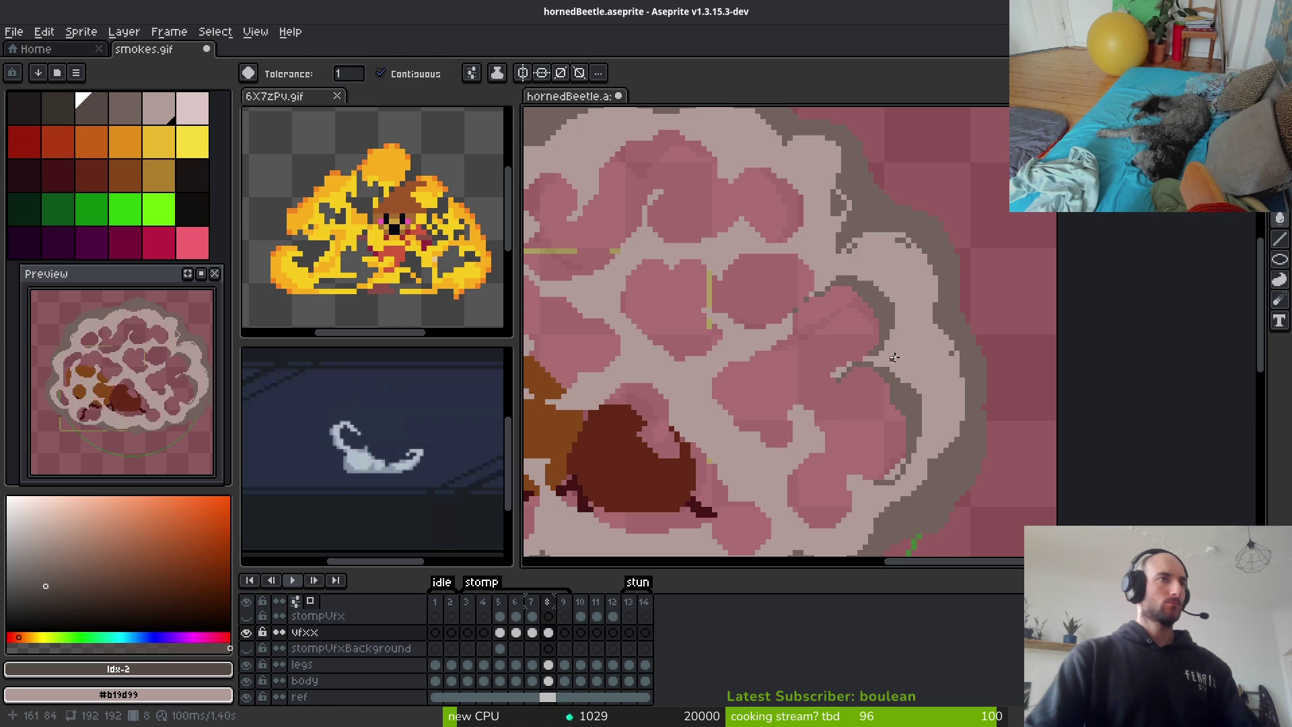
Replace the light smoke colour with dark grey using Replace Color
left_click(896, 354, "alt")
right_click(94, 115)
key("shift+r")
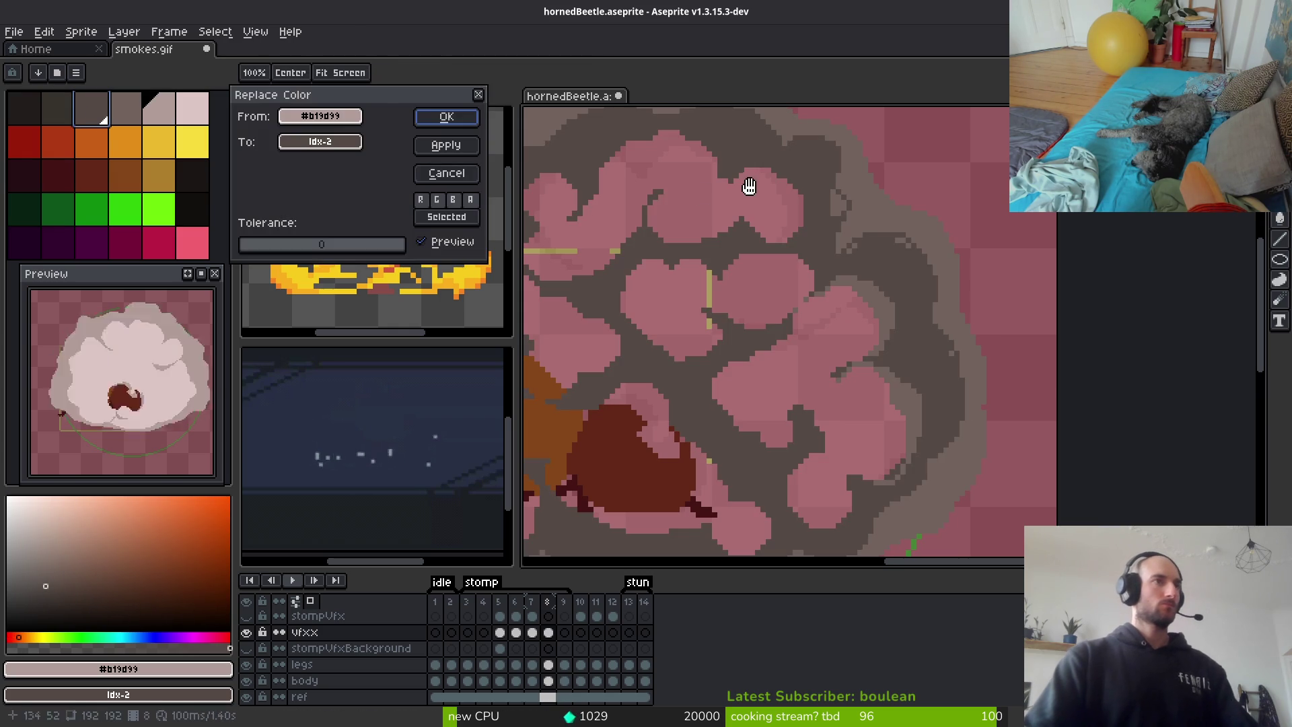
left_click(441, 121)
Replace the smoke's mid grey with the pale swatch to form the rim band
left_click(903, 195, "alt")
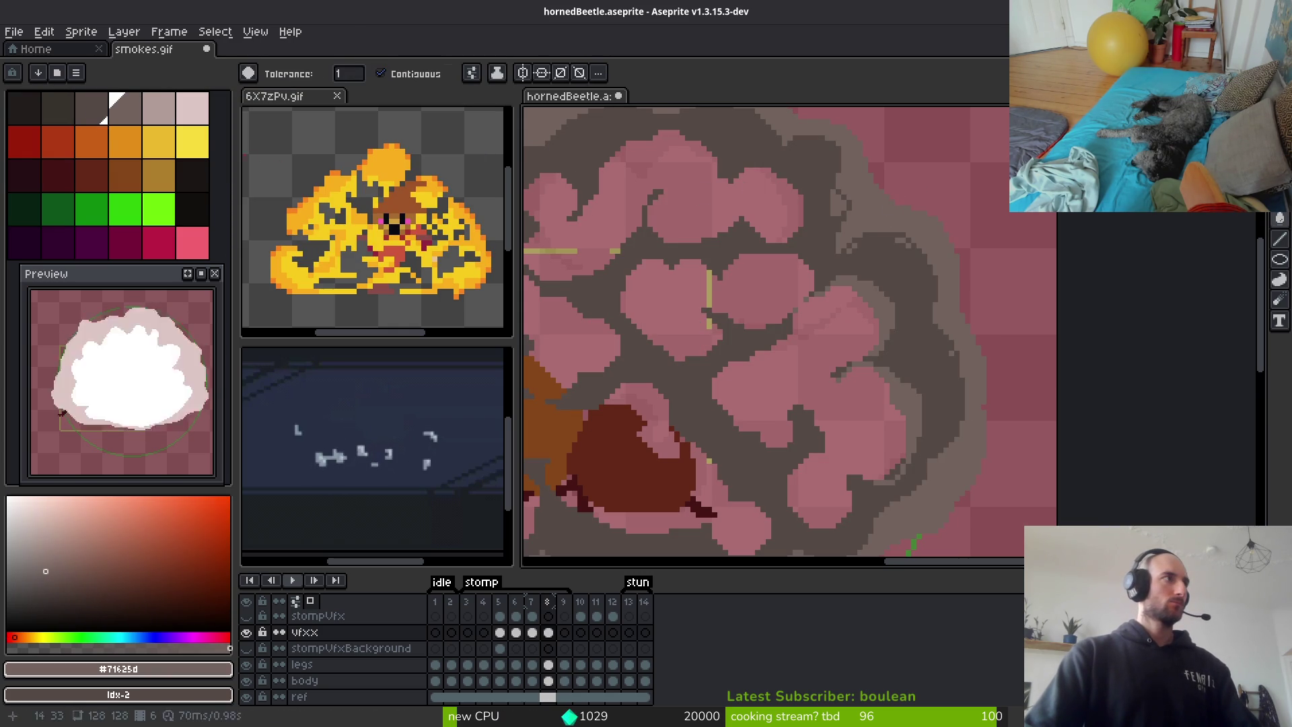
right_click(163, 116)
key("shift+r")
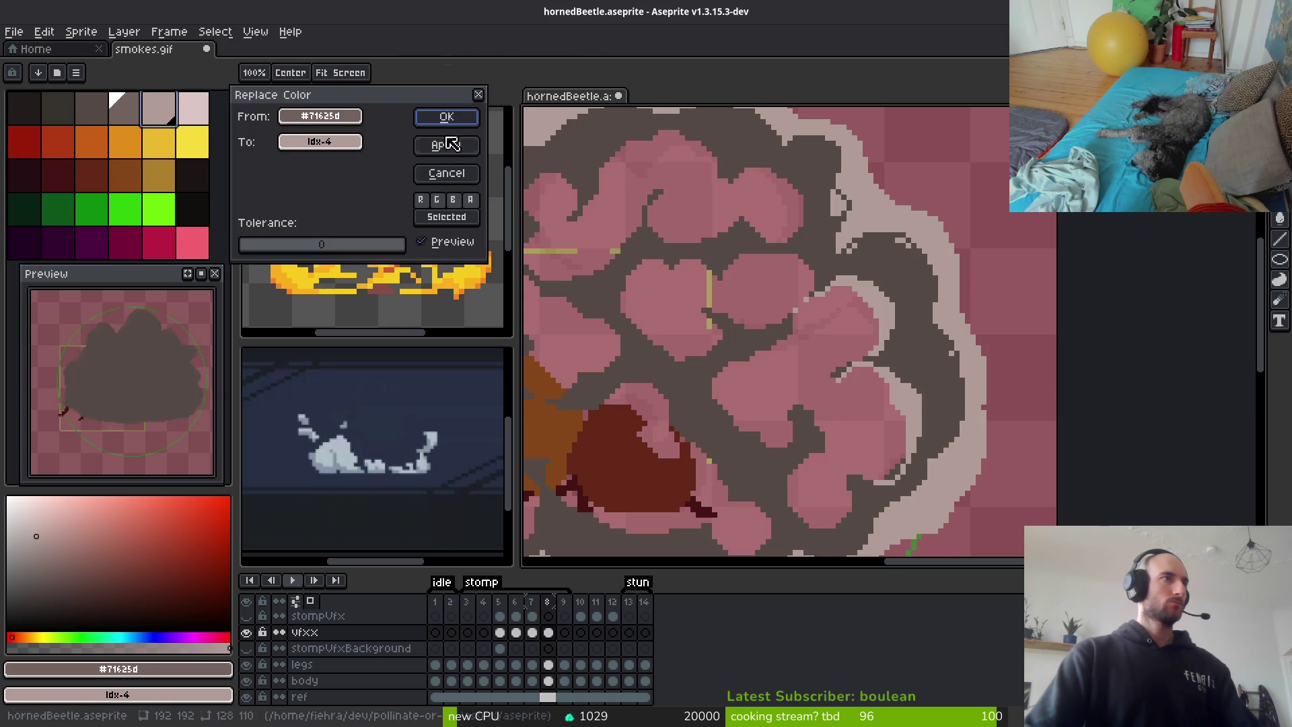
key("Return")
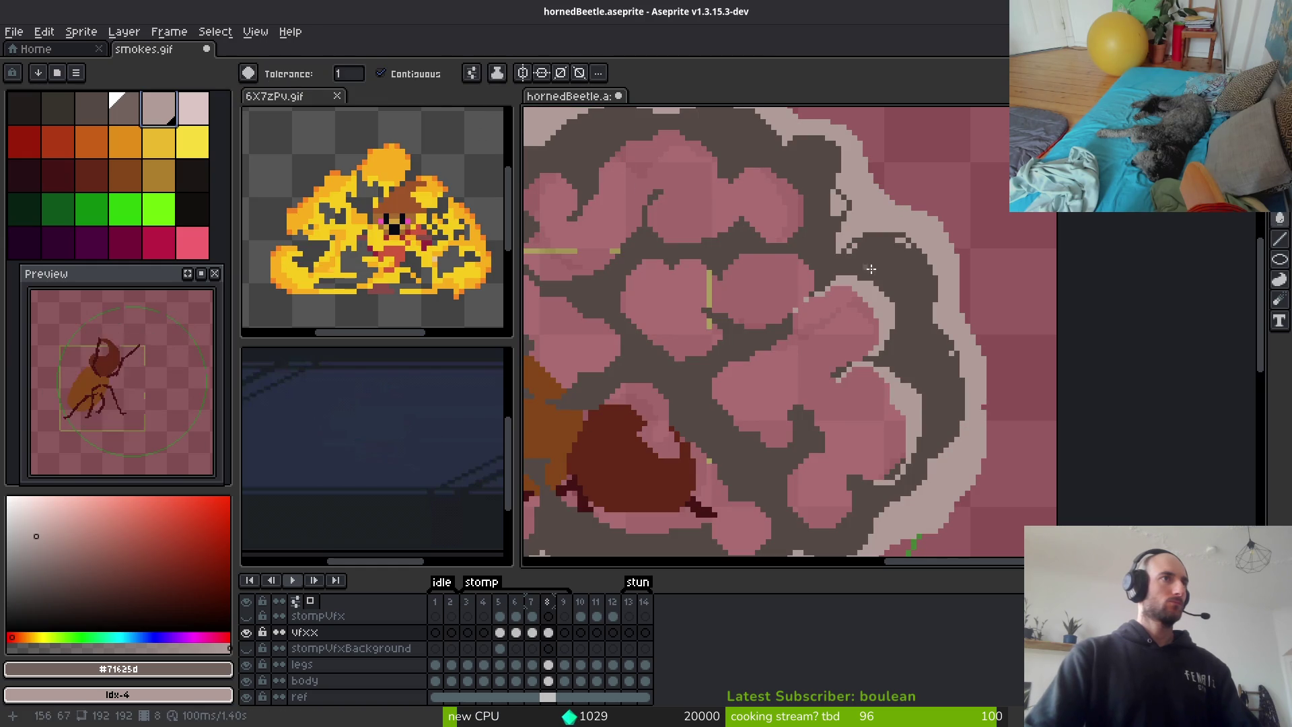
Replace the darkest smoke grey with the mid-dark grey swatch
left_click(706, 222)
right_click(125, 109)
key("shift+r")
key("Return")
scroll(834, 347, "down", 3)
key("Left")
key("Right")
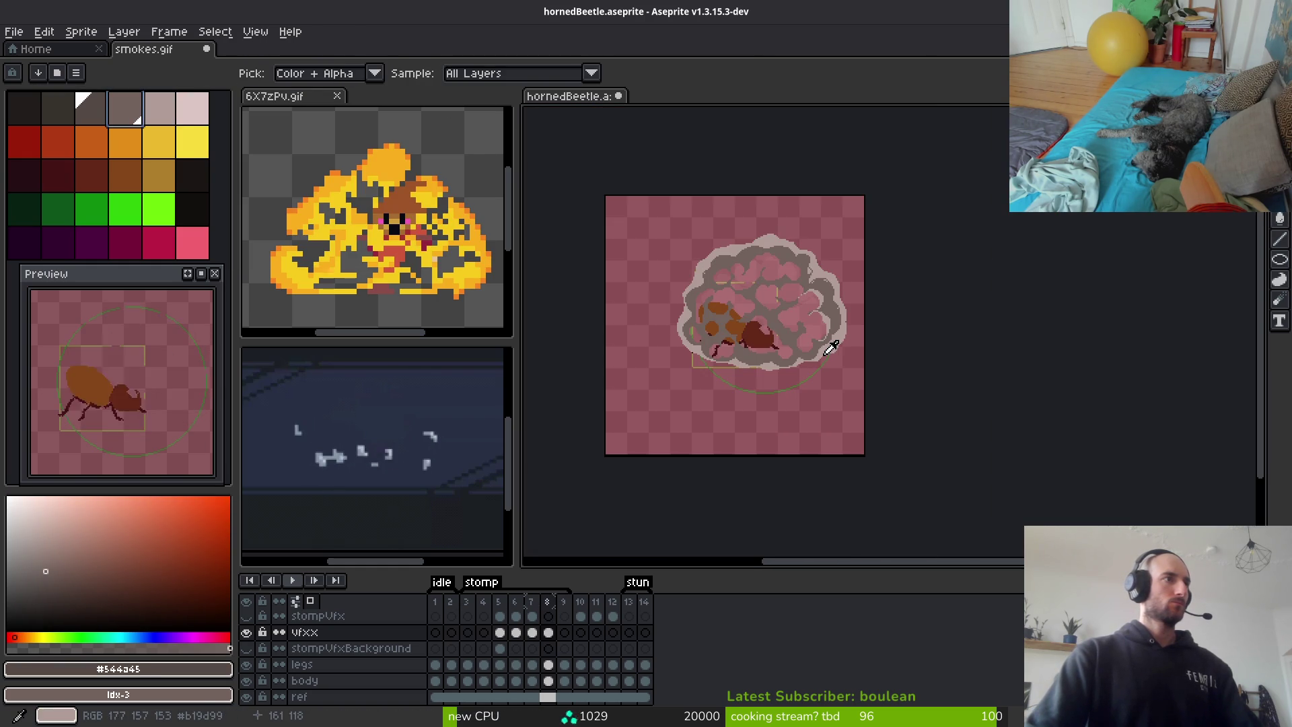
key("g")
key("alt")
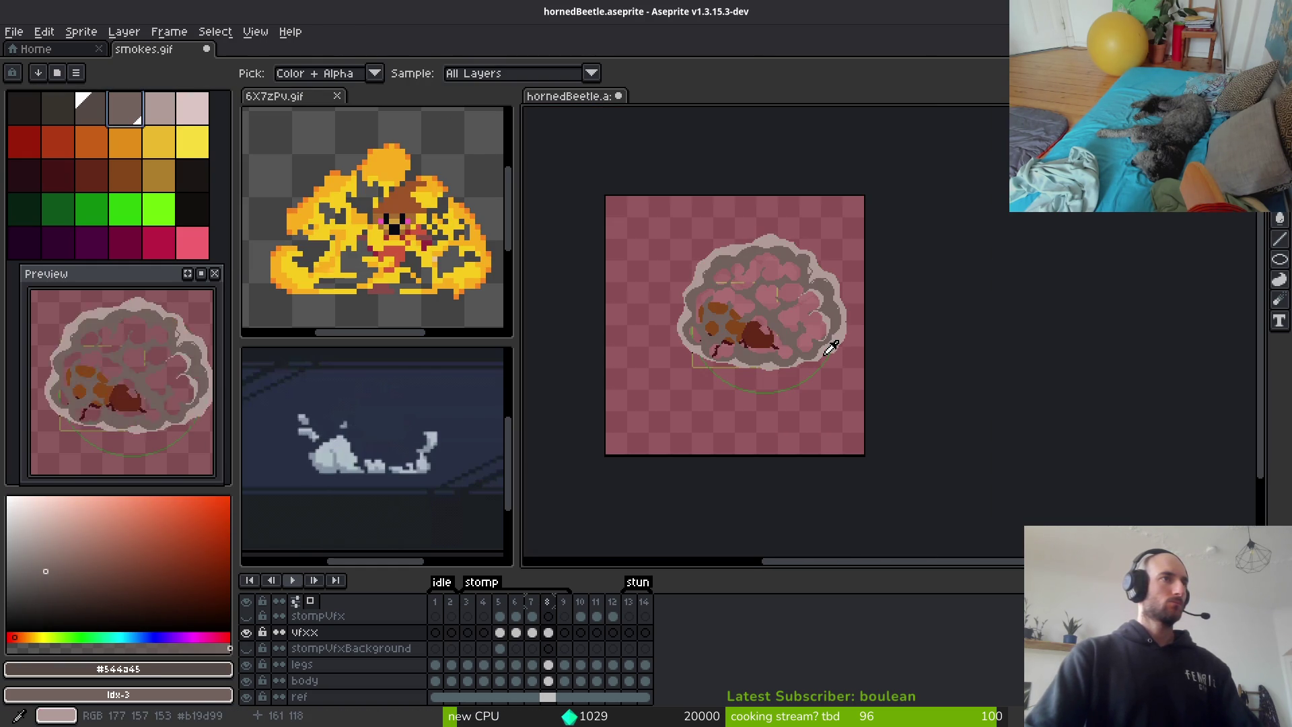
key("Left")
key("Left")
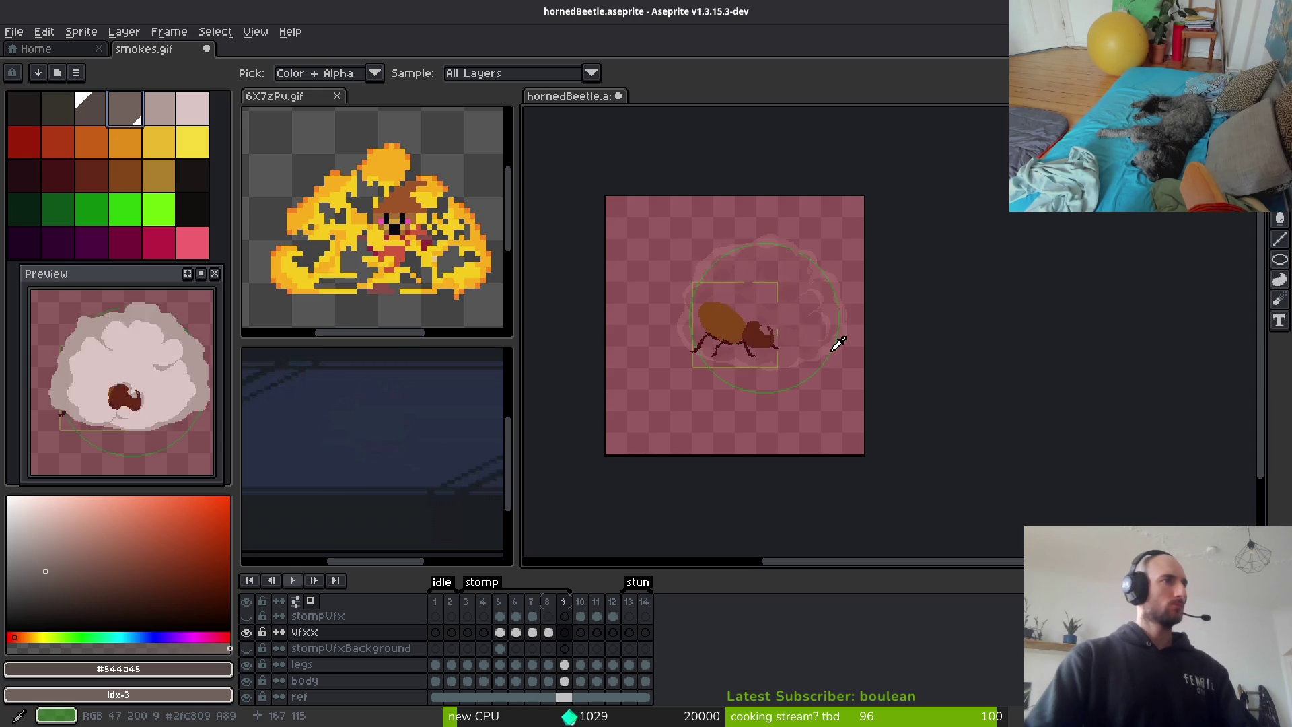
key("Right")
key("Right")
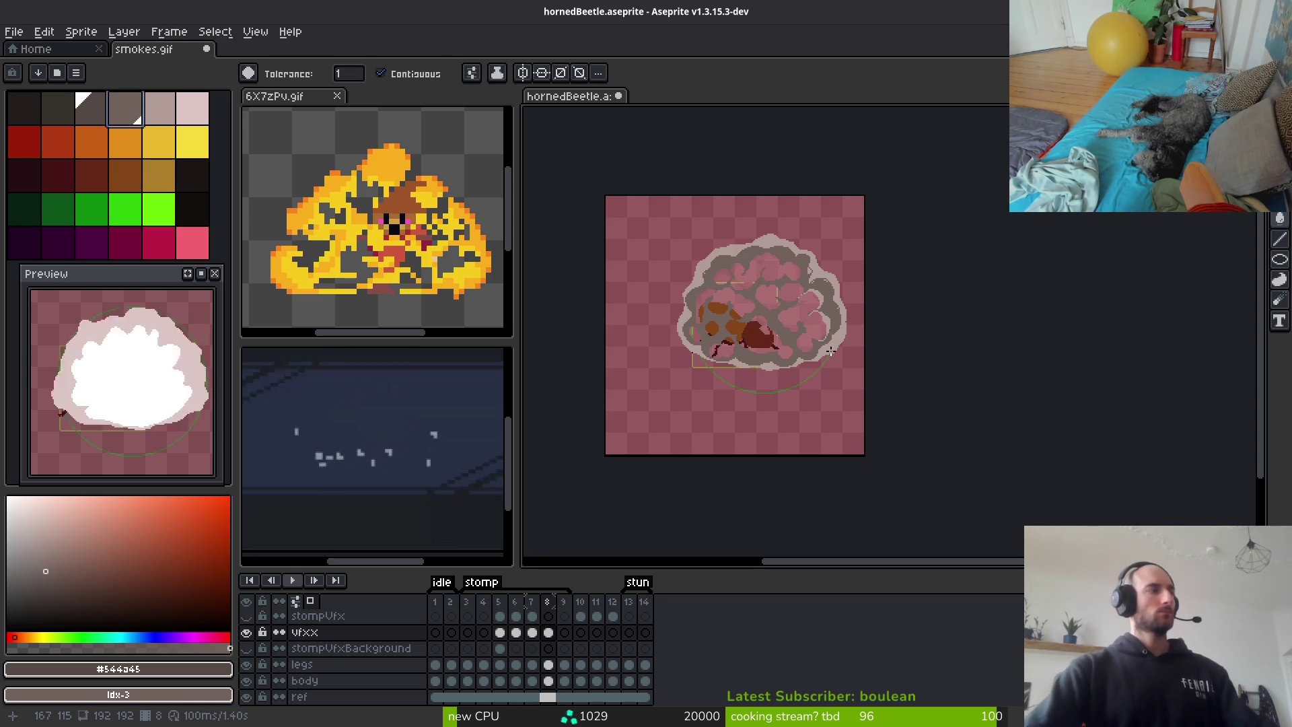
key("Left")
key("Left")
key("Right")
key("Right")
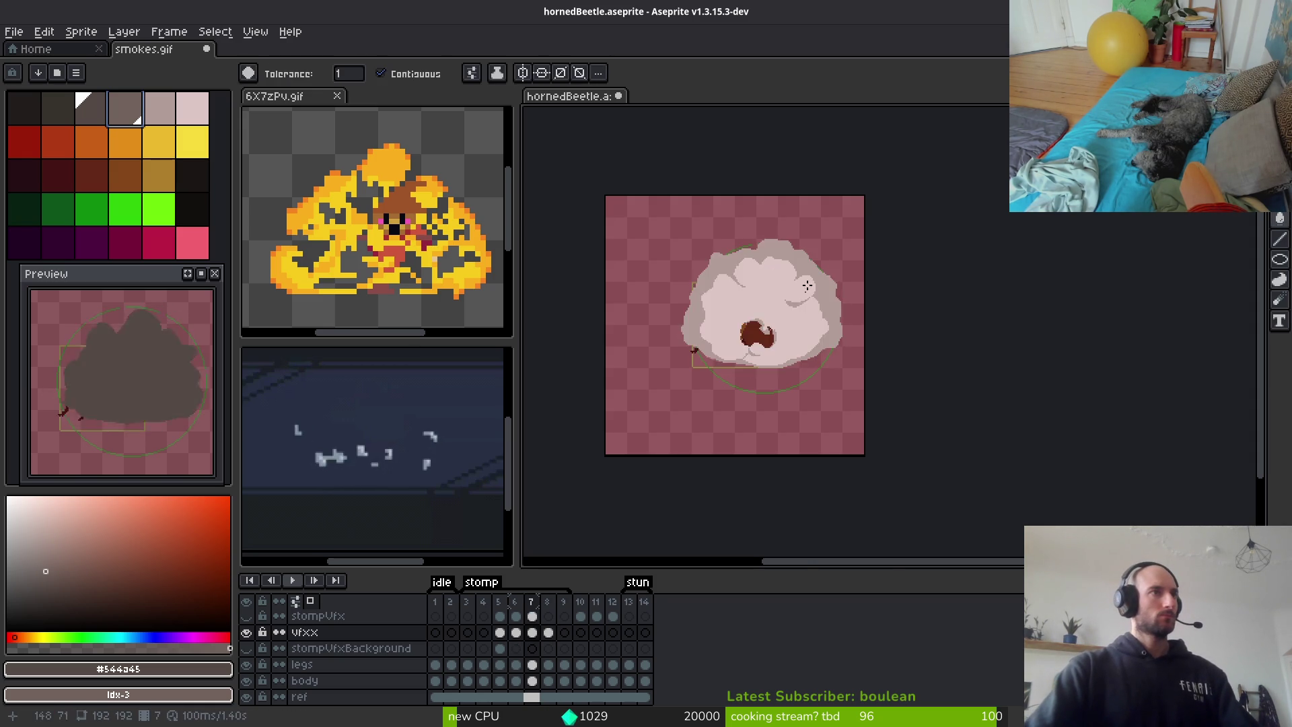
key("Left")
scroll(811, 277, "up", 5)
scroll(811, 277, "down", 4)
key("Right")
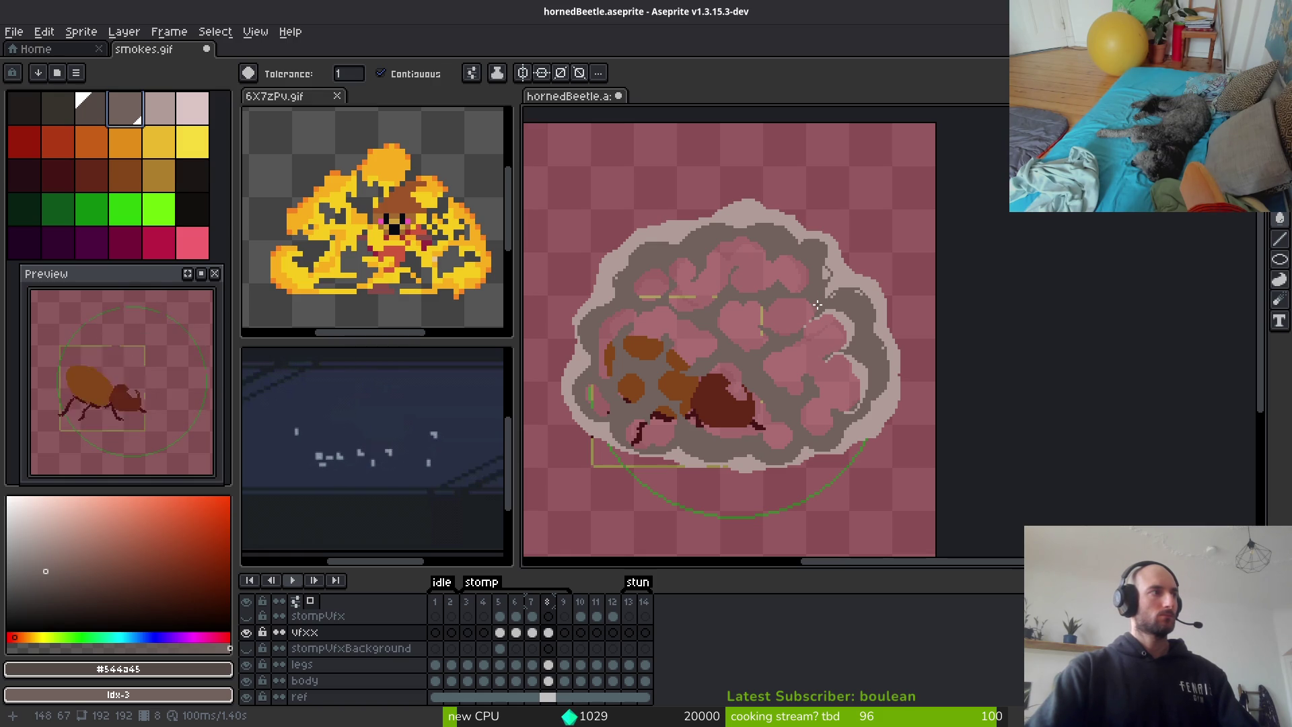
key("Left")
key("Left")
key("Right")
key("Right")
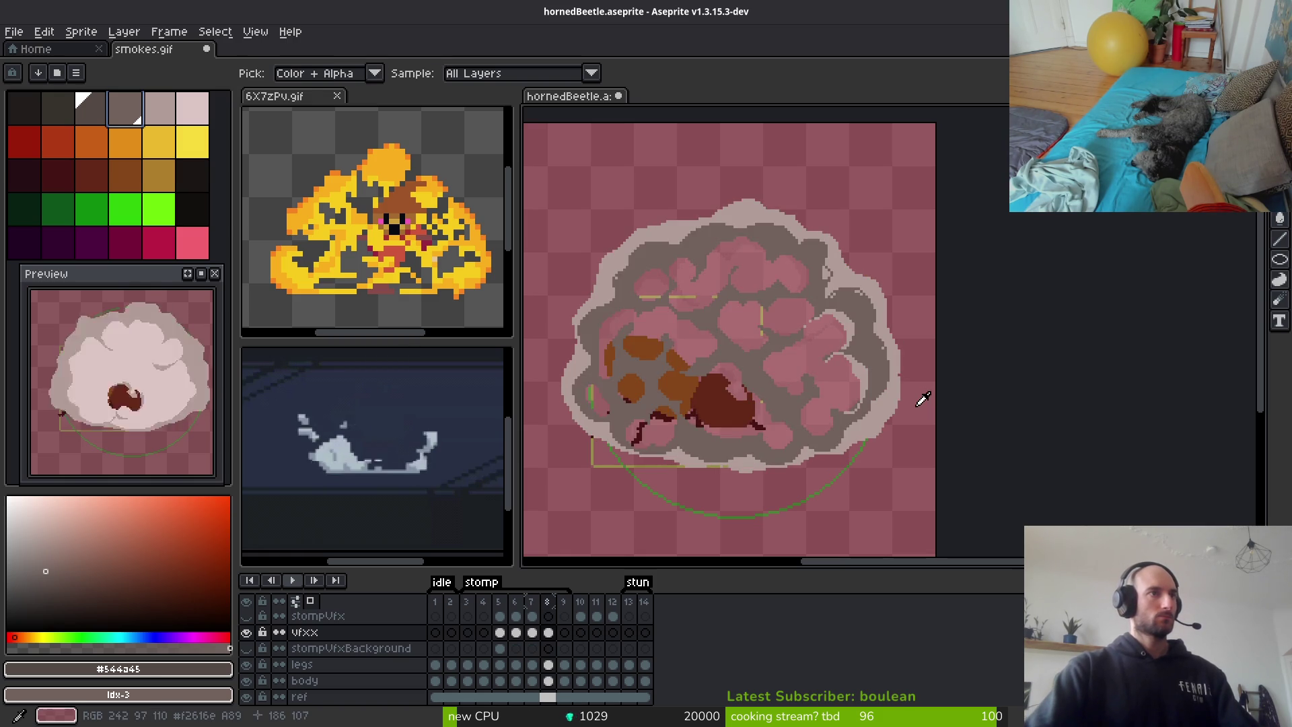
key("Left")
key("Right")
scroll(870, 311, "up", 2)
key("Left")
key("Right")
left_click_drag(835, 300, 917, 280)
left_click(945, 296, "alt")
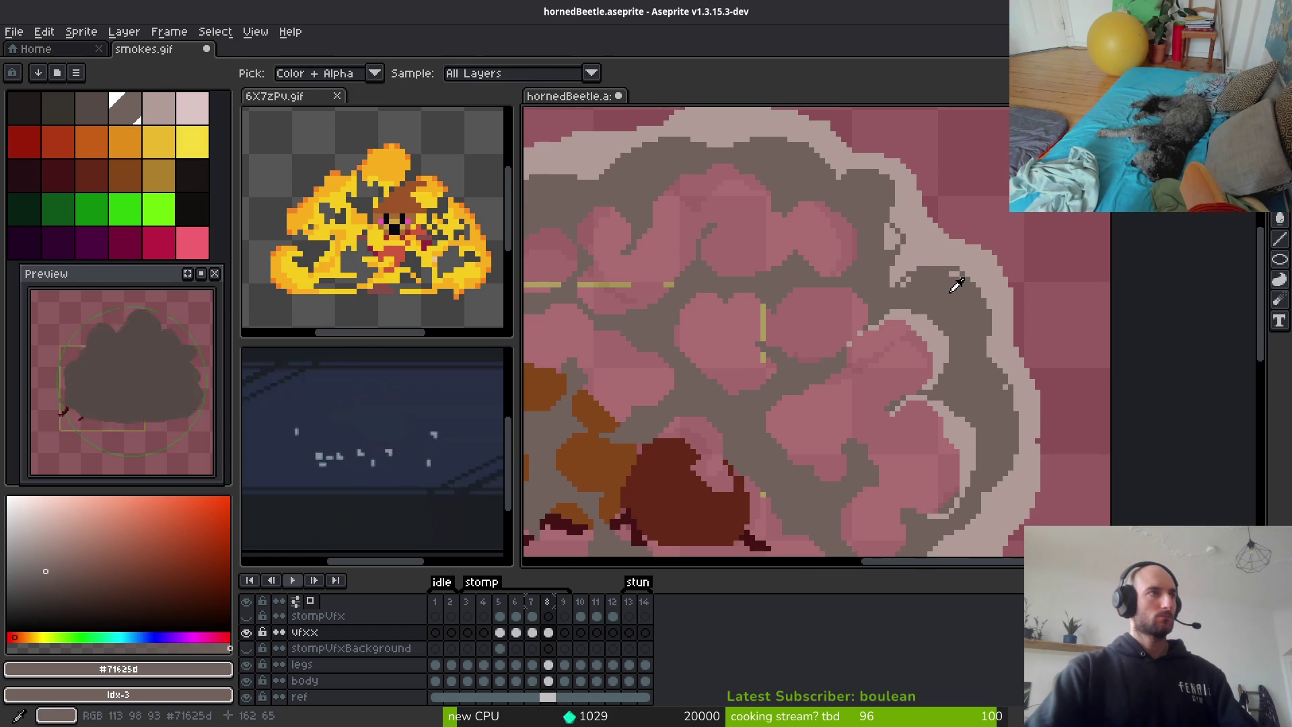
key("Right")
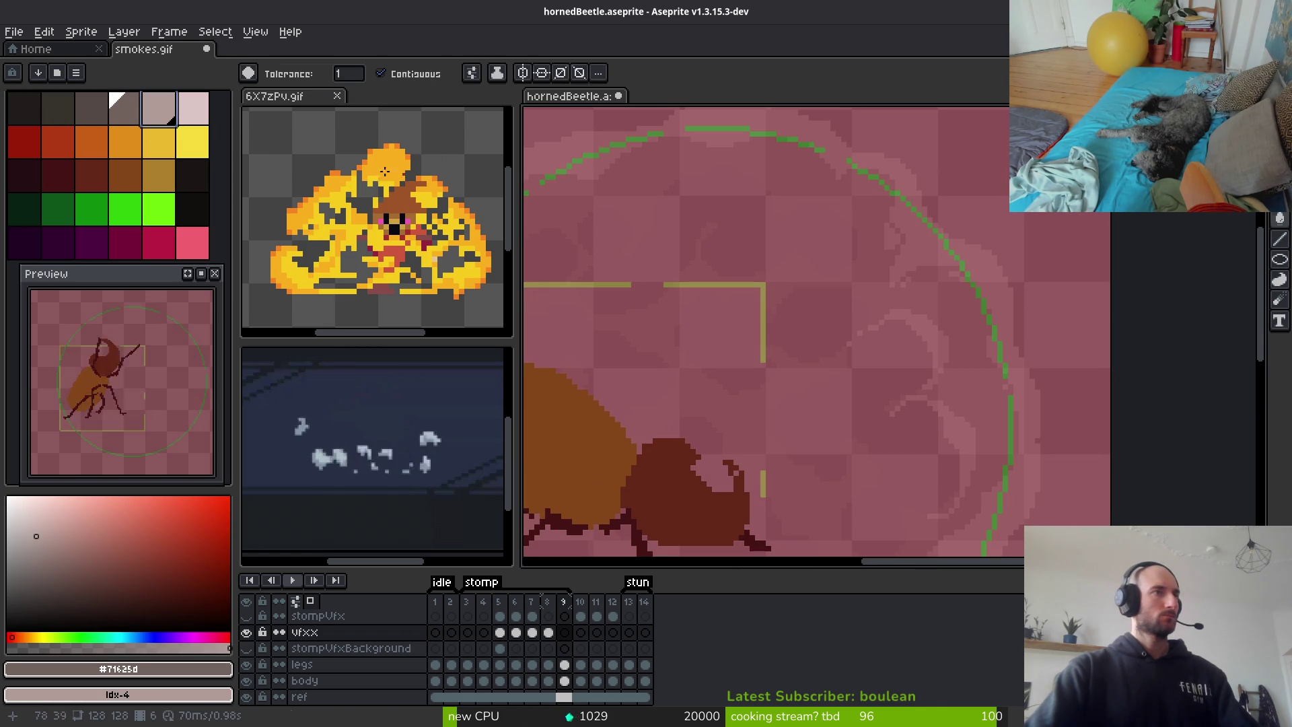
On frame 8, replace the grey #71625d with light pink palette colour Idx-5
key("Left")
key("shift+r")
key("Escape")
right_click(202, 114)
key("shift+r")
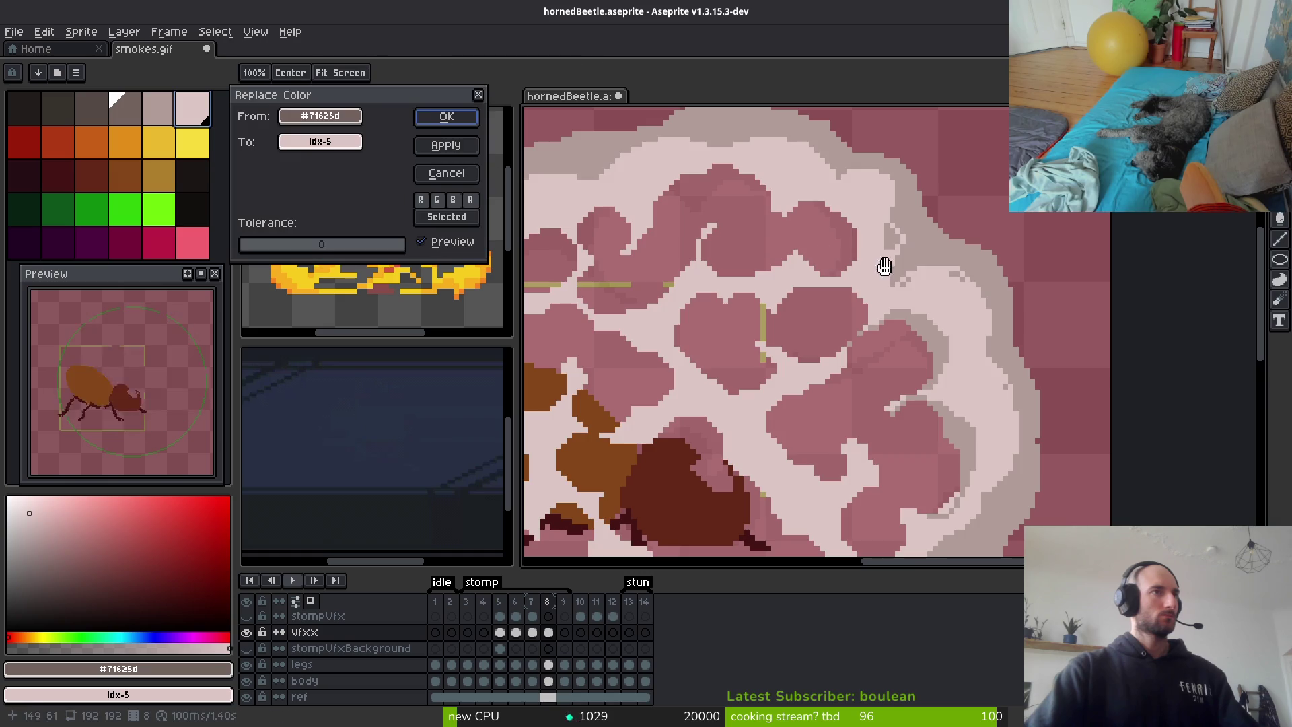
left_click(433, 116)
scroll(780, 276, "down", 5)
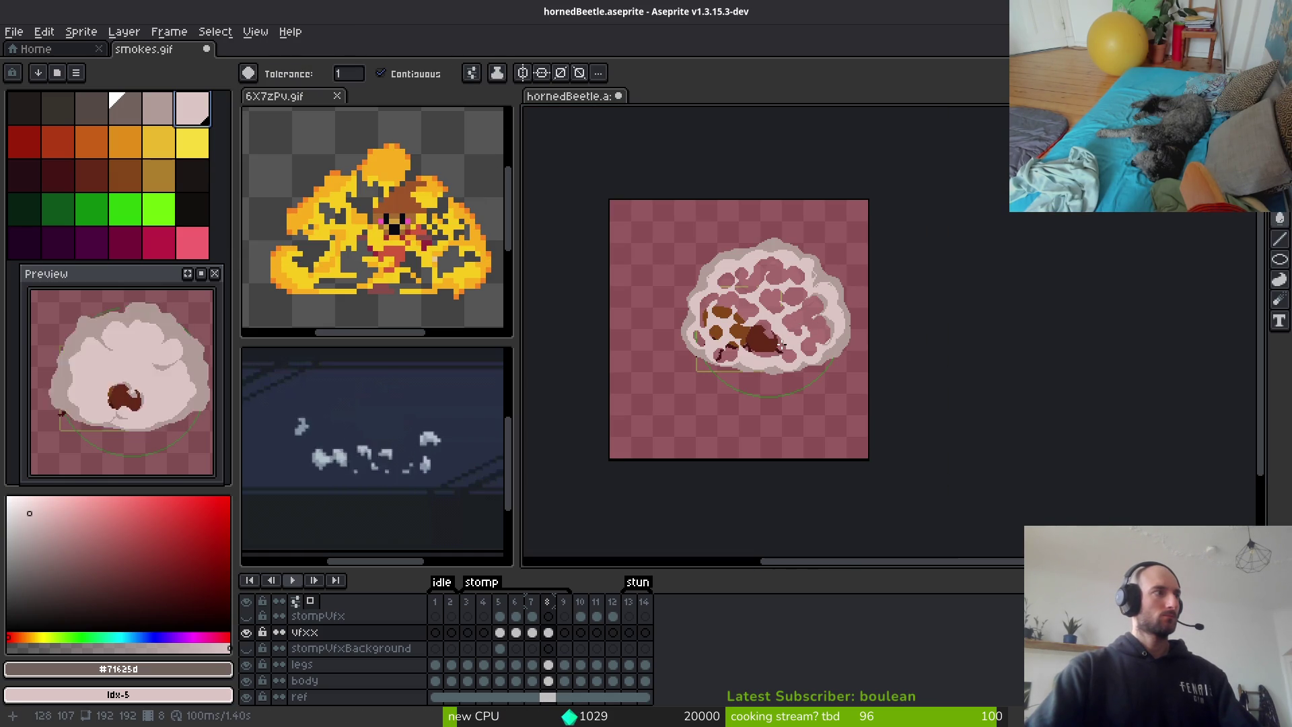
Flick between frames 5 to 8 to compare the smoke clouds
key("i")
key("Left")
key("Left")
key("Right")
key("Right")
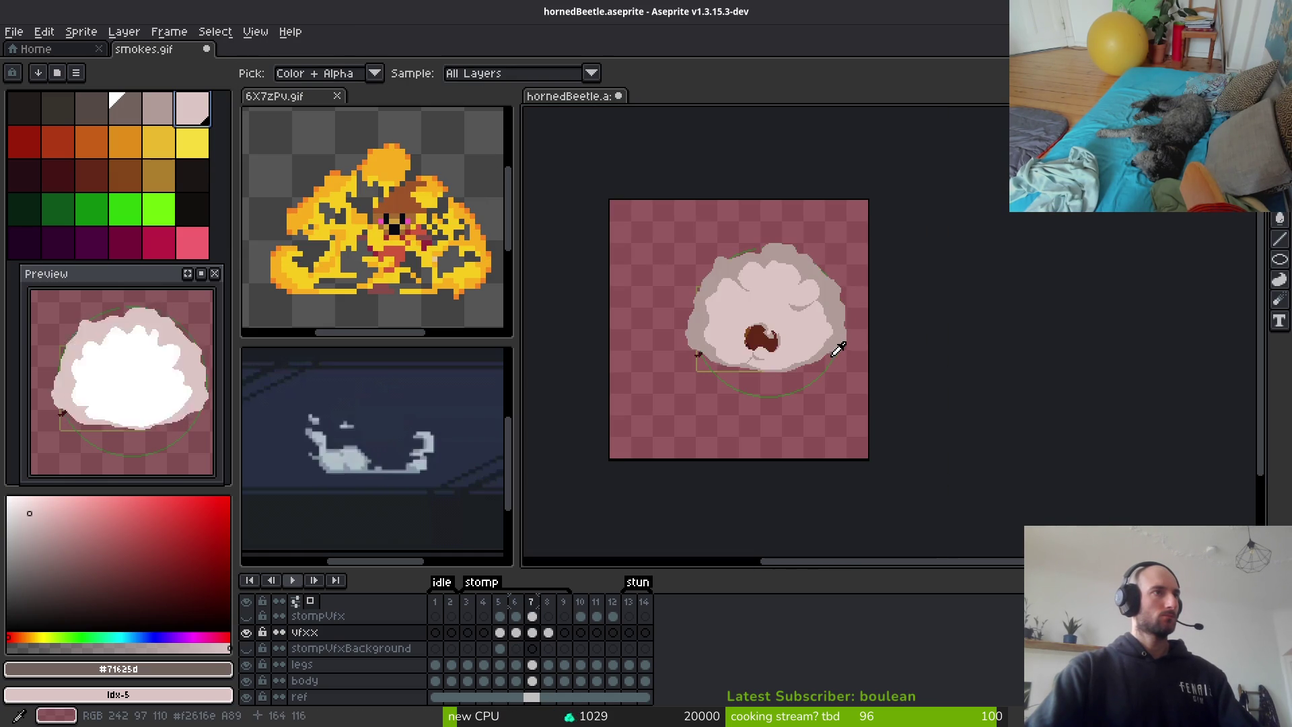
key("Left")
key("Left")
key("Right")
key("Right")
key("g")
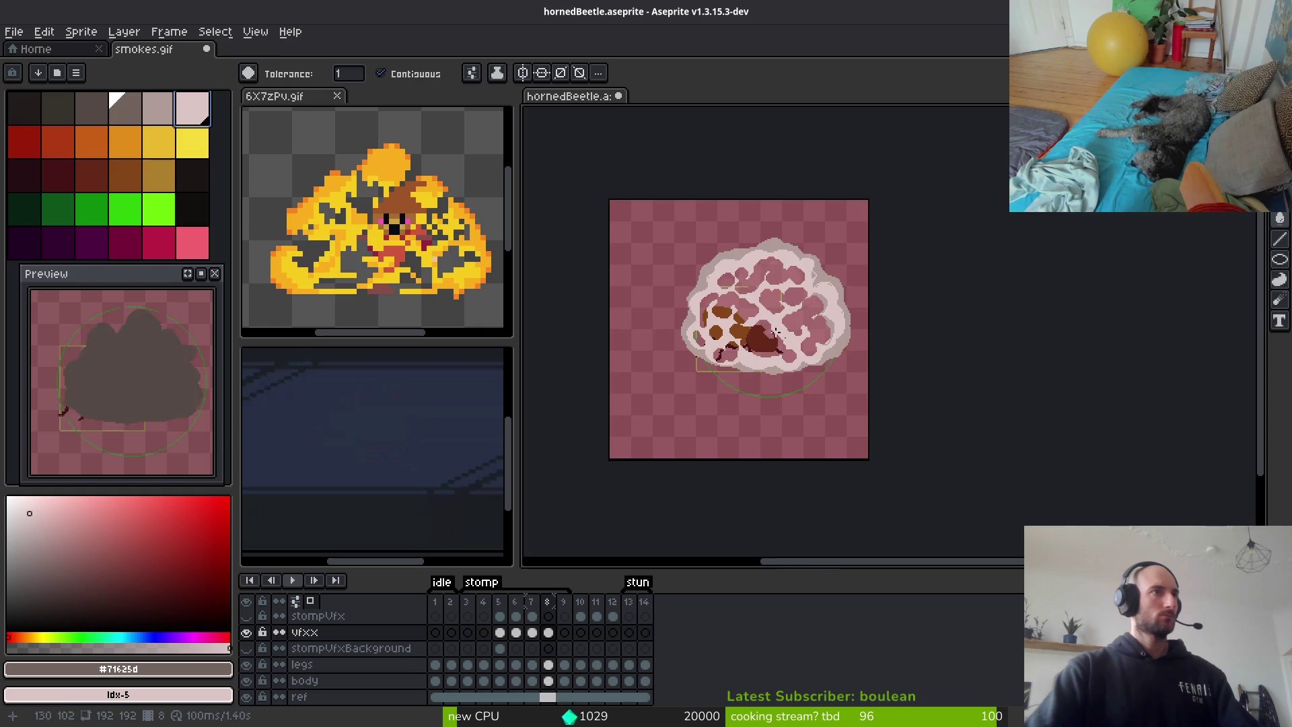
scroll(765, 309, "up", 3)
key("Left")
key("Left")
key("i")
key("Left")
key("Right")
key("w")
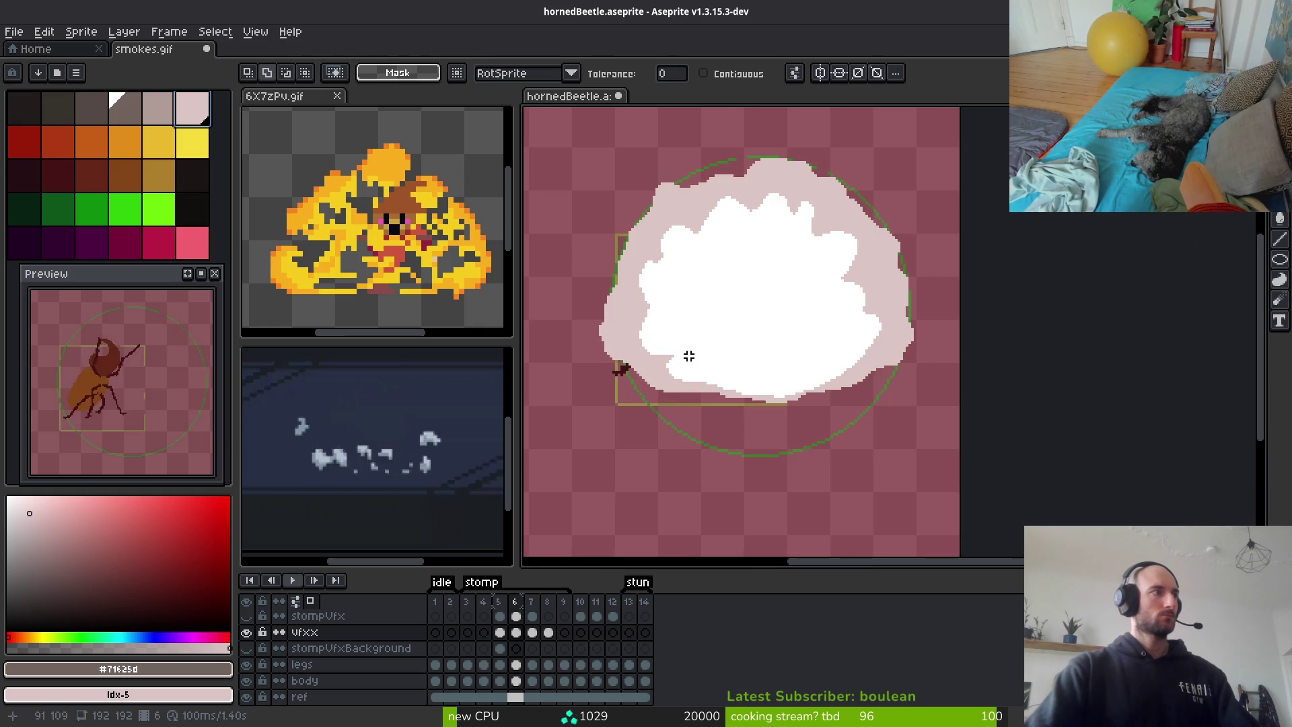
key("Left")
scroll(796, 355, "up", 2)
Back on frame 8, sample the light smoke colour and return to the Pencil
key("i")
key("Right")
key("Right")
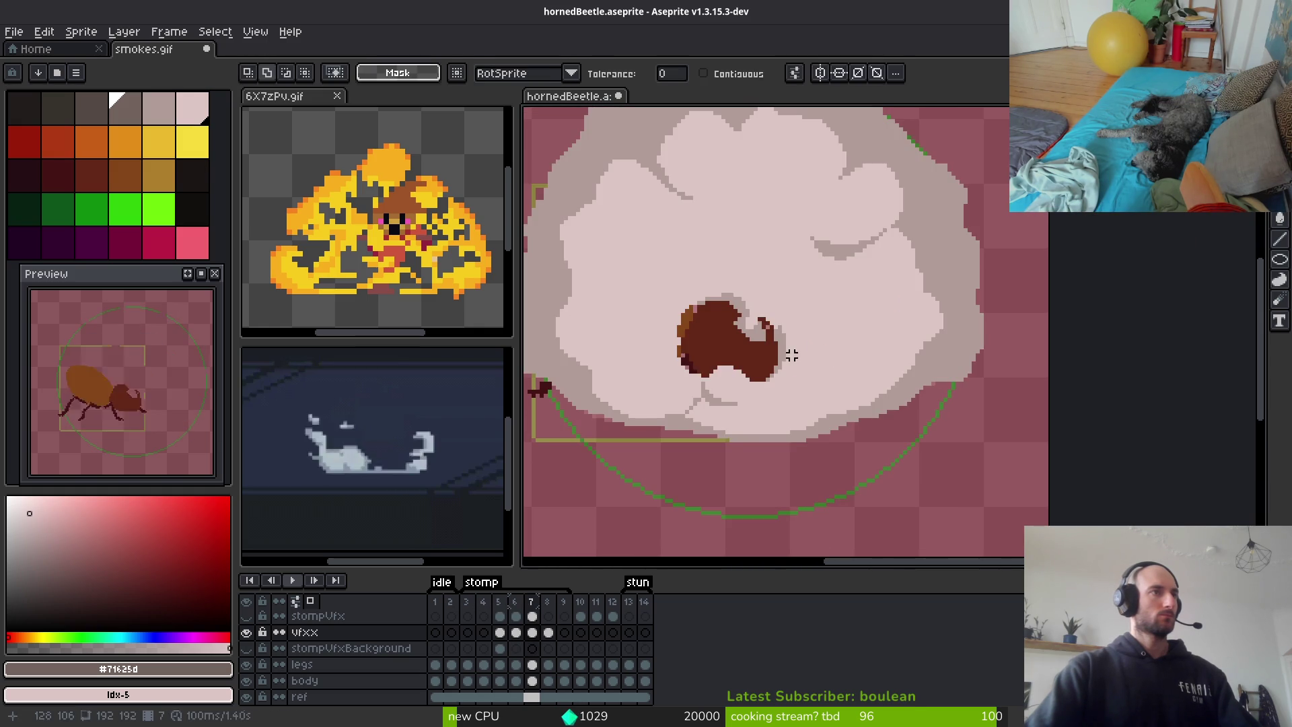
key("Right")
key("g")
scroll(838, 370, "up", 2)
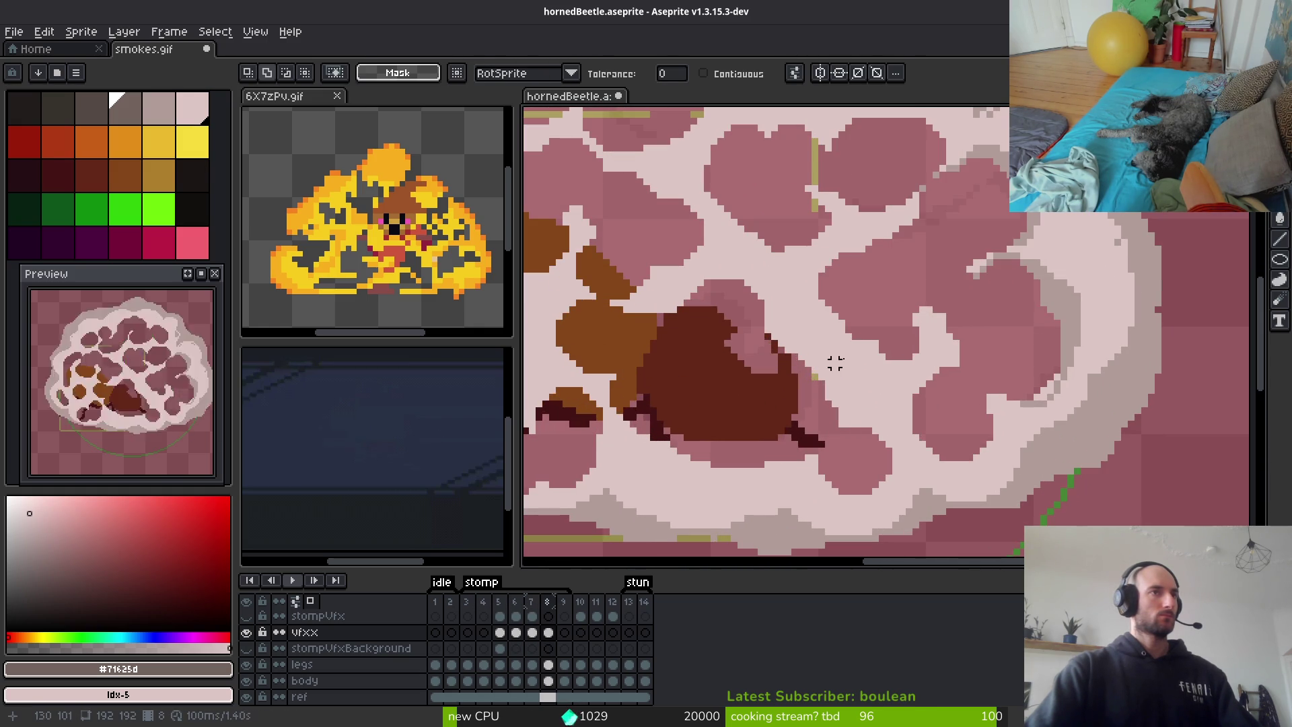
key("i")
left_click(1077, 296)
key("b")
scroll(860, 308, "up", 2)
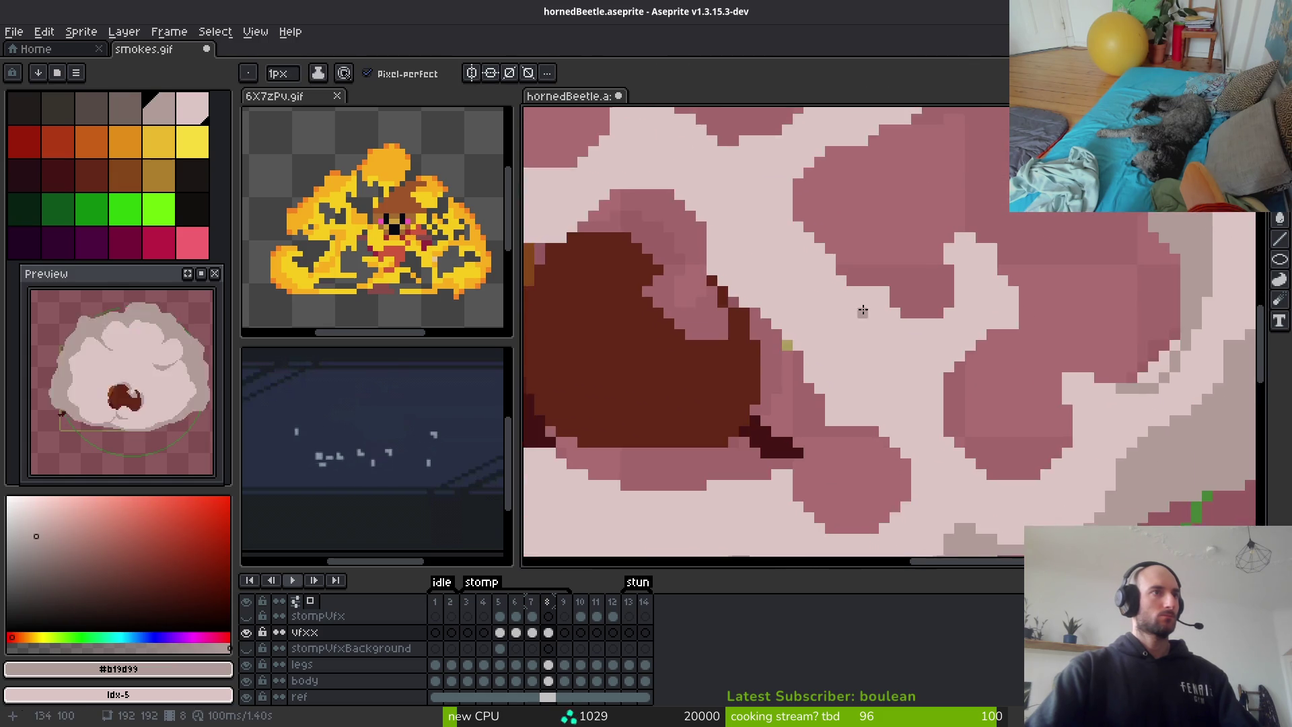
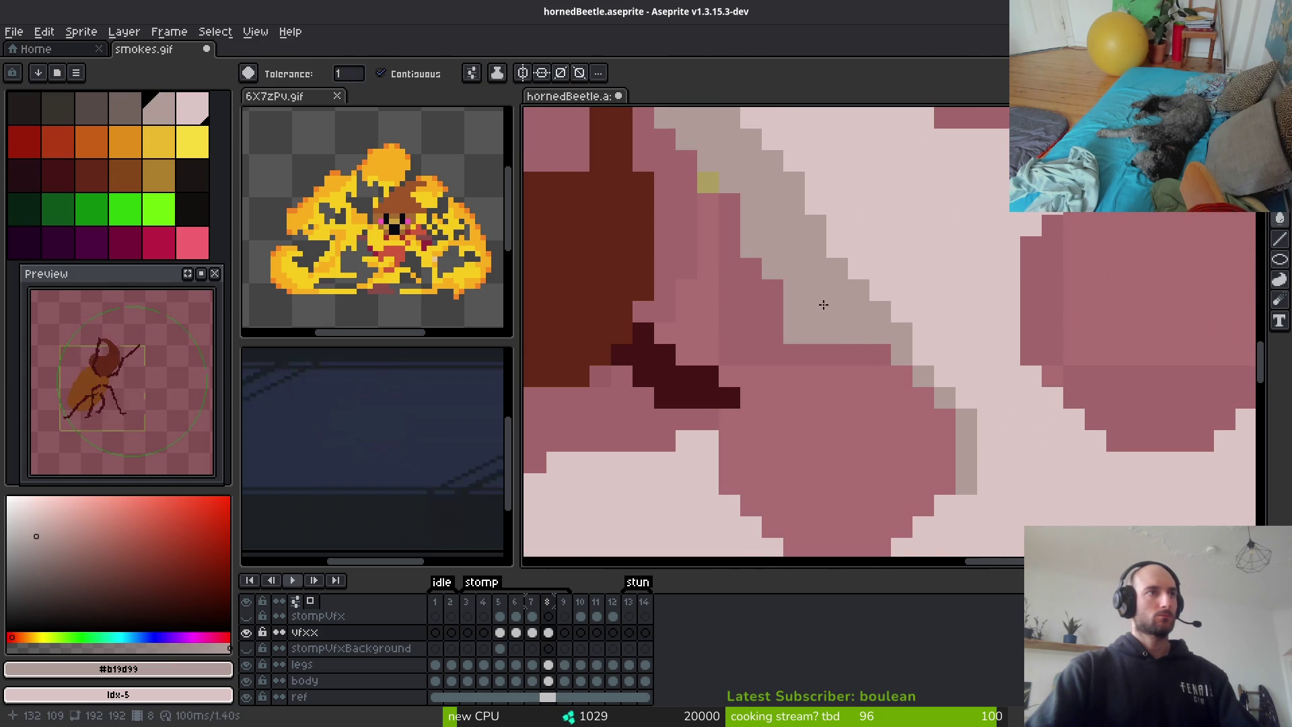
With the 1px grey pencil, draw a shading line down the first puff edge
scroll(876, 395, "down", 3)
scroll(876, 395, "up", 4)
key("b")
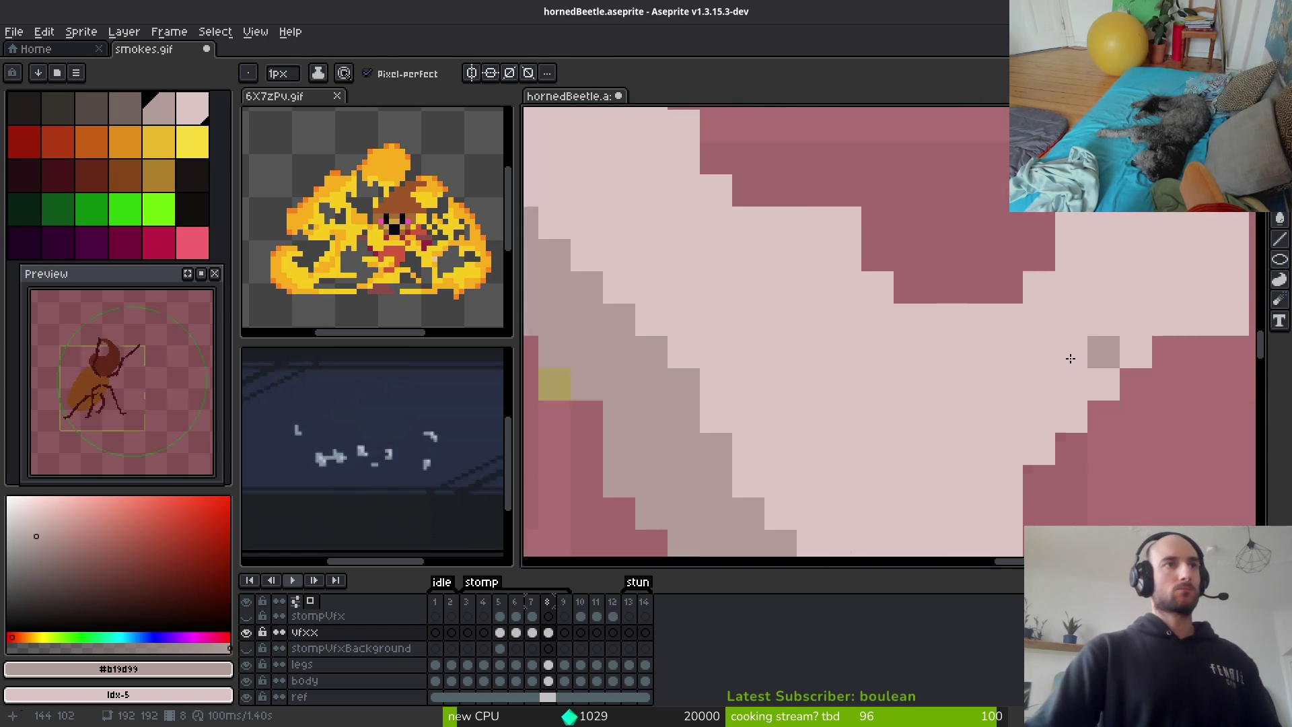
left_click_drag(938, 134, 956, 267)
left_click(937, 269)
left_click_drag(822, 277, 808, 268)
Outline the next puff's right and bottom edges in grey and fill shading inside
key("e")
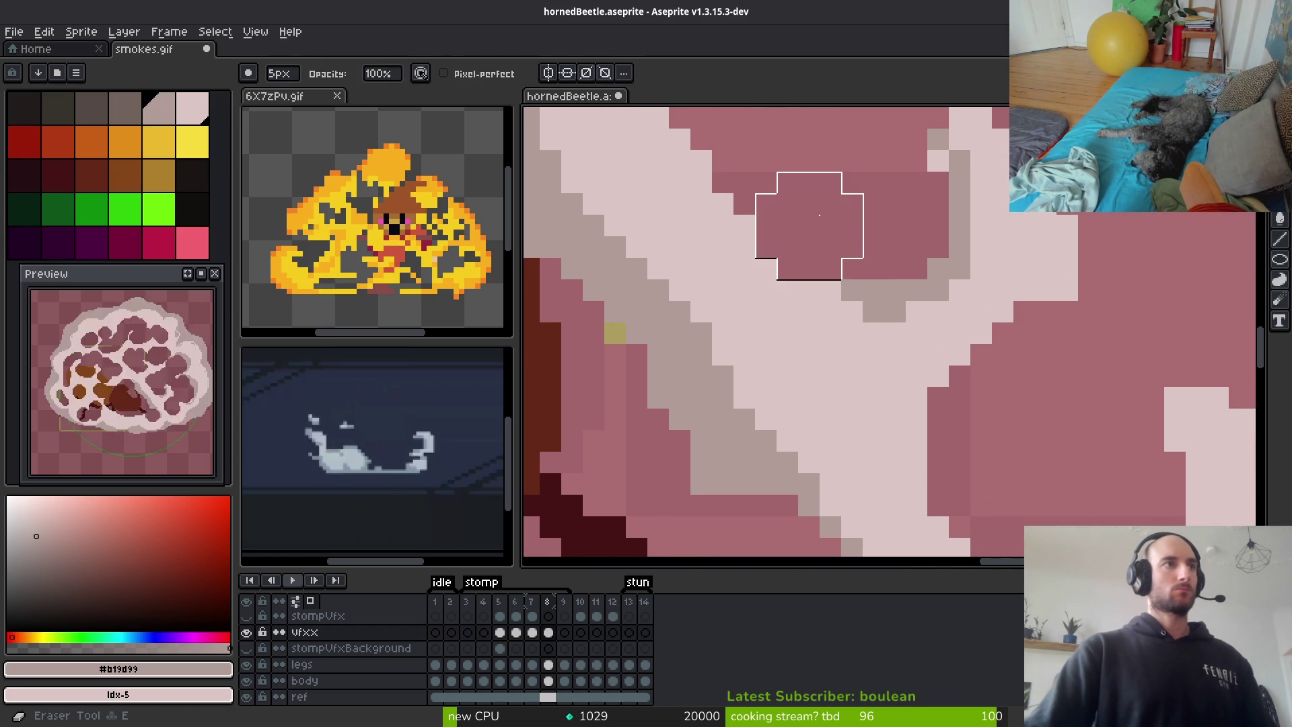
mouse_move(866, 202)
left_mouse_down()
mouse_move(909, 260)
mouse_move(870, 342)
mouse_move(830, 318)
left_mouse_up()
key("b")
mouse_move(899, 281)
left_mouse_down()
mouse_move(920, 306)
mouse_move(899, 454)
mouse_move(802, 476)
left_mouse_up()
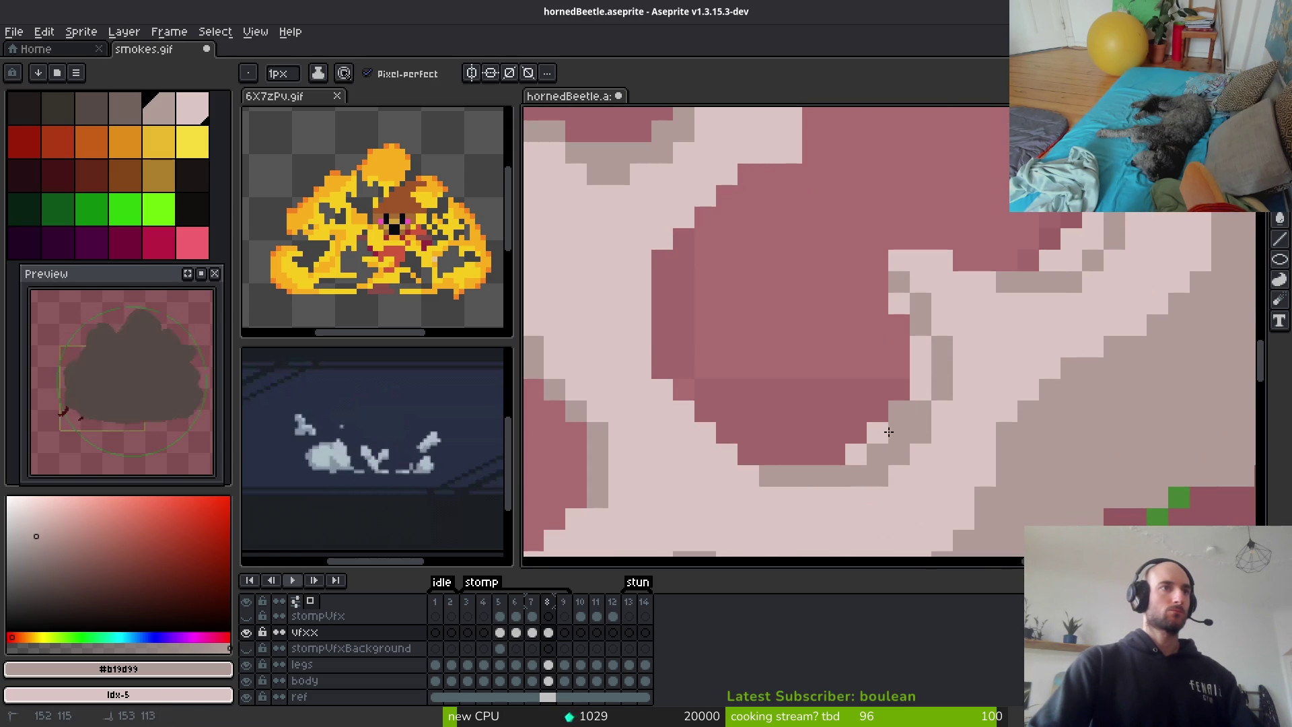
left_click_drag(929, 382, 899, 296)
Paint a vertical run of grey shading below the beetle body
scroll(899, 296, "down", 2)
scroll(813, 388, "up", 2)
scroll(813, 388, "down", 1)
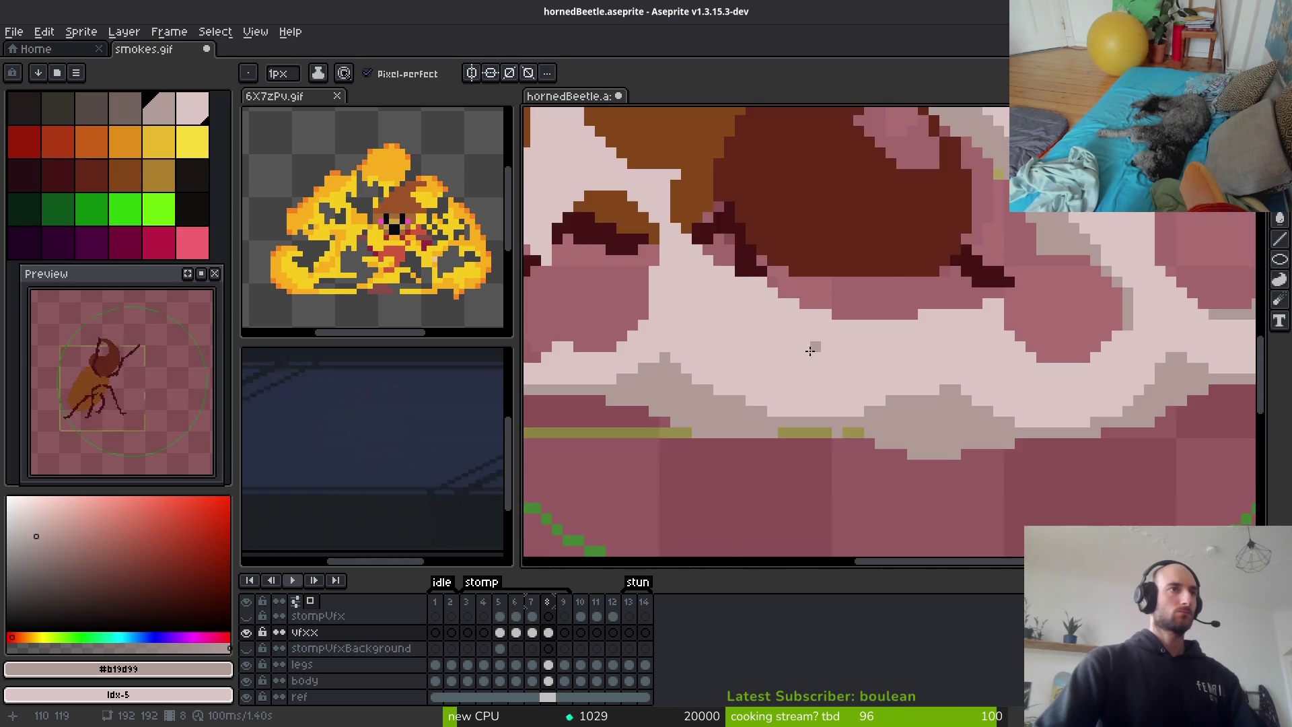
scroll(780, 411, "up", 1)
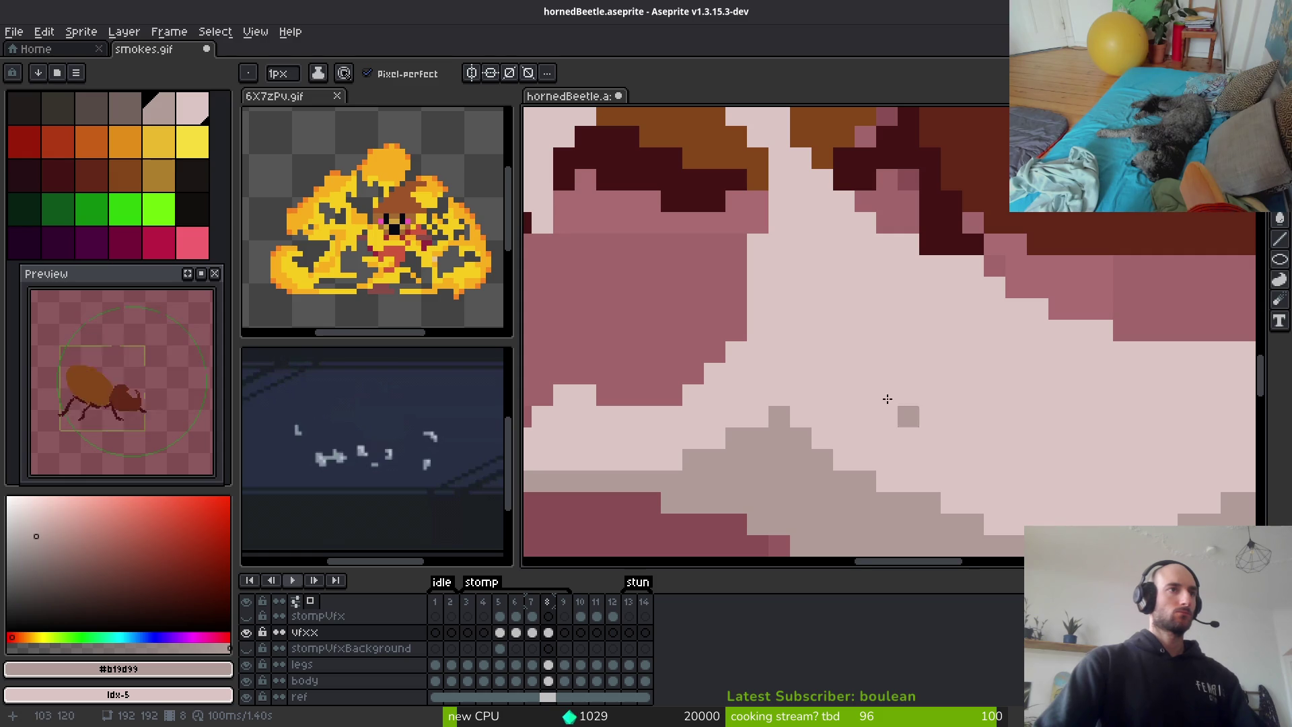
scroll(929, 410, "up", 1)
scroll(738, 318, "down", 1)
left_click_drag(727, 306, 728, 424)
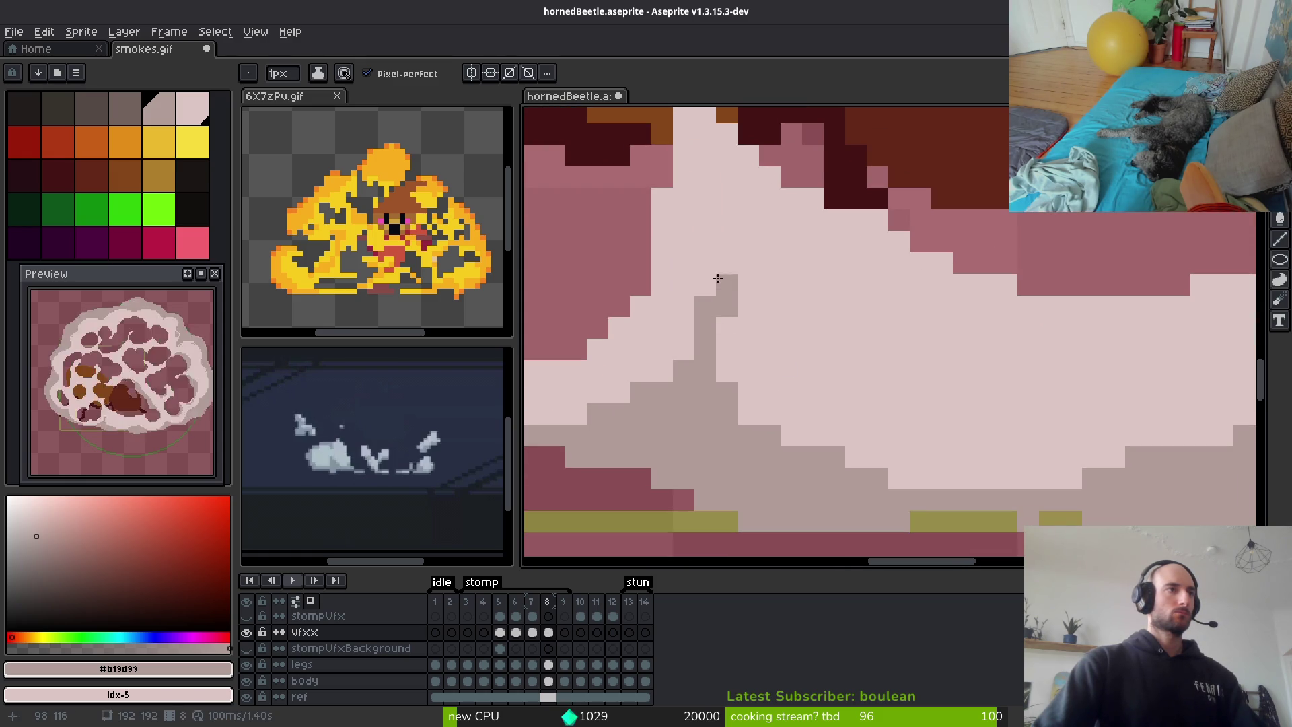
left_click_drag(724, 328, 754, 413)
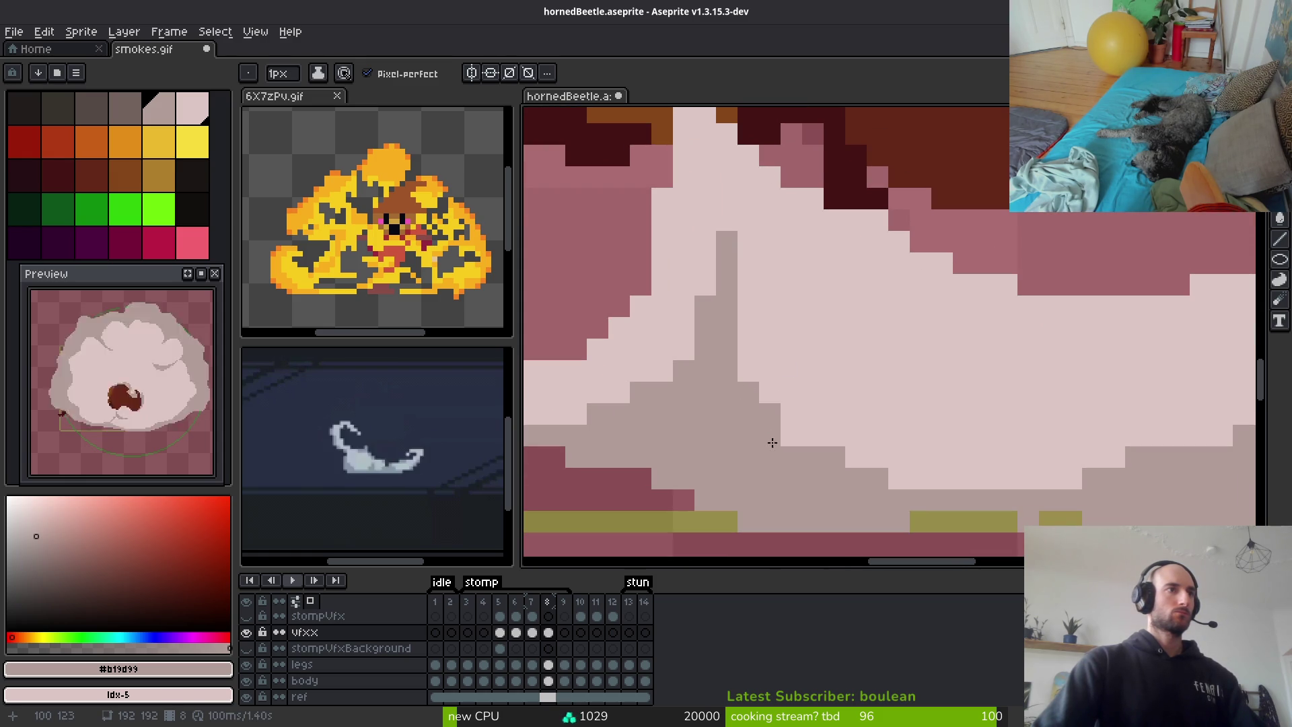
Add grey beside the beetle's dark outline and edge the pink puff's top and left sides
scroll(773, 442, "down", 2)
scroll(928, 458, "up", 3)
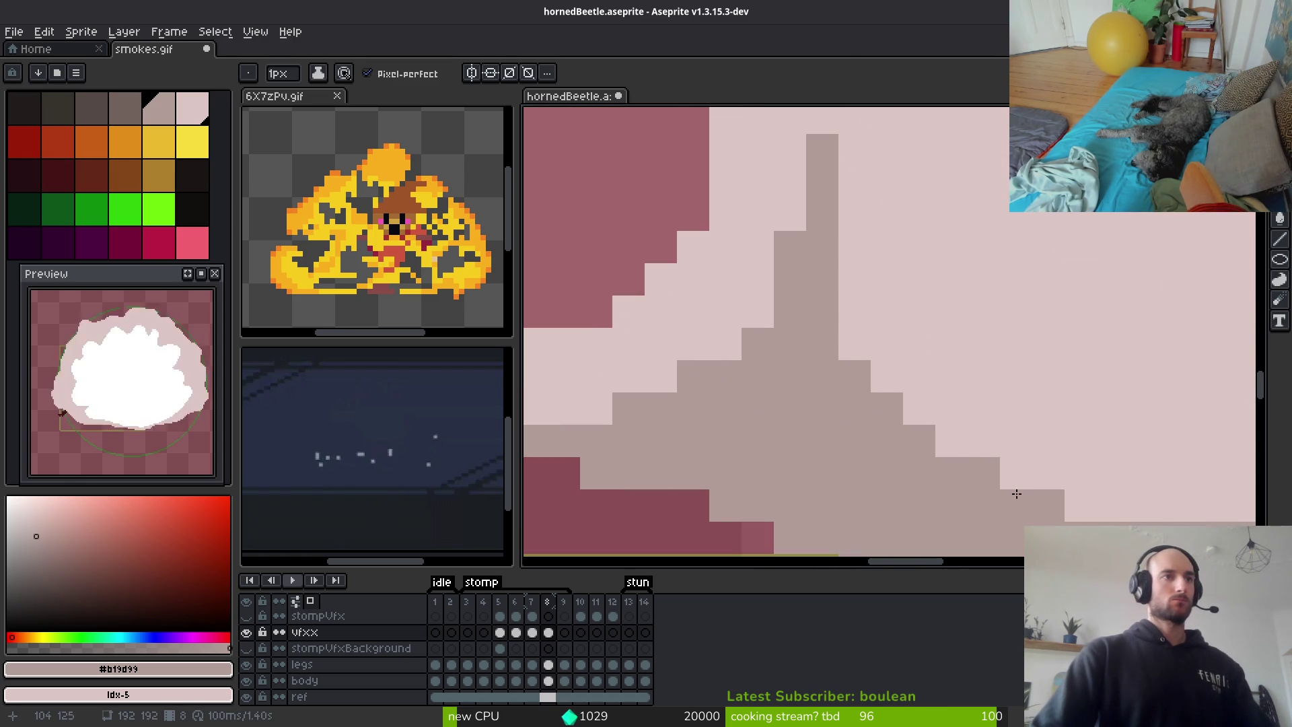
scroll(1016, 493, "down", 2)
scroll(871, 438, "up", 1)
left_click(996, 288)
scroll(985, 326, "up", 1)
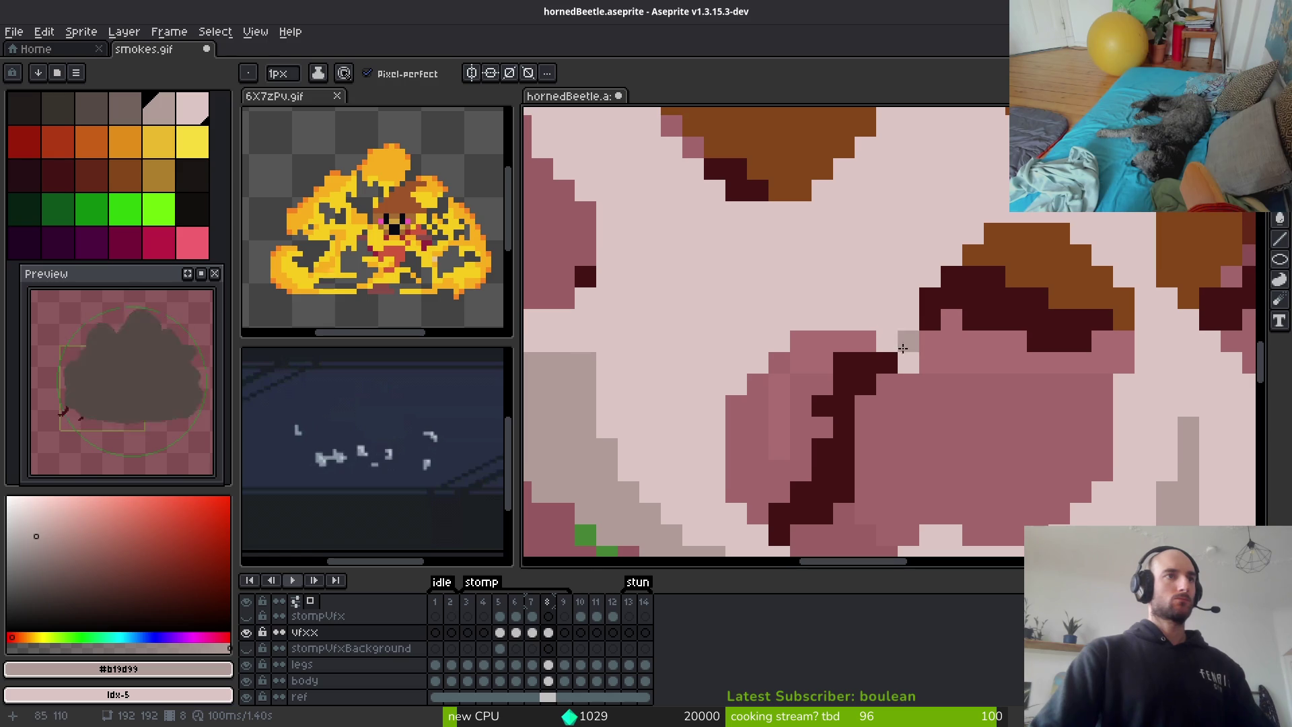
mouse_move(890, 345)
left_mouse_down()
mouse_move(797, 319)
mouse_move(760, 344)
left_mouse_up()
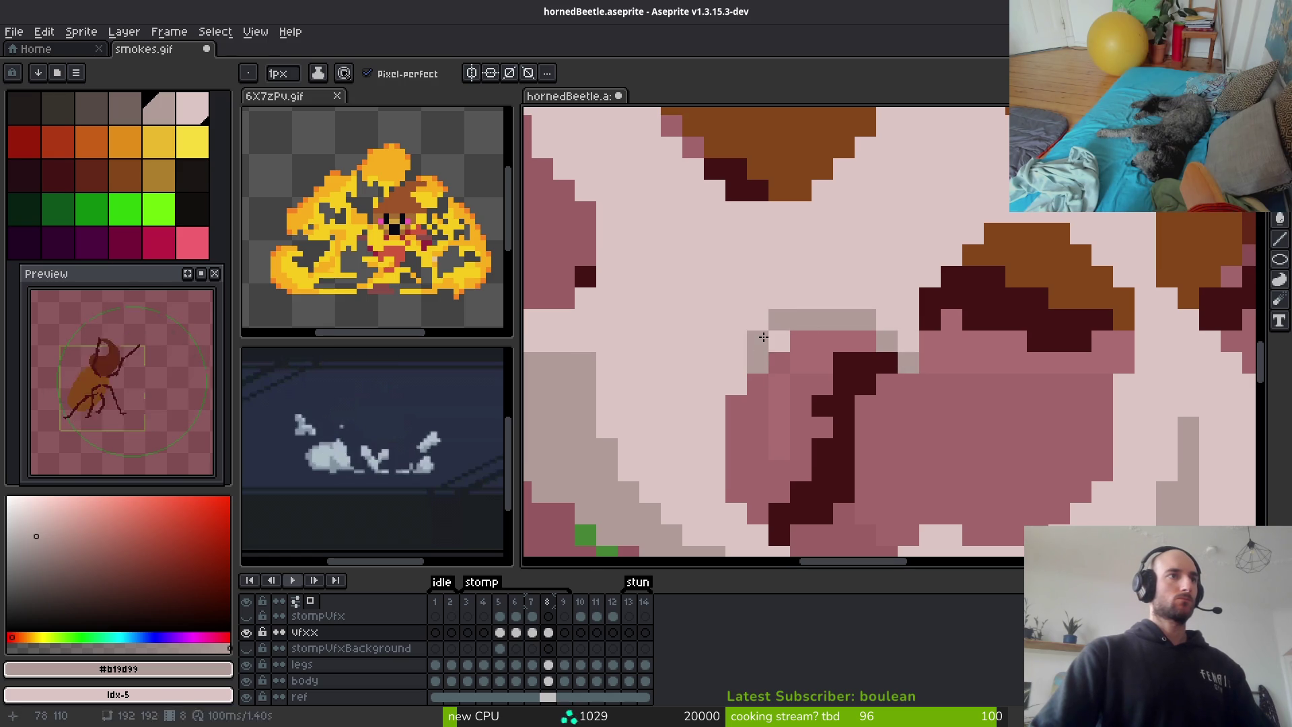
Outline the pink shell's right edge in grey, undoing the stray row along its bottom
left_click_drag(1142, 312, 1122, 471)
scroll(1123, 471, "down", 2)
mouse_move(1137, 296)
left_mouse_down()
mouse_move(1102, 417)
mouse_move(1010, 468)
mouse_move(954, 467)
left_mouse_up()
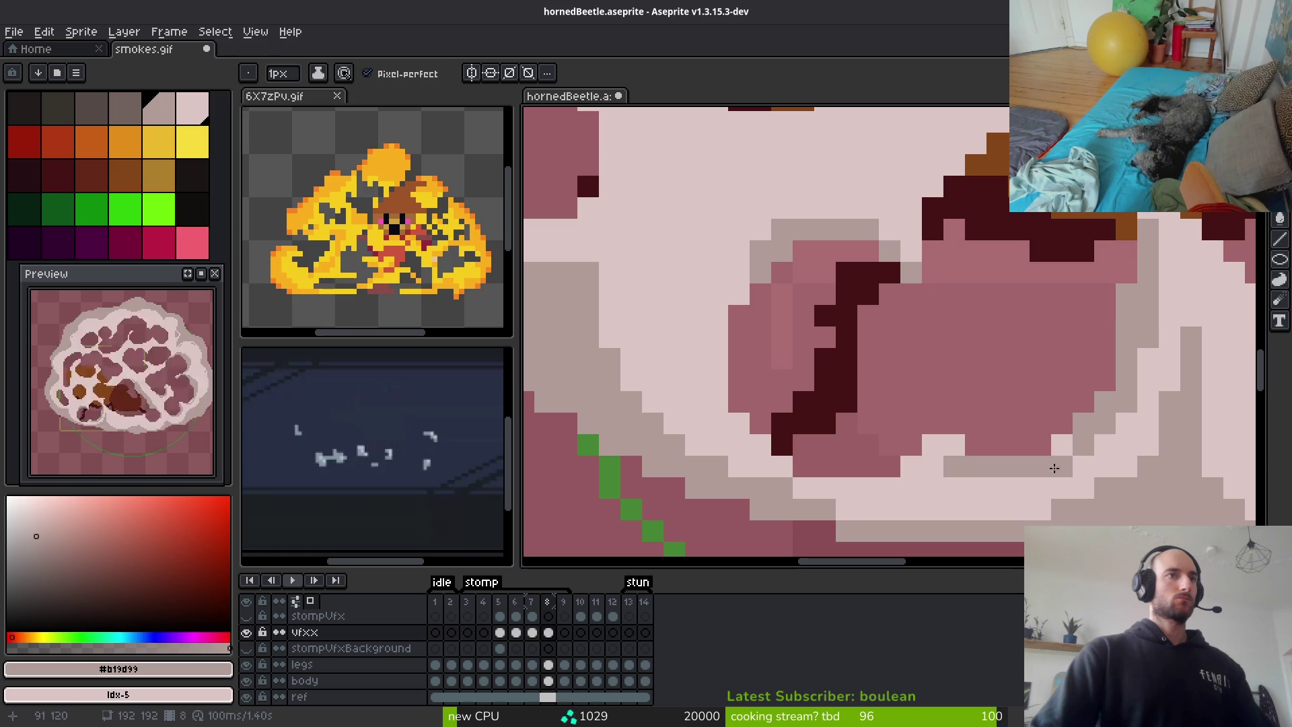
key("ctrl+z")
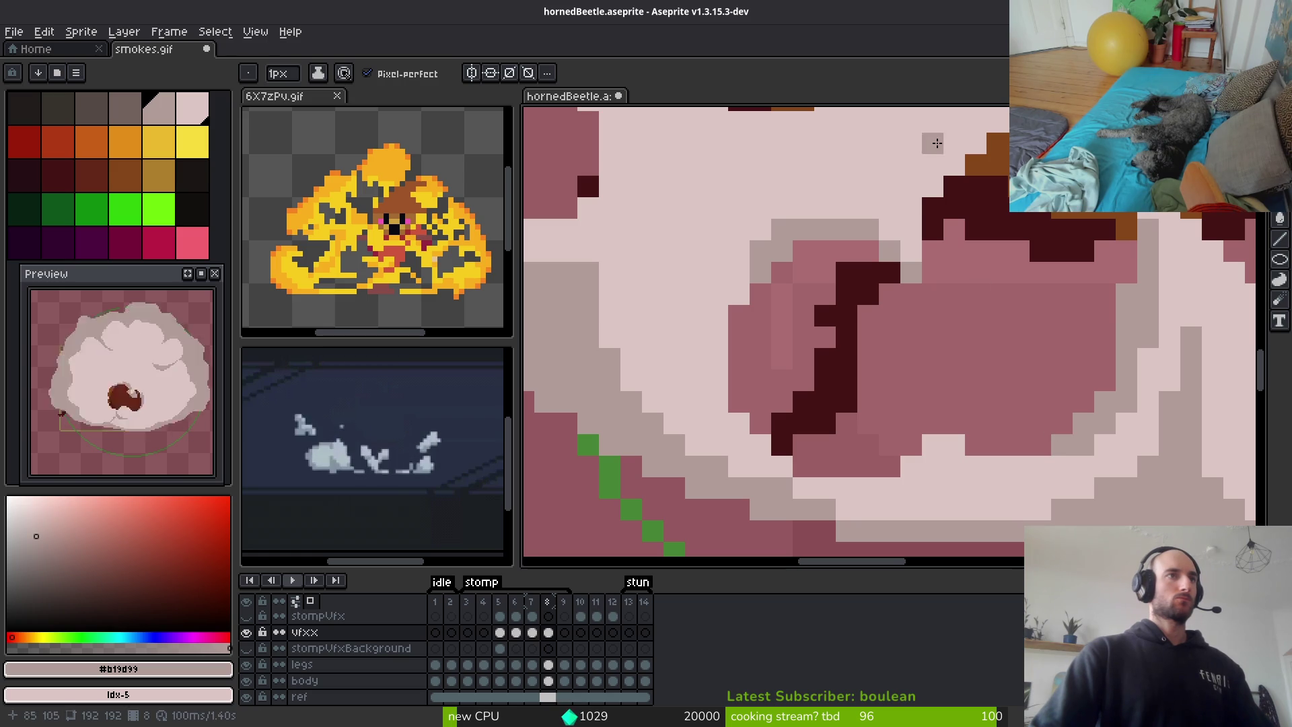
scroll(1088, 270, "up", 2)
Outline the brown shape's upper-left edge in grey and extend it leftward around the puff
mouse_move(1065, 278)
left_mouse_down()
mouse_move(926, 299)
mouse_move(875, 395)
left_mouse_up()
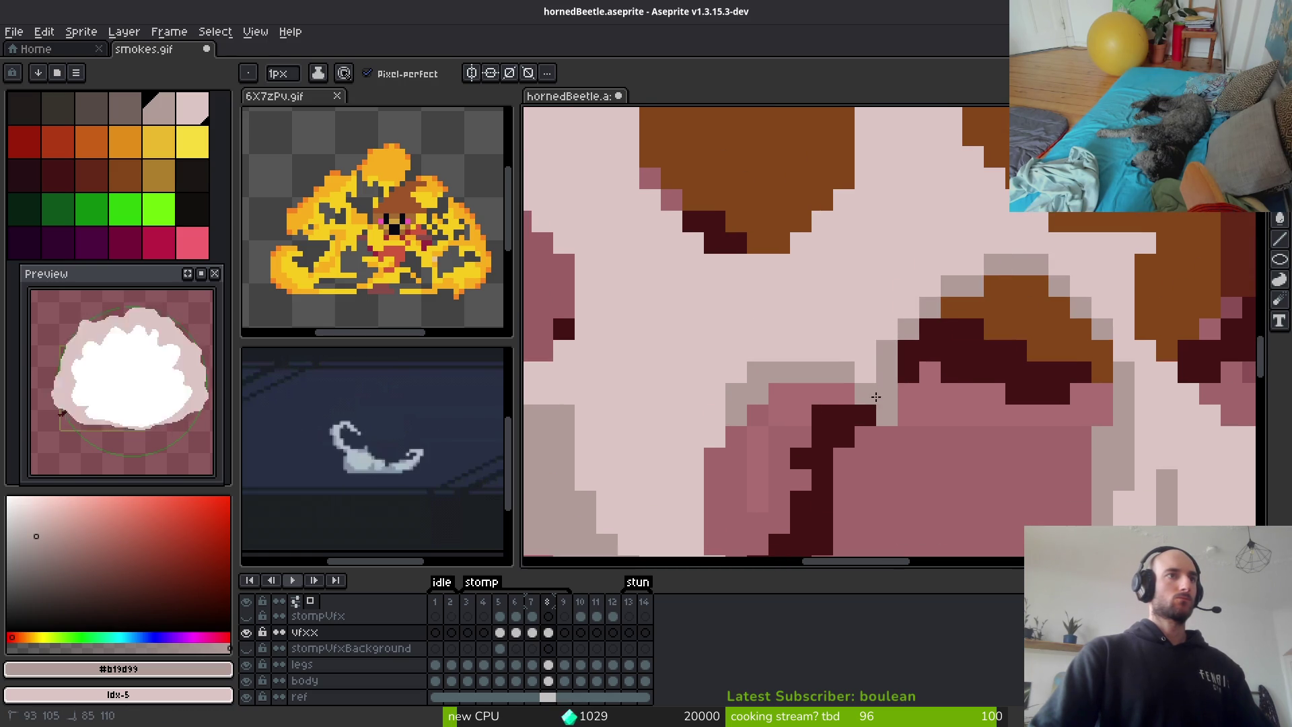
mouse_move(952, 265)
left_mouse_down()
mouse_move(673, 346)
mouse_move(606, 285)
left_mouse_up()
mouse_move(671, 371)
left_mouse_down()
mouse_move(707, 375)
mouse_move(837, 323)
left_mouse_up()
scroll(837, 340, "down", 3)
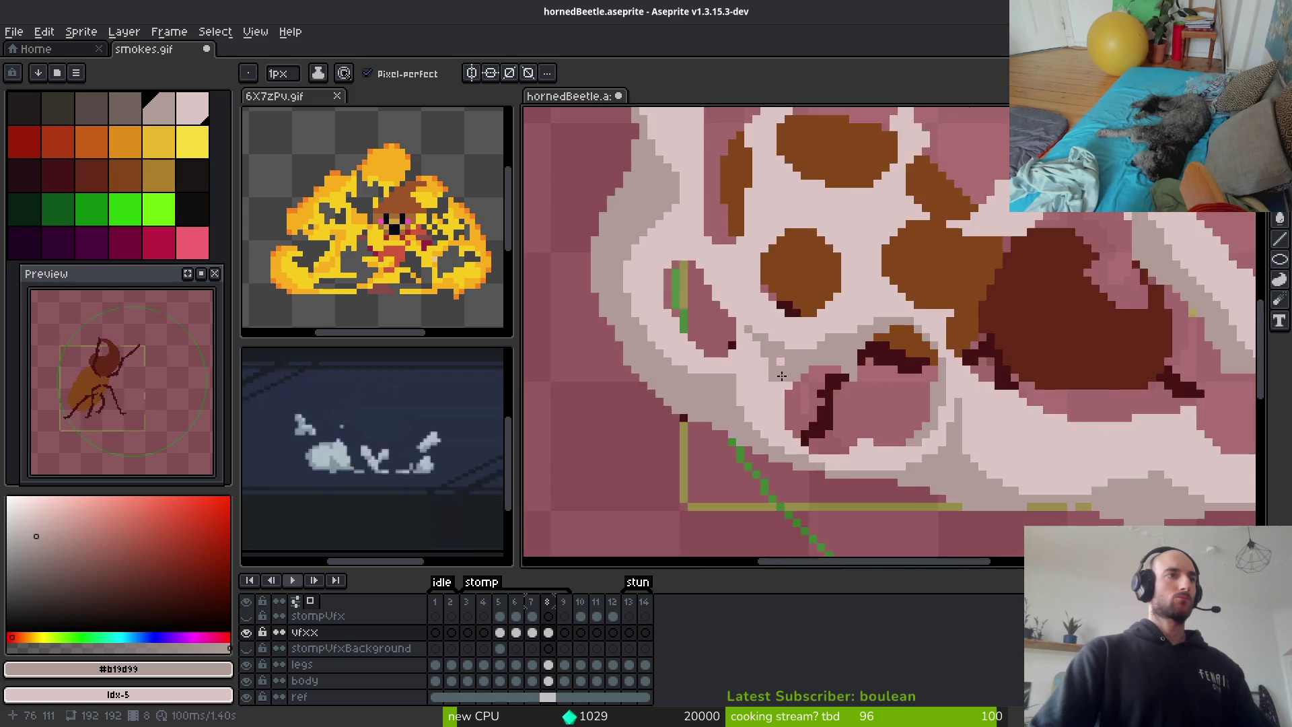
Turn light pixels on the puff edge grey and add a short grey stroke downward
scroll(680, 402, "up", 4)
left_click_drag(945, 376, 921, 328)
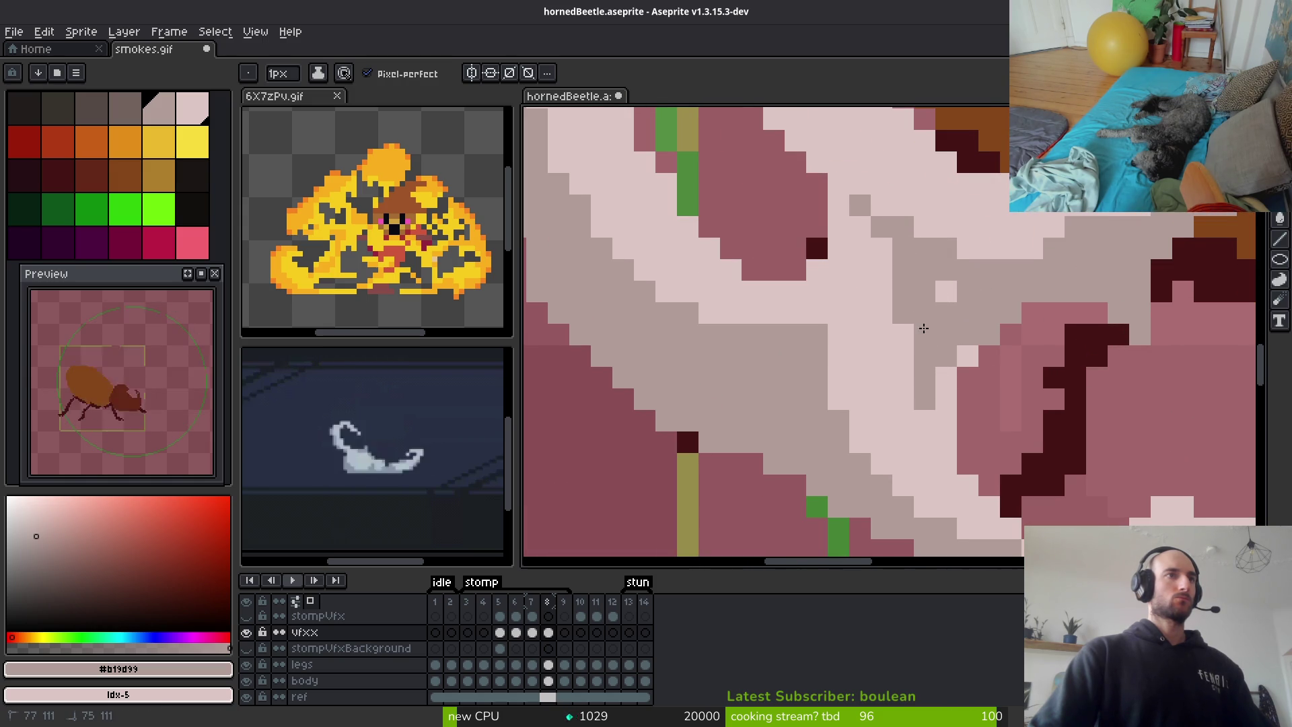
left_click(946, 292)
left_click(960, 358)
left_click_drag(944, 376, 945, 454)
Outline the small puff near the green patch with grey pixels and short columns
scroll(1069, 449, "down", 5)
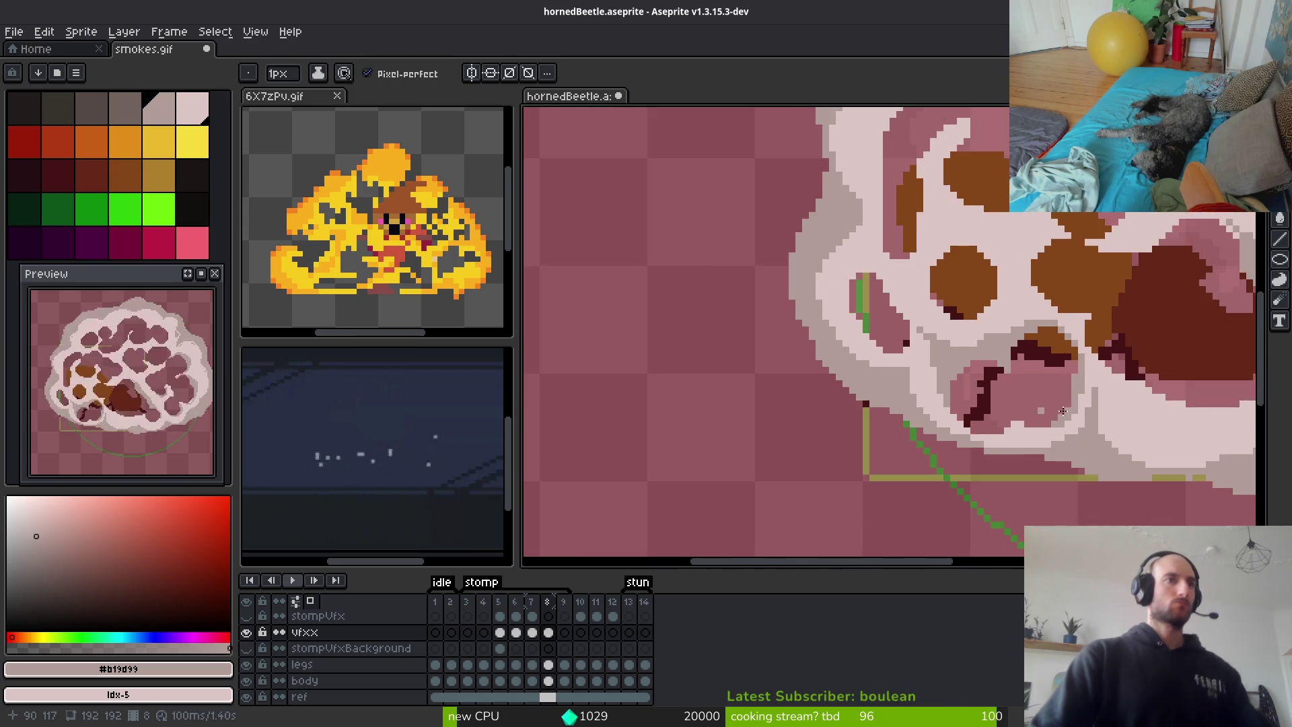
scroll(942, 431, "up", 5)
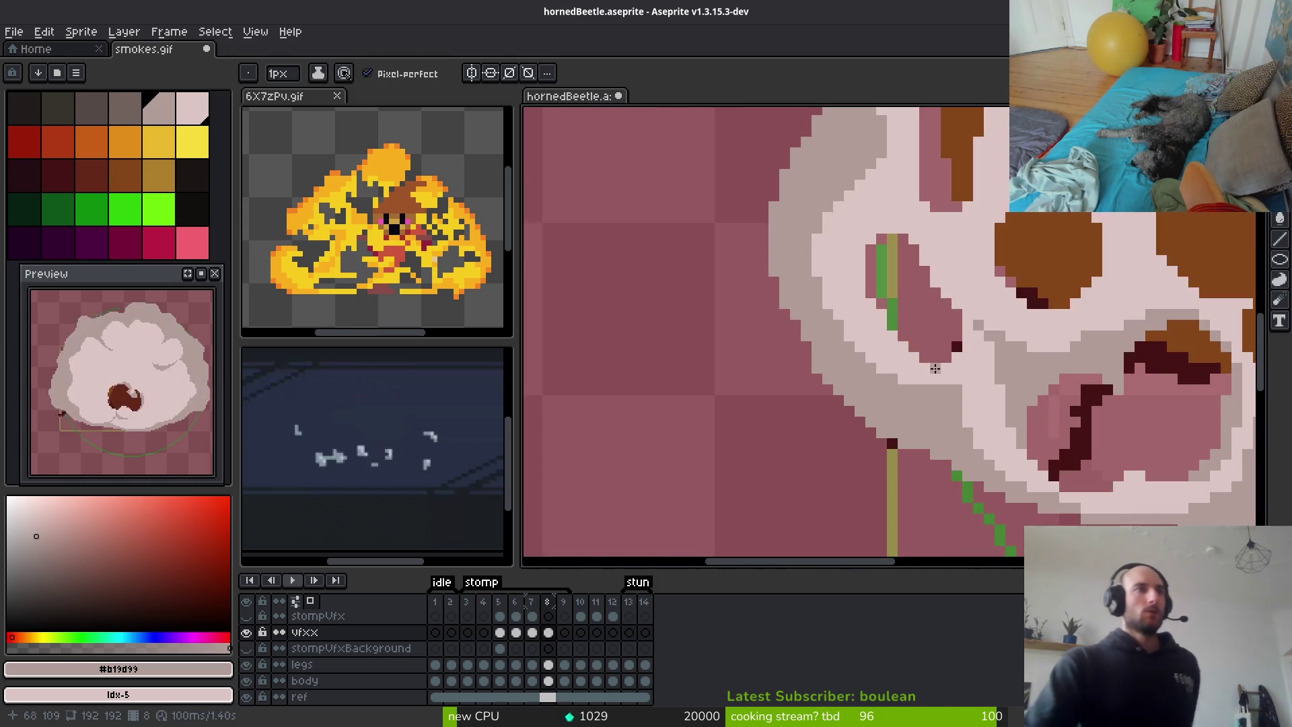
scroll(864, 417, "down", 1)
scroll(910, 332, "up", 1)
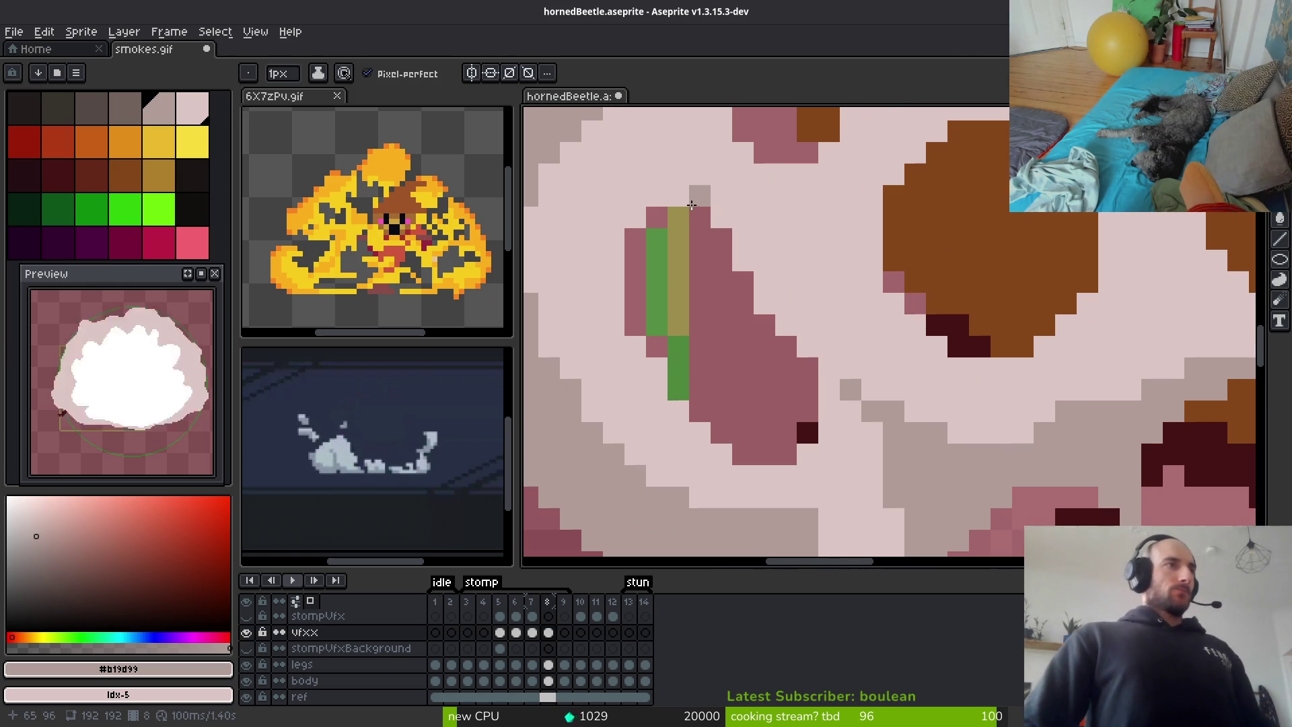
left_click(643, 199)
mouse_move(766, 245)
left_mouse_down()
mouse_move(802, 337)
mouse_move(767, 261)
left_mouse_up()
left_click_drag(777, 315, 748, 263)
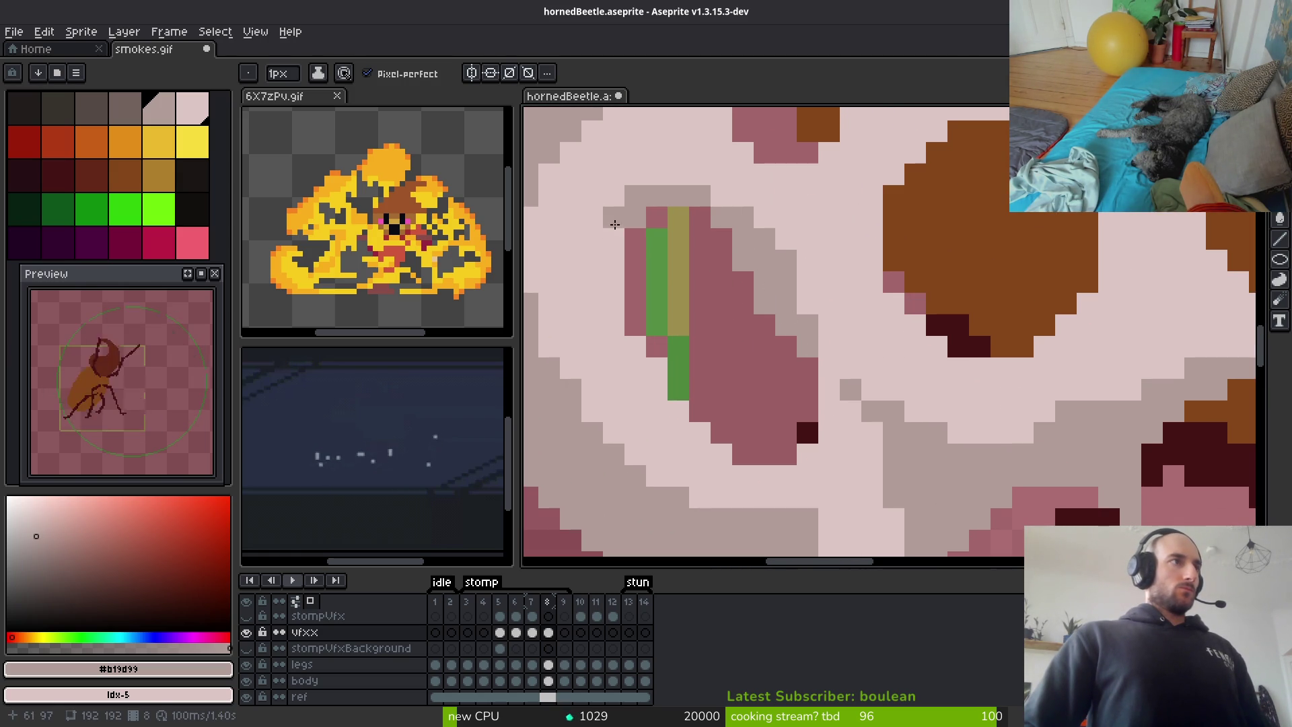
left_click_drag(615, 224, 615, 269)
Ring the round brown blob with grey shading, repainting three stray pixels light pink
scroll(803, 395, "down", 4)
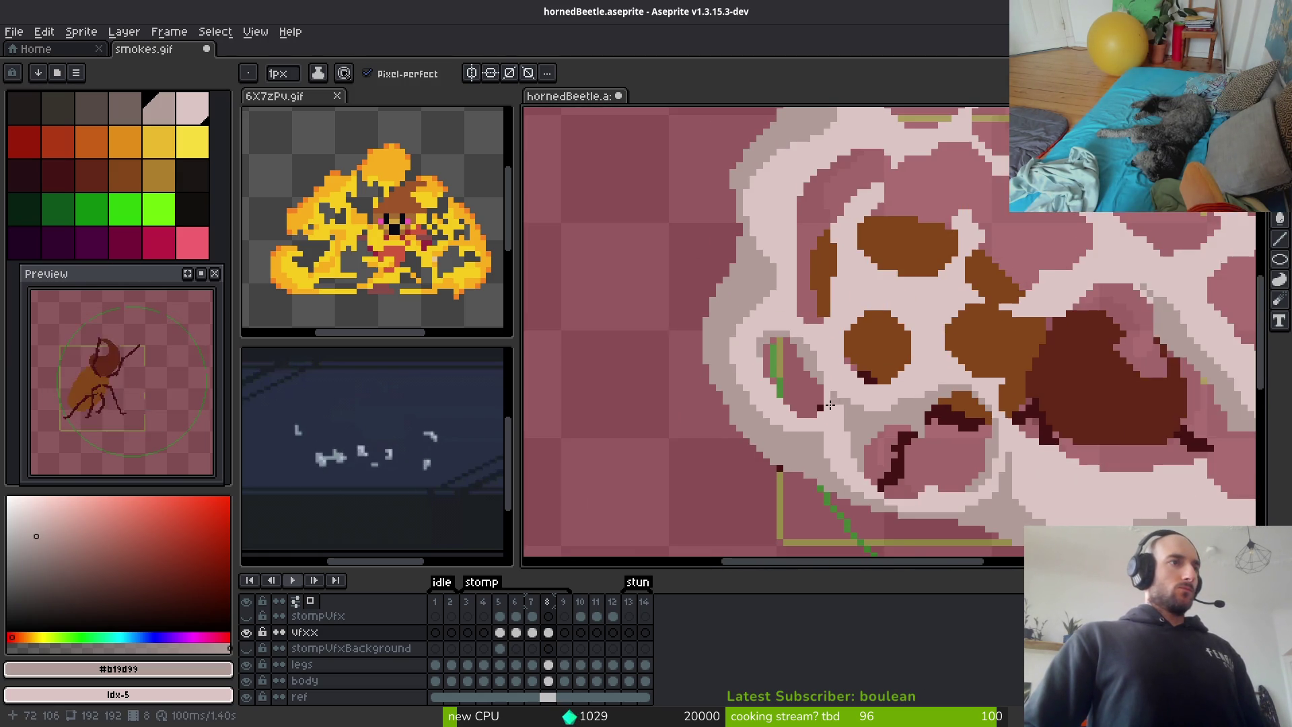
scroll(838, 336, "up", 3)
mouse_move(799, 356)
left_mouse_down()
mouse_move(820, 341)
mouse_move(987, 357)
mouse_move(953, 467)
left_mouse_up()
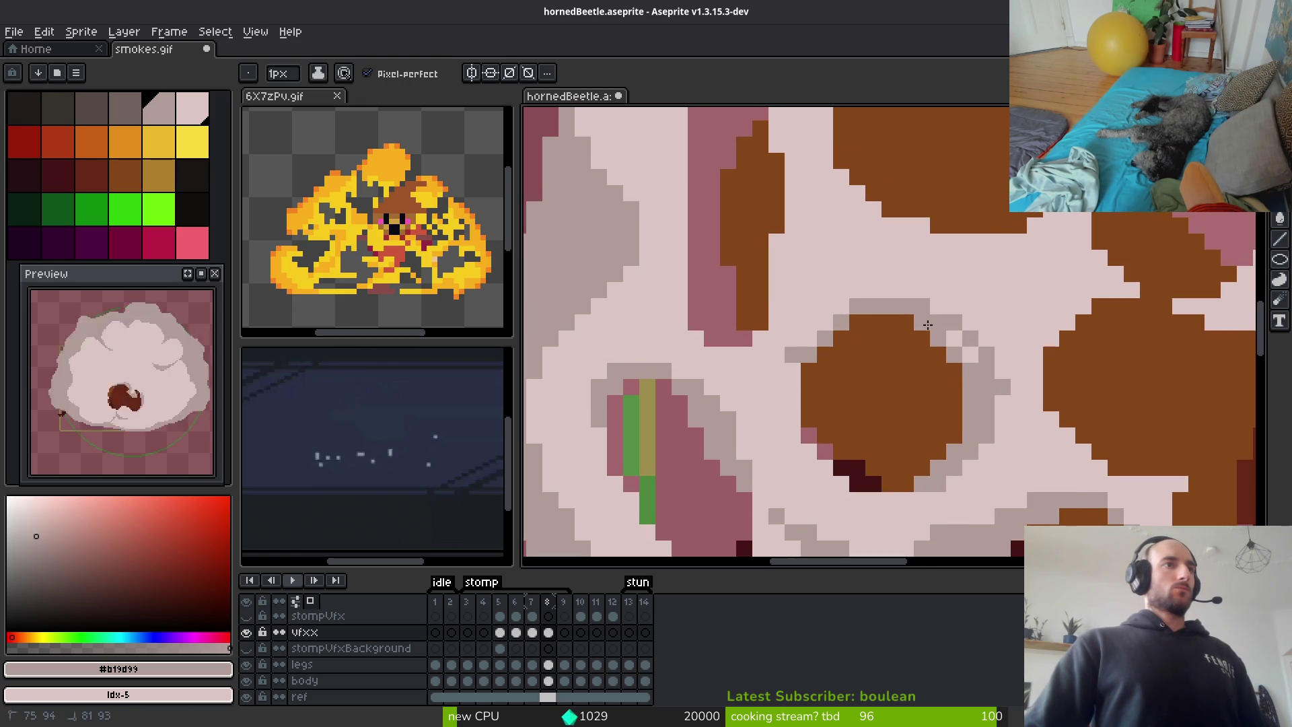
right_click(1010, 415, "alt")
right_click(1003, 387)
right_click(987, 354)
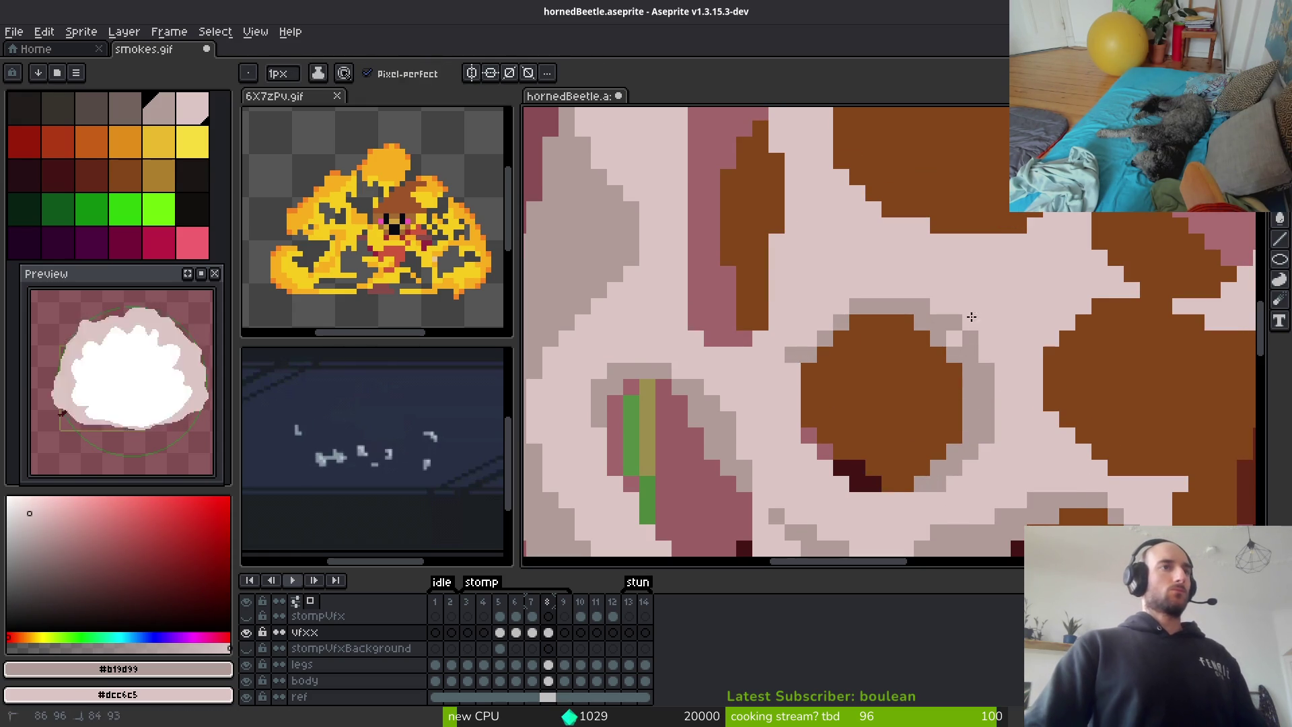
Place one more grey outline pixel, then bring the whole smoke cloud into view
left_click(954, 338)
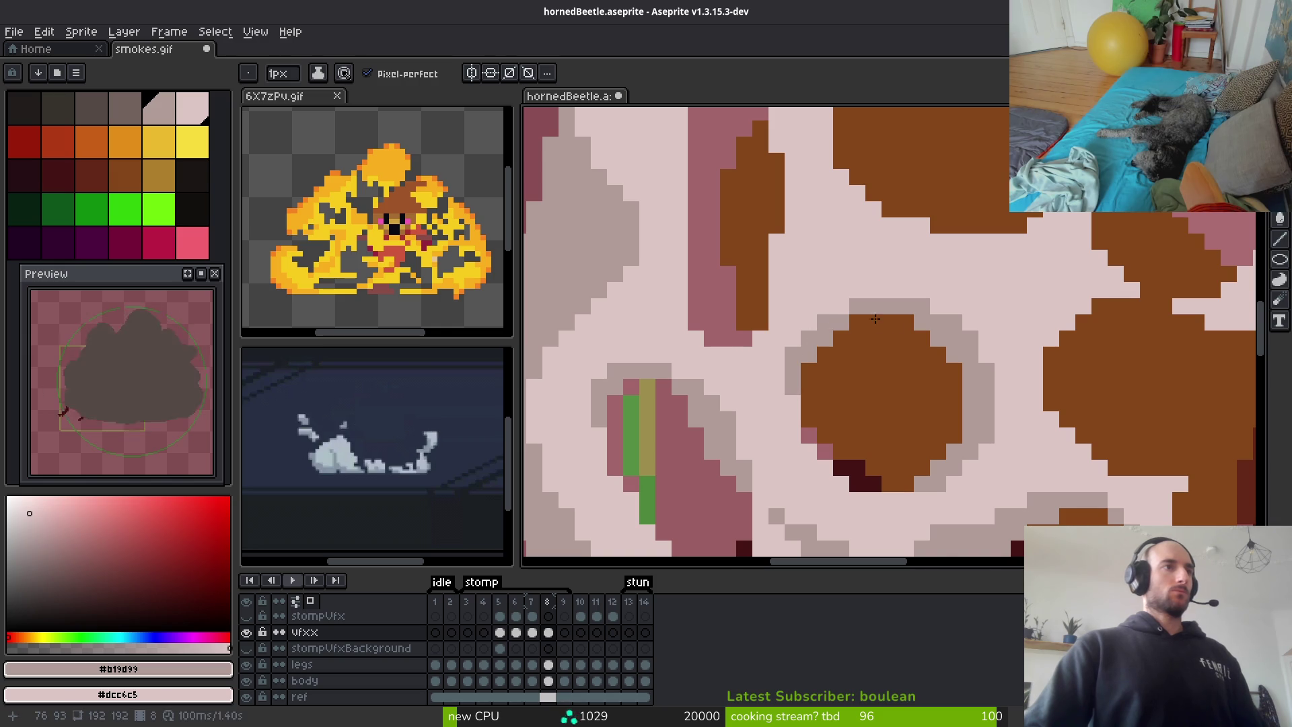
scroll(824, 321, "down", 2)
scroll(898, 362, "up", 2)
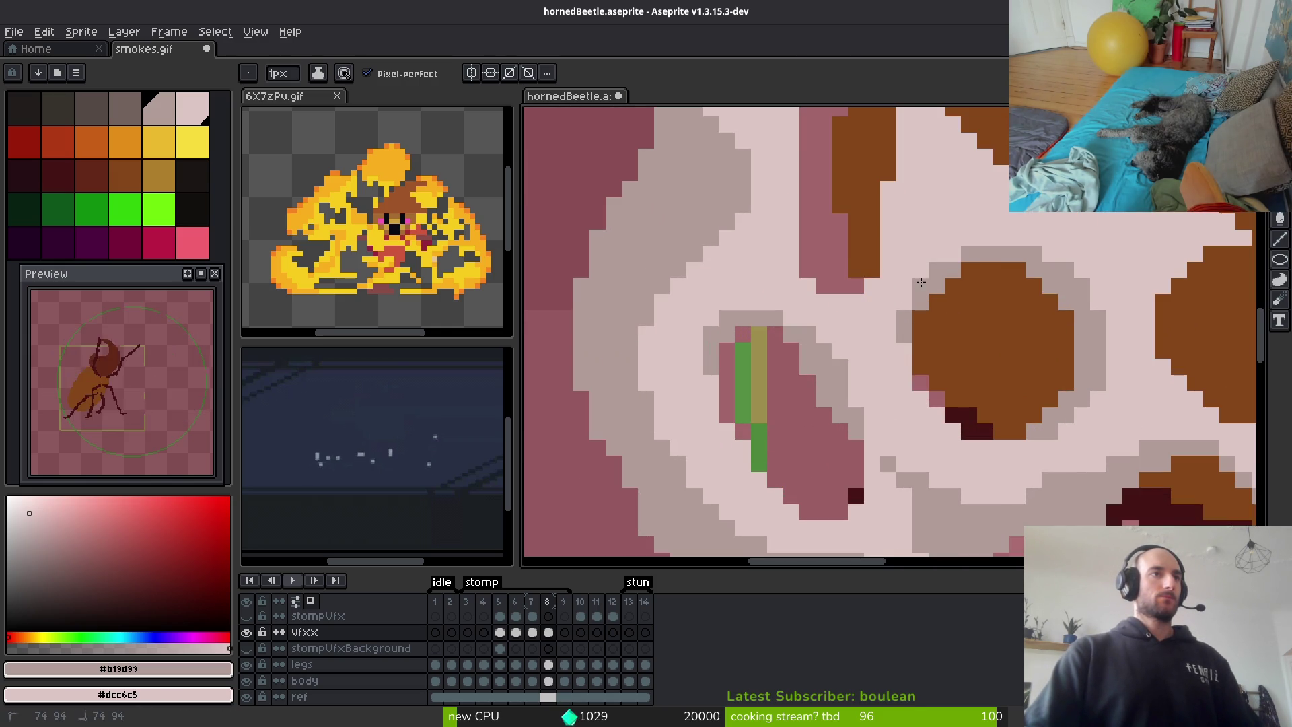
scroll(942, 296, "down", 2)
scroll(1010, 330, "up", 1)
scroll(1077, 356, "down", 1)
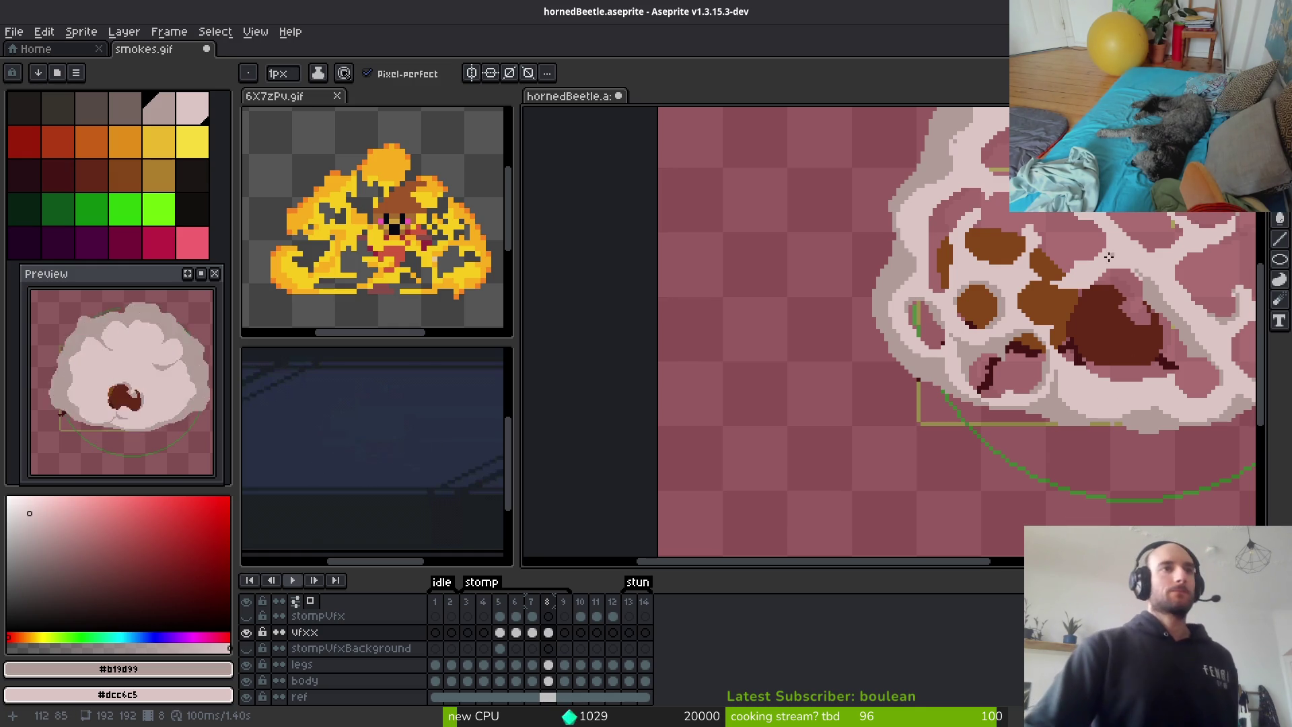
left_click_drag(1200, 295, 991, 381)
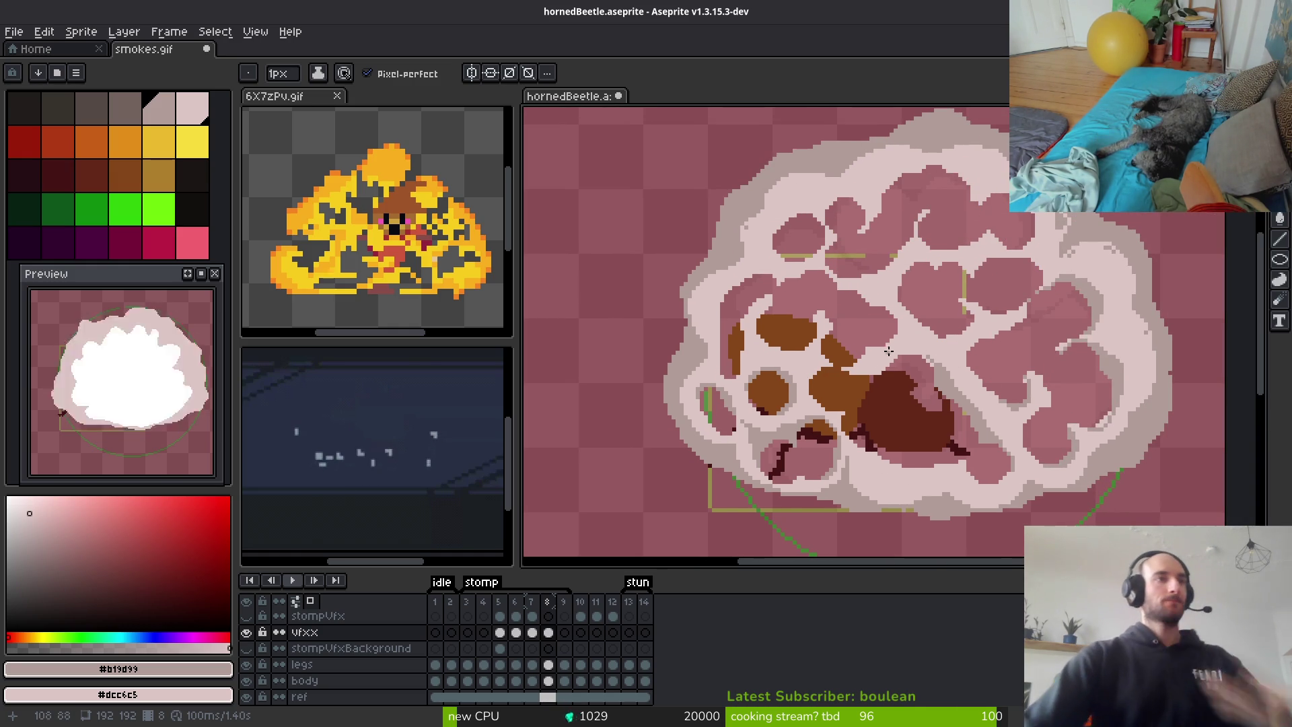
scroll(887, 364, "up", 2)
scroll(886, 365, "up", 2)
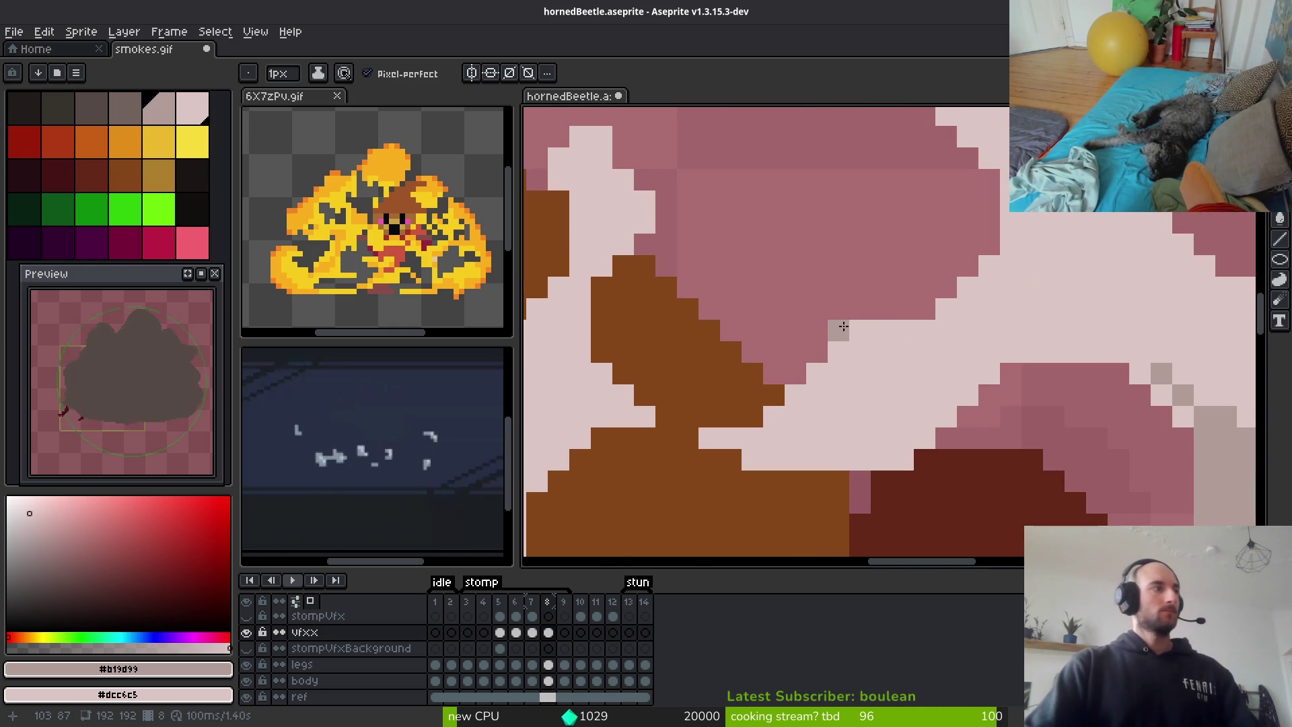
left_click_drag(922, 369, 917, 332)
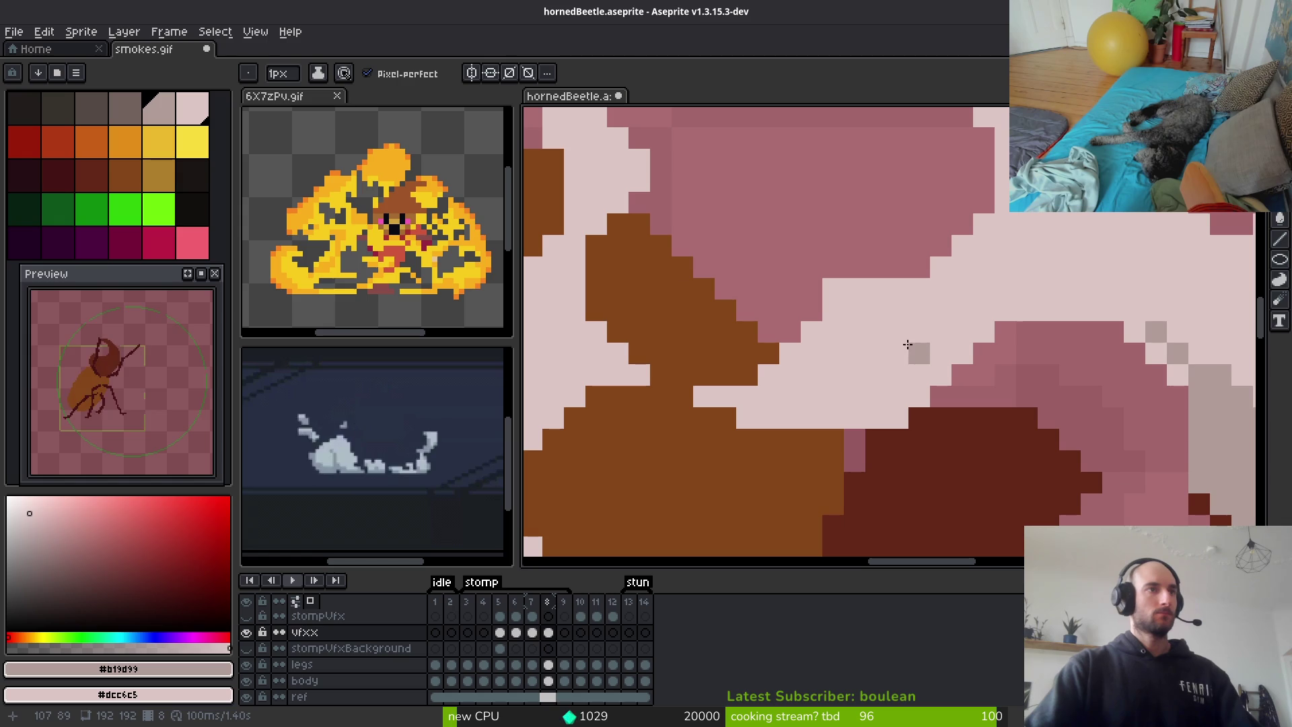
Draw a 1px grey shading line along the pink puff's diagonal edge beside the beetle body
key("e")
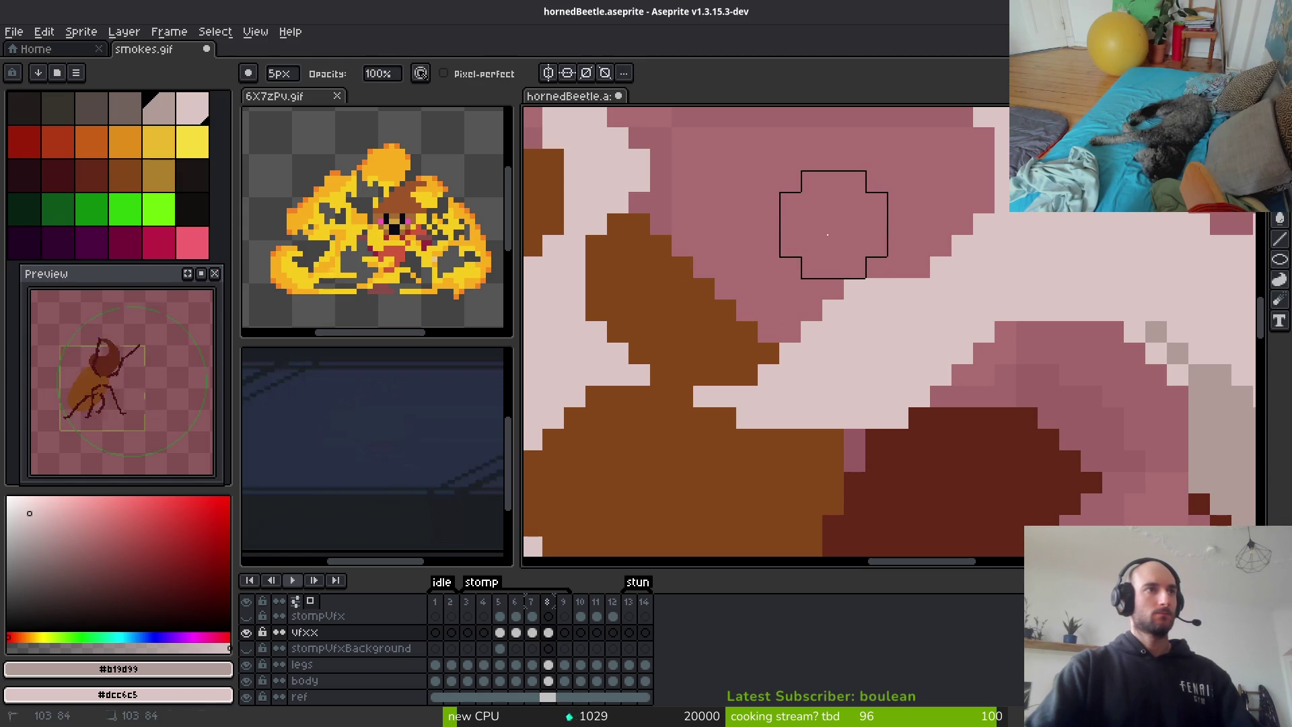
key("b")
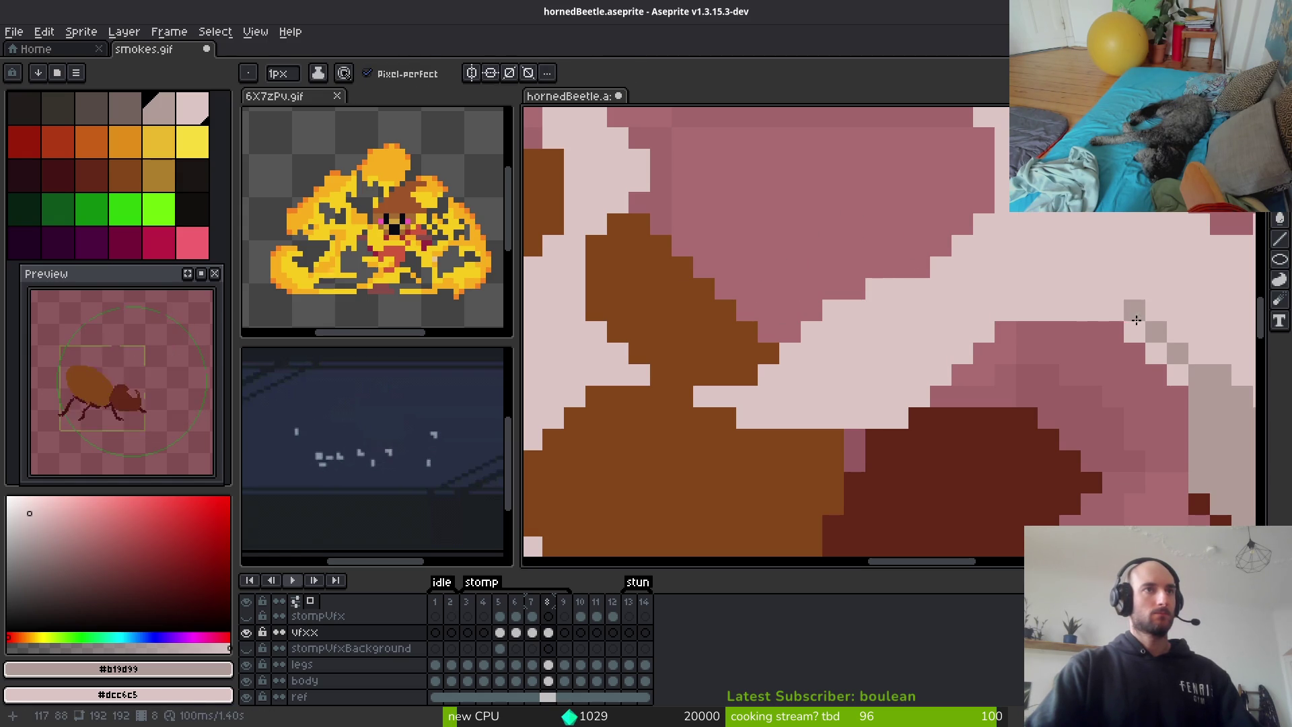
mouse_move(715, 398)
left_mouse_down()
mouse_move(779, 417)
mouse_move(868, 417)
mouse_move(976, 326)
mouse_move(829, 415)
left_mouse_up()
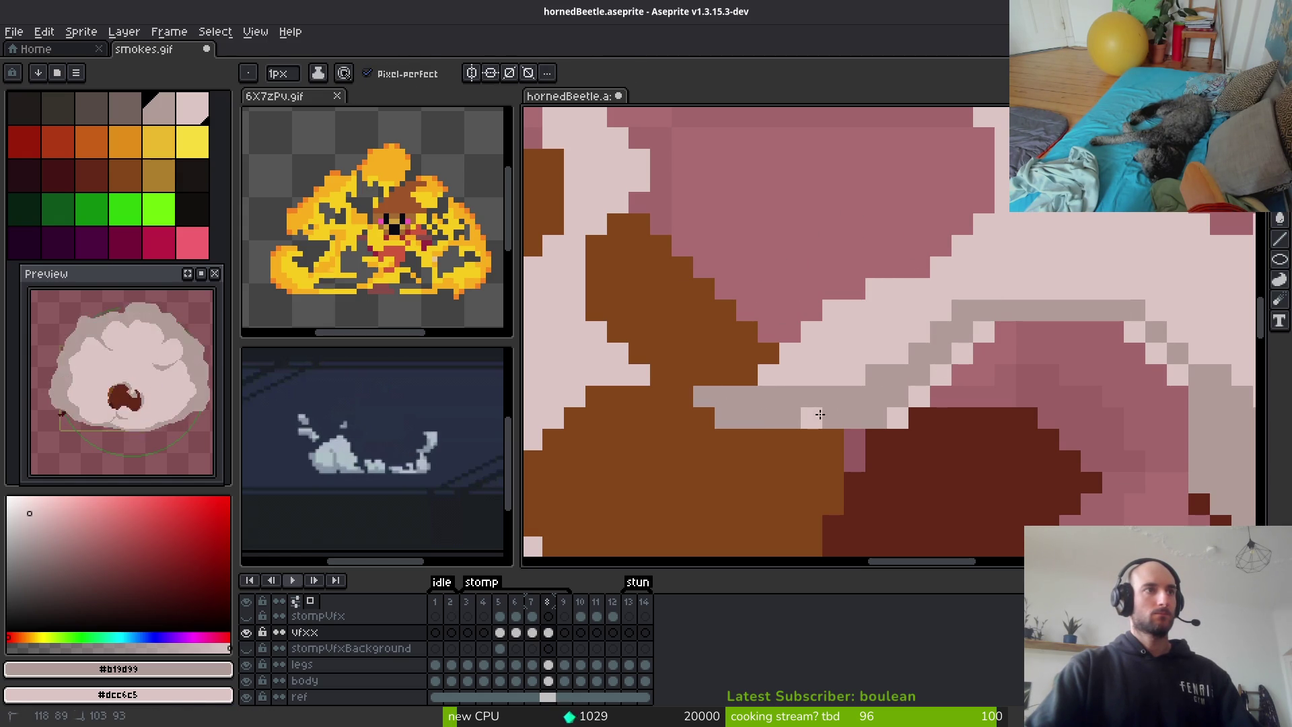
left_click_drag(973, 343, 913, 399)
left_click_drag(994, 330, 911, 372)
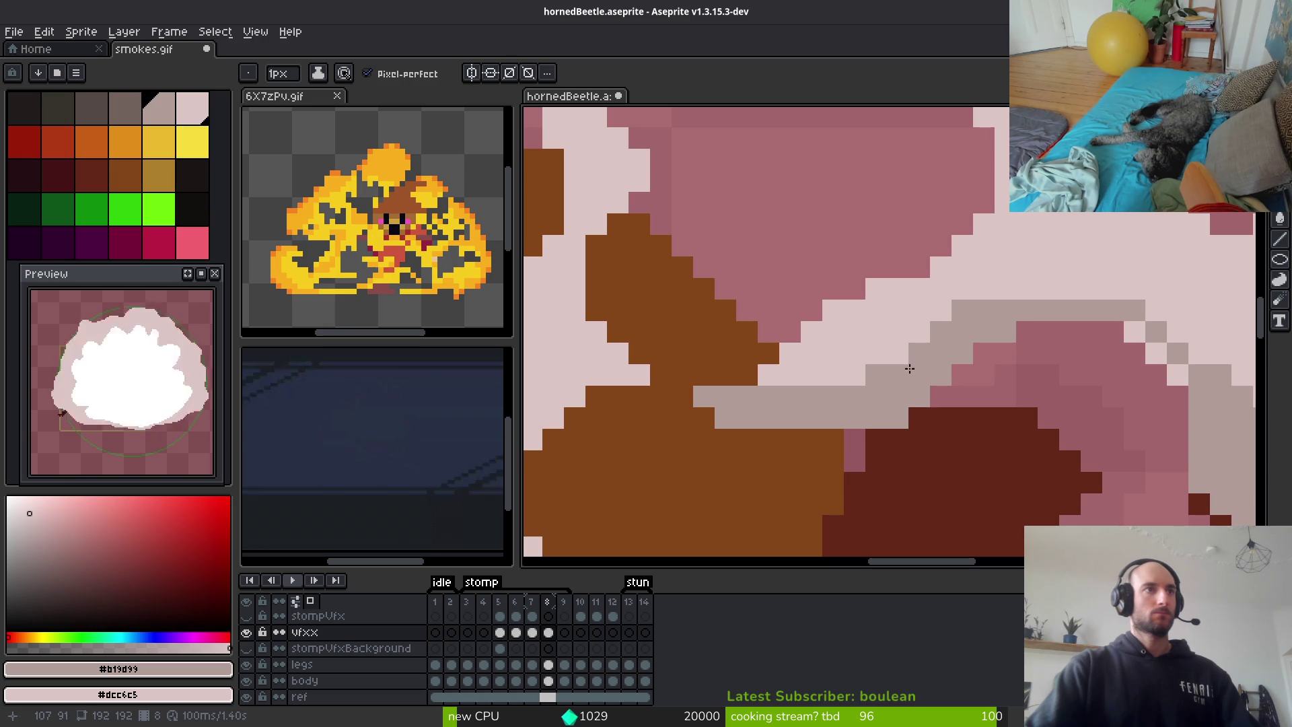
scroll(971, 309, "down", 3)
scroll(958, 358, "up", 2)
key("e")
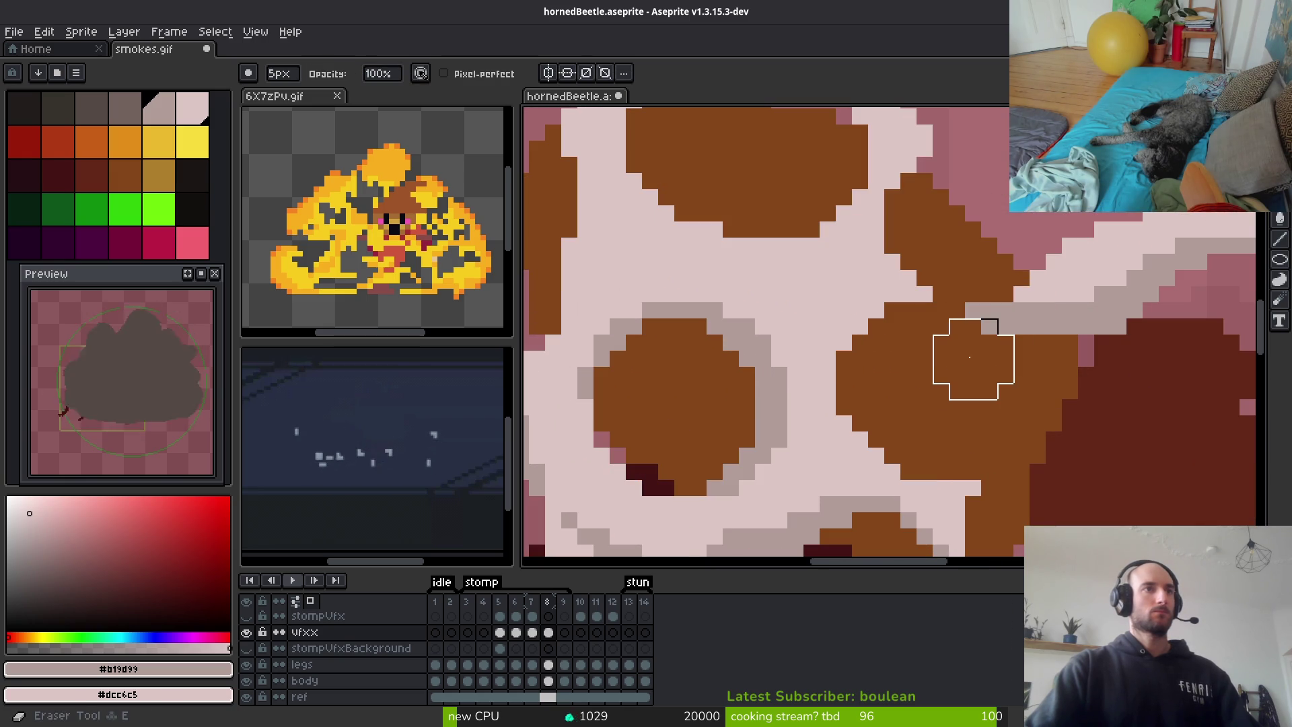
key("b")
scroll(970, 361, "down", 3)
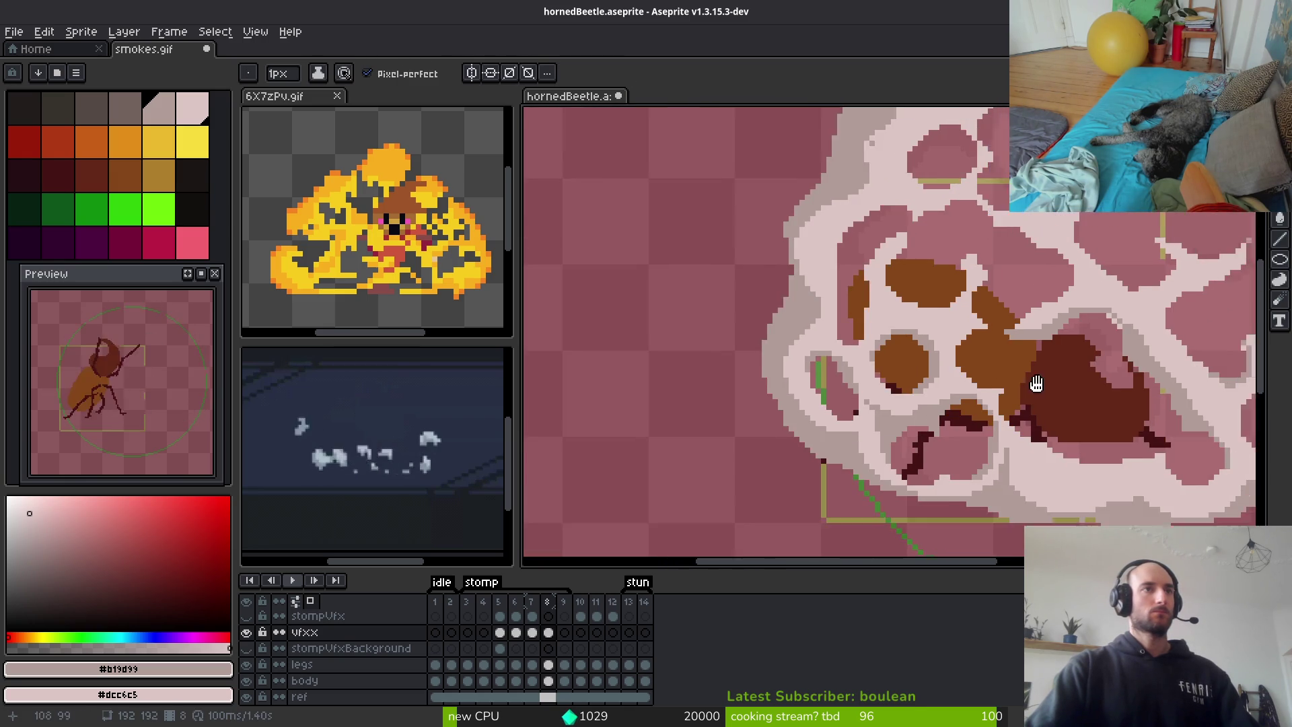
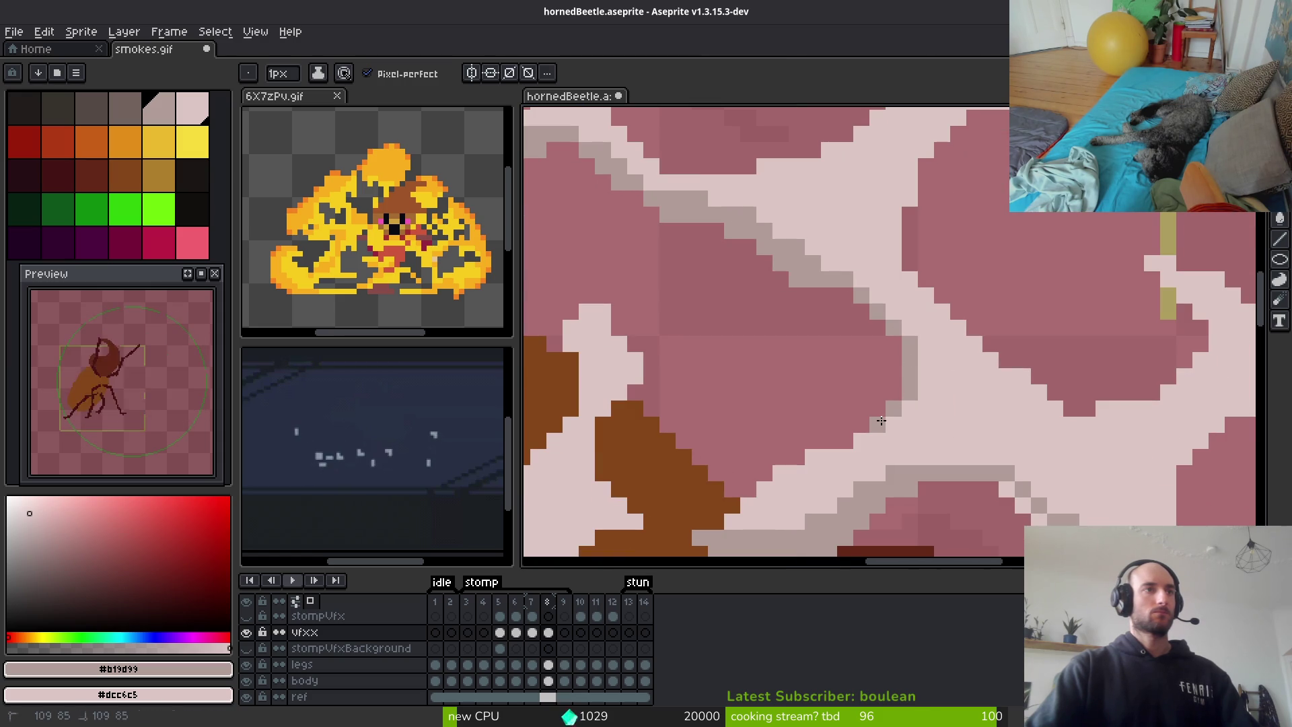
Shade the diagonal smoke puff edges with grey #b19d99 pixels
scroll(881, 421, "down", 2)
scroll(852, 273, "up", 3)
left_click(852, 274)
mouse_move(849, 283)
left_mouse_down()
mouse_move(858, 289)
mouse_move(835, 256)
mouse_move(797, 261)
left_mouse_up()
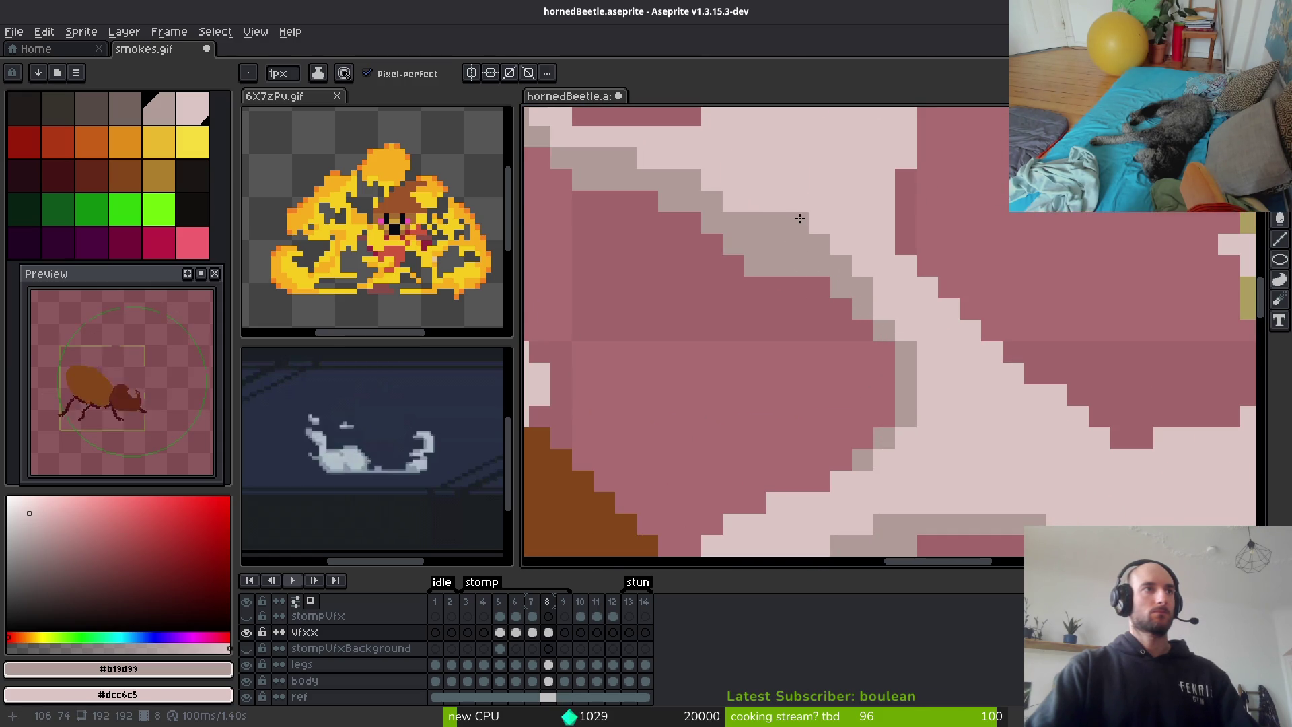
scroll(794, 223, "down", 3)
scroll(853, 346, "up", 2)
scroll(853, 345, "up", 1)
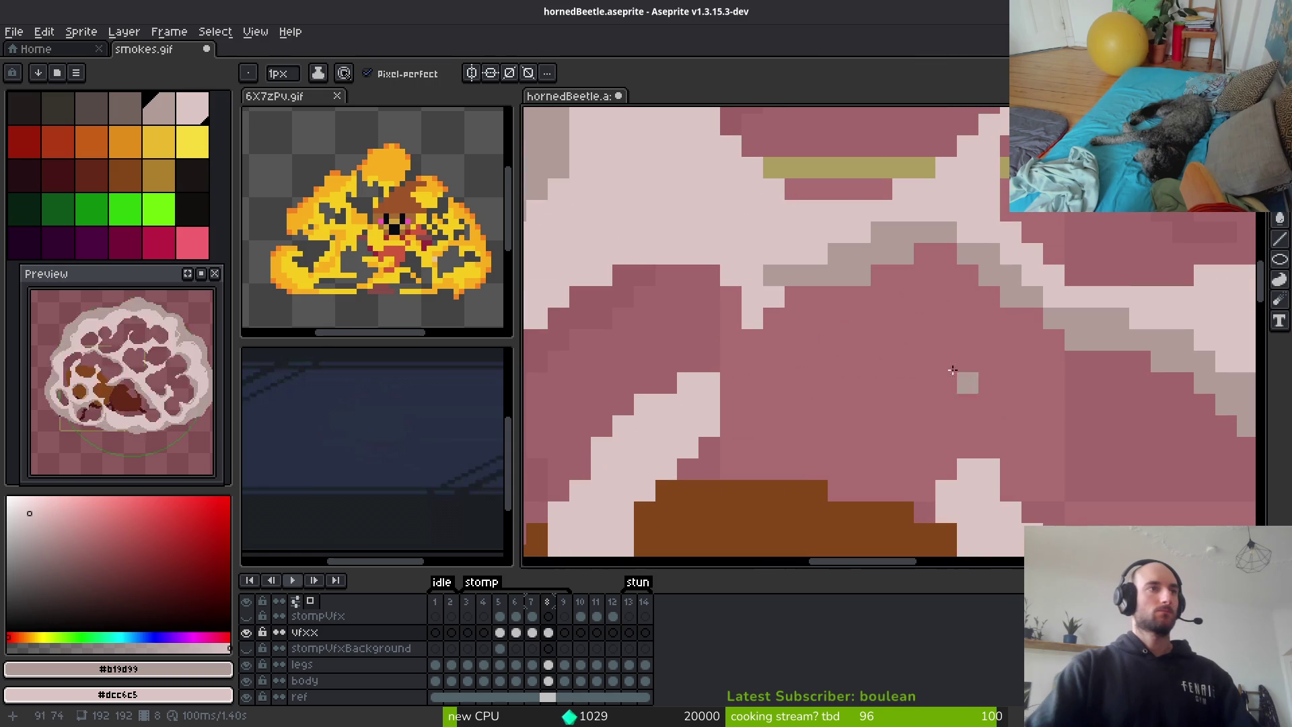
left_click_drag(752, 318, 754, 300)
left_click_drag(710, 255, 580, 253)
mouse_move(580, 254)
left_mouse_down()
mouse_move(904, 243)
mouse_move(800, 337)
mouse_move(872, 285)
left_mouse_up()
Draw a grey pixel line along the brown shape's edge and close its top gap
left_click_drag(777, 394, 779, 367)
scroll(822, 308, "down", 1)
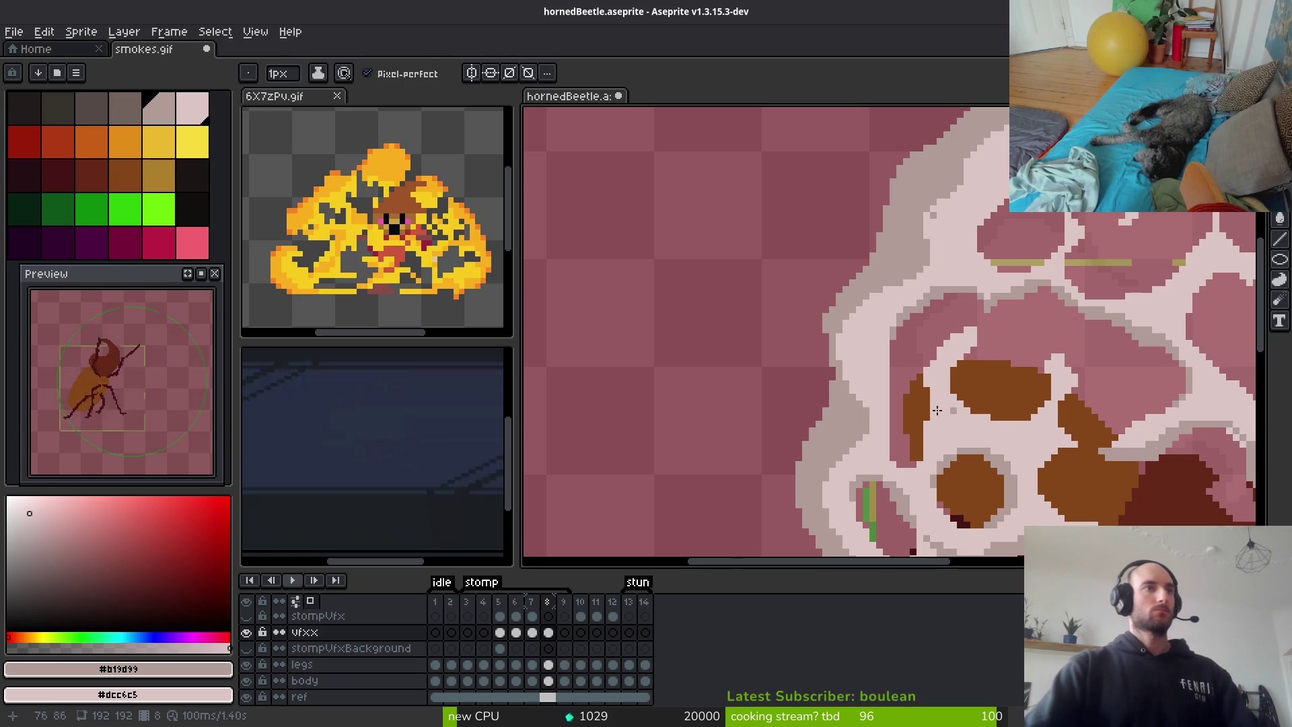
scroll(887, 295, "up", 1)
key("e")
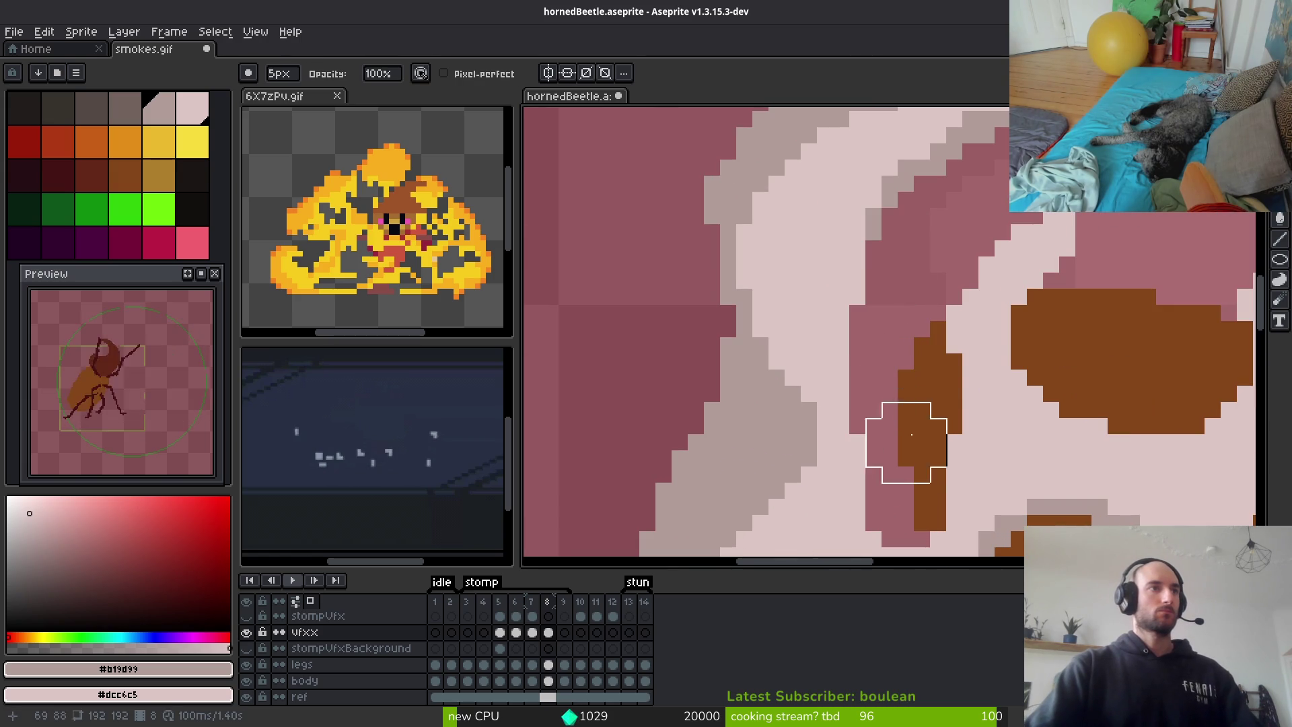
scroll(903, 433, "down", 3)
scroll(956, 403, "up", 3)
key("b")
mouse_move(757, 296)
left_mouse_down()
mouse_move(761, 487)
mouse_move(766, 349)
mouse_move(750, 318)
mouse_move(753, 450)
left_mouse_up()
left_click(750, 430)
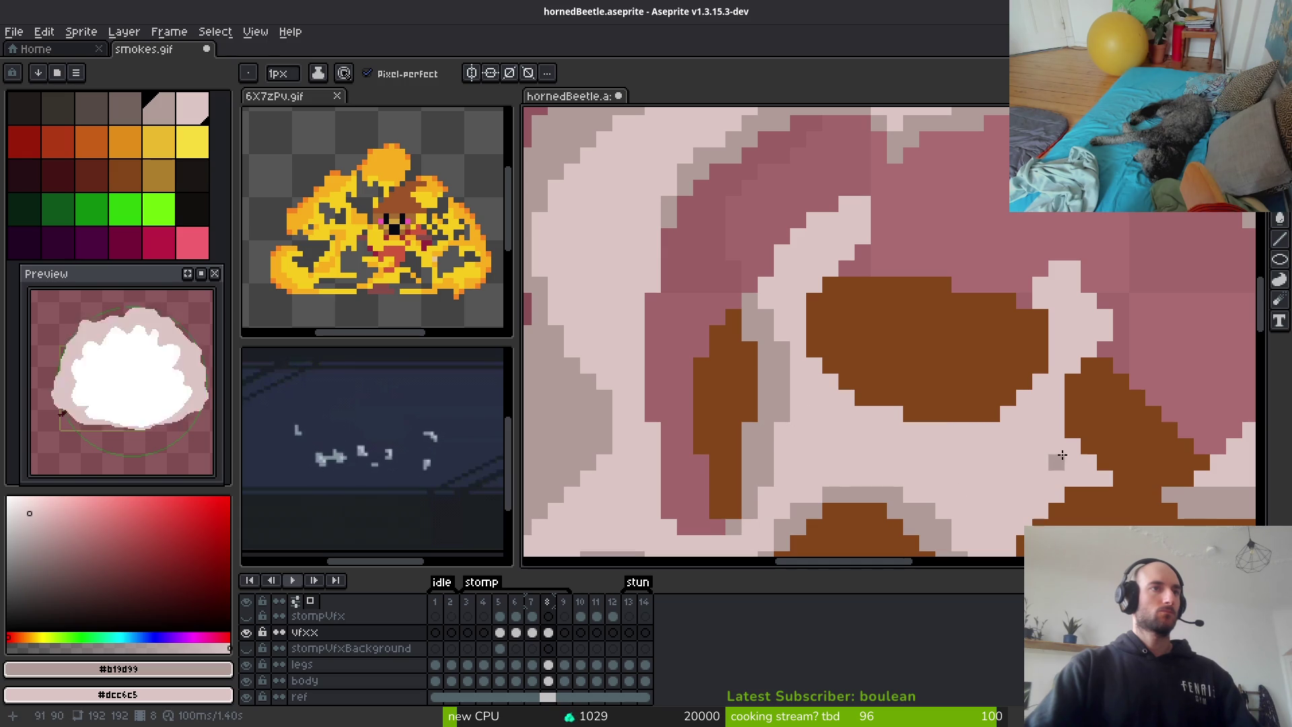
Add light pixels and a down-left diagonal grey line along the right puff edge
left_click_drag(1040, 290, 1048, 315)
left_click_drag(1044, 395, 963, 428)
scroll(1003, 415, "down", 3)
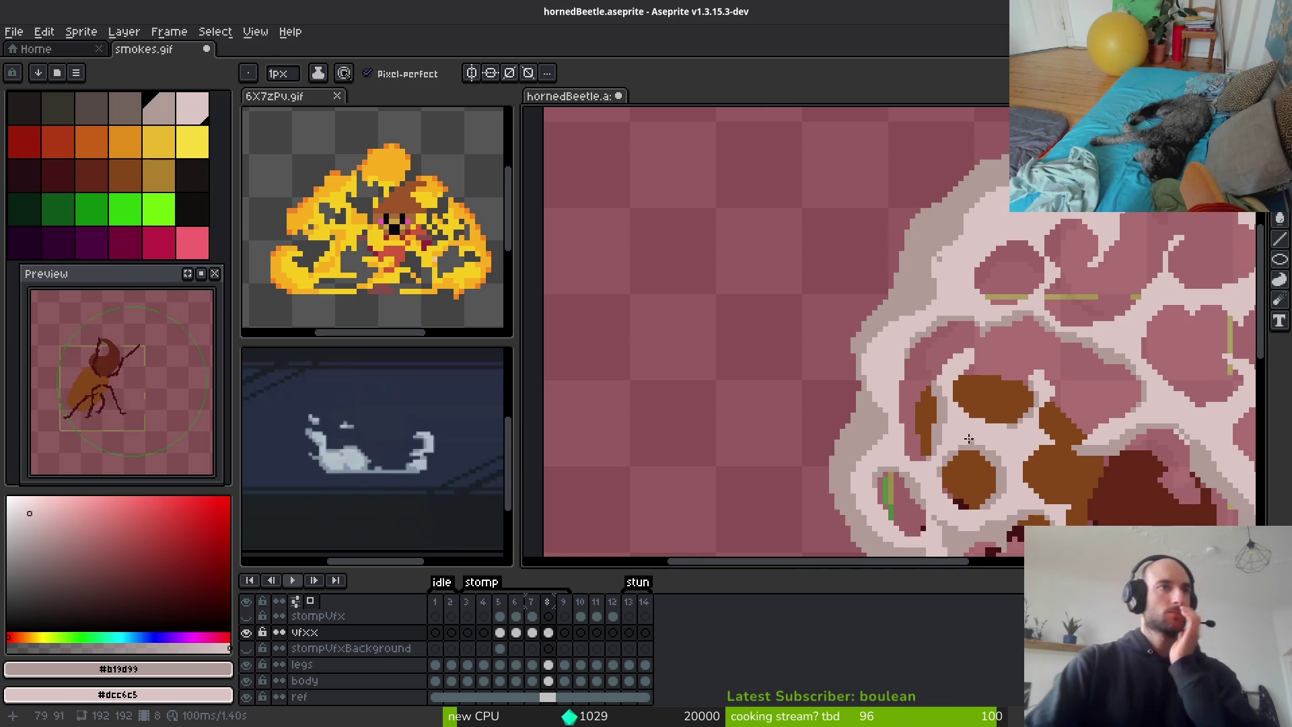
scroll(976, 434, "down", 3)
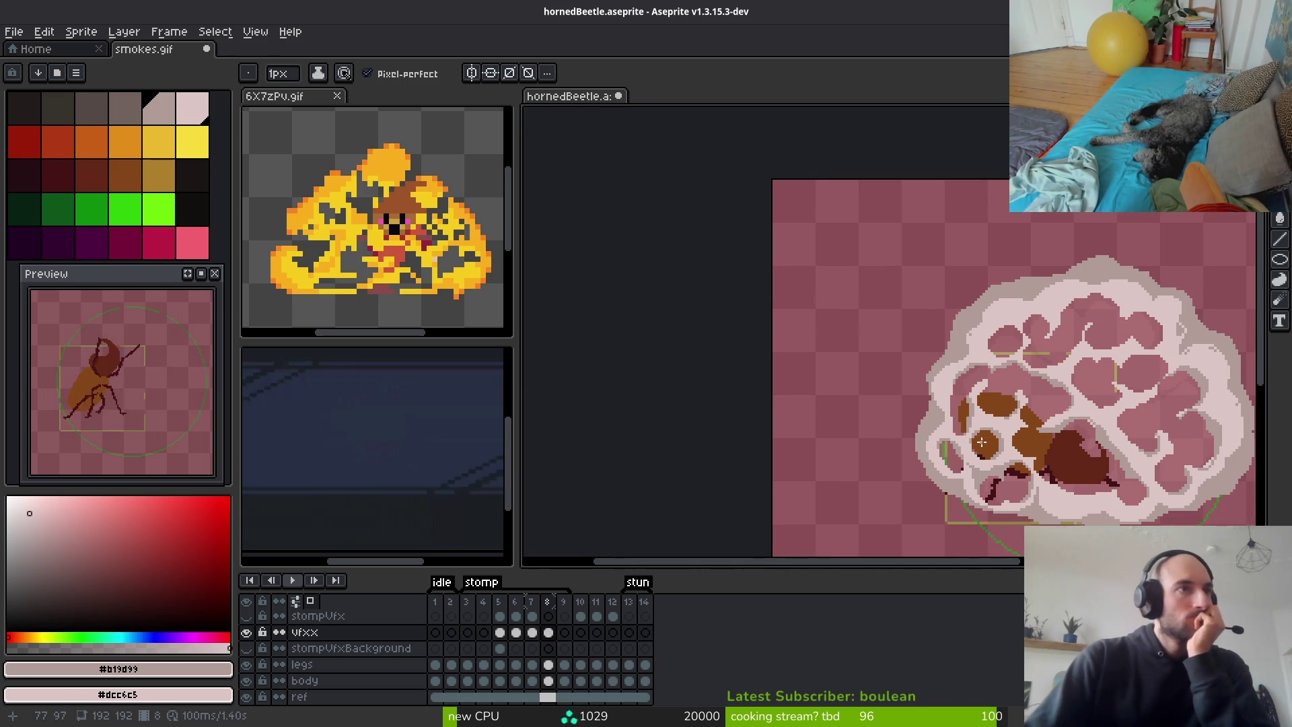
Draw a grey line along a puff edge curving down, and repaint part of it pink
left_click_drag(981, 440, 934, 426)
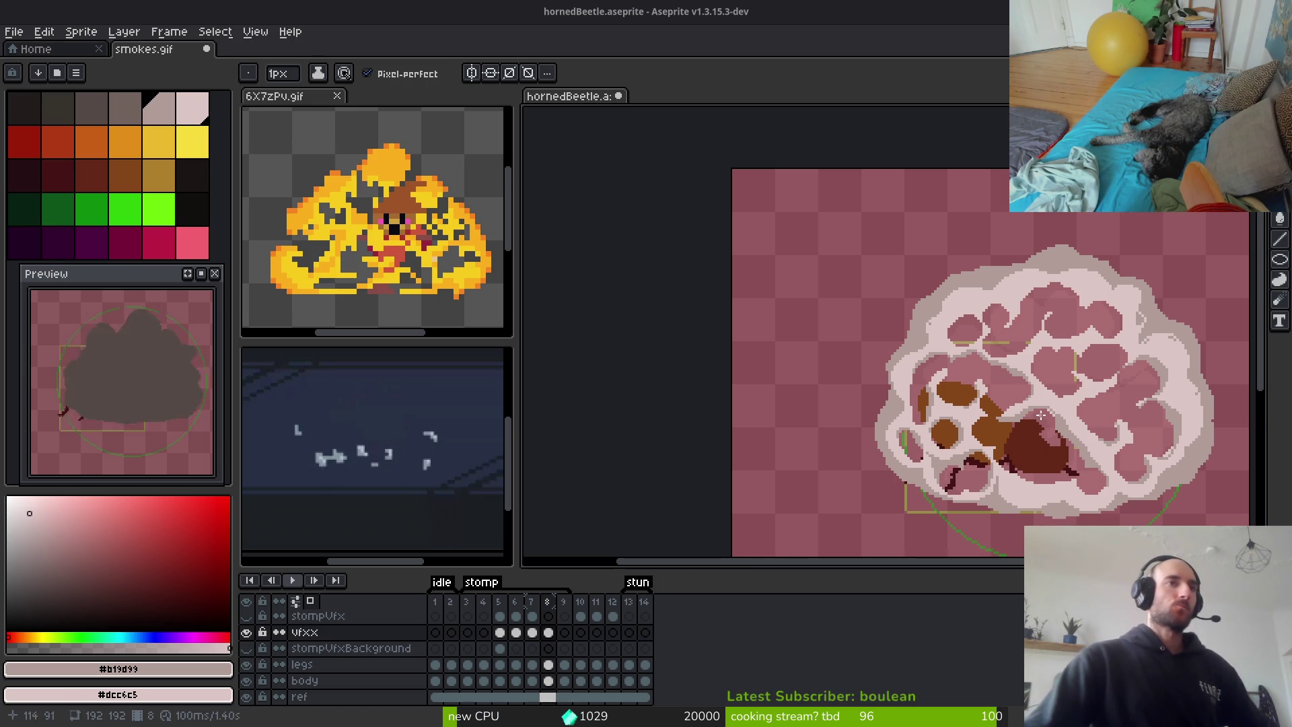
scroll(1041, 416, "up", 6)
mouse_move(767, 307)
left_mouse_down()
mouse_move(852, 327)
mouse_move(989, 296)
mouse_move(969, 317)
mouse_move(958, 307)
left_mouse_up()
mouse_move(913, 354)
left_mouse_down()
mouse_move(706, 303)
mouse_move(572, 423)
mouse_move(564, 404)
left_mouse_up()
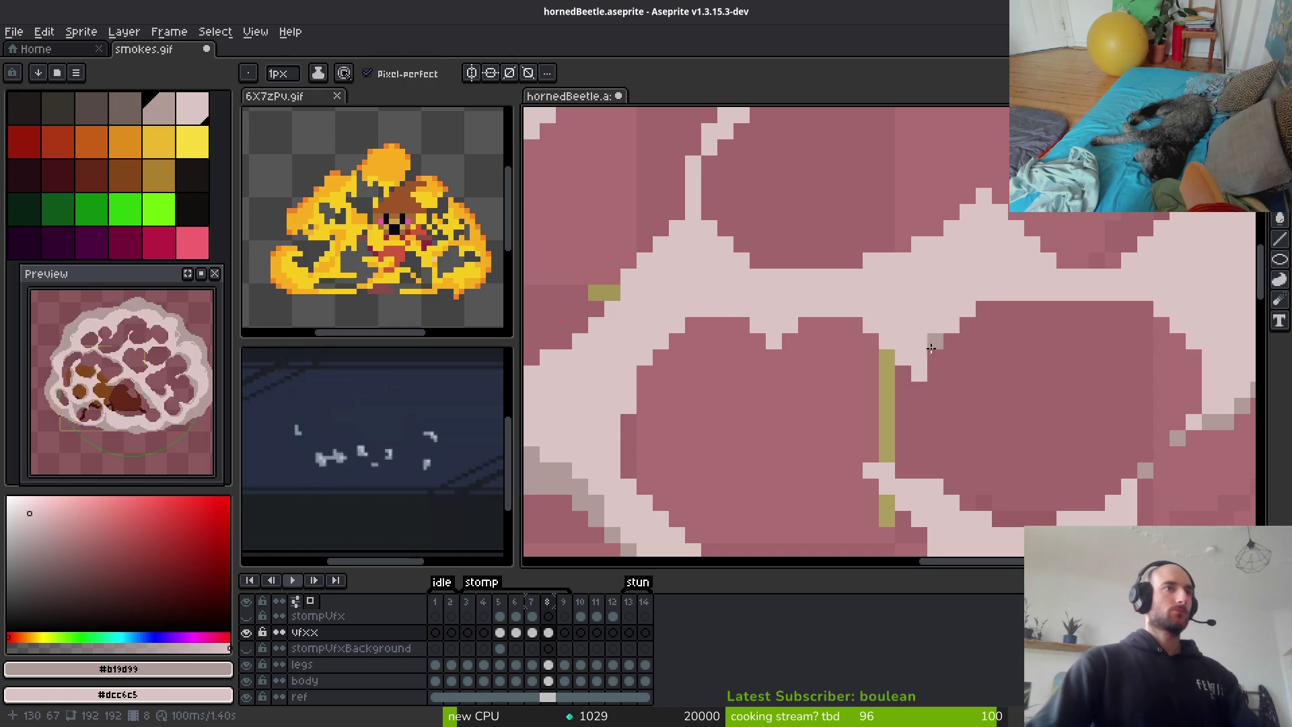
left_click_drag(740, 292, 639, 307)
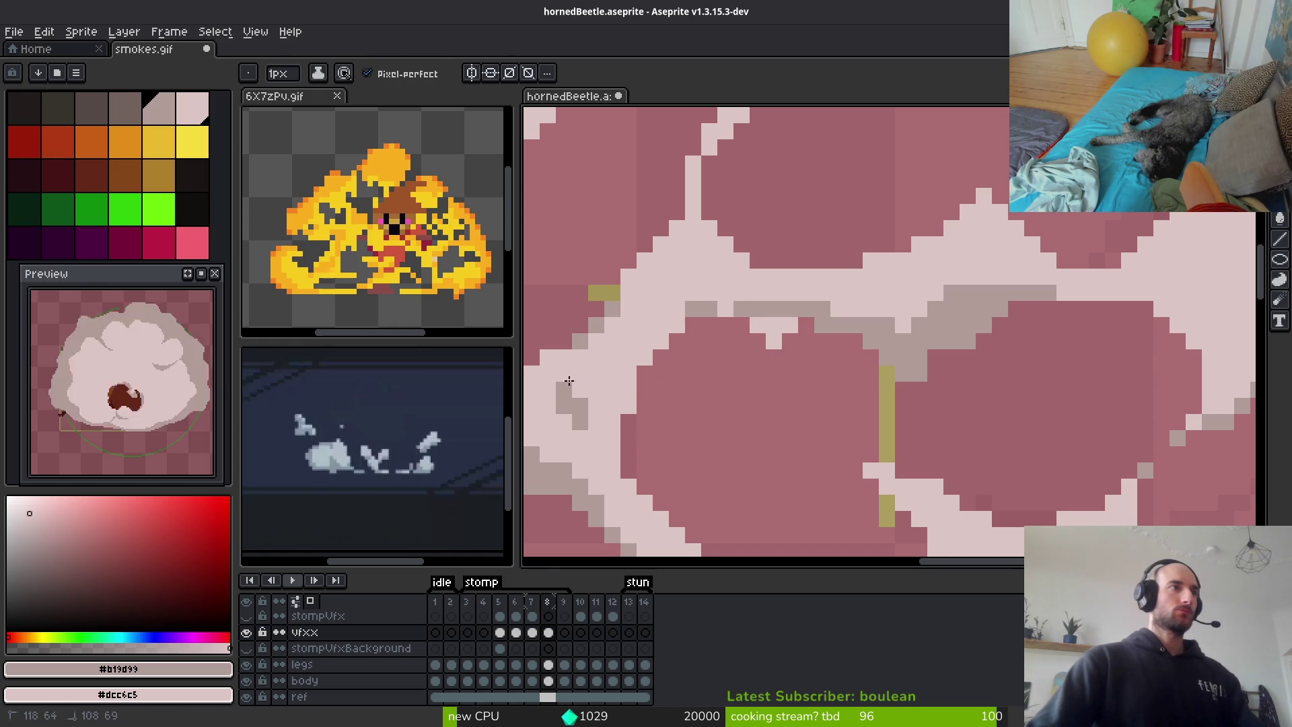
Erase stray grey stroke pixels back to pink with the 5px Eraser
scroll(613, 390, "up", 1)
mouse_move(613, 391)
left_mouse_down()
mouse_move(1065, 301)
mouse_move(939, 266)
mouse_move(836, 419)
mouse_move(865, 346)
mouse_move(972, 265)
mouse_move(1023, 310)
left_mouse_up()
key("e")
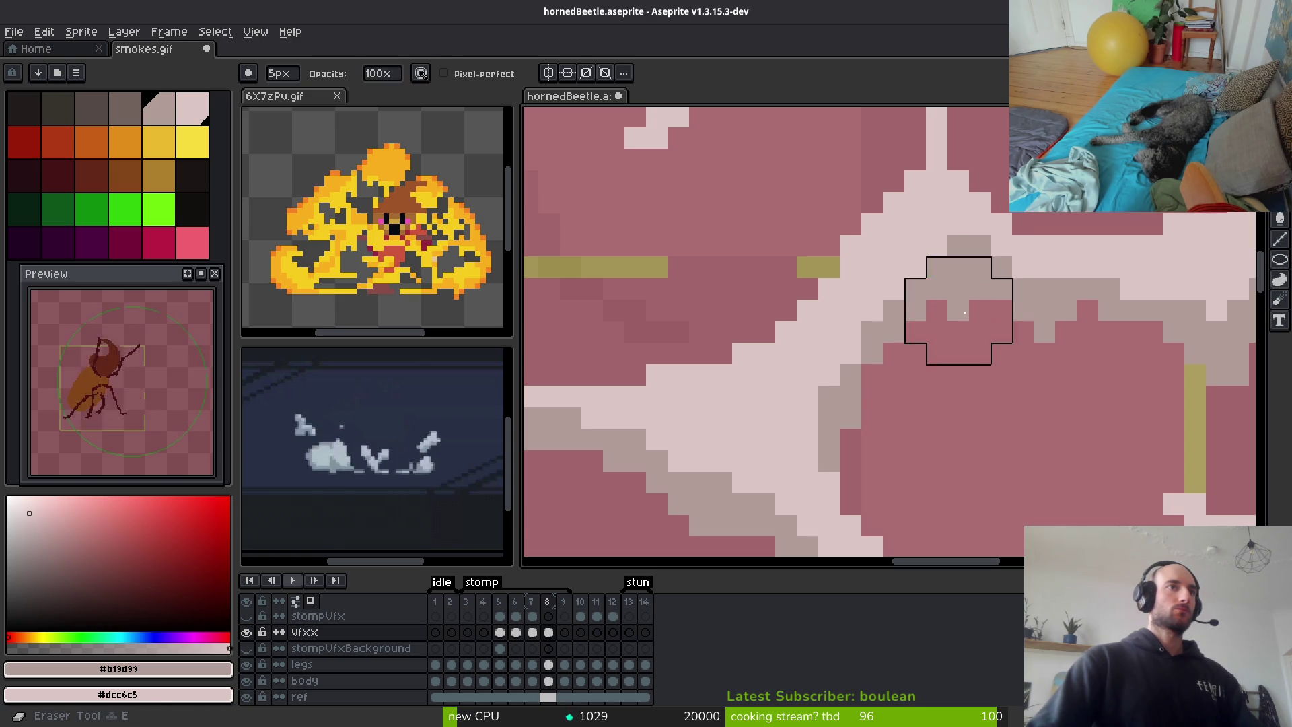
left_click_drag(958, 336, 965, 404)
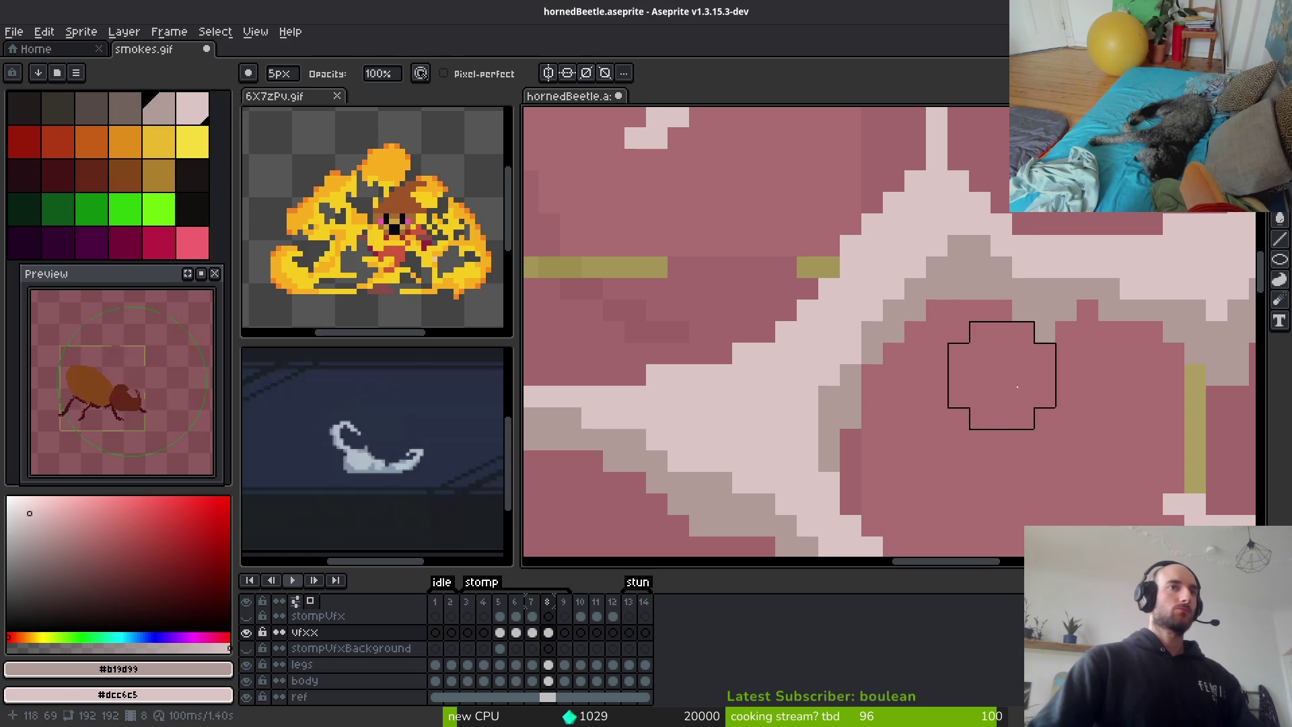
scroll(982, 424, "down", 6)
scroll(1009, 431, "up", 3)
key("b")
Draw a diagonal grey staircase shading line down a puff edge
scroll(963, 418, "up", 3)
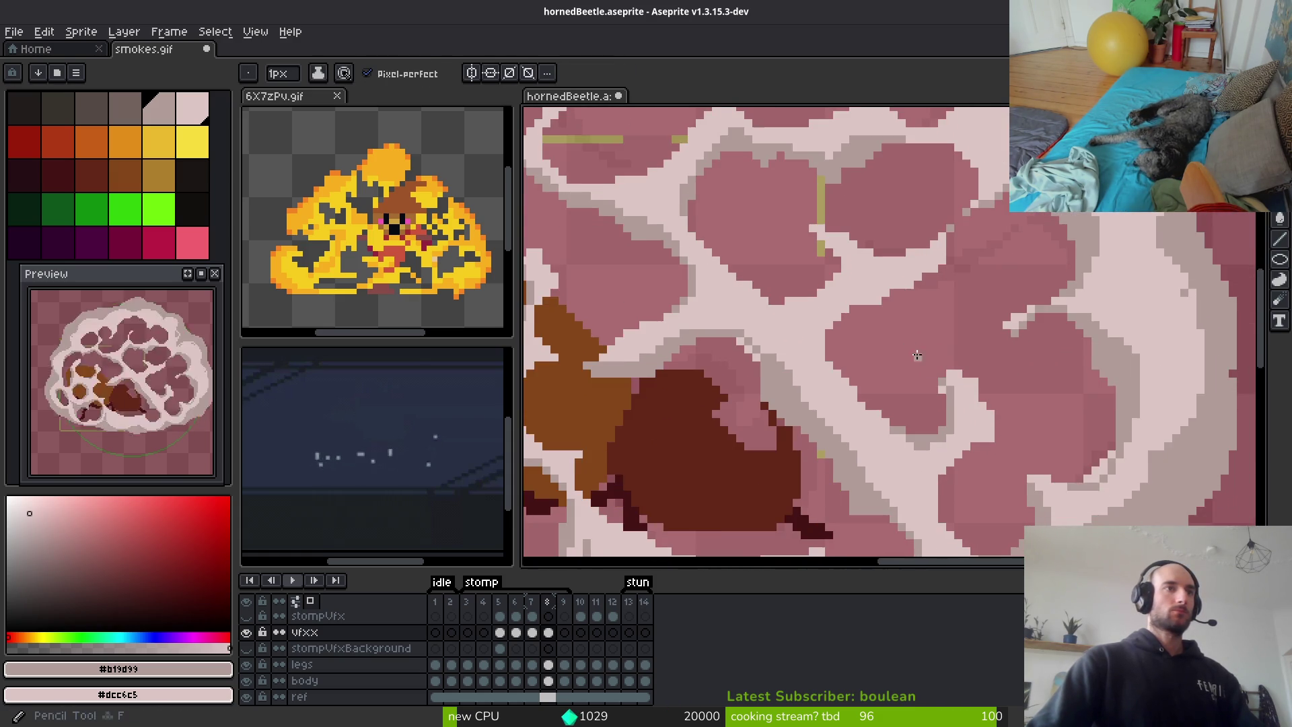
scroll(935, 364, "down", 2)
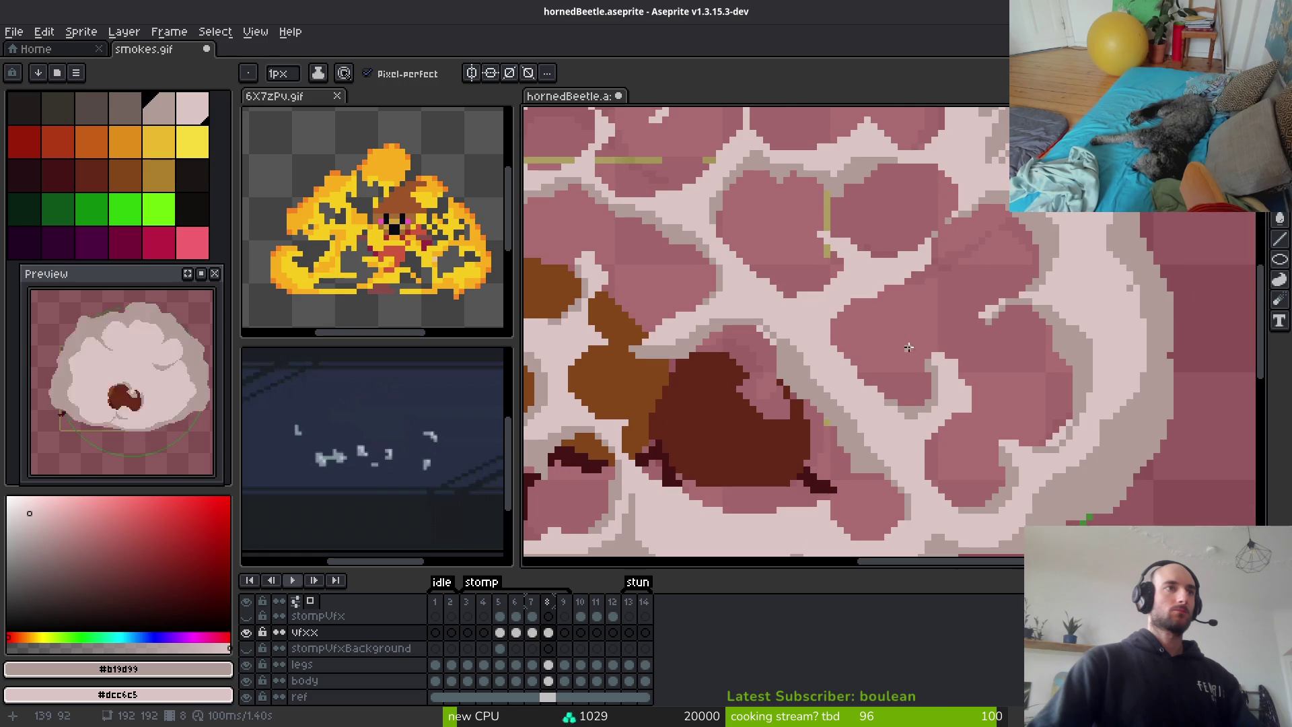
scroll(836, 342, "up", 3)
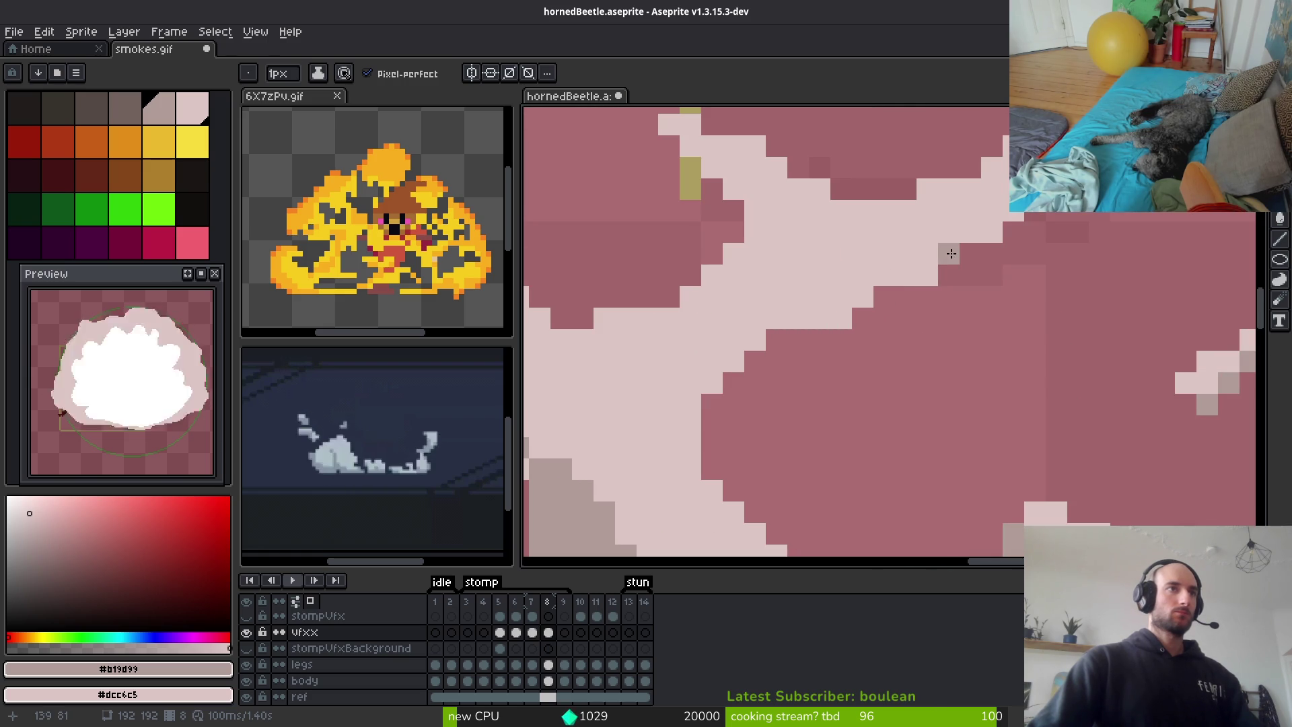
left_click_drag(905, 274, 690, 404)
mouse_move(841, 317)
left_mouse_down()
mouse_move(698, 378)
mouse_move(689, 471)
left_mouse_up()
scroll(887, 451, "down", 2)
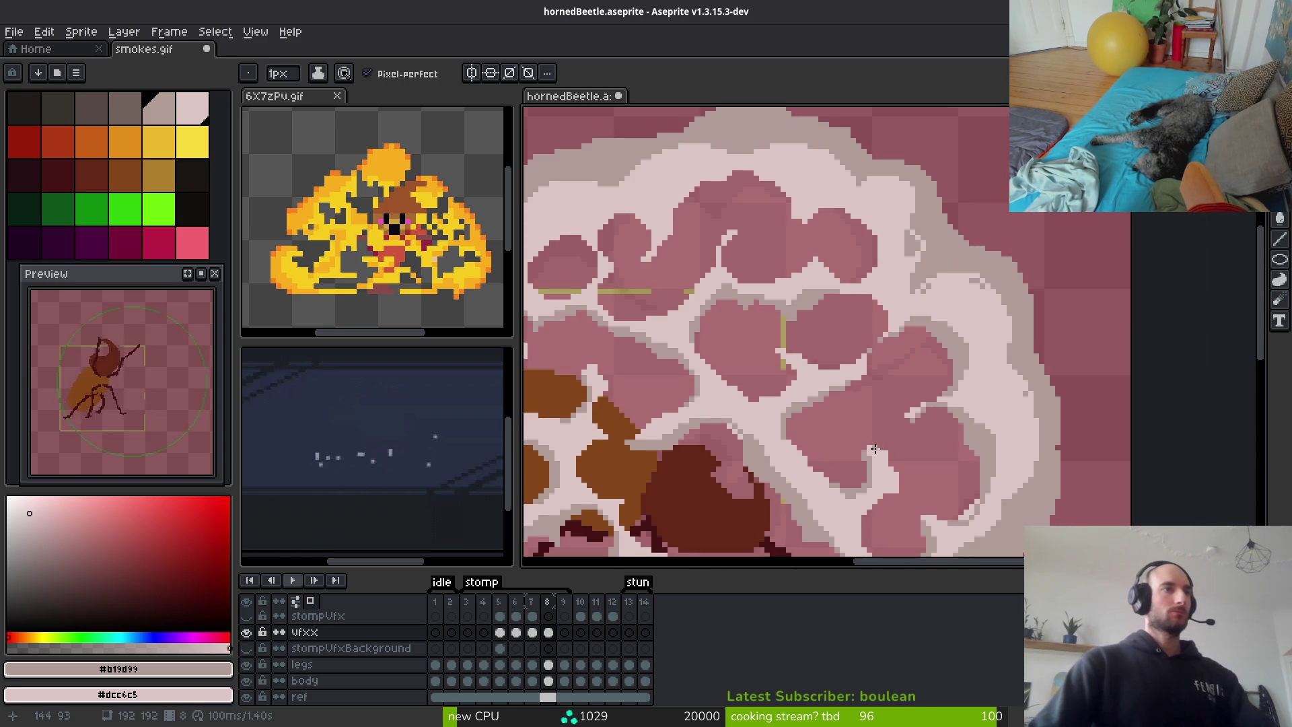
scroll(874, 449, "down", 2)
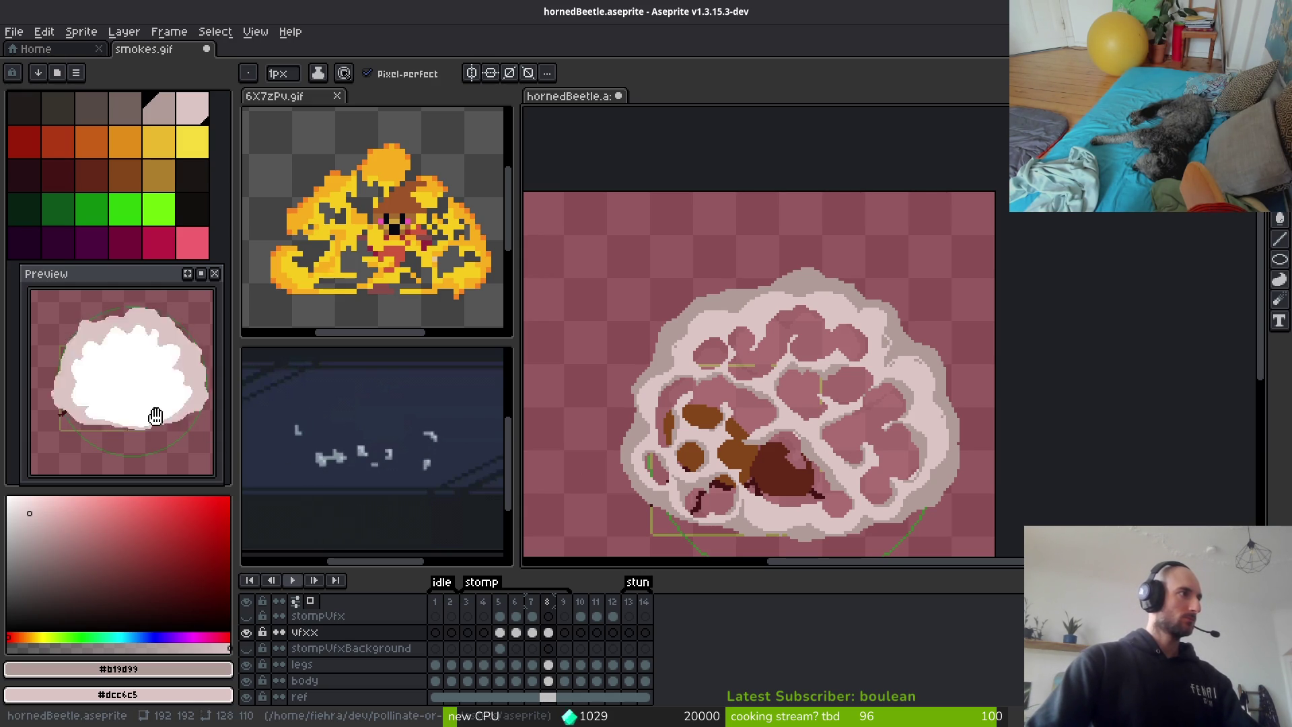
Shade the blob's top, right and left edges grey, undoing a stray inner pixel
scroll(1024, 322, "up", 4)
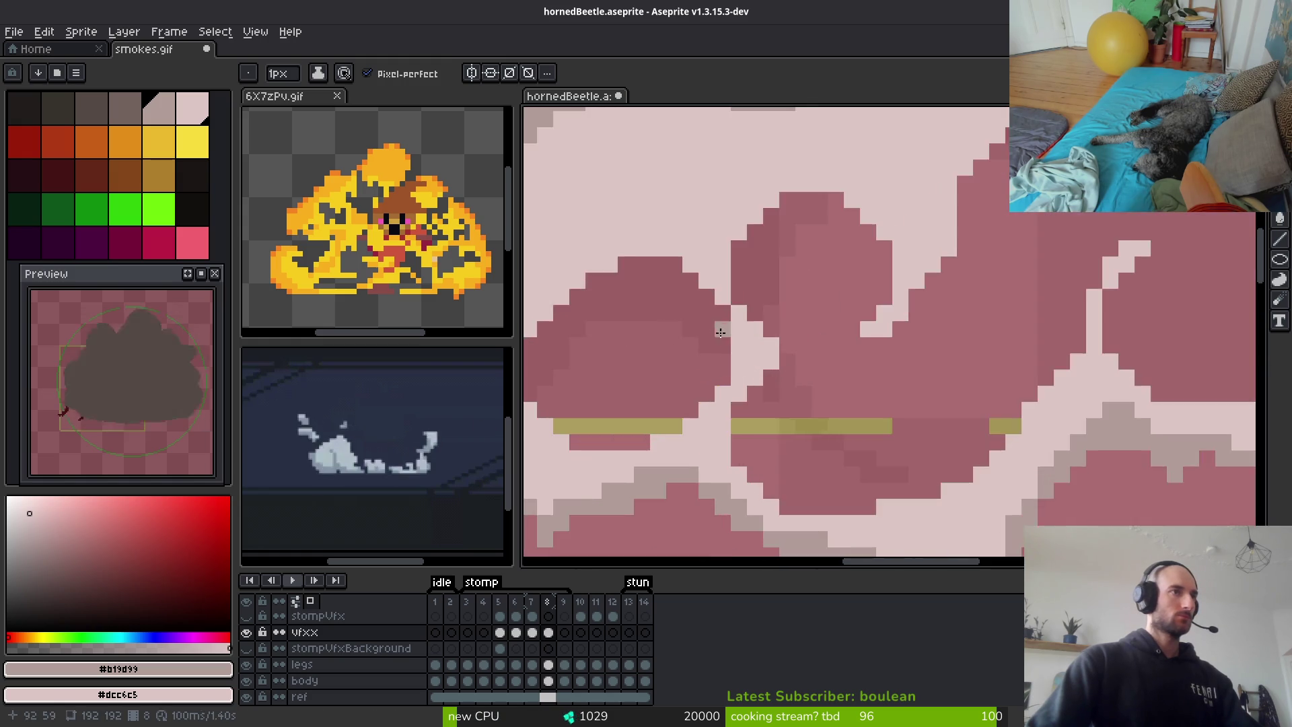
scroll(1024, 322, "down", 2)
mouse_move(796, 253)
left_mouse_down()
mouse_move(895, 317)
mouse_move(922, 263)
mouse_move(925, 289)
mouse_move(960, 317)
left_mouse_up()
mouse_move(852, 240)
left_mouse_down()
mouse_move(681, 326)
mouse_move(701, 296)
mouse_move(666, 397)
left_mouse_up()
left_click(862, 364)
key("ctrl+z")
scroll(949, 429, "down", 1)
scroll(1078, 370, "up", 1)
Extend grey shading along the puff edge and repaint the blob's gap pixels light pink
mouse_move(988, 208)
left_mouse_down()
mouse_move(1027, 335)
mouse_move(976, 222)
mouse_move(935, 188)
mouse_move(881, 202)
mouse_move(869, 221)
left_mouse_up()
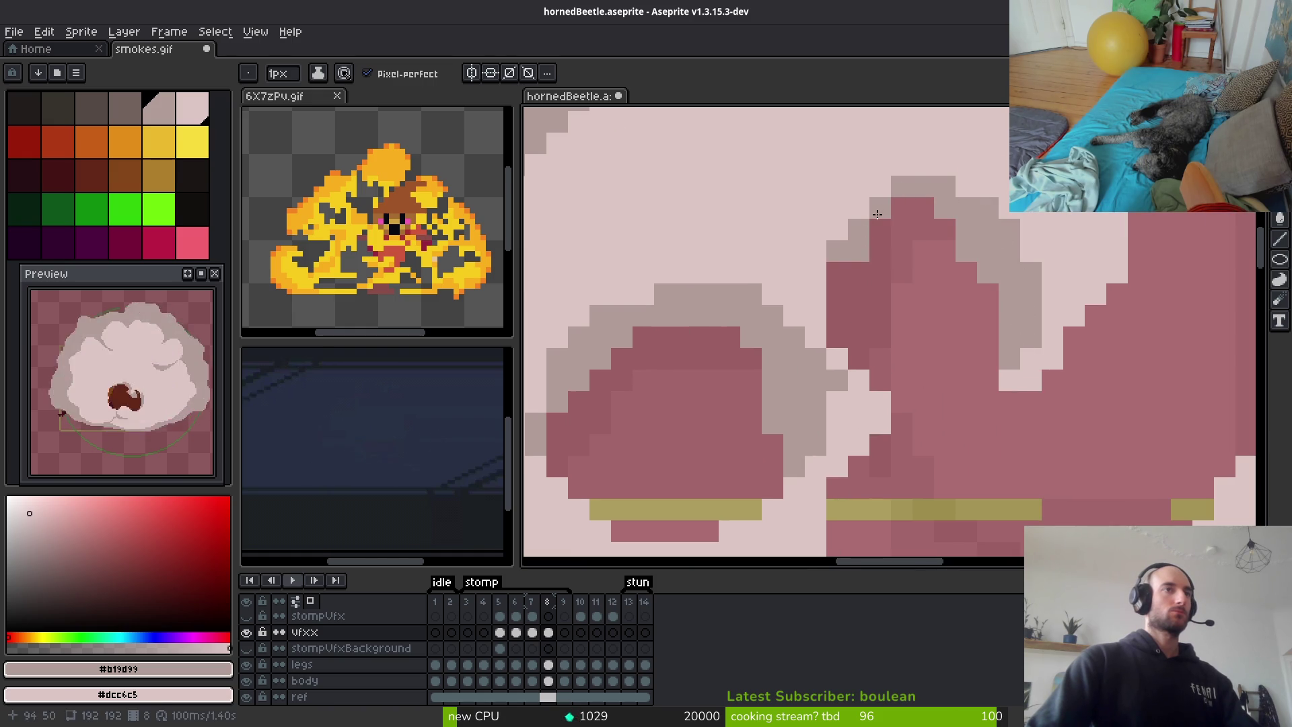
scroll(869, 229, "down", 2)
scroll(972, 340, "up", 2)
mouse_move(854, 316)
left_mouse_down()
mouse_move(853, 391)
mouse_move(854, 273)
left_mouse_up()
left_click(874, 387)
left_click(897, 410)
left_click(918, 453)
left_click(918, 475)
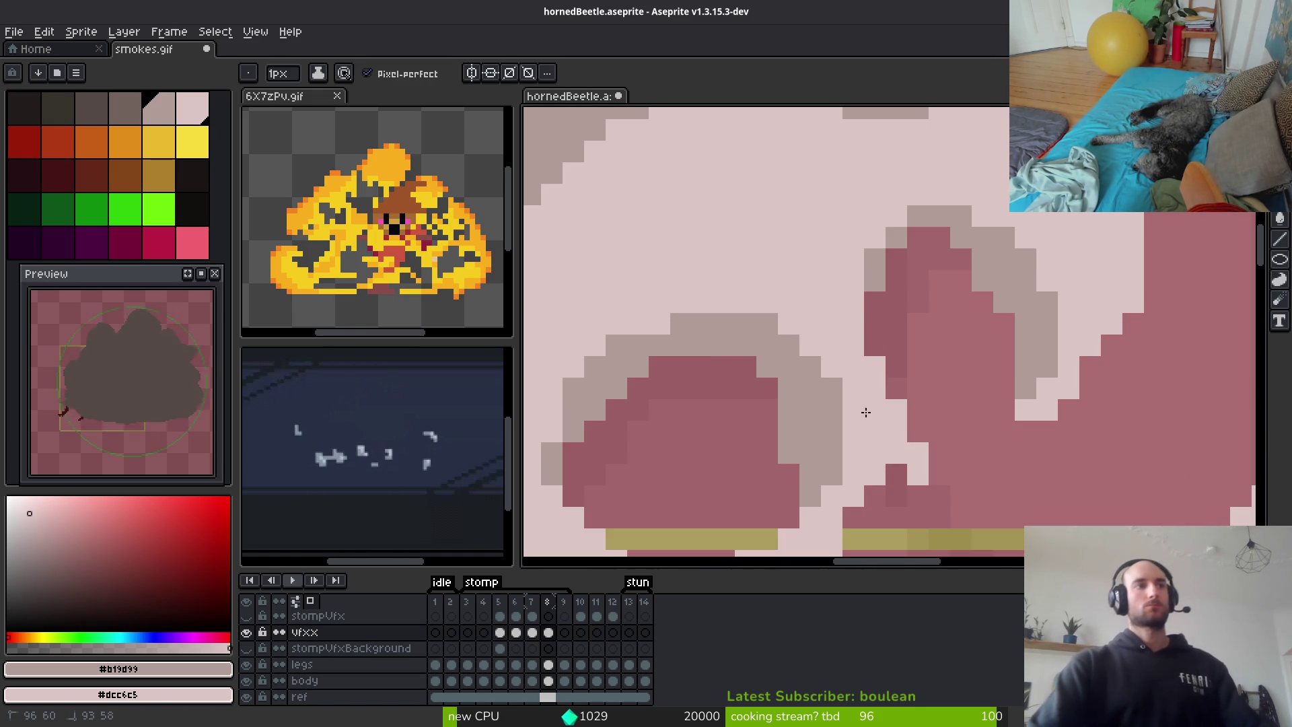
scroll(875, 409, "down", 2)
scroll(902, 439, "up", 2)
left_click_drag(936, 465, 954, 465)
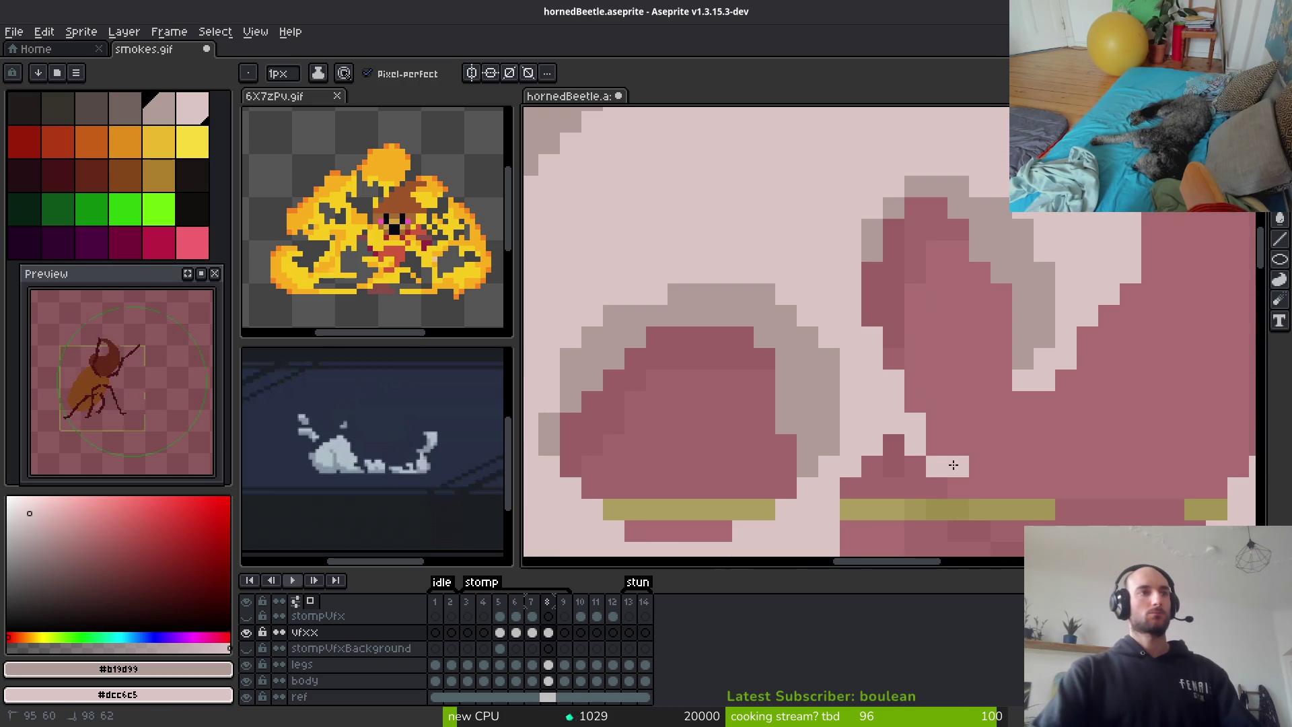
Paint grey bands along the blob's top and upper-right edges
scroll(1030, 471, "down", 3)
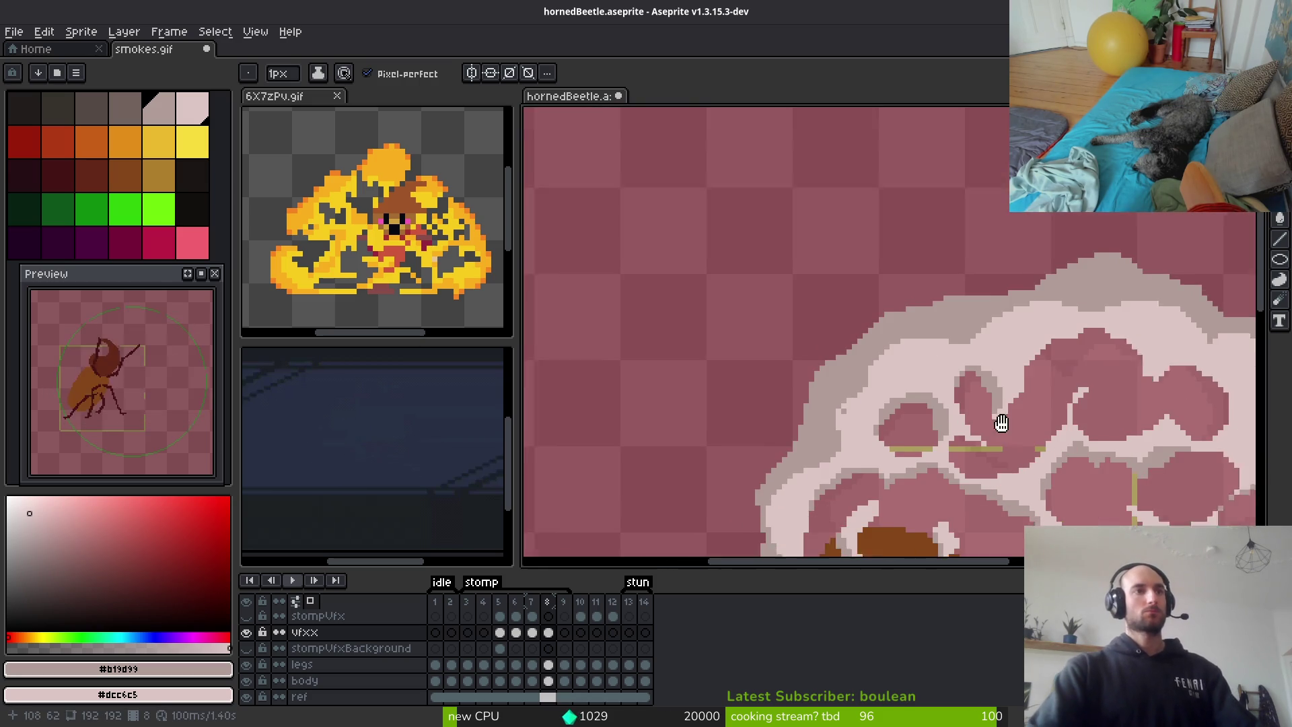
scroll(1053, 378, "up", 3)
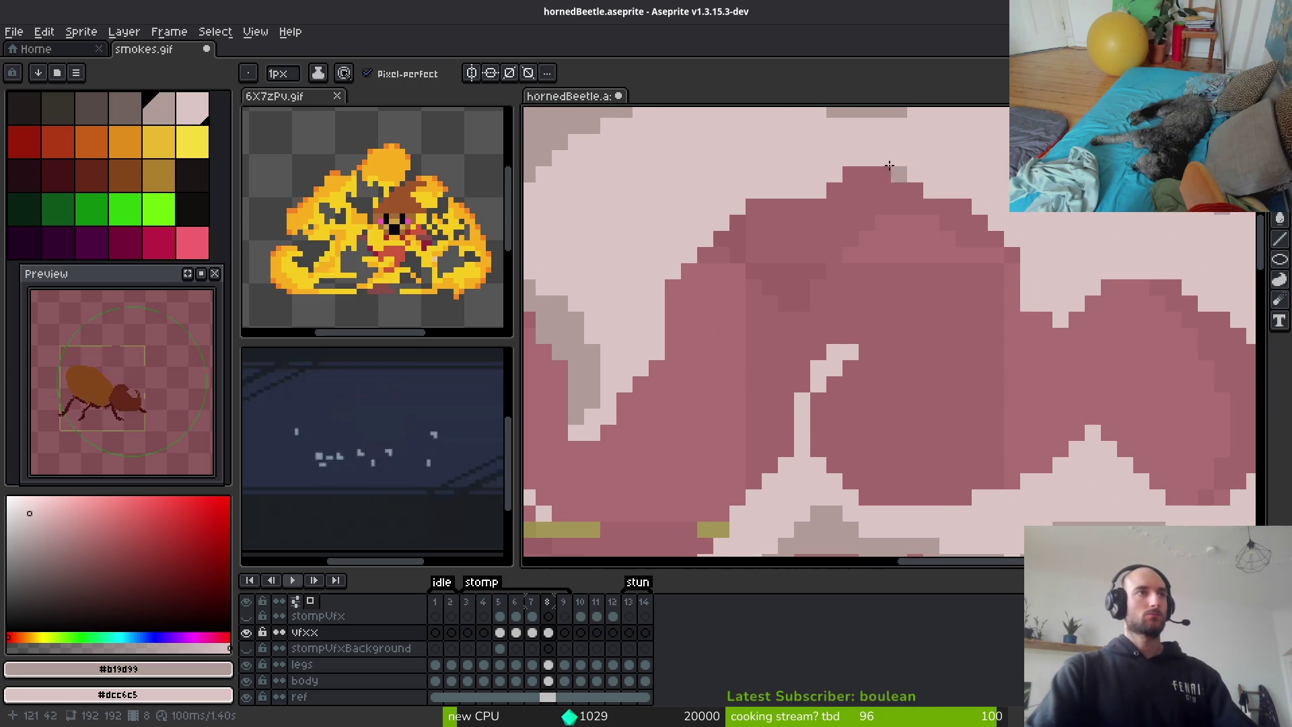
scroll(944, 301, "up", 3)
mouse_move(923, 274)
left_mouse_down()
mouse_move(1014, 397)
mouse_move(1198, 389)
left_mouse_up()
scroll(963, 388, "right", 3)
left_click_drag(963, 389, 930, 345)
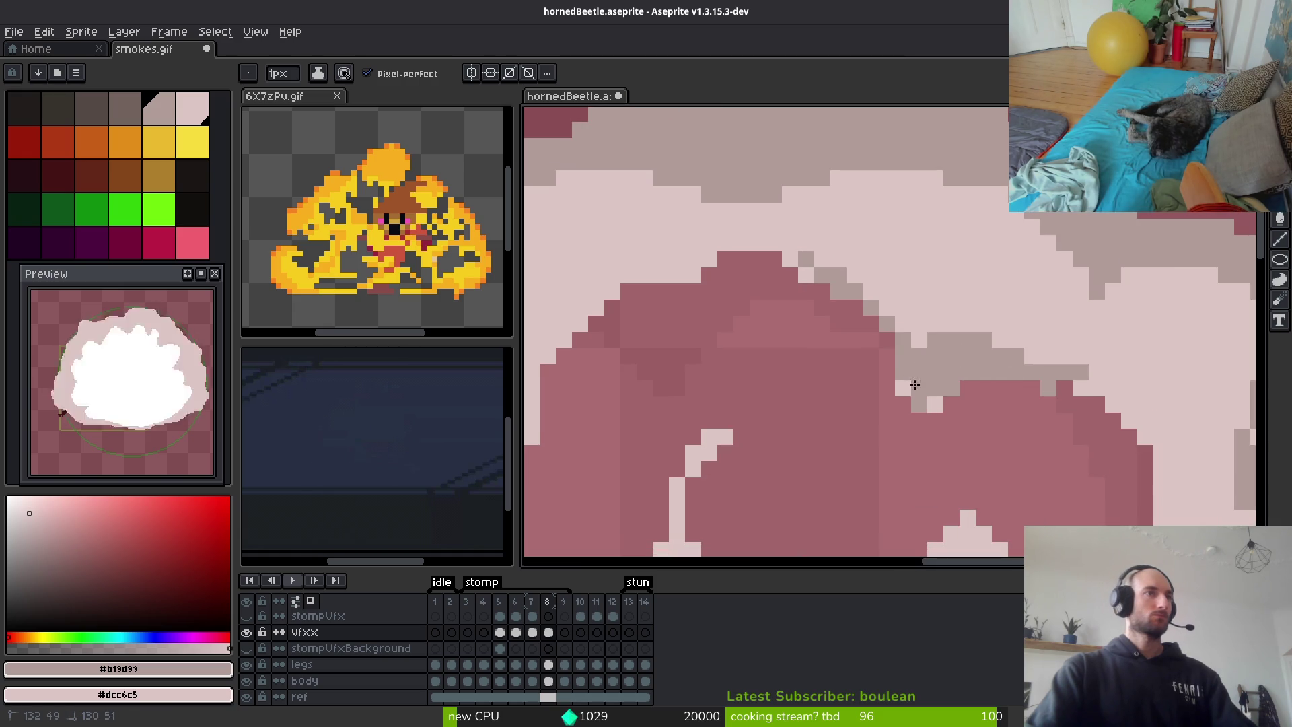
mouse_move(844, 294)
left_mouse_down()
mouse_move(767, 255)
mouse_move(662, 276)
mouse_move(803, 261)
left_mouse_up()
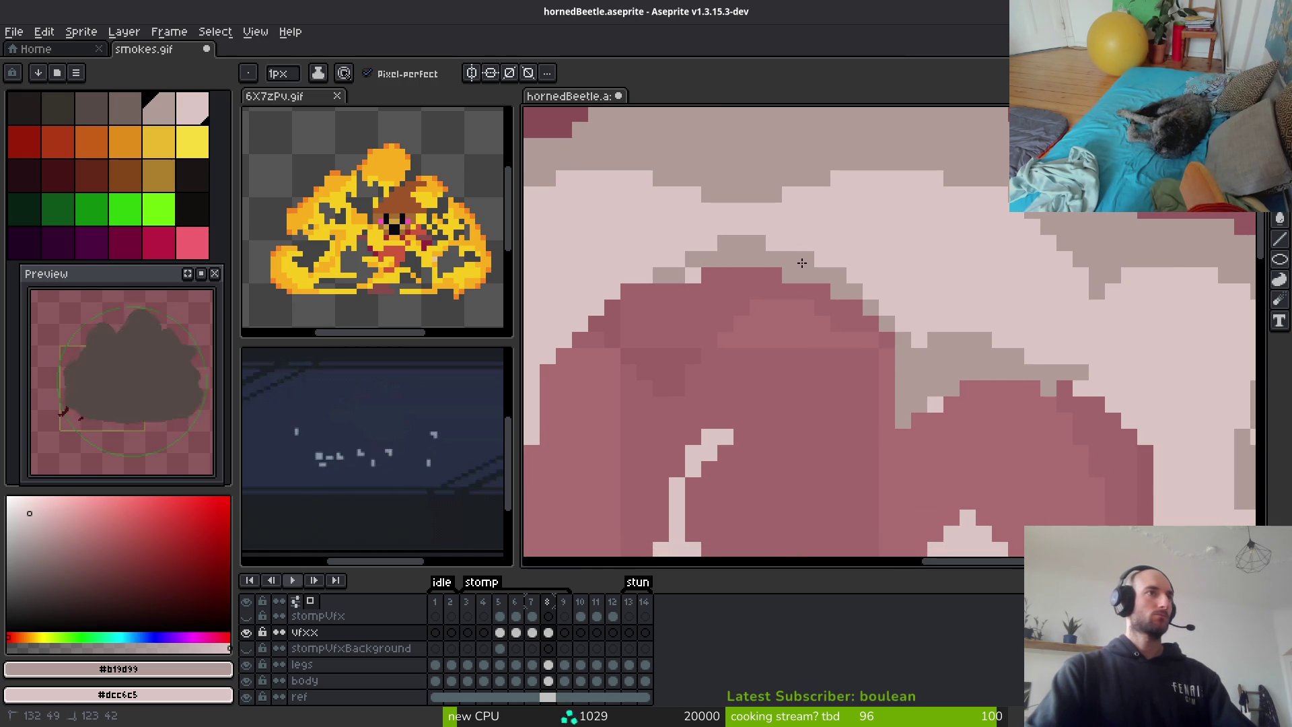
mouse_move(1065, 356)
left_mouse_down()
mouse_move(1101, 377)
mouse_move(1167, 461)
left_mouse_up()
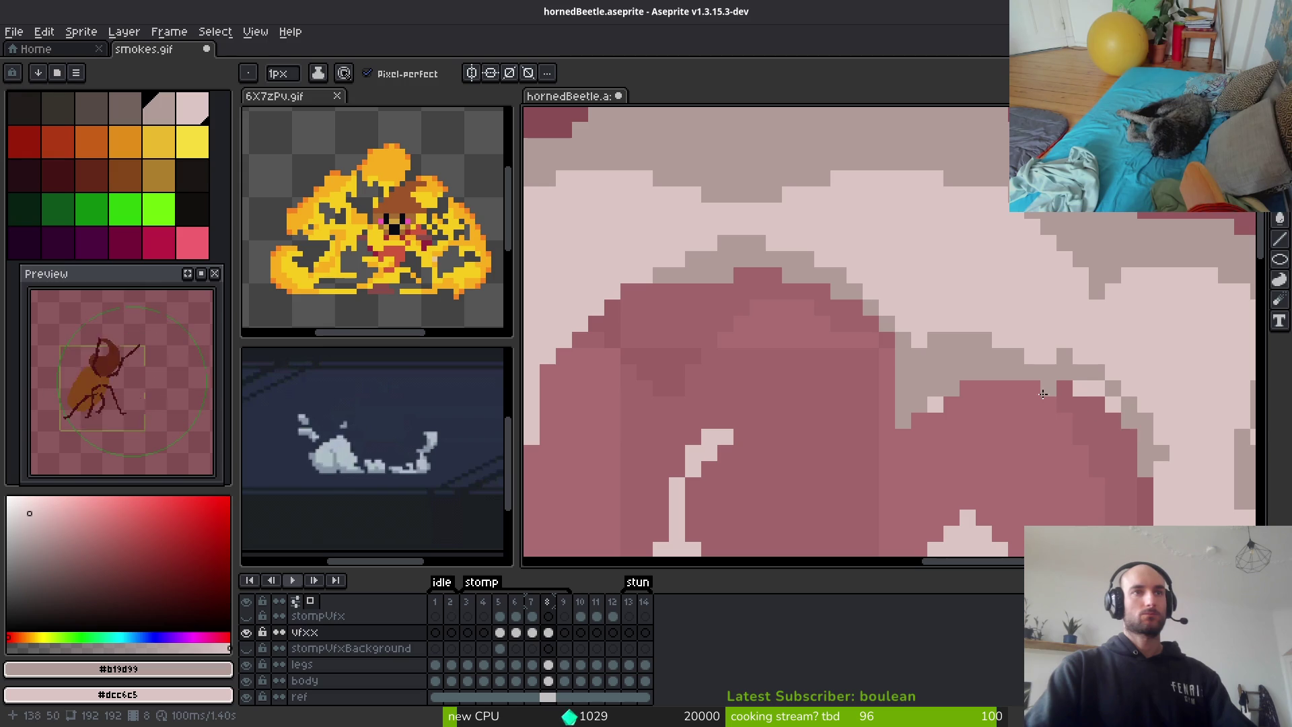
left_click_drag(1126, 418, 1060, 388)
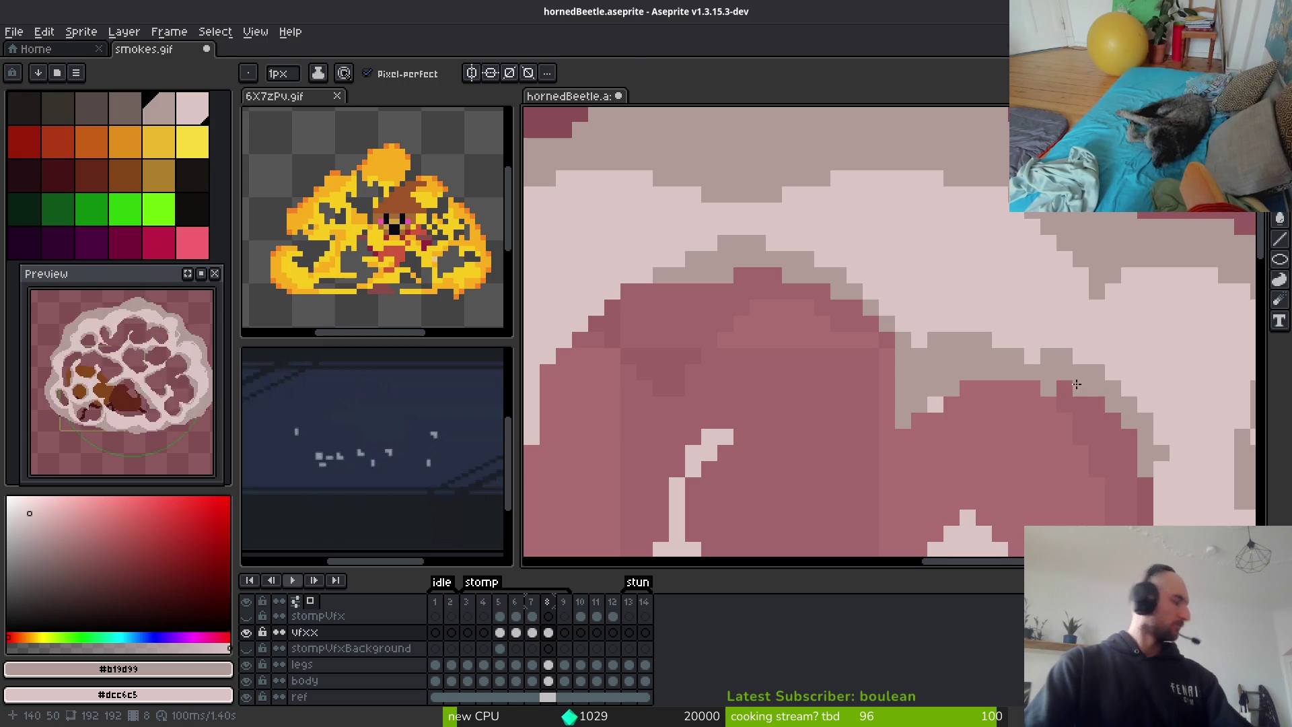
Add a grey bump above the shadow strip and a diagonal line of mid-tone smoke pixels
key("e")
key("b")
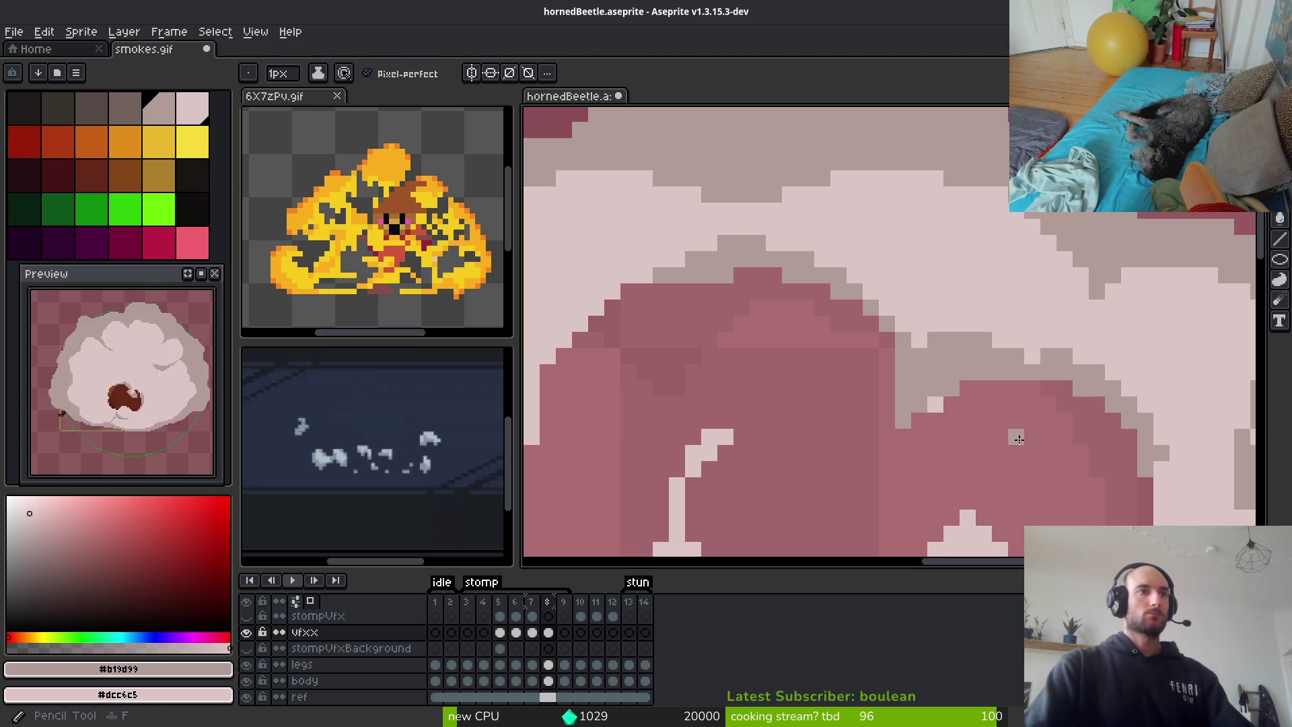
mouse_move(958, 339)
left_mouse_down()
mouse_move(969, 324)
mouse_move(997, 340)
left_mouse_up()
left_click_drag(1112, 430, 1018, 337)
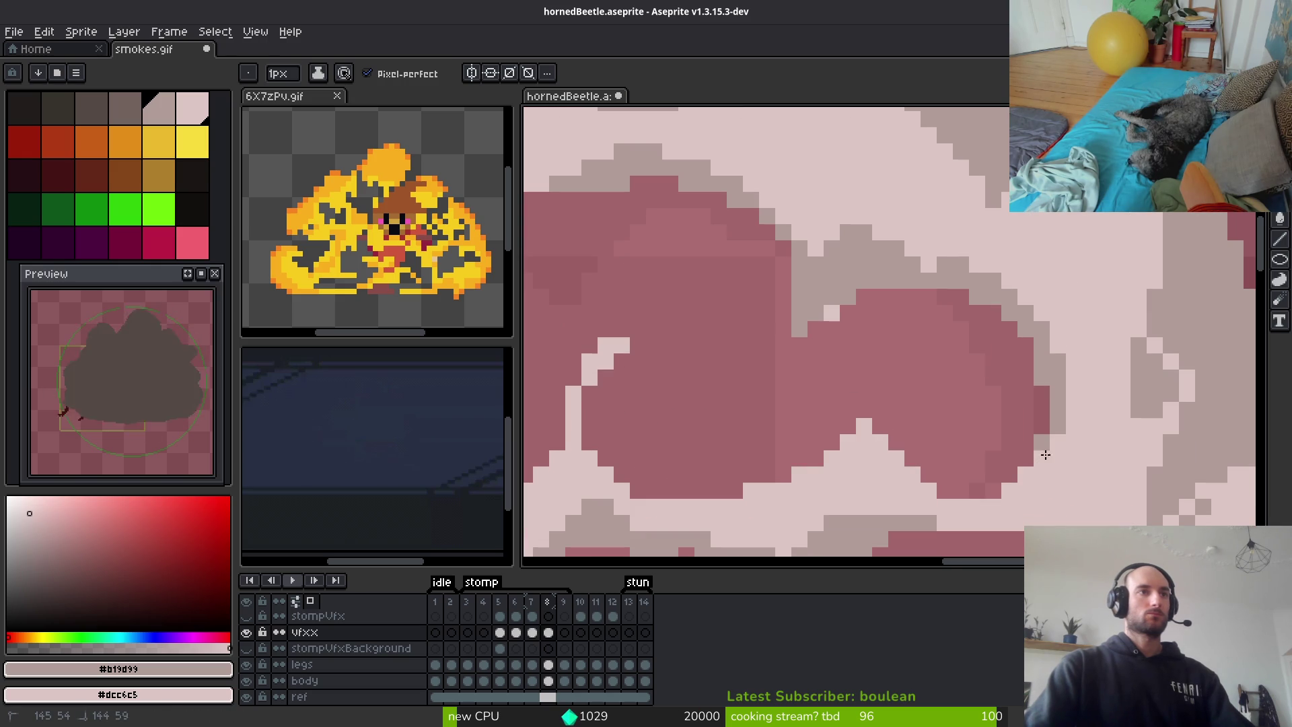
left_click_drag(1023, 476, 1051, 393)
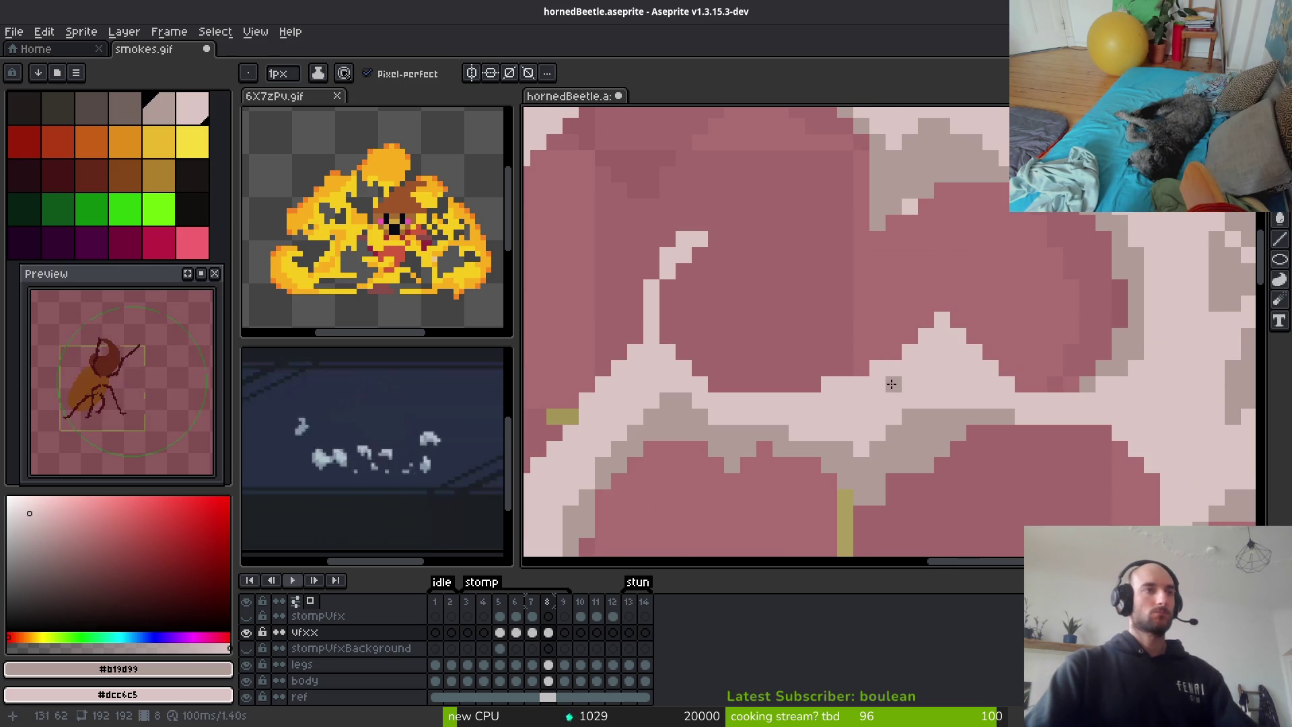
scroll(921, 365, "down", 4)
scroll(921, 366, "up", 4)
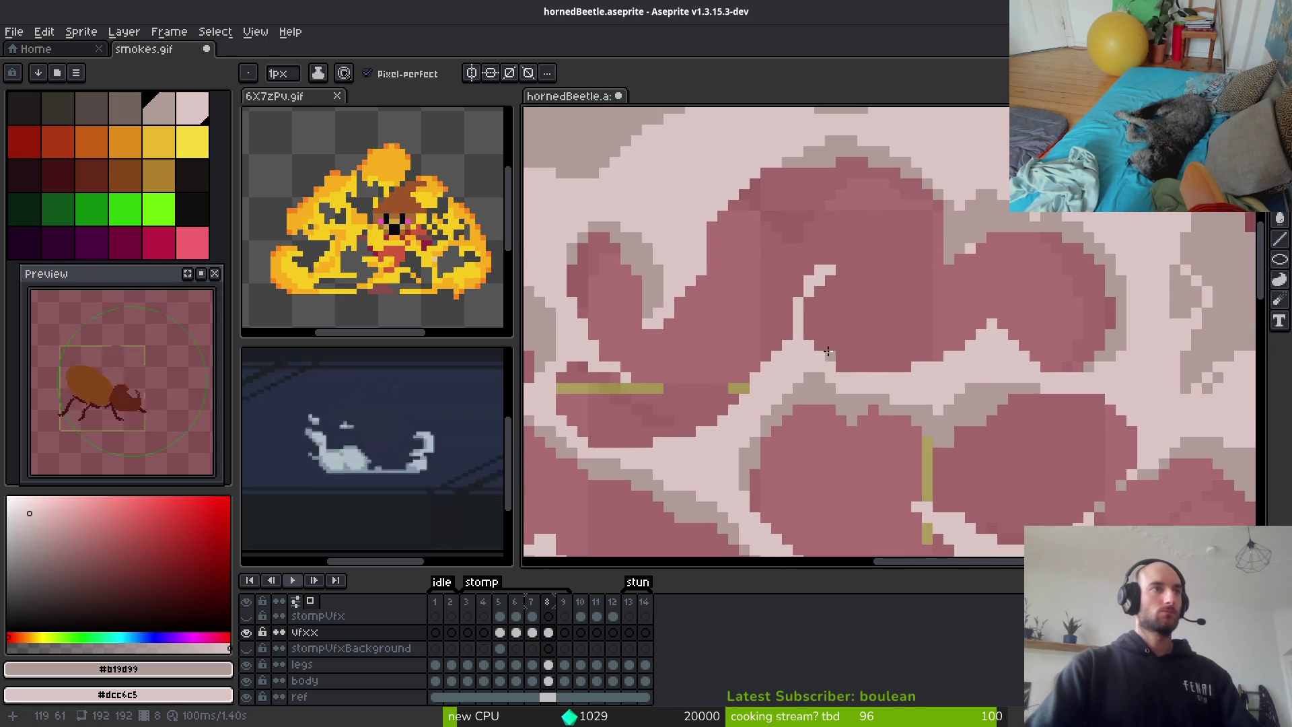
mouse_move(845, 276)
left_mouse_down()
mouse_move(933, 386)
mouse_move(848, 225)
mouse_move(938, 401)
mouse_move(1079, 422)
left_mouse_up()
Pick the dark grey swatch and paint a shadow stroke along a lower puff
scroll(1079, 422, "down", 3)
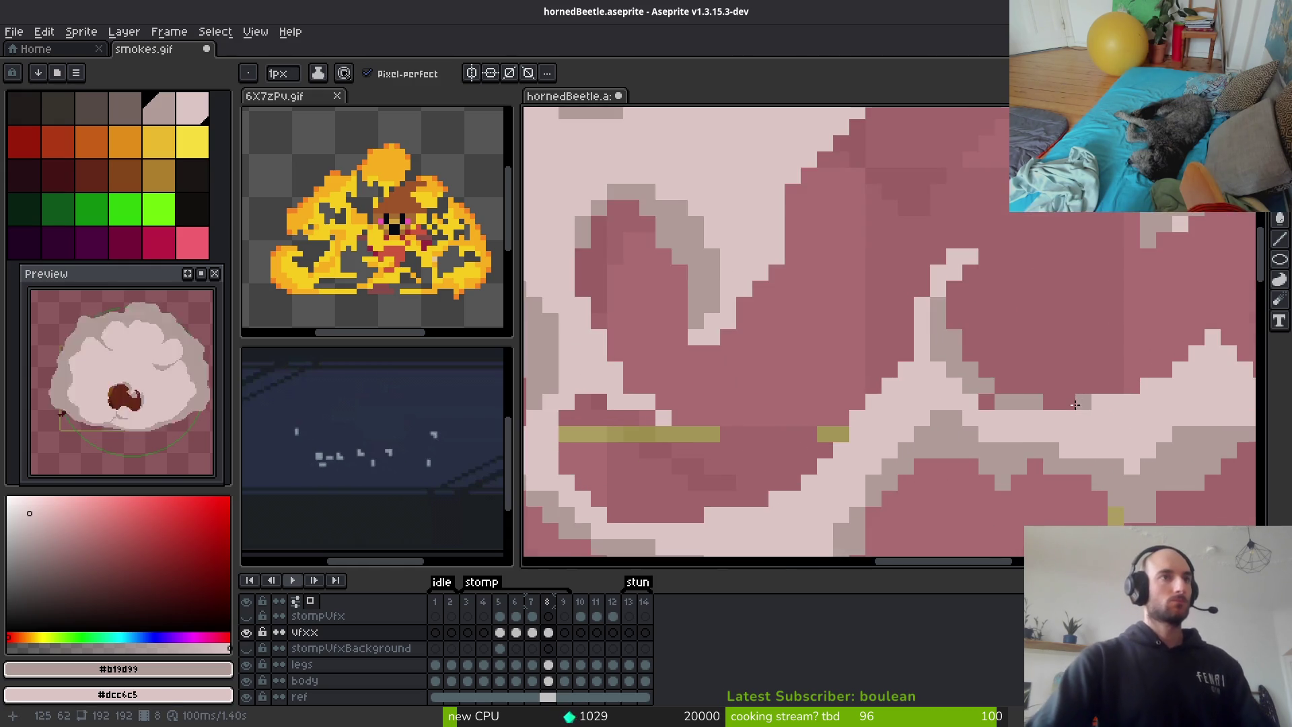
scroll(1082, 420, "down", 2)
scroll(1086, 417, "right", 3)
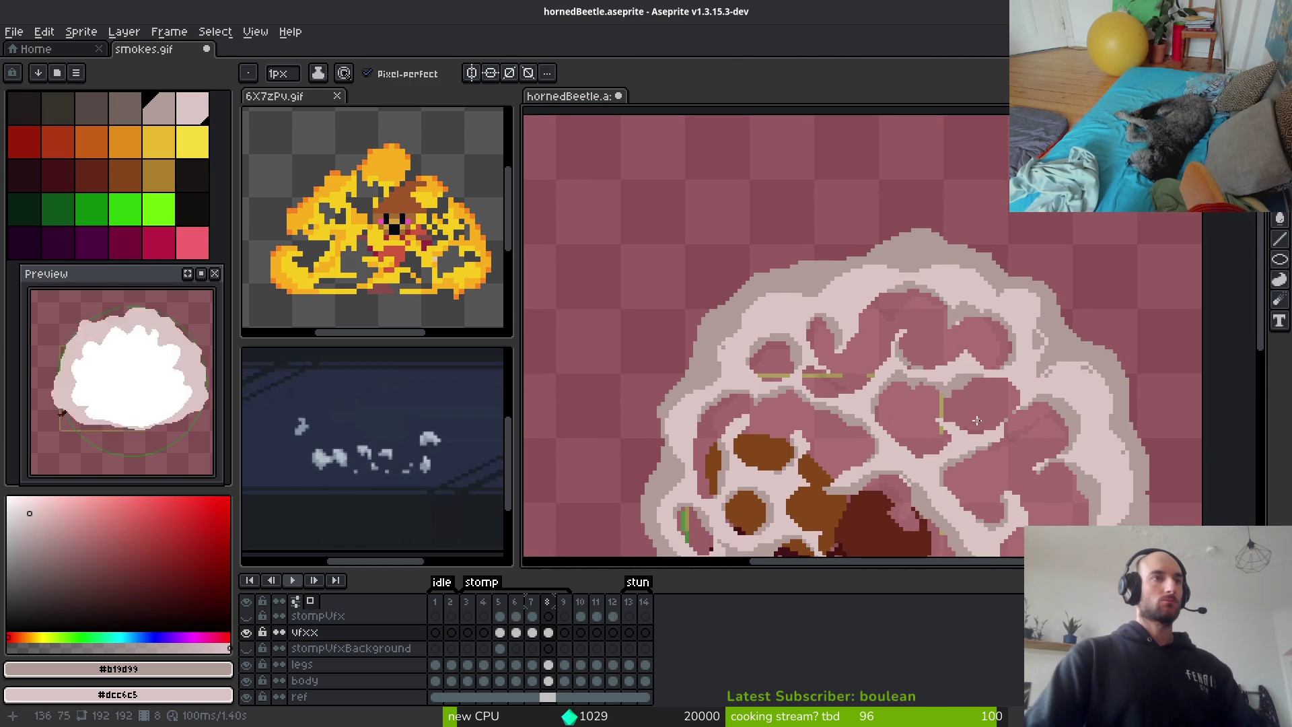
scroll(934, 328, "down", 2)
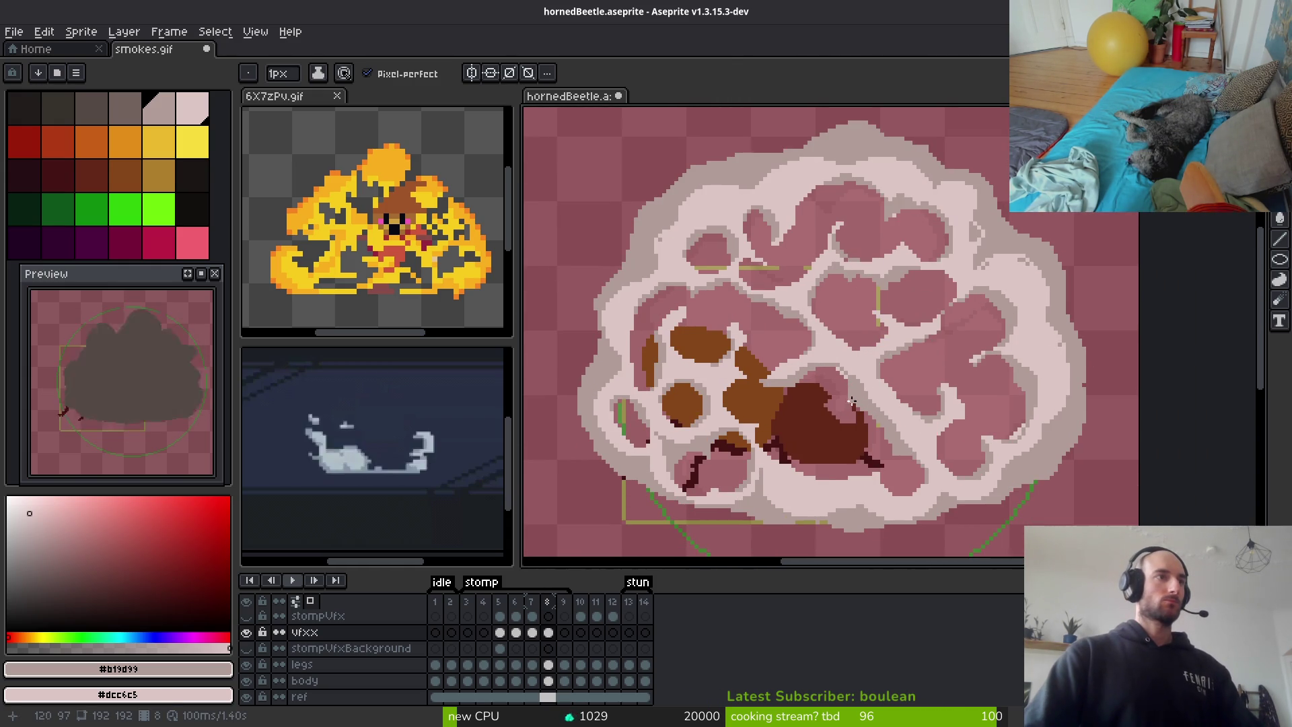
scroll(852, 401, "up", 4)
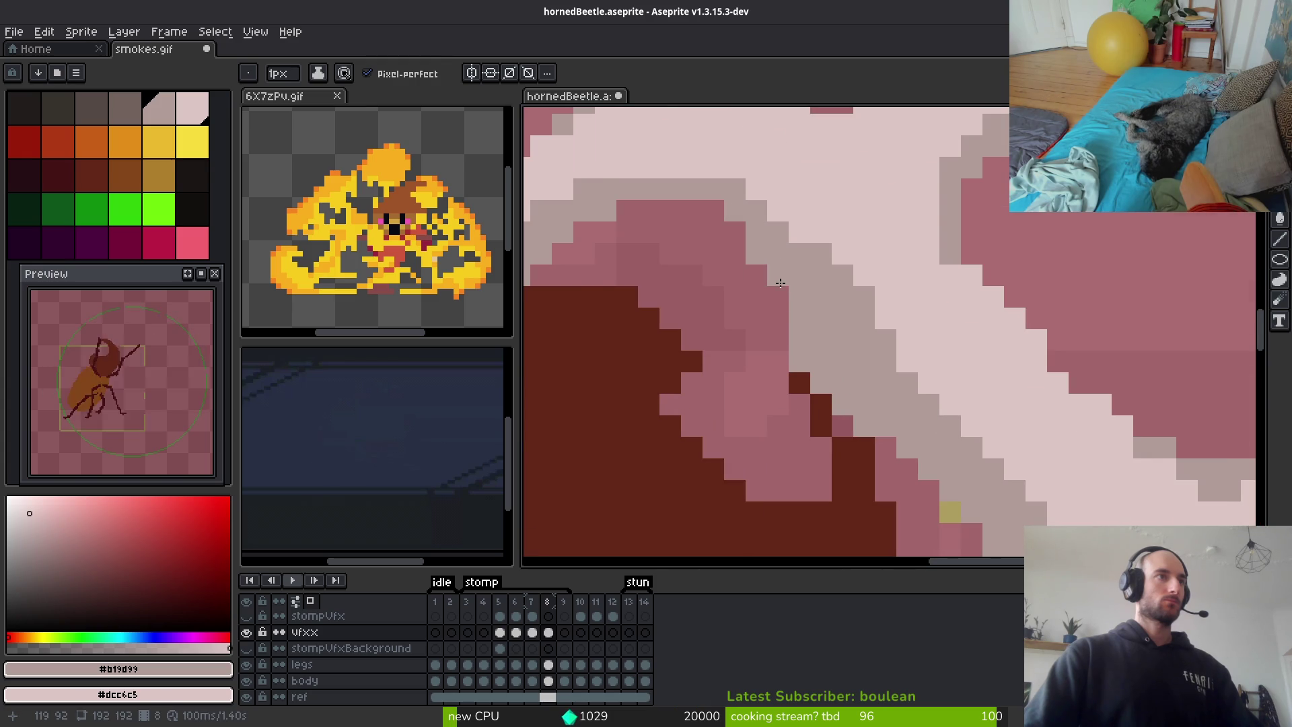
scroll(778, 276, "down", 4)
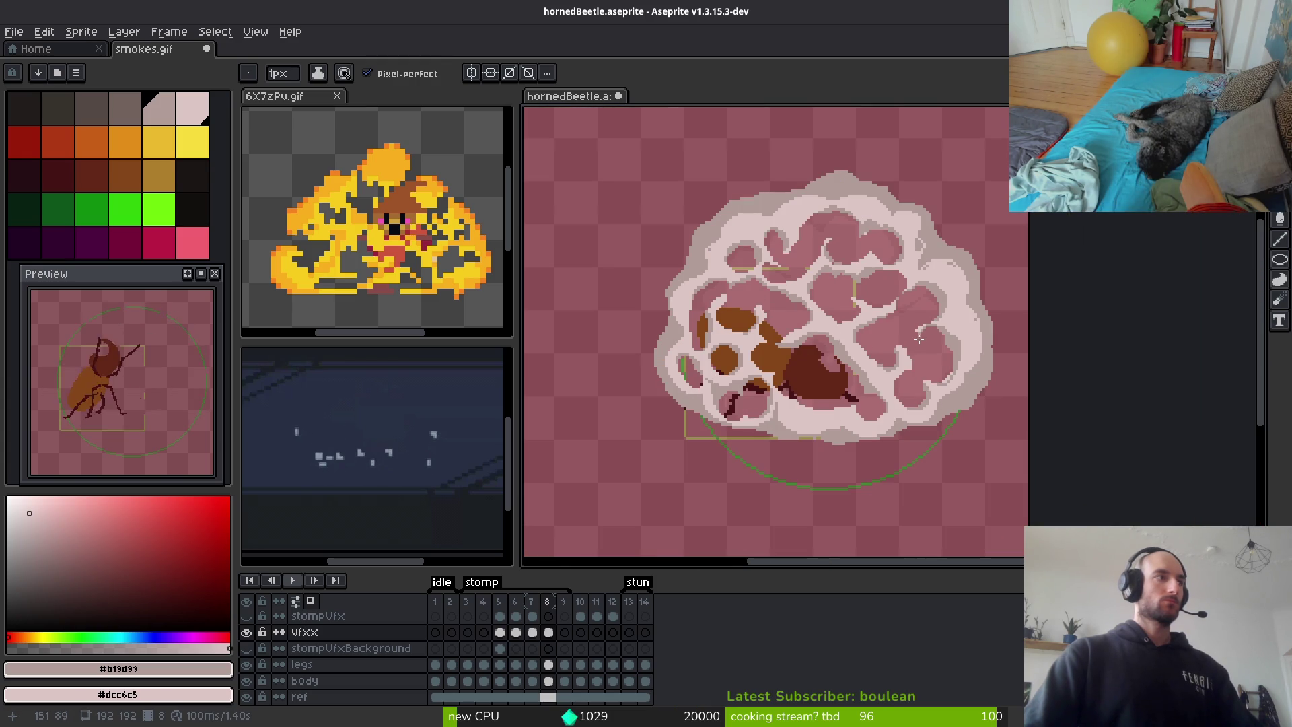
left_click(124, 108)
scroll(984, 450, "up", 3)
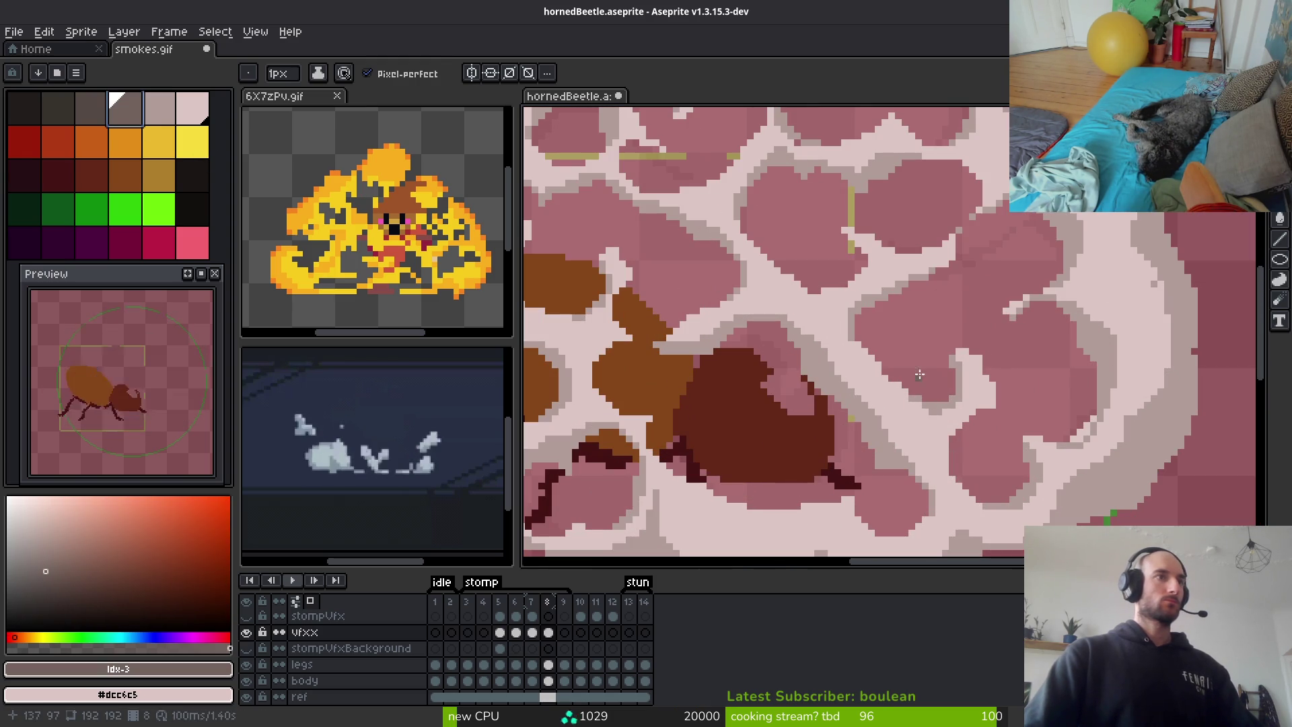
scroll(880, 470, "up", 2)
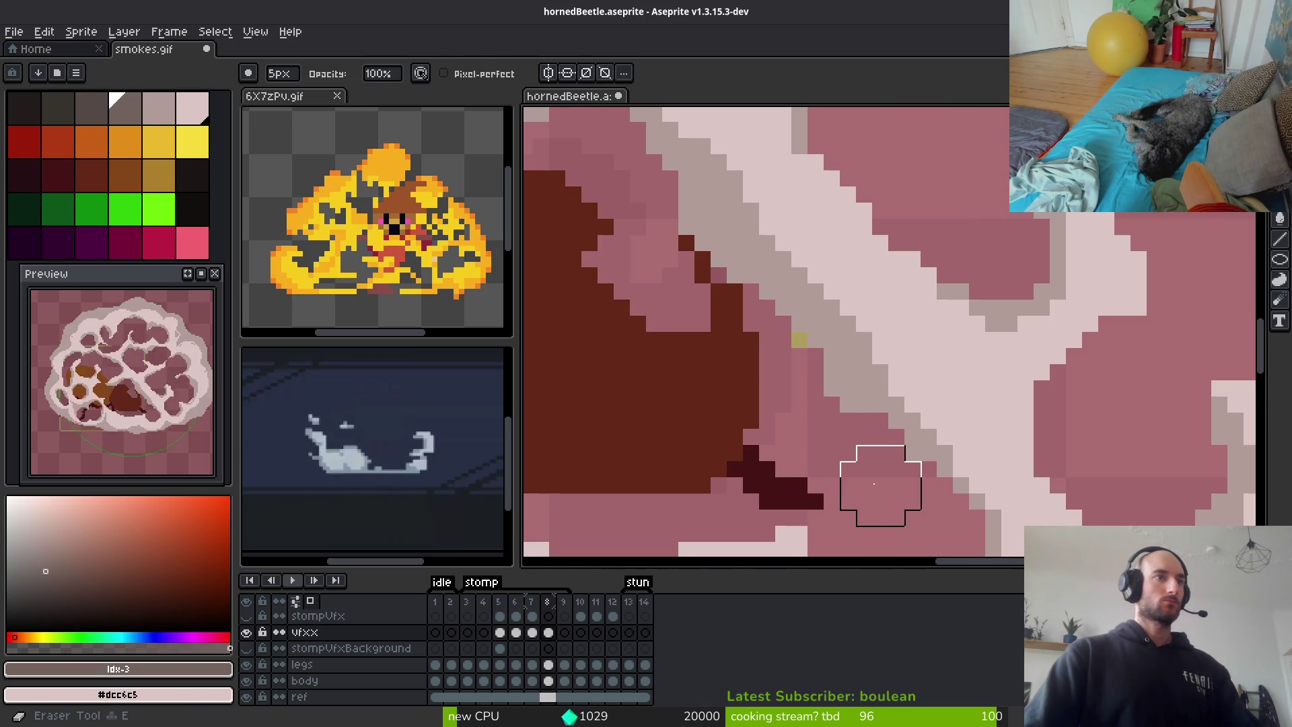
left_click_drag(848, 483, 873, 430)
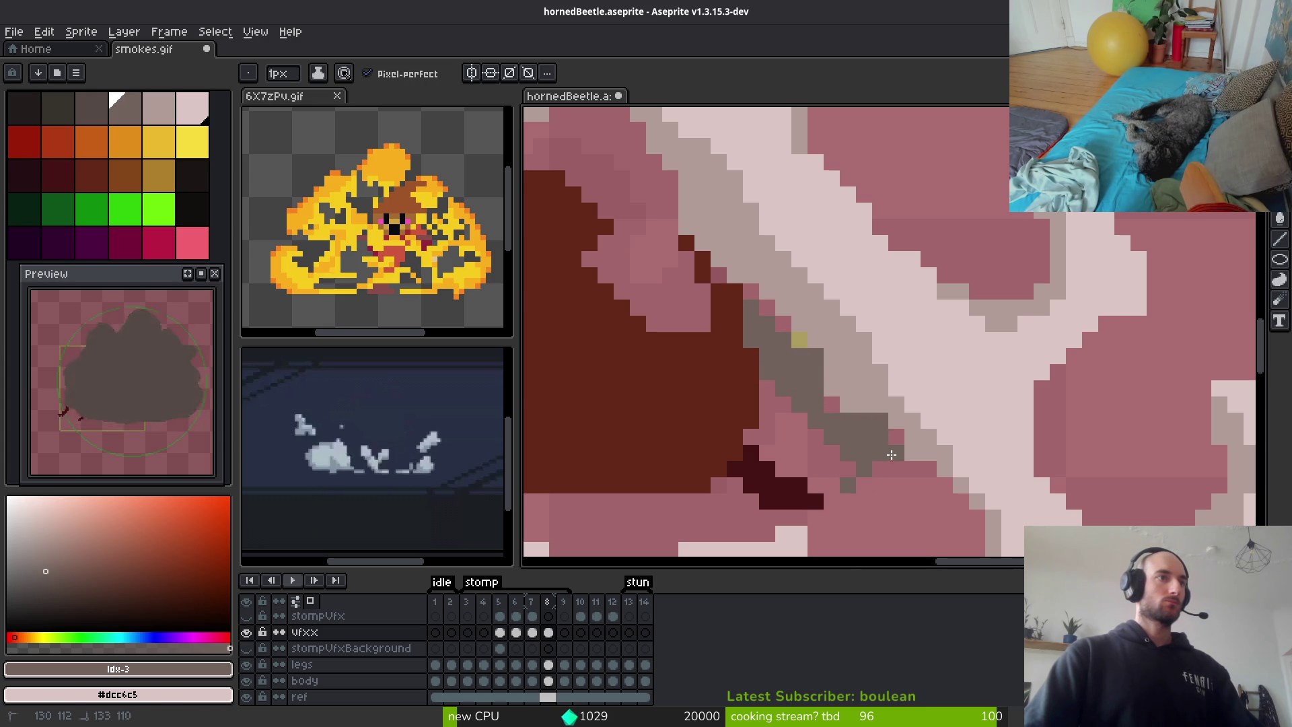
Paint more dark grey shadow strokes and outlines on the right-hand puffs
scroll(903, 442, "down", 3)
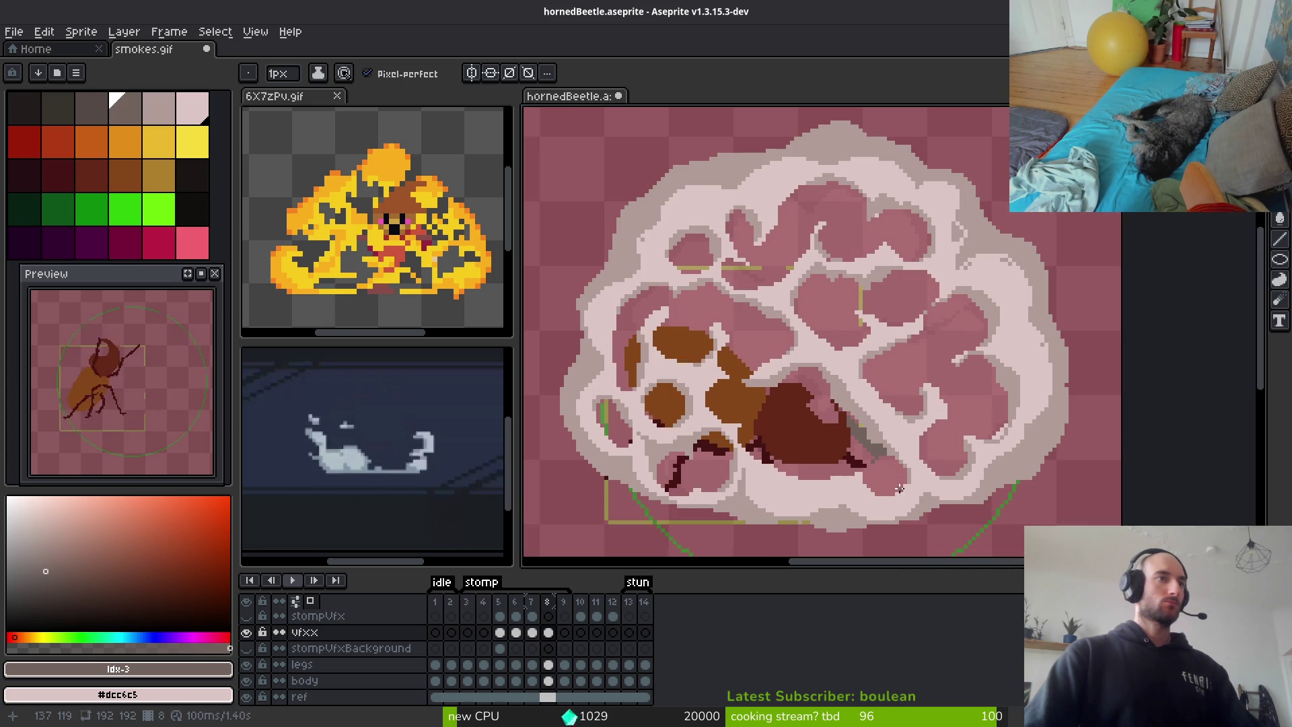
scroll(924, 401, "up", 3)
mouse_move(801, 354)
left_mouse_down()
mouse_move(856, 284)
mouse_move(928, 358)
left_mouse_up()
scroll(999, 271, "down", 3)
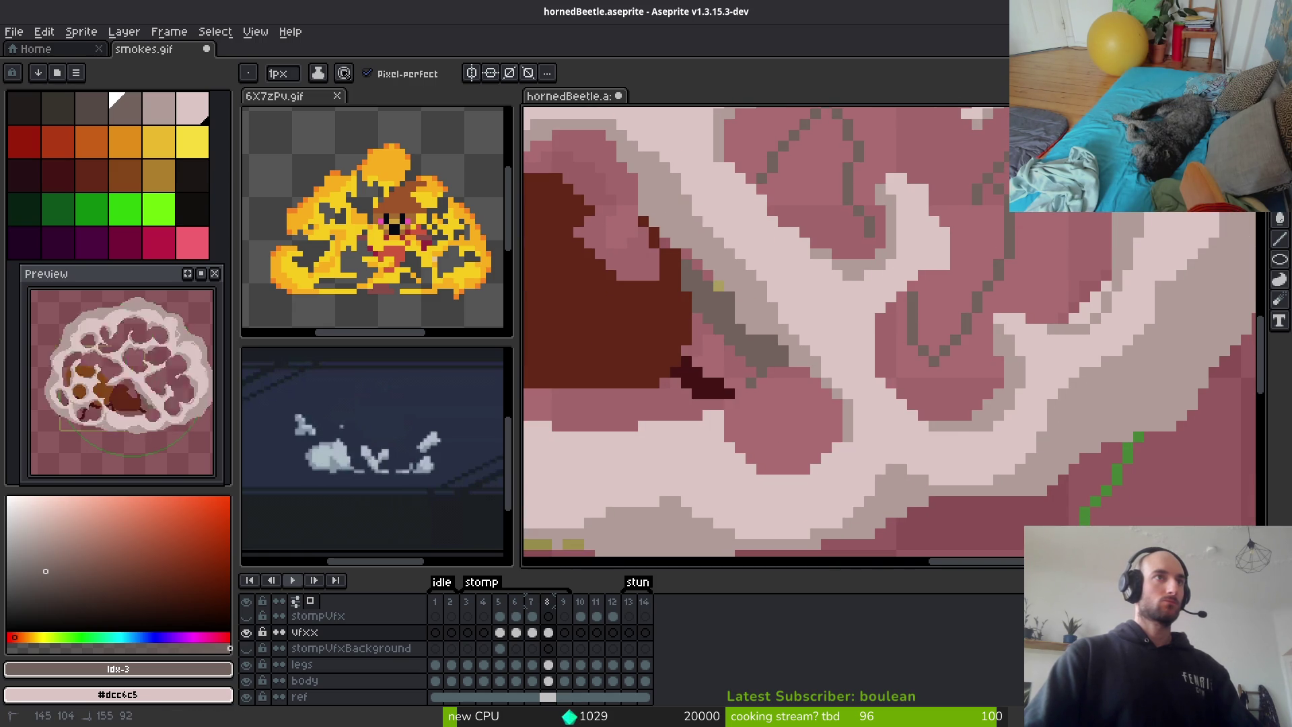
scroll(1057, 220, "up", 5)
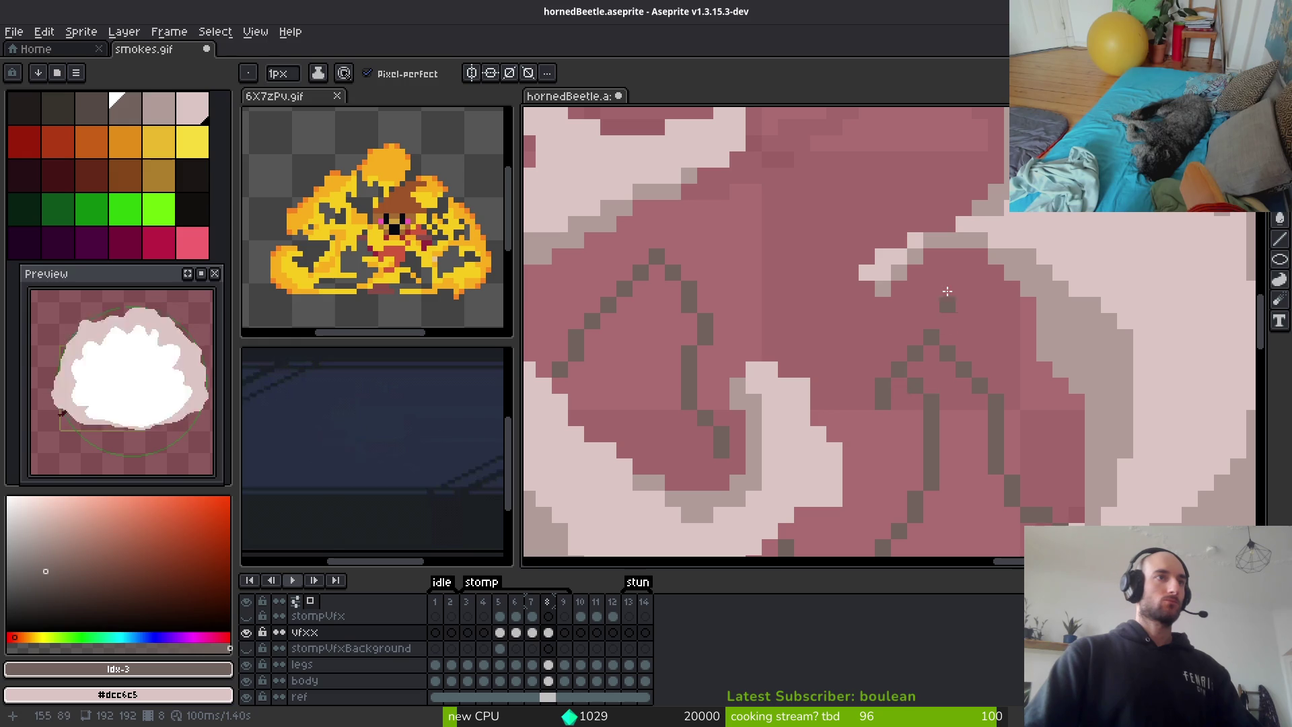
left_click_drag(963, 249, 923, 368)
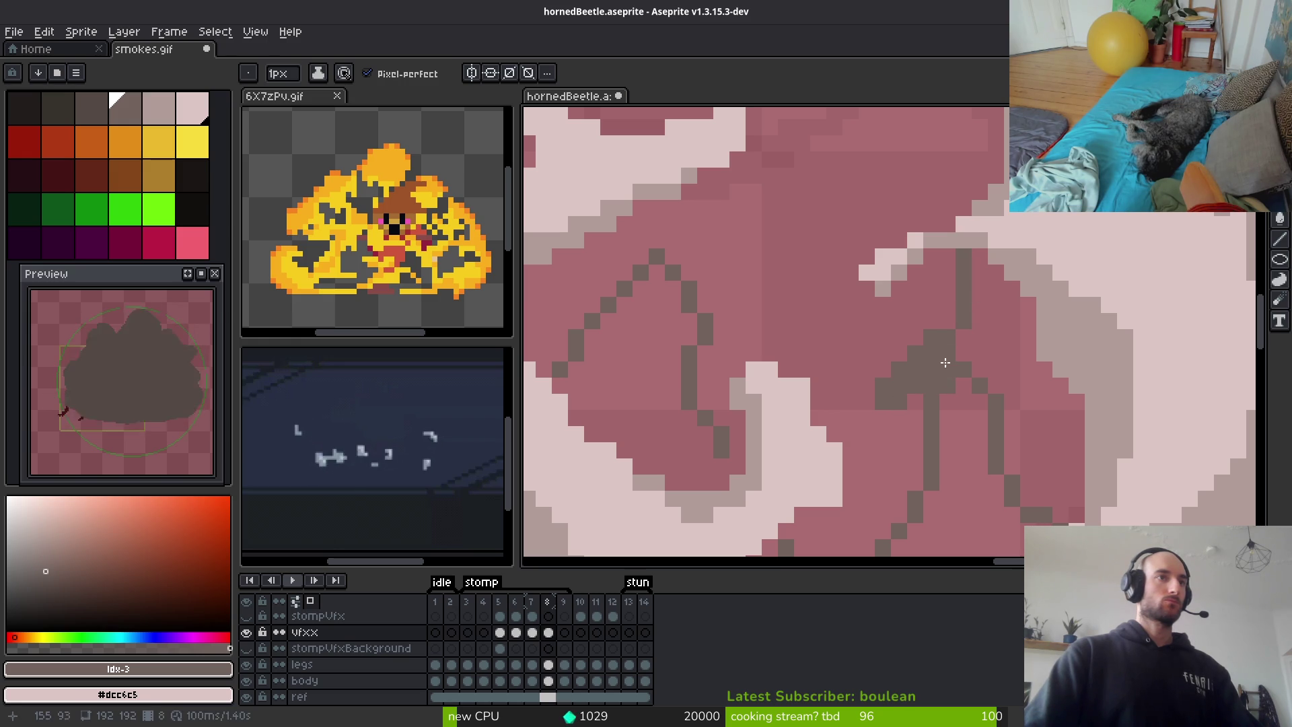
left_click_drag(983, 267, 1043, 437)
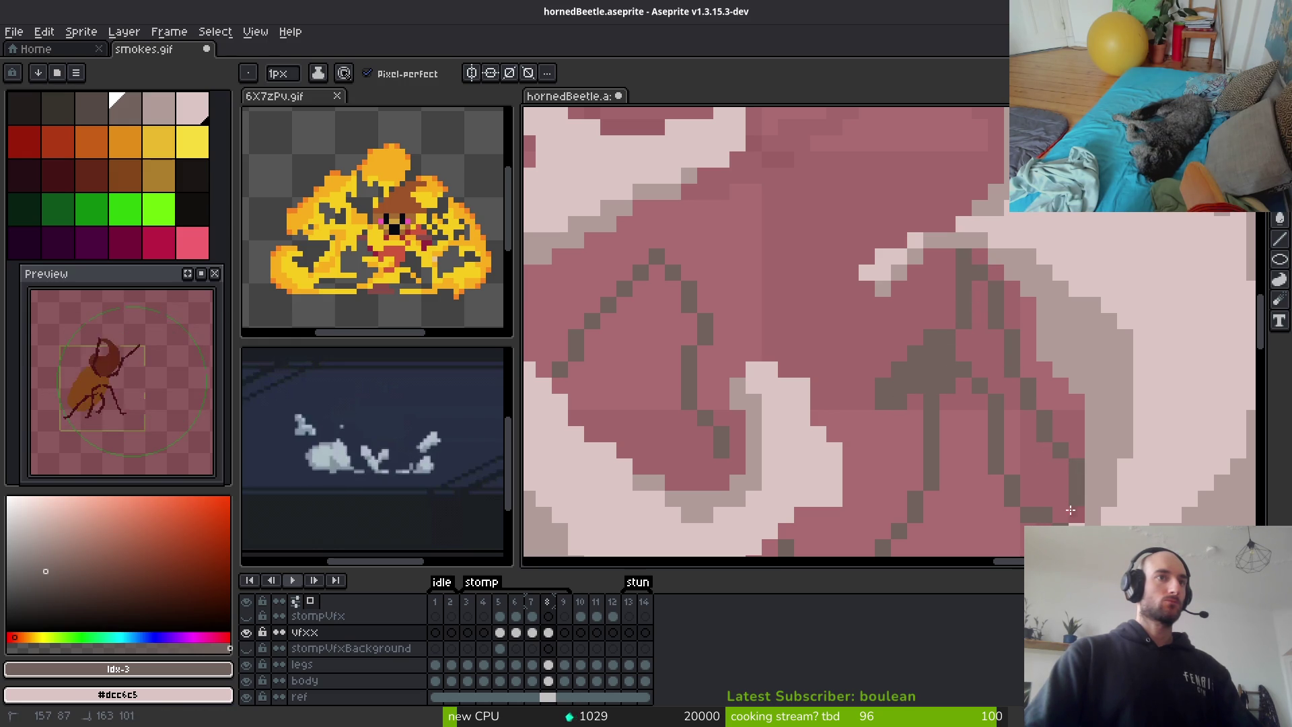
Fill the puff's shadow with a 3px dark grey brush, then return to 1px
key("plus")
key("plus")
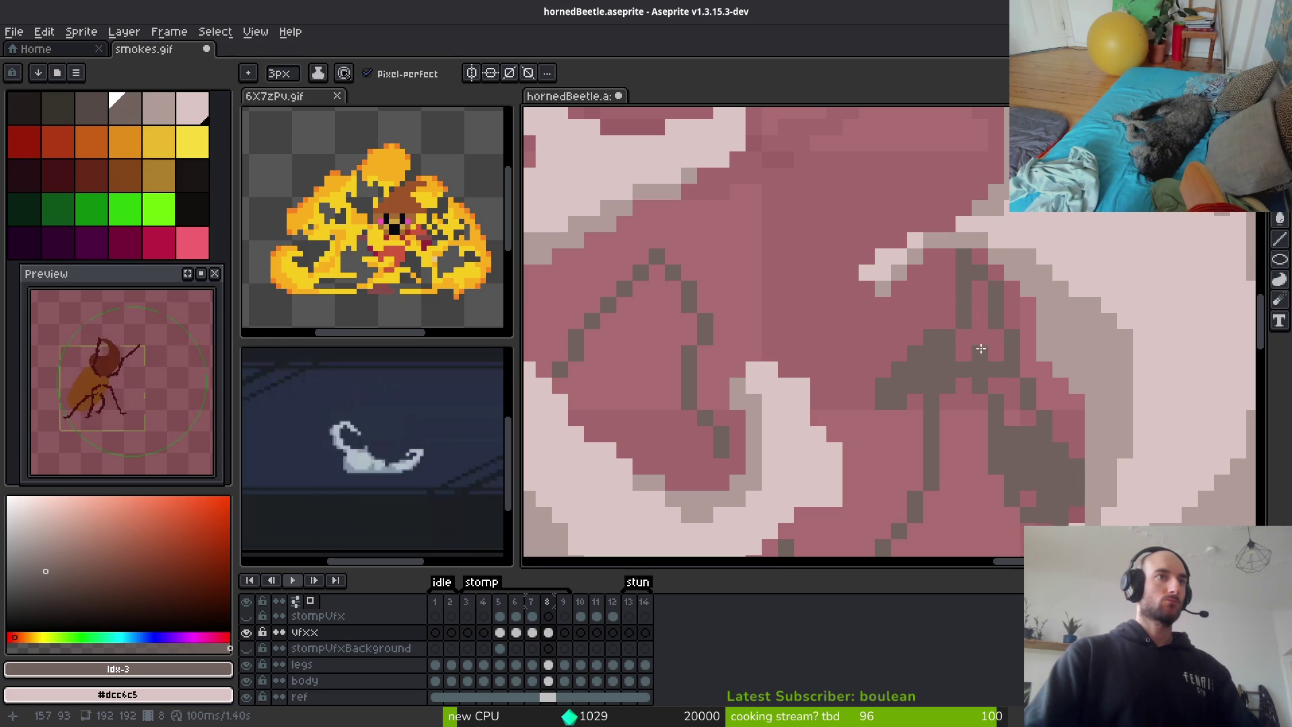
left_click_drag(985, 284, 988, 396)
scroll(1009, 461, "down", 3)
mouse_move(1042, 325)
left_mouse_down()
mouse_move(1006, 387)
mouse_move(956, 374)
mouse_move(933, 241)
left_mouse_up()
scroll(983, 343, "down", 5)
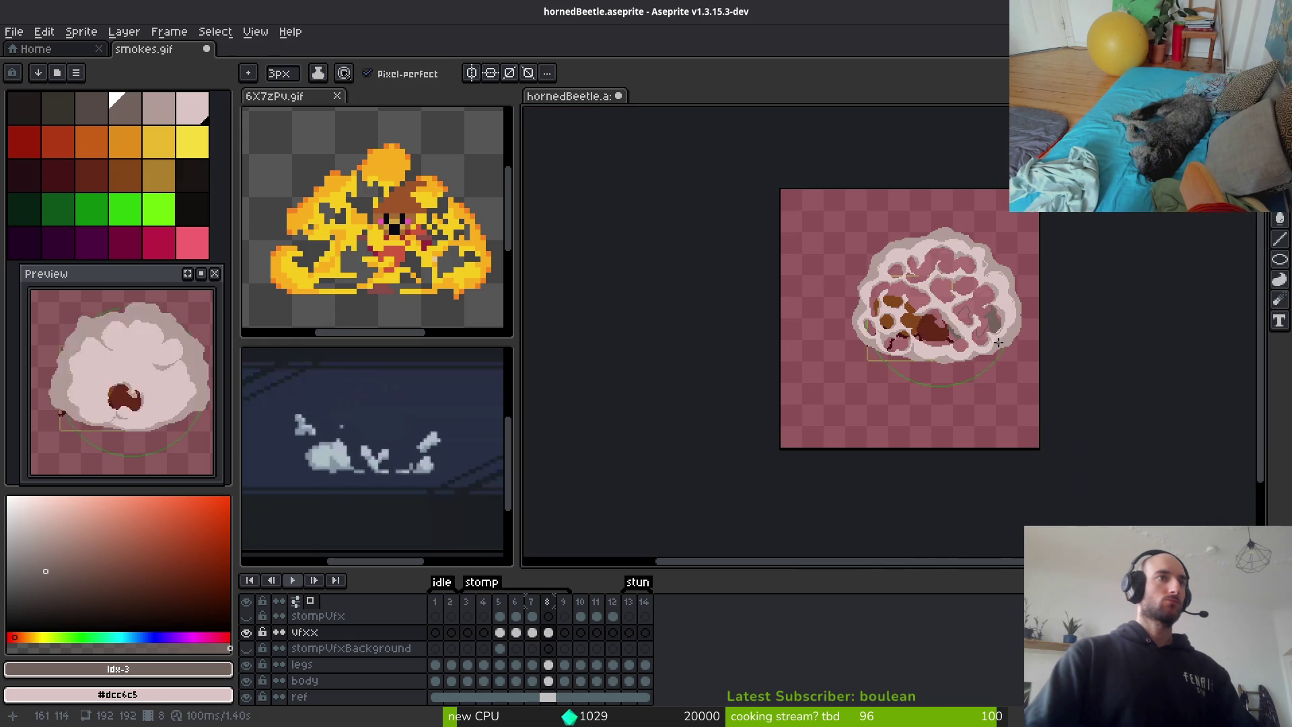
scroll(994, 224, "up", 5)
key("minus")
key("minus")
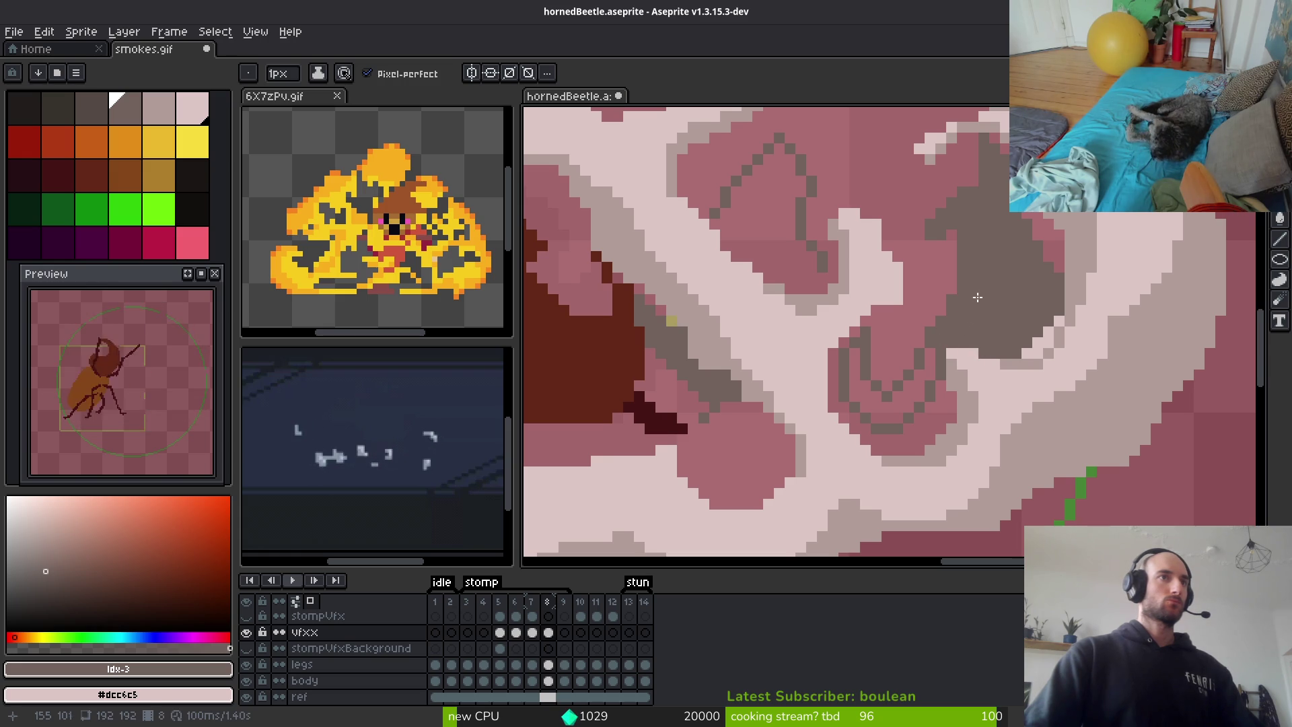
Outline another puff's shadow in dark grey and bucket-fill four enclosed pink gaps
scroll(939, 415, "up", 3)
mouse_move(939, 414)
left_mouse_down()
mouse_move(971, 353)
mouse_move(929, 456)
mouse_move(821, 515)
mouse_move(714, 482)
left_mouse_up()
mouse_move(645, 405)
left_mouse_down()
mouse_move(608, 325)
mouse_move(625, 225)
mouse_move(686, 165)
mouse_move(647, 198)
mouse_move(663, 222)
mouse_move(632, 245)
mouse_move(617, 219)
mouse_move(648, 392)
left_mouse_up()
key("g")
left_click(809, 418)
left_click(841, 460)
left_click(647, 386)
left_click(711, 452)
key("b")
Darken a short diagonal line of cells, then step back to frame 7
left_click_drag(971, 418, 872, 513)
scroll(870, 457, "down", 3)
scroll(865, 473, "down", 2)
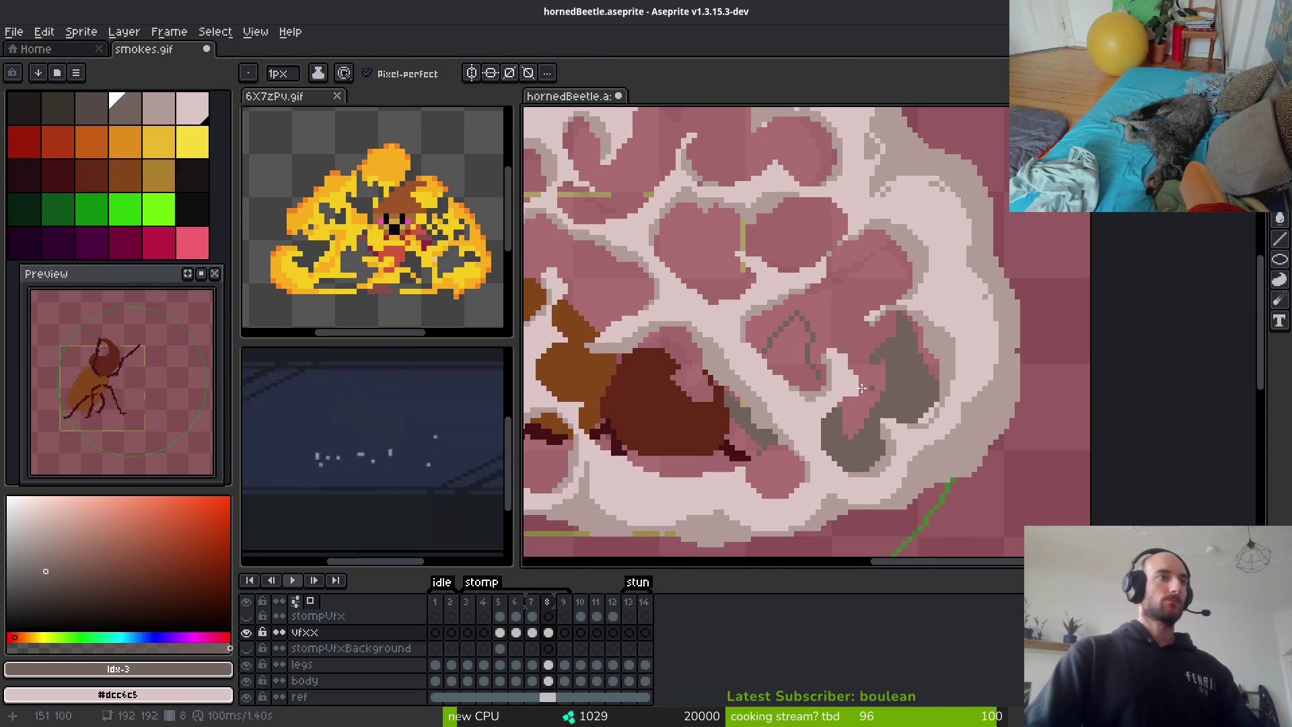
scroll(799, 409, "up", 2)
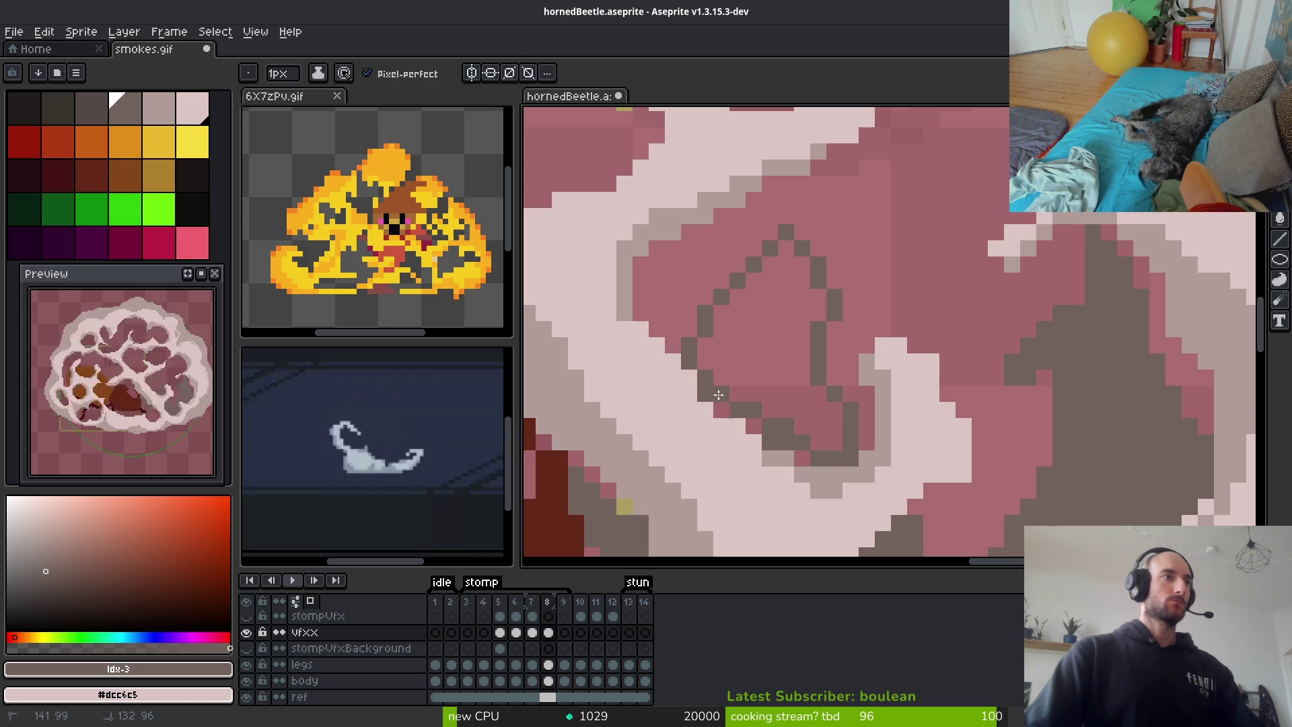
key("g")
scroll(835, 416, "down", 5)
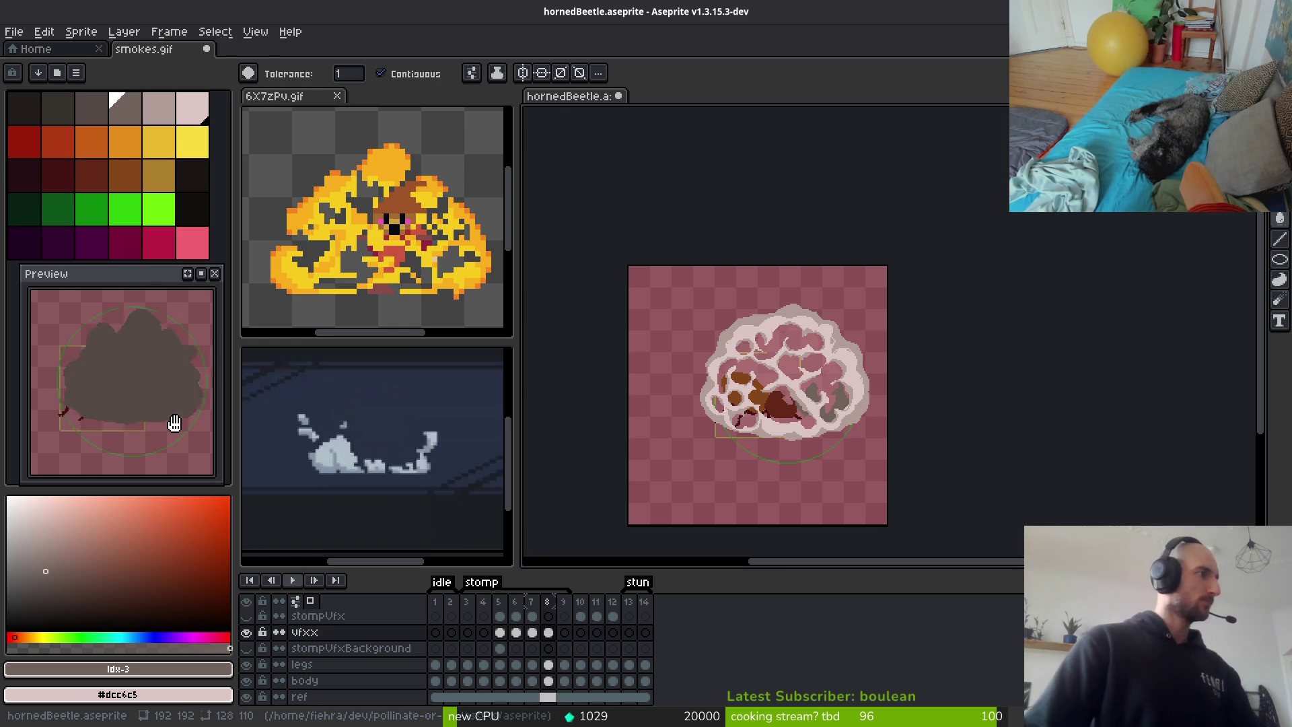
scroll(858, 437, "up", 4)
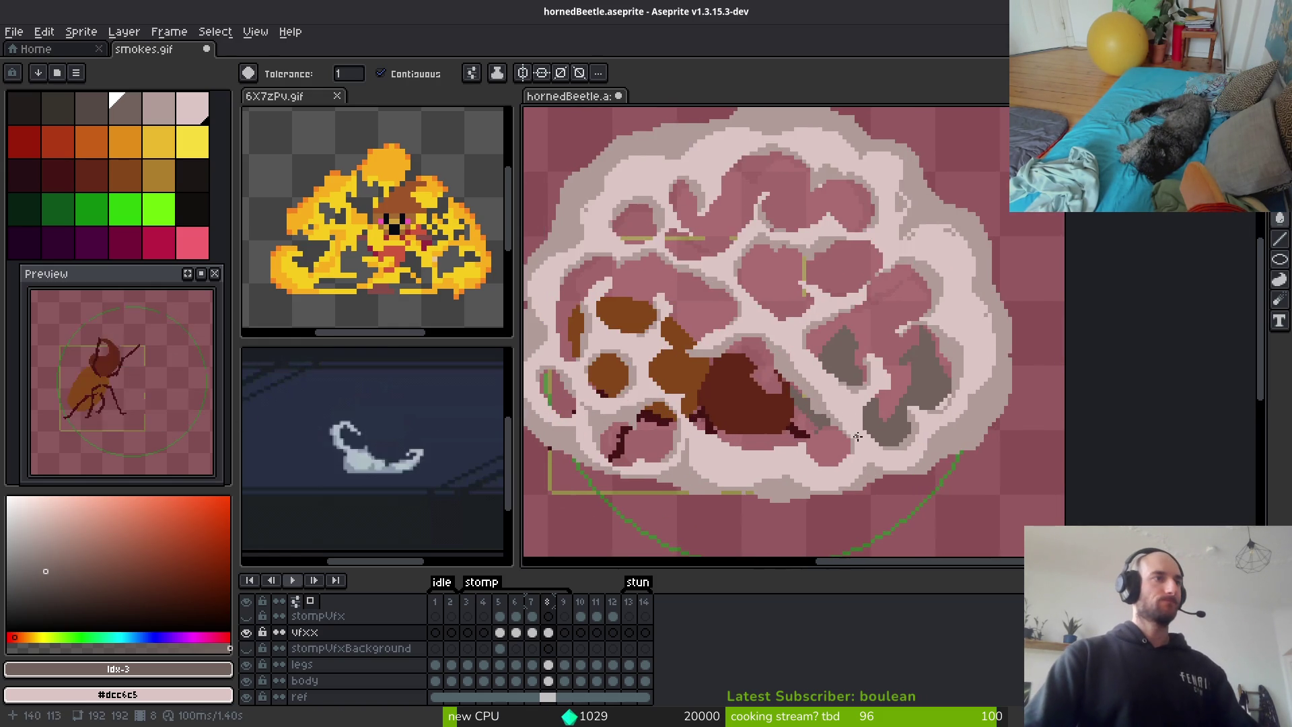
key("comma")
scroll(848, 424, "down", 2)
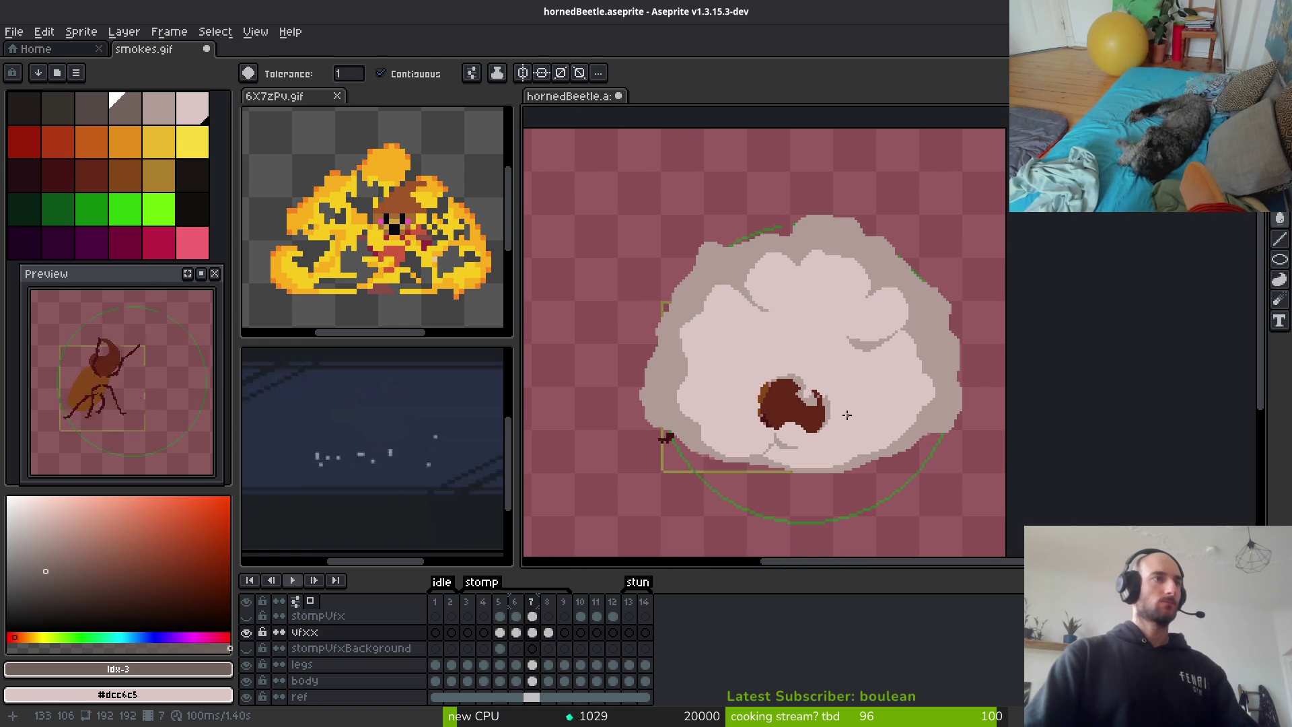
Paint a stroke into frame 7's smoke and bucket-fill it with the grey shade
scroll(889, 396, "up", 1)
scroll(784, 303, "up", 1)
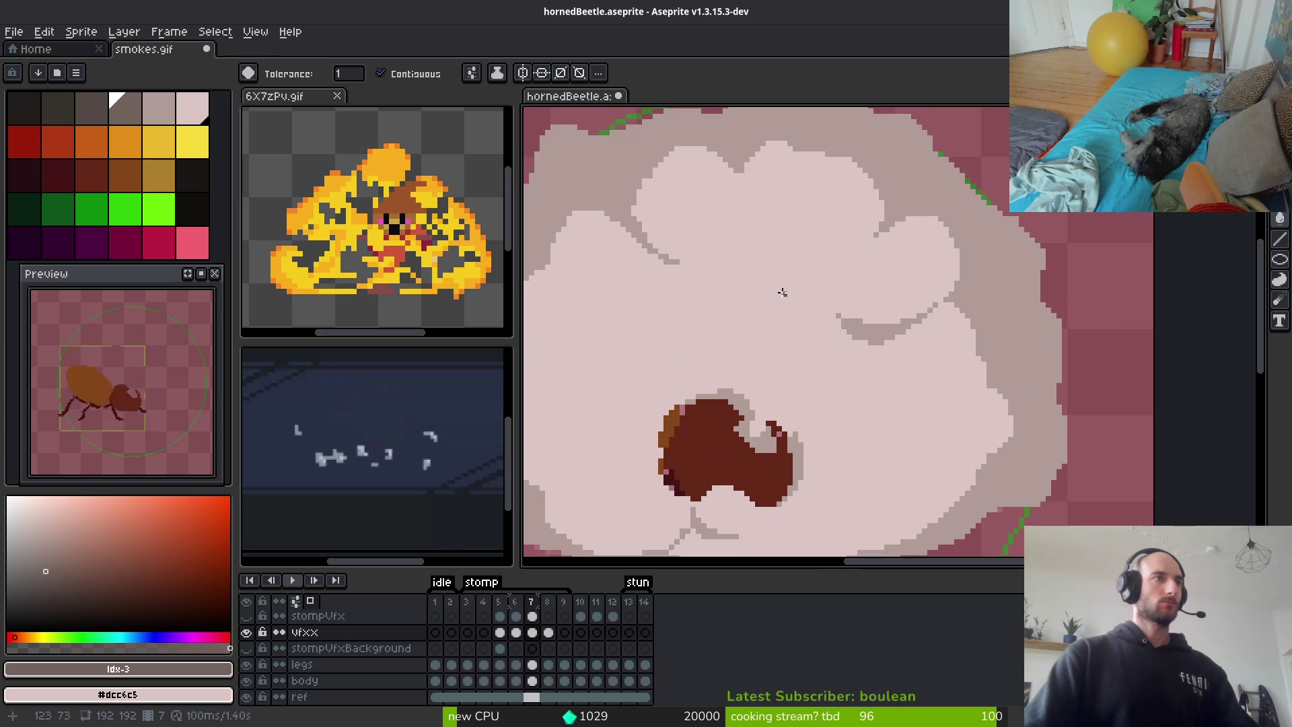
left_click_drag(784, 292, 798, 311)
scroll(809, 315, "up", 1)
key("b")
left_click_drag(985, 403, 918, 464)
left_click(1091, 398, "alt")
key("g")
left_click(986, 462)
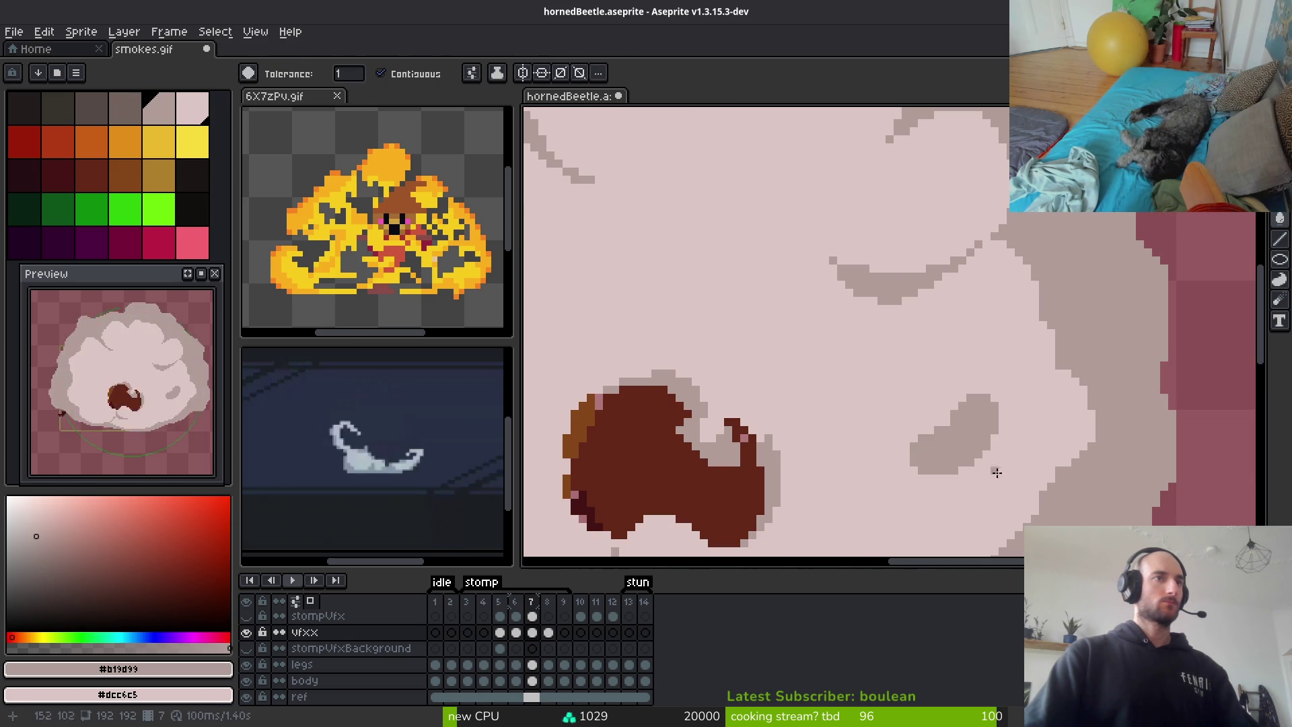
Paint a 5px diagonal stroke inside the cloud, left of the dark brown spot
left_click(958, 383, "alt")
key("b")
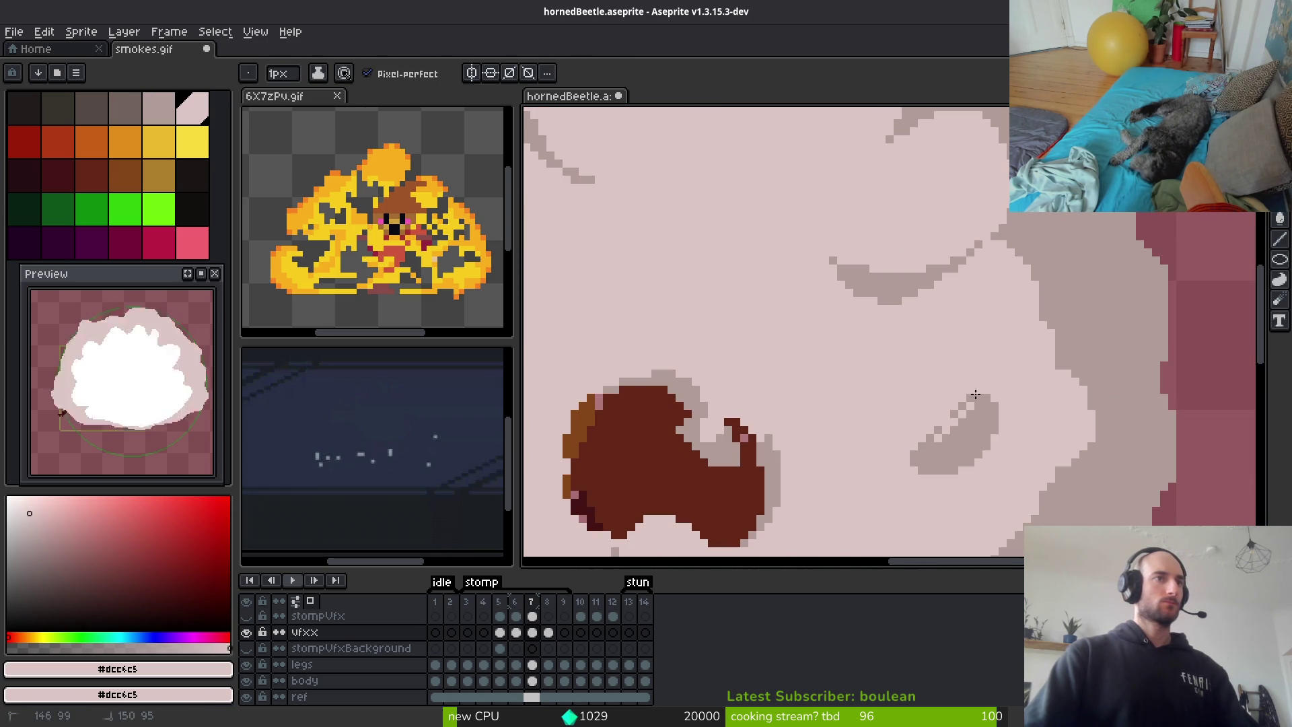
scroll(1050, 489, "down", 3)
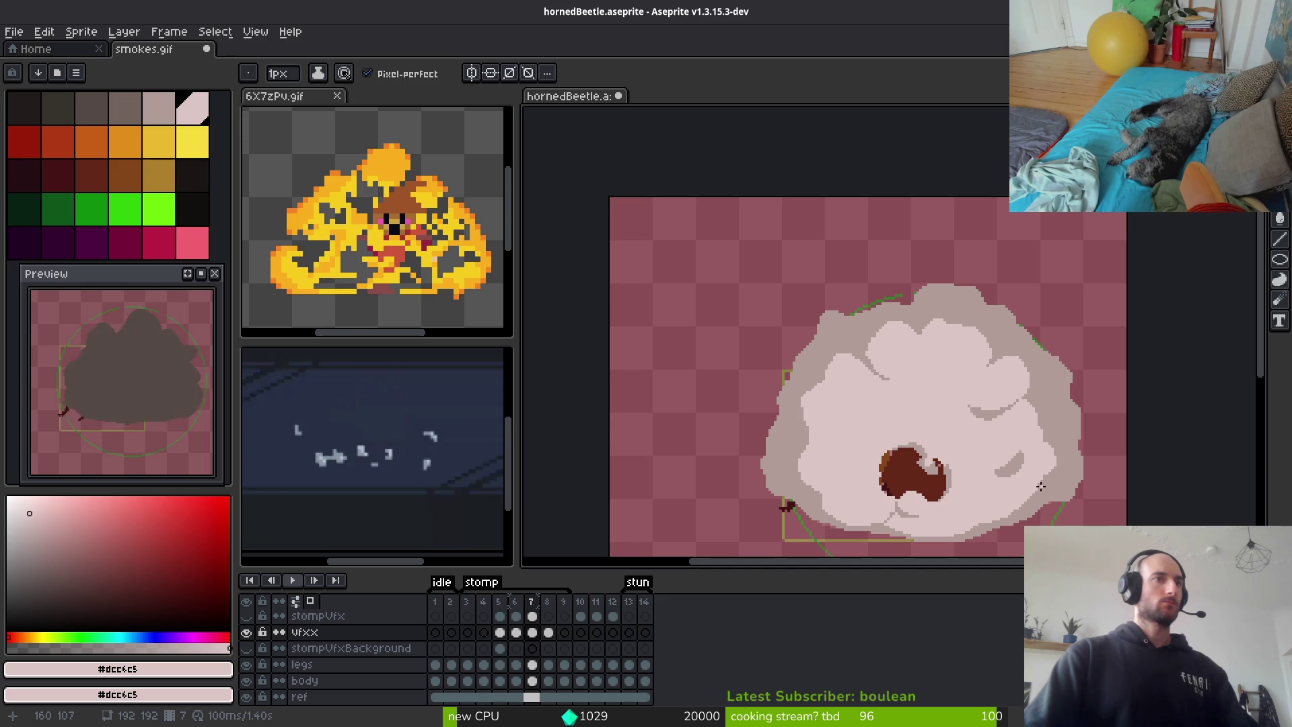
scroll(965, 470, "up", 3)
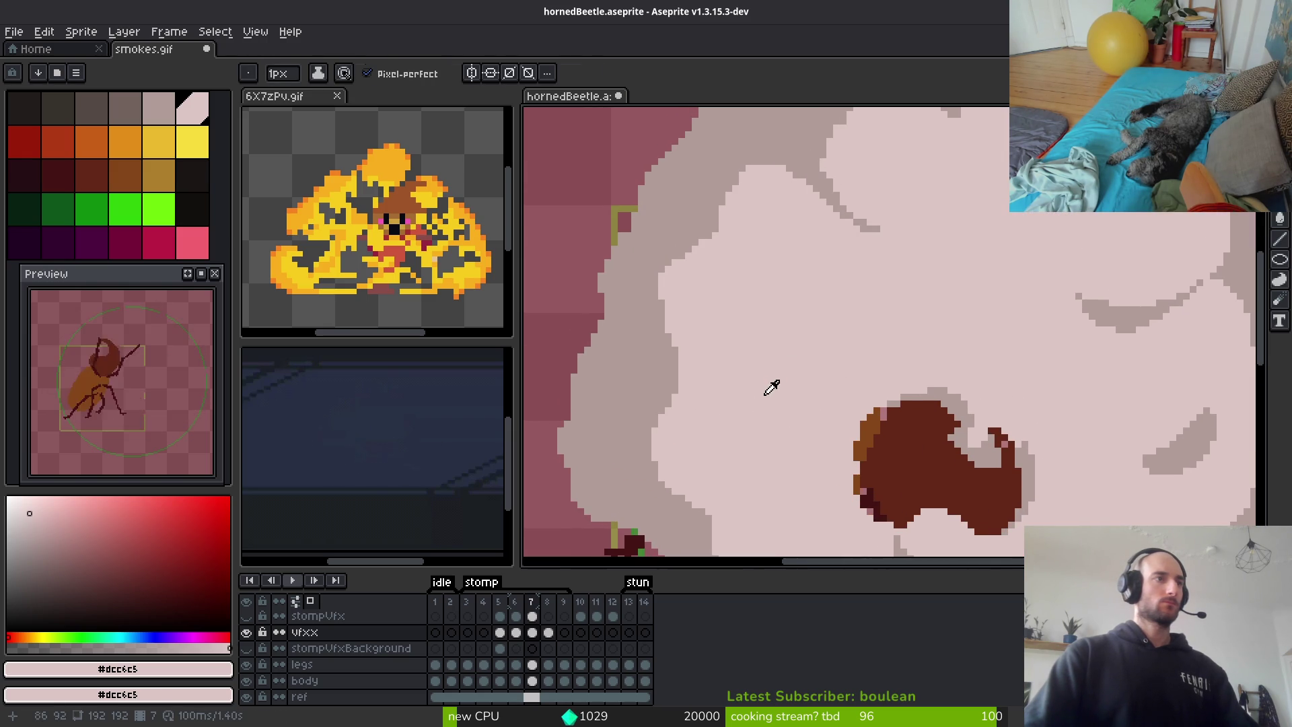
key("b")
left_click_drag(721, 362, 763, 431)
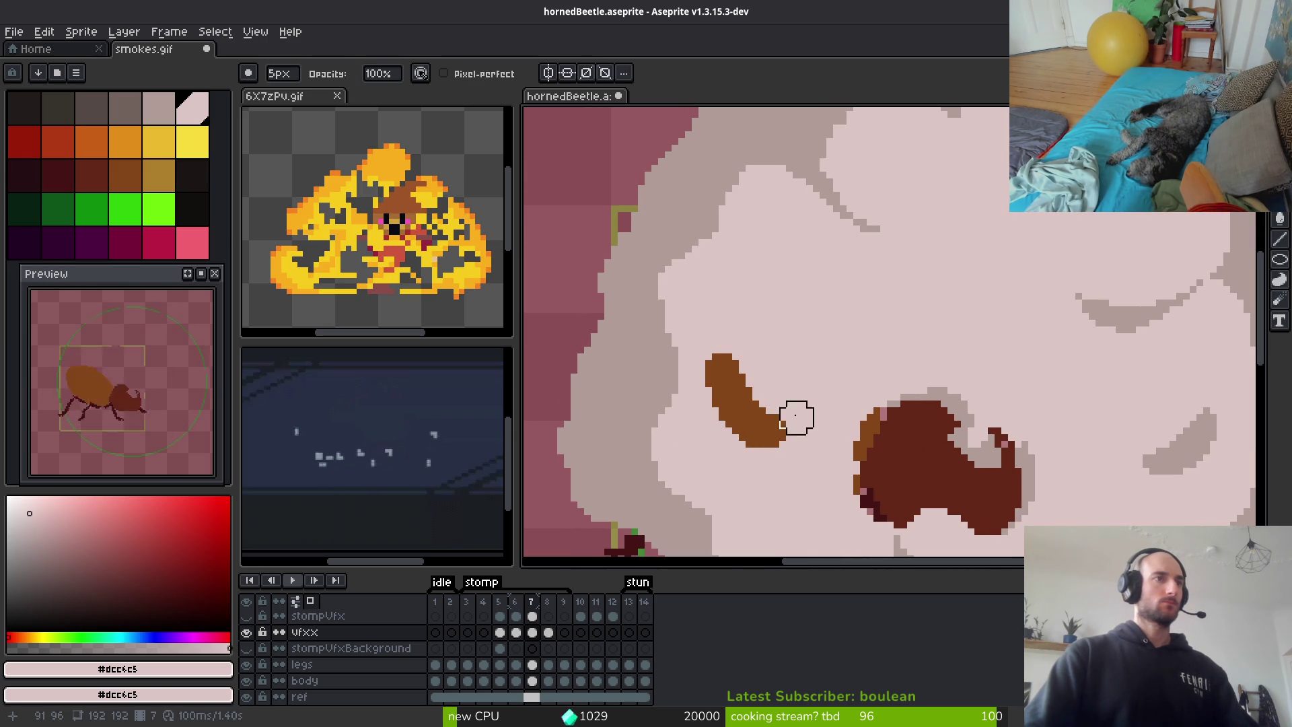
scroll(916, 359, "down", 3)
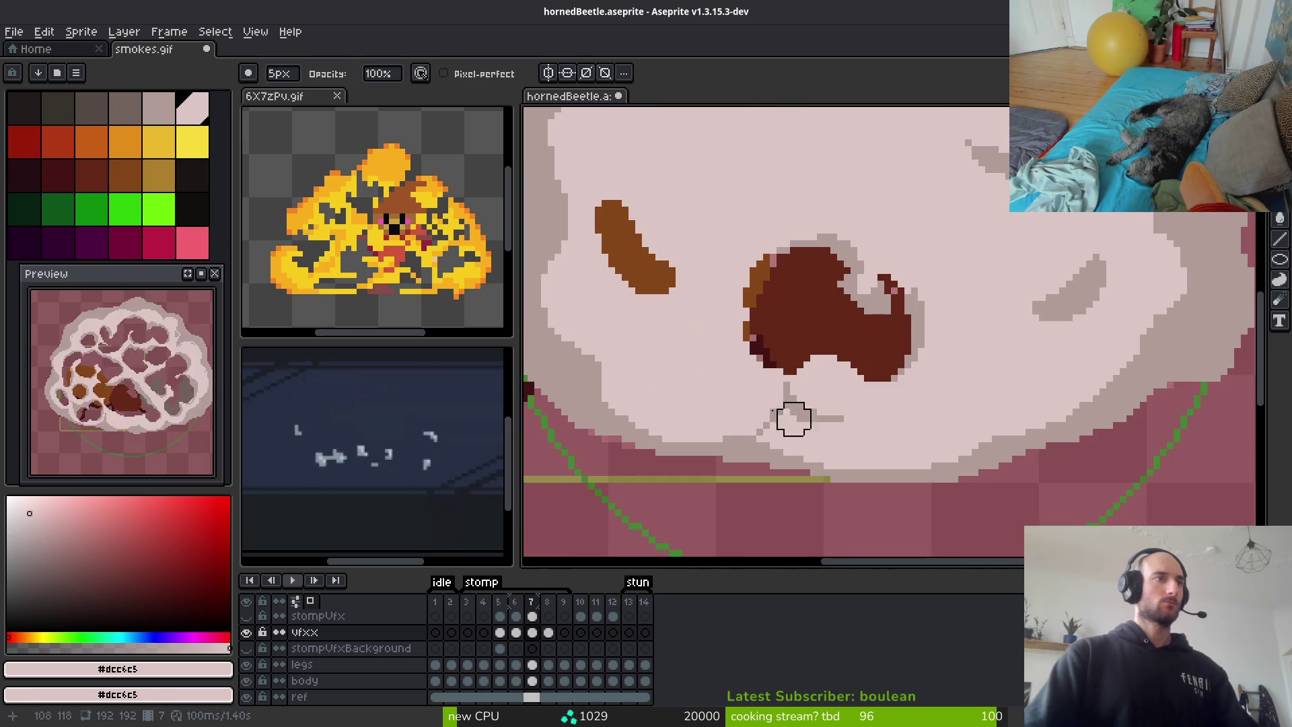
scroll(827, 431, "up", 3)
Fill the diagonal stroke and leftover brown pixels grey, undoing one stray fill
key("f")
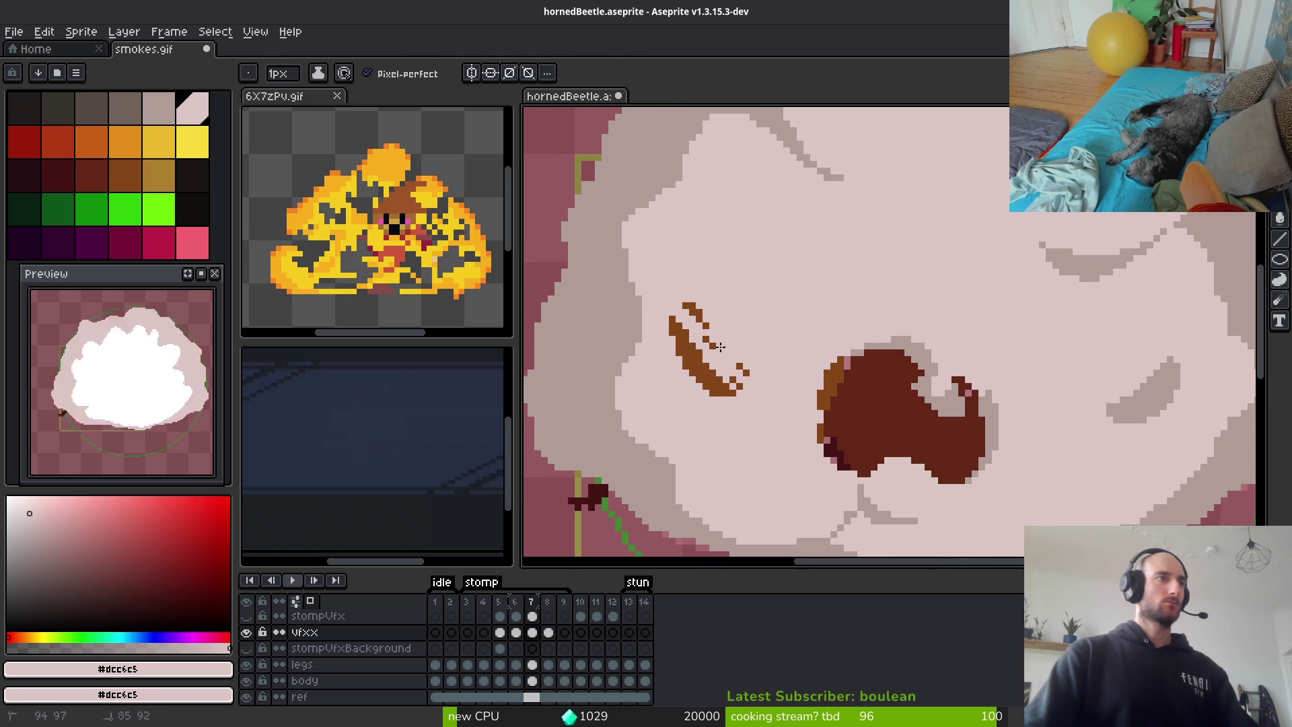
scroll(724, 338, "up", 2)
scroll(721, 297, "left", 4)
left_click(721, 297, "alt")
key("g")
left_click(925, 418)
left_click(934, 356)
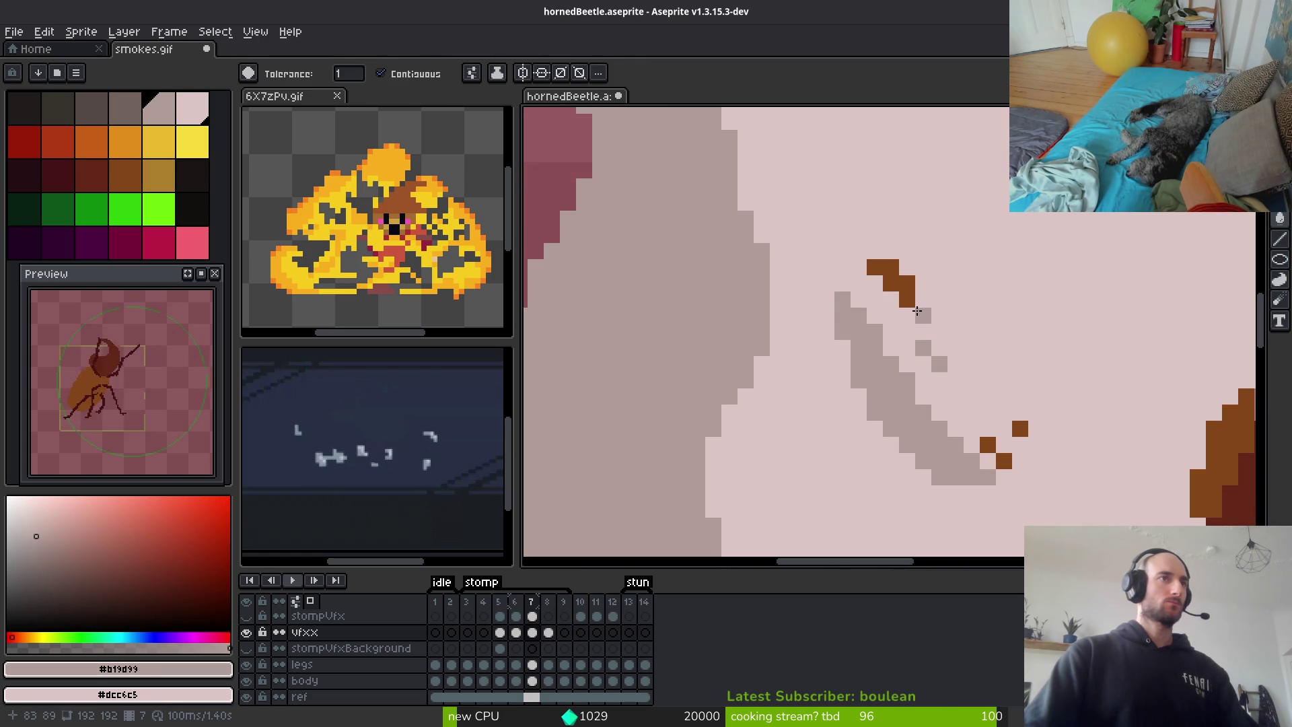
left_click(908, 300)
left_click(939, 396)
key("ctrl+z")
Repaint the last stray brown pixels light smoke pink with a 1px pencil
key("b")
left_click(1033, 427, "alt")
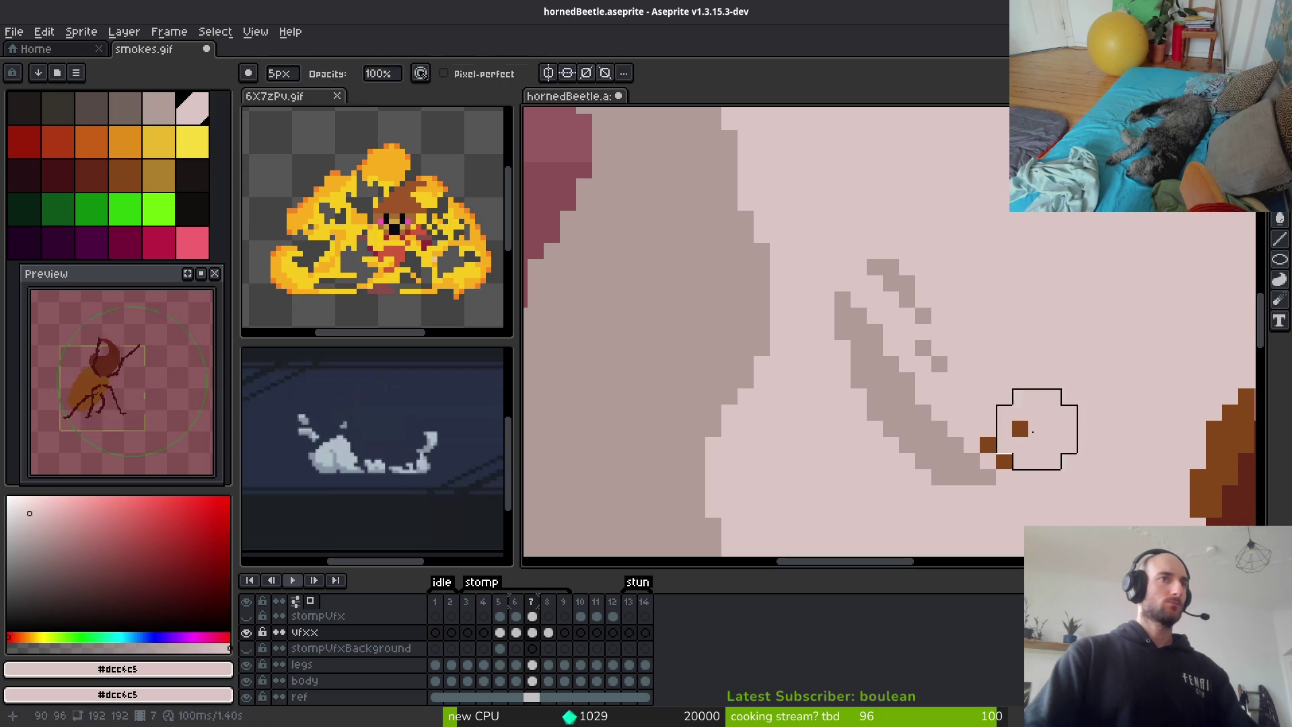
left_click(1019, 431)
left_click(1003, 460)
scroll(1004, 460, "down", 4)
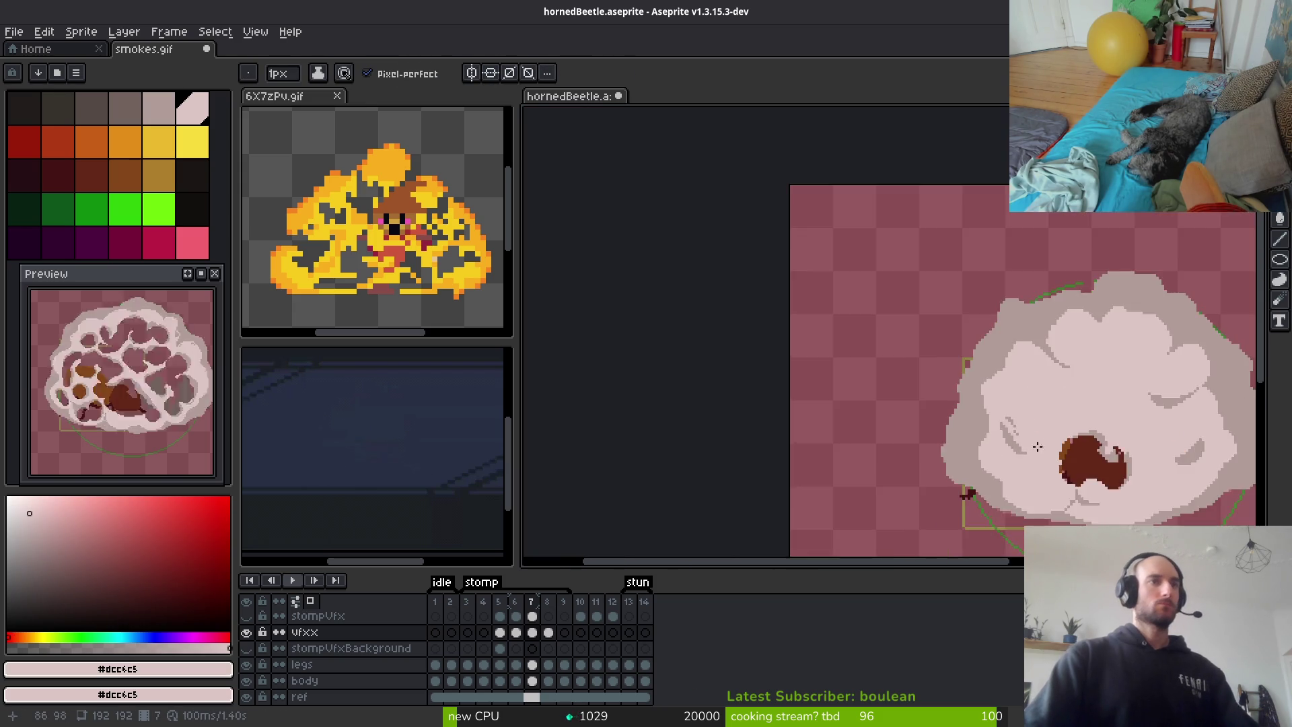
scroll(1055, 414, "up", 4)
scroll(1055, 415, "right", 3)
scroll(860, 465, "down", 1)
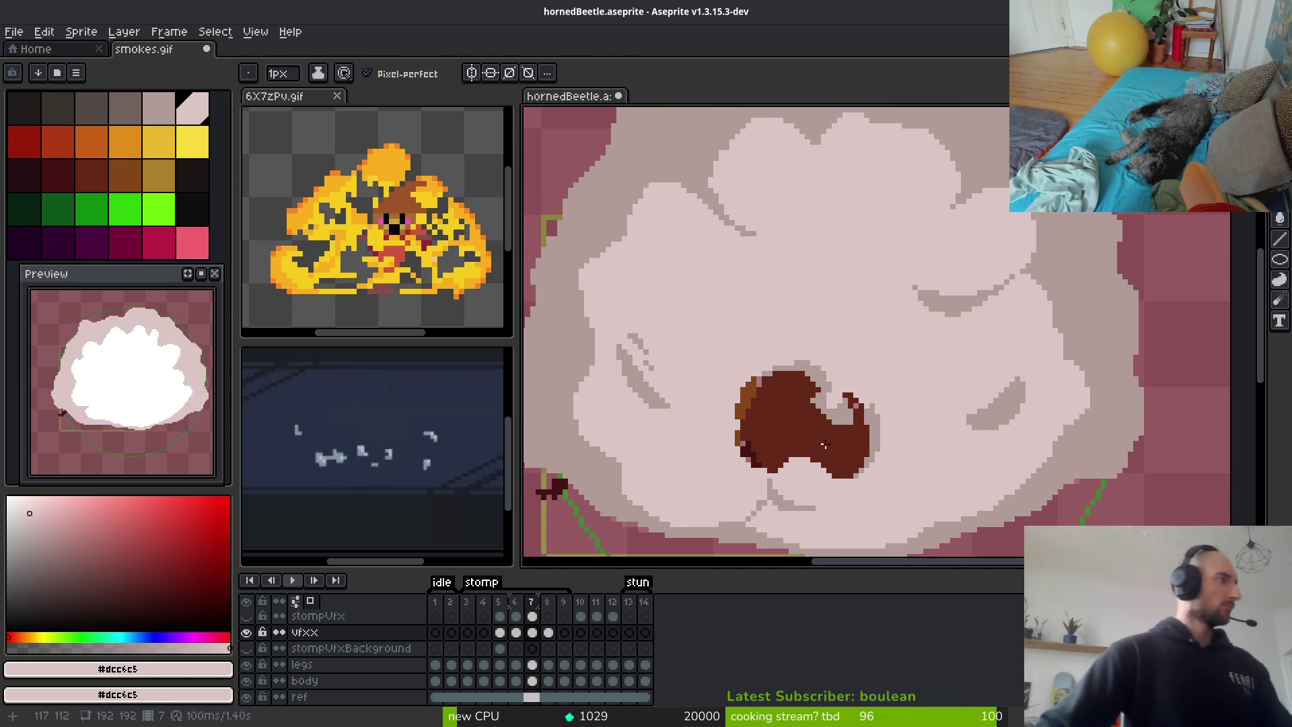
scroll(898, 298, "up", 3)
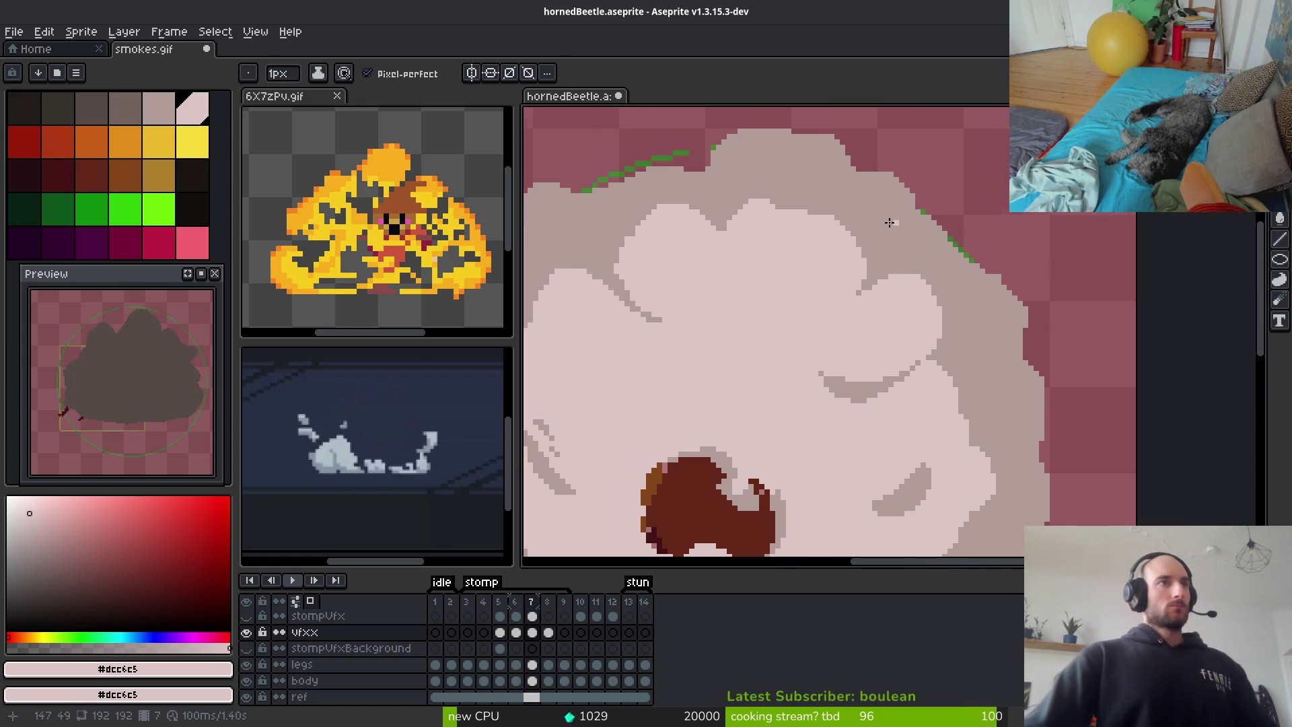
Paint a light-pink puff on the smoke cloud's upper-right edge
mouse_move(825, 361)
left_mouse_down()
mouse_move(935, 410)
mouse_move(905, 445)
mouse_move(835, 410)
left_mouse_up()
key("plus")
key("plus")
mouse_move(825, 360)
left_mouse_down()
mouse_move(889, 303)
mouse_move(956, 444)
mouse_move(828, 364)
mouse_move(874, 314)
mouse_move(807, 357)
mouse_move(868, 464)
mouse_move(879, 369)
left_mouse_up()
key("ctrl+z")
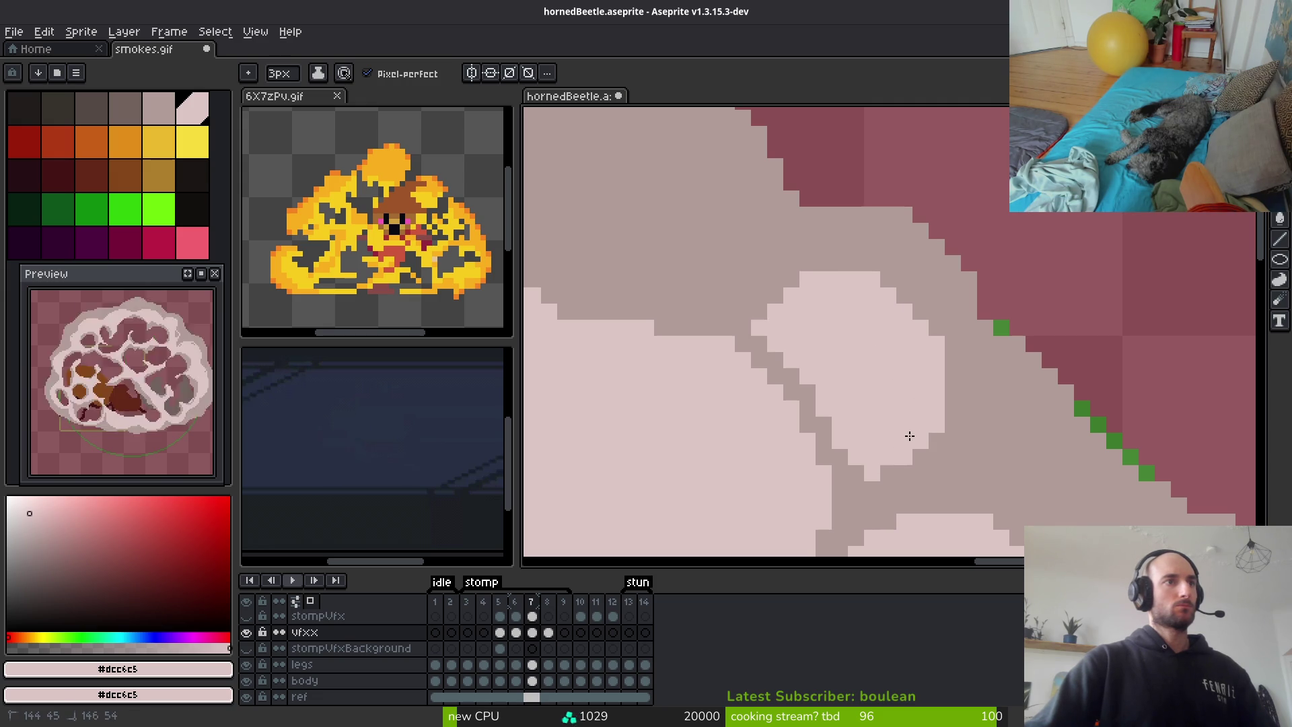
scroll(910, 436, "down", 3)
scroll(837, 284, "up", 4)
mouse_move(837, 285)
left_mouse_down()
mouse_move(845, 216)
mouse_move(878, 309)
mouse_move(847, 303)
mouse_move(830, 334)
mouse_move(836, 289)
mouse_move(796, 326)
mouse_move(781, 377)
left_mouse_up()
Shade the puff's edge with the grey mid-tone
left_click(729, 202, "alt")
mouse_move(774, 202)
left_mouse_down()
mouse_move(773, 310)
mouse_move(794, 213)
left_mouse_up()
left_click_drag(749, 362, 749, 361)
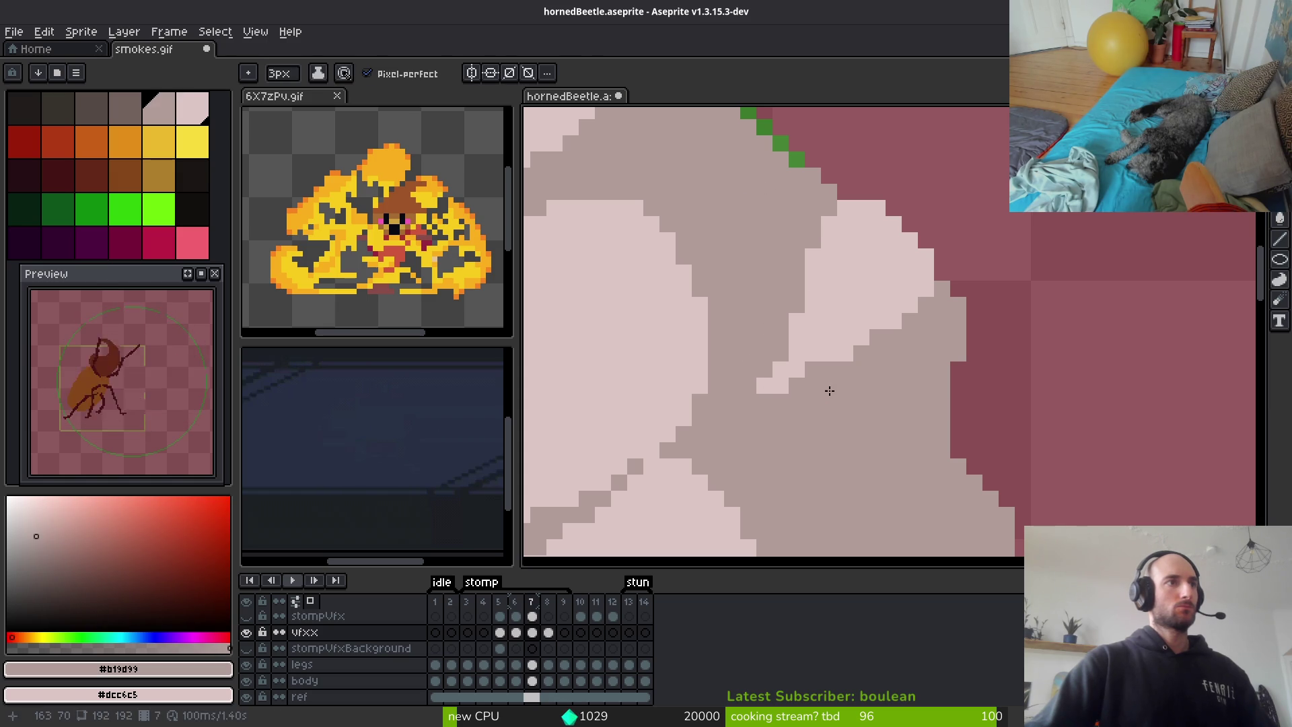
scroll(912, 423, "down", 3)
scroll(871, 352, "up", 2)
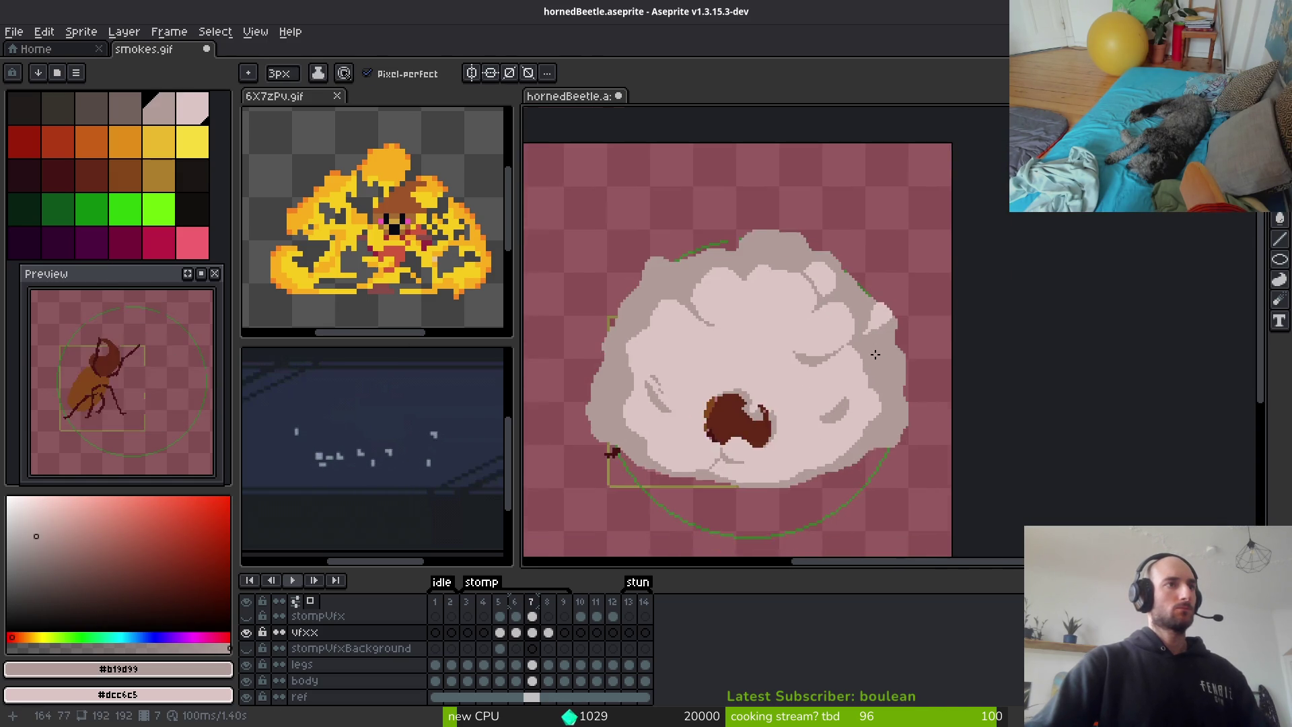
Add light-pink strokes into the puff and across the mid-tone area
left_click(849, 352, "alt")
scroll(850, 352, "up", 2)
mouse_move(868, 370)
left_mouse_down()
mouse_move(841, 309)
mouse_move(851, 418)
mouse_move(841, 372)
mouse_move(870, 308)
mouse_move(837, 310)
left_mouse_up()
left_click_drag(807, 249, 802, 355)
scroll(875, 274, "down", 4)
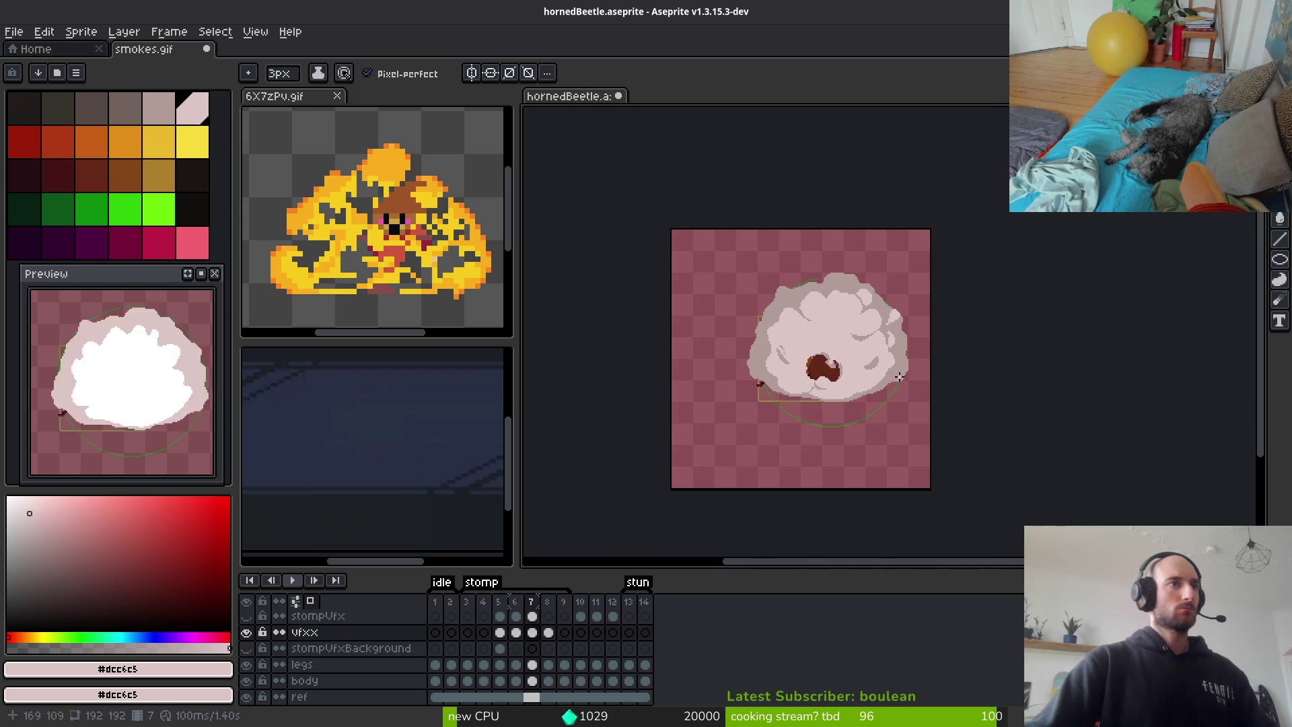
scroll(865, 310, "up", 5)
mouse_move(871, 303)
left_mouse_down()
mouse_move(954, 364)
mouse_move(888, 342)
left_mouse_up()
mouse_move(941, 242)
left_mouse_down()
mouse_move(984, 295)
mouse_move(1009, 273)
left_mouse_up()
scroll(962, 306, "down", 1)
scroll(946, 375, "up", 1)
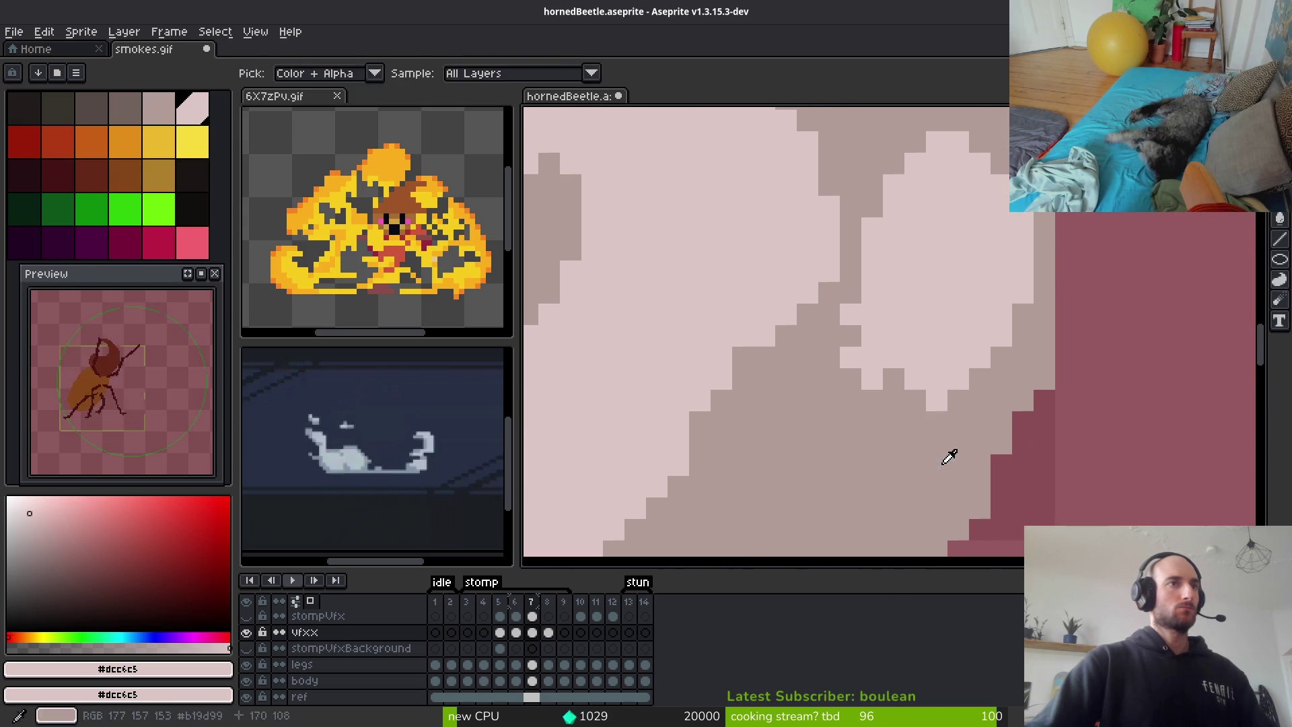
Shade the puff's lower-left with the grey mid-tone
left_click(946, 456, "alt")
mouse_move(833, 332)
left_mouse_down()
mouse_move(874, 369)
mouse_move(871, 309)
mouse_move(892, 386)
left_mouse_up()
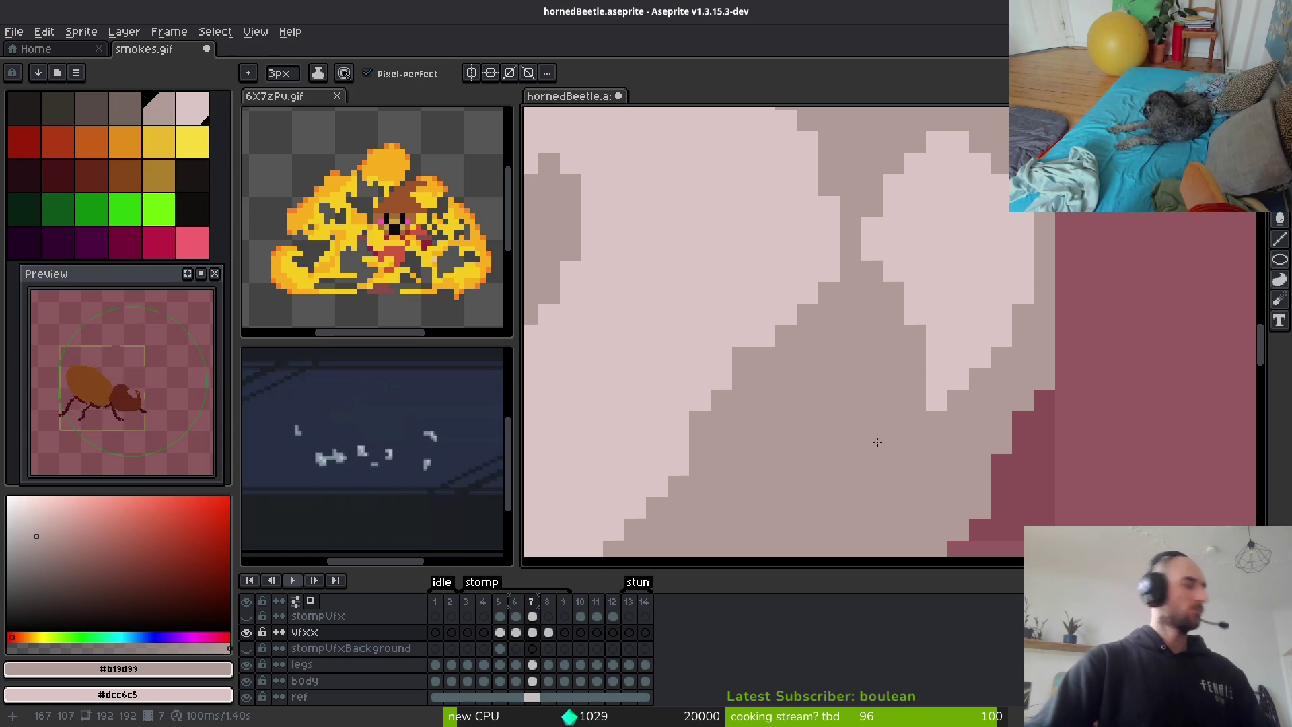
scroll(860, 415, "down", 4)
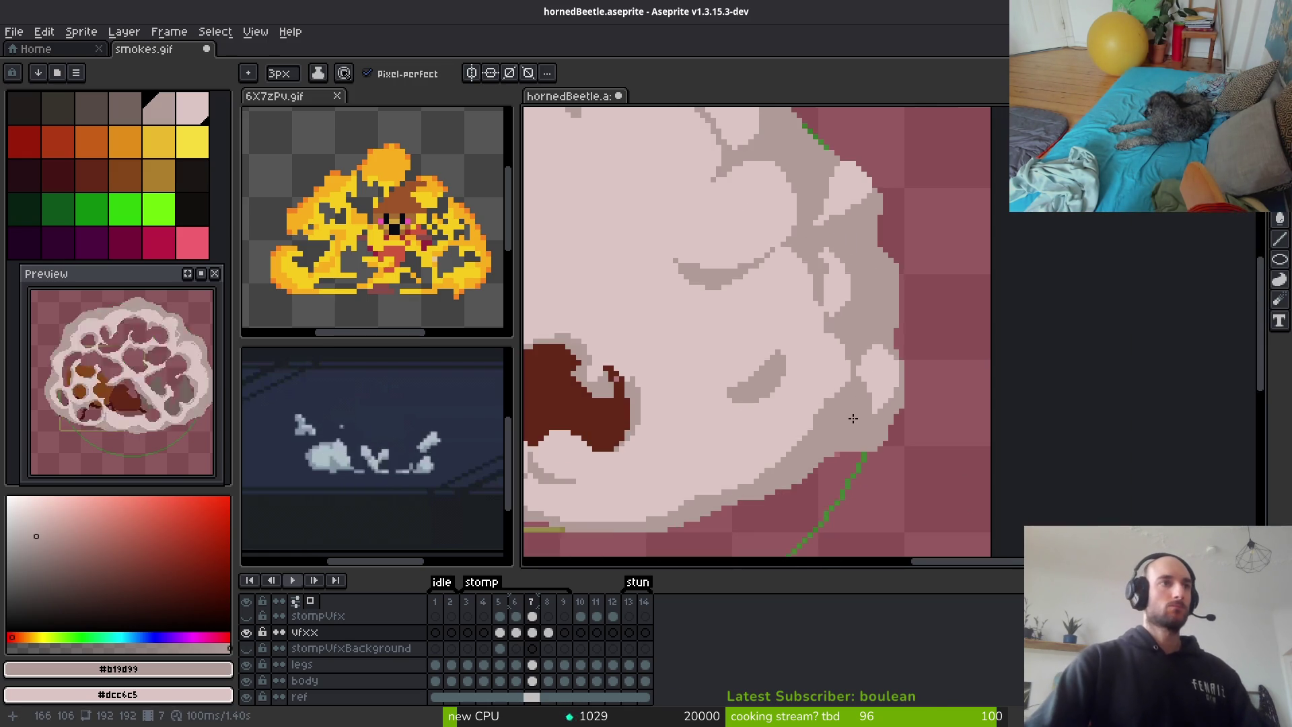
scroll(797, 306, "up", 3)
scroll(796, 306, "up", 1)
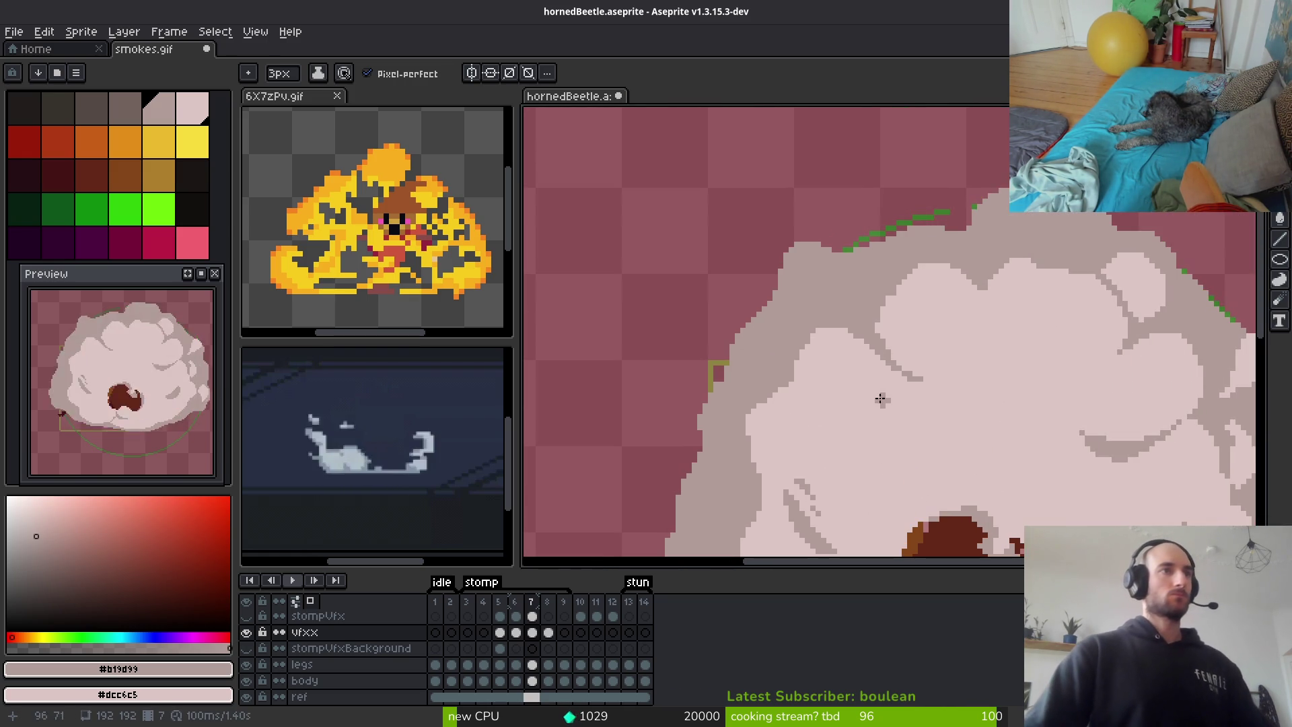
scroll(852, 324, "up", 1)
Draw a light-pink curl to start a new smoke puff
left_click(851, 324, "alt")
scroll(852, 324, "down", 2)
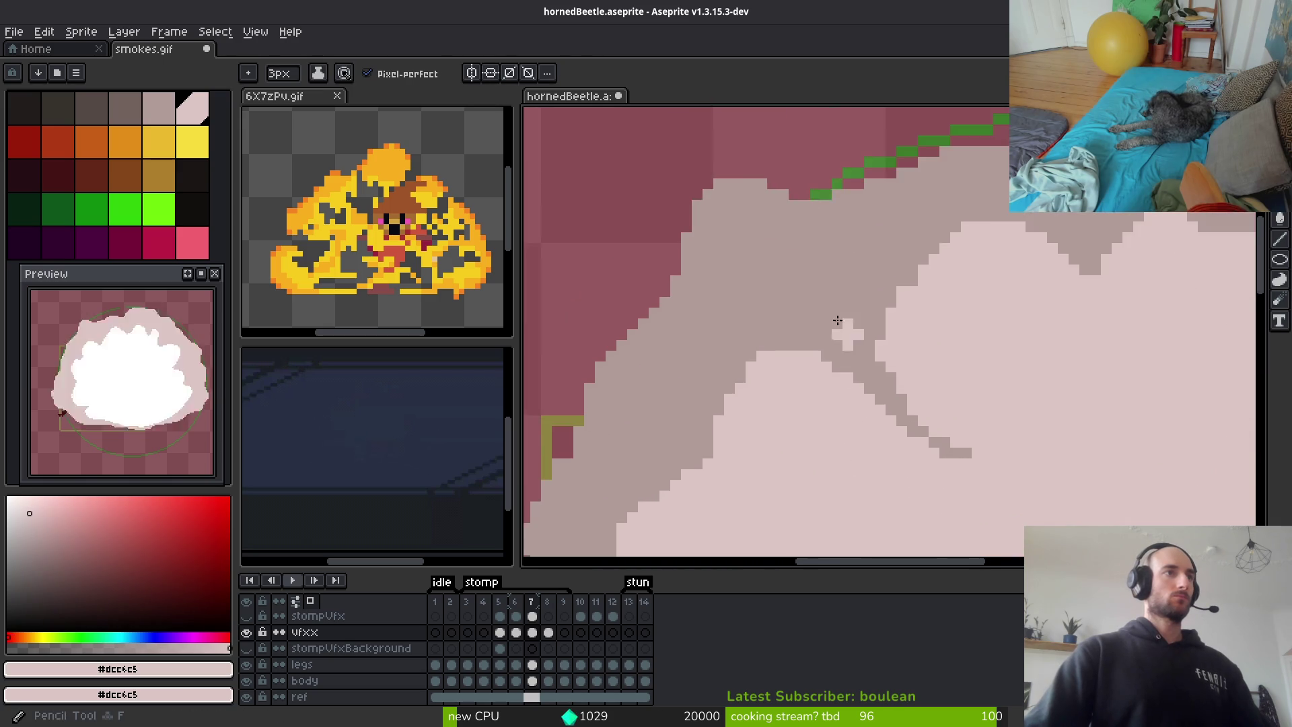
scroll(707, 254, "up", 2)
scroll(822, 280, "down", 2)
scroll(786, 268, "up", 3)
mouse_move(785, 269)
left_mouse_down()
mouse_move(802, 231)
mouse_move(756, 196)
mouse_move(649, 229)
mouse_move(823, 294)
mouse_move(774, 245)
mouse_move(699, 232)
left_mouse_up()
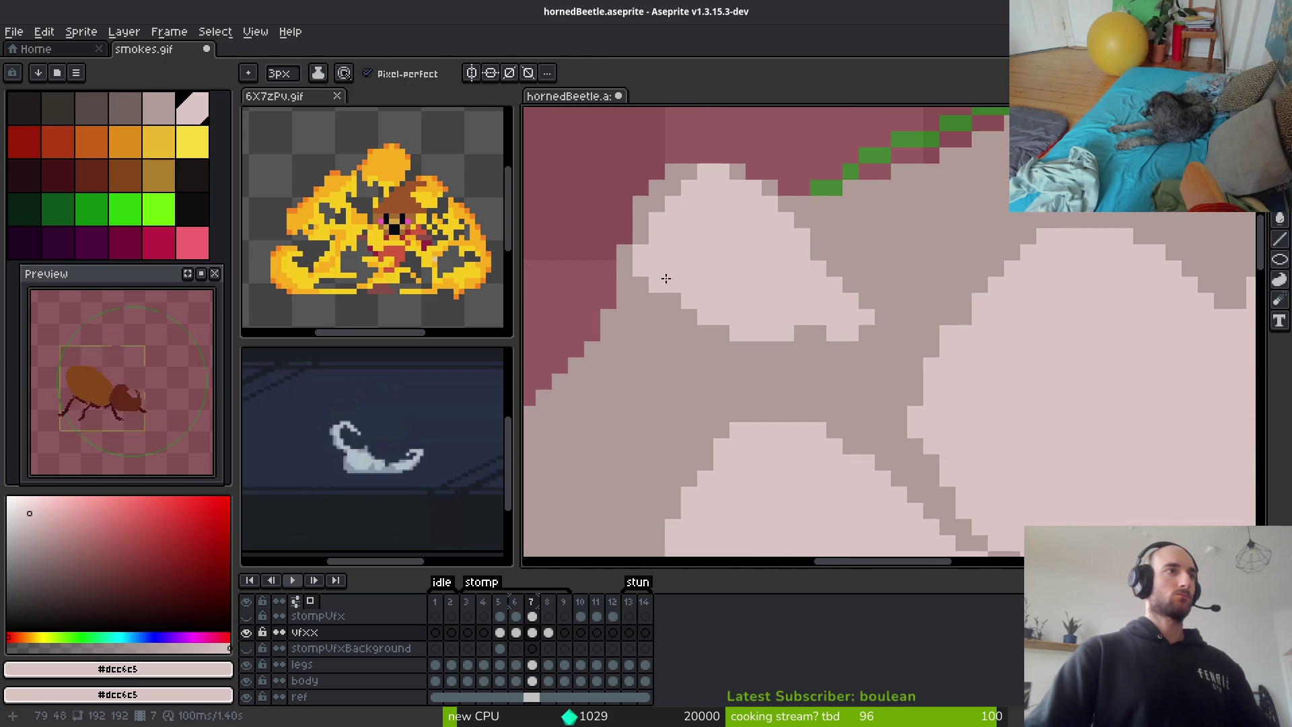
left_click(691, 348, "alt")
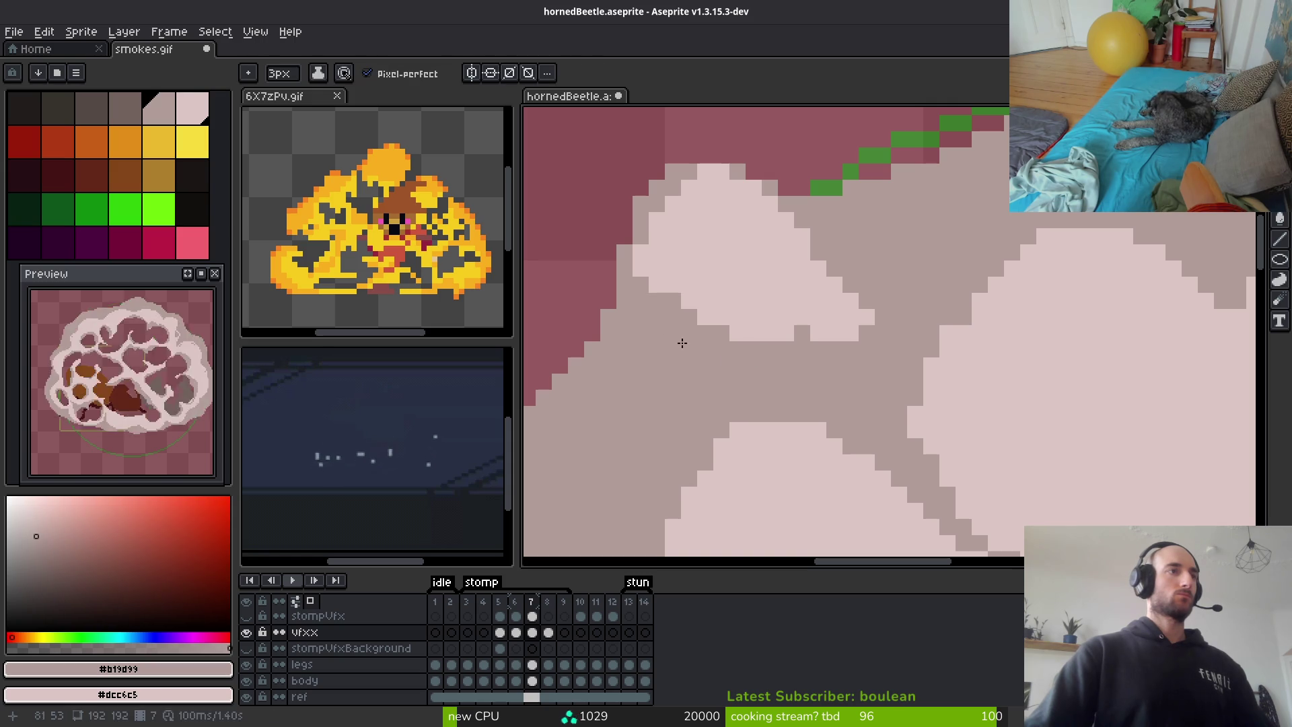
scroll(873, 352, "down", 5)
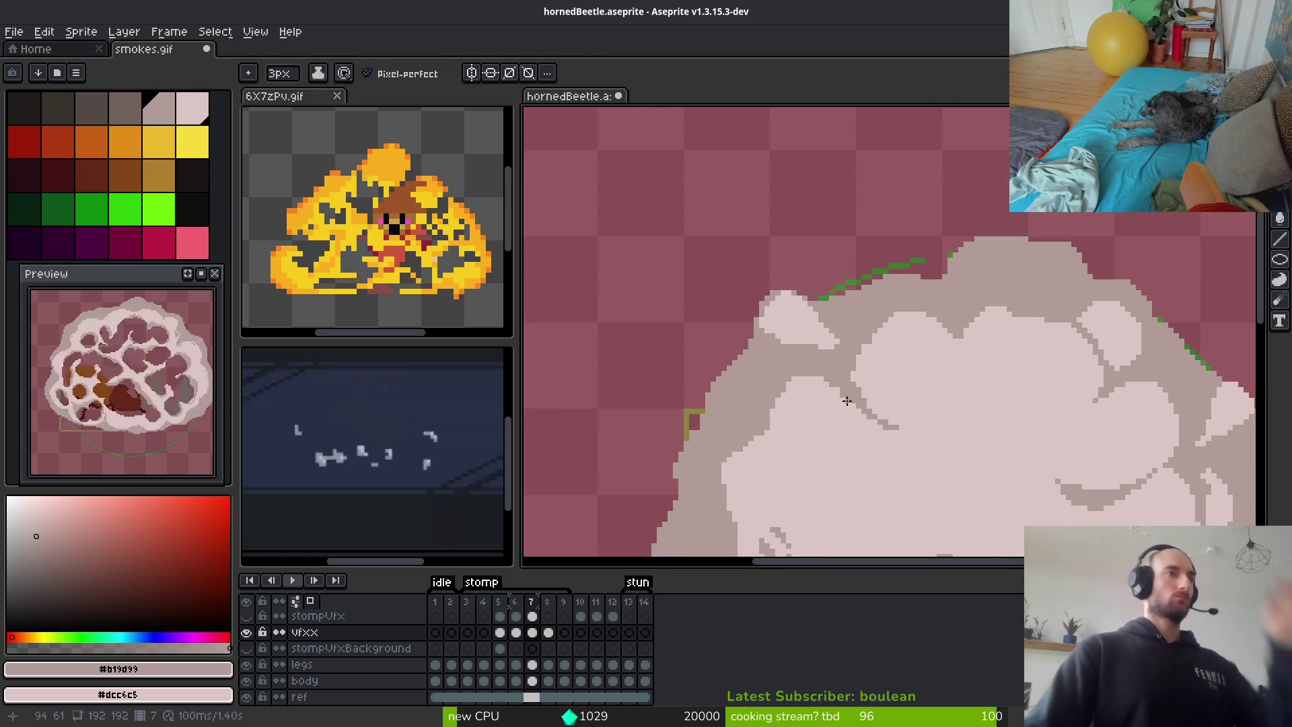
scroll(833, 346, "up", 4)
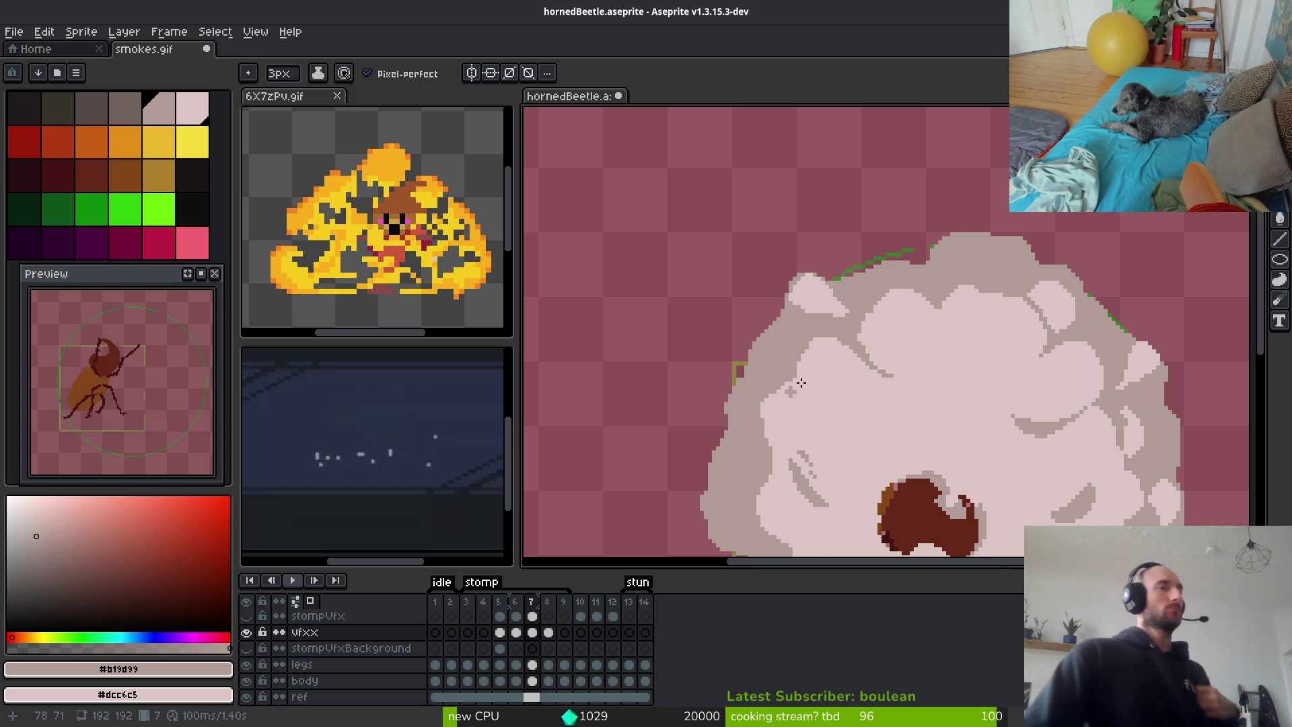
scroll(814, 383, "up", 1)
Compare with frame 8, then Magic Wand-select and reposition the light smoke blob on frame 7
key("period")
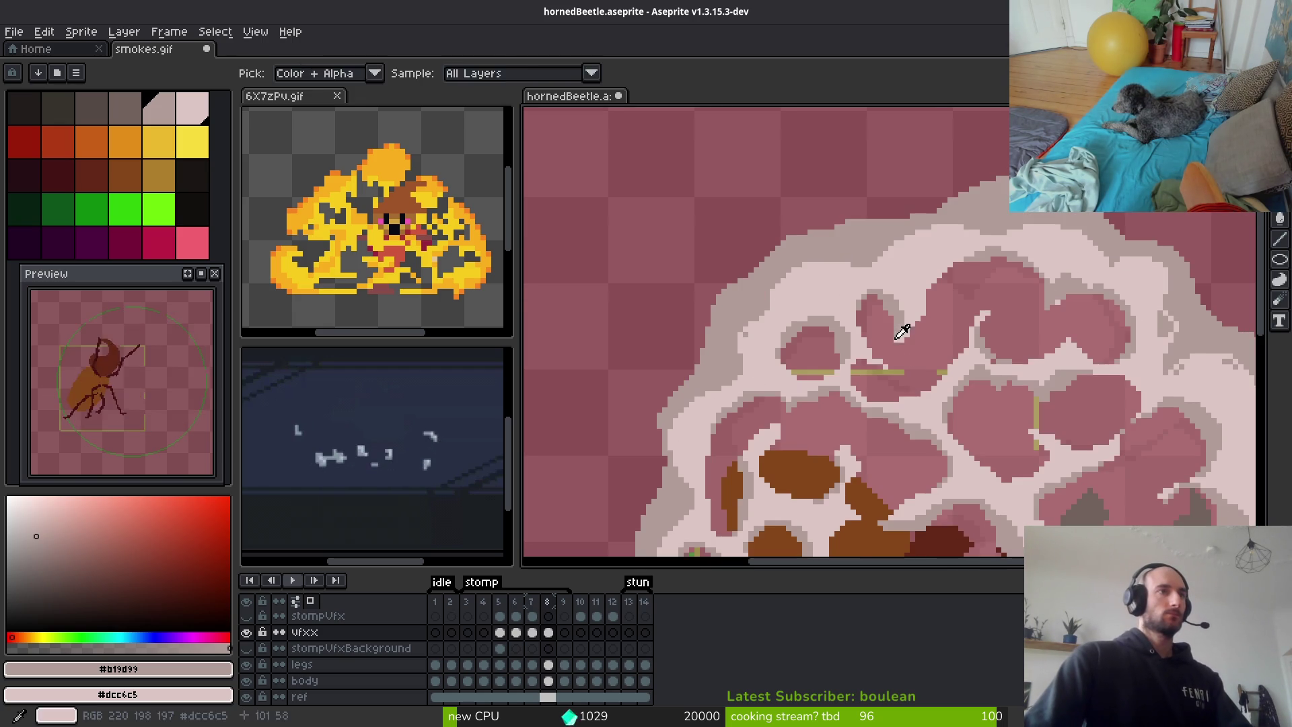
scroll(875, 323, "up", 3)
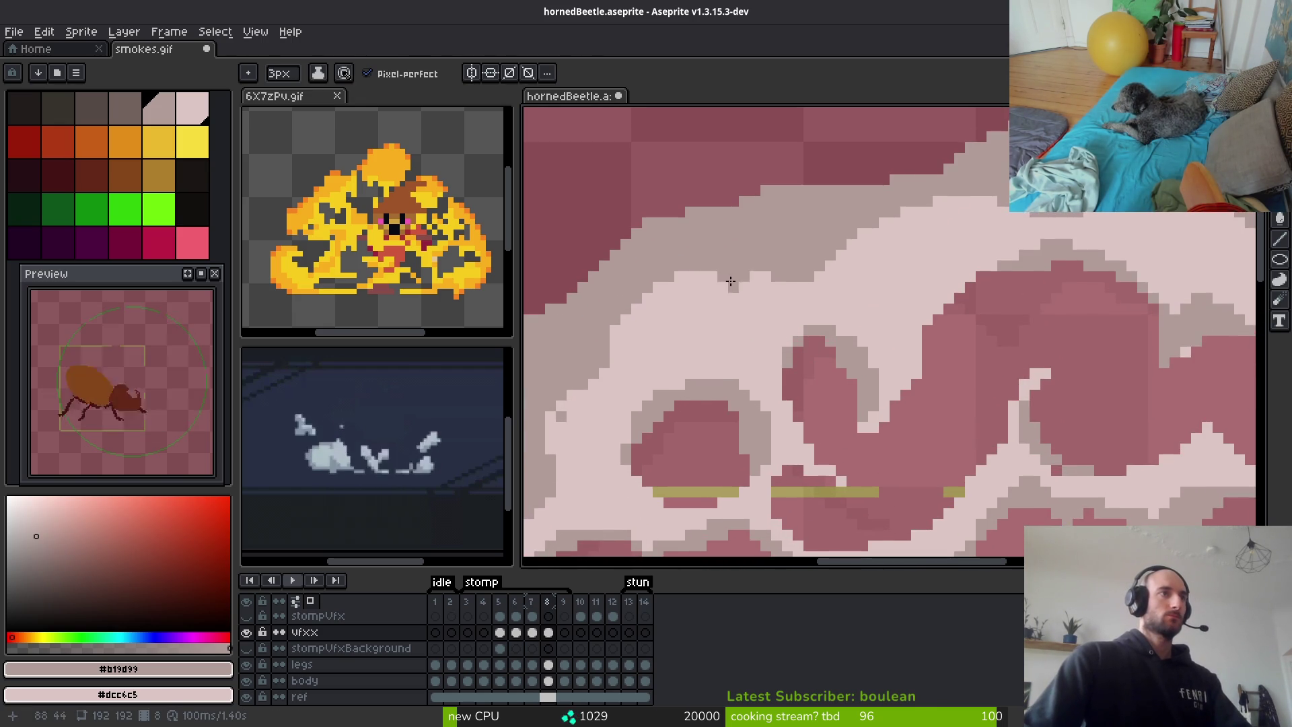
key("comma")
left_click(756, 326)
key("w")
left_click(729, 342)
key("ctrl+d")
left_click(743, 360)
left_click_drag(744, 360, 740, 368)
key("Return")
Try grey #b19d99 pixels along the smoke edge, undo them, and shrink the brush to 1px
left_click(804, 310)
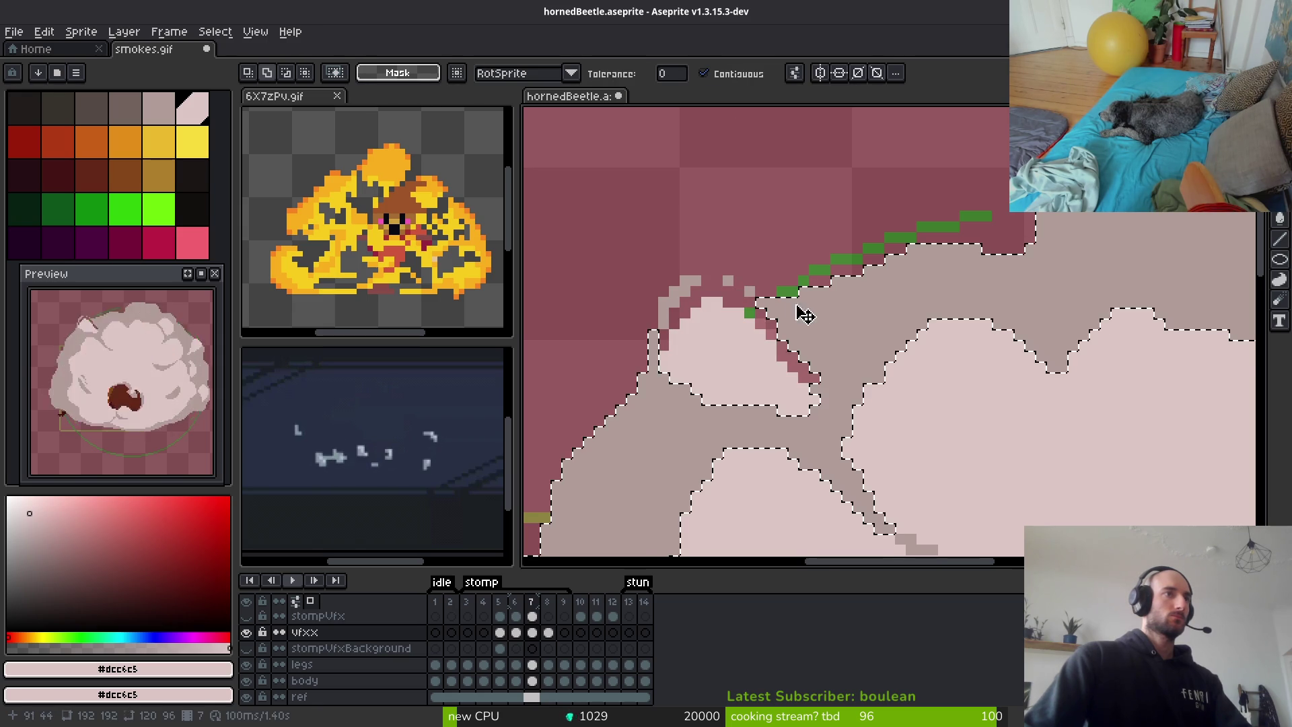
scroll(804, 312, "up", 2)
key("ctrl+d")
left_click(801, 336, "alt")
key("b")
mouse_move(672, 250)
left_mouse_down()
mouse_move(682, 282)
mouse_move(707, 254)
mouse_move(722, 292)
mouse_move(709, 265)
left_mouse_up()
key("ctrl+z")
key("ctrl+z")
key("minus")
key("minus")
Fill the leftover dark outline pixels grey and save hornedBeetle.aseprite
key("g")
left_click(736, 309)
left_click(841, 422)
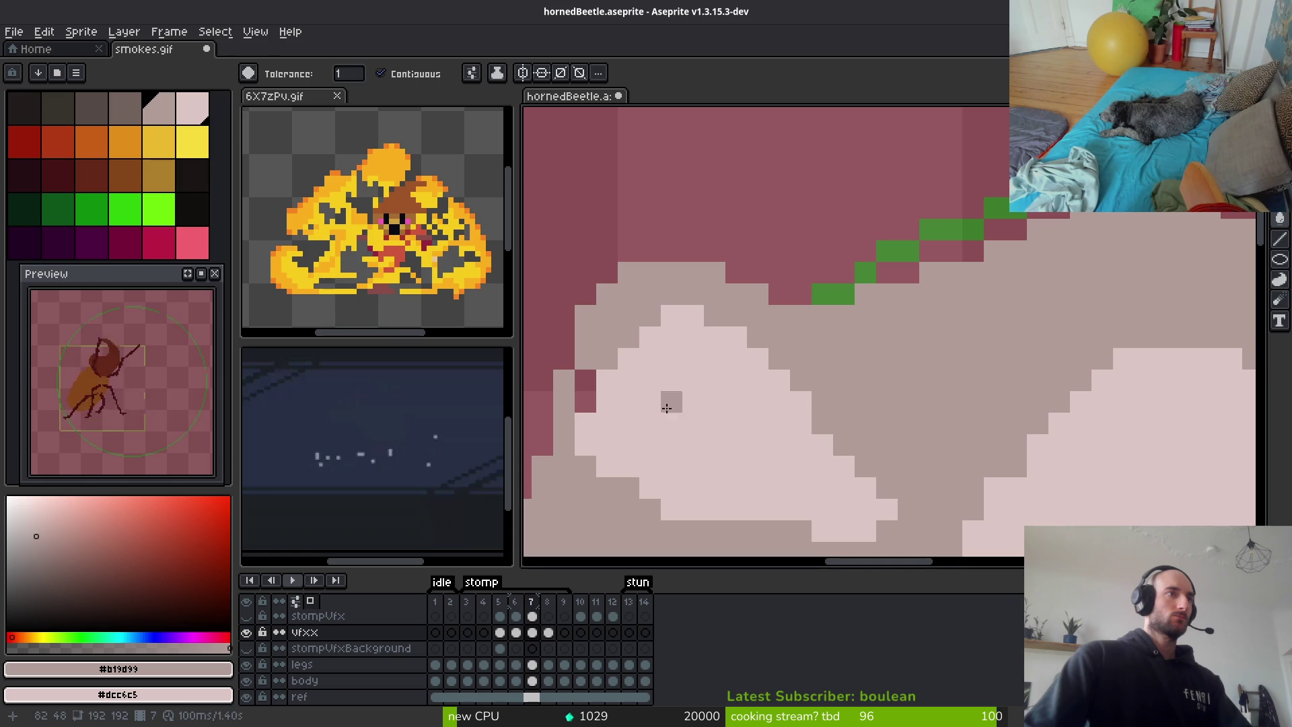
left_click(579, 387)
scroll(759, 389, "down", 4)
key("ctrl+s")
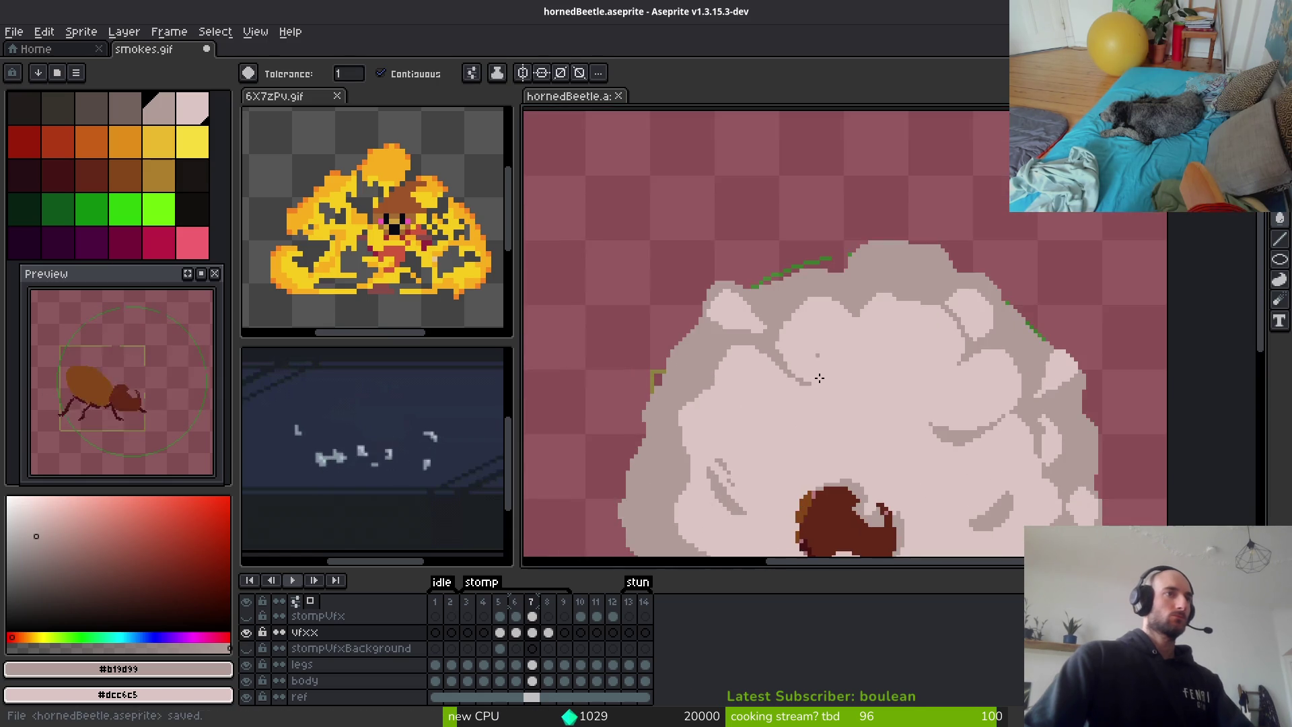
scroll(834, 350, "down", 3)
scroll(811, 390, "up", 5)
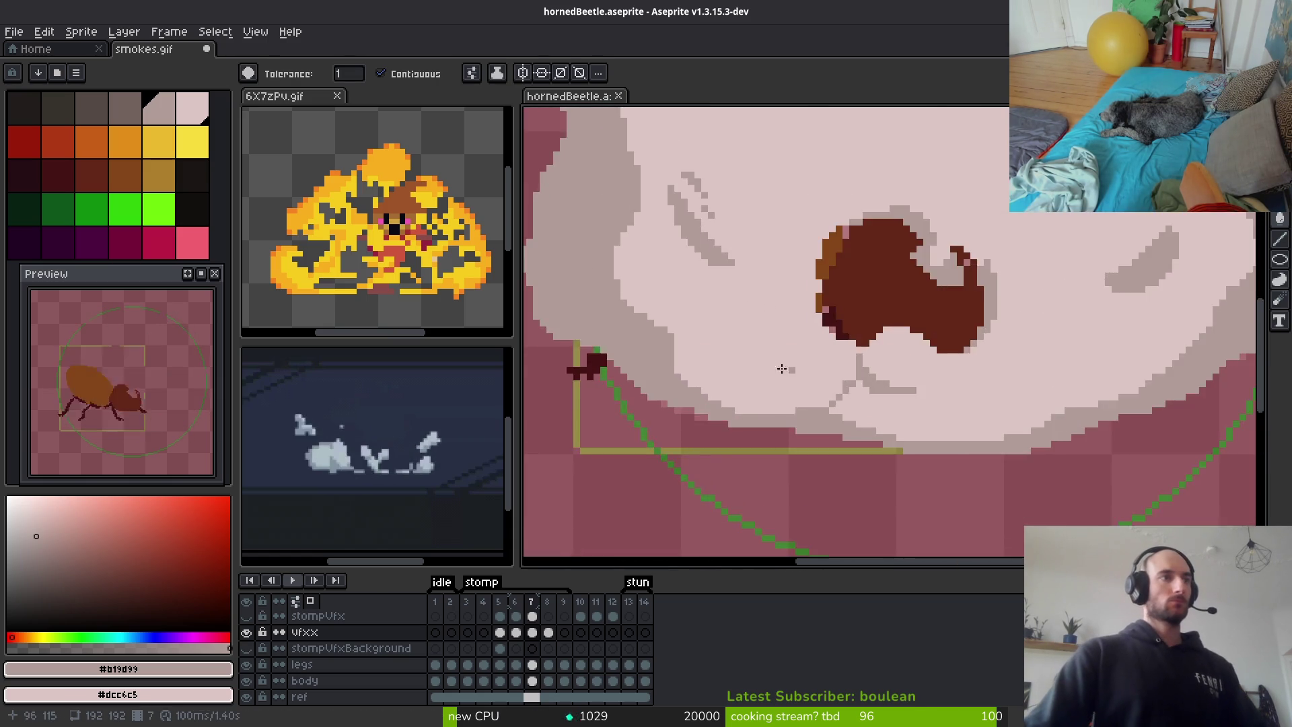
key("b")
left_click(810, 390, "alt")
scroll(820, 424, "up", 3)
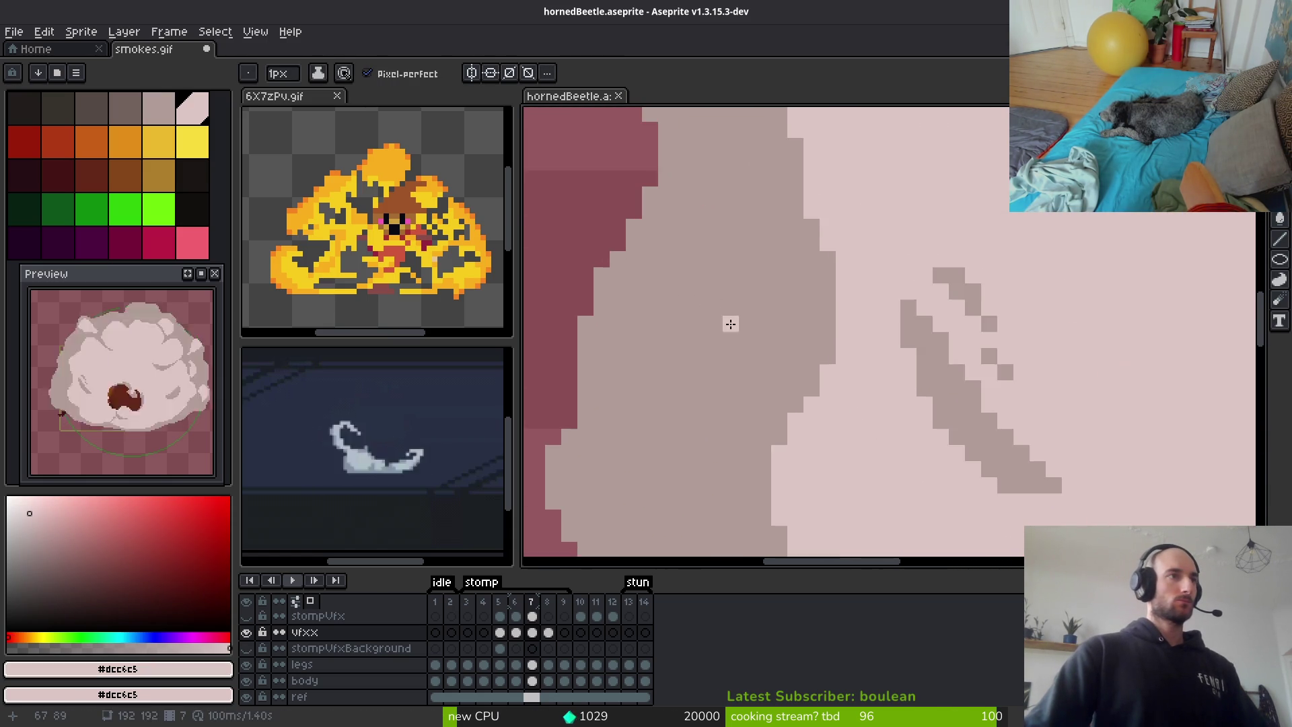
Cover most of the grey diagonal stroke and three stray grey pixels with light pink #dcc6c5
mouse_move(800, 305)
left_mouse_down()
mouse_move(720, 407)
mouse_move(810, 361)
mouse_move(766, 324)
left_mouse_up()
scroll(935, 424, "down", 5)
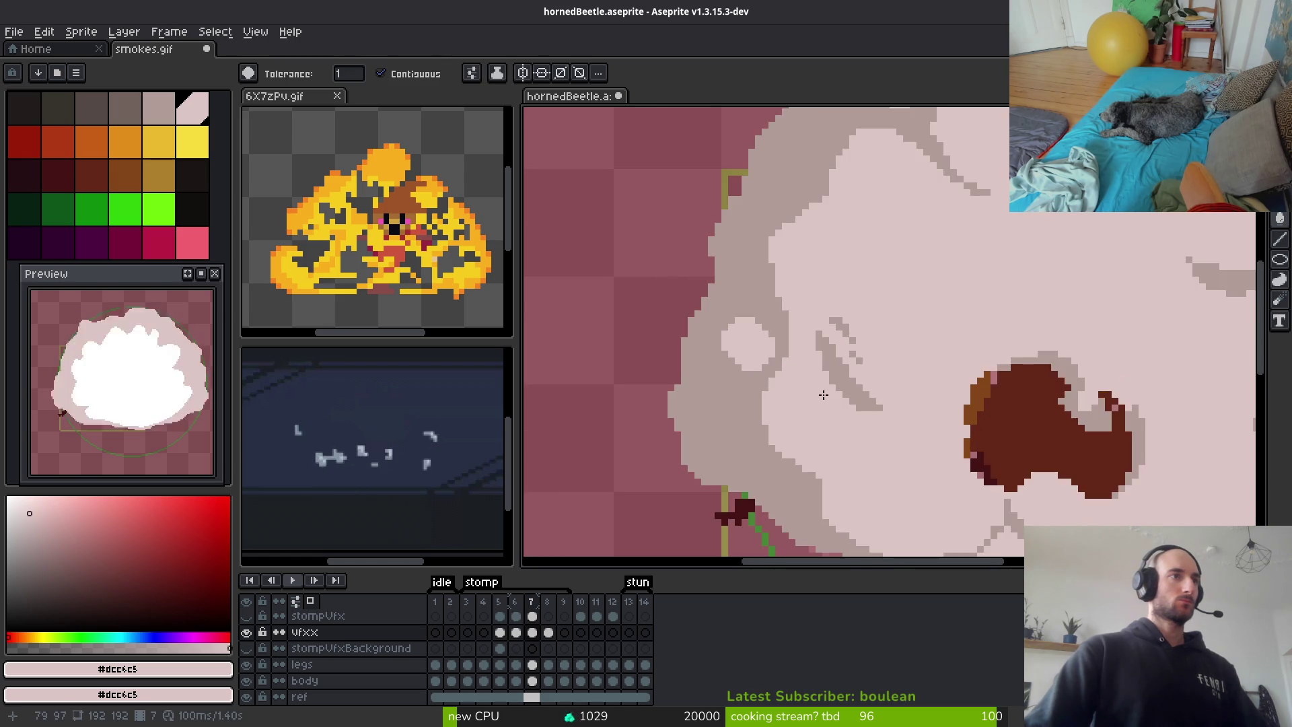
scroll(830, 340, "up", 5)
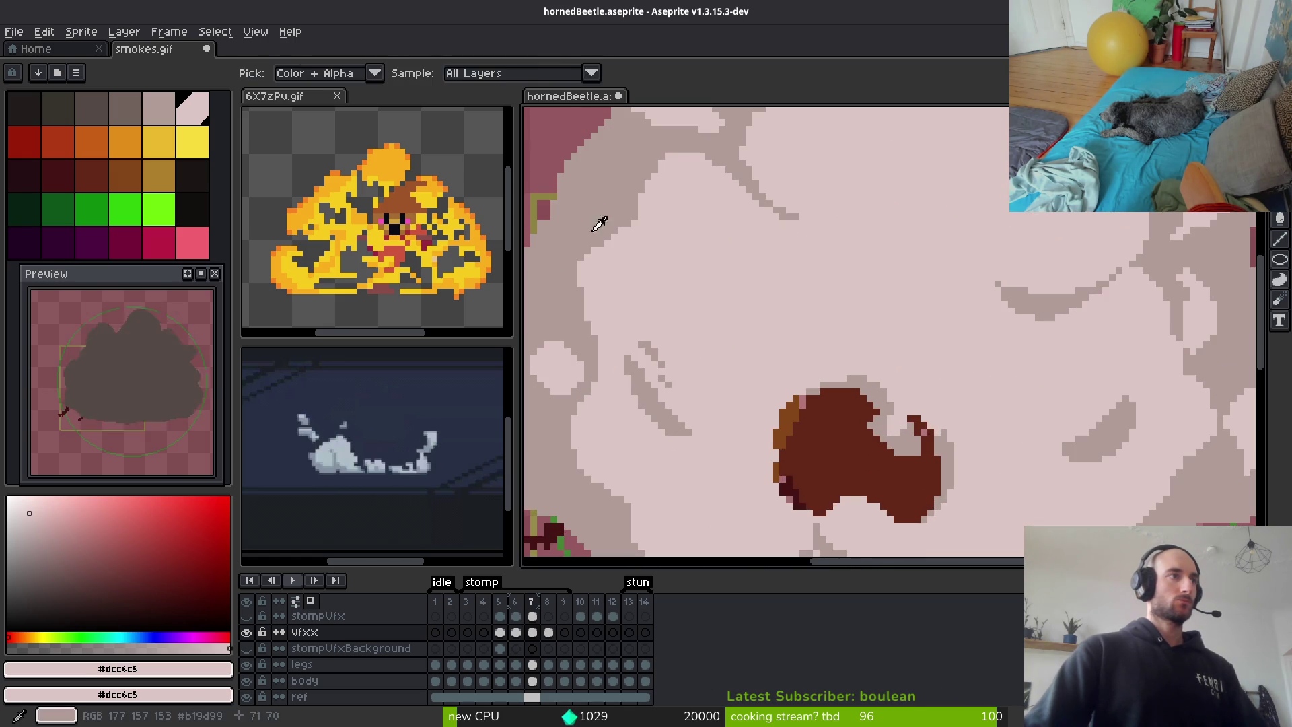
left_click(715, 208, "alt")
scroll(762, 346, "up", 2)
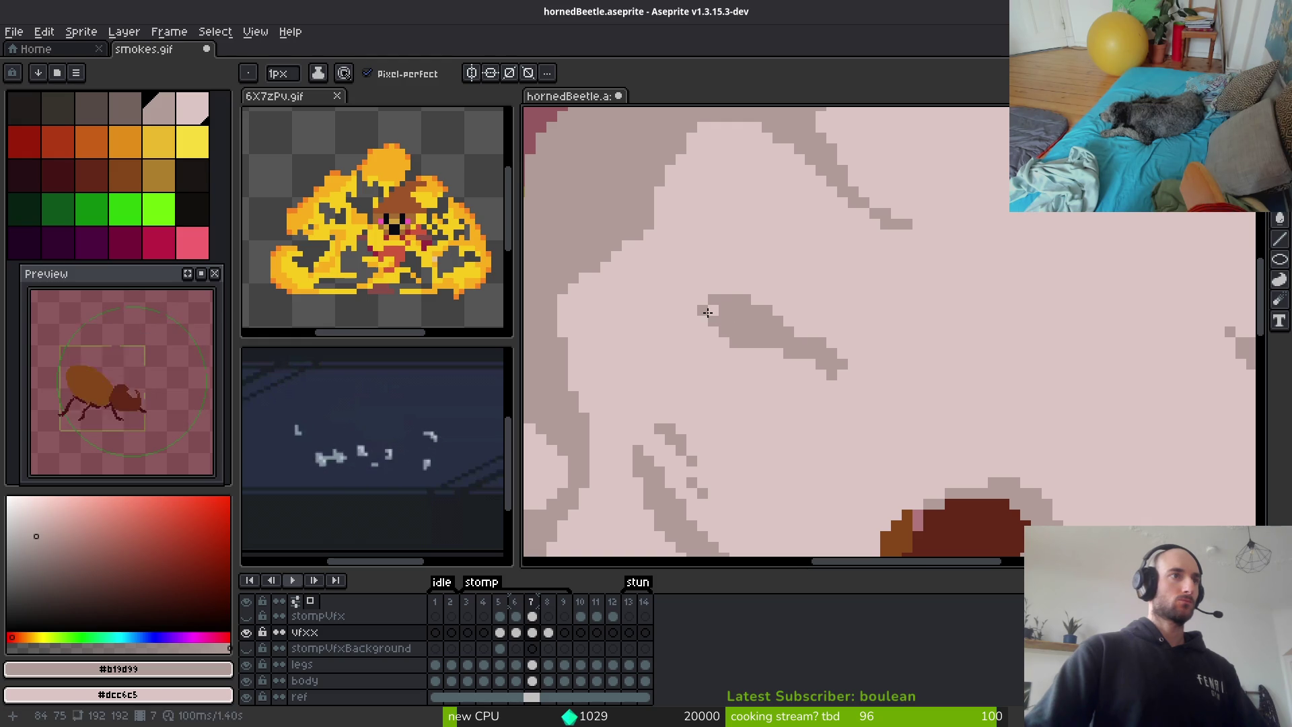
scroll(951, 419, "down", 2)
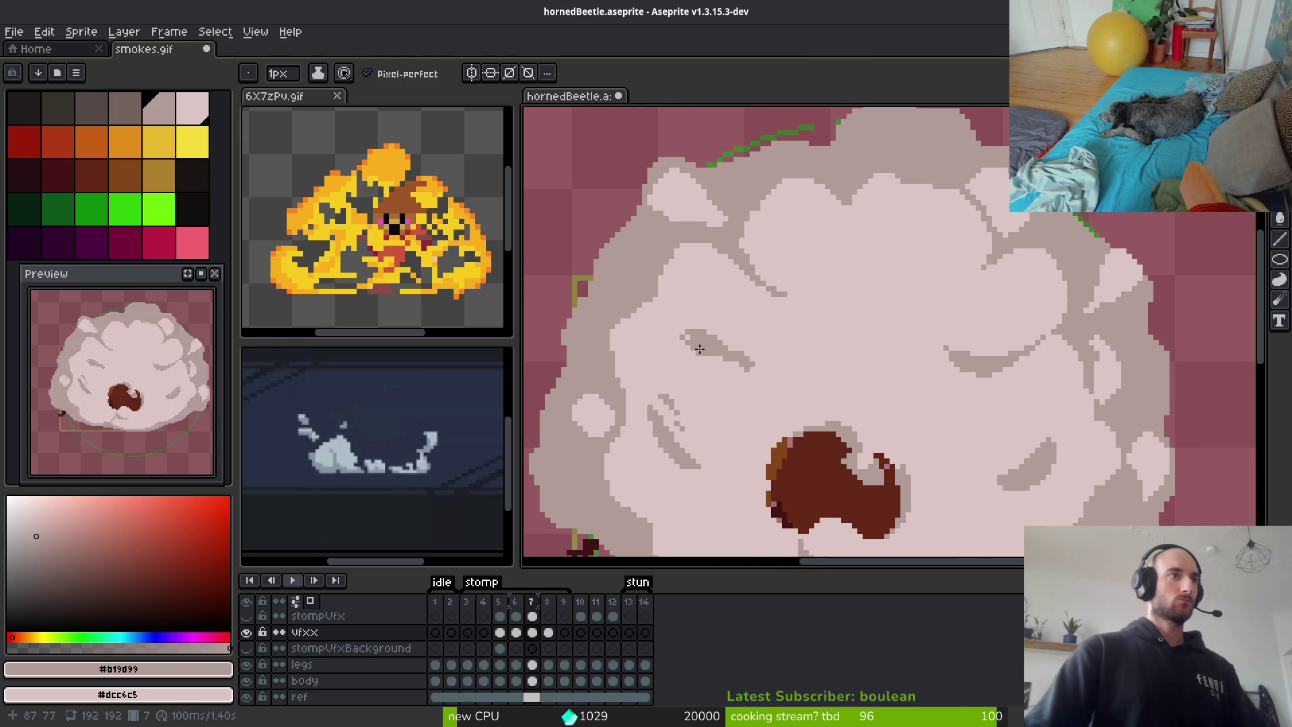
scroll(678, 328, "up", 1)
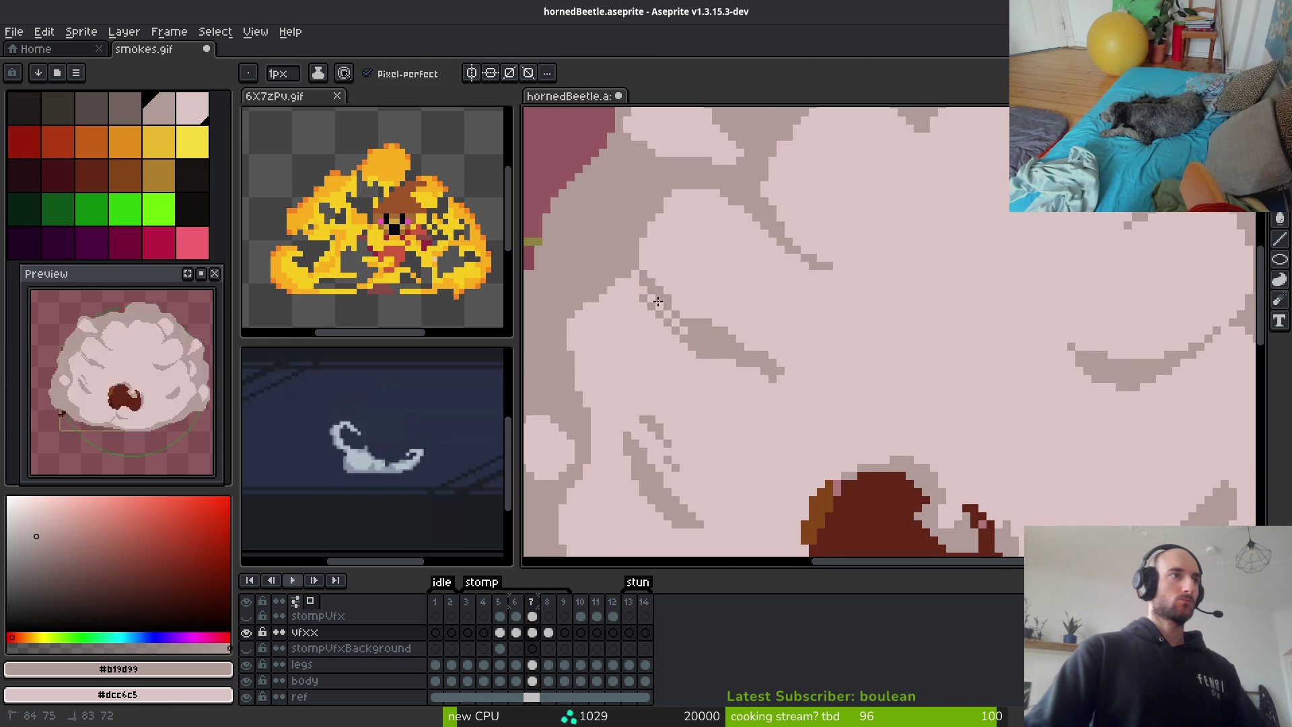
scroll(671, 327, "up", 1)
left_click(822, 323, "alt")
scroll(744, 276, "up", 1)
mouse_move(756, 346)
left_mouse_down()
mouse_move(902, 451)
mouse_move(956, 471)
mouse_move(860, 391)
left_mouse_up()
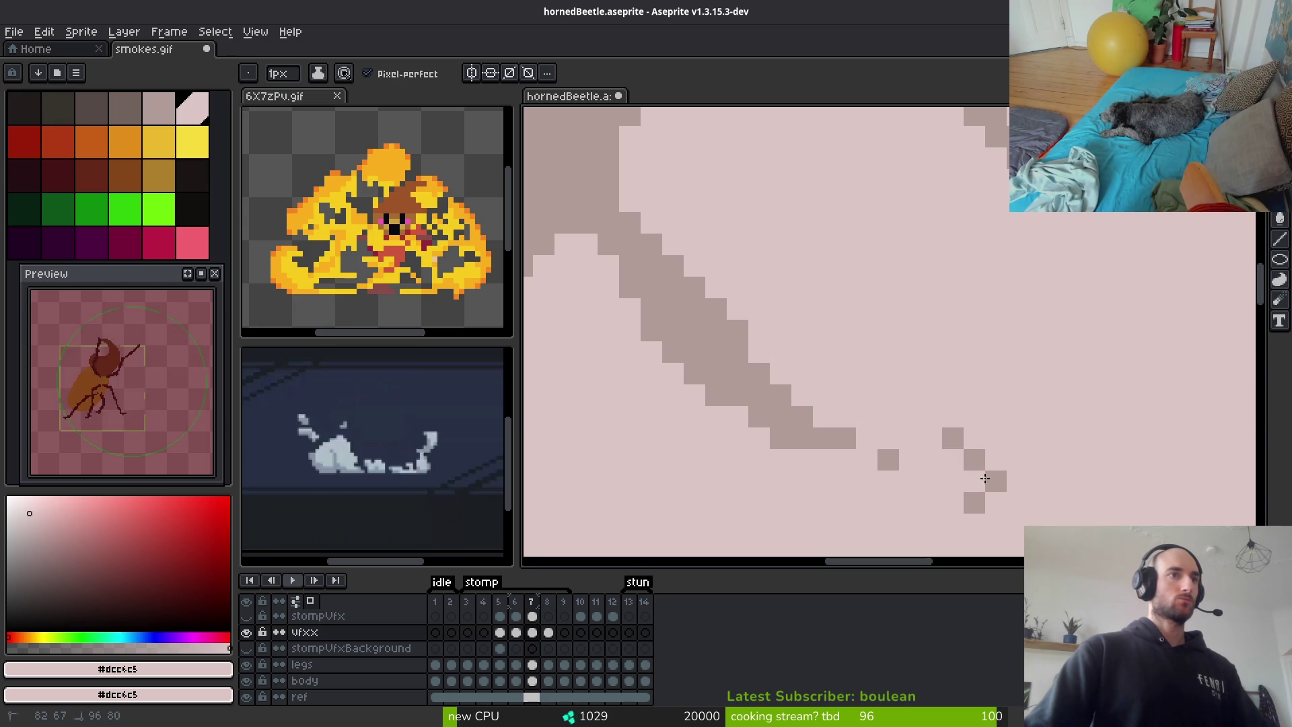
left_click_drag(985, 478, 995, 490)
key("ctrl+z")
Paint the diagonal's remaining right-edge and leftover grey pixels light pink
left_click_drag(747, 336, 704, 270)
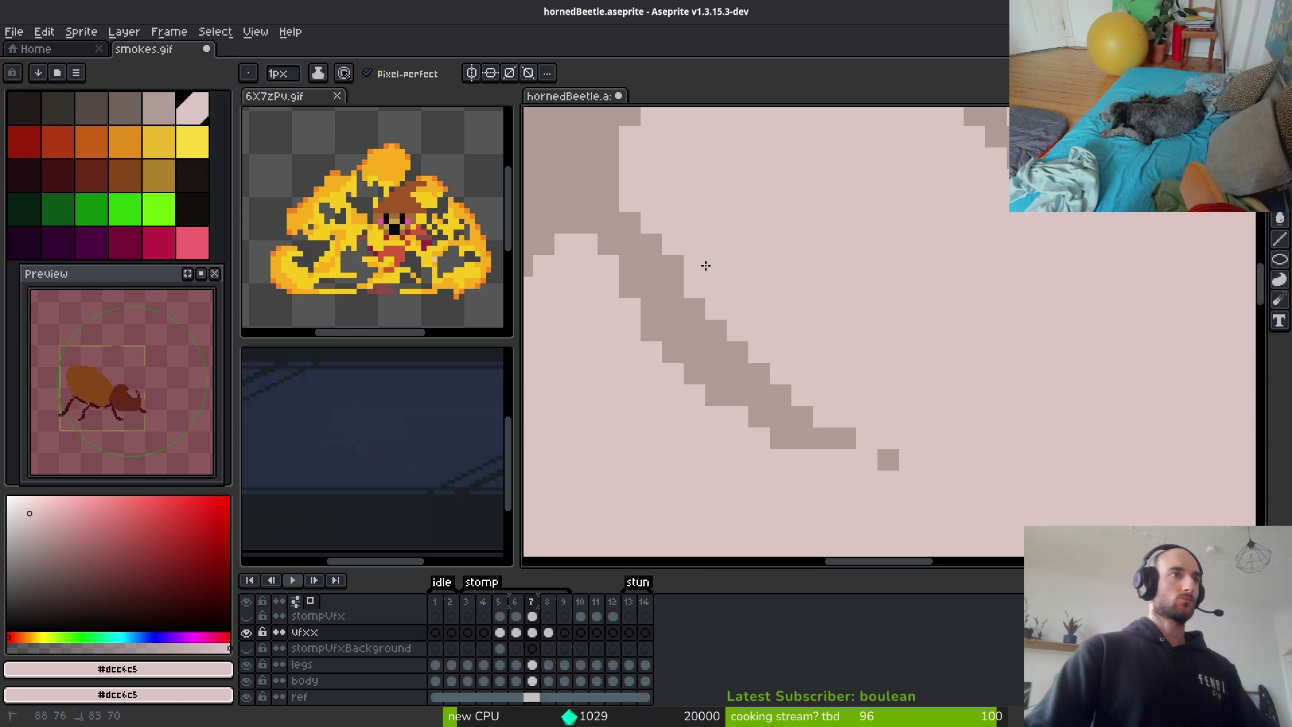
left_click(802, 416)
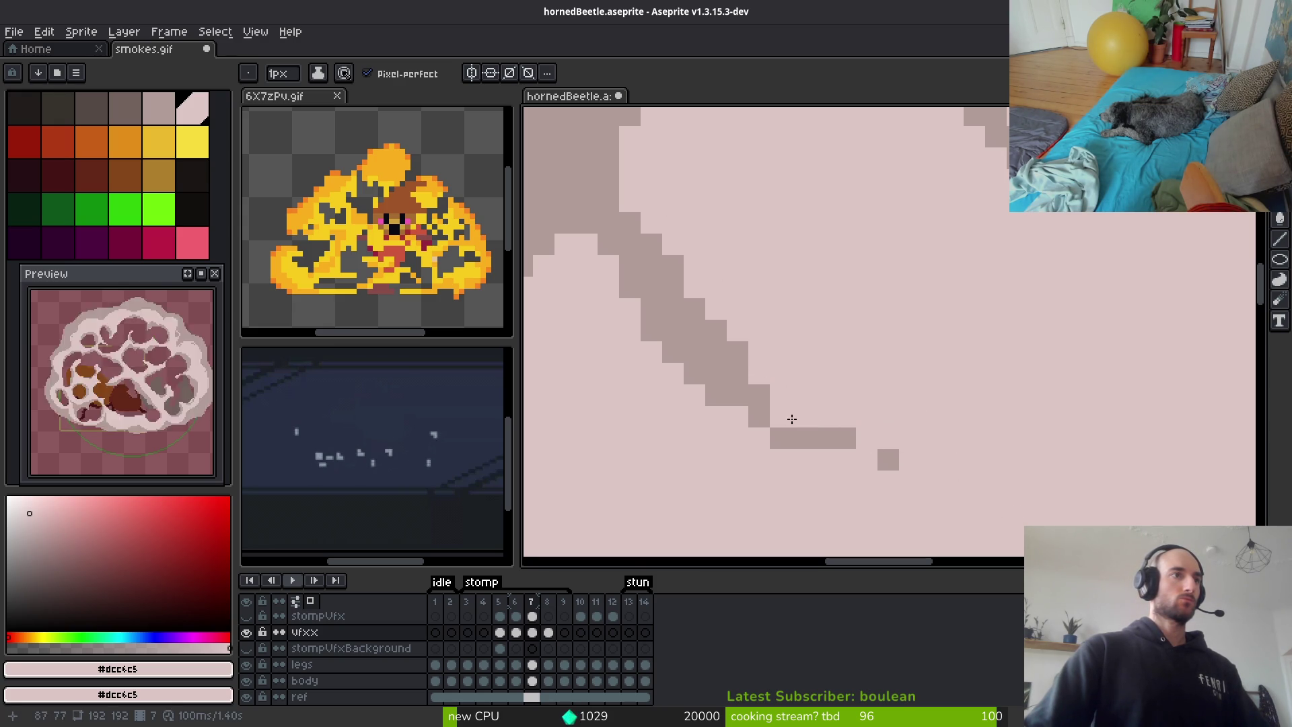
left_click(781, 438)
left_click(888, 460)
scroll(917, 467, "down", 5)
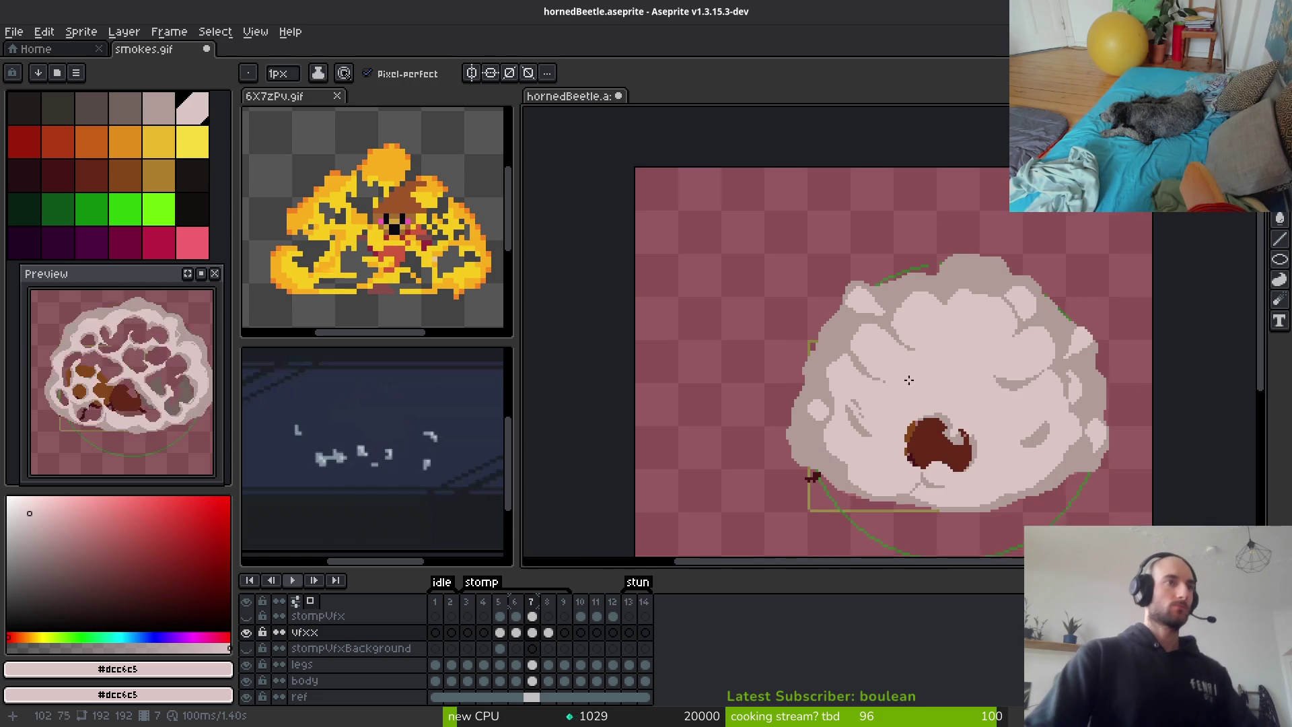
scroll(898, 379, "up", 4)
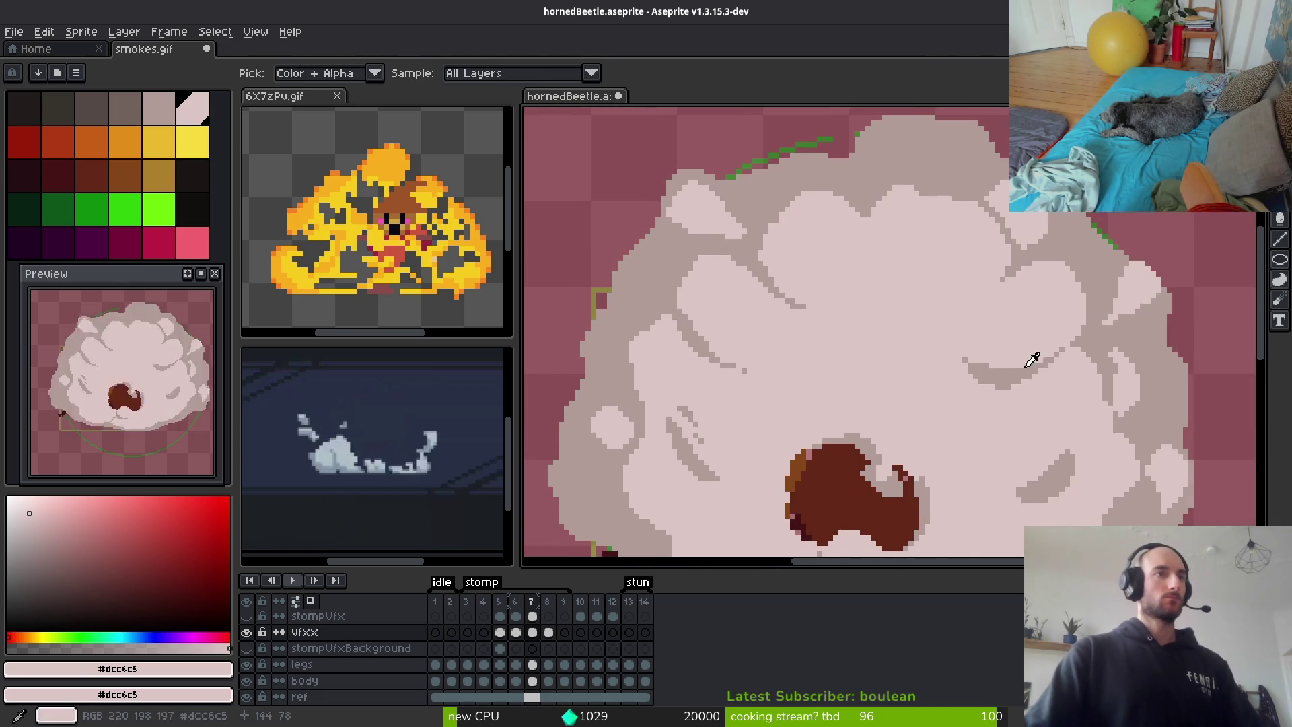
Draw a thin grey #b19d99 shading stroke across the cloud, trimming it with light pink
left_click(957, 372, "alt")
scroll(957, 372, "up", 3)
mouse_move(918, 415)
left_mouse_down()
mouse_move(933, 421)
mouse_move(777, 447)
left_mouse_up()
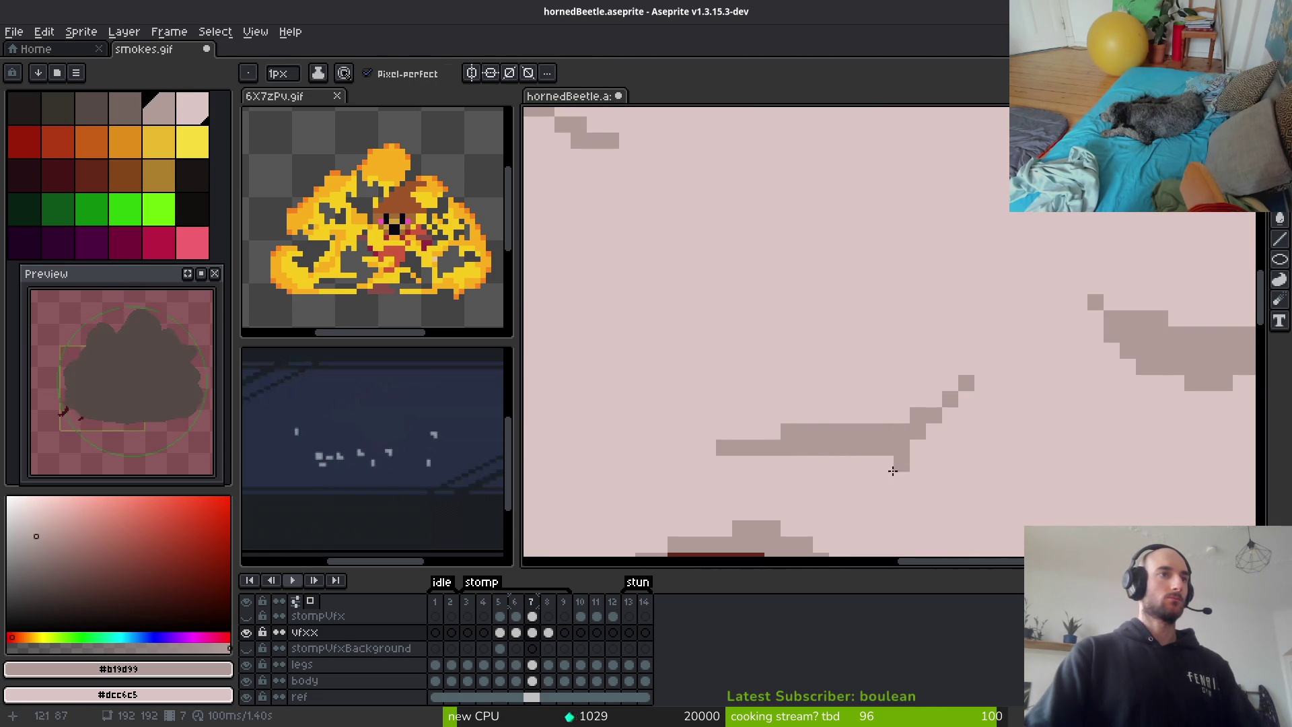
key("ctrl+z")
scroll(938, 433, "down", 6)
scroll(935, 399, "up", 3)
left_click(939, 389, "alt")
scroll(943, 259, "up", 1)
mouse_move(829, 353)
left_mouse_down()
mouse_move(846, 286)
mouse_move(905, 254)
mouse_move(976, 363)
mouse_move(875, 335)
mouse_move(849, 341)
mouse_move(962, 337)
mouse_move(864, 285)
mouse_move(934, 336)
left_mouse_up()
Add a short grey line below the beetle extending up and right, then move to frame 8
scroll(1013, 375, "down", 3)
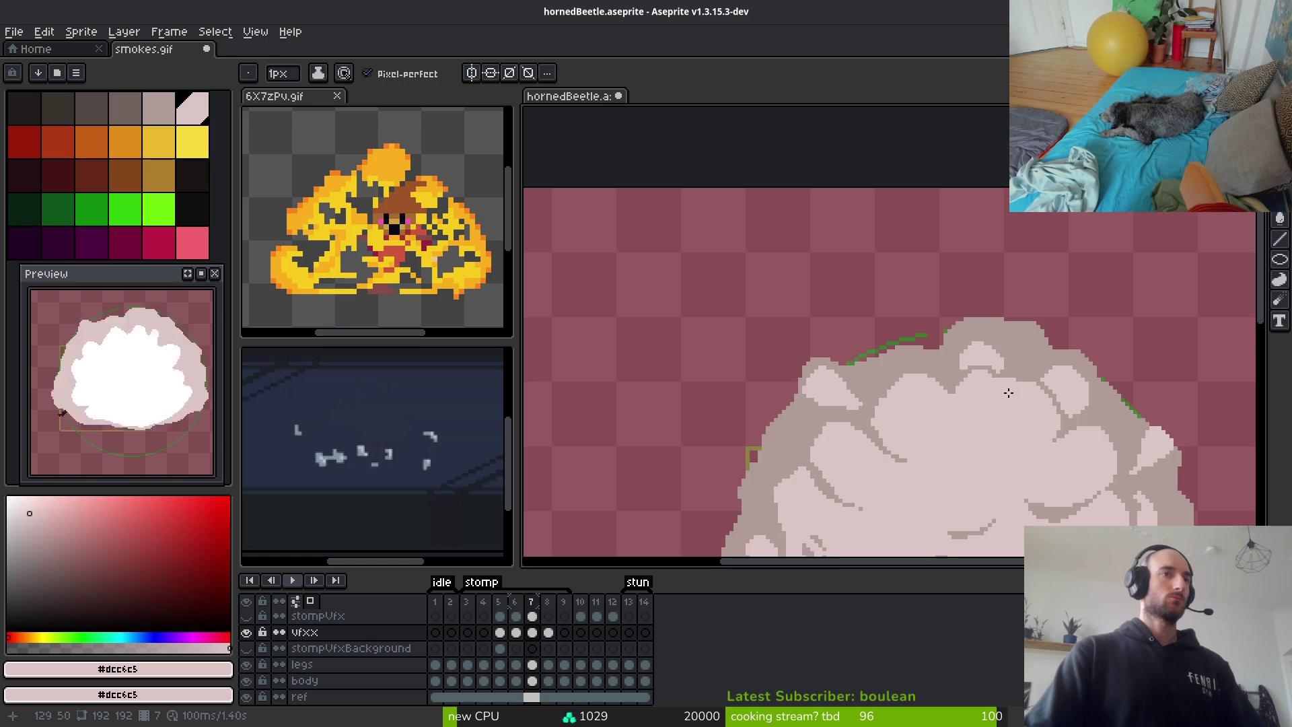
scroll(1005, 391, "up", 2)
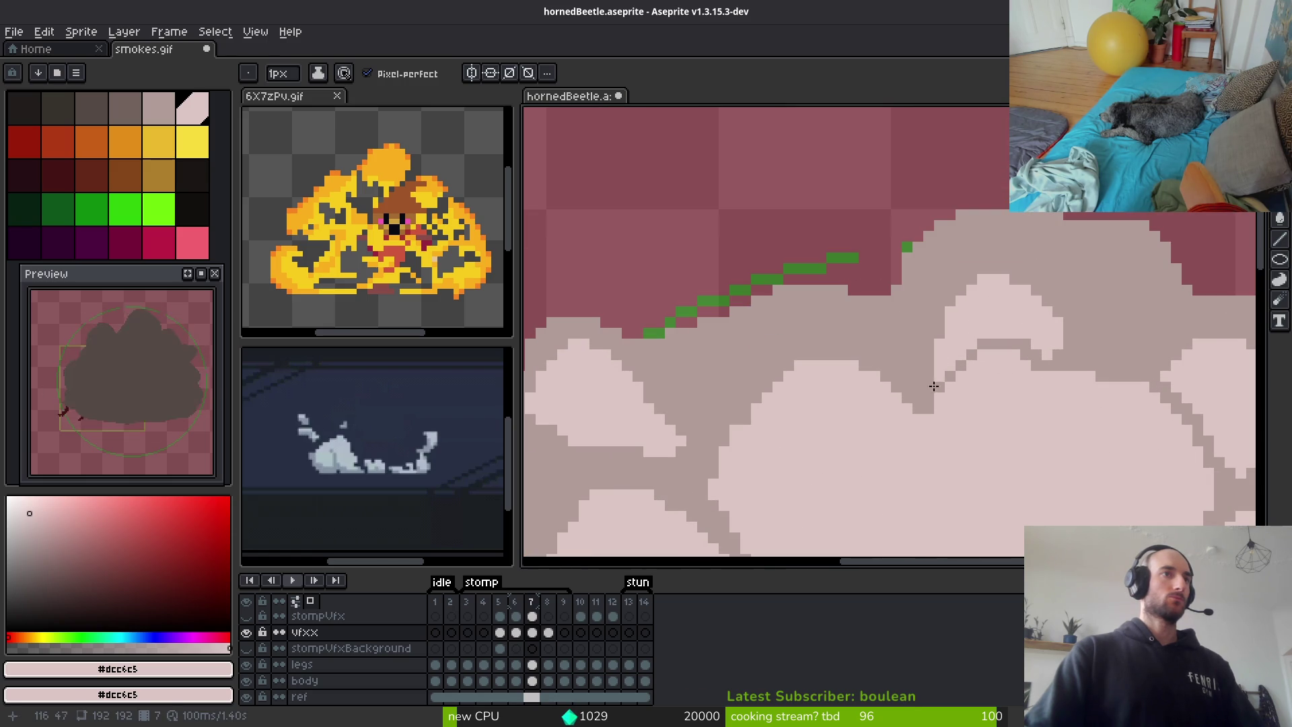
scroll(942, 357, "down", 6)
scroll(919, 381, "up", 2)
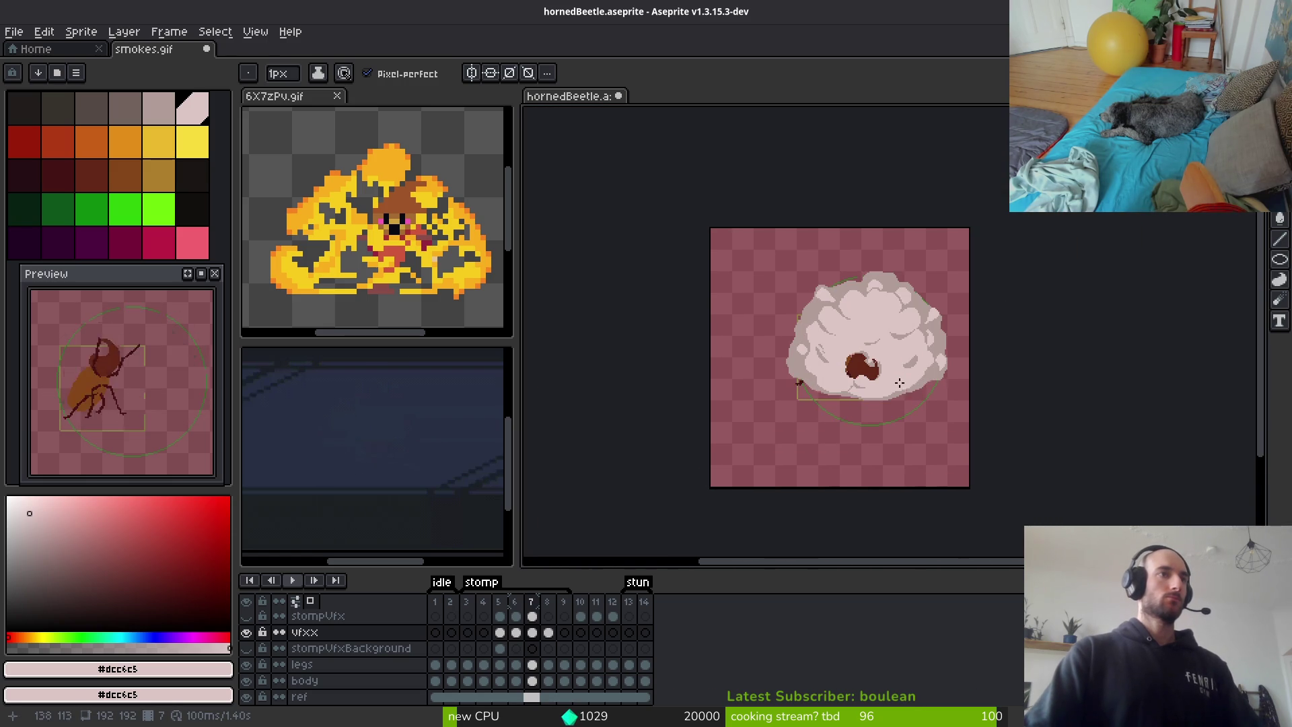
scroll(893, 392, "up", 4)
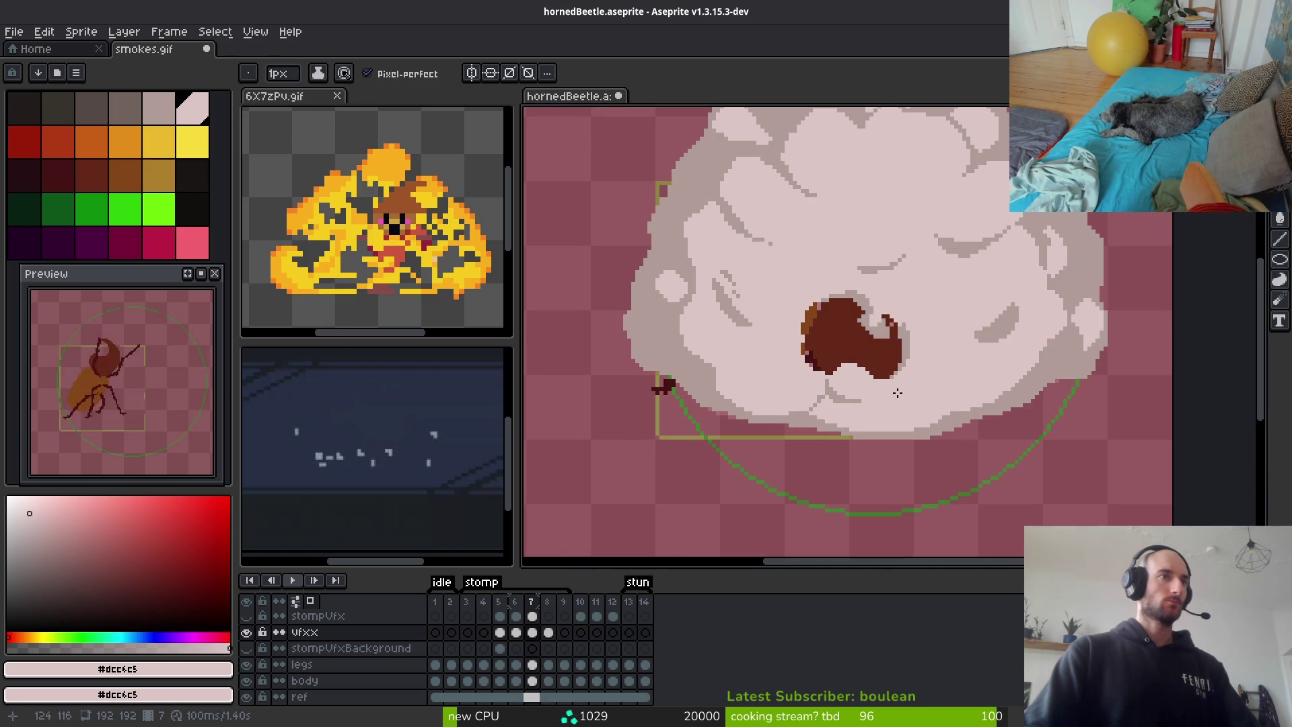
key("alt")
left_click(994, 364)
scroll(918, 379, "up", 1)
left_click_drag(942, 402, 907, 455)
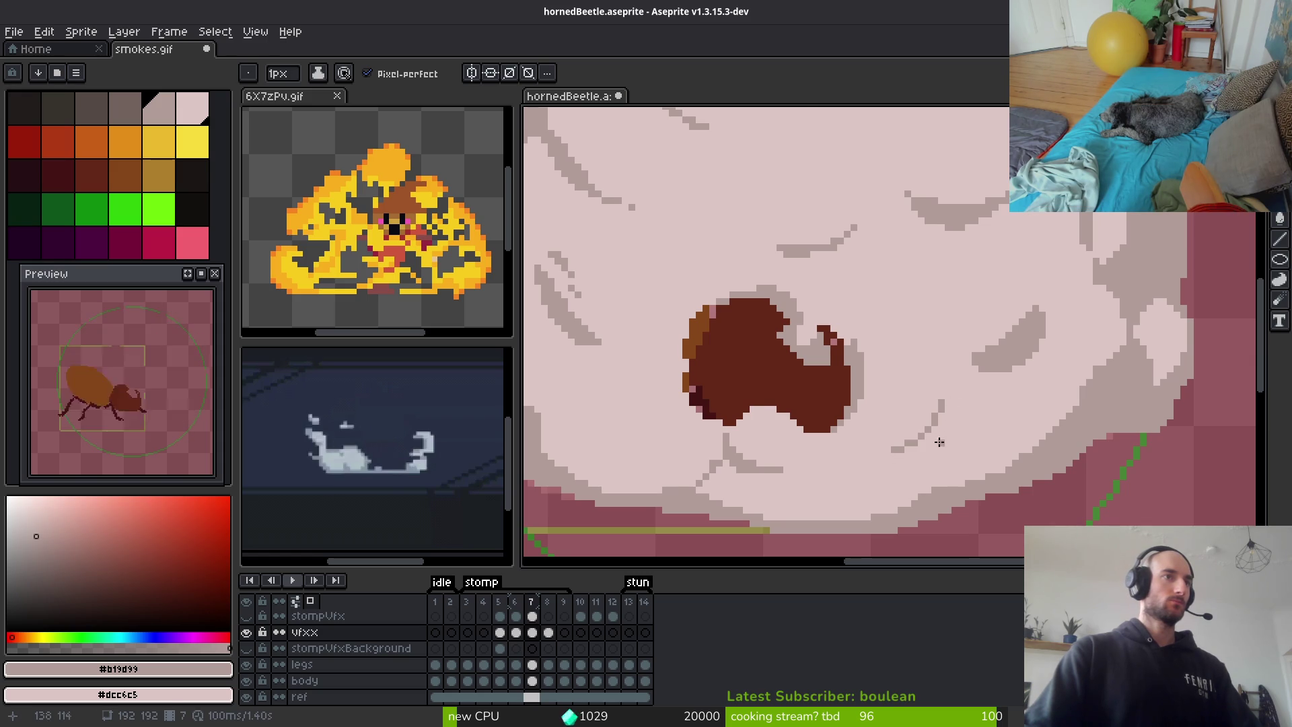
scroll(940, 438, "up", 1)
mouse_move(992, 369)
left_mouse_down()
mouse_move(948, 391)
mouse_move(1017, 334)
left_mouse_up()
scroll(1034, 350, "down", 4)
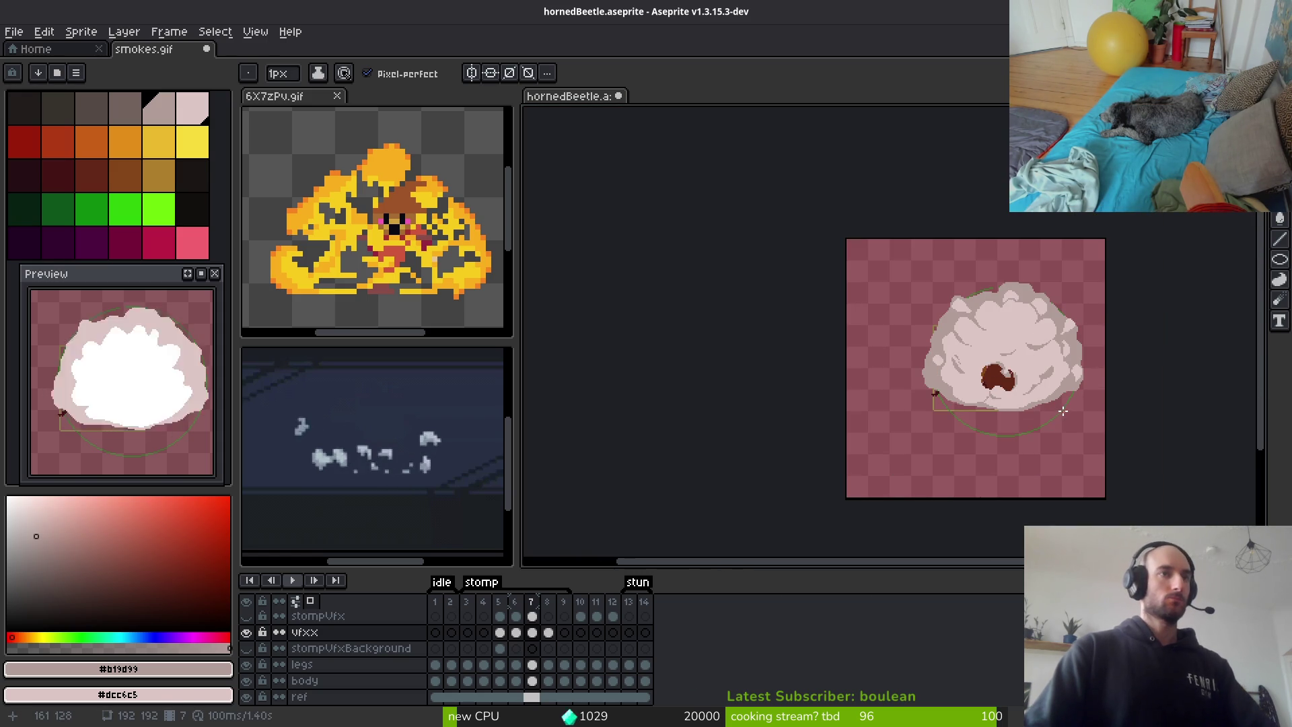
left_click(1059, 389, "alt")
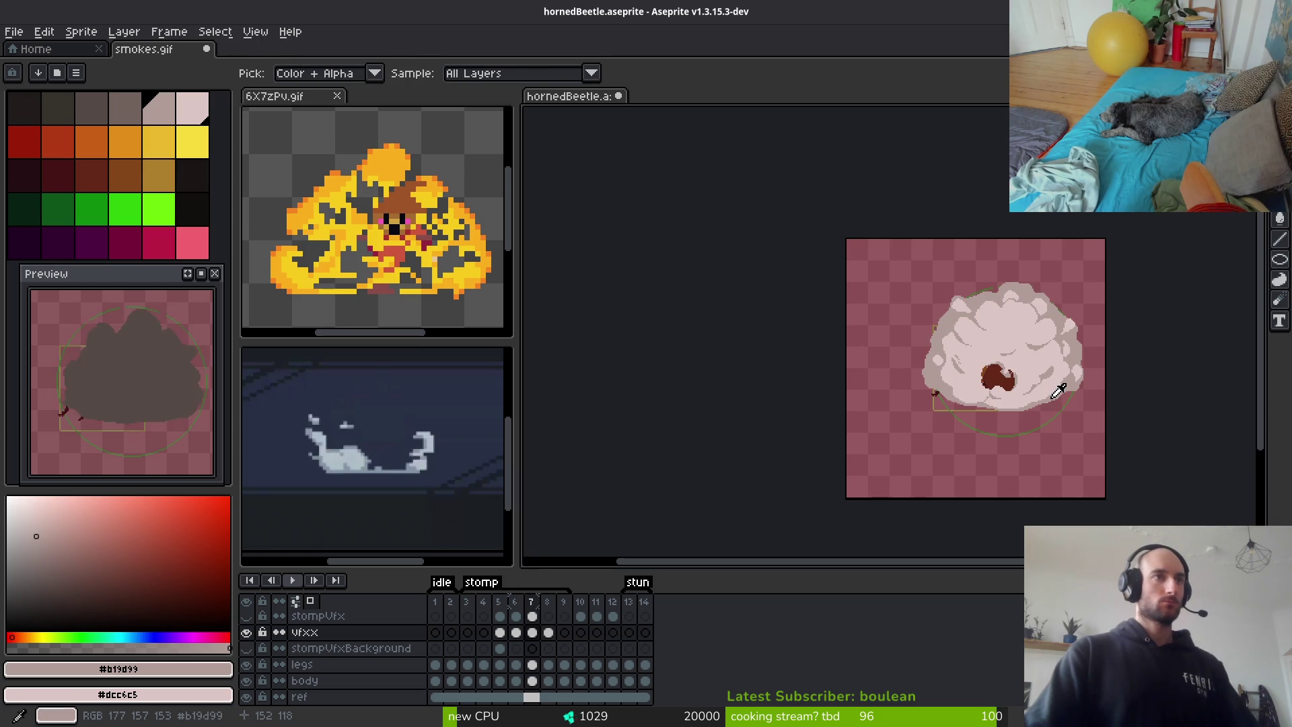
key("Right")
Select the grey smoke shapes on frame 8 by colour and delete them
scroll(1049, 372, "up", 3)
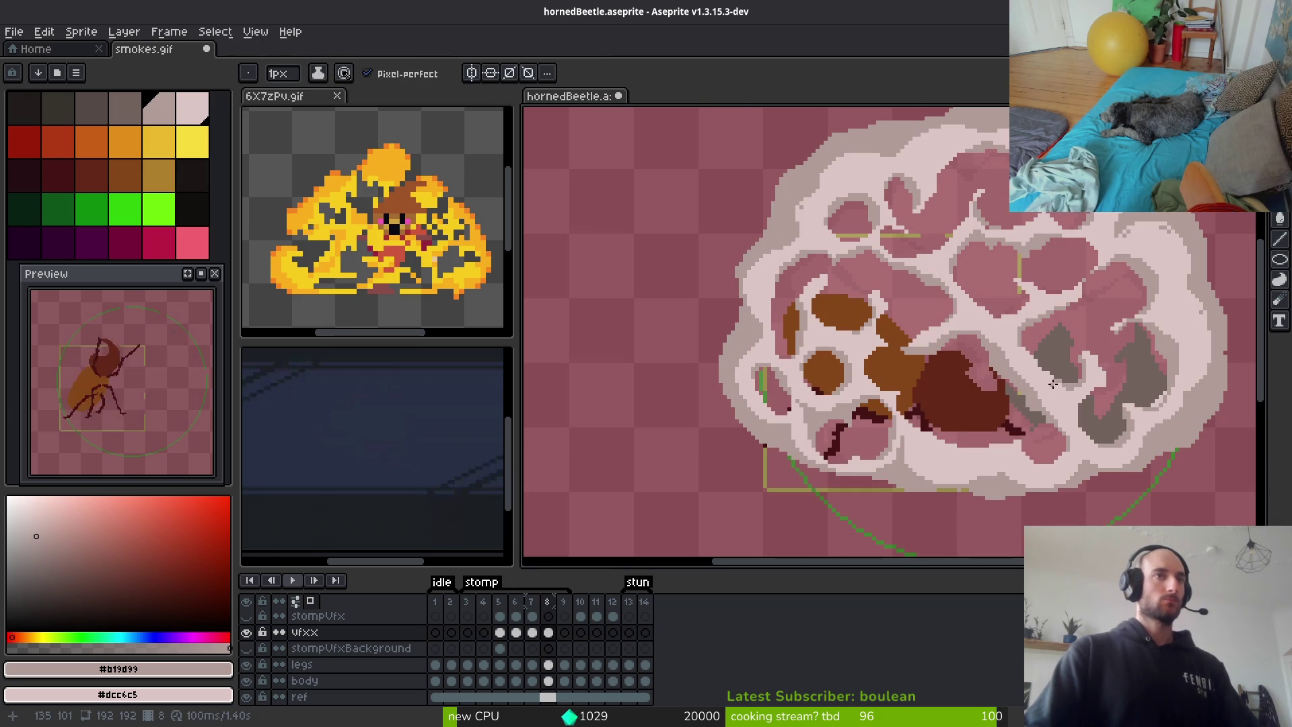
scroll(1084, 400, "right", 1)
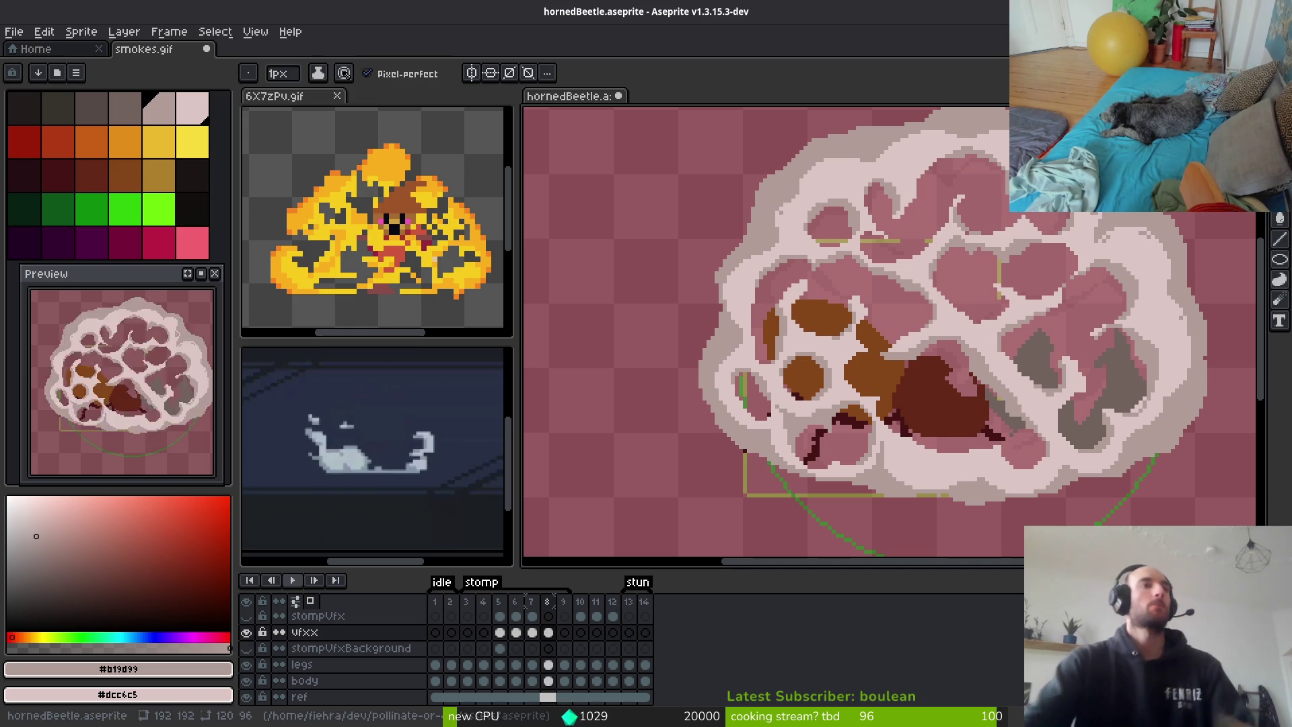
scroll(1023, 450, "up", 3)
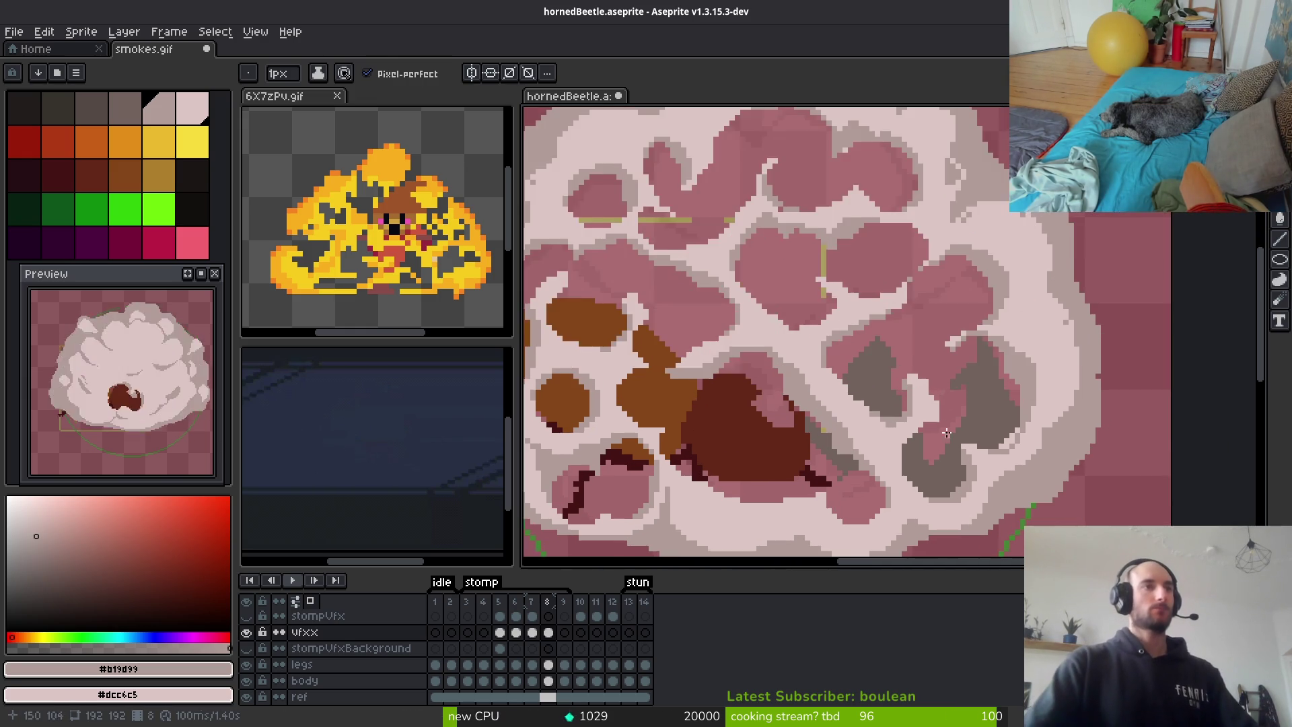
left_click(1023, 450, "alt")
key("w")
left_click(1023, 469)
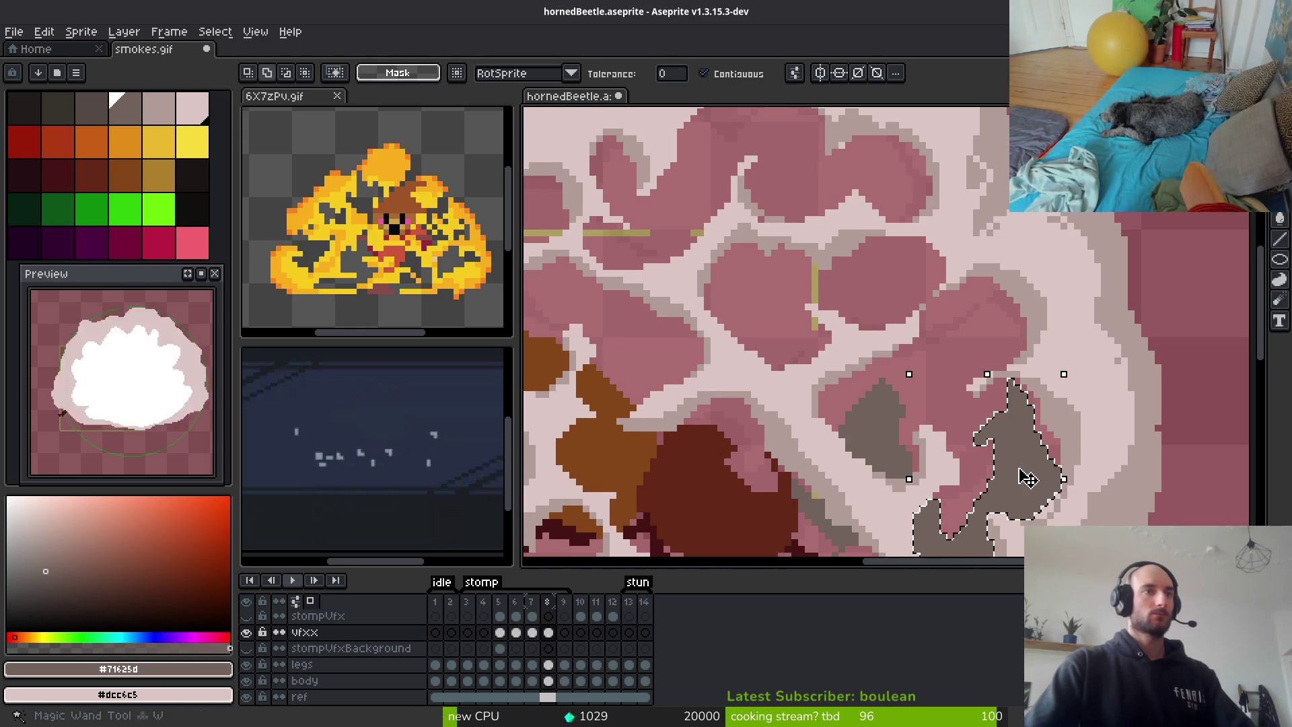
scroll(850, 358, "down", 1)
left_click(849, 358, "shift")
left_click(824, 444, "shift")
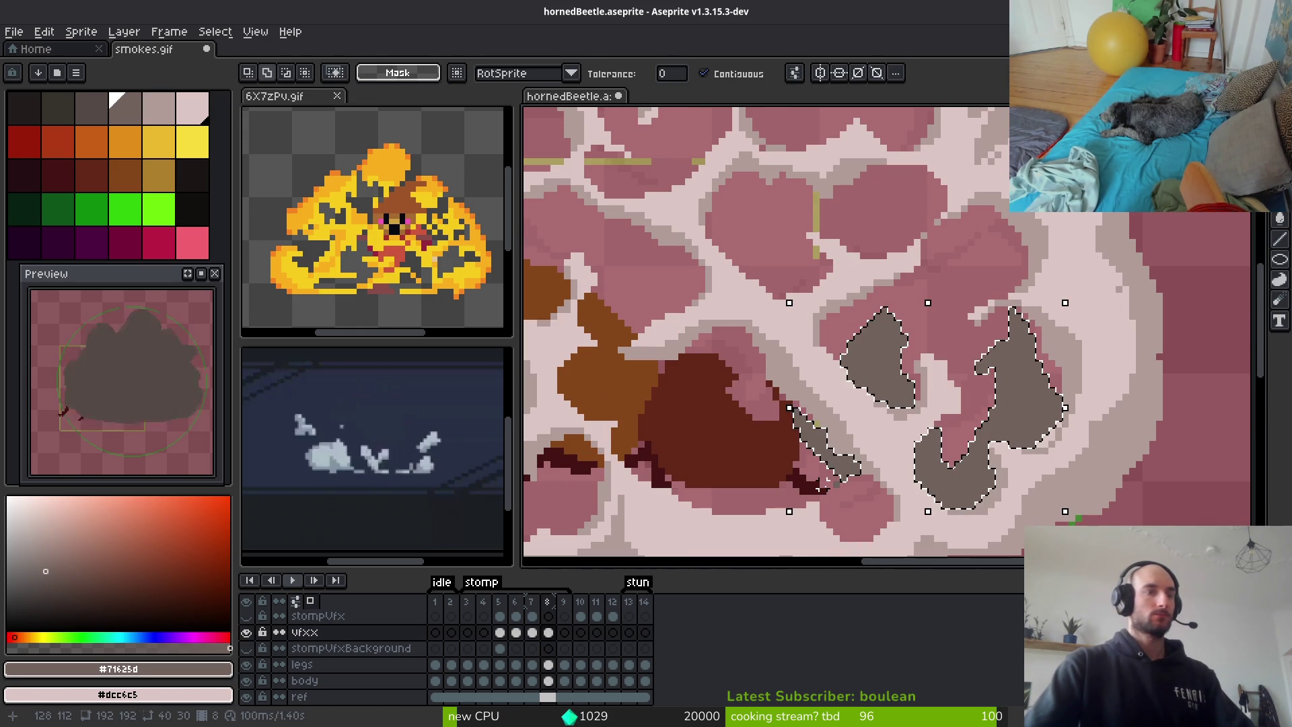
key("Delete")
scroll(923, 299, "up", 3)
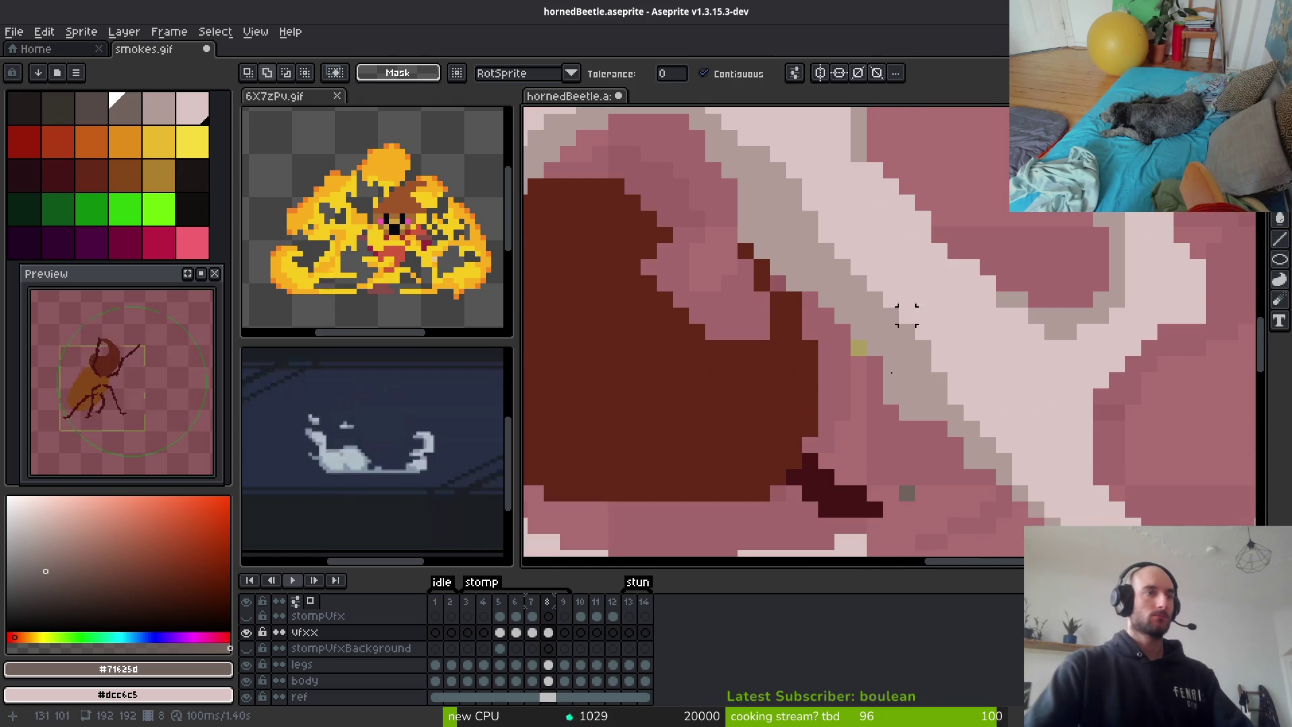
left_click(907, 493)
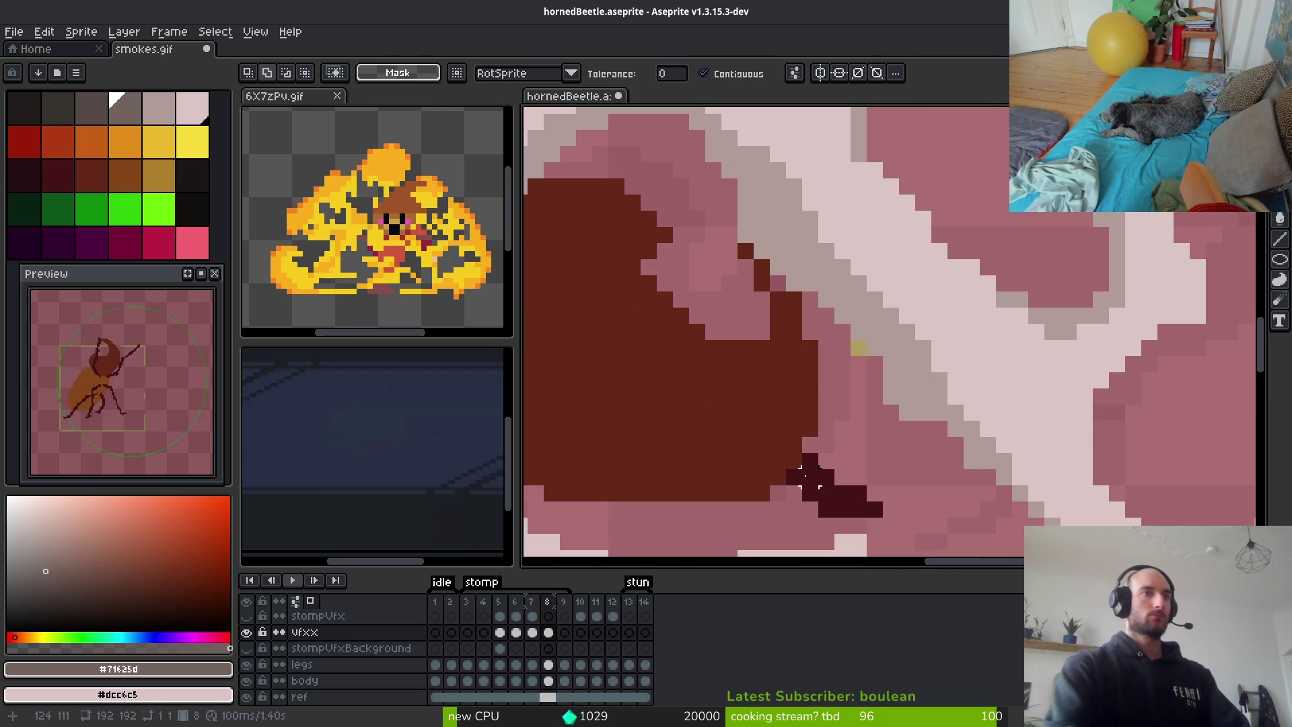
Draw a grey #b19d99 diagonal line running down-left inside the smoke
left_click(796, 239, "alt")
scroll(922, 245, "down", 2)
key("b")
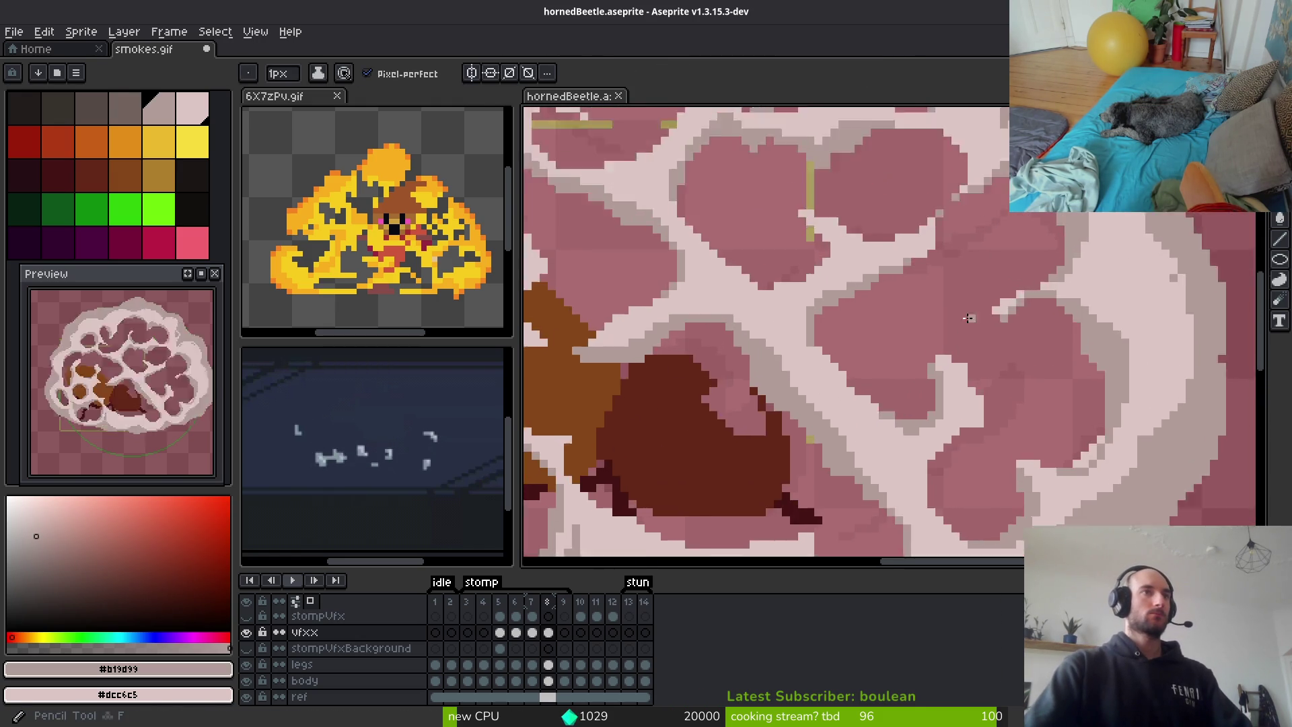
key("Return")
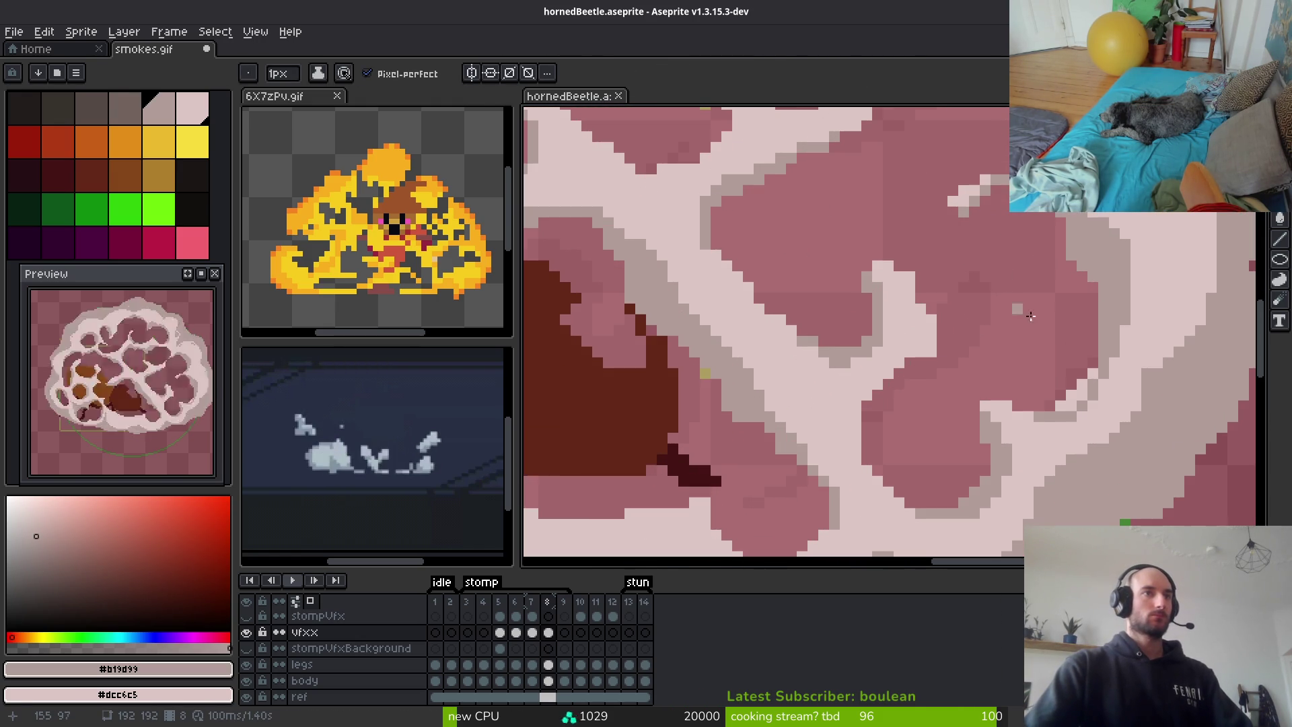
left_click_drag(1083, 259, 1008, 320)
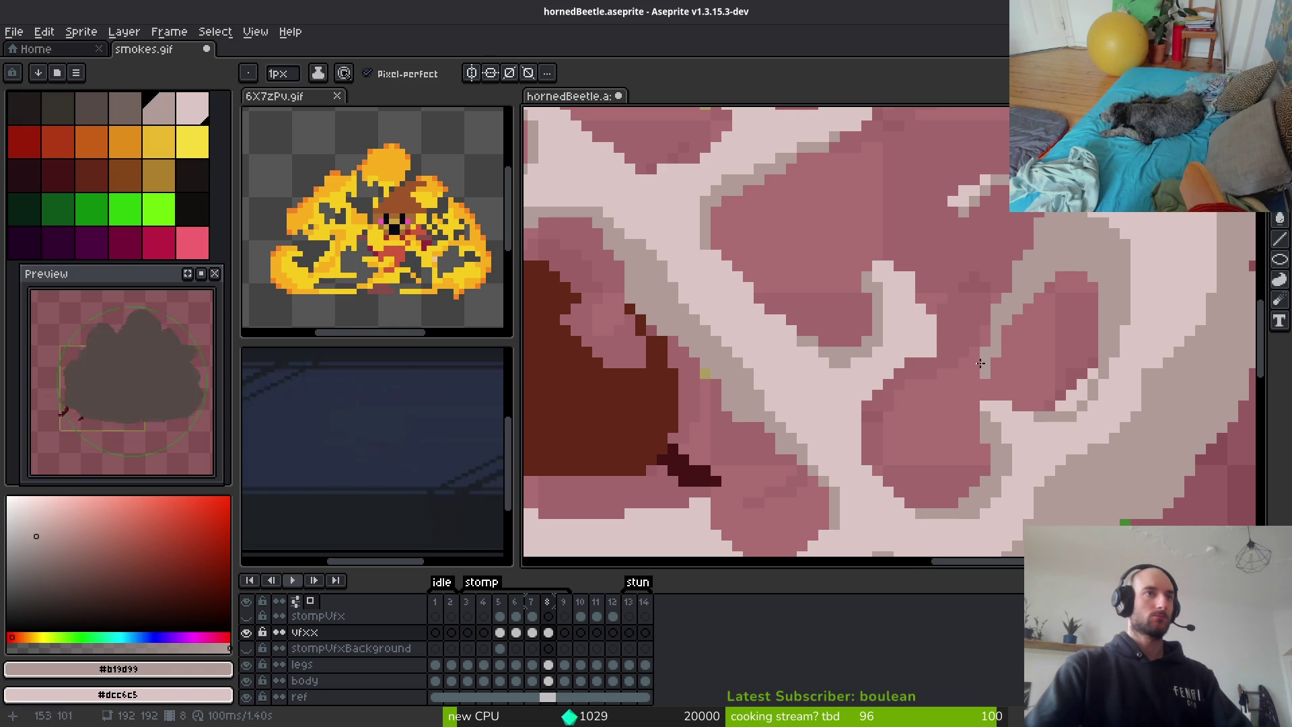
scroll(987, 344, "down", 4)
scroll(986, 344, "up", 2)
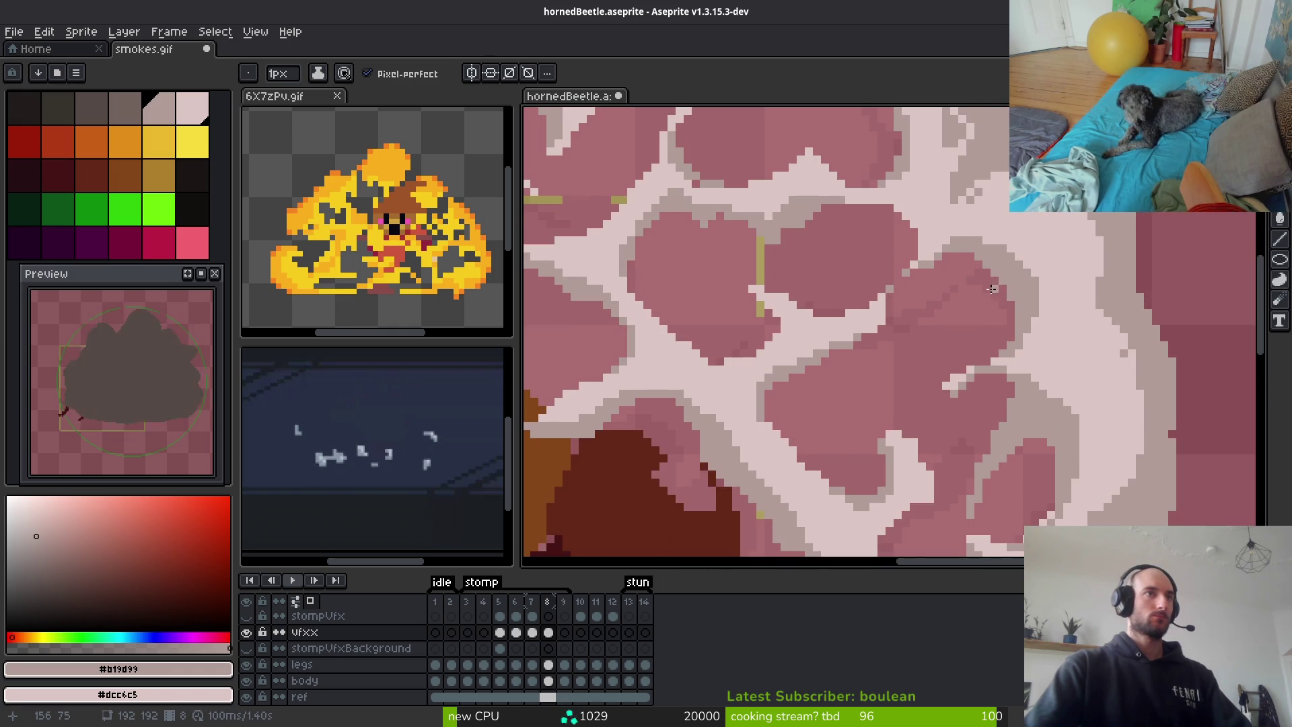
scroll(981, 292, "down", 2)
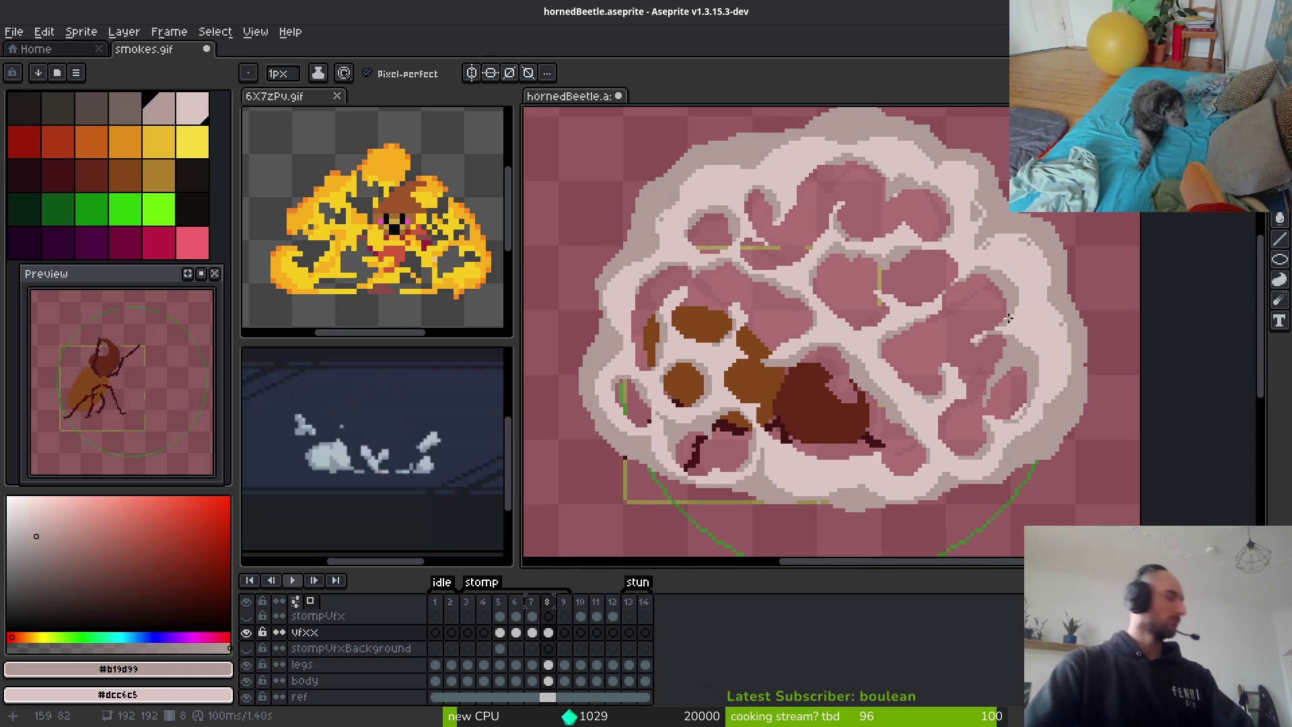
scroll(996, 297, "up", 2)
scroll(1006, 300, "up", 4)
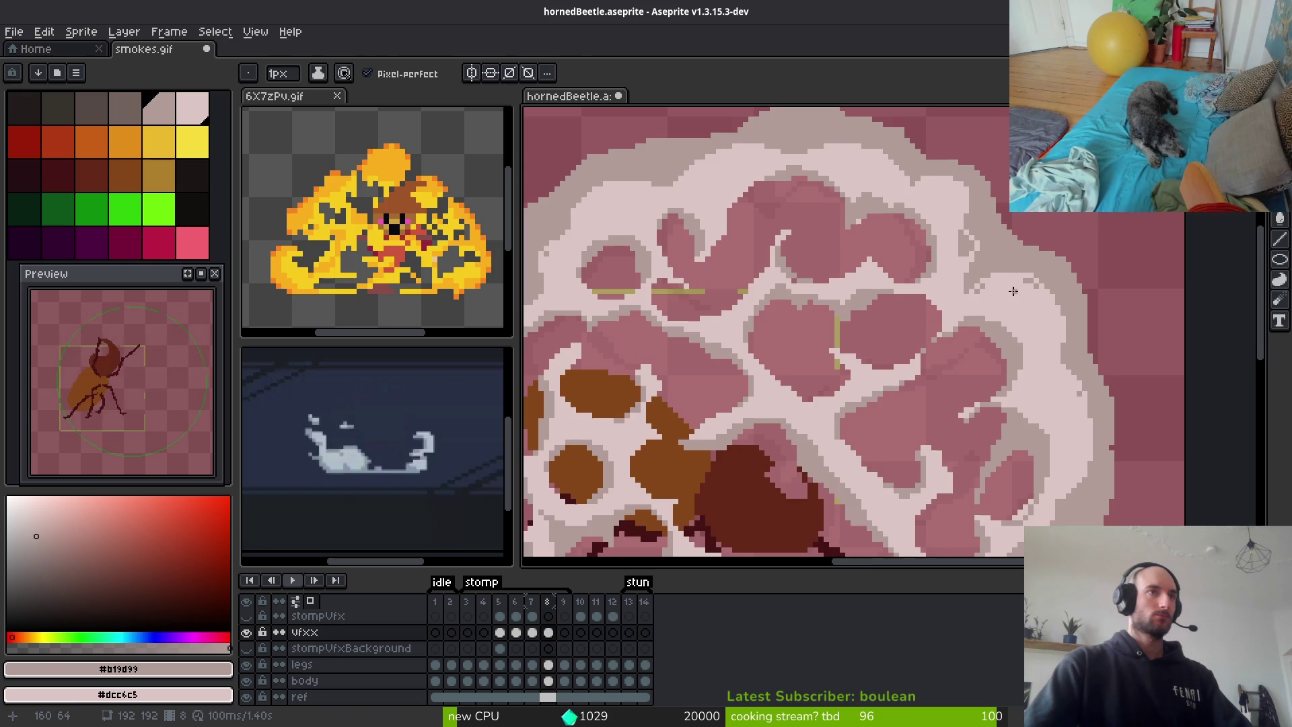
Cover the grey pixels with light pink #dcc6c5 strokes and fill the three remaining grey patches
left_click(1013, 304, "alt")
scroll(969, 222, "up", 2)
scroll(959, 205, "down", 3)
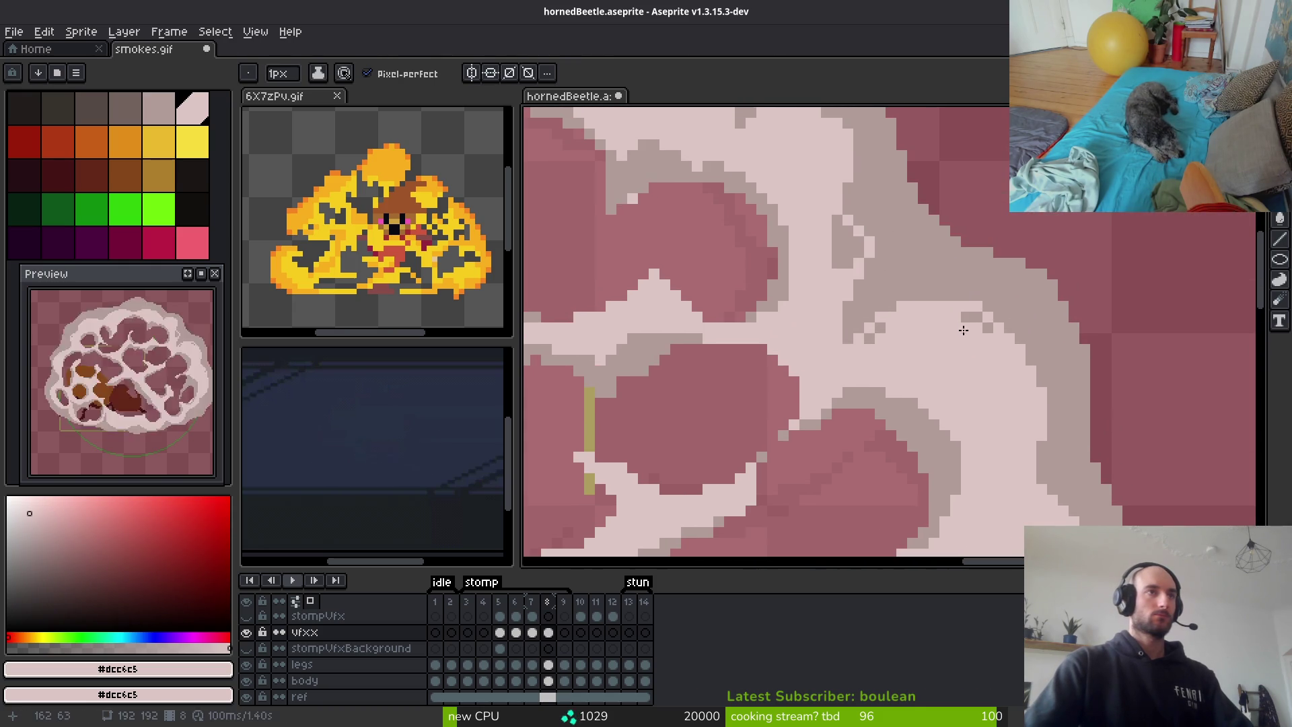
scroll(945, 261, "up", 2)
mouse_move(980, 259)
left_mouse_down()
mouse_move(1074, 411)
mouse_move(1059, 378)
left_mouse_up()
left_click_drag(940, 261, 812, 367)
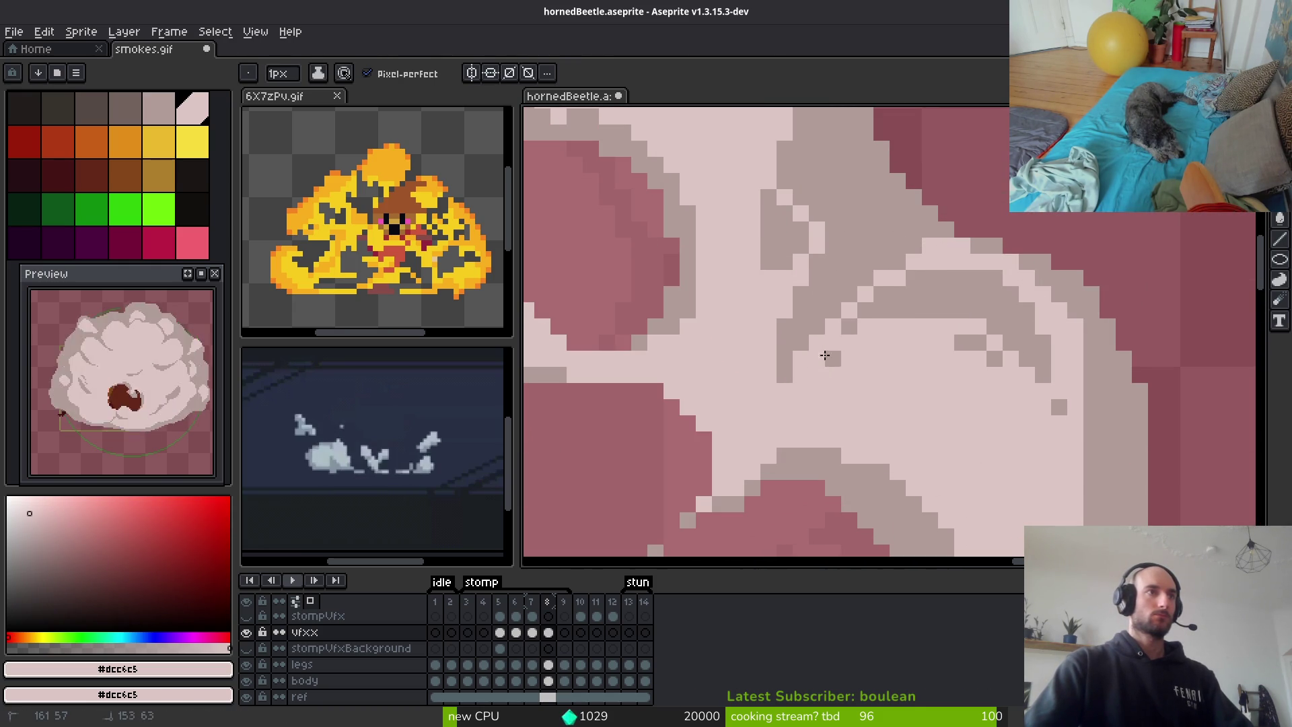
left_click_drag(1001, 276, 831, 311)
key("g")
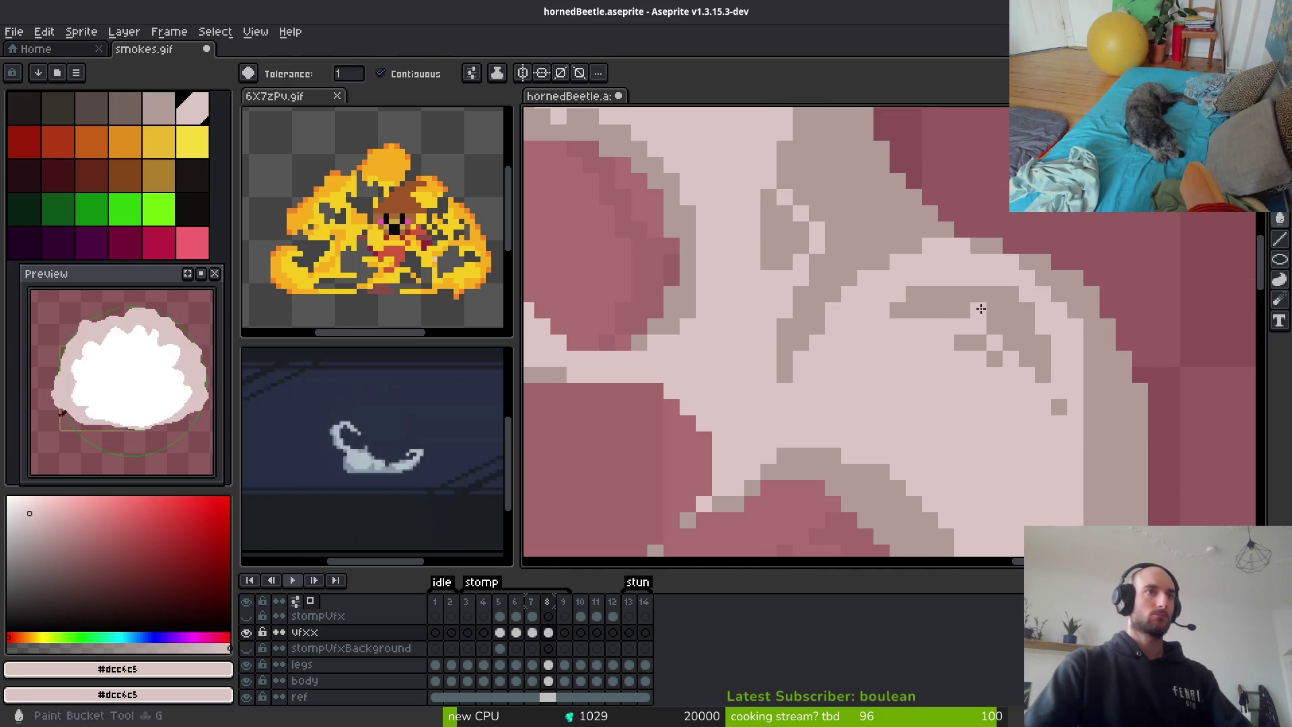
left_click(955, 294)
left_click(969, 342)
left_click(995, 358)
Draw a short grey stroke along the puff edge and save the hornedBeetle file
scroll(1079, 436, "down", 2)
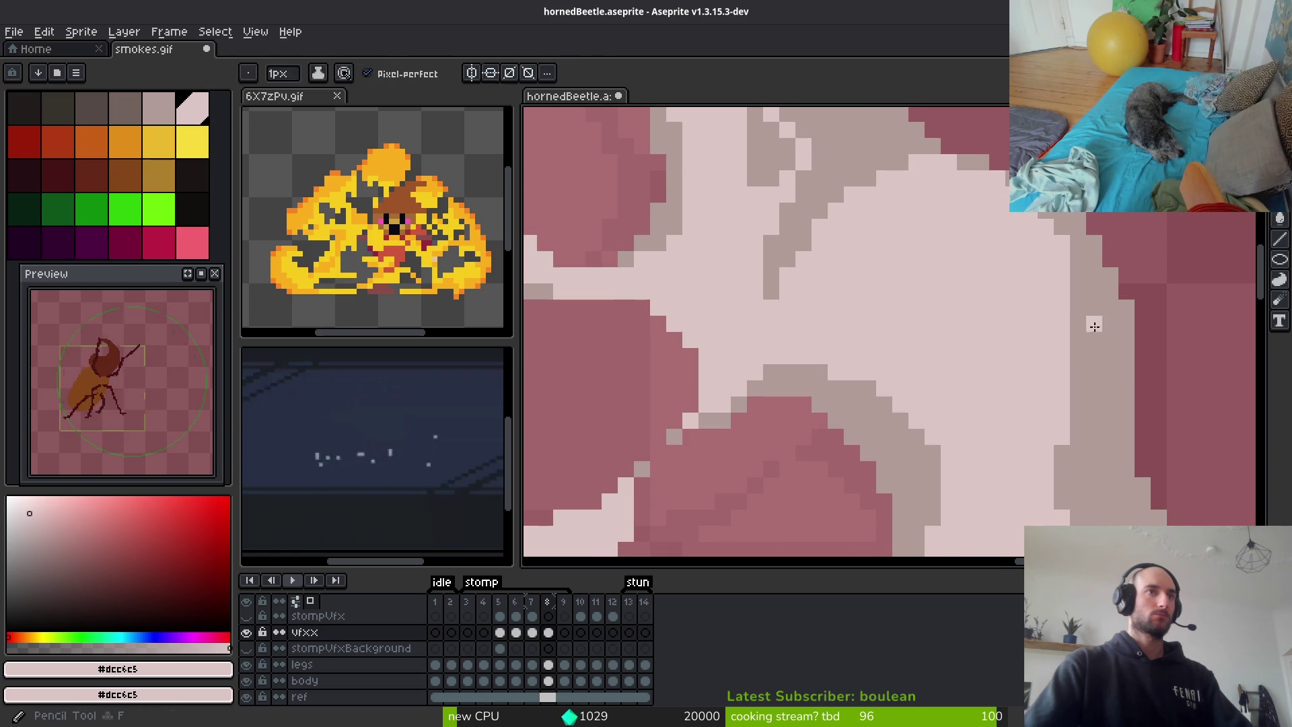
left_click(1090, 306, "alt")
key("b")
scroll(1022, 343, "down", 2)
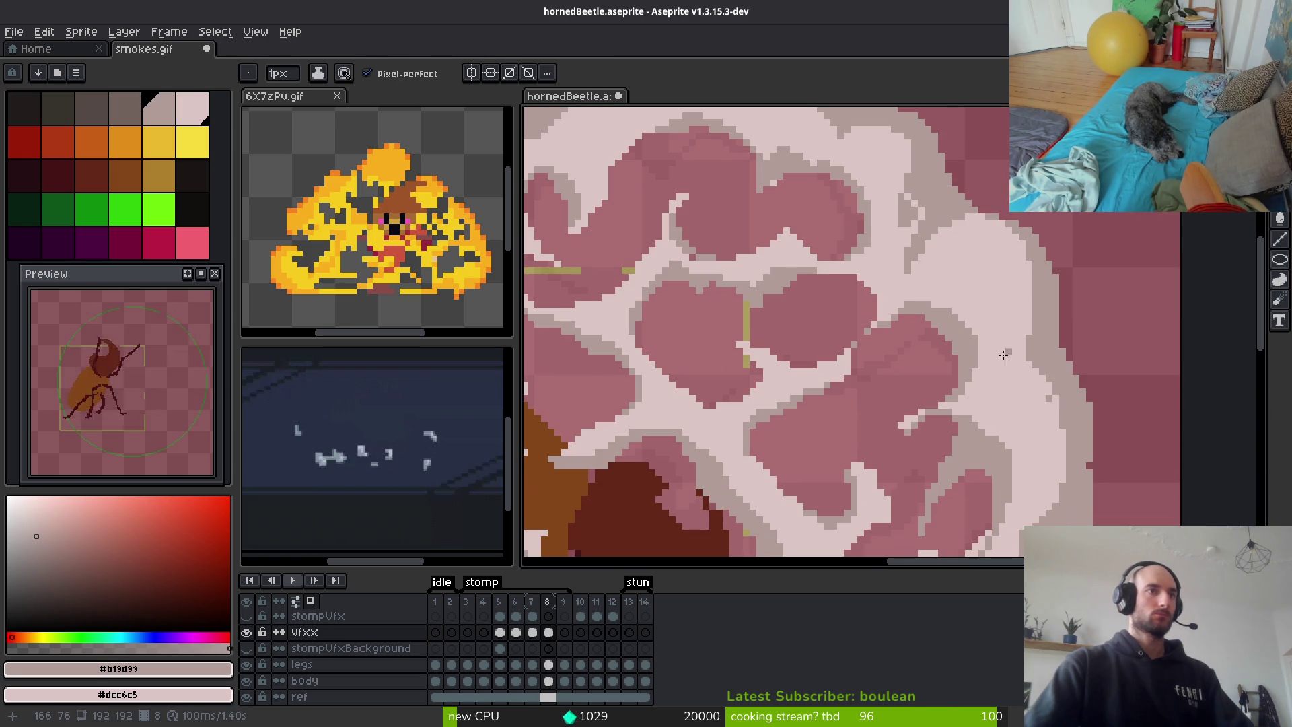
left_click(1047, 401, "alt")
scroll(1047, 397, "up", 2)
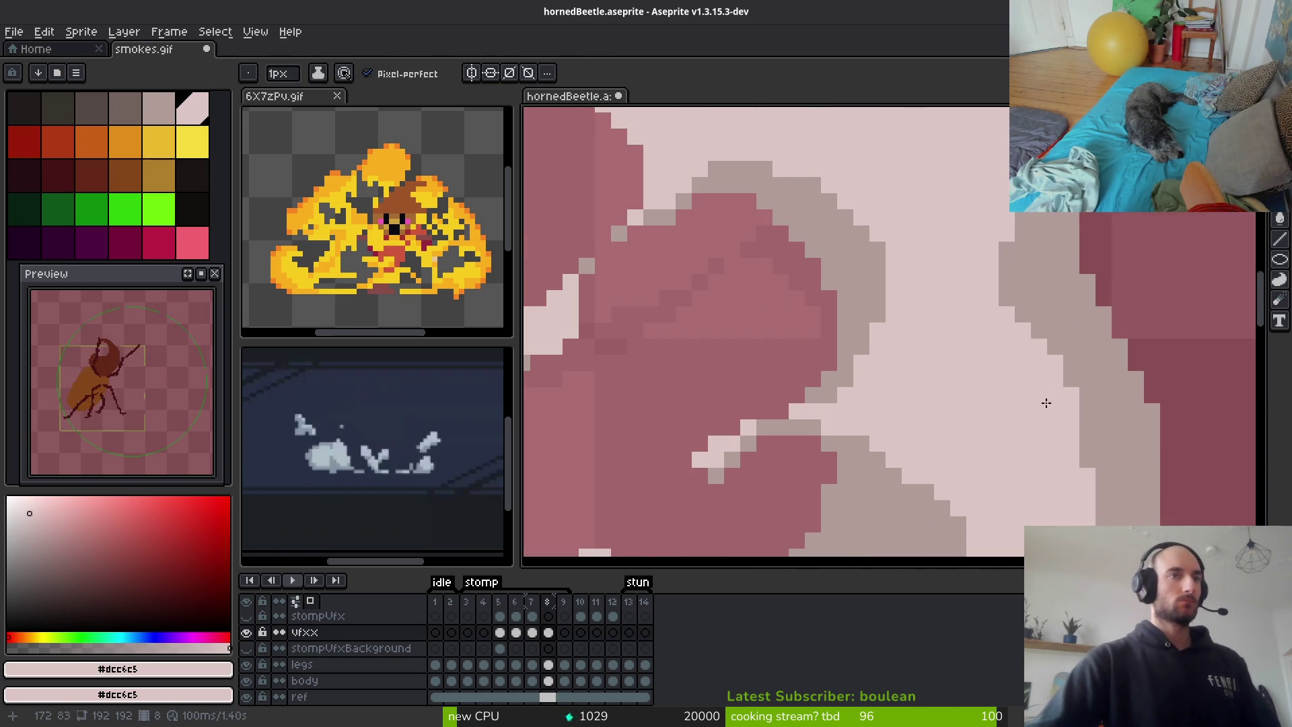
scroll(1037, 377, "down", 3)
scroll(1031, 368, "up", 2)
key("e")
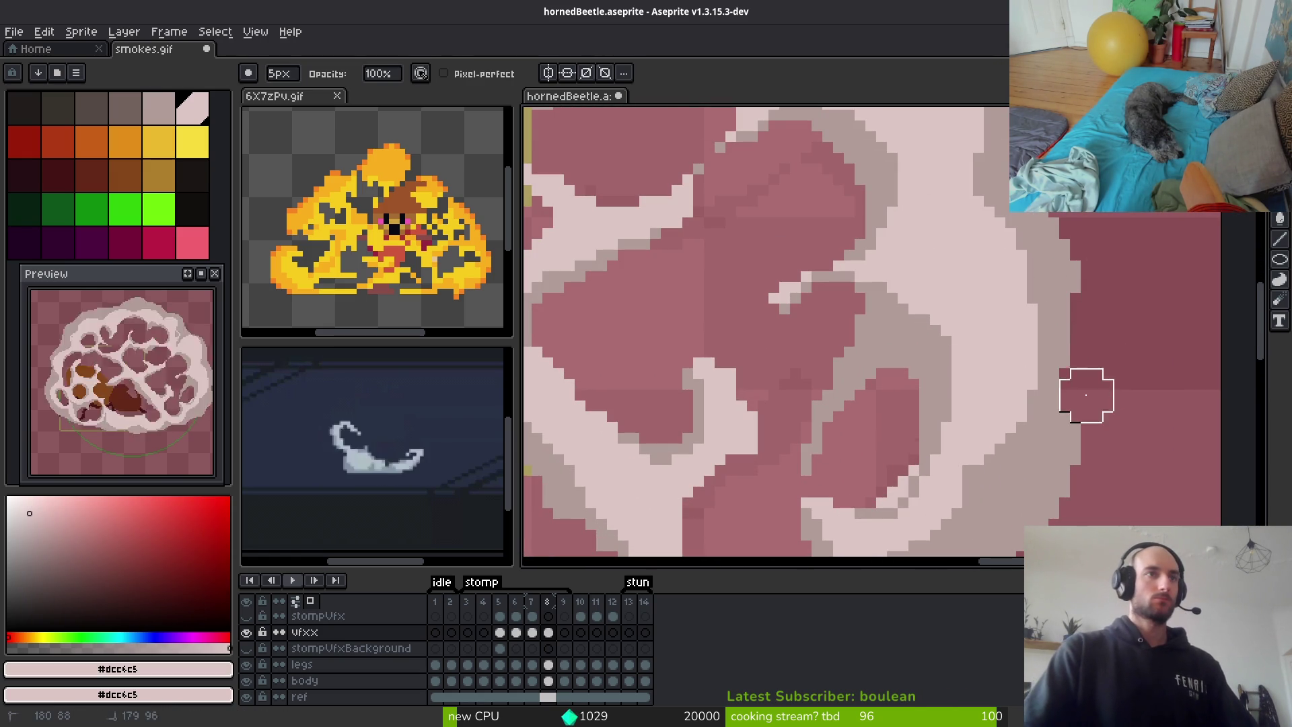
scroll(1090, 332, "right", 3)
left_click(1016, 282, "alt")
key("b")
left_click_drag(1036, 324, 1036, 361)
key("ctrl+s")
Draw light strokes curving down-left in the smoke and over the pink puff edge
scroll(1036, 370, "down", 3)
scroll(1009, 363, "down", 2)
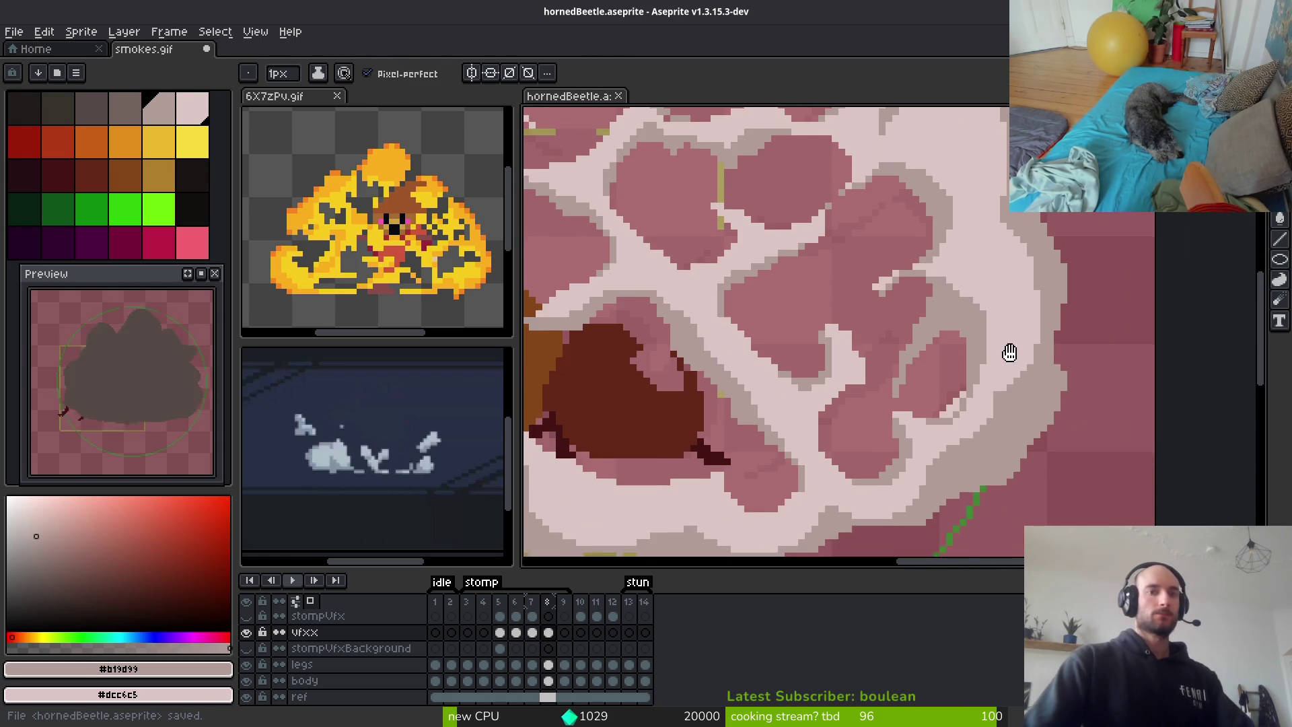
scroll(976, 339, "down", 3)
scroll(1043, 306, "up", 4)
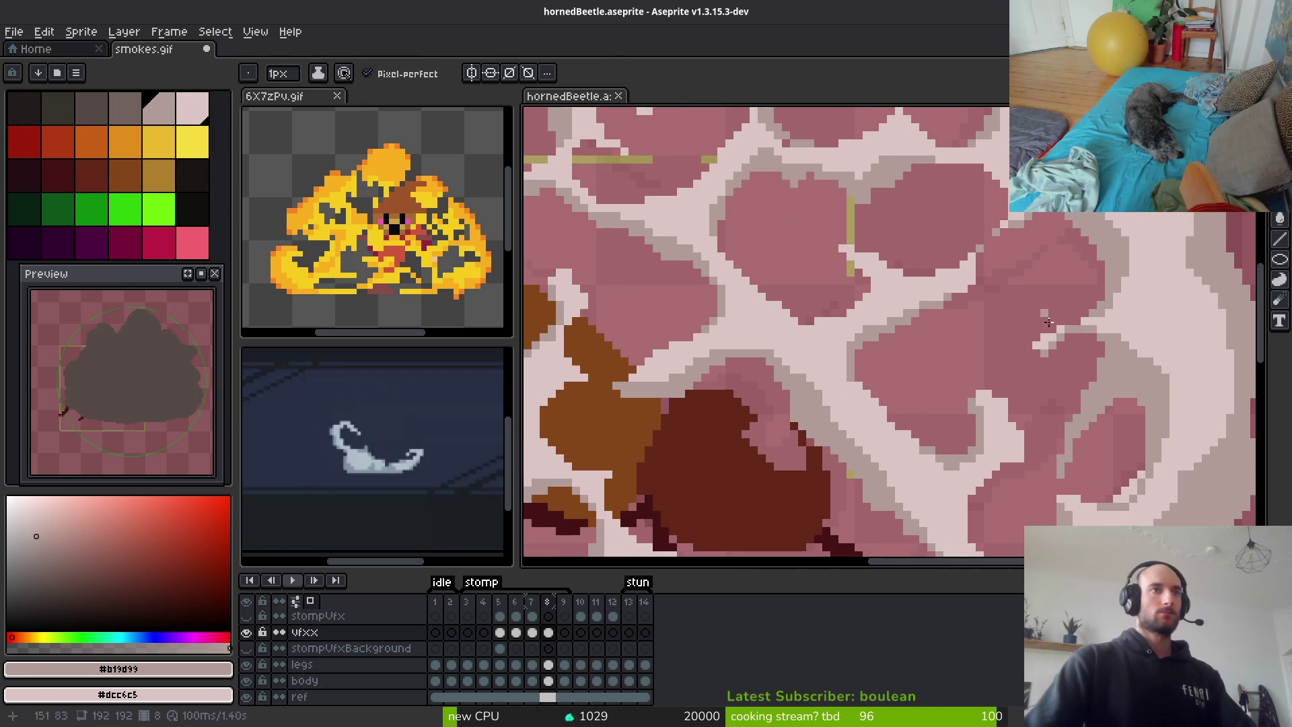
scroll(1043, 306, "up", 2)
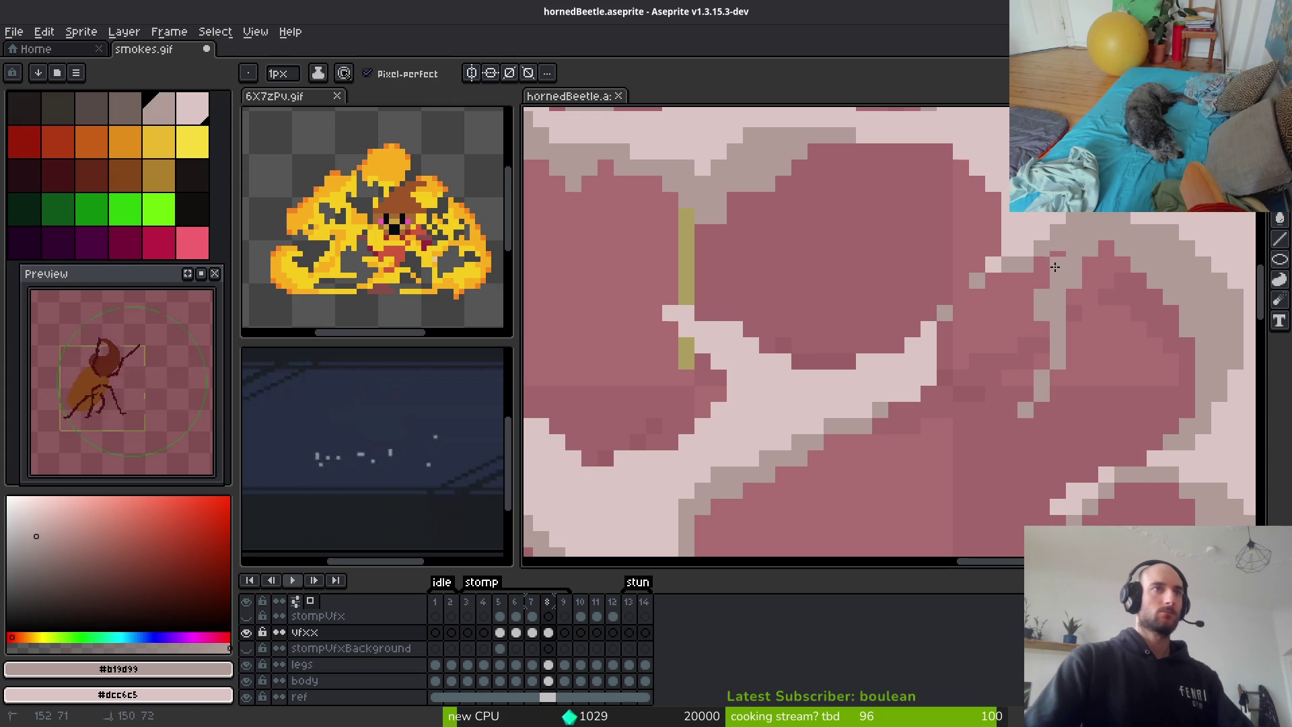
scroll(1021, 275, "down", 2)
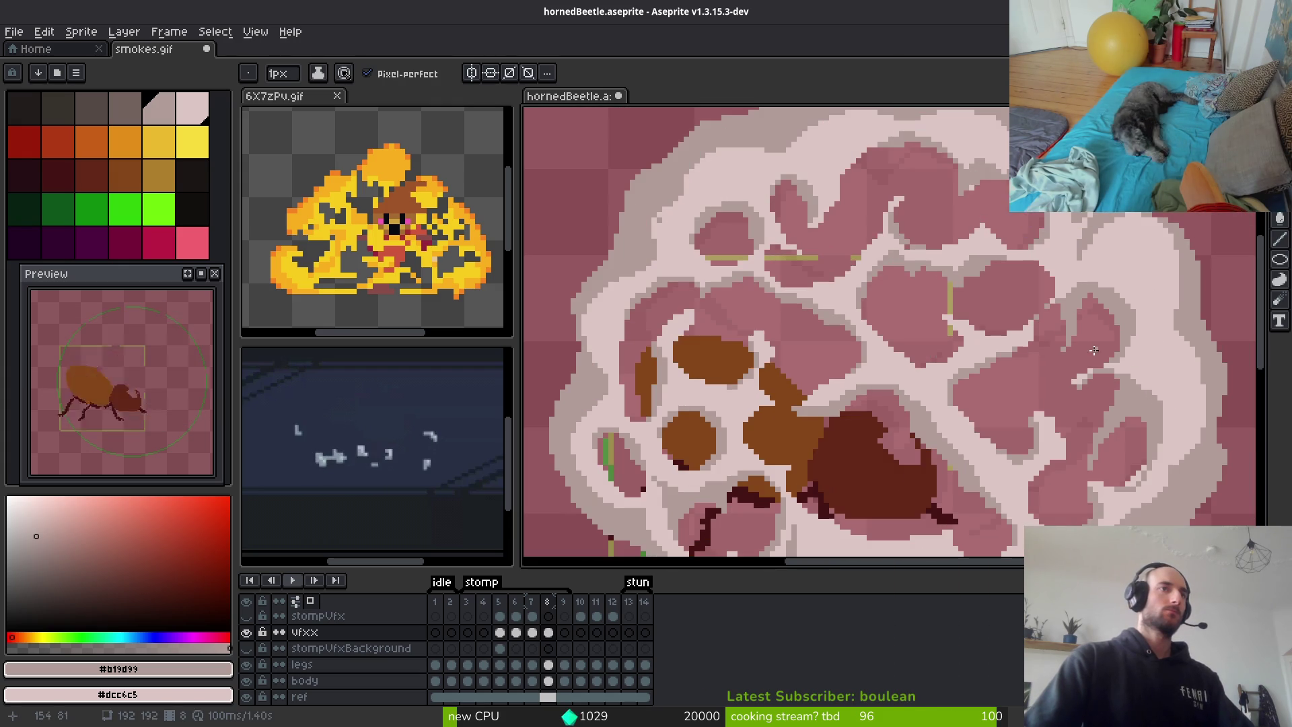
scroll(967, 304, "up", 1)
scroll(967, 303, "up", 2)
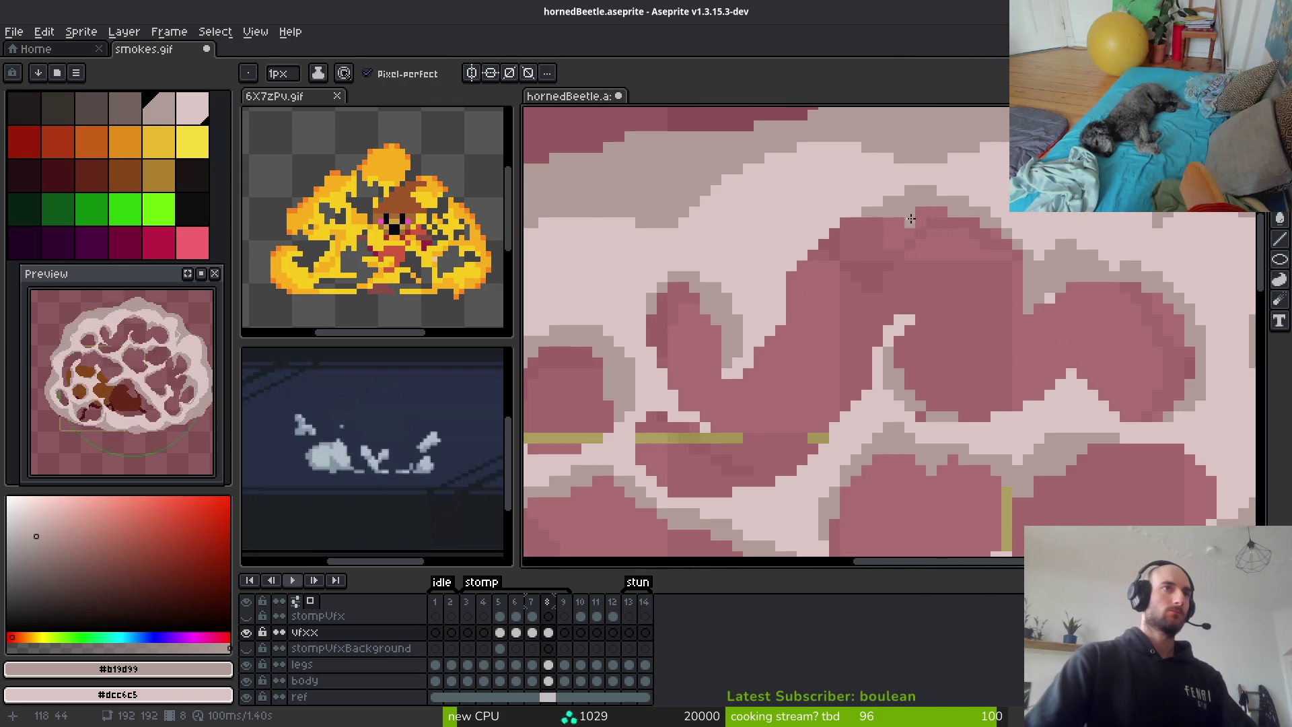
left_click_drag(988, 225, 945, 290)
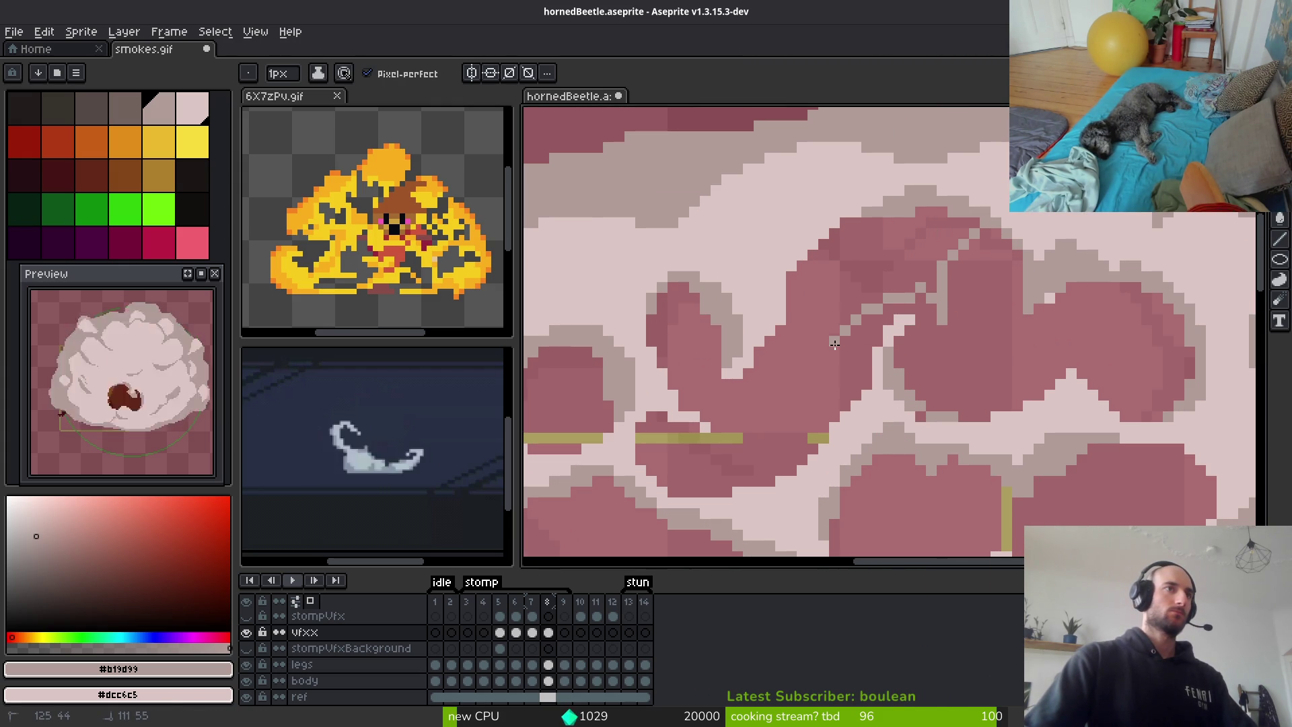
mouse_move(815, 261)
left_mouse_down()
mouse_move(864, 226)
mouse_move(846, 228)
left_mouse_up()
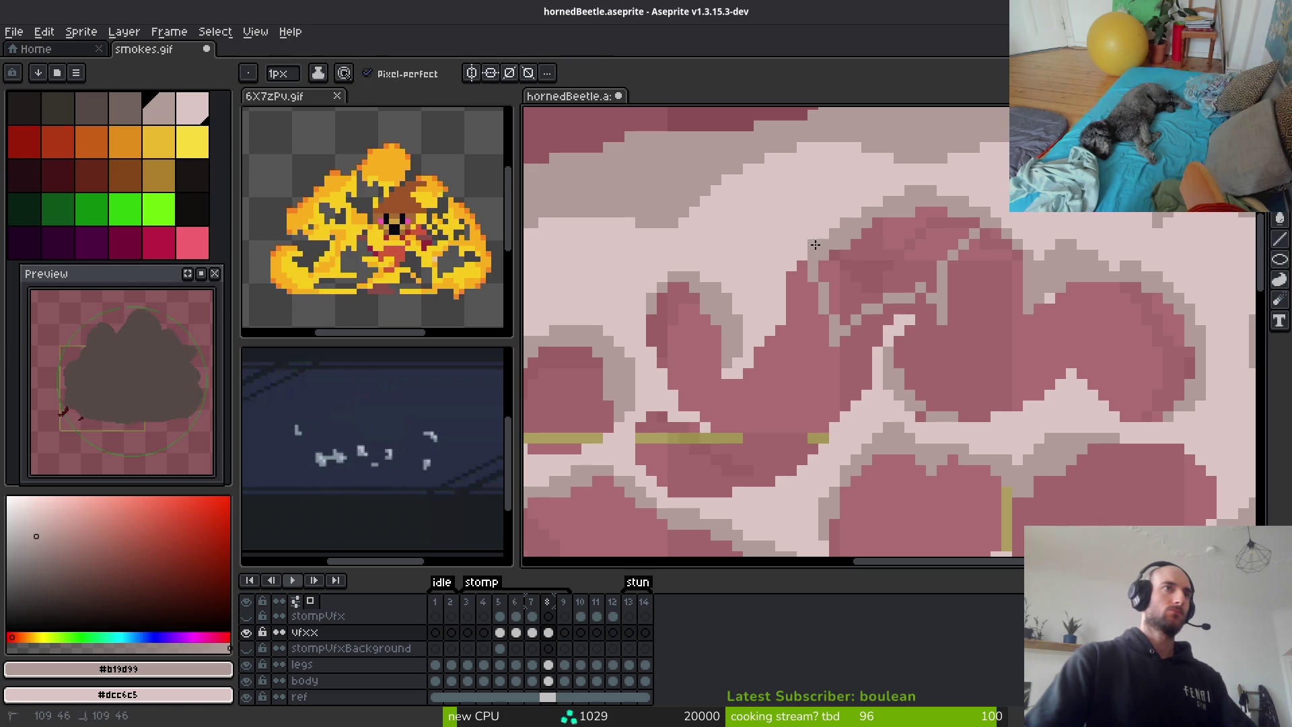
Flatten the pink blob's darker shading with a fill and paint dark pink over the grey patch
key("g")
left_click(901, 273)
scroll(944, 300, "up", 1)
key("b")
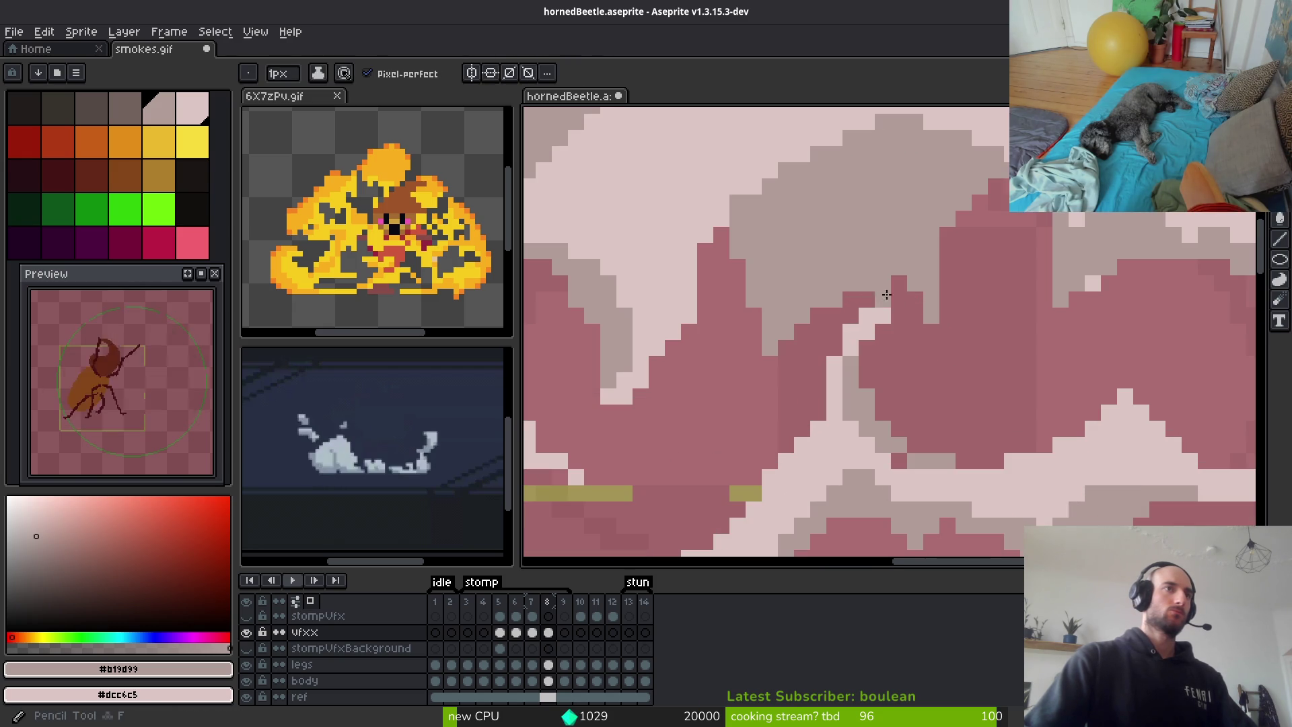
left_click_drag(891, 291, 843, 291)
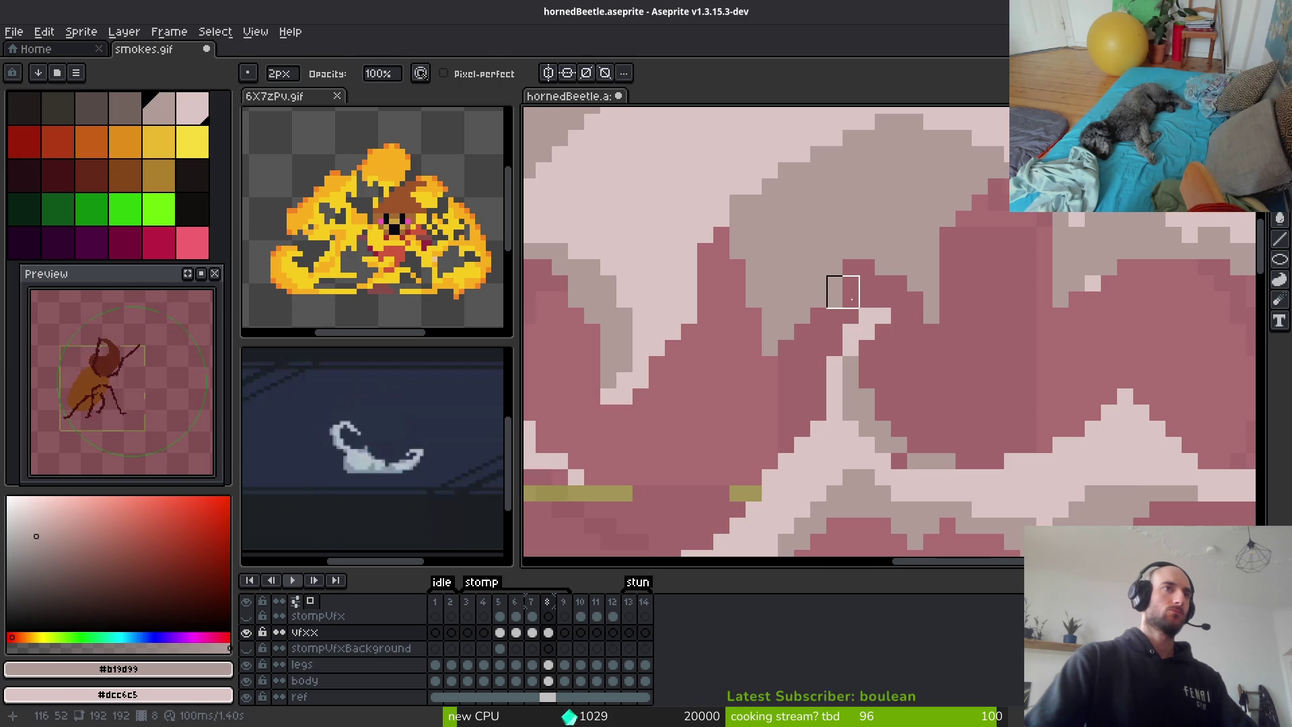
Draw a lighter grey stroke up the puff's edge
scroll(975, 357, "down", 3)
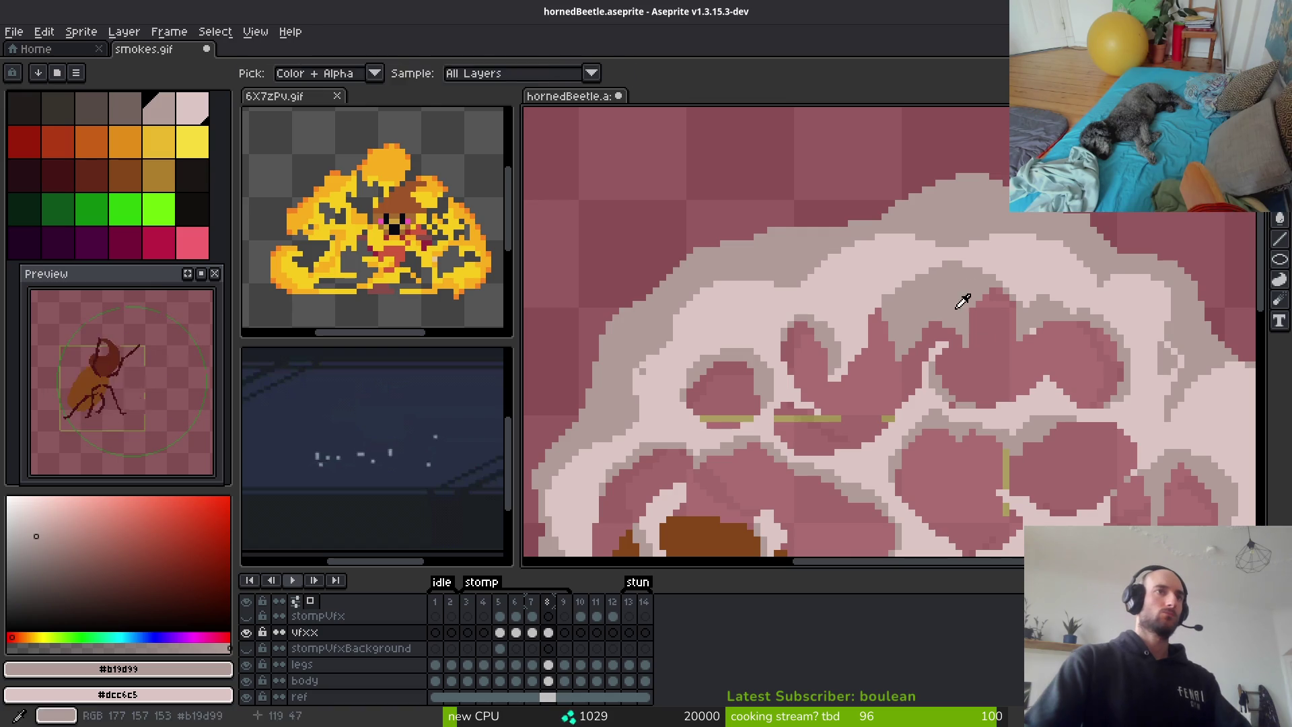
scroll(996, 384, "down", 5)
scroll(1000, 390, "up", 6)
key("e")
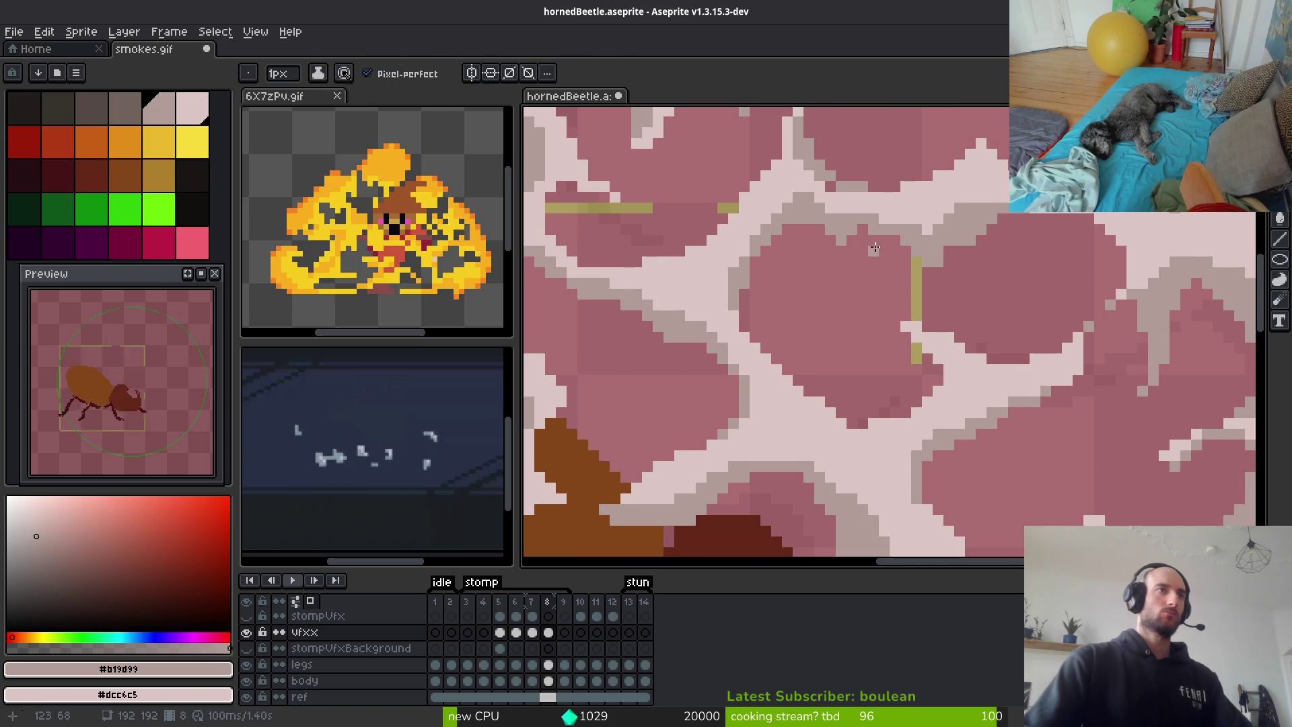
left_click_drag(831, 353, 875, 255)
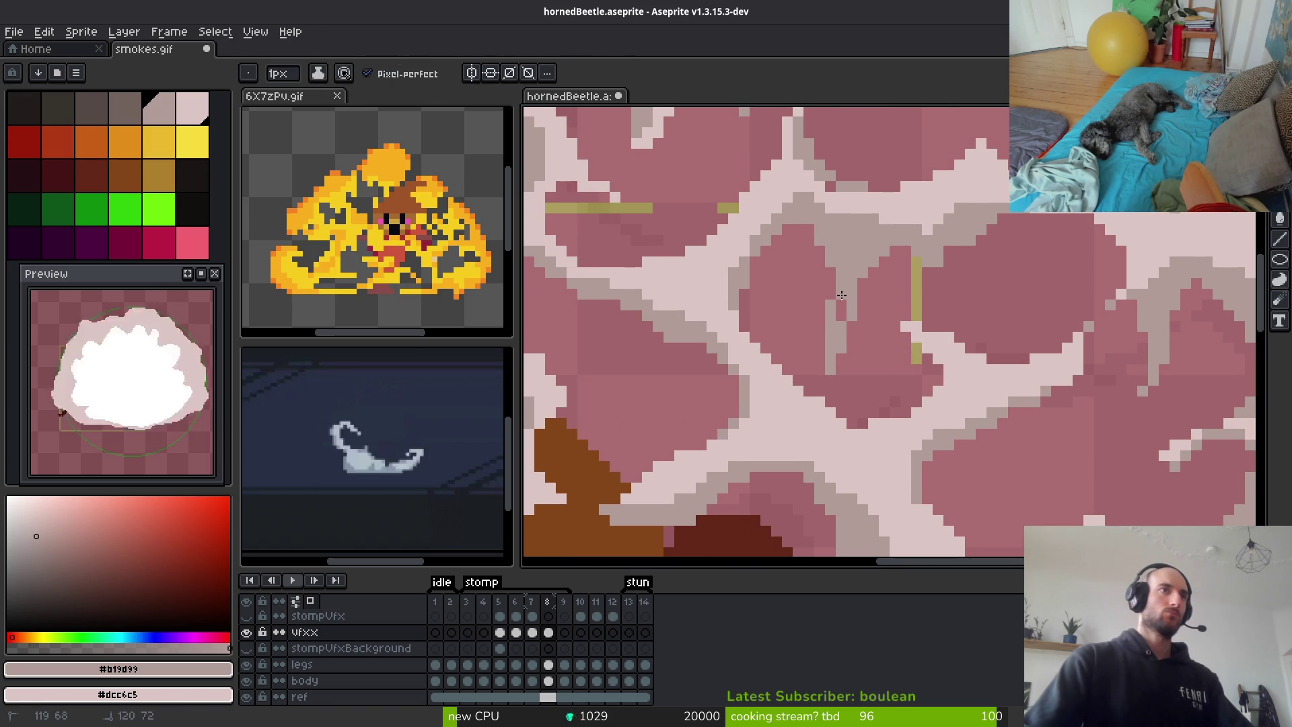
scroll(1008, 348, "down", 2)
scroll(1010, 385, "up", 2)
key("b")
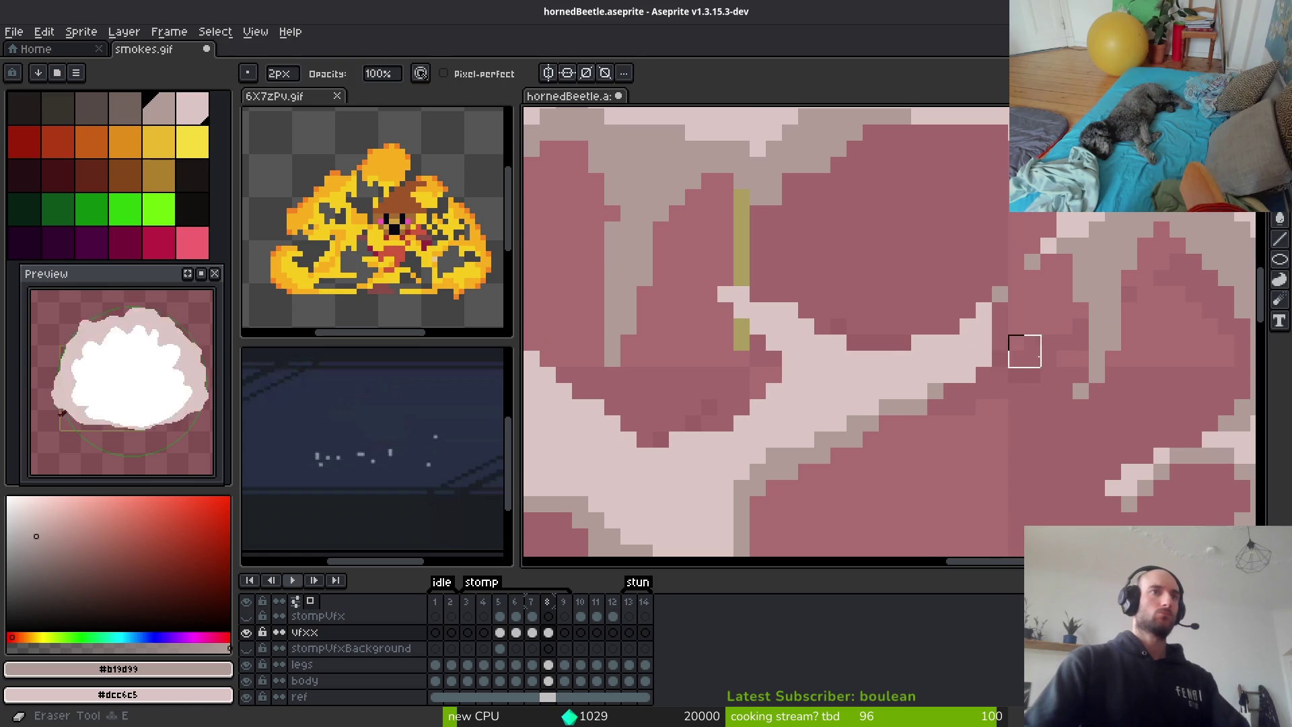
scroll(1036, 430, "down", 2)
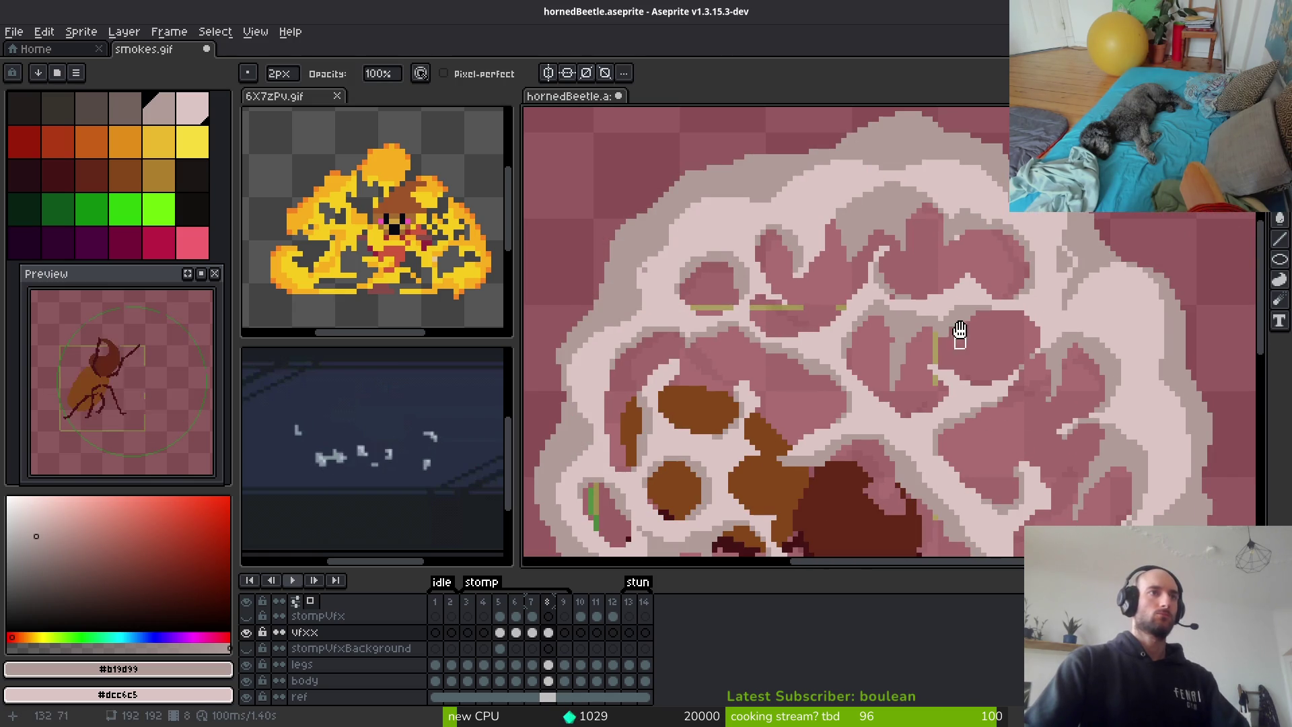
scroll(960, 364, "up", 3)
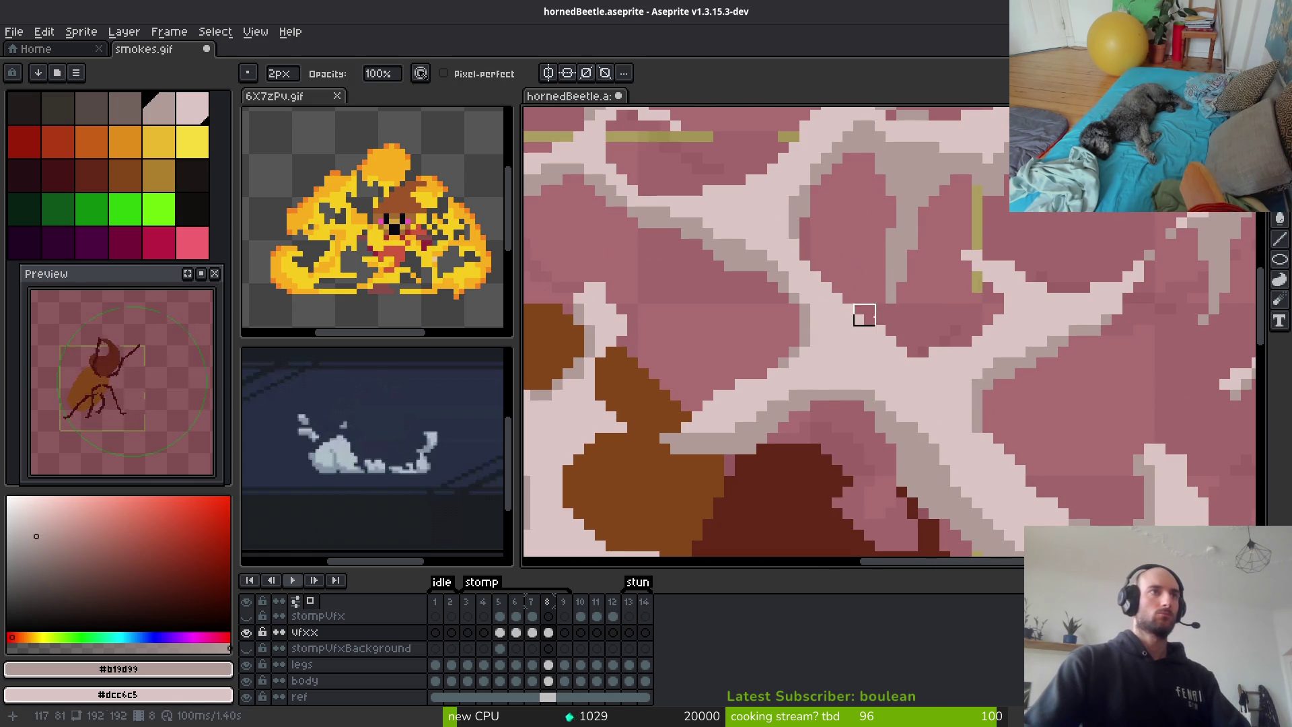
scroll(1030, 227, "up", 1)
scroll(1030, 226, "up", 2)
key("b")
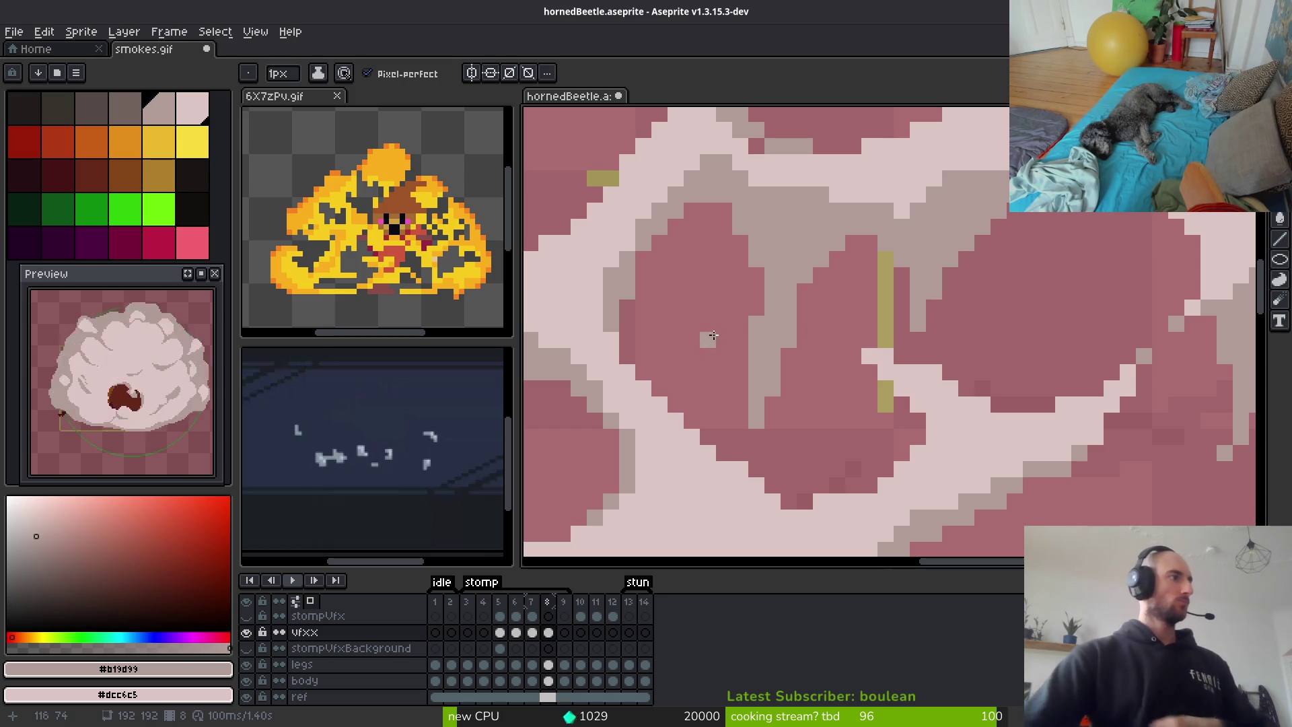
scroll(772, 326, "down", 4)
scroll(934, 246, "up", 2)
scroll(933, 247, "up", 2)
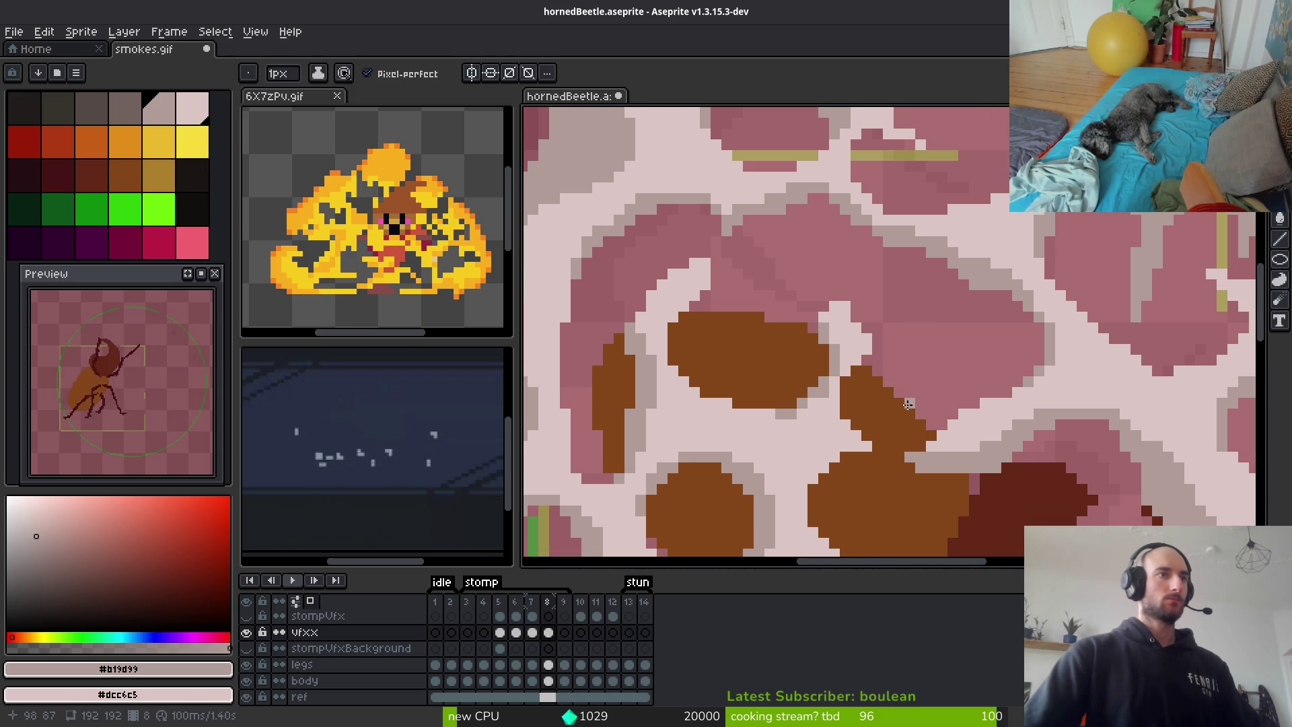
Touch up light smoke pixels at the horn's edge and sample the beetle's dark brown
left_click_drag(908, 404, 924, 323)
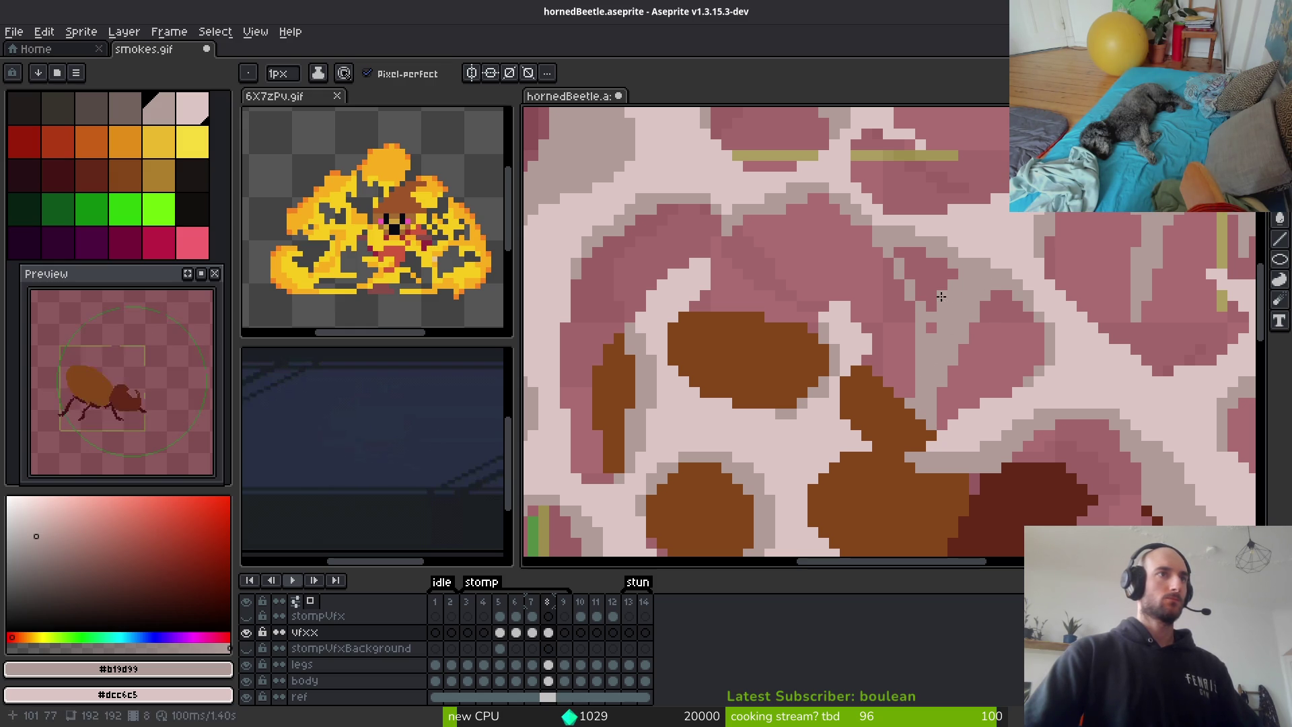
scroll(1009, 397, "down", 3)
scroll(1009, 397, "up", 1)
scroll(1010, 397, "up", 3)
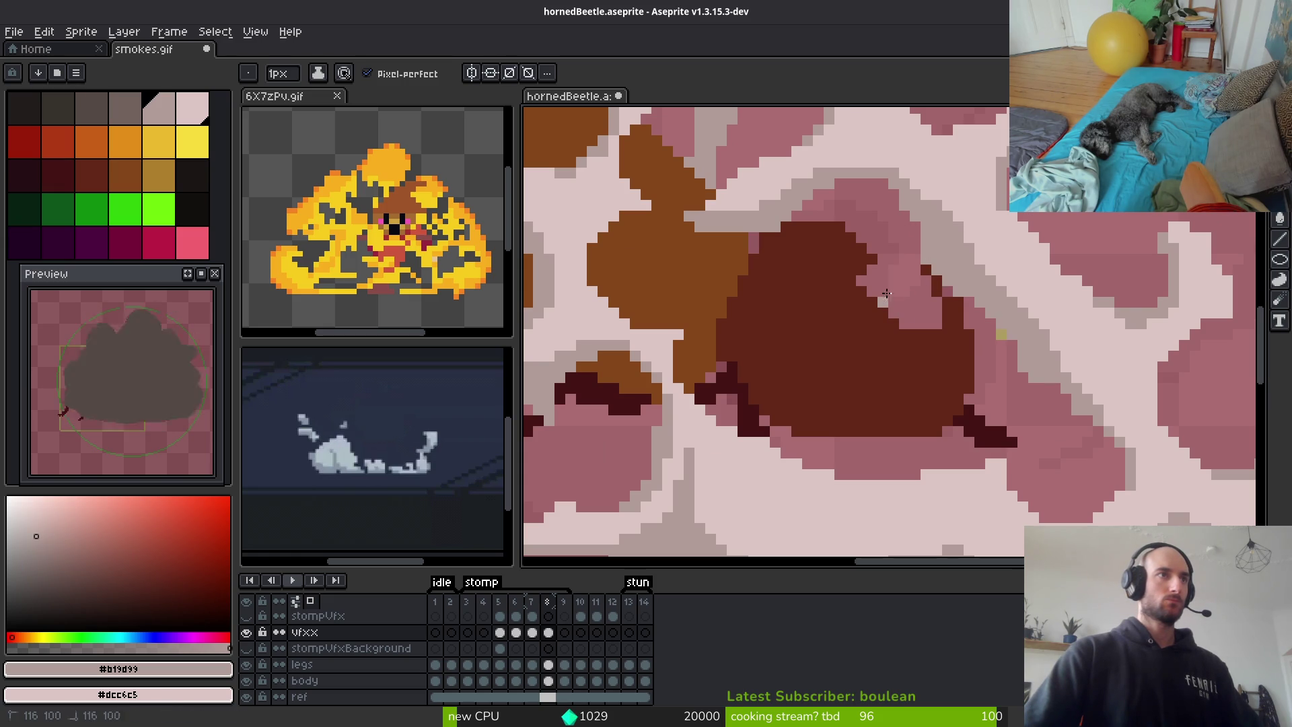
left_click(915, 285)
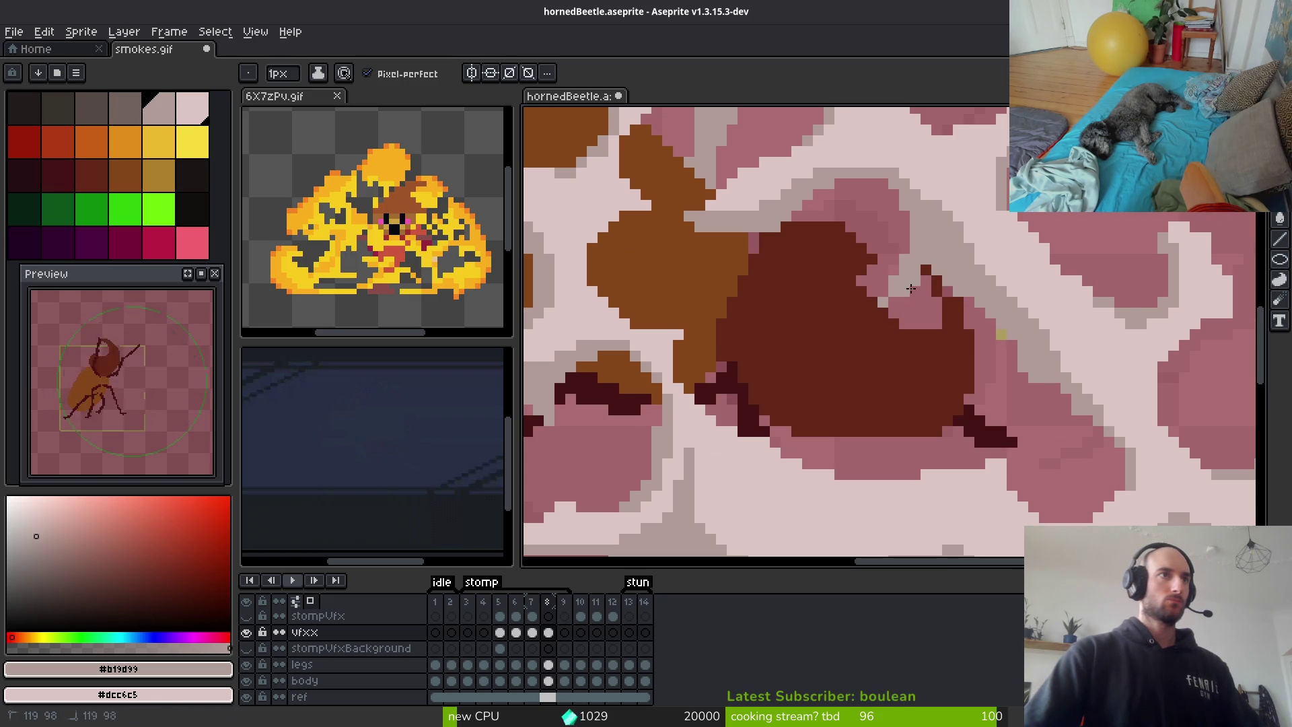
scroll(979, 326, "down", 3)
scroll(926, 316, "up", 4)
right_click(882, 245)
left_click(864, 260)
left_click(898, 259, "alt")
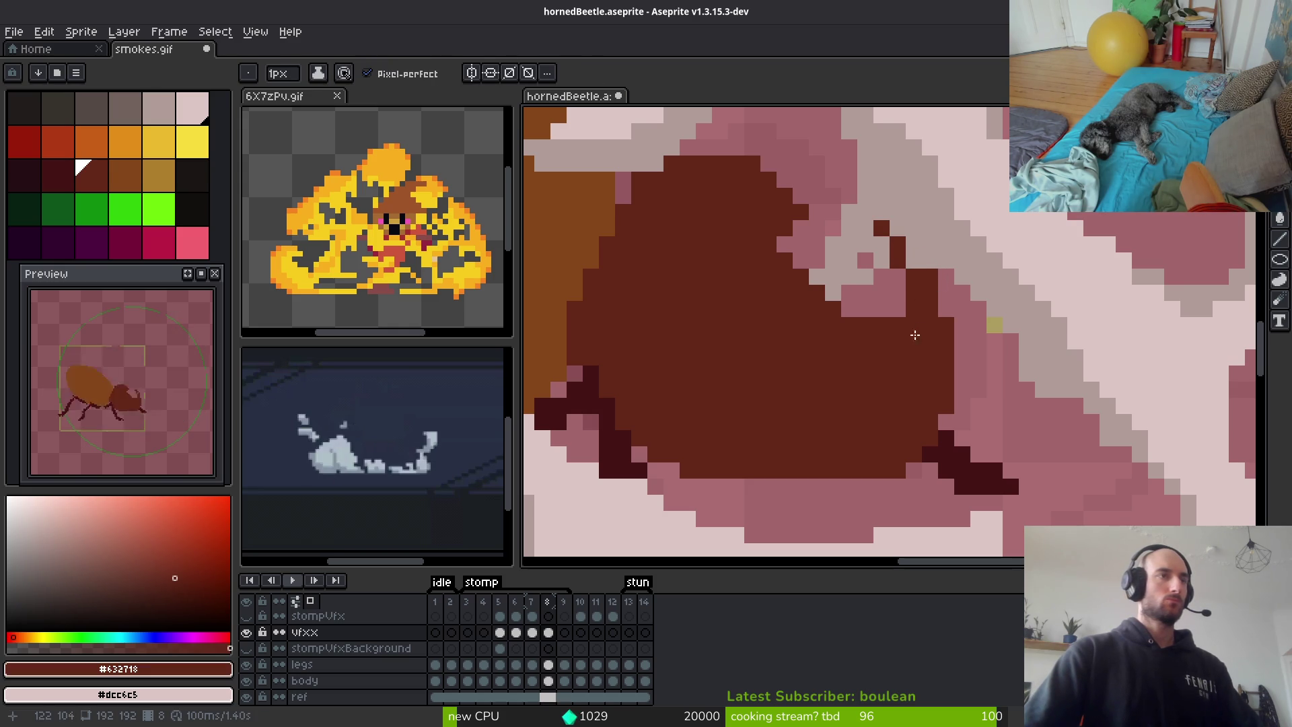
Toggle the smoke layer's visibility on and off to compare it against the beetle
left_click(246, 633)
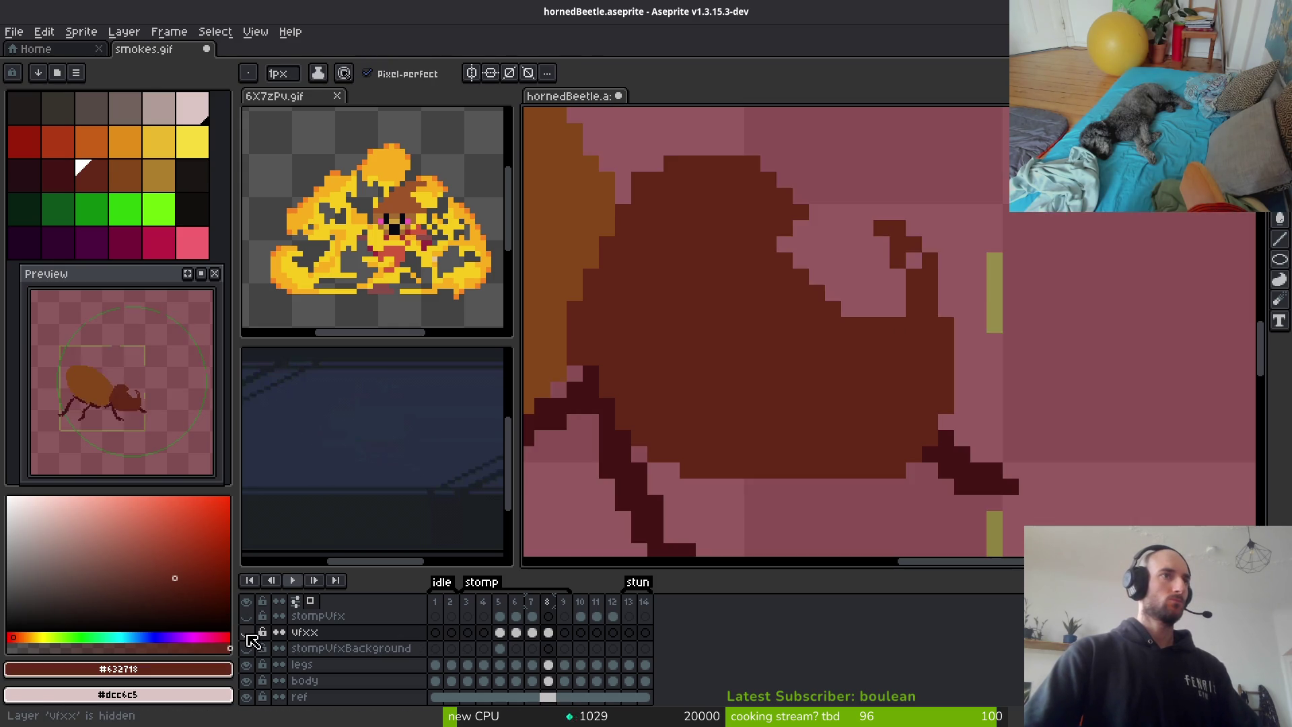
left_click(246, 648)
left_click(246, 632)
left_click(246, 648)
left_click(246, 648)
Erase smoke over the horn's dark outline and paint grey pixels along the horn's edge
key("e")
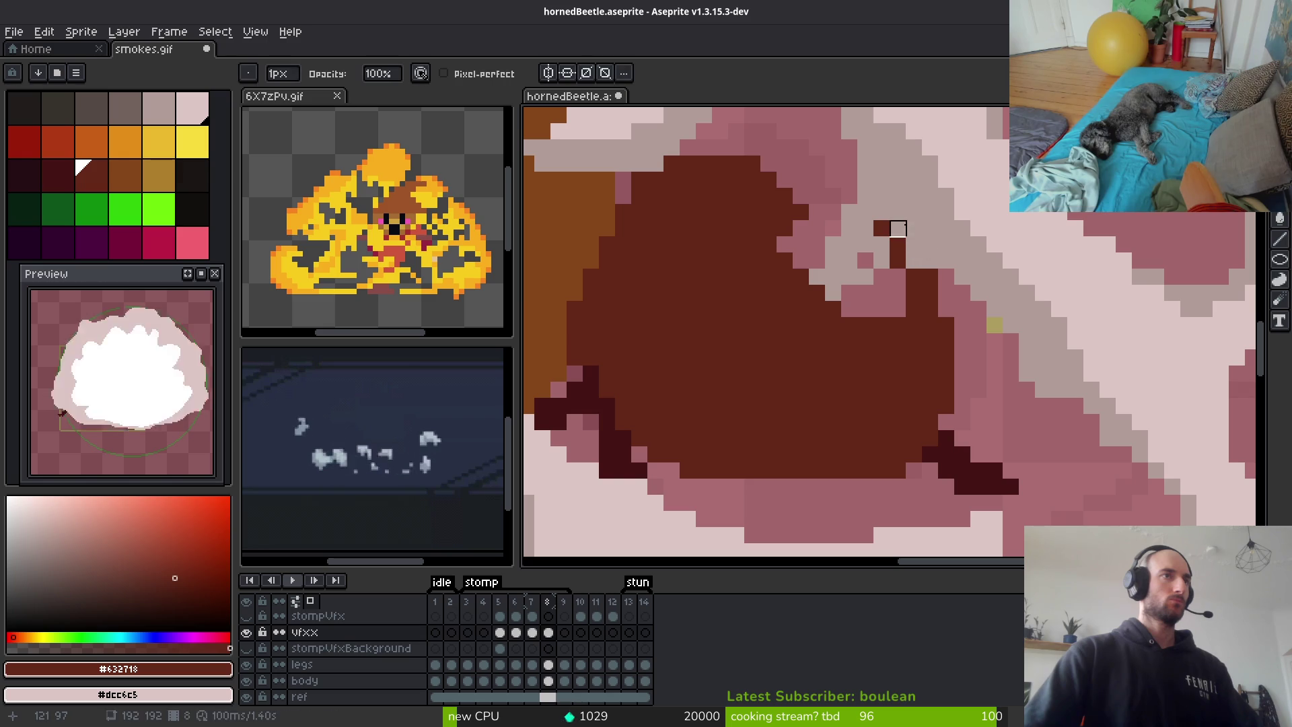
left_click_drag(898, 229, 946, 277)
left_click(935, 210, "alt")
key("b")
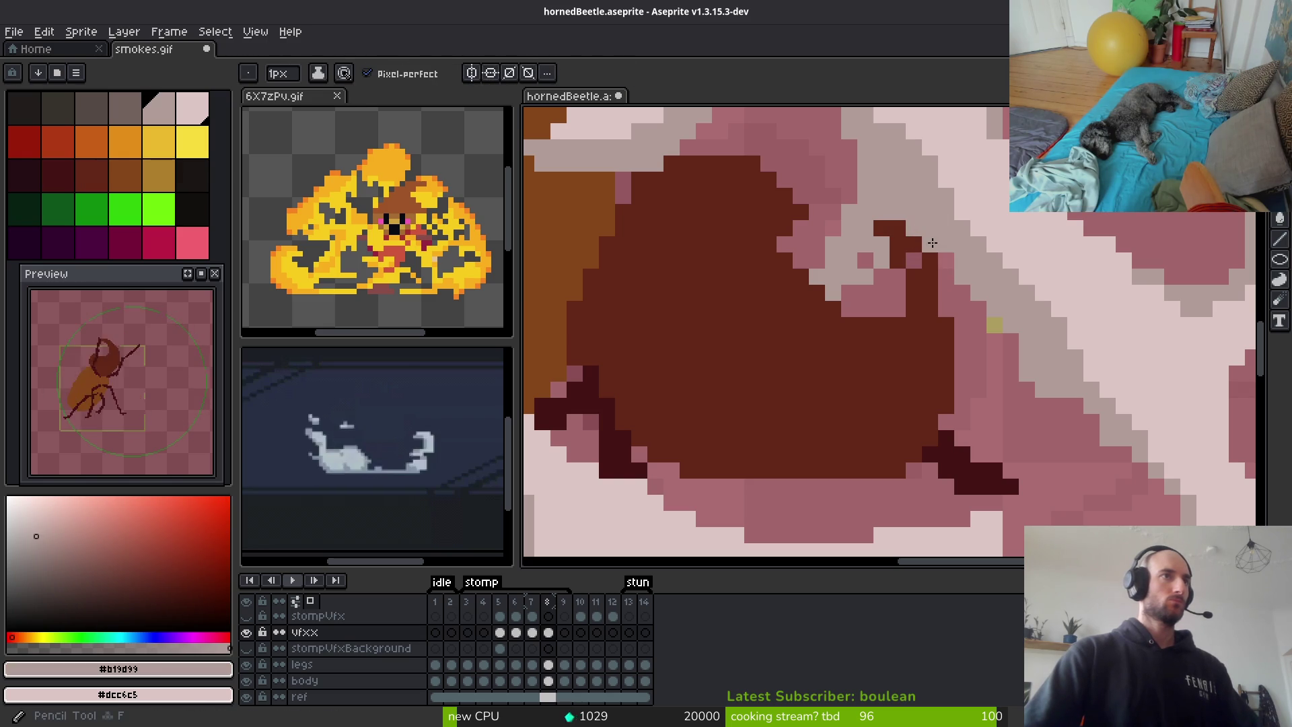
left_click_drag(889, 280, 847, 306)
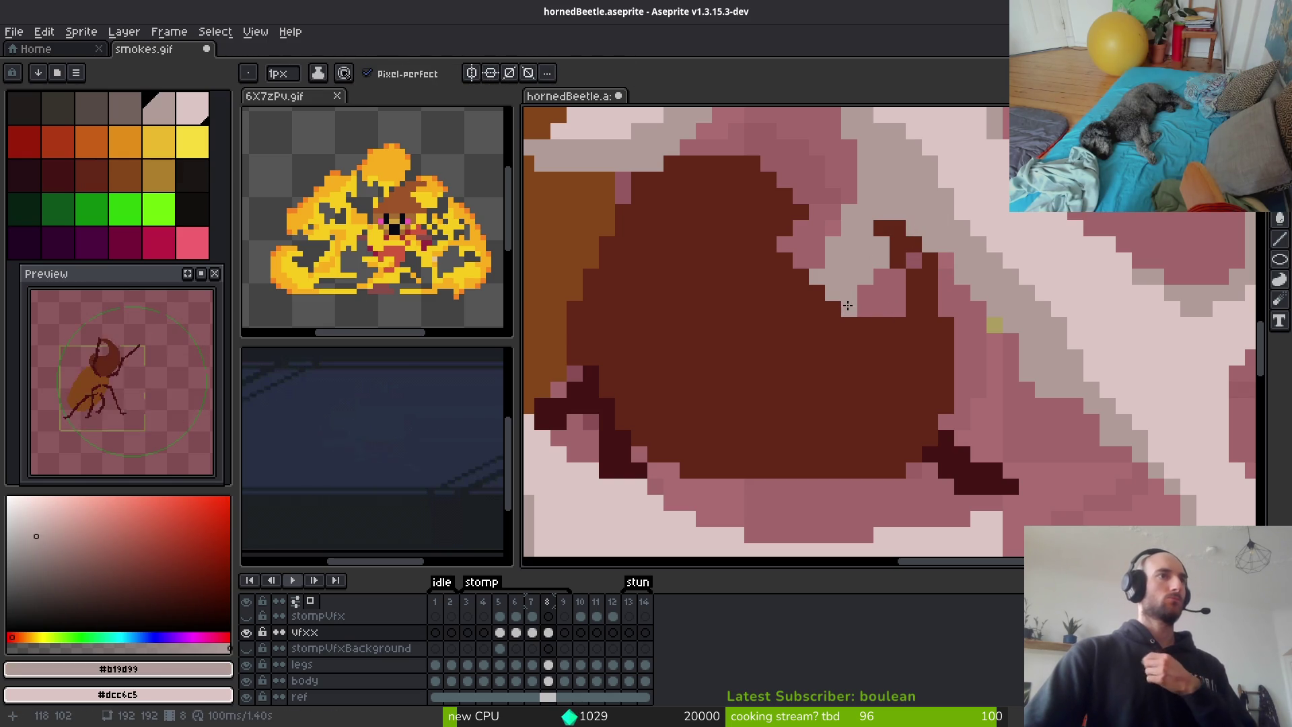
Speckle light pixels over the lower smoke and erase some to expose the leg outline
scroll(868, 296, "down", 2)
scroll(907, 367, "up", 2)
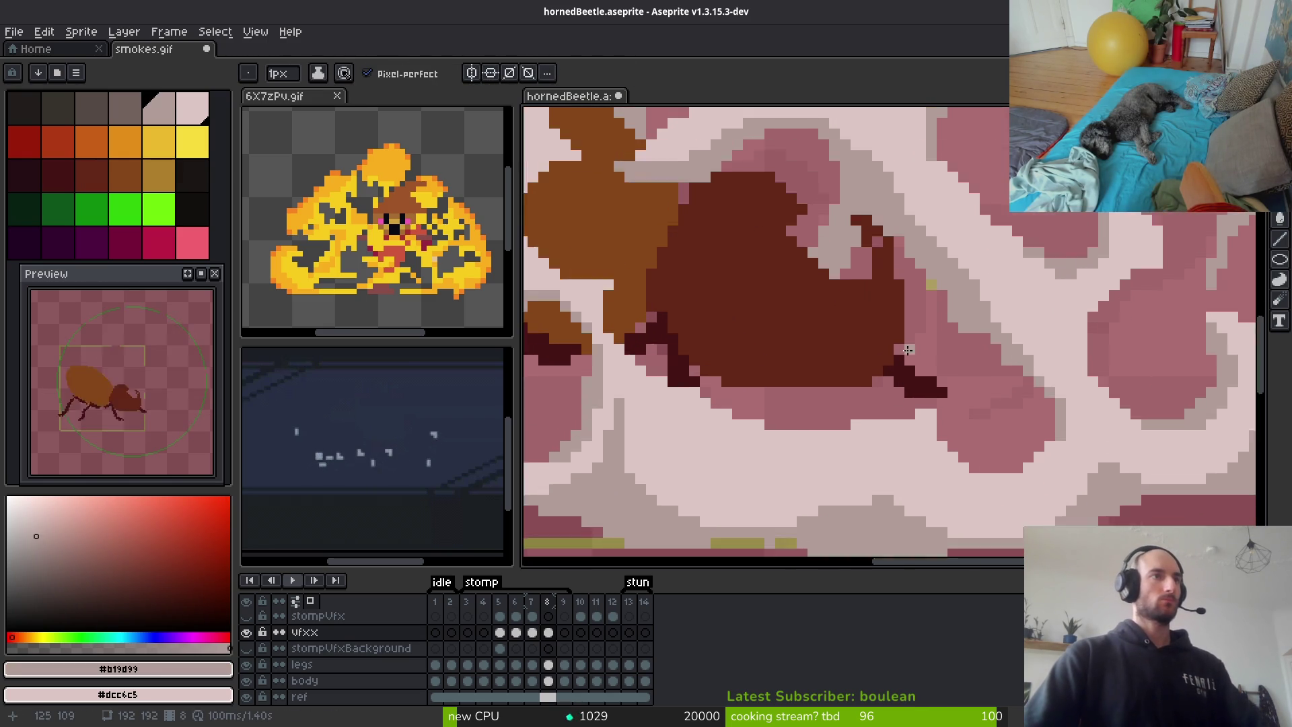
mouse_move(907, 367)
left_mouse_down()
mouse_move(955, 314)
mouse_move(902, 350)
mouse_move(960, 294)
left_mouse_up()
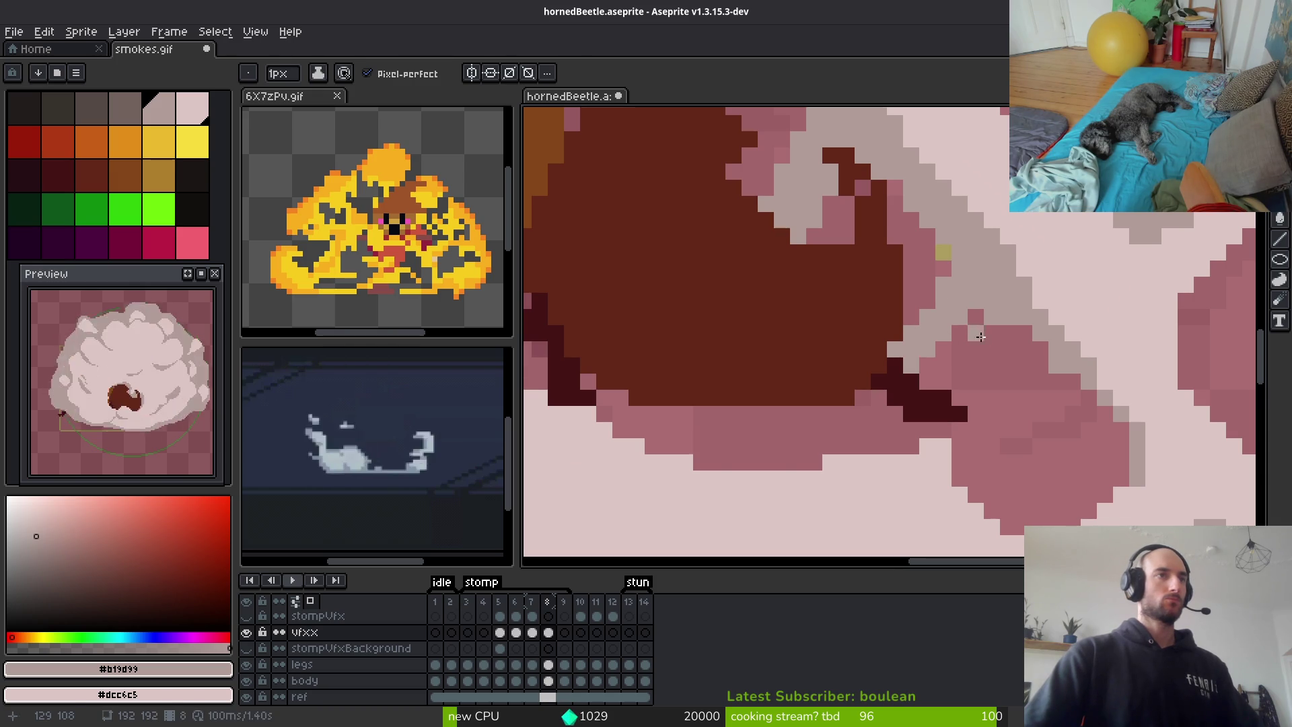
scroll(915, 344, "down", 1)
scroll(921, 365, "up", 1)
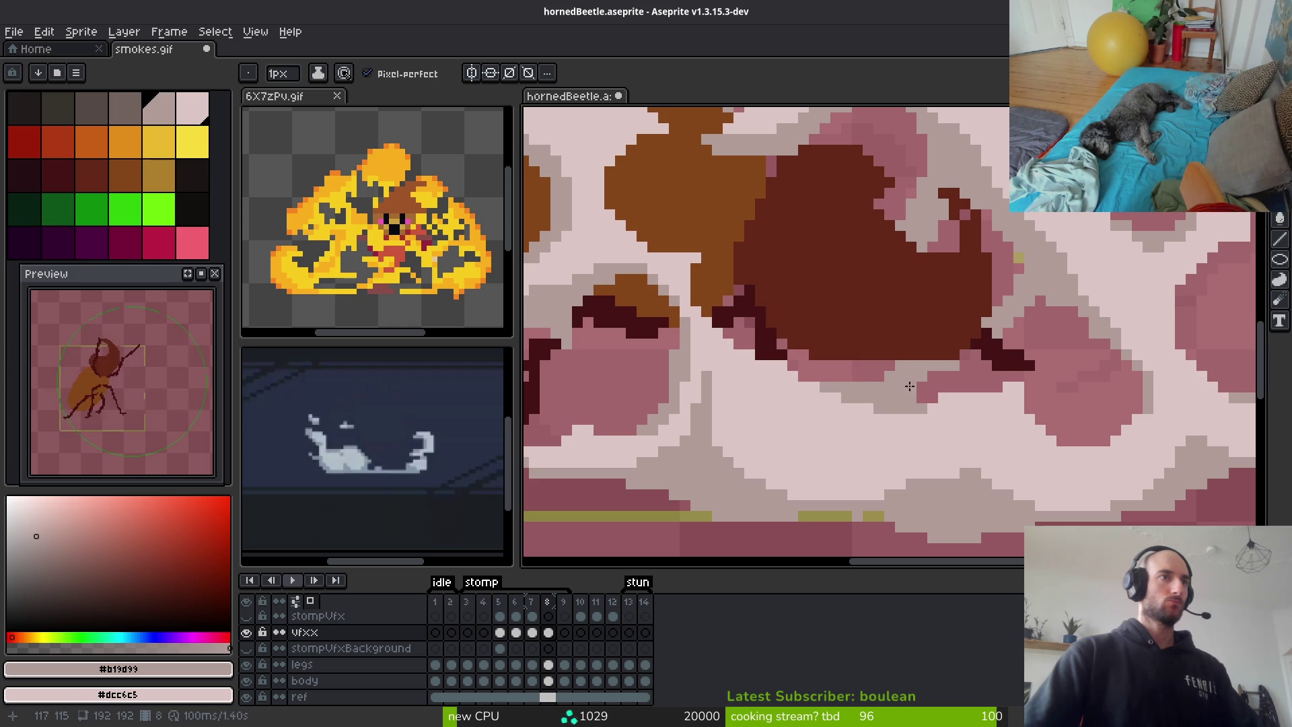
scroll(995, 436, "down", 3)
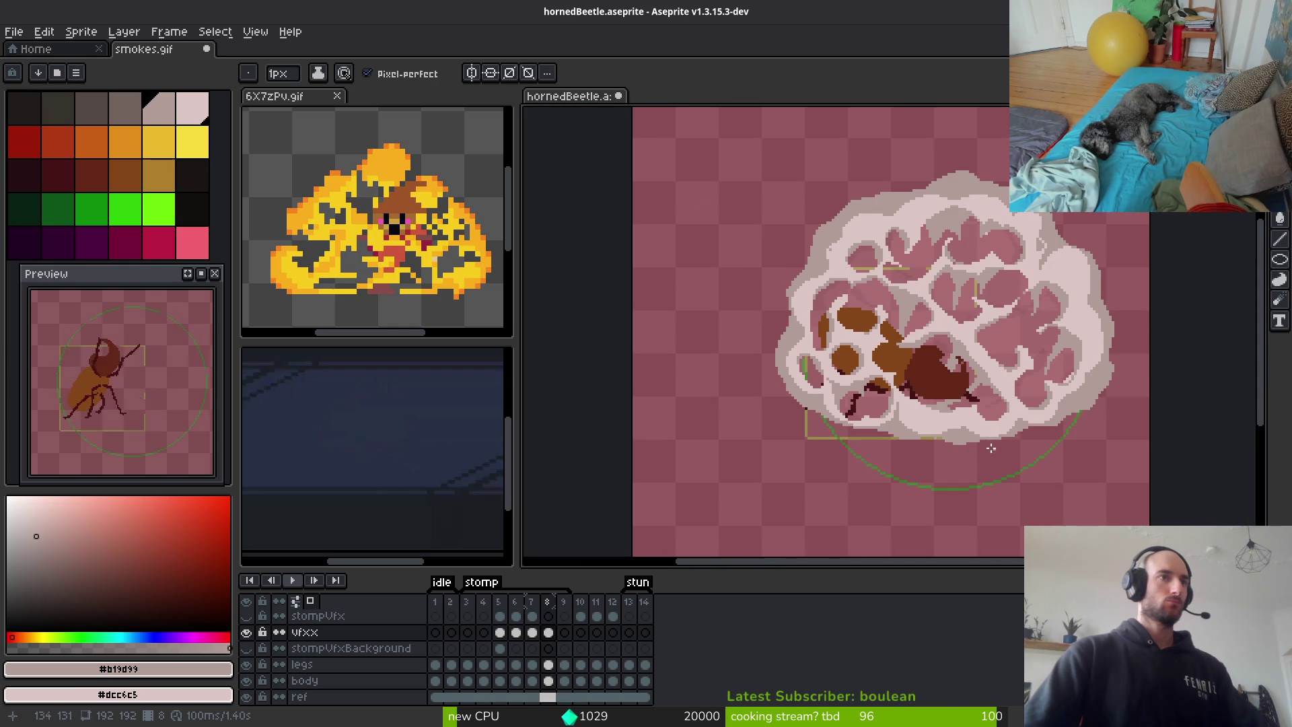
scroll(868, 402, "up", 5)
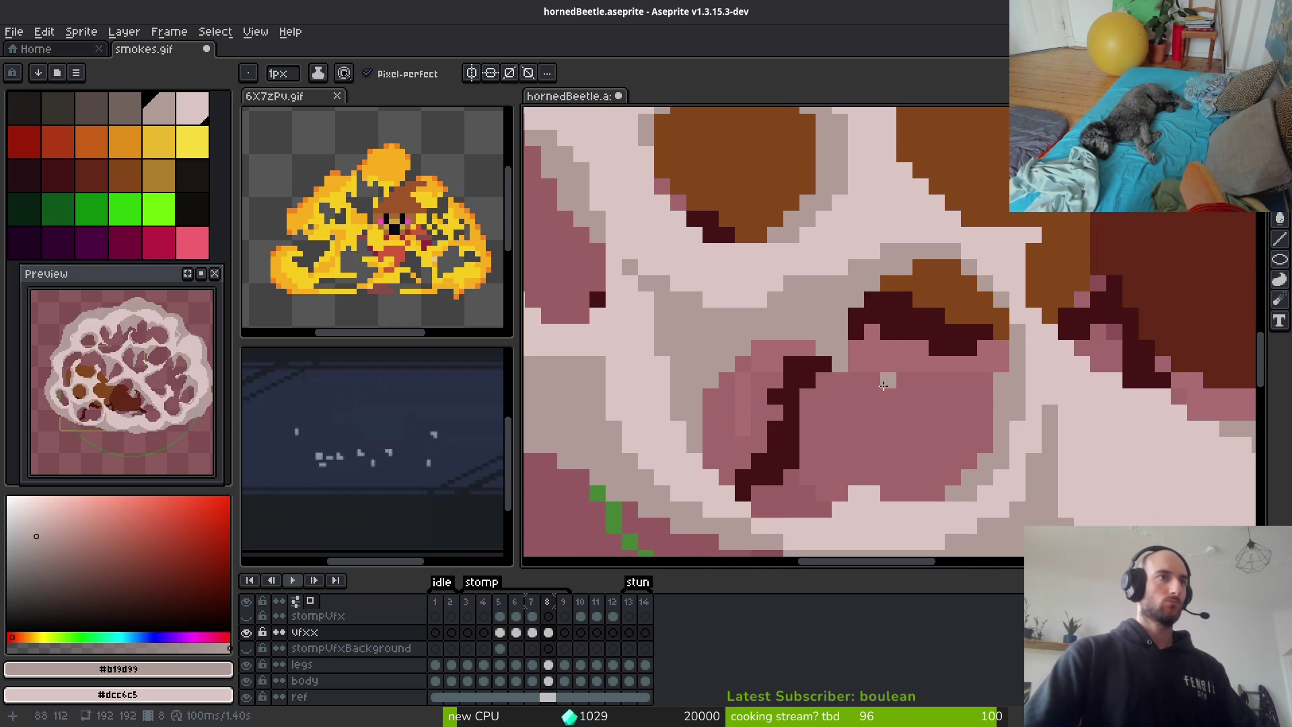
key("e")
left_click_drag(843, 333, 808, 364)
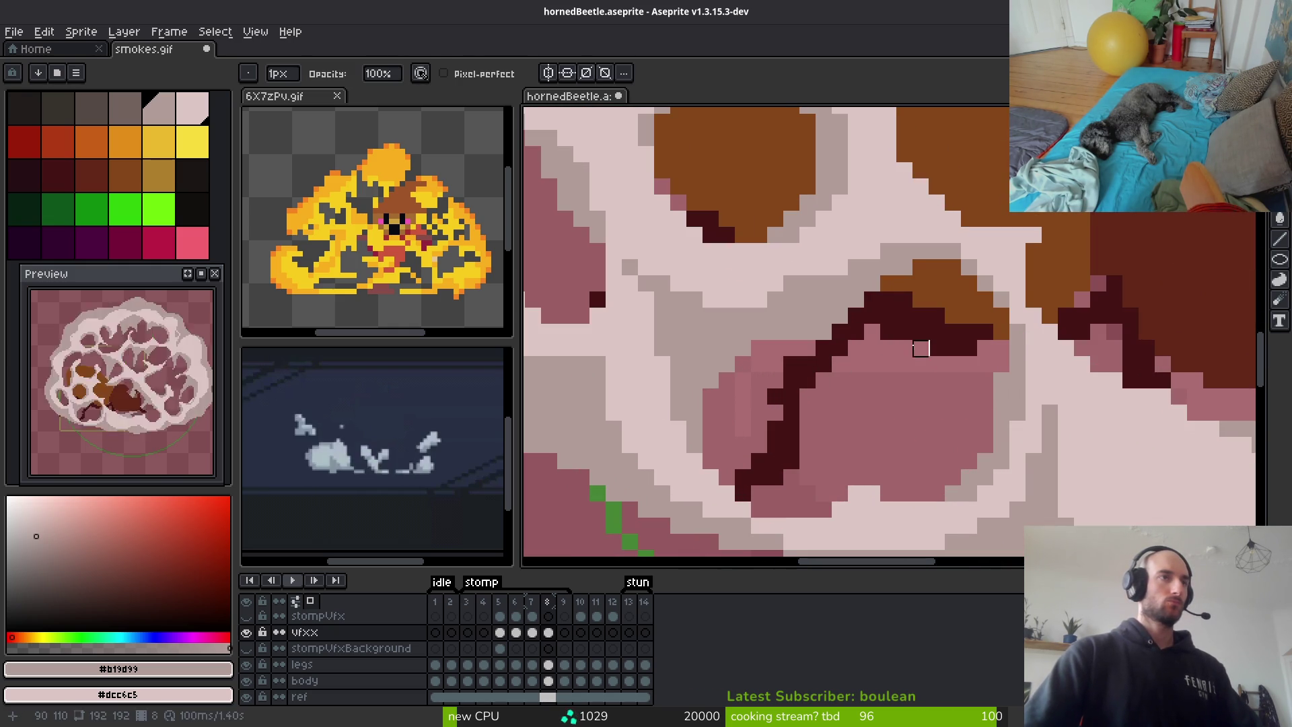
key("b")
Add light grey shading over the pink puffs and repaint several smoke pixels lighter grey
scroll(871, 361, "down", 1)
scroll(867, 344, "up", 2)
left_click(867, 345)
mouse_move(868, 344)
left_mouse_down()
mouse_move(895, 380)
mouse_move(1019, 417)
mouse_move(885, 355)
left_mouse_up()
left_click_drag(847, 353, 868, 374)
left_click_drag(996, 439, 1037, 474)
scroll(1037, 474, "down", 5)
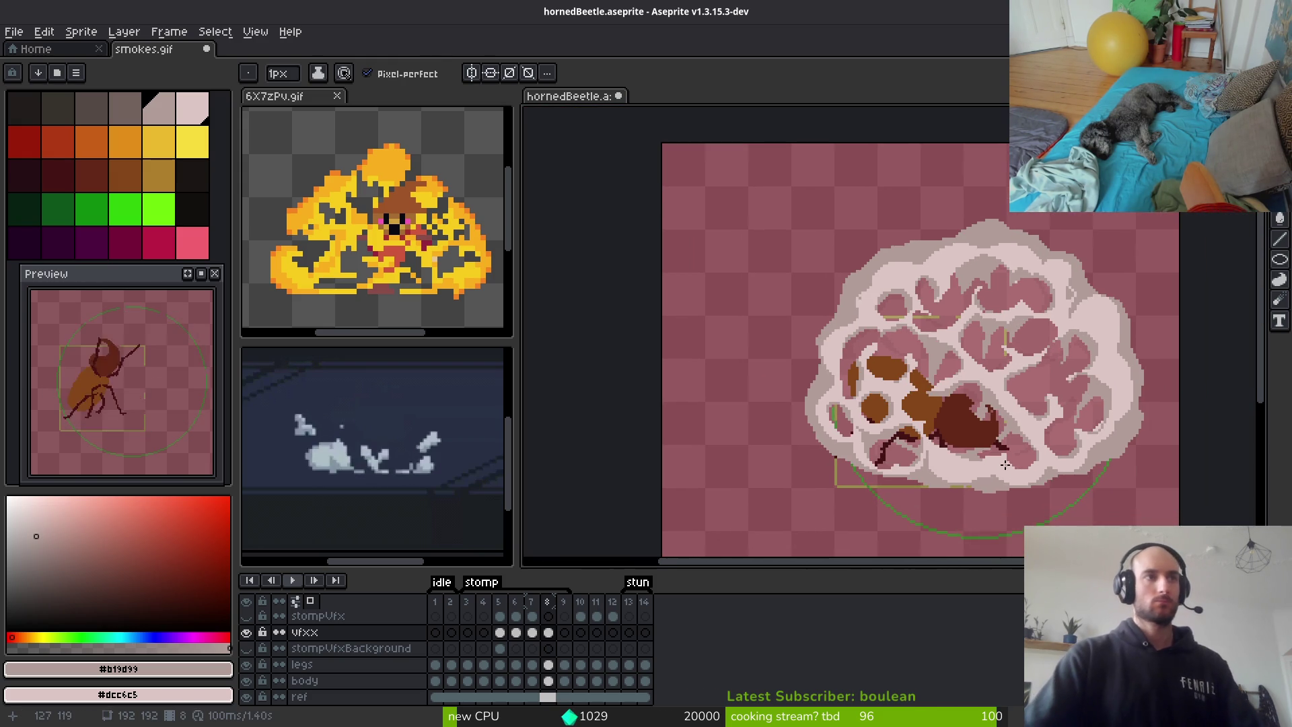
scroll(940, 353, "up", 3)
scroll(940, 353, "up", 2)
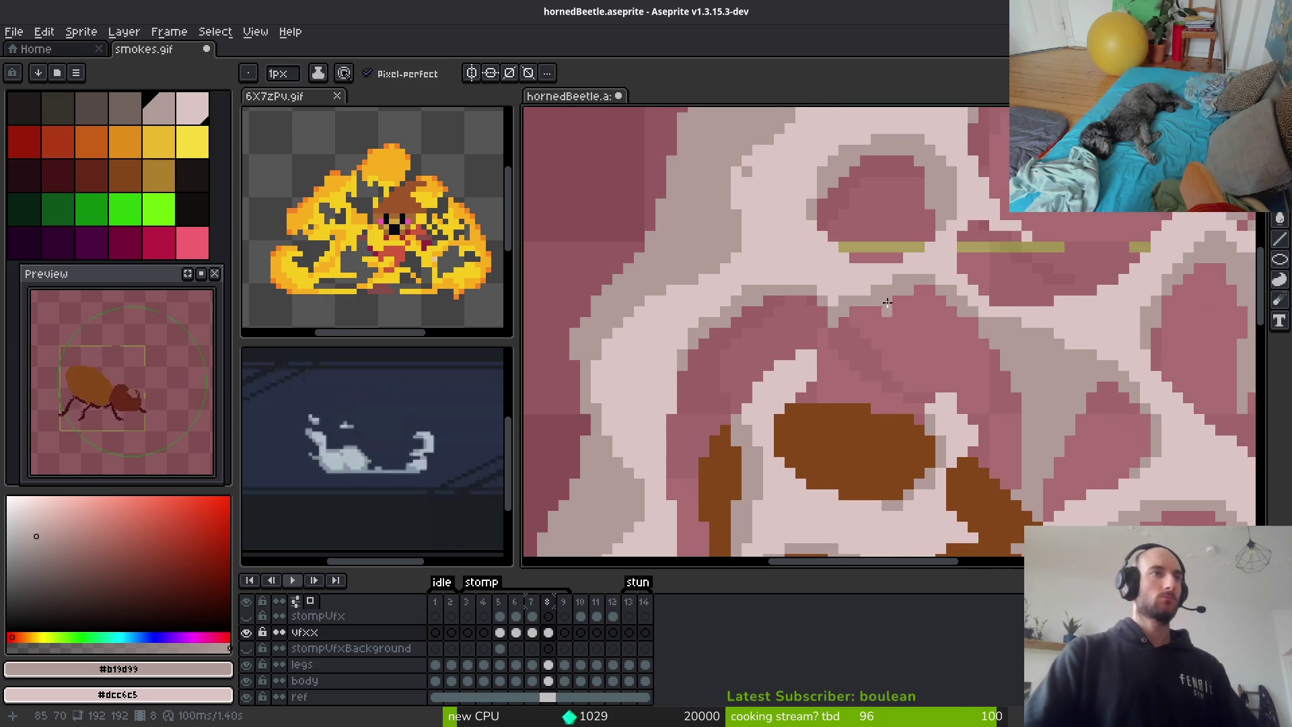
Paint more grey shading strokes into the smoke, filling beneath the upper puffs
mouse_move(925, 296)
left_mouse_down()
mouse_move(851, 434)
mouse_move(809, 365)
mouse_move(827, 319)
mouse_move(892, 296)
mouse_move(841, 316)
mouse_move(866, 384)
mouse_move(834, 323)
left_mouse_up()
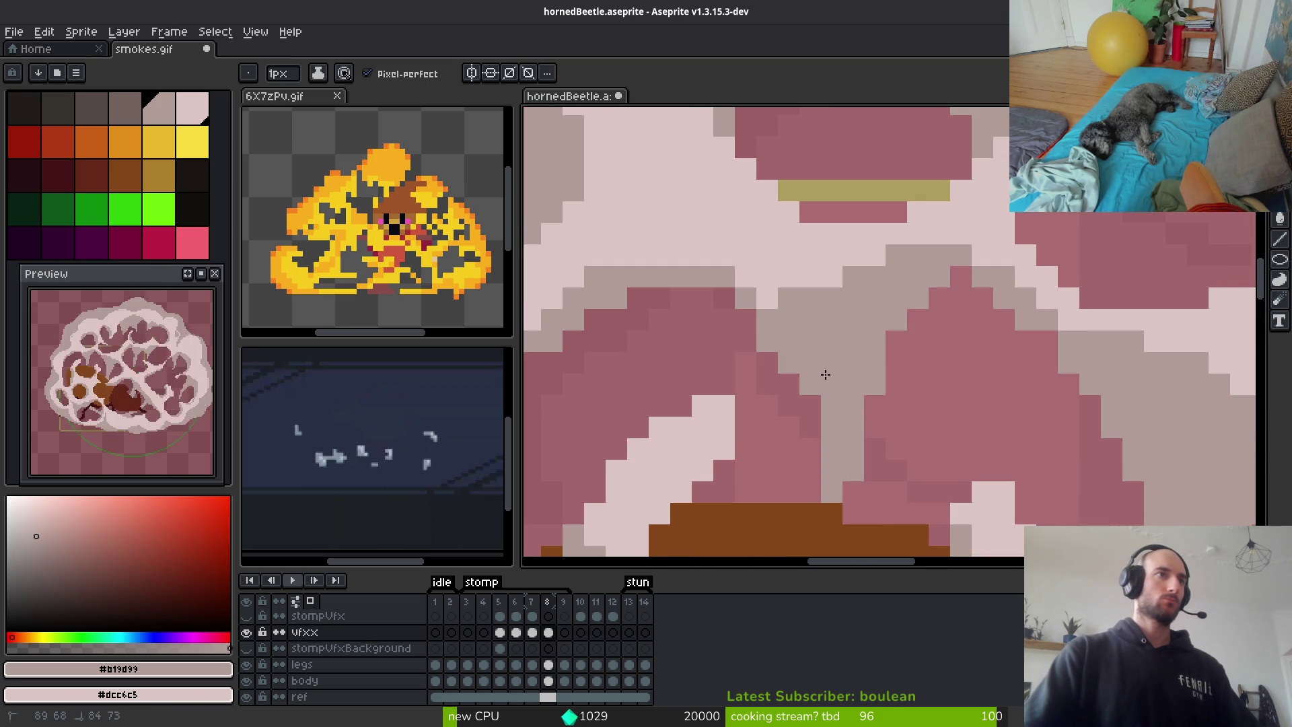
scroll(875, 377, "down", 2)
scroll(879, 375, "up", 2)
left_click_drag(879, 374, 899, 208)
mouse_move(854, 404)
left_mouse_down()
mouse_move(851, 458)
mouse_move(828, 479)
mouse_move(862, 511)
left_mouse_up()
scroll(862, 511, "down", 5)
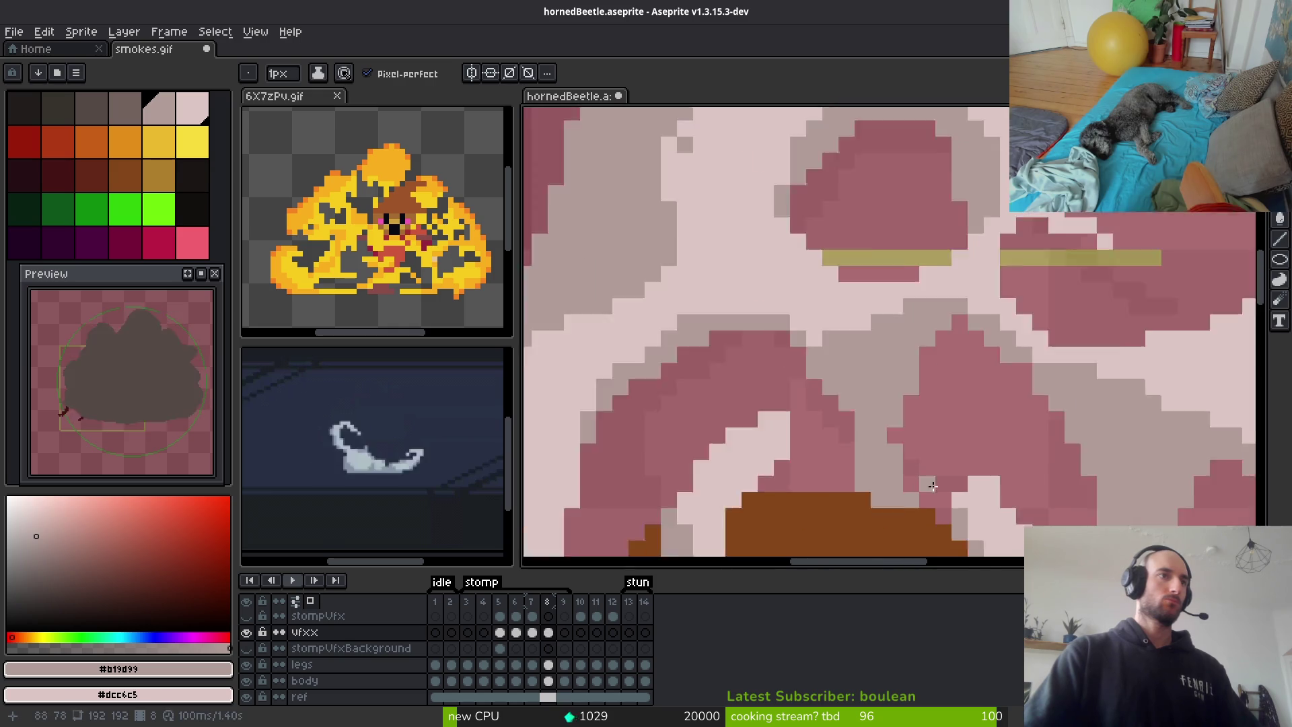
scroll(899, 404, "right", 1)
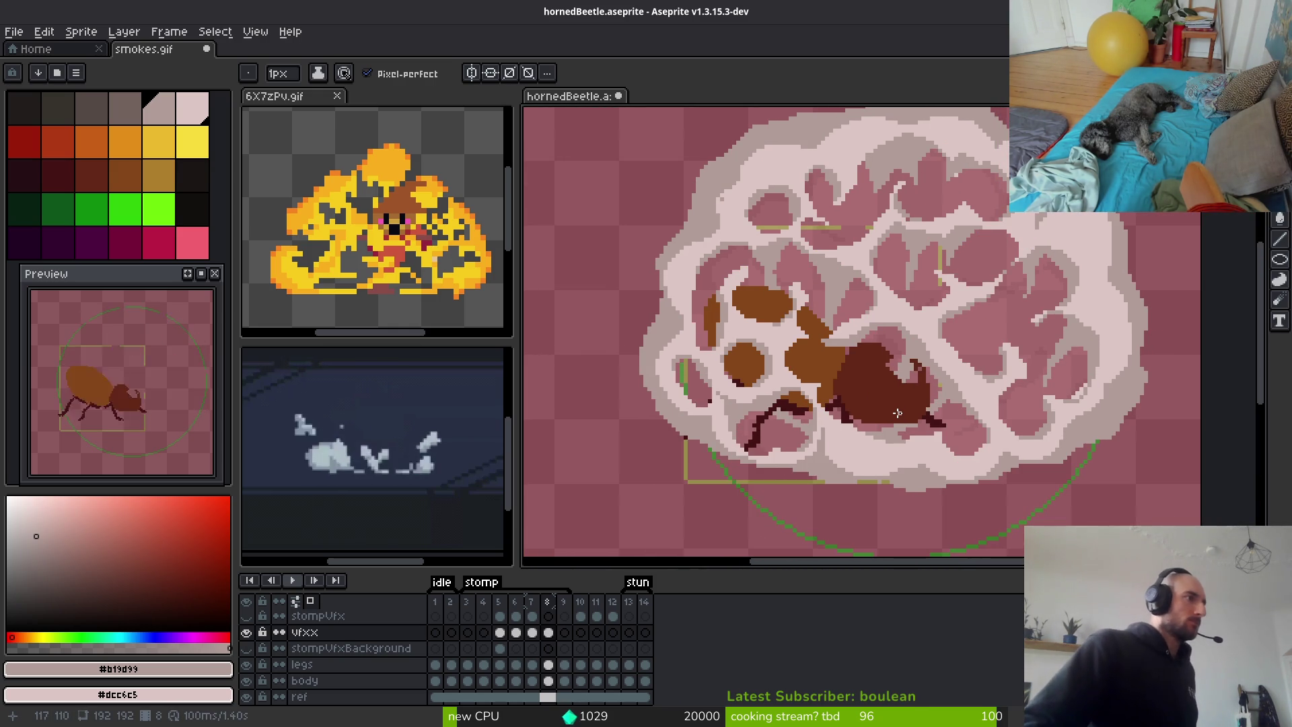
scroll(898, 407, "down", 3)
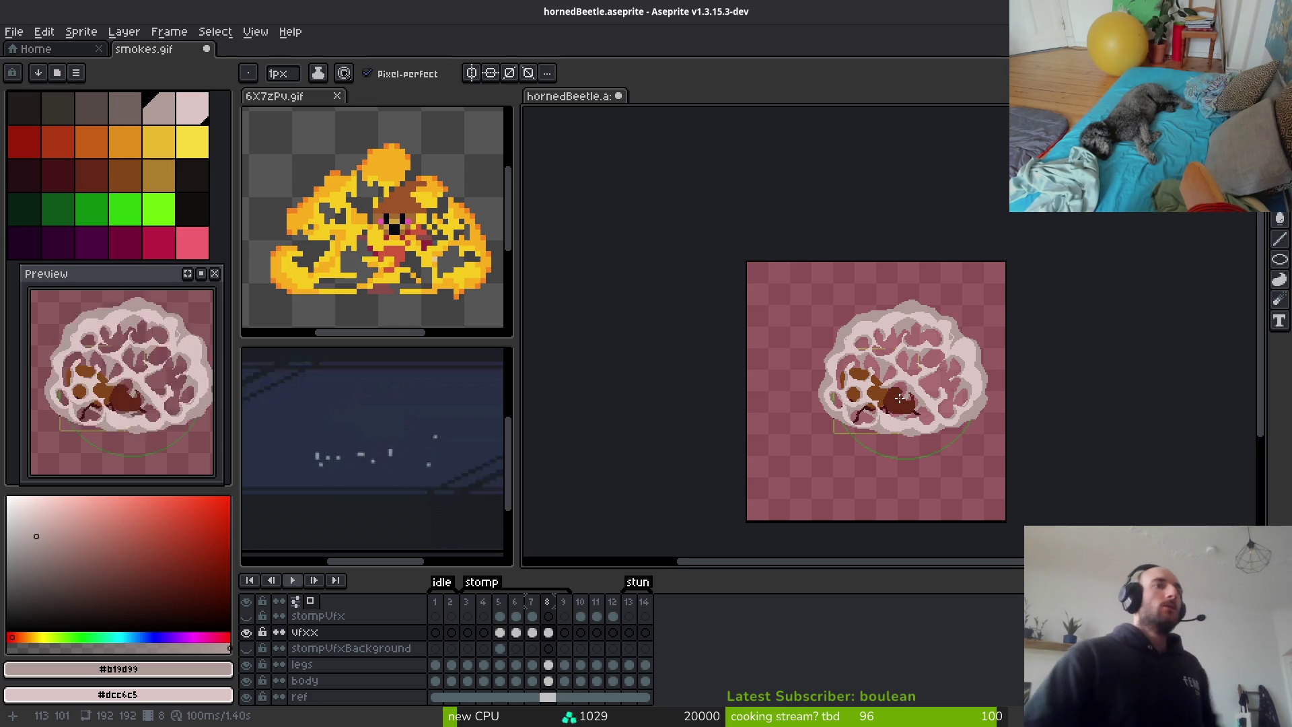
Paint a diagonal run of #b19d99 shading and a grey-beige band across the pink puff
scroll(899, 398, "up", 4)
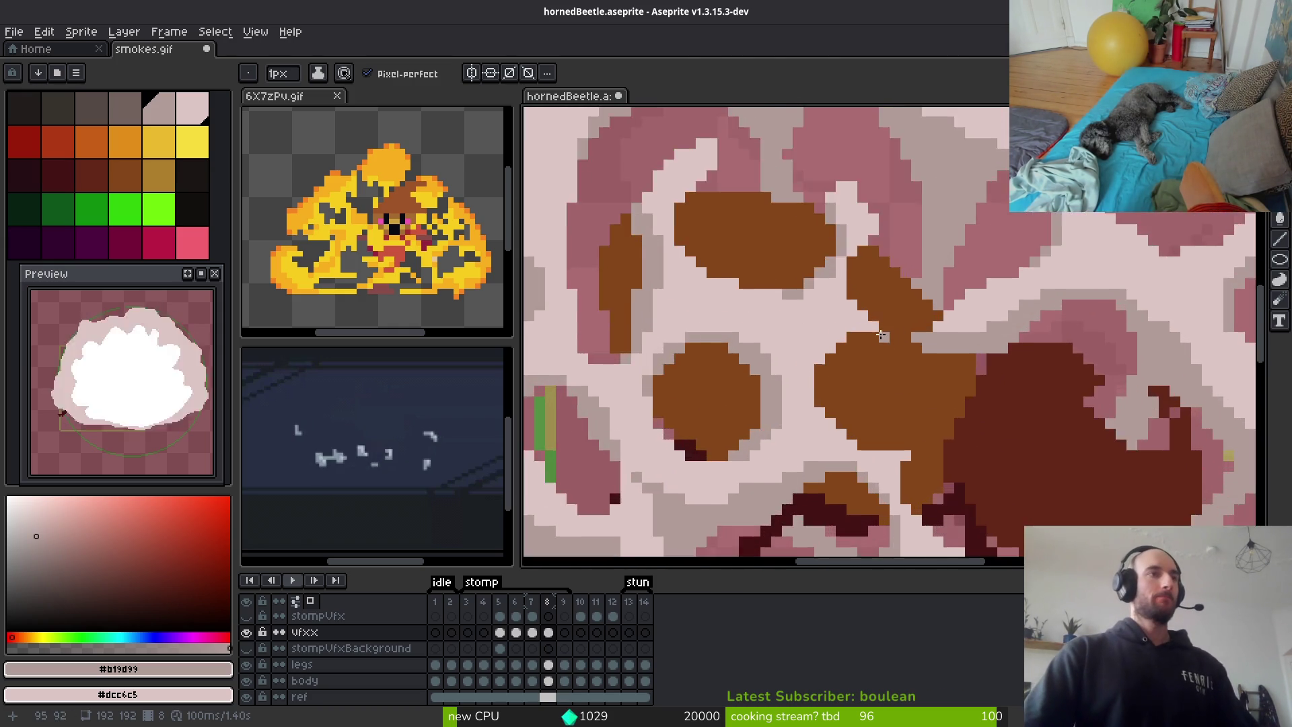
scroll(878, 335, "up", 4)
mouse_move(1002, 323)
left_mouse_down()
mouse_move(943, 337)
mouse_move(908, 363)
left_mouse_up()
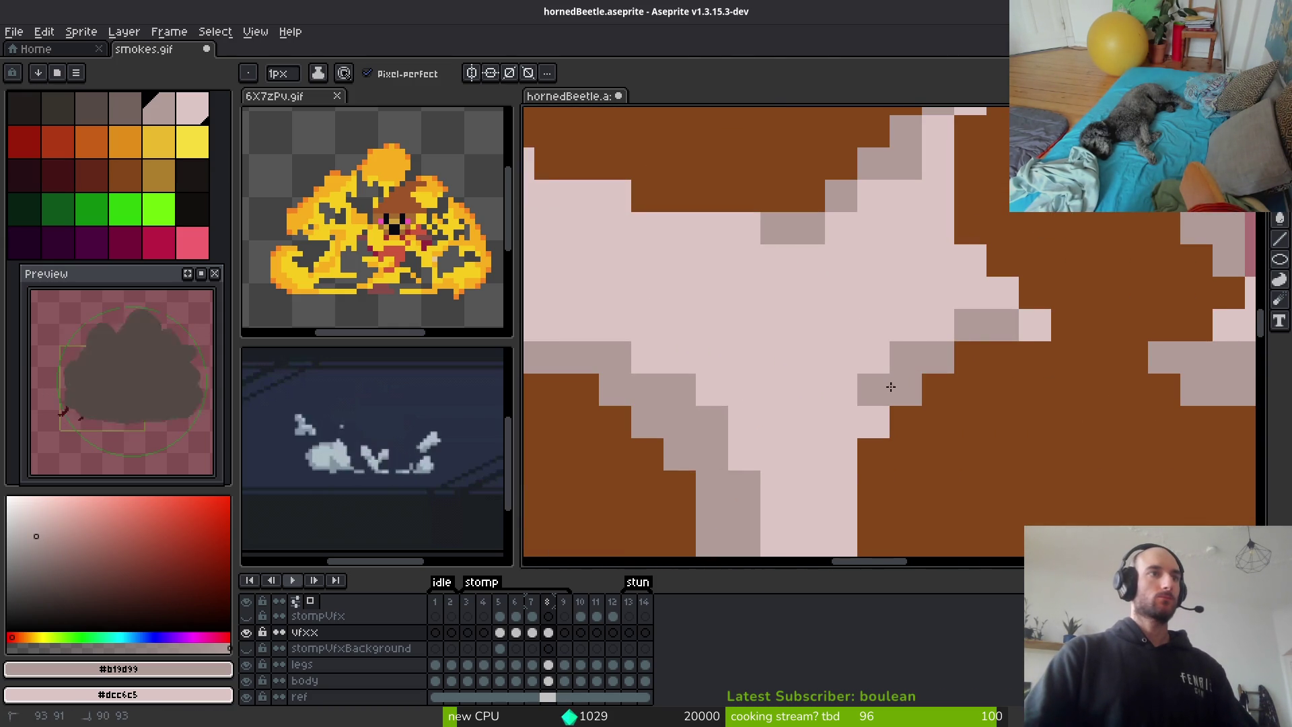
scroll(1070, 417, "down", 6)
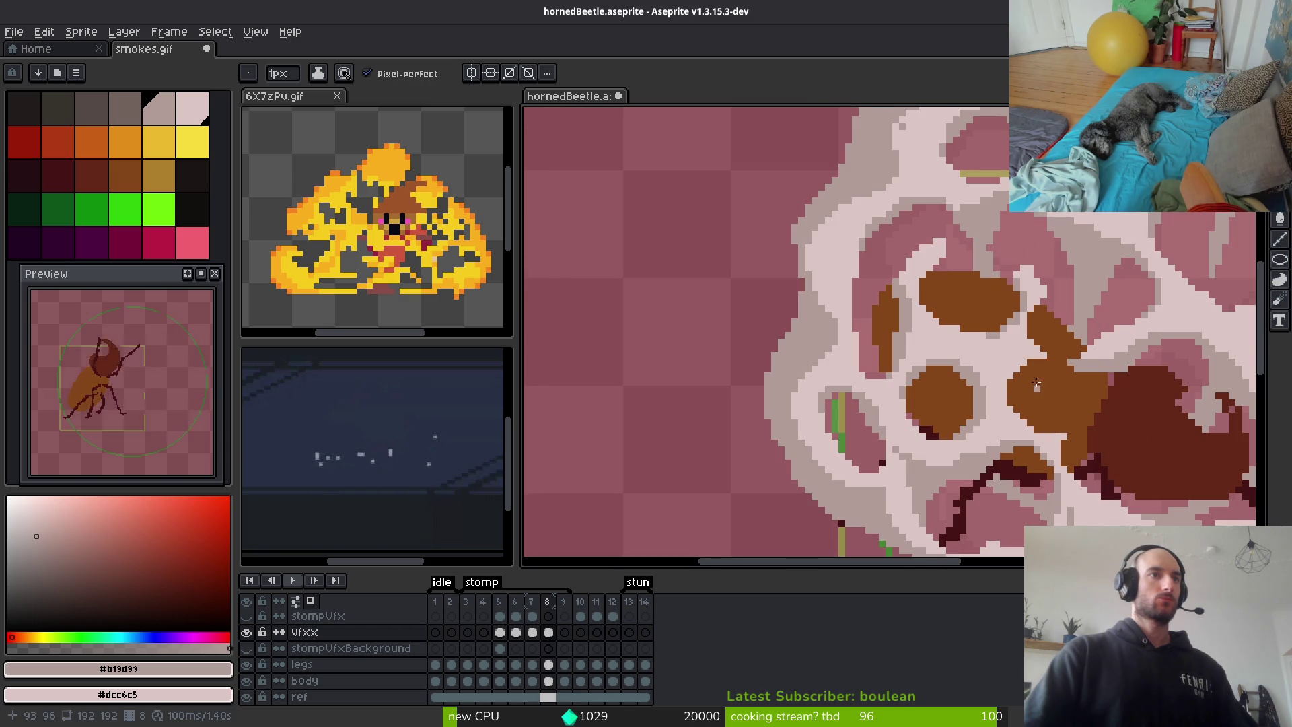
scroll(1017, 359, "up", 2)
scroll(1018, 358, "down", 3)
scroll(902, 323, "up", 4)
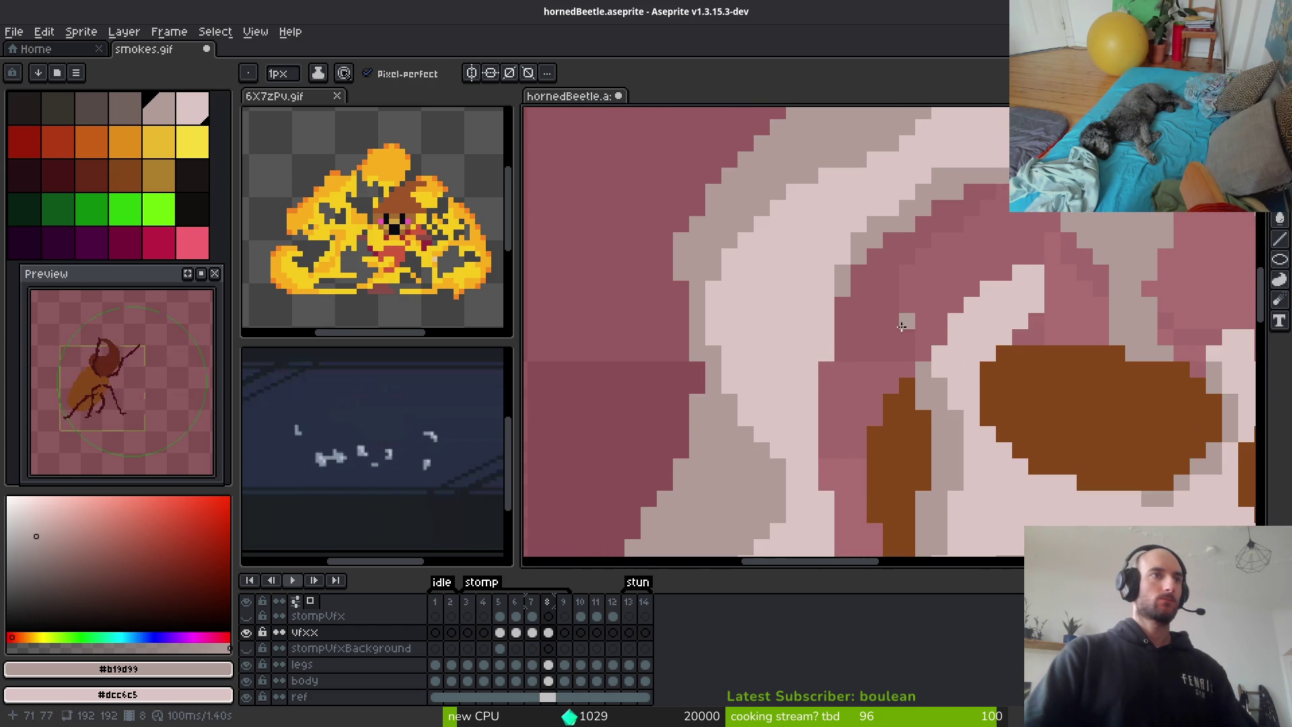
mouse_move(893, 400)
left_mouse_down()
mouse_move(848, 315)
mouse_move(864, 326)
mouse_move(888, 215)
mouse_move(873, 238)
mouse_move(923, 366)
mouse_move(942, 283)
mouse_move(812, 202)
left_mouse_up()
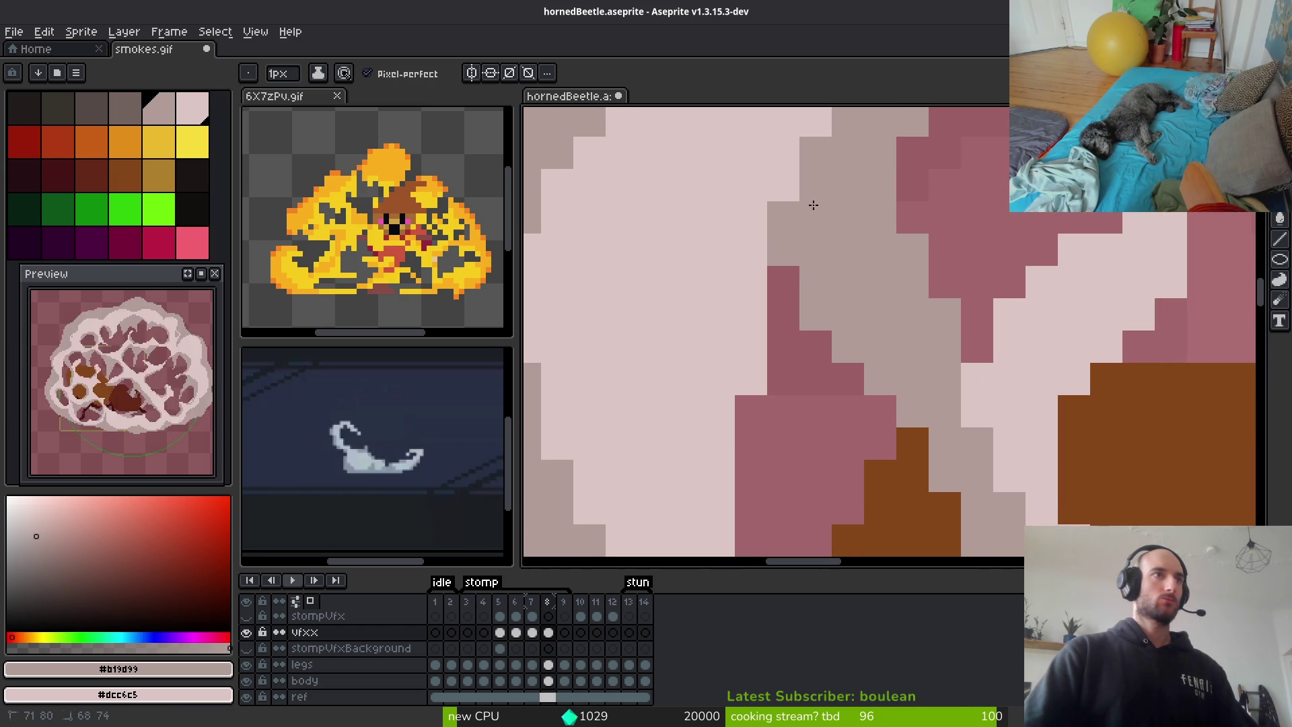
scroll(896, 319, "up", 1)
Erase stray grey-beige pixels from the new shading
key("e")
mouse_move(959, 484)
left_mouse_down()
mouse_move(955, 444)
mouse_move(918, 444)
mouse_move(950, 389)
left_mouse_up()
key("b")
scroll(950, 389, "down", 2)
scroll(955, 265, "up", 1)
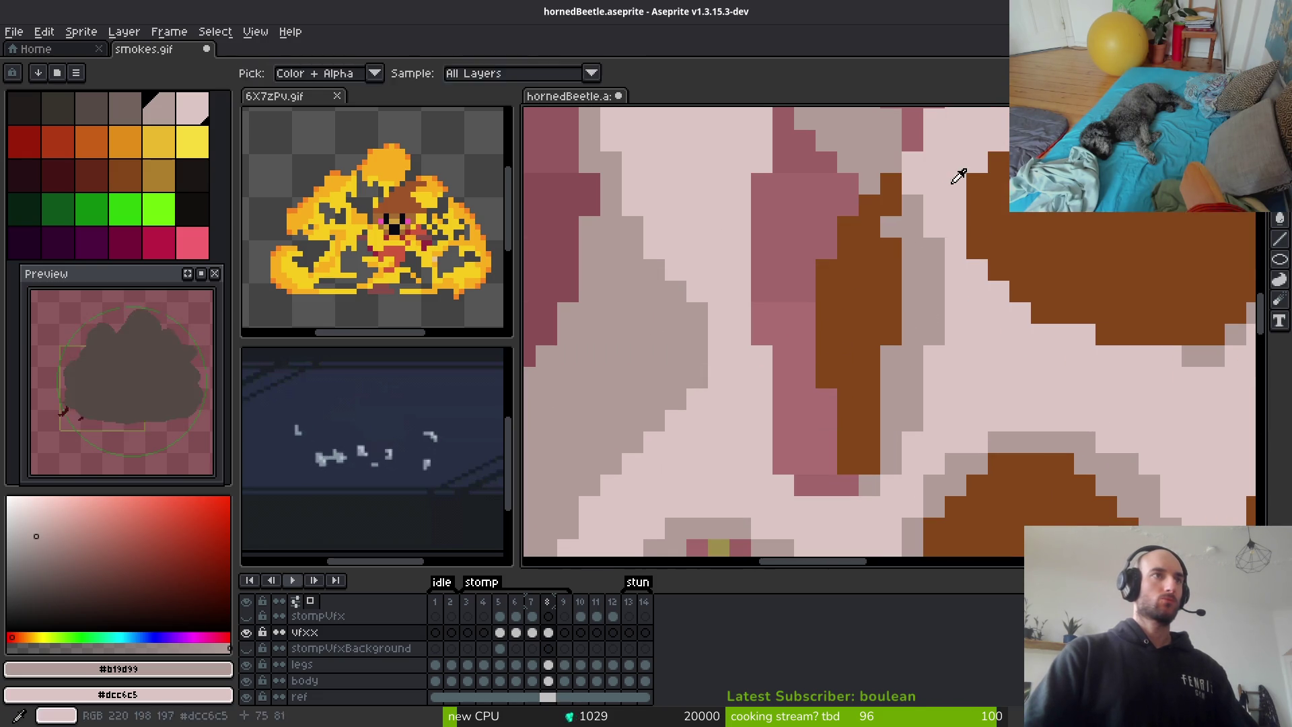
Cover grey cells with light pink #dcc6c5 and erase others back to the brown beneath
left_click(926, 205, "alt")
left_click_drag(926, 205, 912, 205)
key("e")
left_click(891, 227)
left_click_drag(913, 290, 911, 375)
Sample #b19d99 and paint grey shading cells along the puff edge
key("b")
left_click(931, 337, "alt")
left_click_drag(934, 321, 921, 269)
scroll(937, 347, "down", 2)
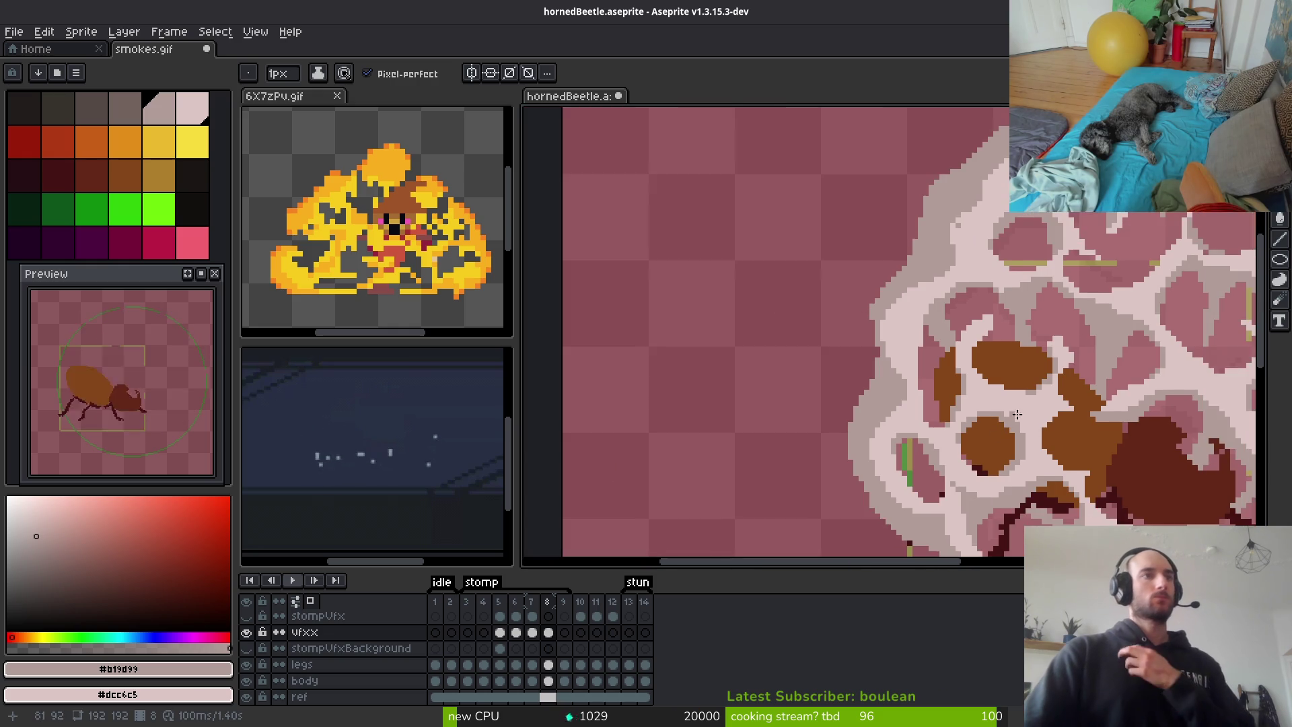
Shade the pink cells on the lower-left puffs grey with #b19d99
scroll(931, 398, "down", 1)
scroll(915, 377, "up", 3)
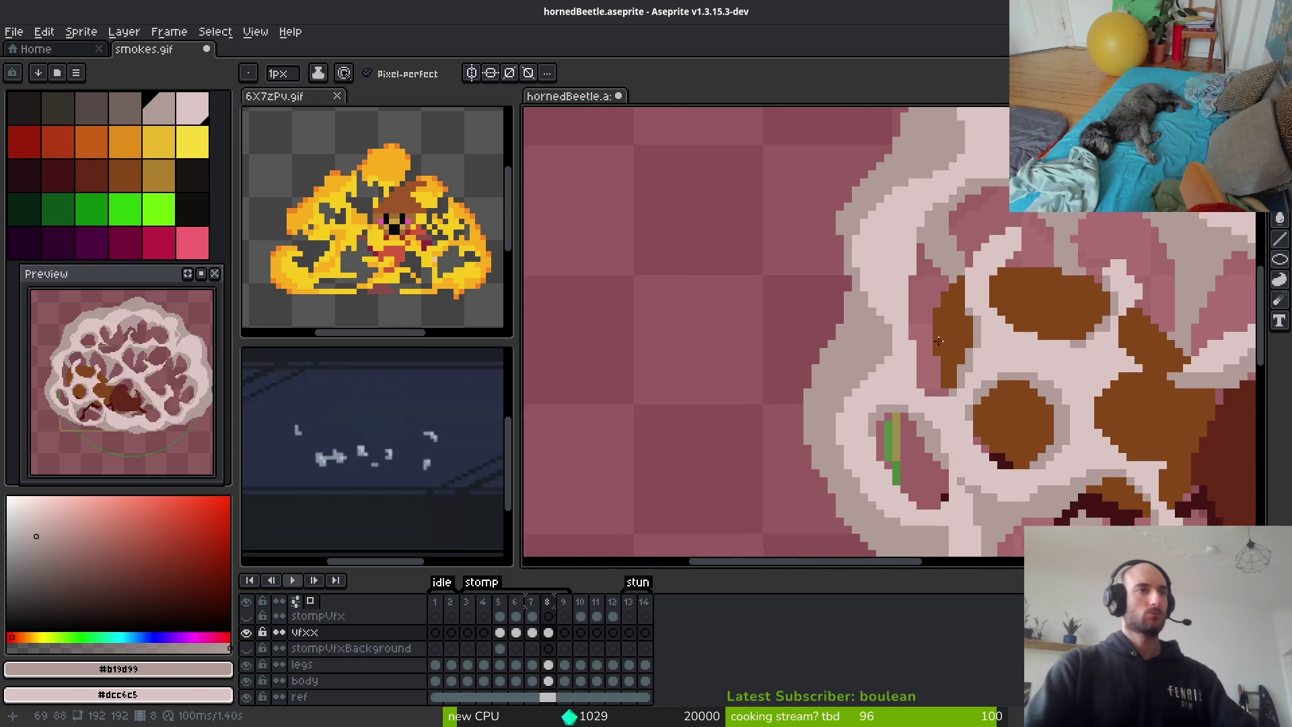
mouse_move(886, 260)
left_mouse_down()
mouse_move(871, 261)
mouse_move(903, 276)
mouse_move(887, 316)
mouse_move(884, 293)
mouse_move(923, 397)
left_mouse_up()
Paint a light pink band across the pink patch beside the green strip
scroll(996, 412, "down", 3)
scroll(1097, 502, "up", 2)
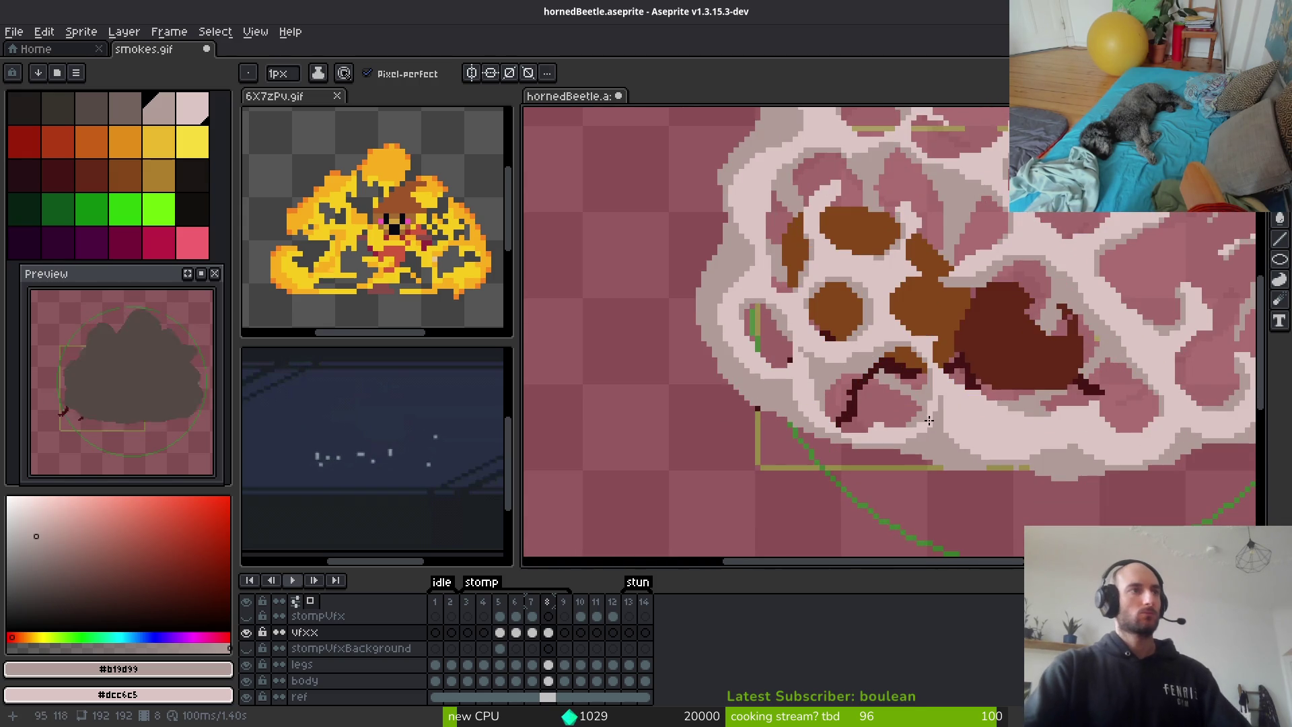
scroll(808, 375, "up", 2)
mouse_move(883, 374)
left_mouse_down()
mouse_move(802, 363)
mouse_move(773, 384)
mouse_move(861, 397)
mouse_move(796, 408)
mouse_move(812, 396)
left_mouse_up()
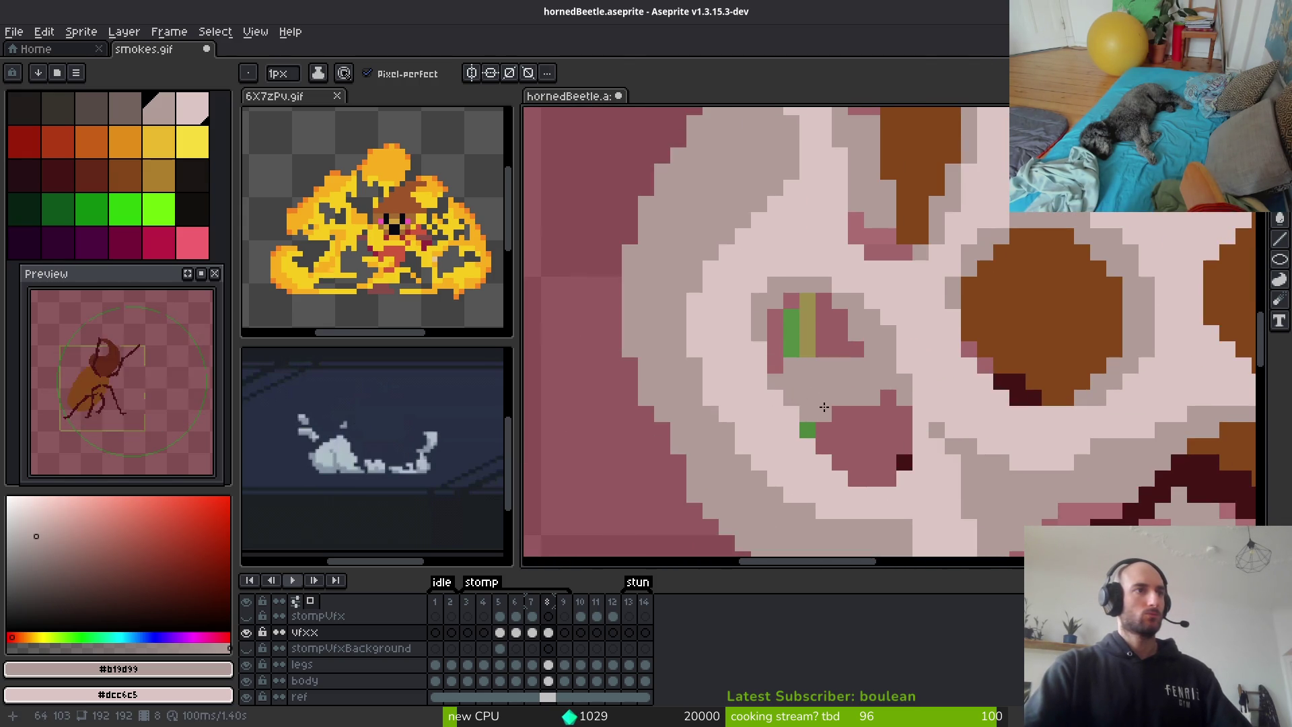
scroll(933, 468, "down", 2)
scroll(982, 455, "down", 1)
scroll(982, 455, "up", 3)
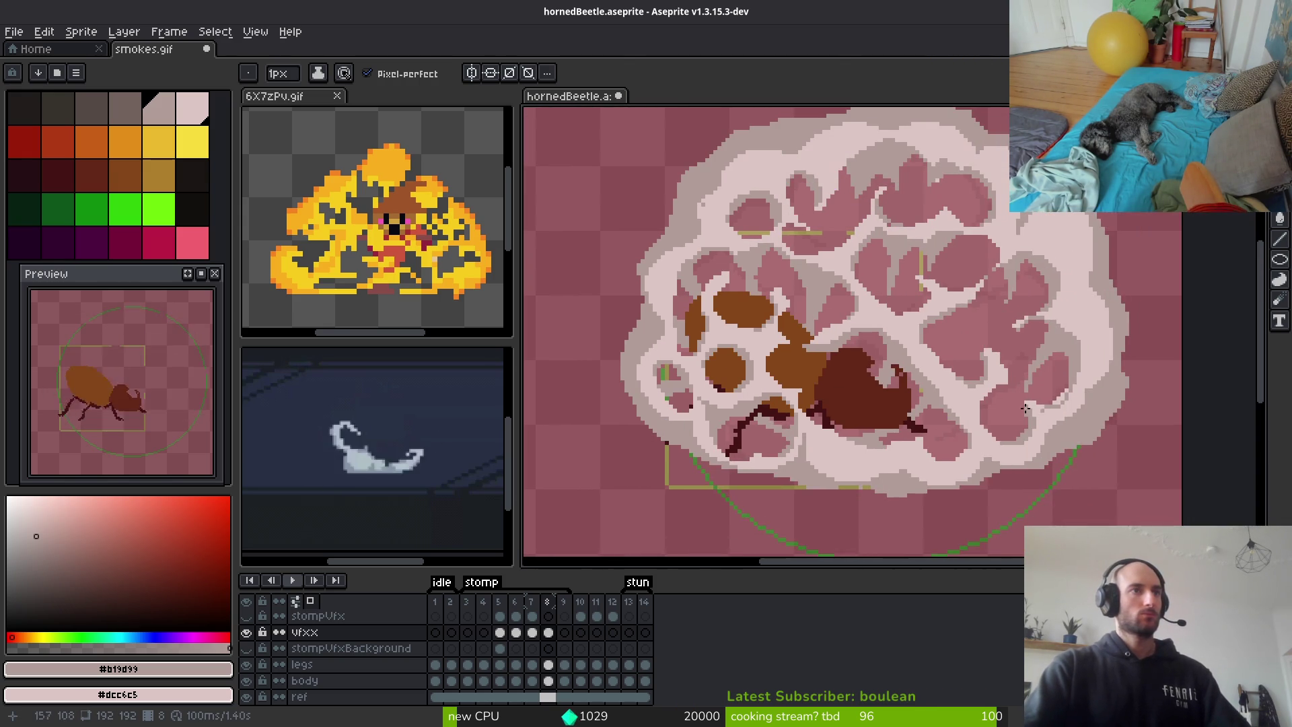
scroll(1009, 233, "up", 1)
scroll(996, 243, "up", 1)
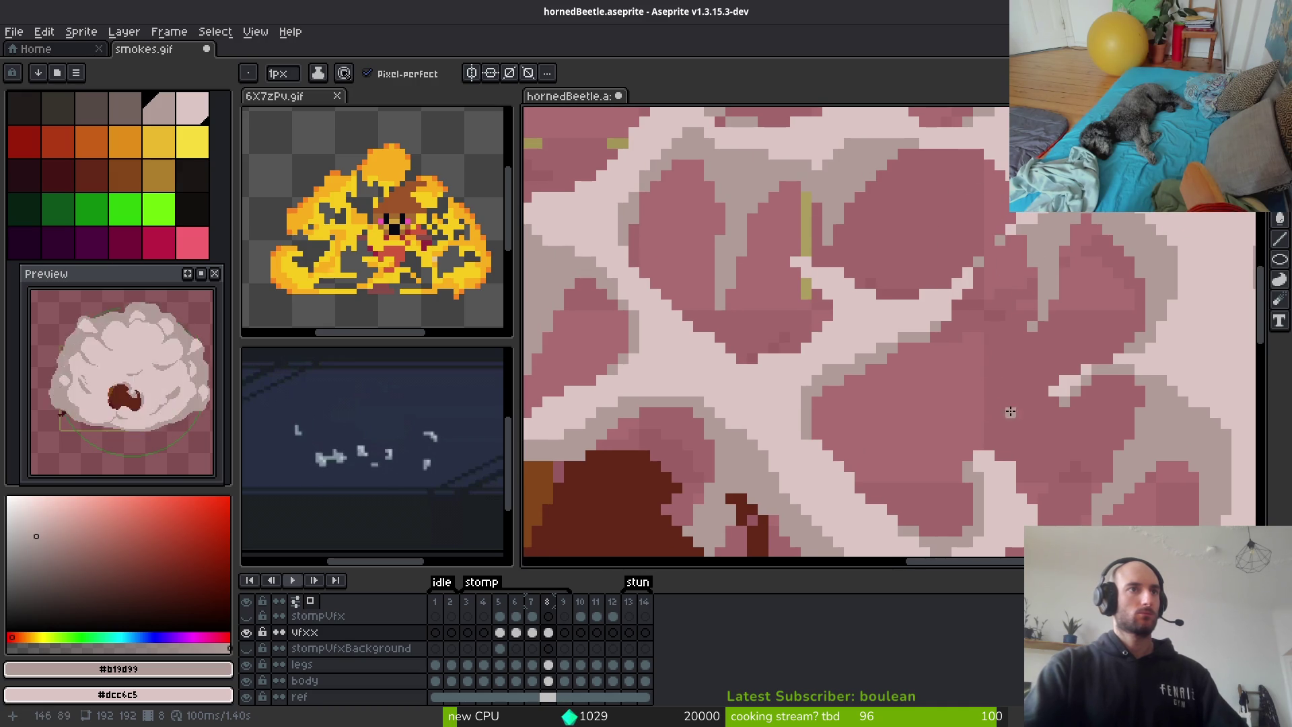
Draw light pink swirls and highlights and widen the dark-pink shading in the cloud's right side
left_click_drag(1014, 415, 966, 362)
mouse_move(1083, 377)
left_mouse_down()
mouse_move(887, 382)
mouse_move(993, 343)
mouse_move(1121, 339)
mouse_move(902, 369)
mouse_move(1070, 357)
mouse_move(1018, 368)
mouse_move(1106, 374)
mouse_move(1090, 384)
left_mouse_up()
left_click_drag(913, 367, 1072, 358)
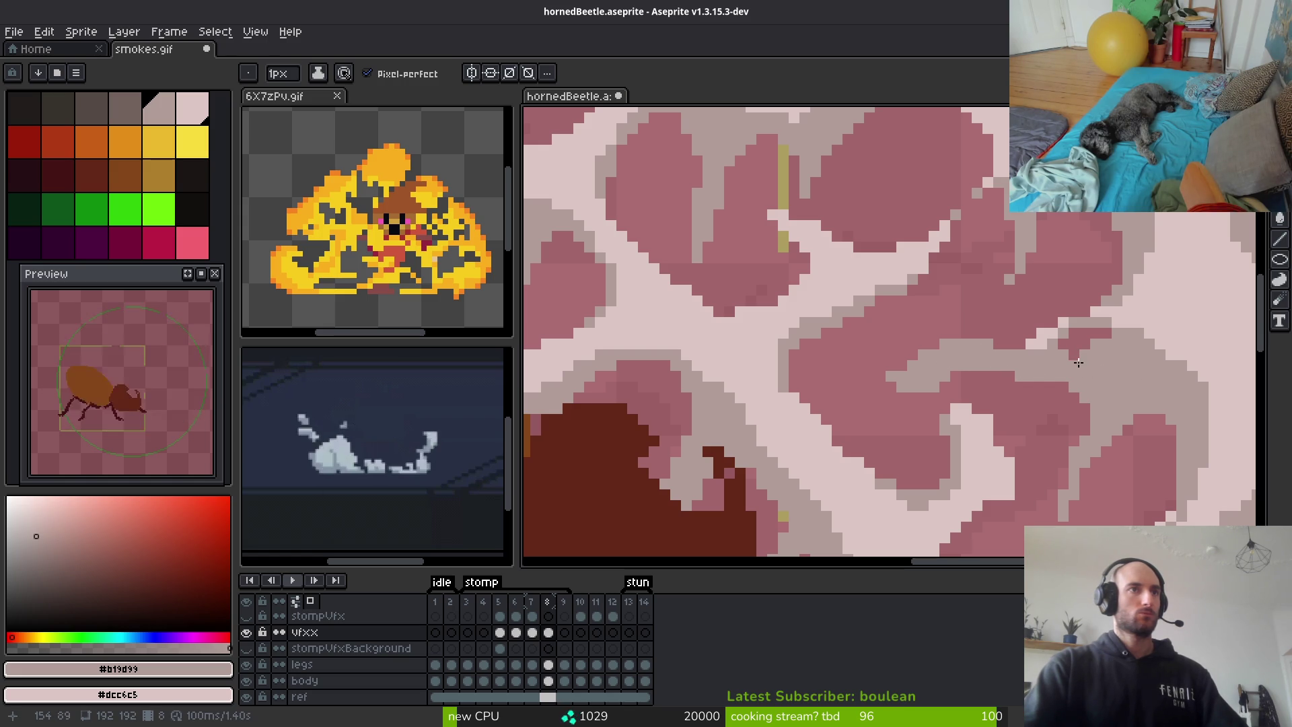
mouse_move(1076, 363)
left_mouse_down()
mouse_move(1104, 329)
mouse_move(1070, 352)
left_mouse_up()
Add a few grey pixels to the right-side cloud swirl
scroll(1112, 380, "down", 3)
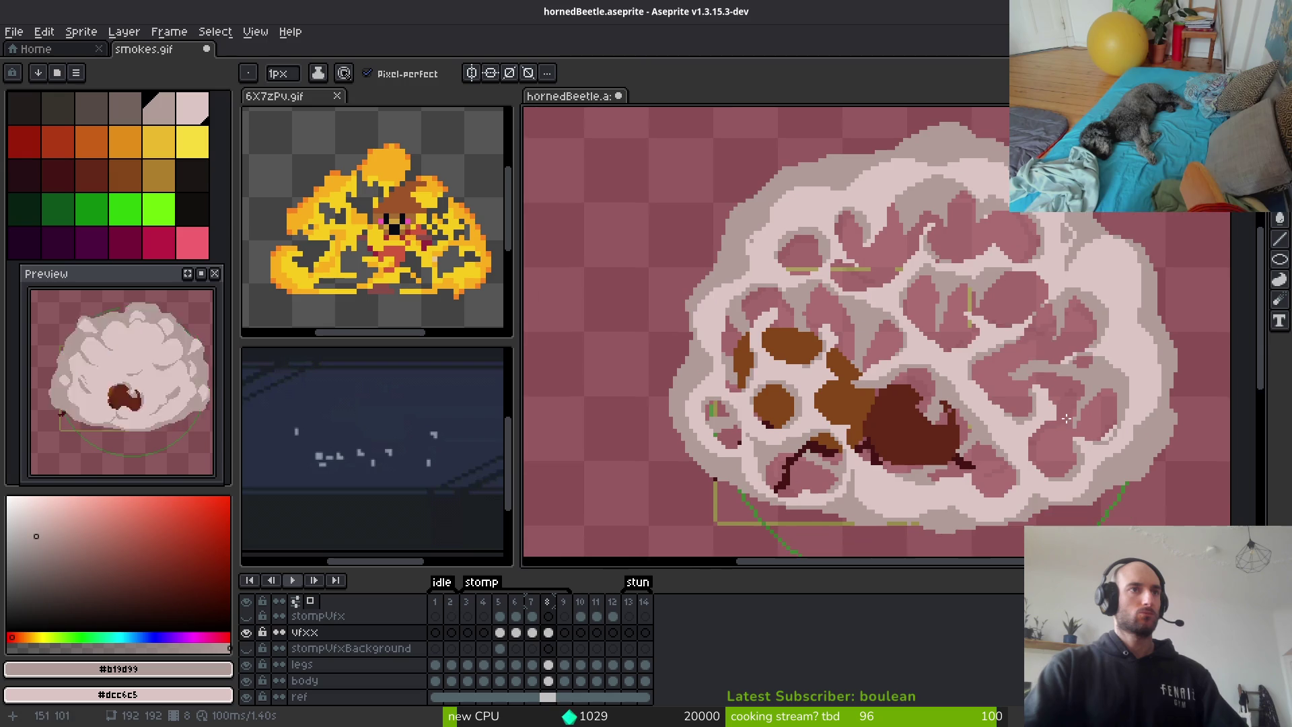
scroll(1029, 417, "down", 1)
scroll(969, 418, "up", 1)
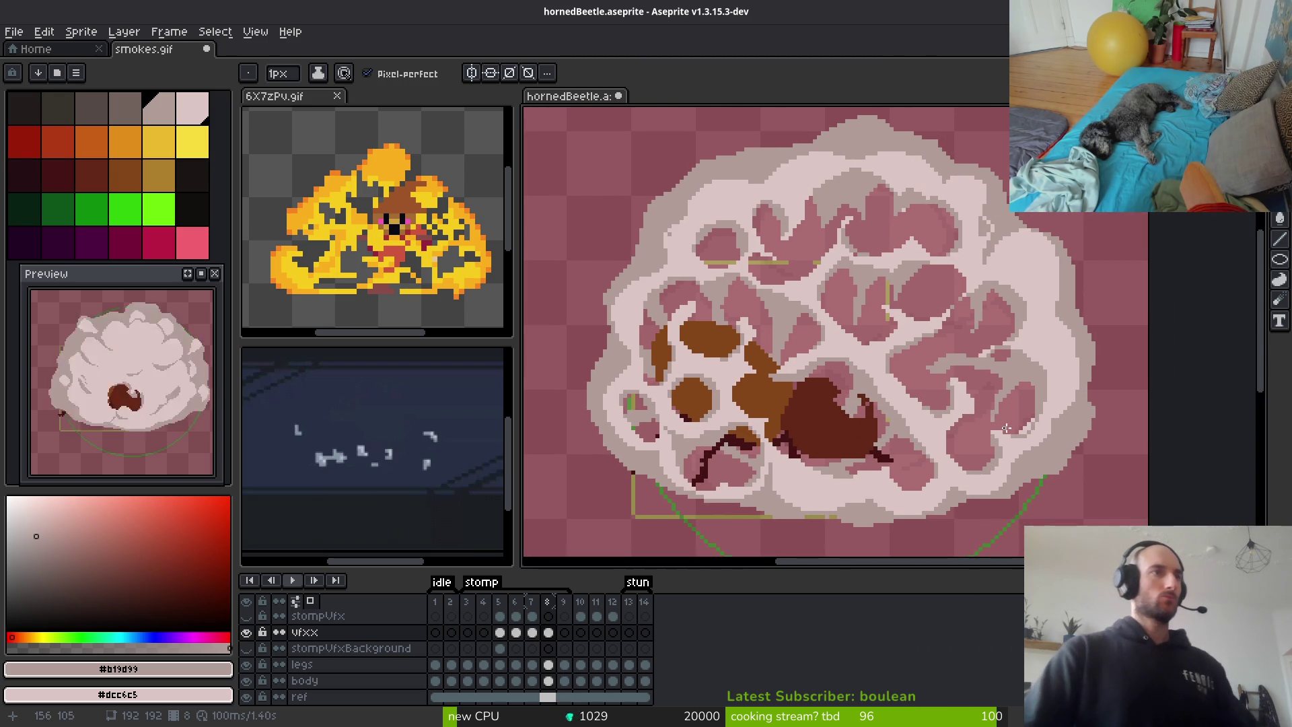
scroll(942, 367, "up", 2)
scroll(919, 370, "up", 2)
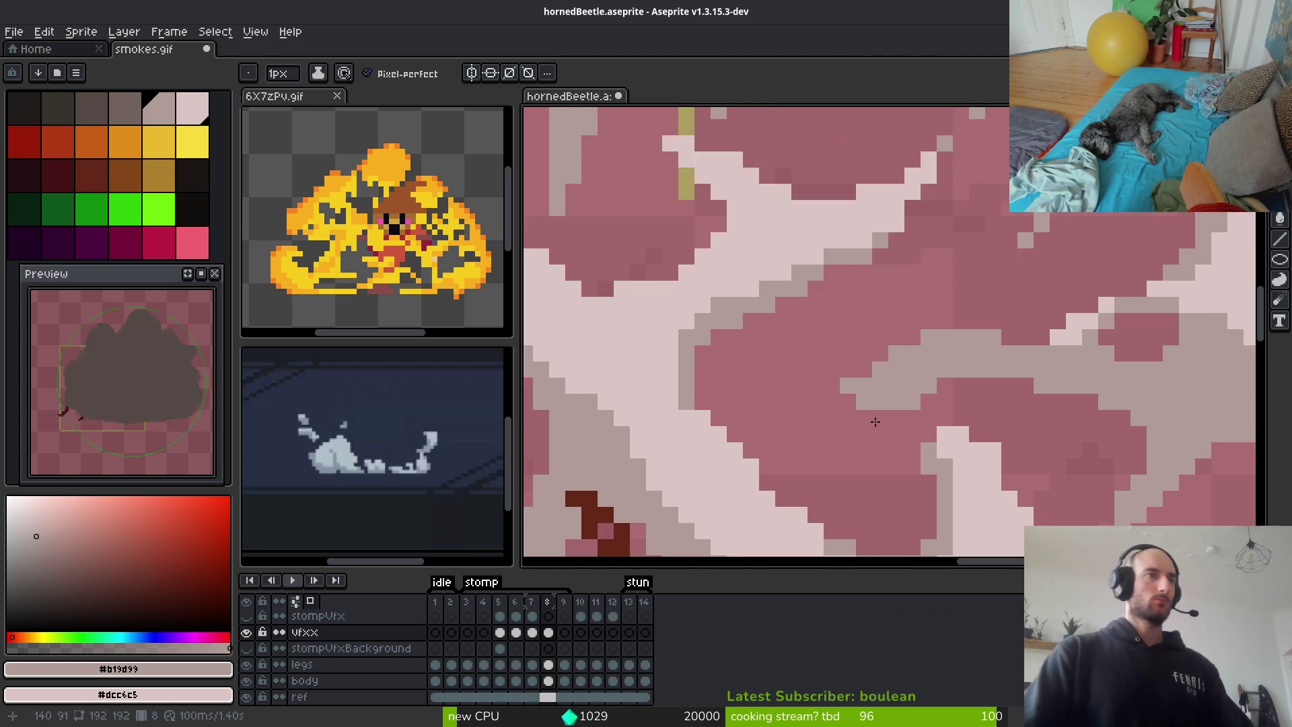
left_click_drag(1067, 303, 977, 314)
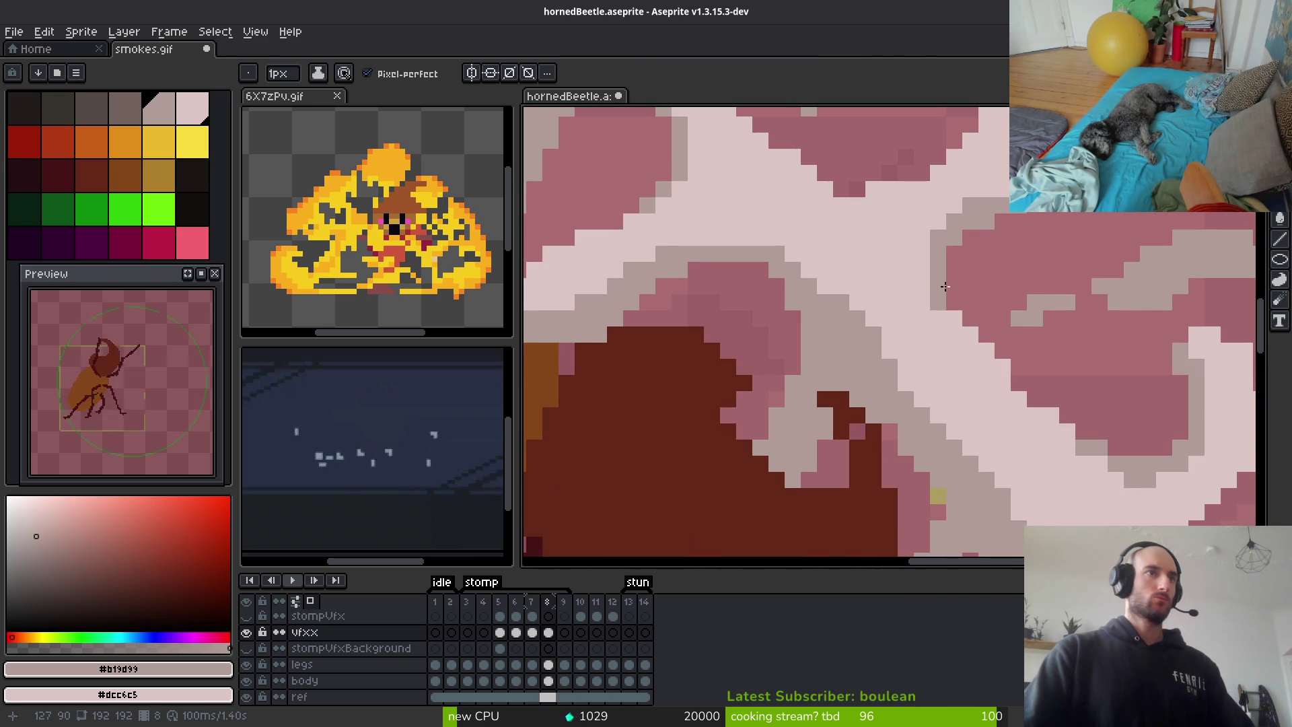
scroll(1059, 388, "down", 3)
scroll(1058, 388, "down", 3)
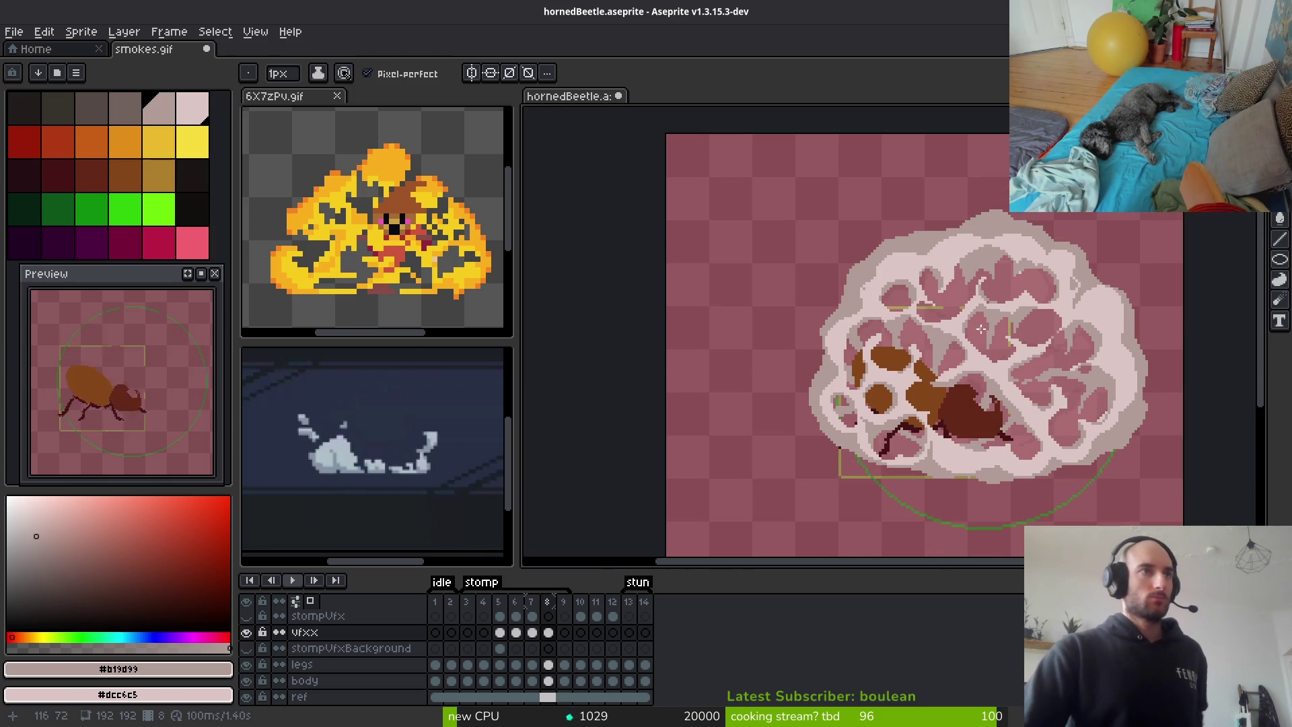
scroll(981, 330, "up", 3)
scroll(942, 430, "down", 3)
scroll(933, 441, "up", 1)
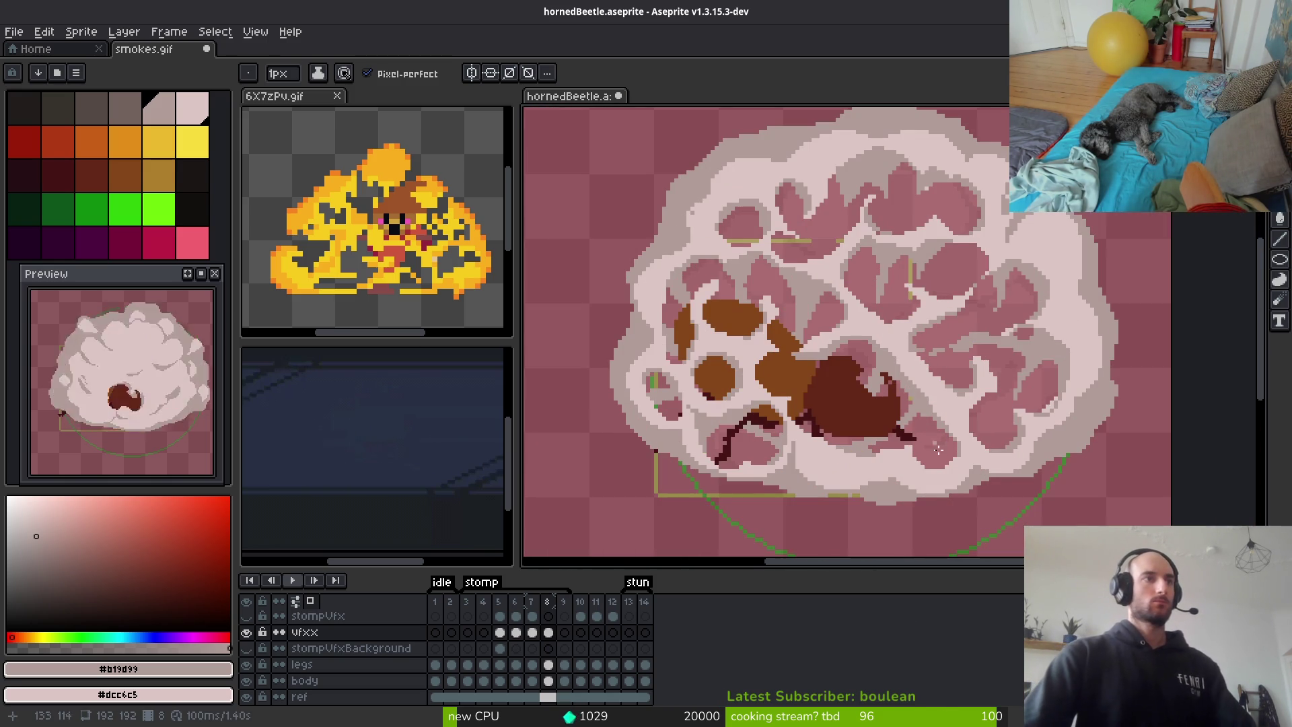
Paint light pink #dcc6c5 smoke along the beetle's dark-red rear edge, undoing one wrong stroke
scroll(933, 440, "up", 2)
scroll(929, 434, "down", 1)
left_click(924, 428, "alt")
scroll(924, 428, "up", 1)
left_click(949, 363)
left_click(915, 331)
mouse_move(932, 340)
left_mouse_down()
mouse_move(936, 397)
mouse_move(959, 387)
left_mouse_up()
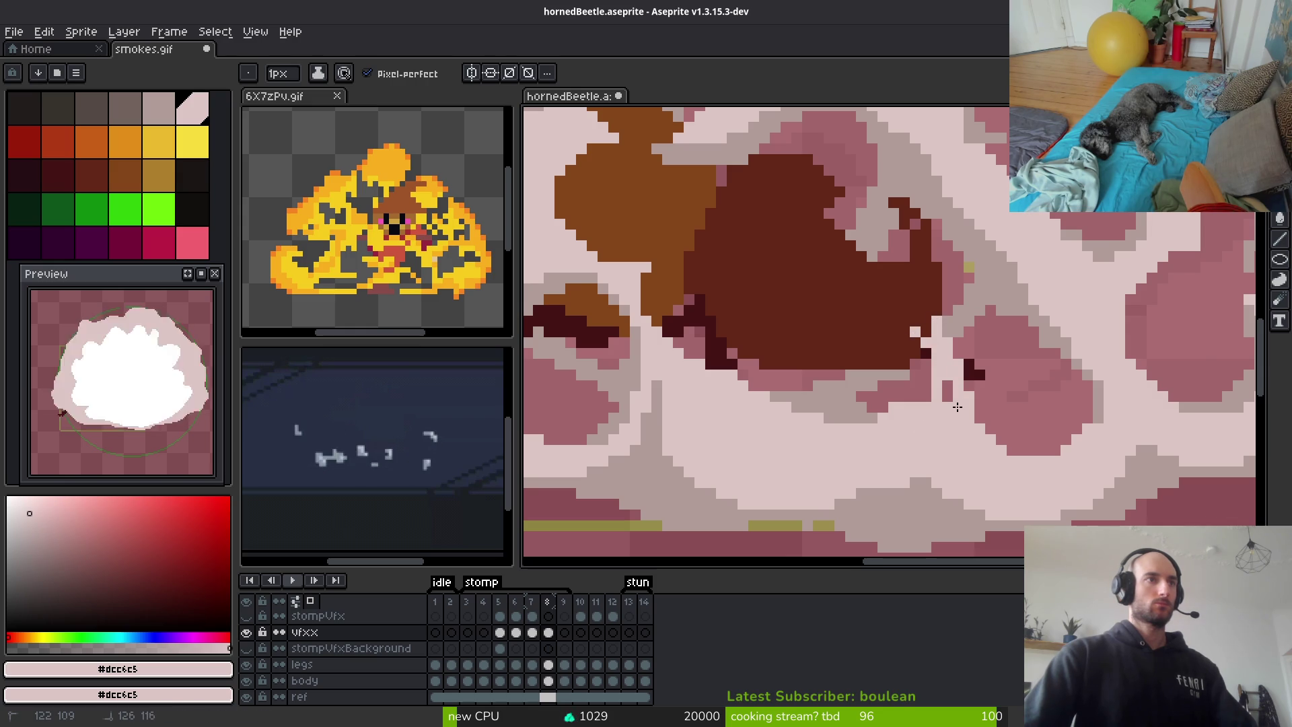
key("ctrl+z")
key("ctrl+z")
key("ctrl+z")
mouse_move(895, 330)
left_mouse_down()
mouse_move(914, 397)
mouse_move(925, 397)
left_mouse_up()
mouse_move(912, 357)
left_mouse_down()
mouse_move(905, 331)
mouse_move(924, 381)
left_mouse_up()
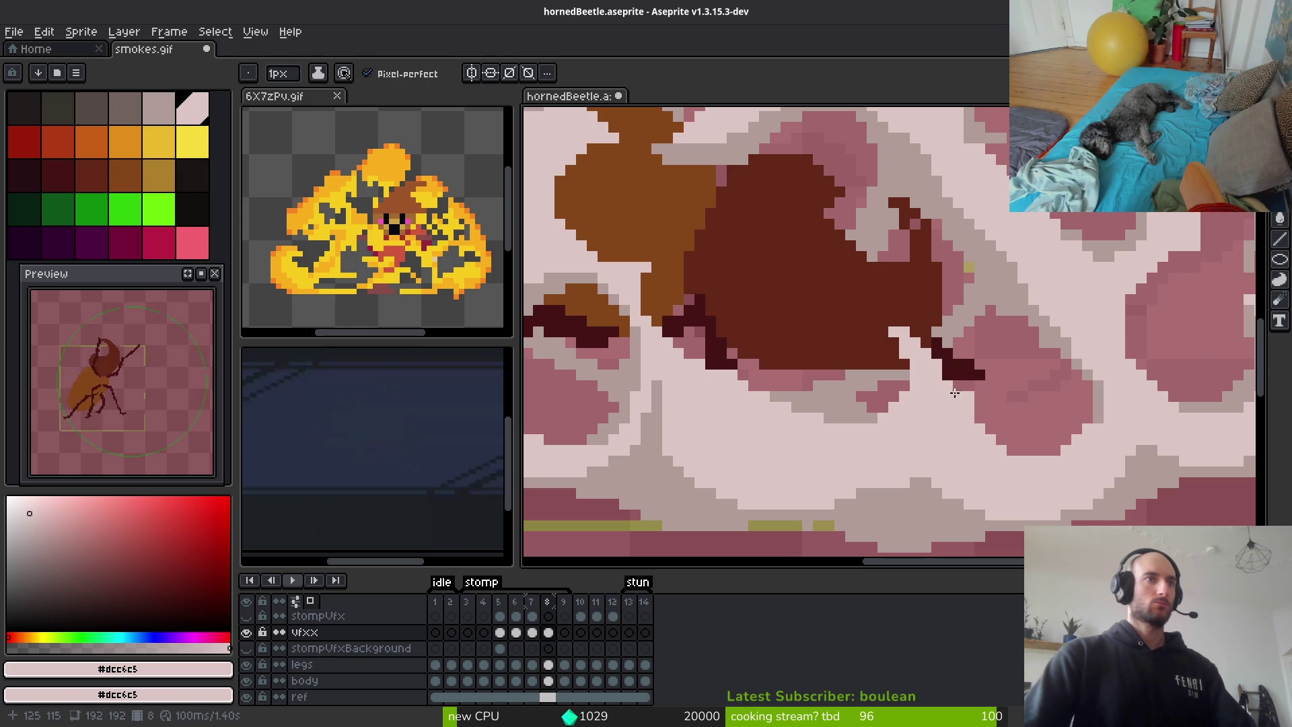
Save hornedBeetle.aseprite and step to the next animation frame
scroll(988, 470, "down", 3)
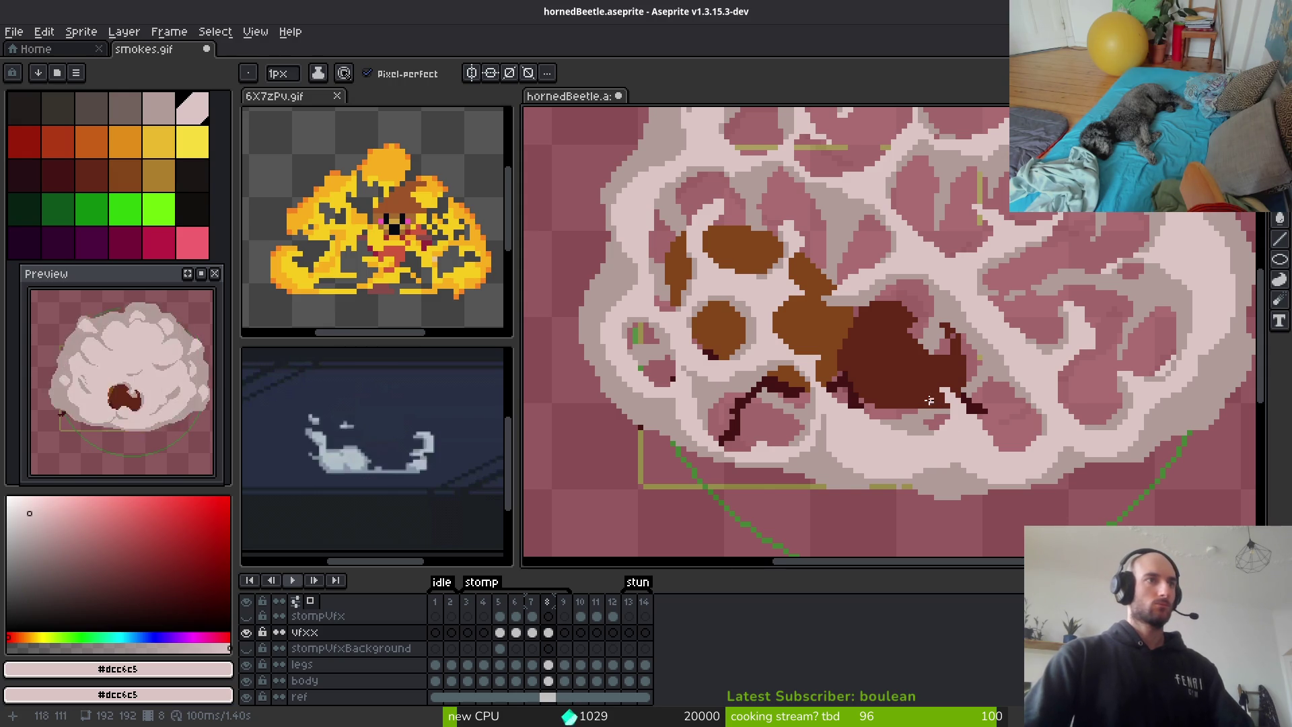
scroll(942, 420, "down", 4)
key("ctrl+s")
key("Right")
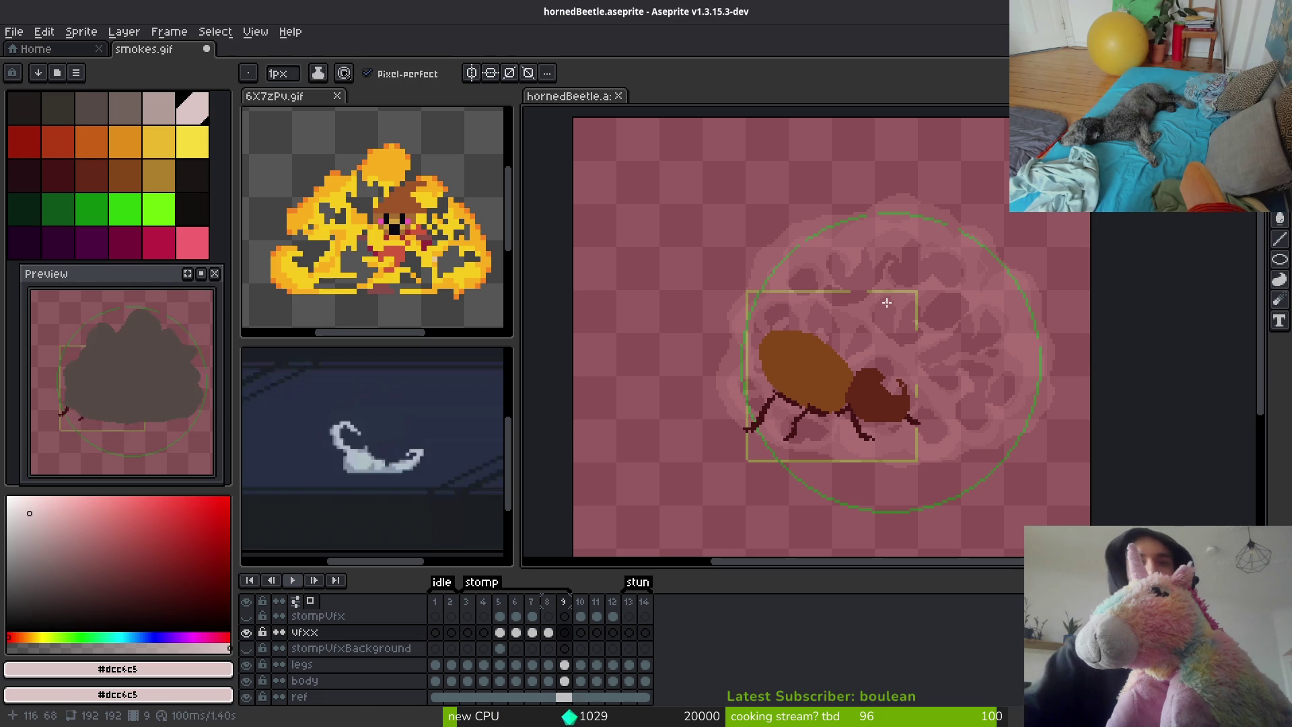
Pan the canvas to recentre the beetle in the view
mouse_move(770, 290)
left_mouse_down()
mouse_move(769, 340)
mouse_move(781, 305)
left_mouse_up()
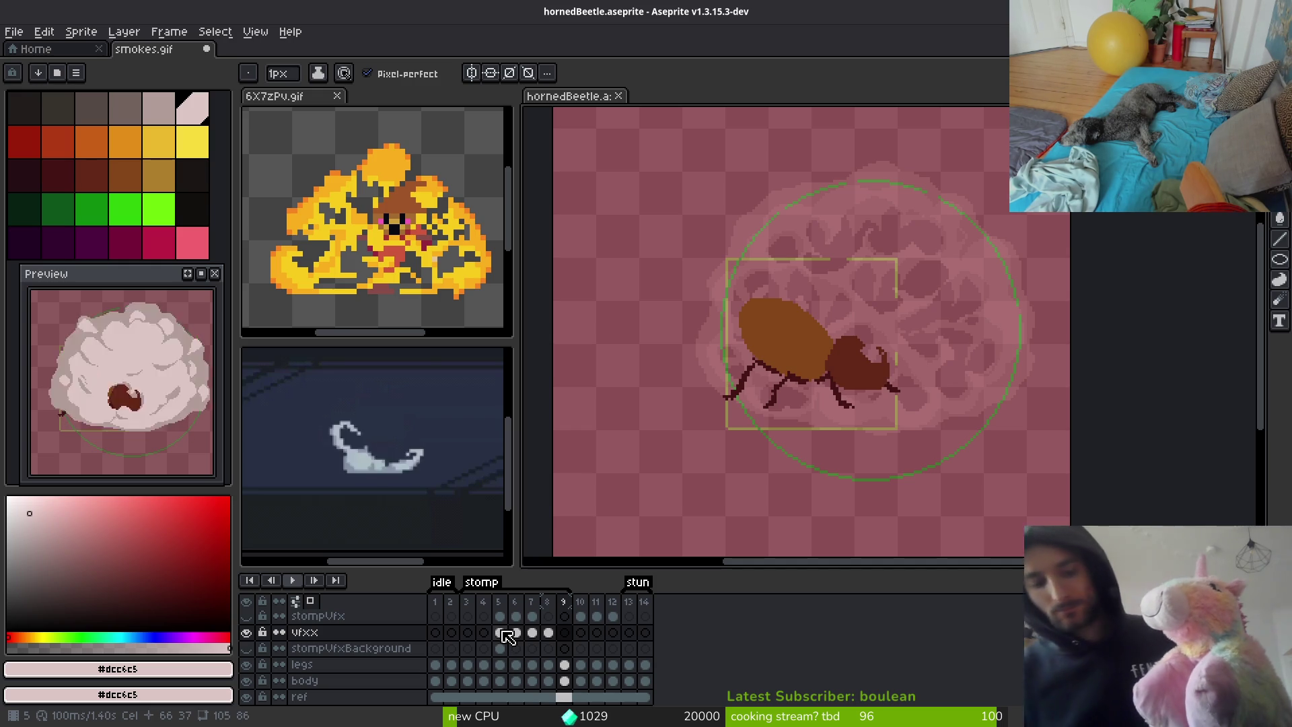
Play back the stomp animation to review the smoke, then hide the 'ref' layer's pink tint
mouse_move(717, 394)
left_mouse_down()
mouse_move(801, 384)
mouse_move(653, 374)
left_mouse_up()
key("Return")
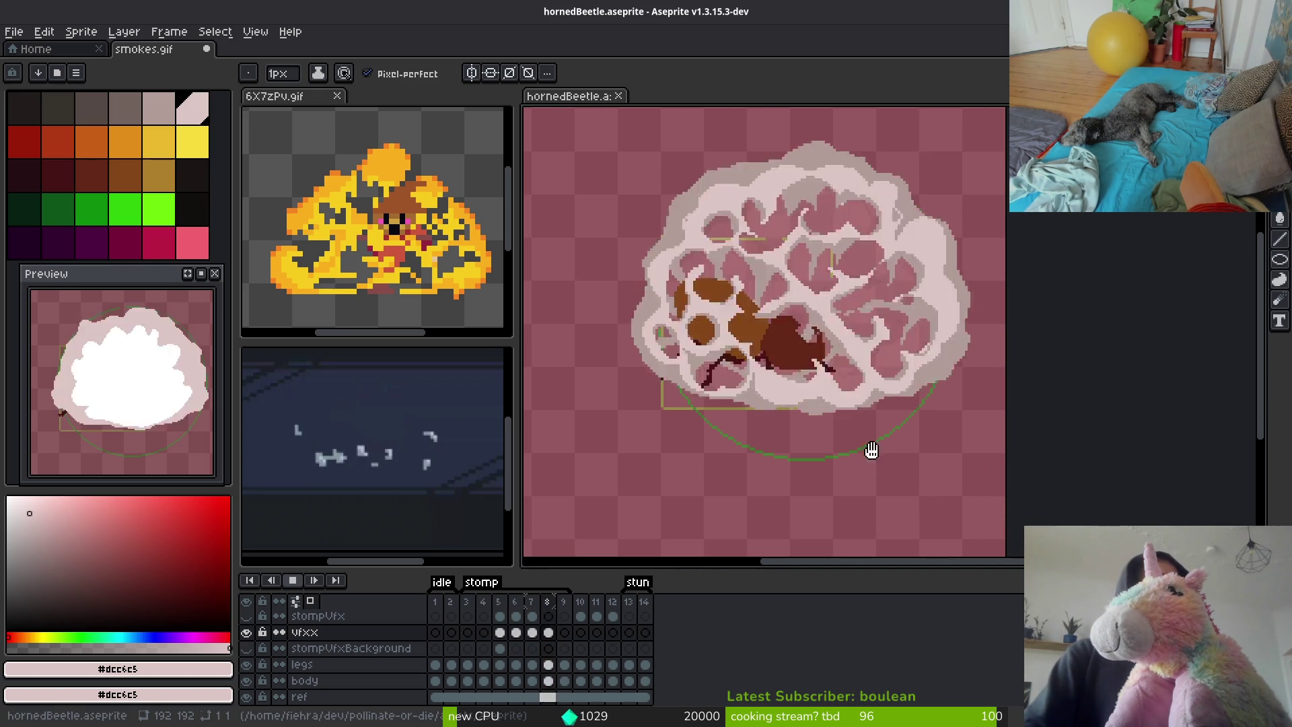
left_click_drag(810, 444, 780, 488)
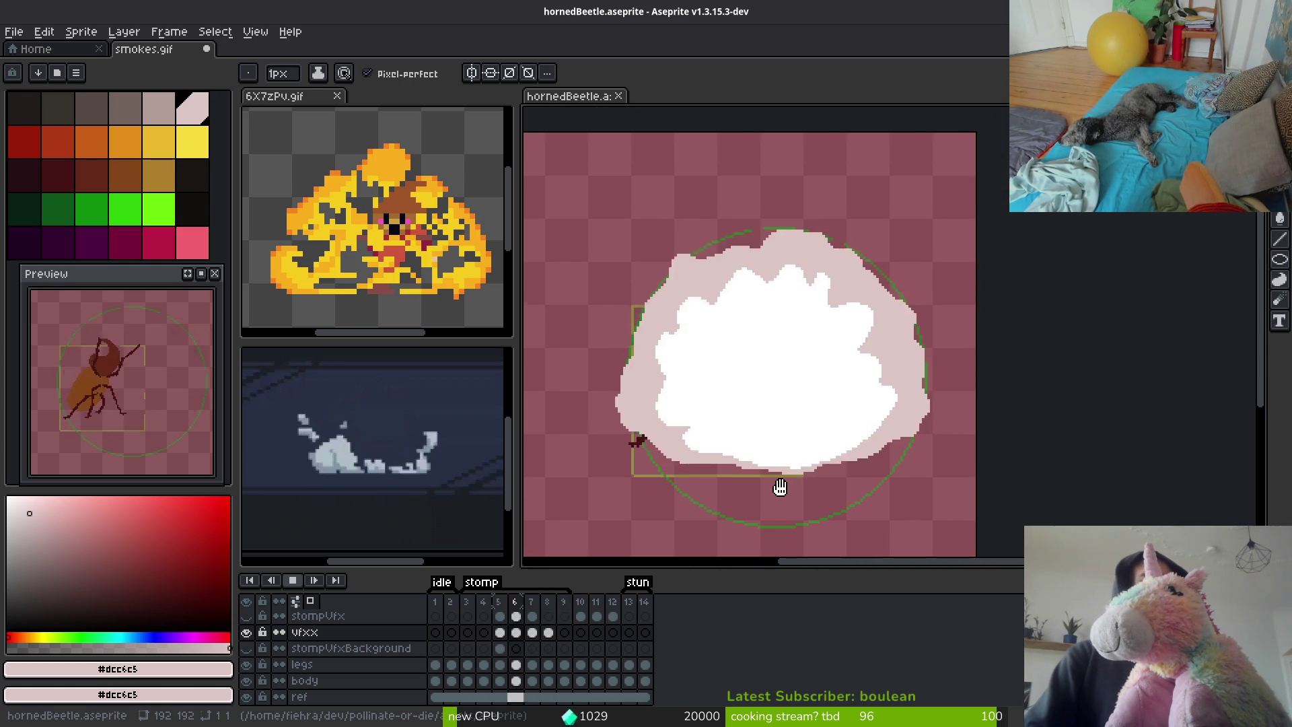
scroll(818, 454, "down", 2)
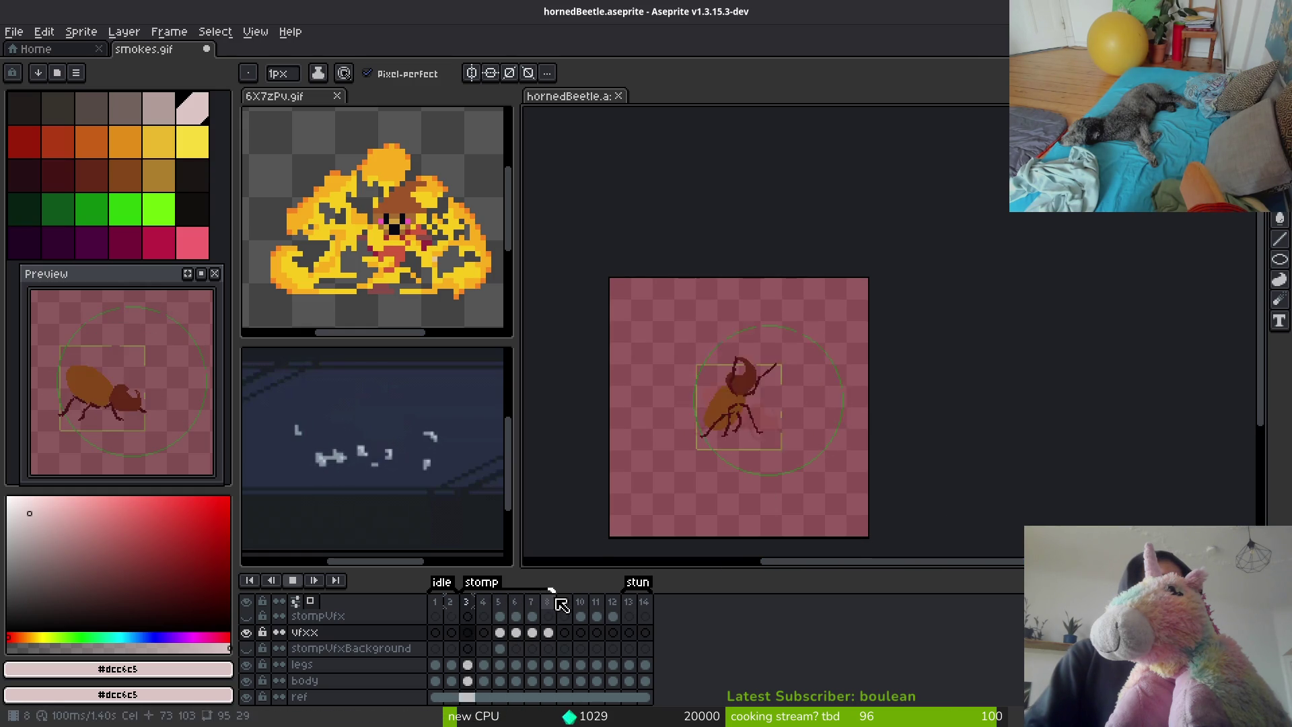
left_click(589, 601)
left_click(516, 617)
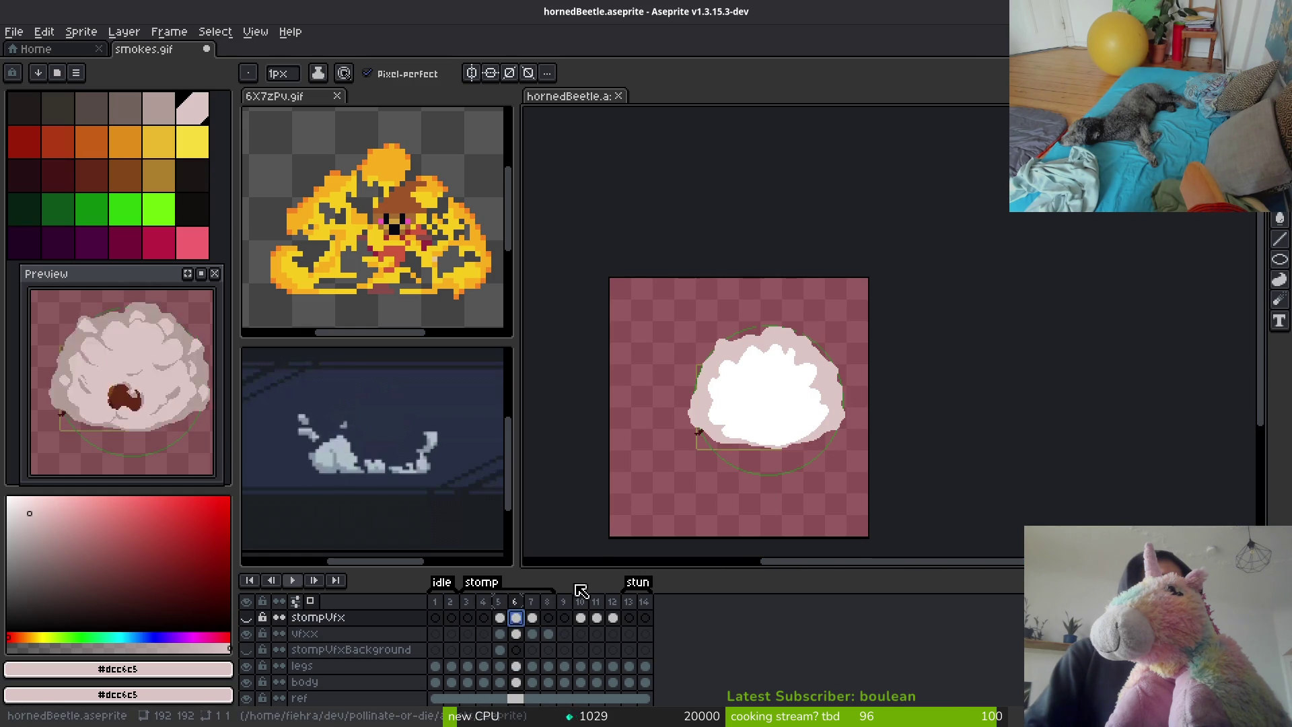
key("Return")
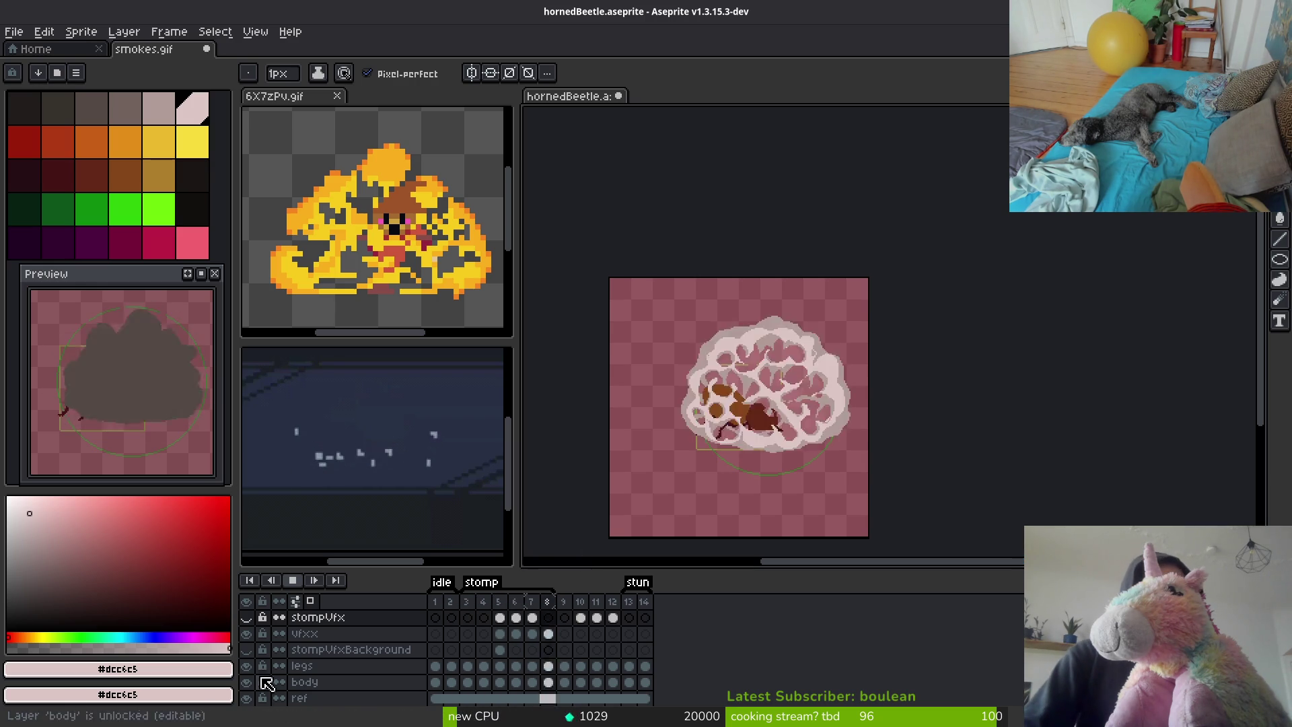
left_click(247, 699)
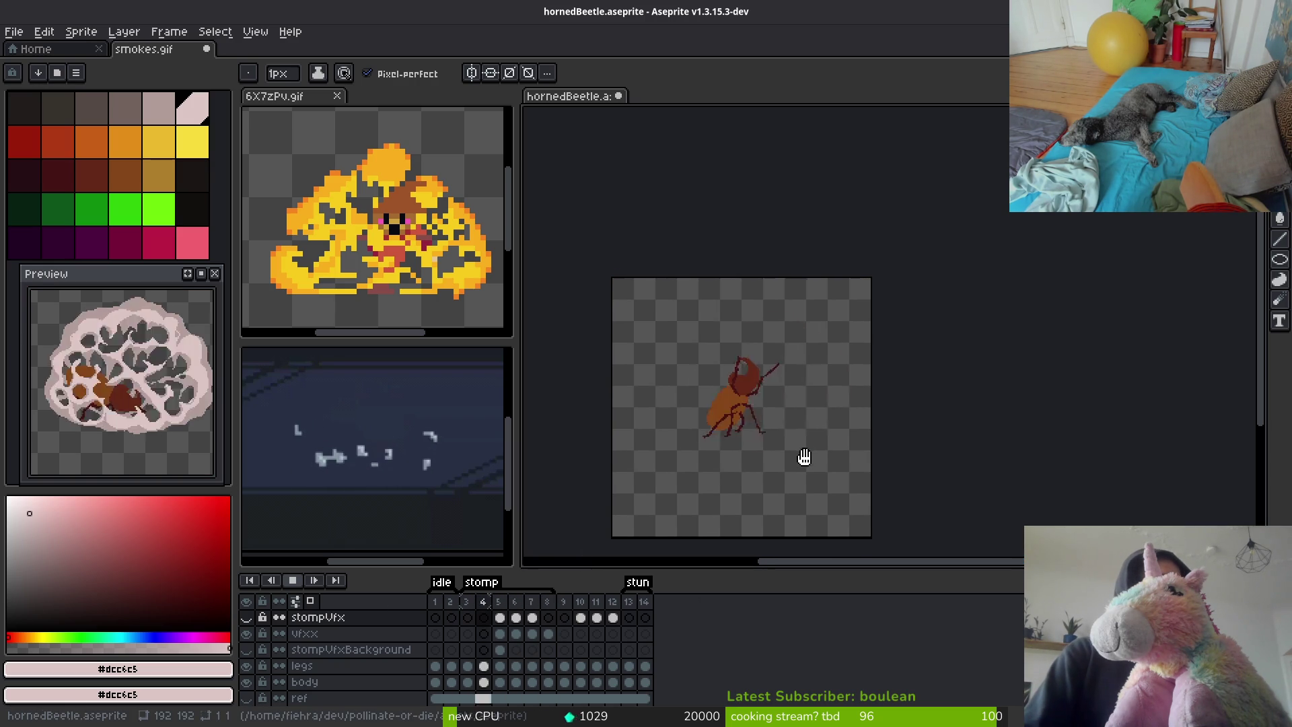
Scroll the canvas view over the smoke cloud on the stompVfx layer
scroll(798, 461, "down", 1)
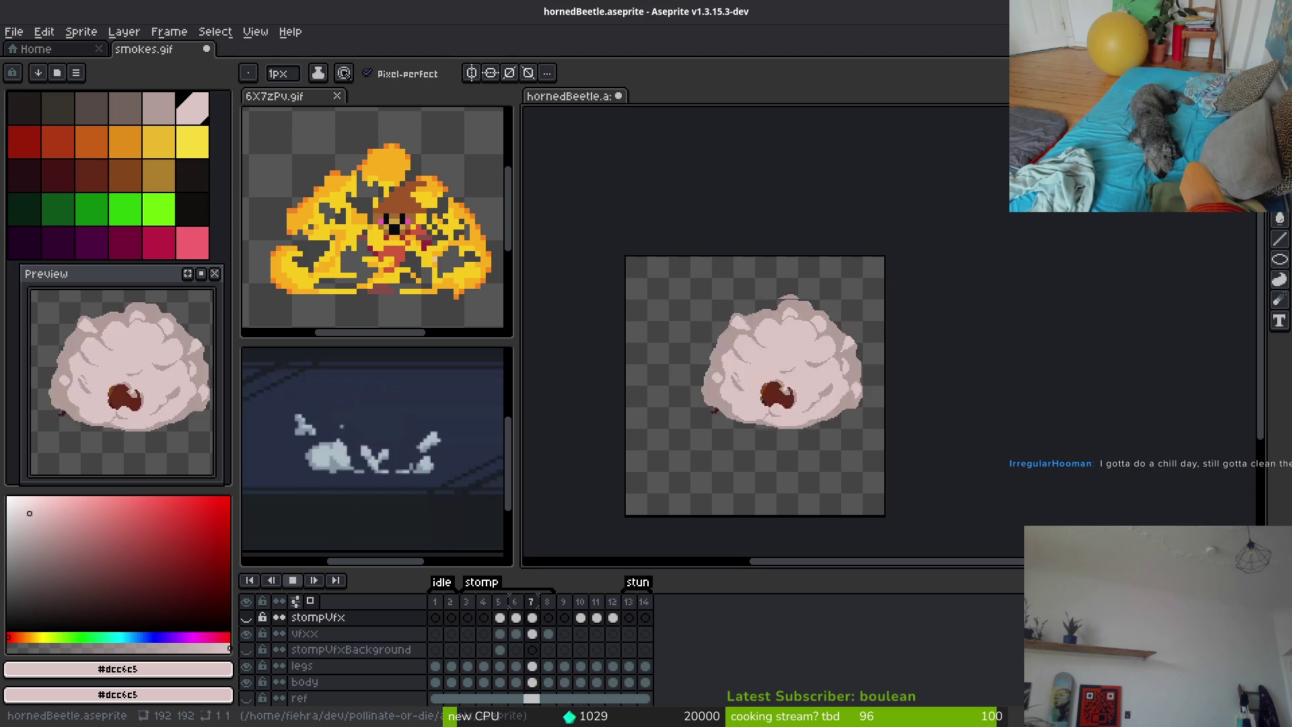
Stop the playback and step through the frames to land on stomp frame 8
left_click(483, 601)
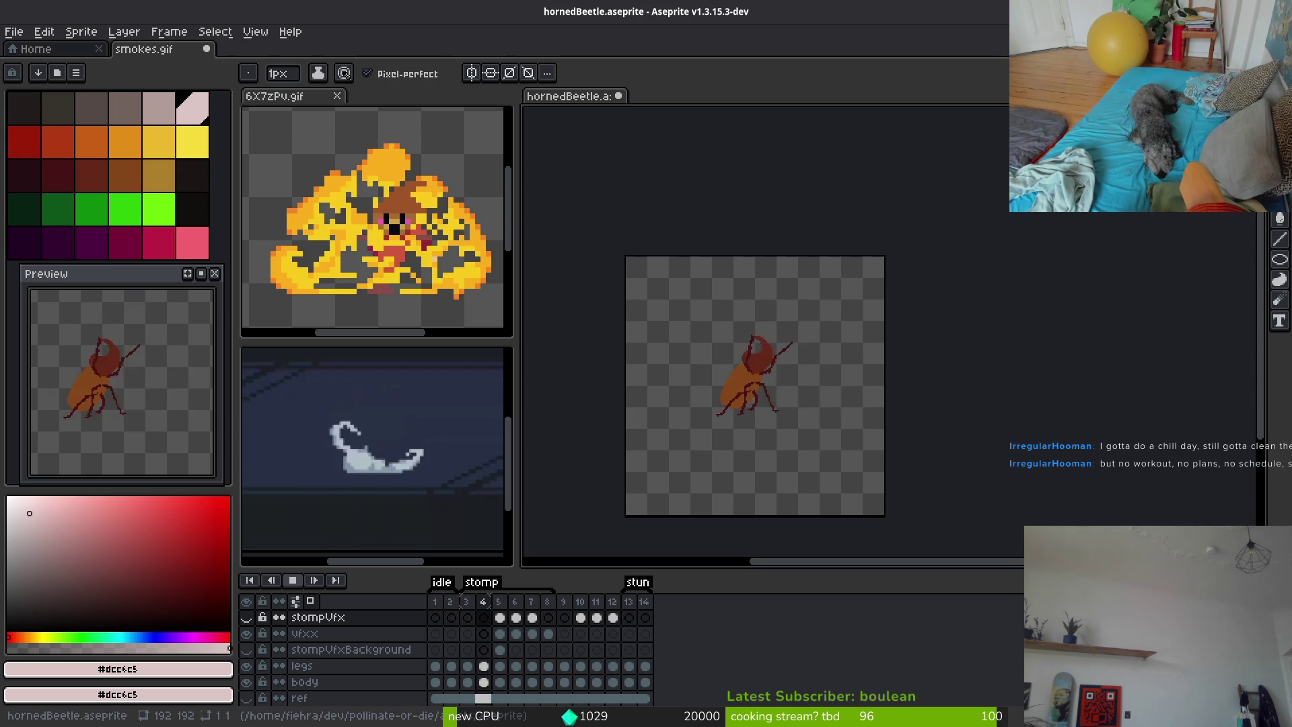
key("Left")
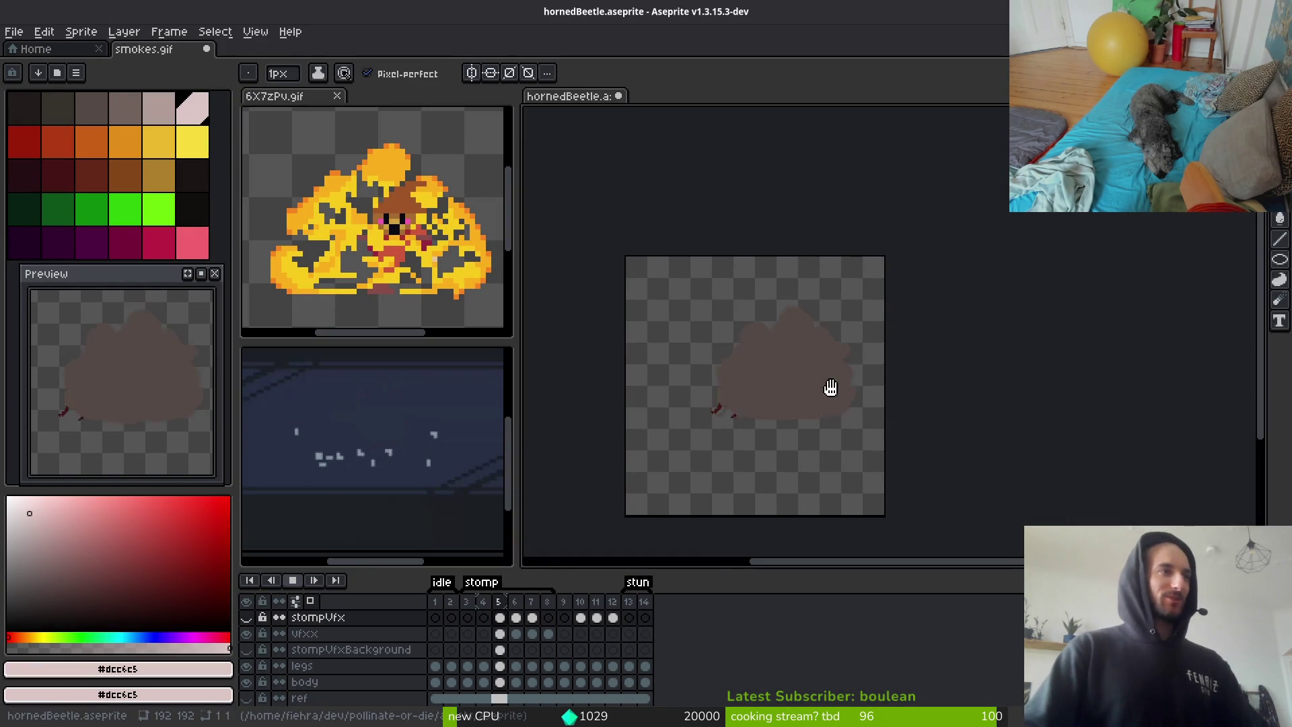
scroll(768, 408, "up", 4)
key("Return")
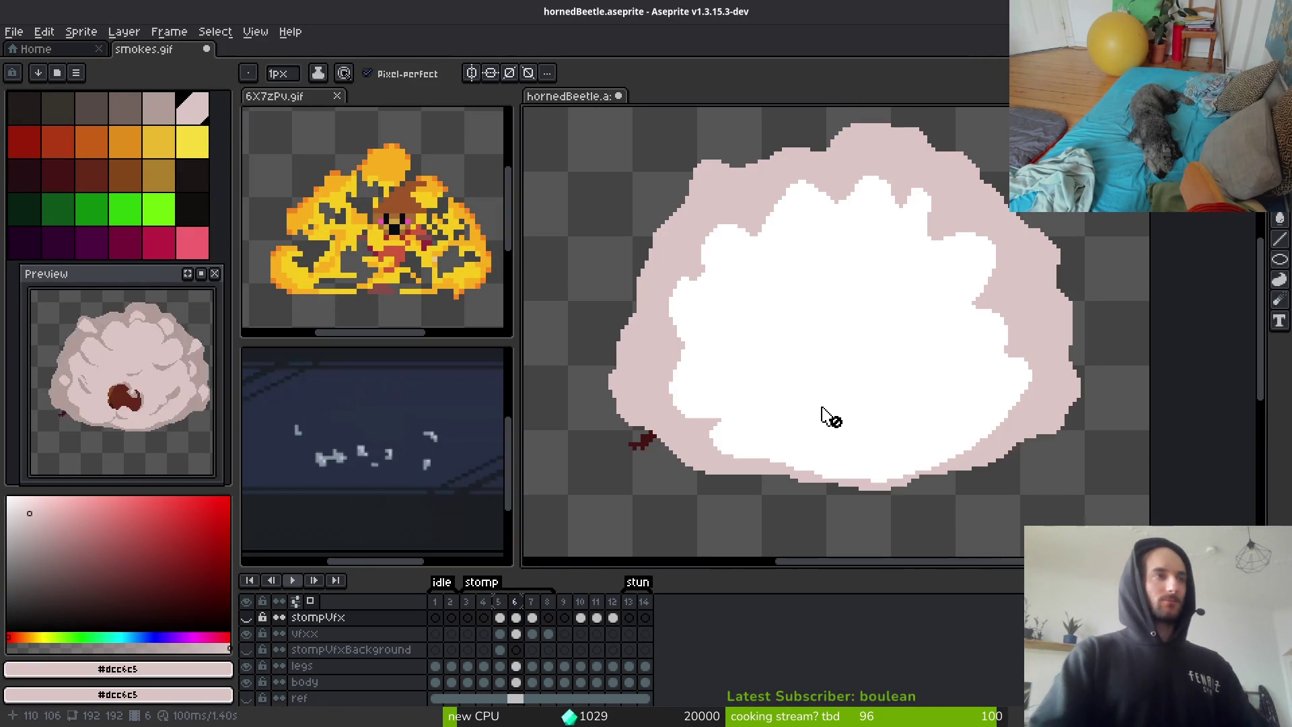
scroll(932, 370, "down", 5)
key("Right")
key("Right")
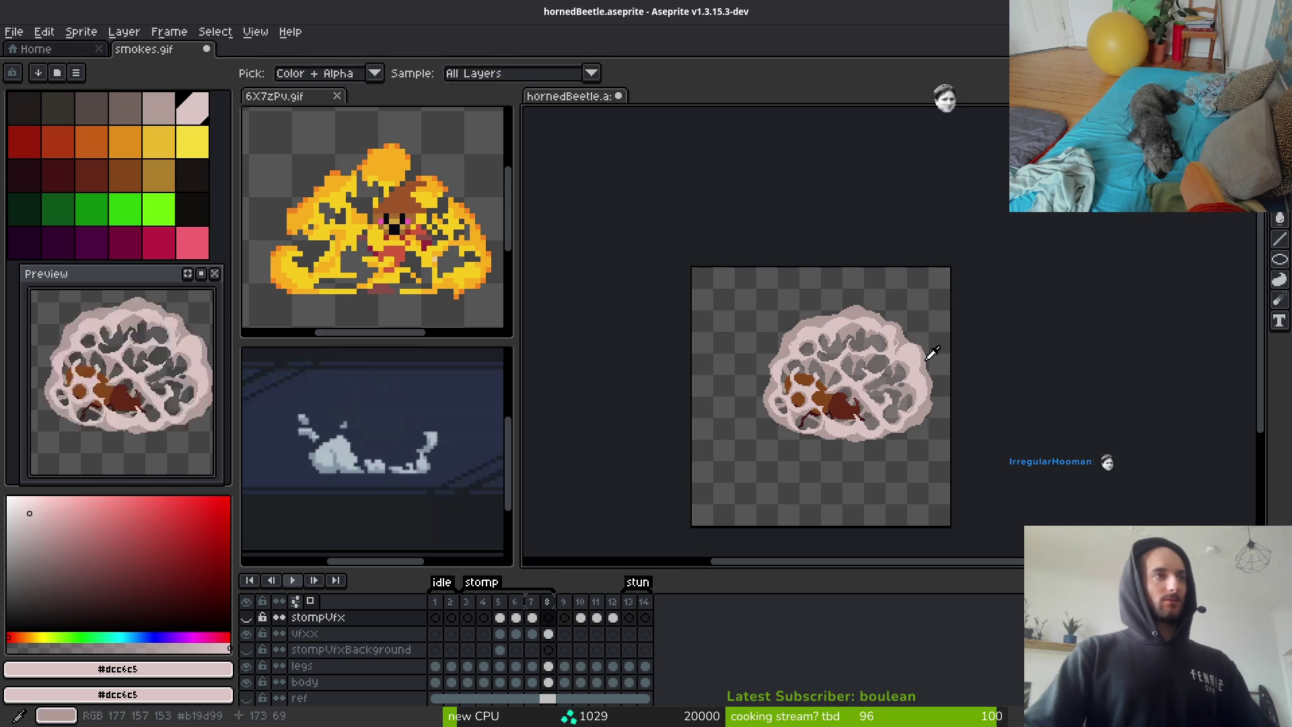
Sample #b19d99 and draw a light edge between the grey puffs on the vfxx layer, frame 8
scroll(875, 363, "up", 5)
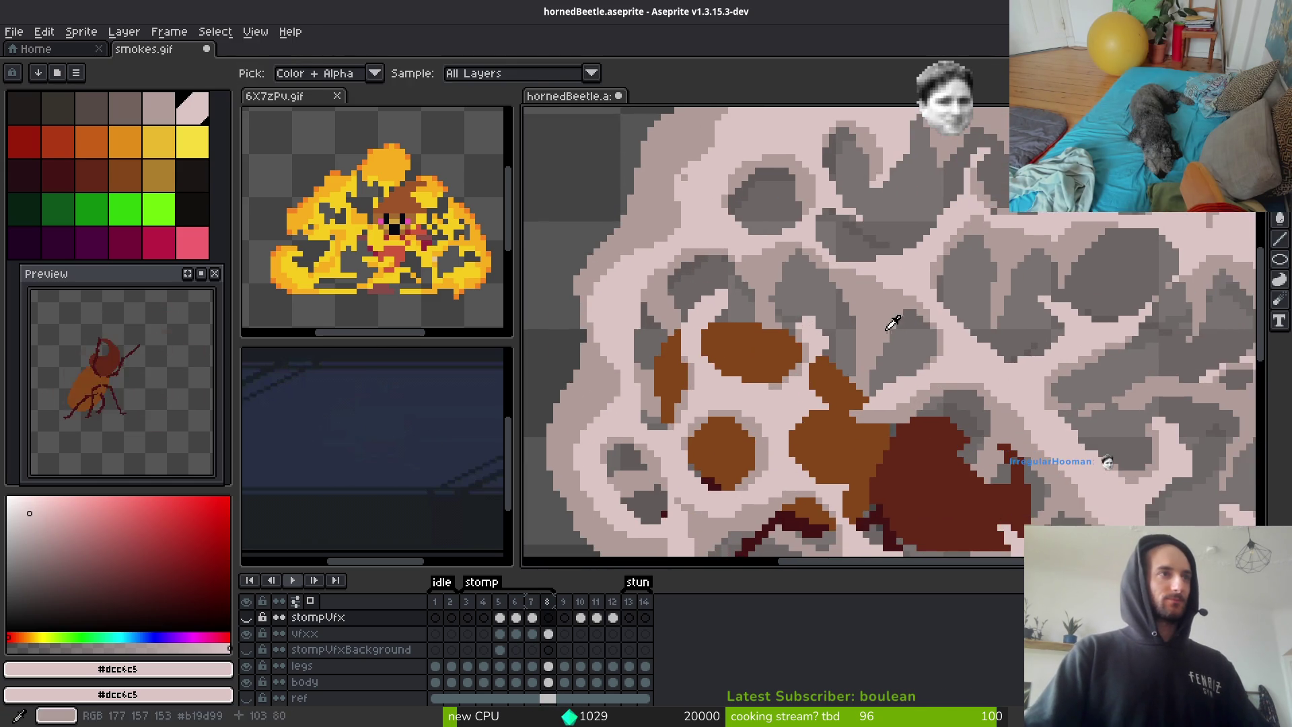
left_click(912, 353, "alt")
scroll(915, 363, "down", 5)
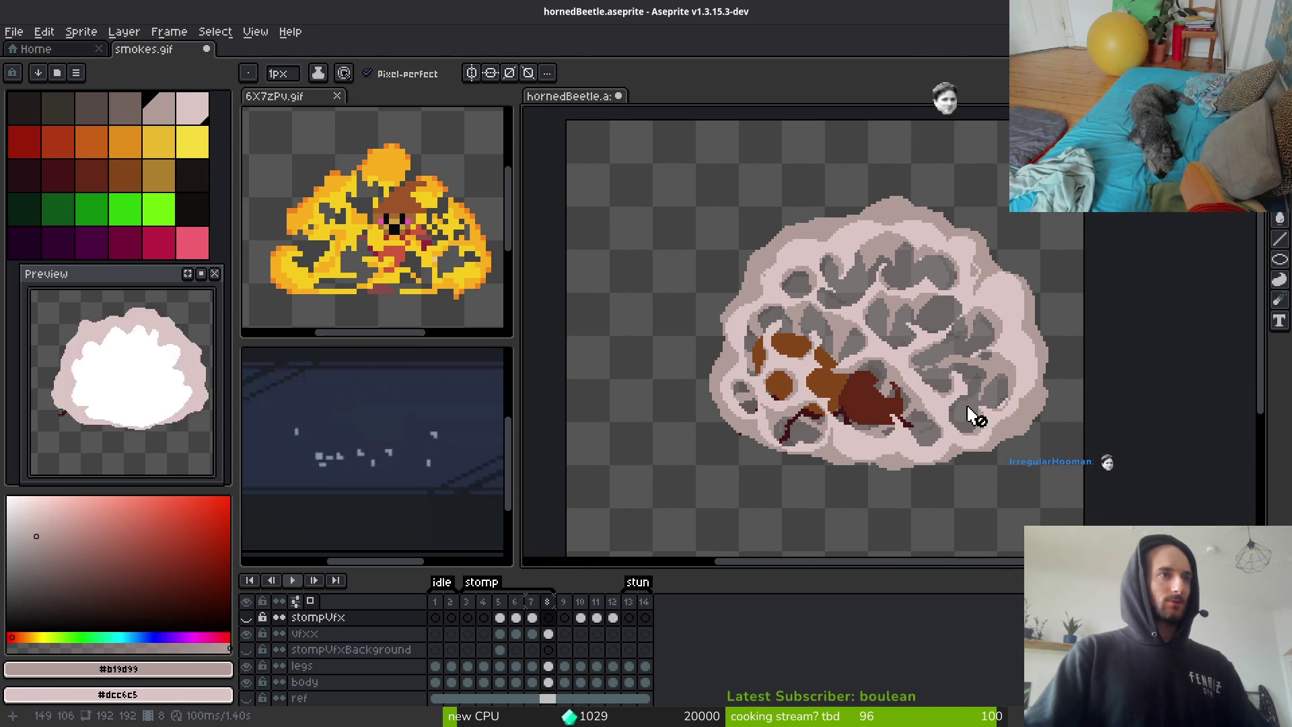
scroll(989, 404, "up", 5)
scroll(996, 397, "up", 3)
key("Down")
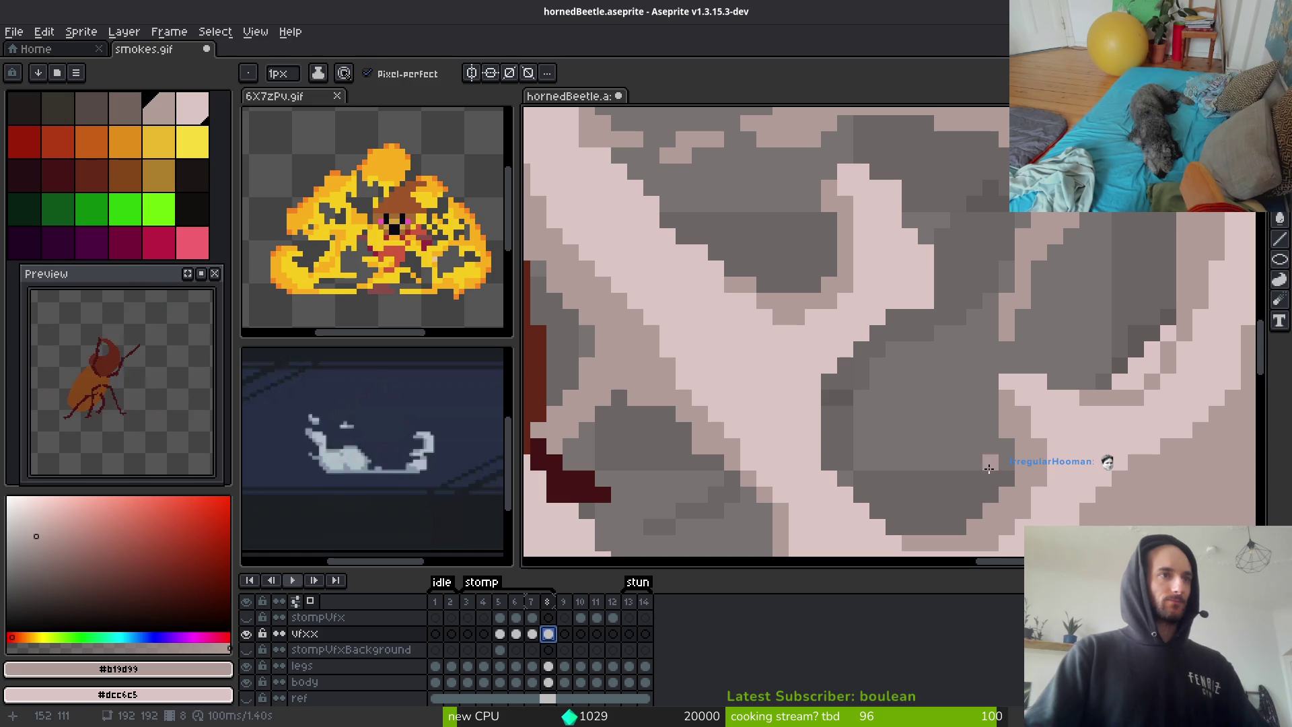
mouse_move(982, 441)
left_mouse_down()
mouse_move(841, 394)
mouse_move(982, 457)
mouse_move(1009, 451)
mouse_move(875, 411)
mouse_move(829, 376)
left_mouse_up()
Redraw the light stroke separating two puffs and edge the dark puff's top
scroll(984, 424, "down", 3)
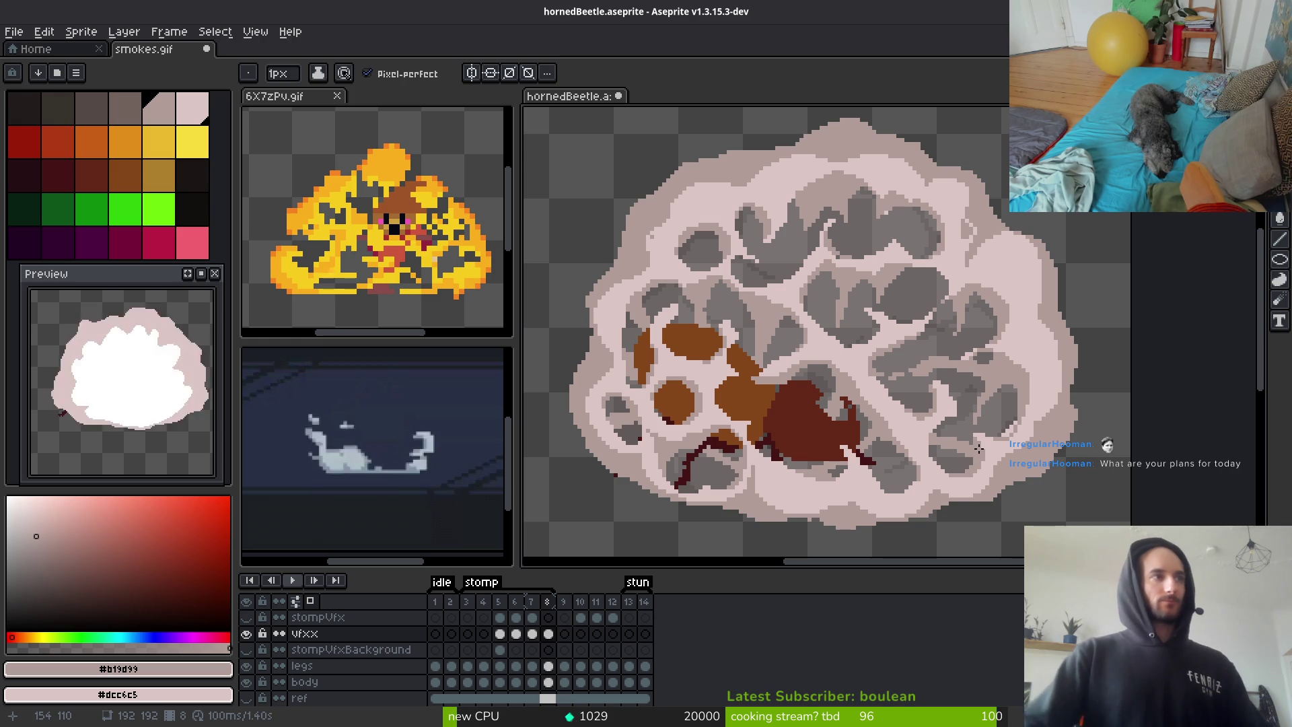
scroll(881, 344, "up", 3)
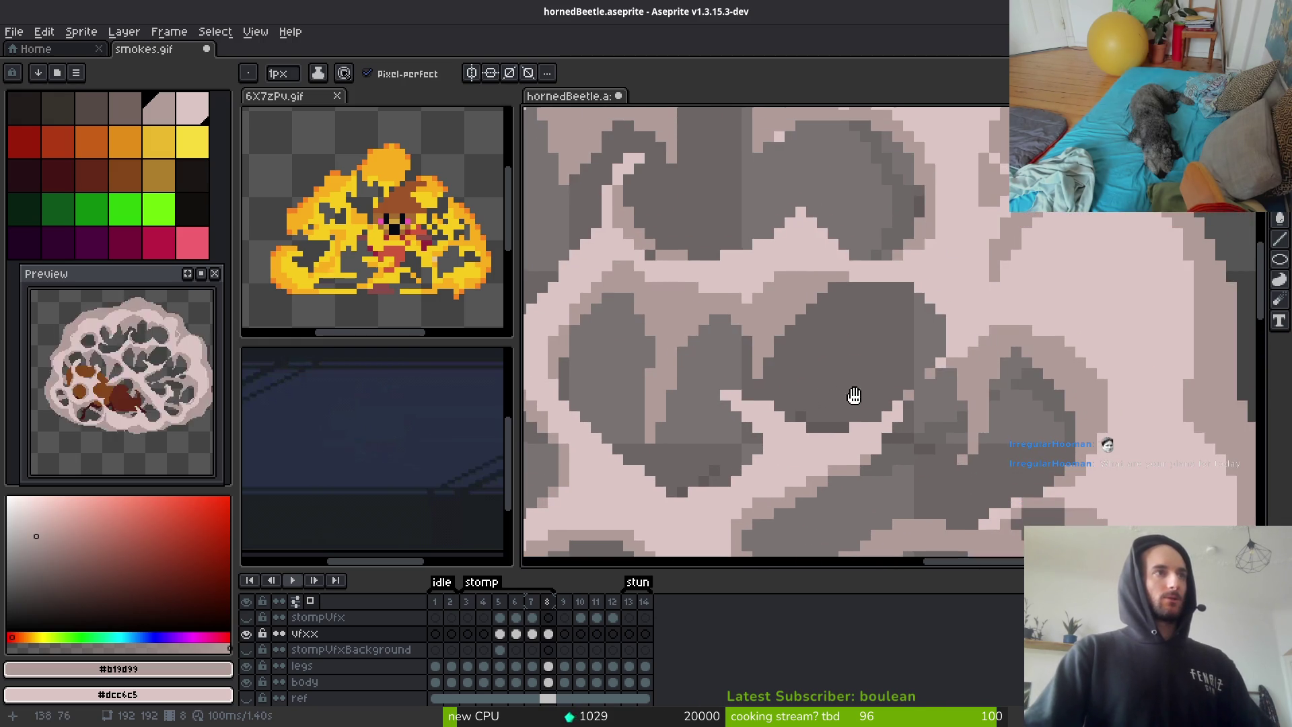
left_click_drag(872, 342, 907, 372)
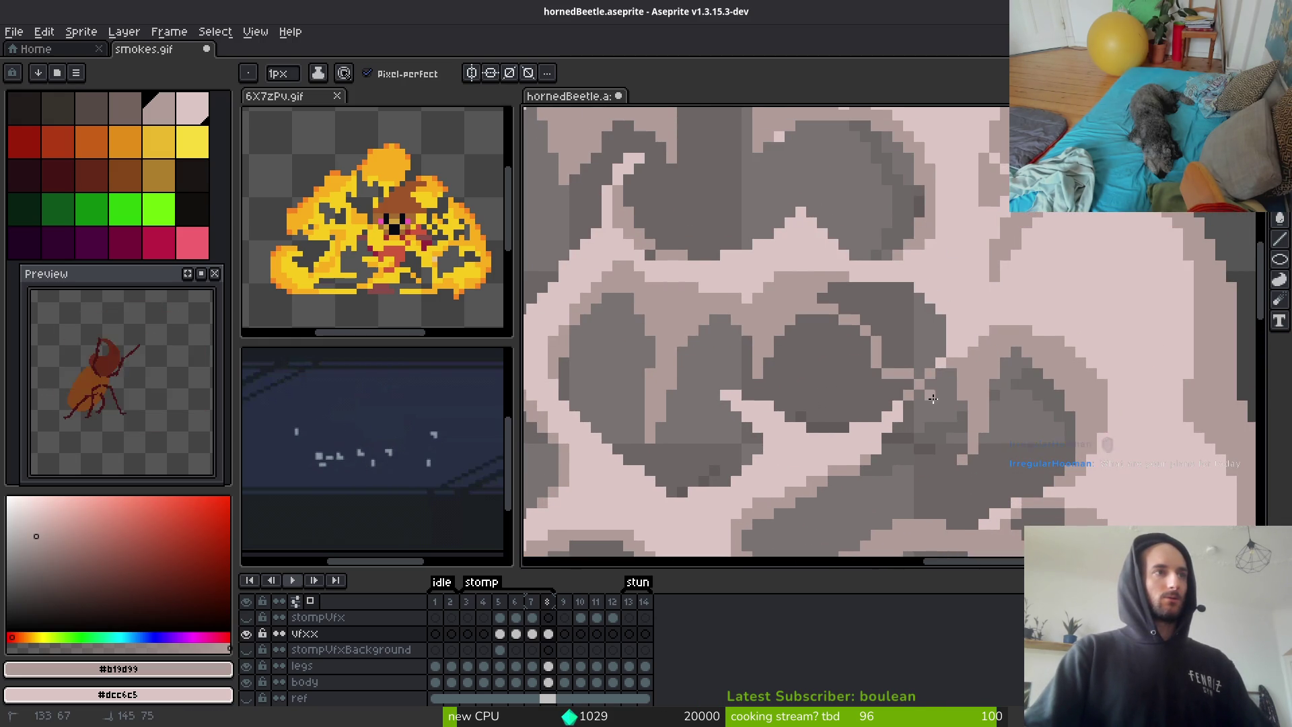
key("ctrl+z")
mouse_move(811, 313)
left_mouse_down()
mouse_move(875, 351)
mouse_move(946, 329)
left_mouse_up()
left_click_drag(824, 286, 909, 295)
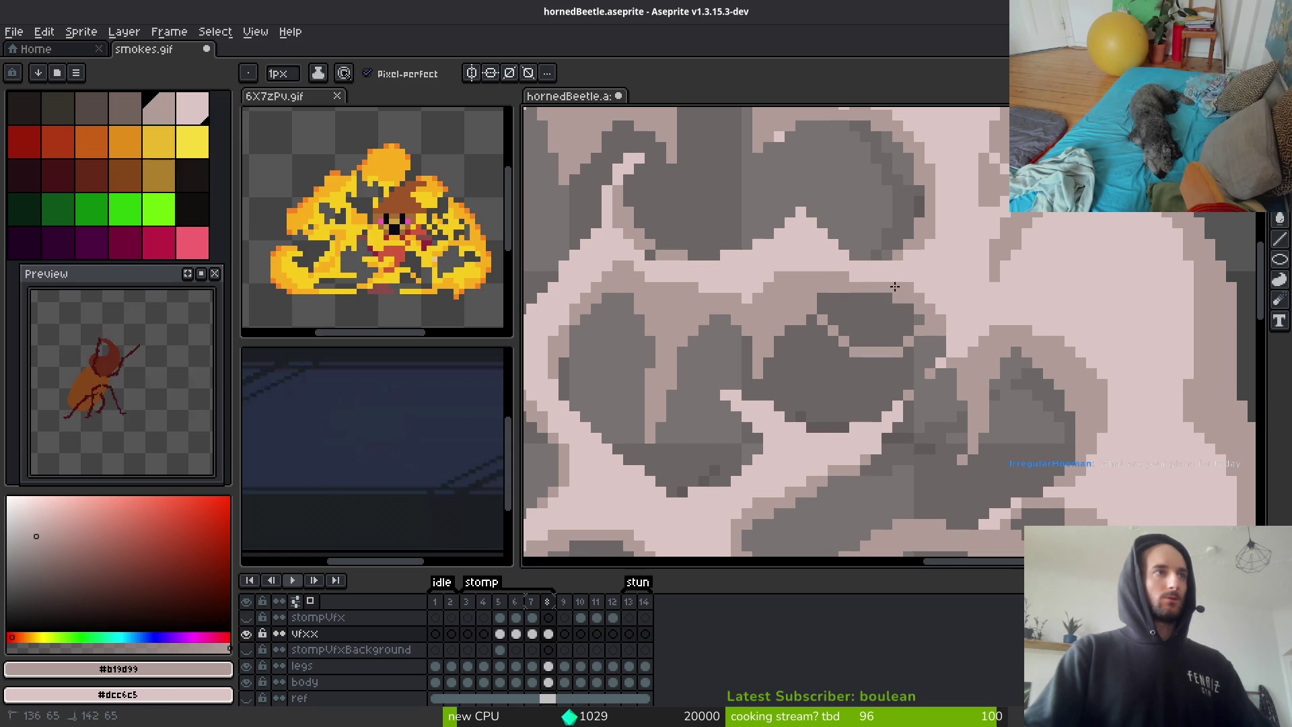
Bucket-fill the dark puff with the lighter #b19d99 colour
key("g")
left_click(888, 306)
scroll(895, 341, "down", 3)
scroll(888, 360, "down", 3)
scroll(895, 370, "up", 3)
scroll(901, 382, "down", 1)
scroll(901, 382, "up", 2)
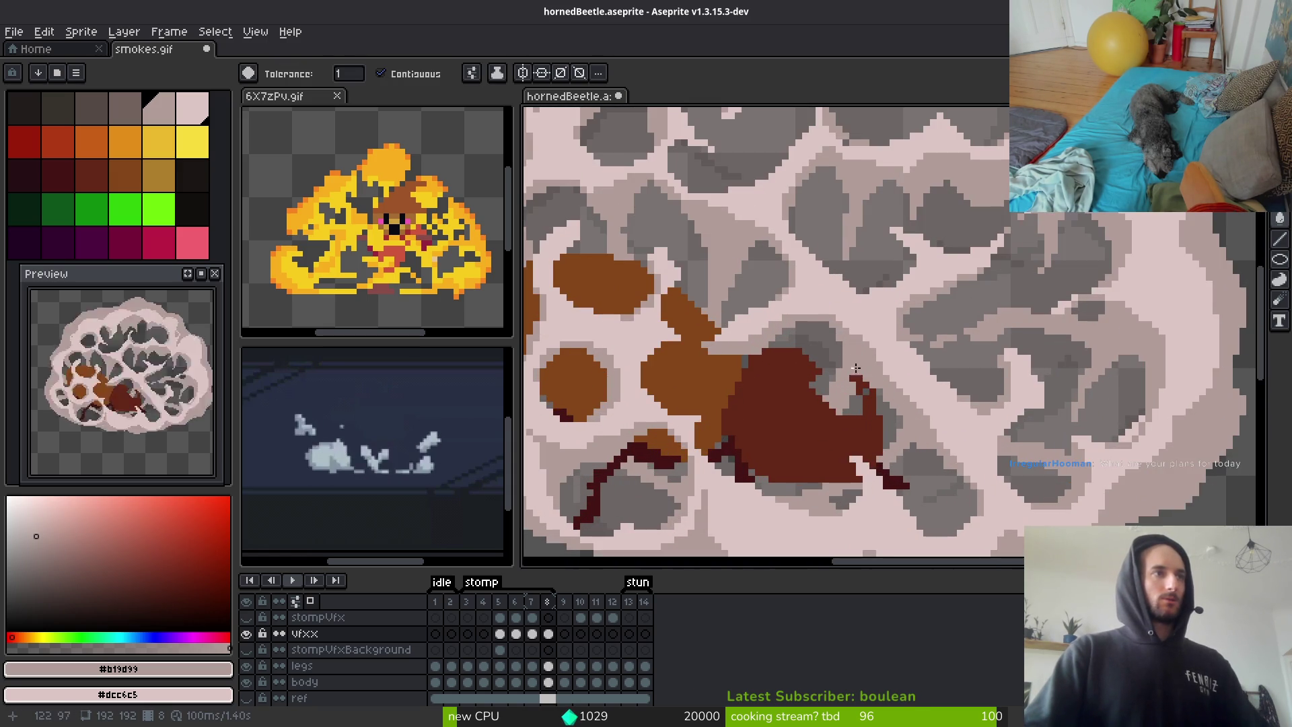
Pencil grey pixels into the gap beside the beetle's horn to solidify the puff edge
key("b")
scroll(895, 397, "up", 2)
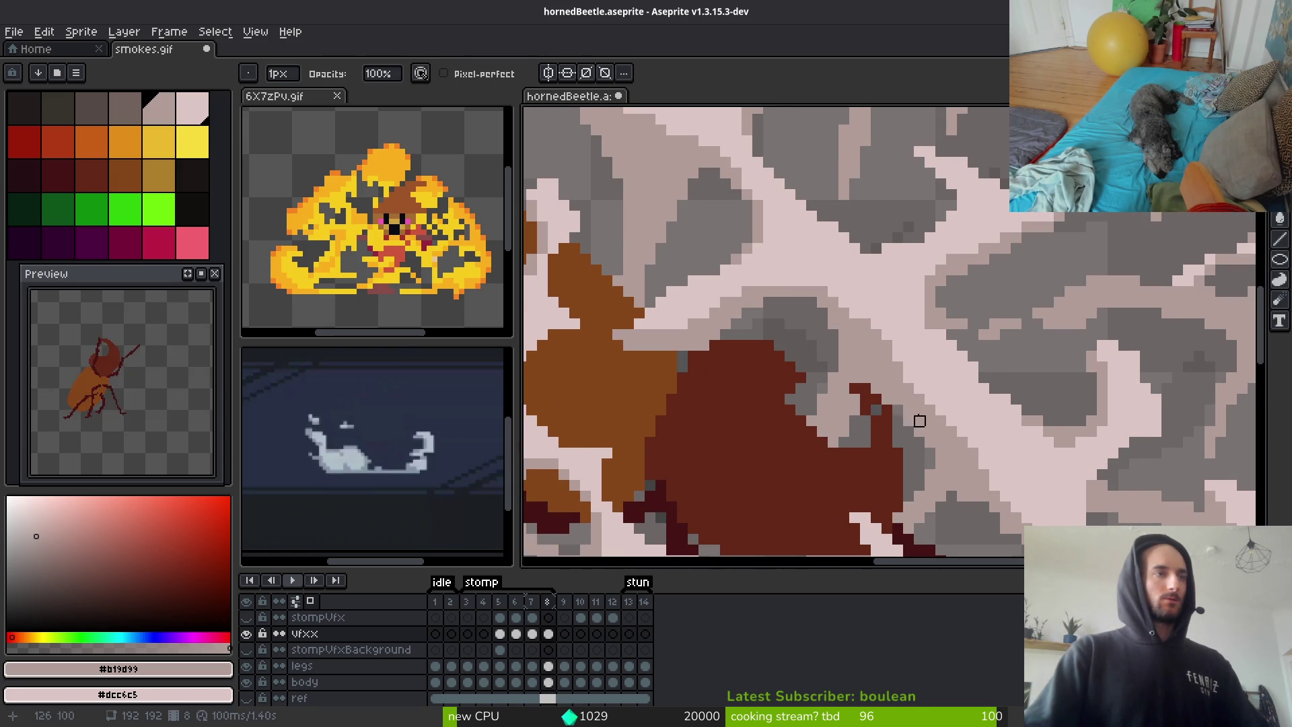
scroll(933, 419, "down", 2)
scroll(935, 414, "down", 1)
scroll(935, 411, "up", 1)
scroll(937, 418, "down", 1)
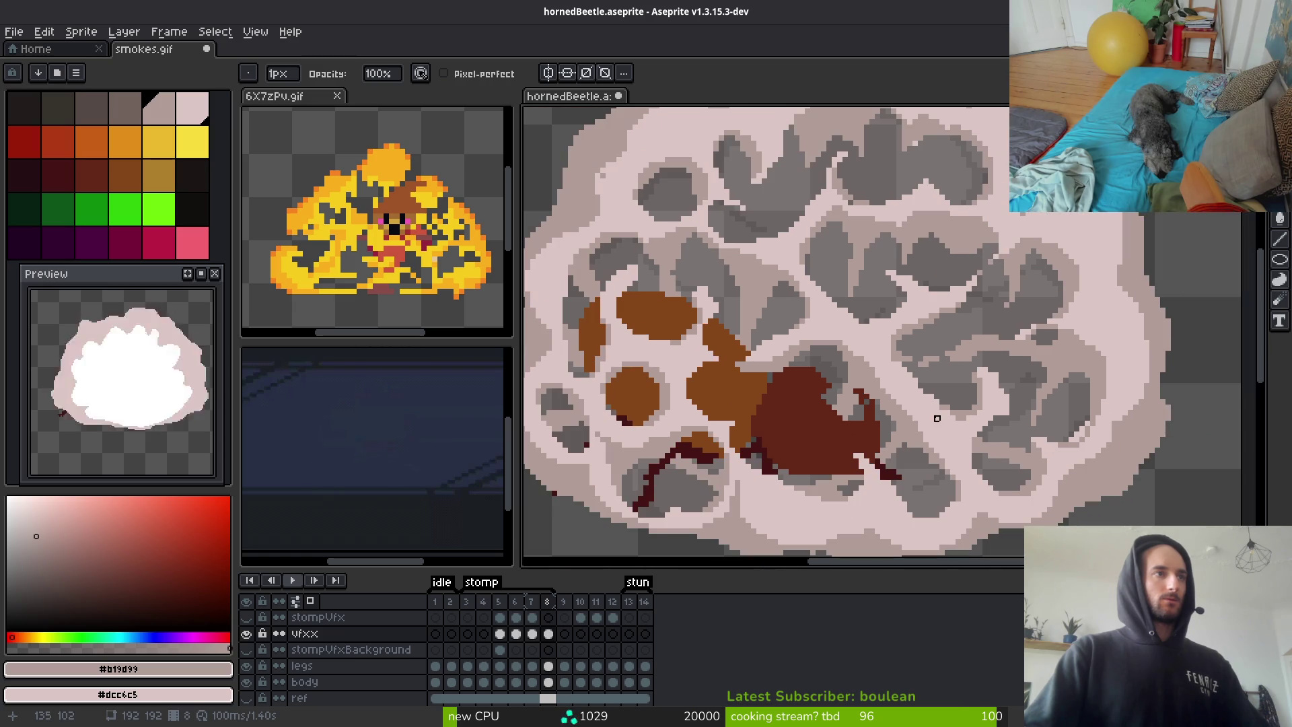
scroll(915, 429, "up", 3)
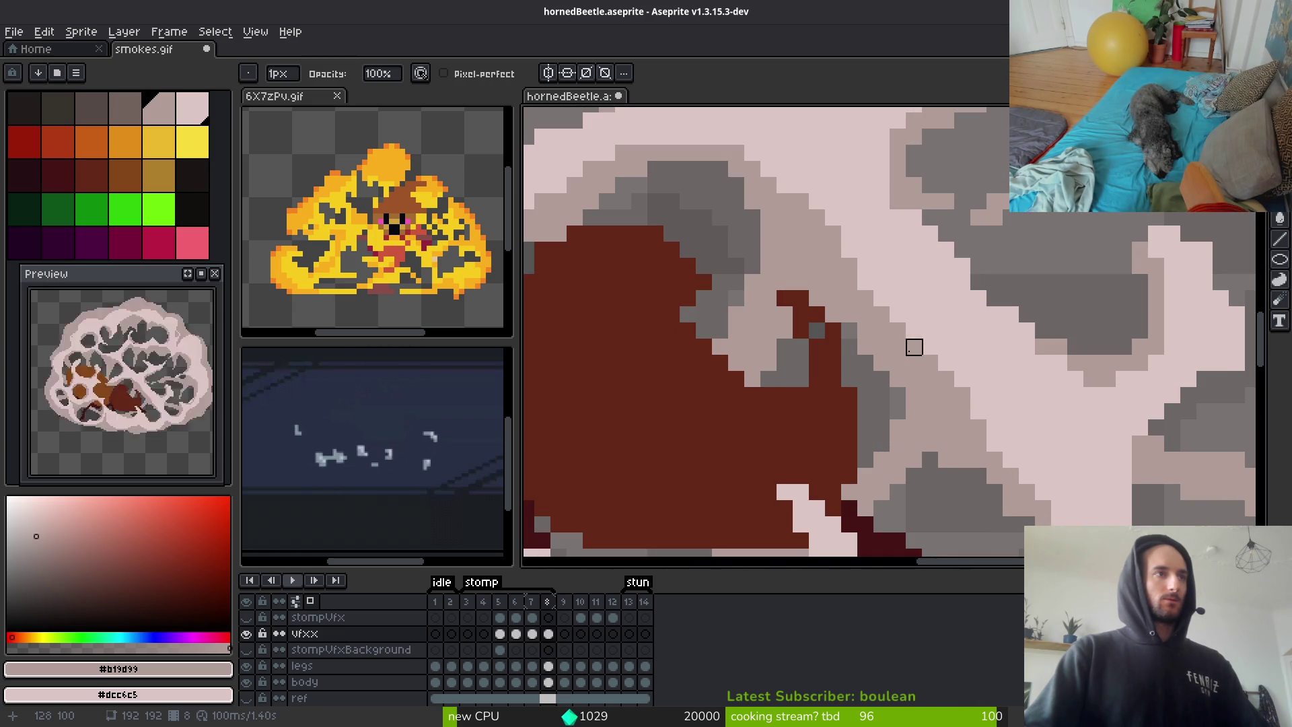
mouse_move(865, 314)
left_mouse_down()
mouse_move(862, 346)
mouse_move(898, 364)
left_mouse_up()
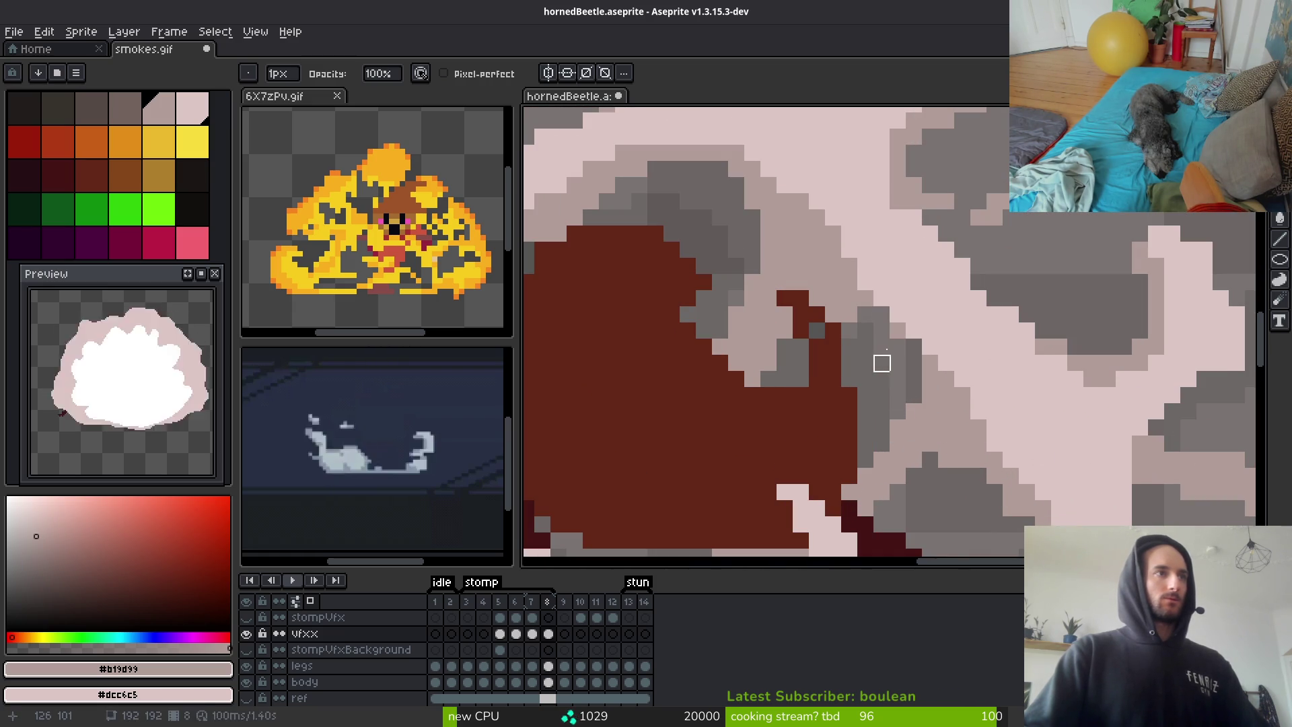
scroll(882, 346, "down", 3)
scroll(969, 444, "down", 1)
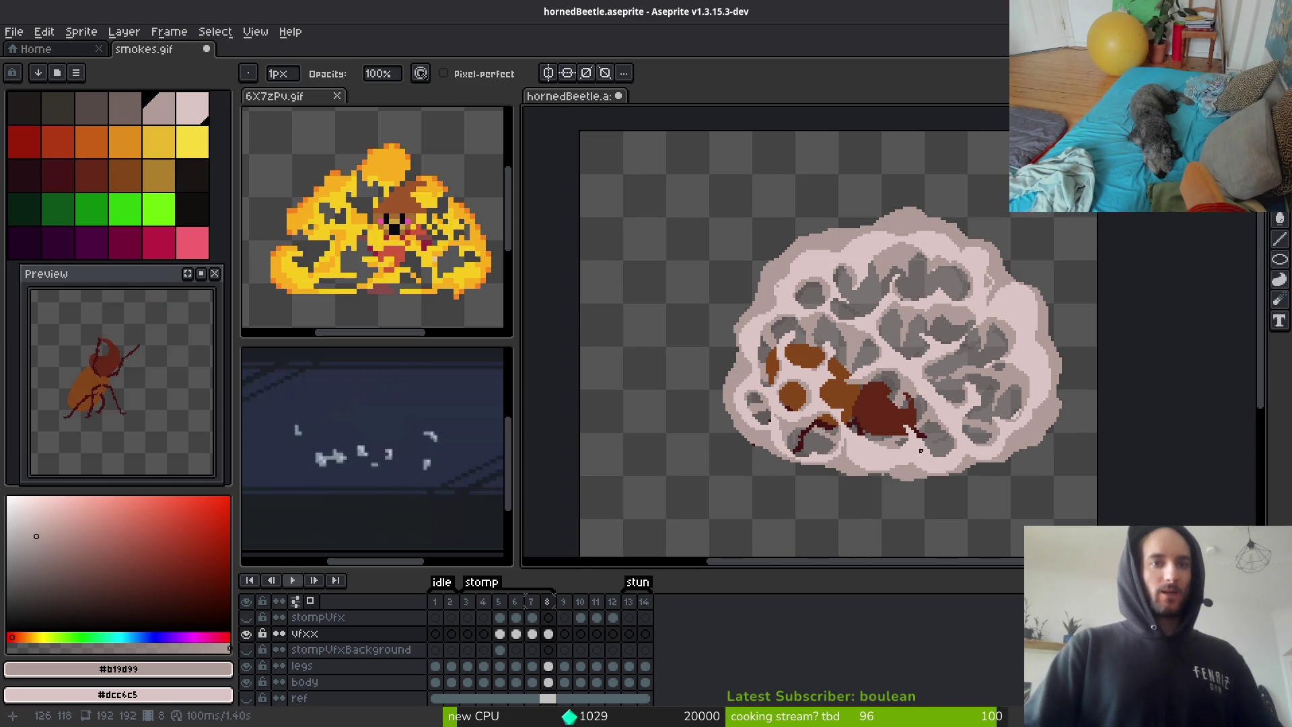
Paint a column and scattered light pink pixels along the puff's edge with the pixel-perfect pencil
key("e")
scroll(862, 305, "up", 2)
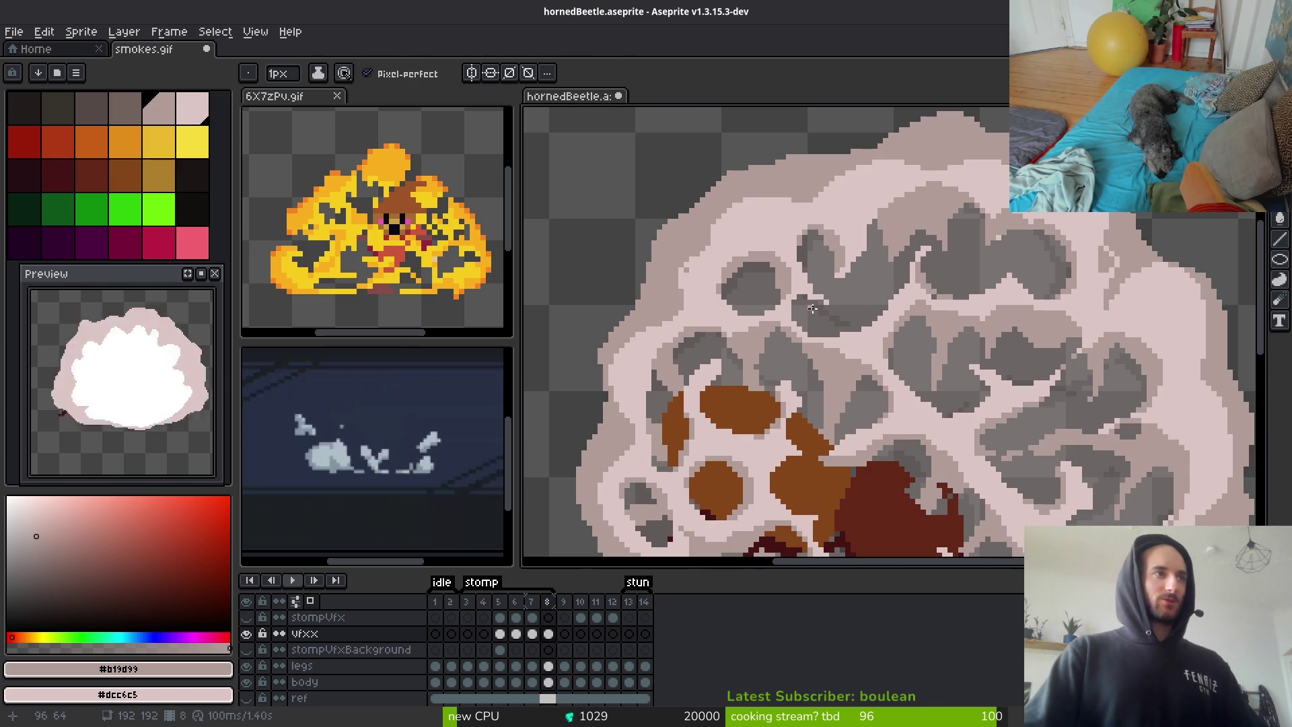
scroll(799, 299, "up", 1)
scroll(970, 269, "up", 1)
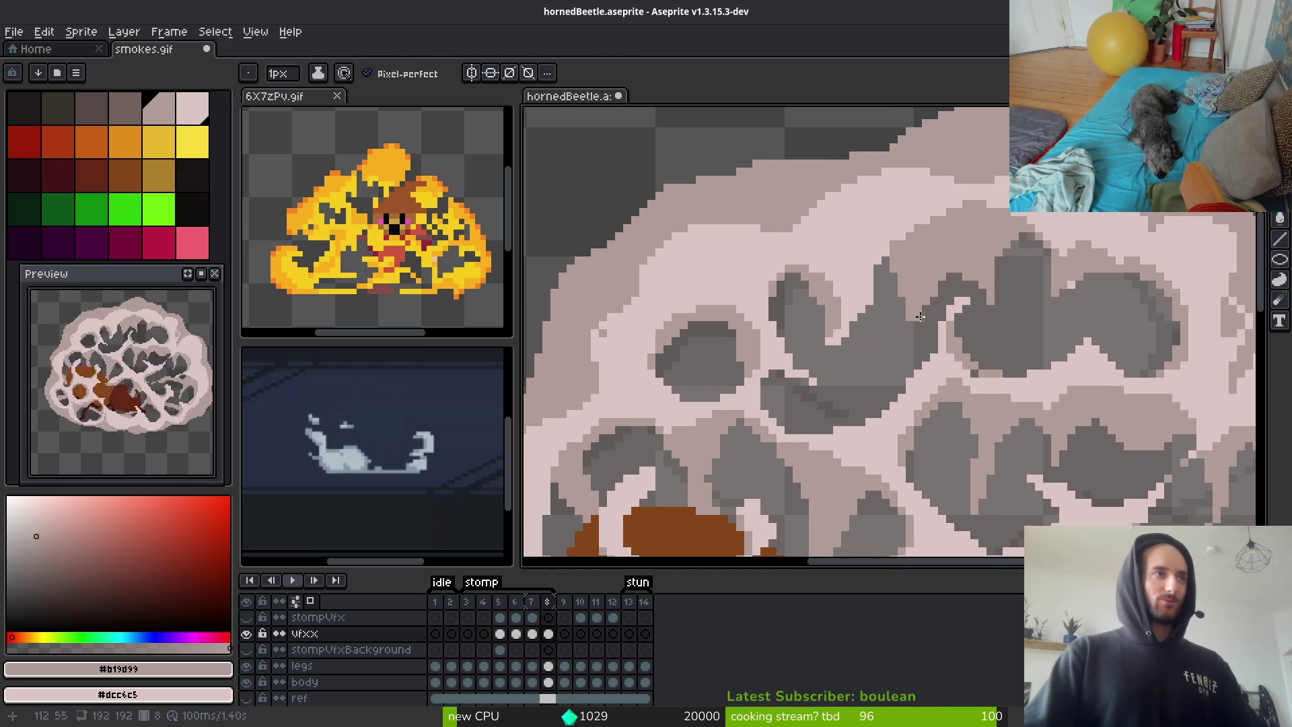
scroll(969, 269, "up", 4)
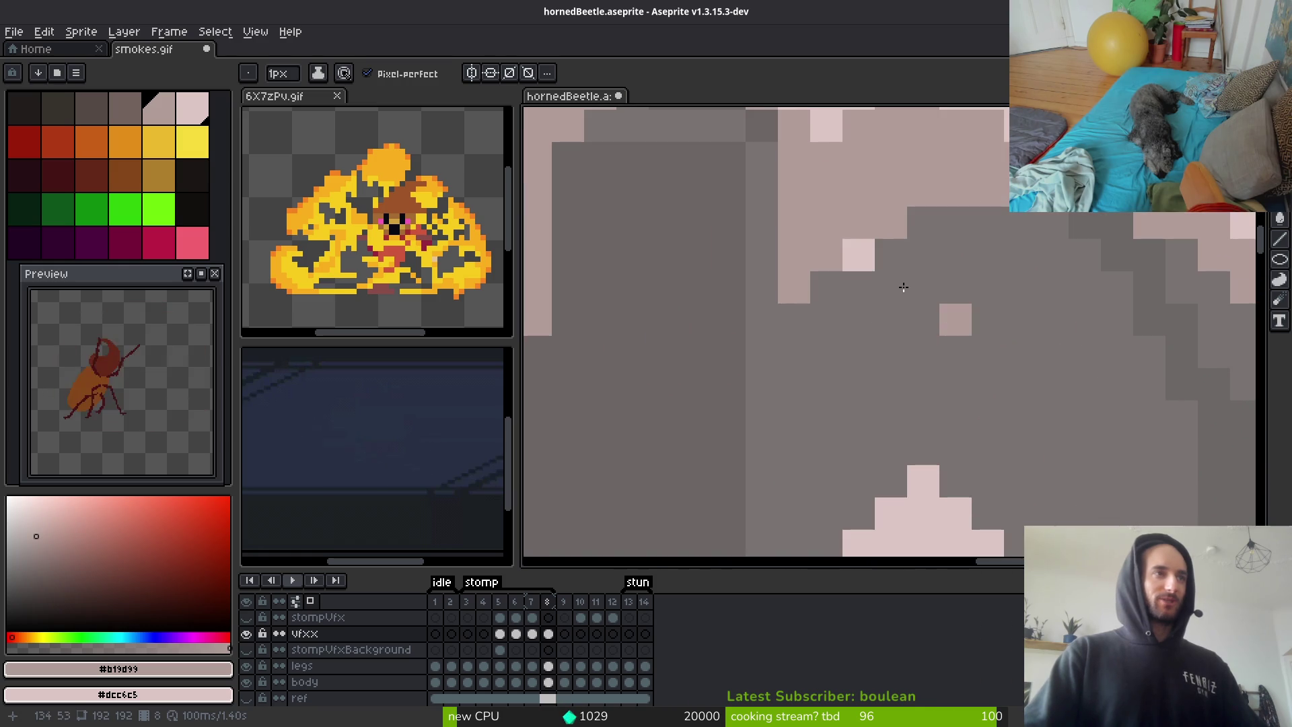
scroll(870, 251, "down", 5)
scroll(866, 335, "up", 4)
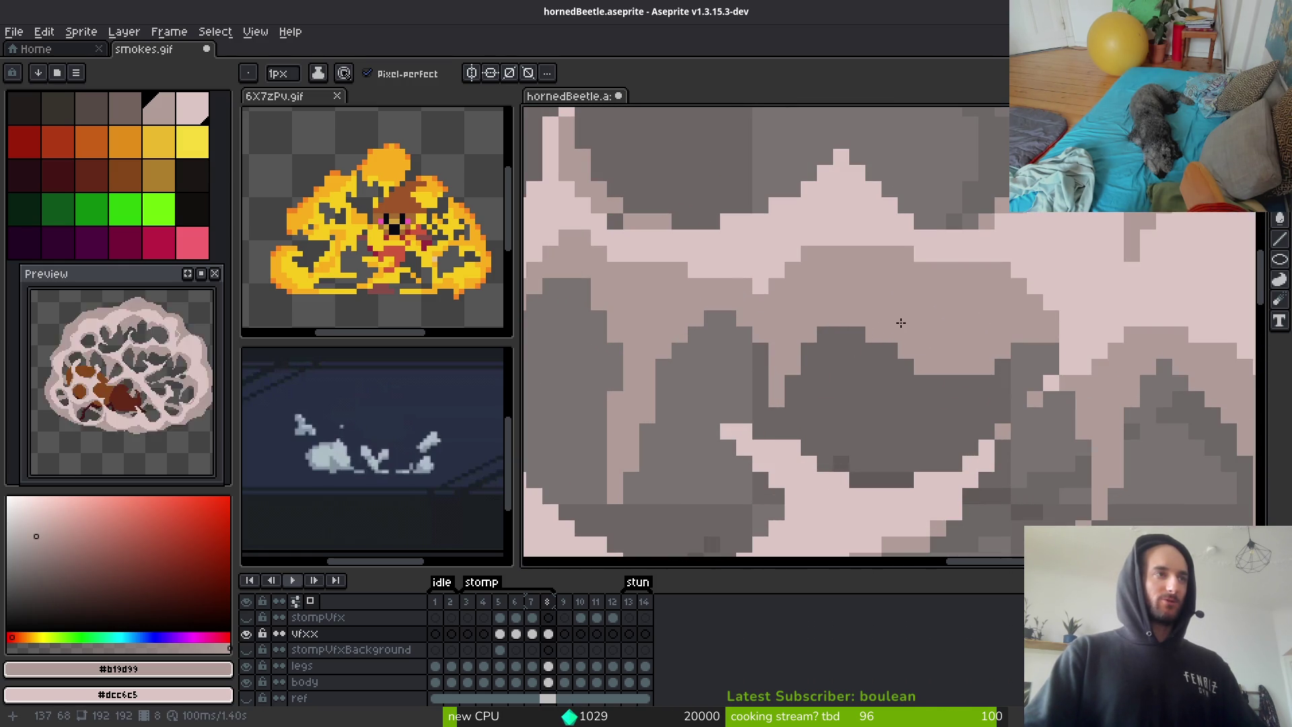
scroll(915, 351, "down", 3)
scroll(901, 345, "up", 2)
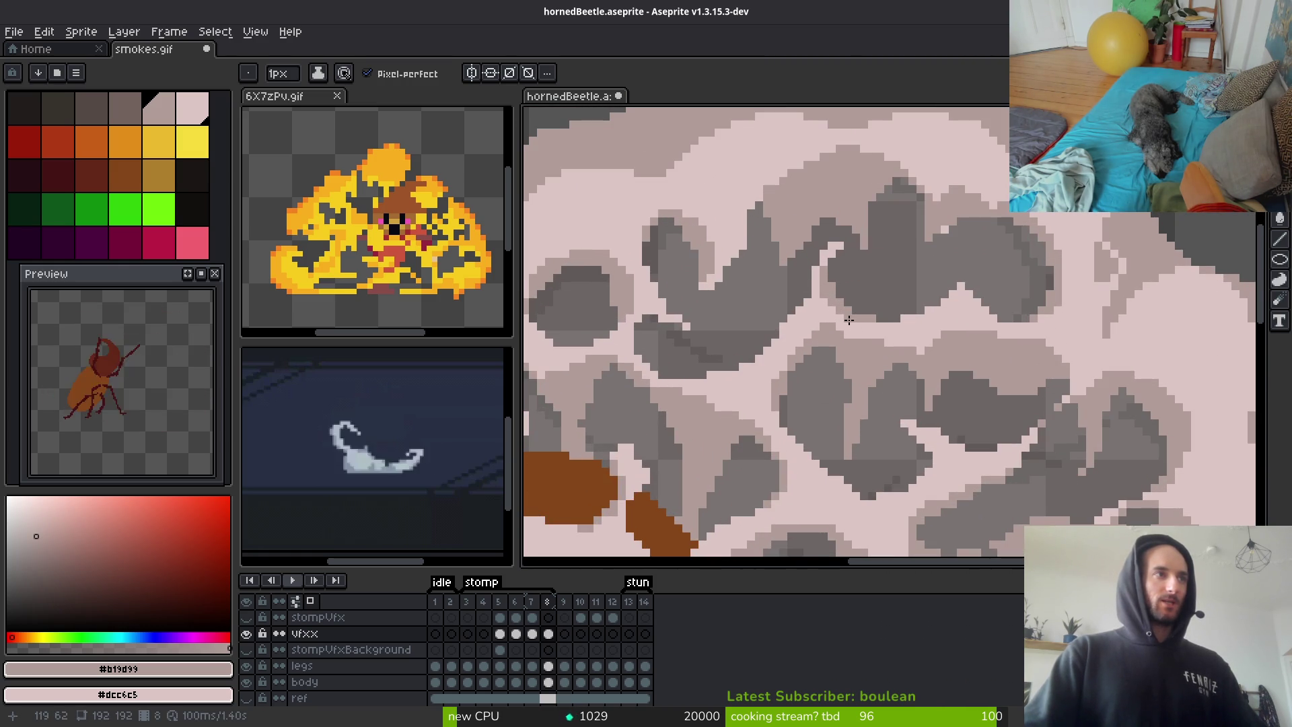
scroll(853, 318, "up", 1)
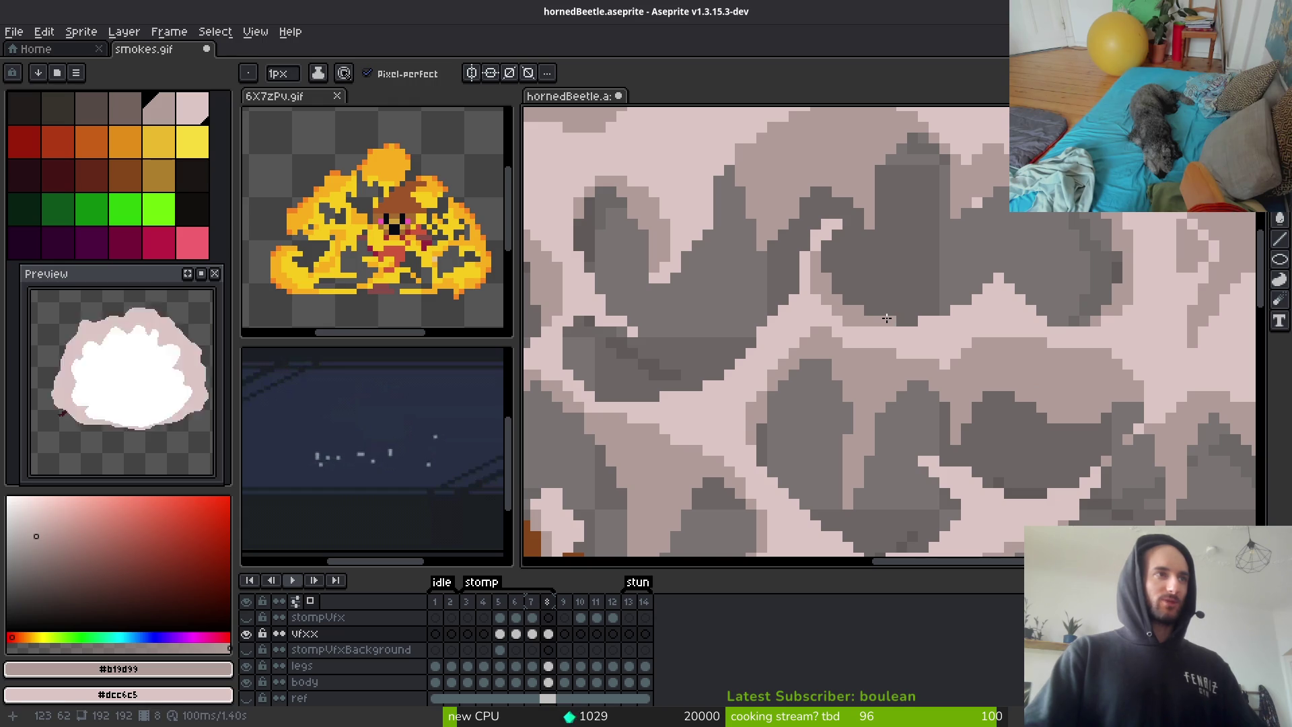
scroll(1050, 289, "down", 1)
scroll(962, 283, "up", 1)
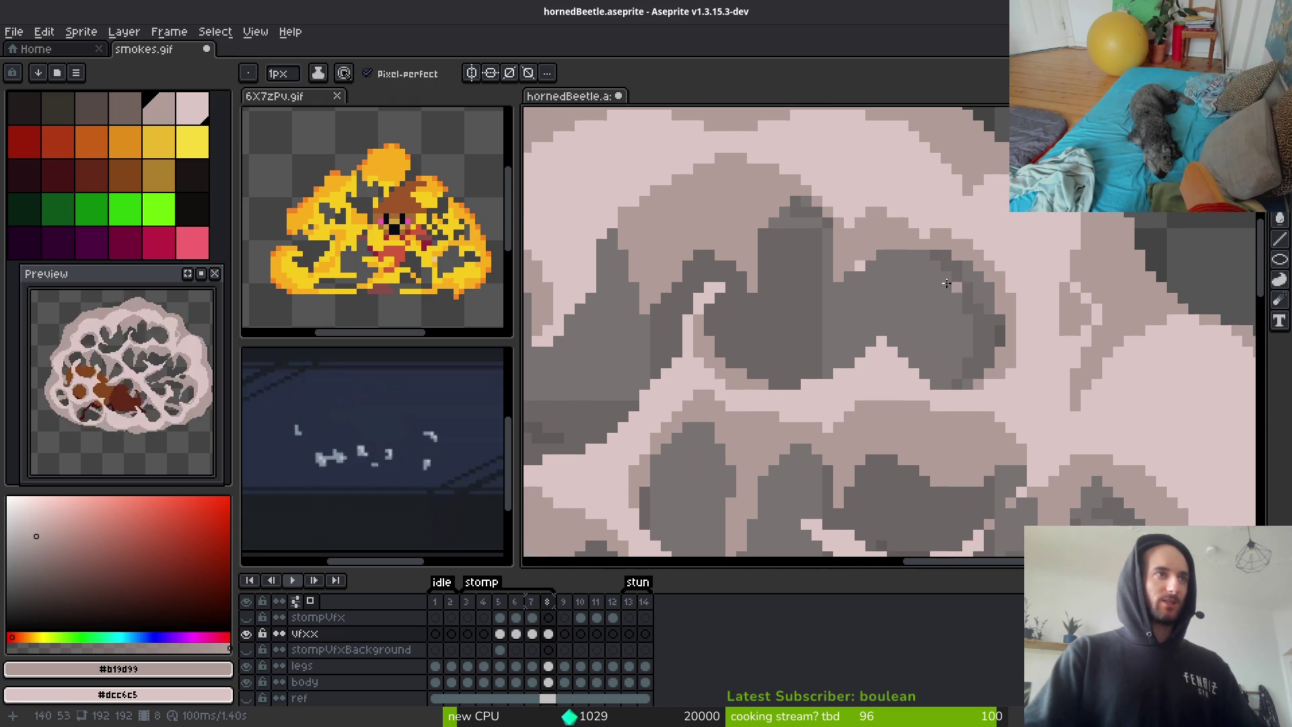
scroll(969, 289, "up", 2)
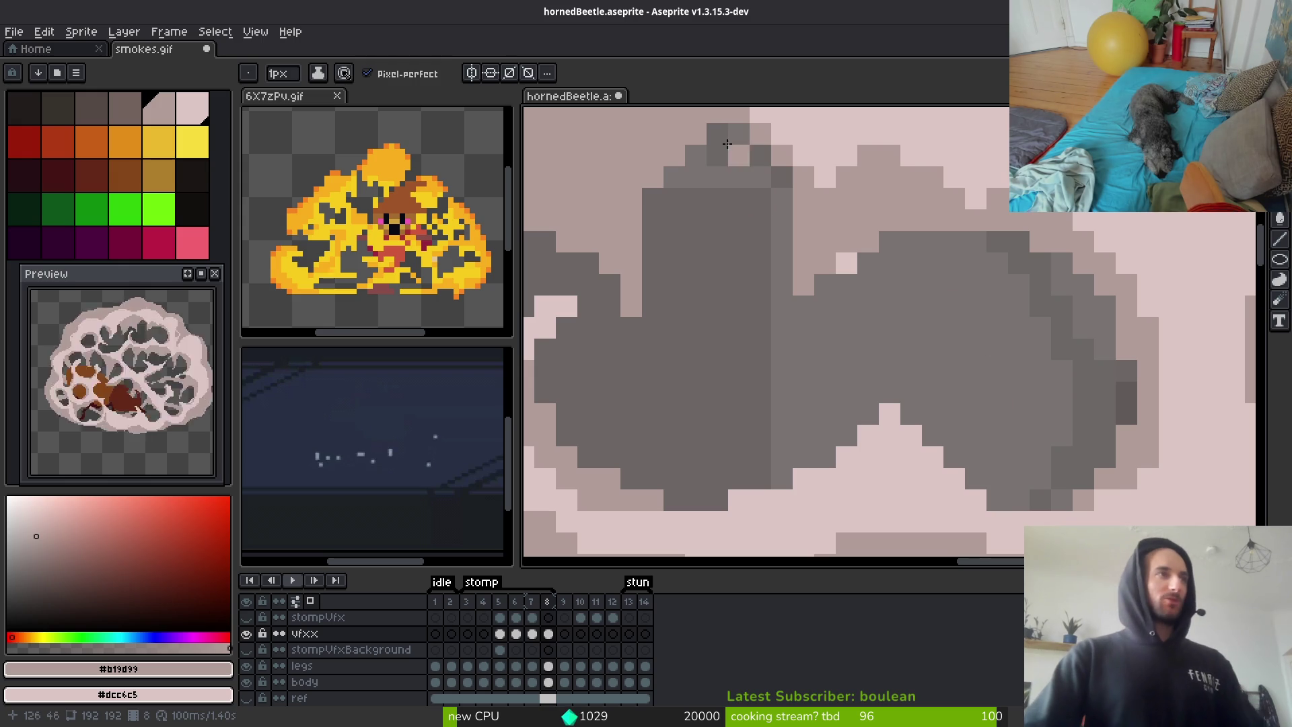
scroll(756, 162, "up", 2)
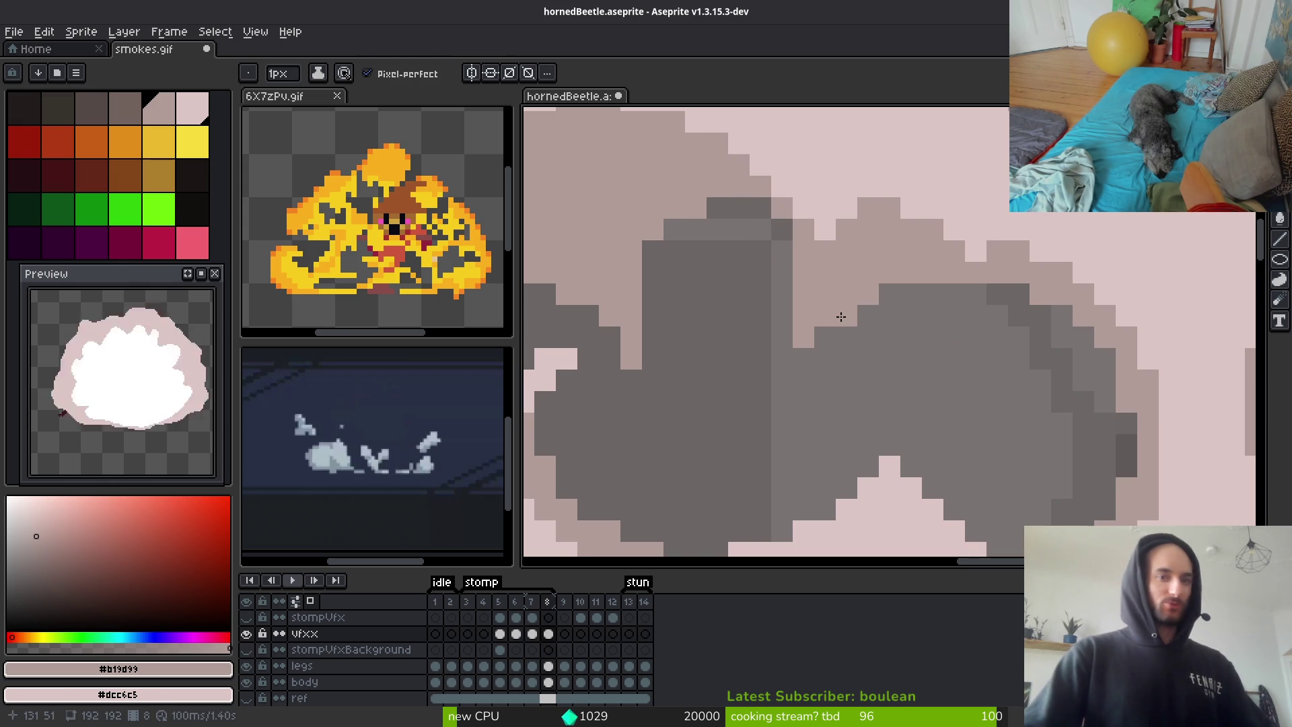
left_click(847, 316)
mouse_move(781, 315)
left_mouse_down()
mouse_move(788, 362)
mouse_move(765, 374)
left_mouse_up()
left_click(761, 402)
left_click(739, 420)
Turn a stray dark pixel medium grey, then add one #dcc6c5 light pink edge pixel
scroll(975, 373, "down", 1)
scroll(975, 373, "down", 2)
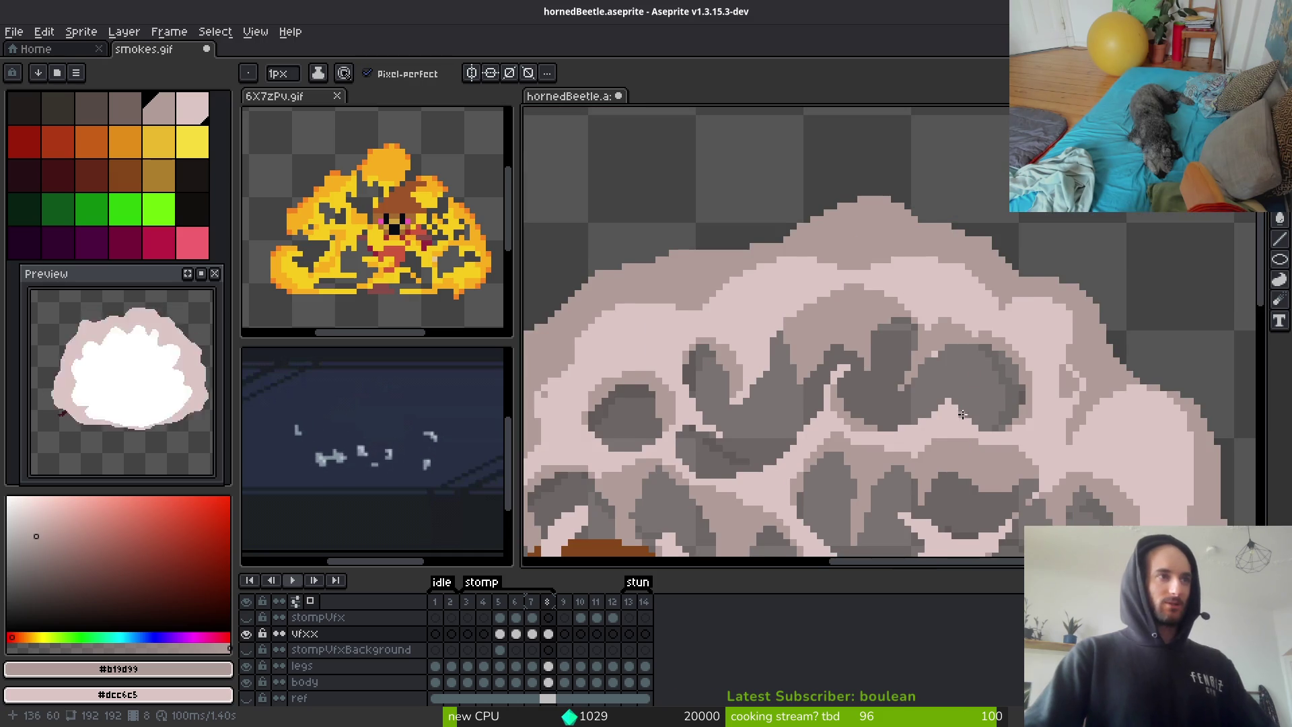
scroll(972, 406, "up", 3)
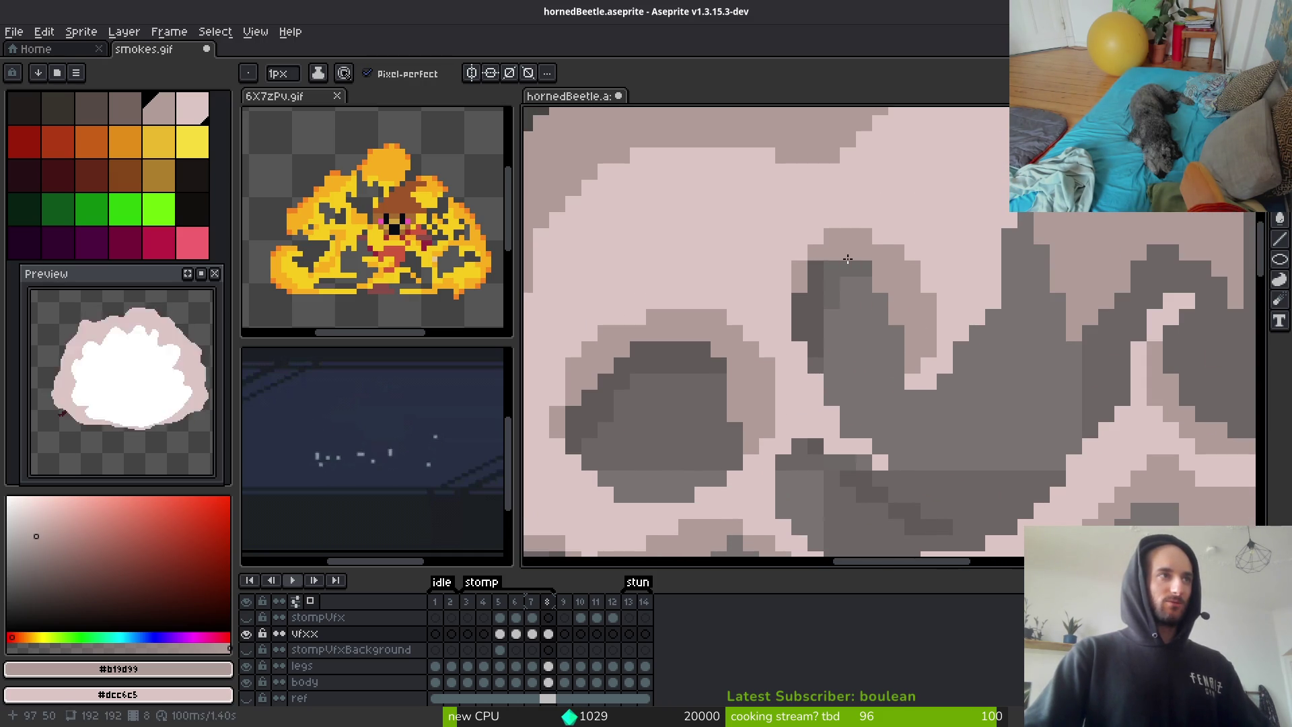
left_click(799, 300)
left_click(926, 380, "alt")
left_click(895, 397)
scroll(875, 403, "down", 2)
scroll(875, 403, "right", 2)
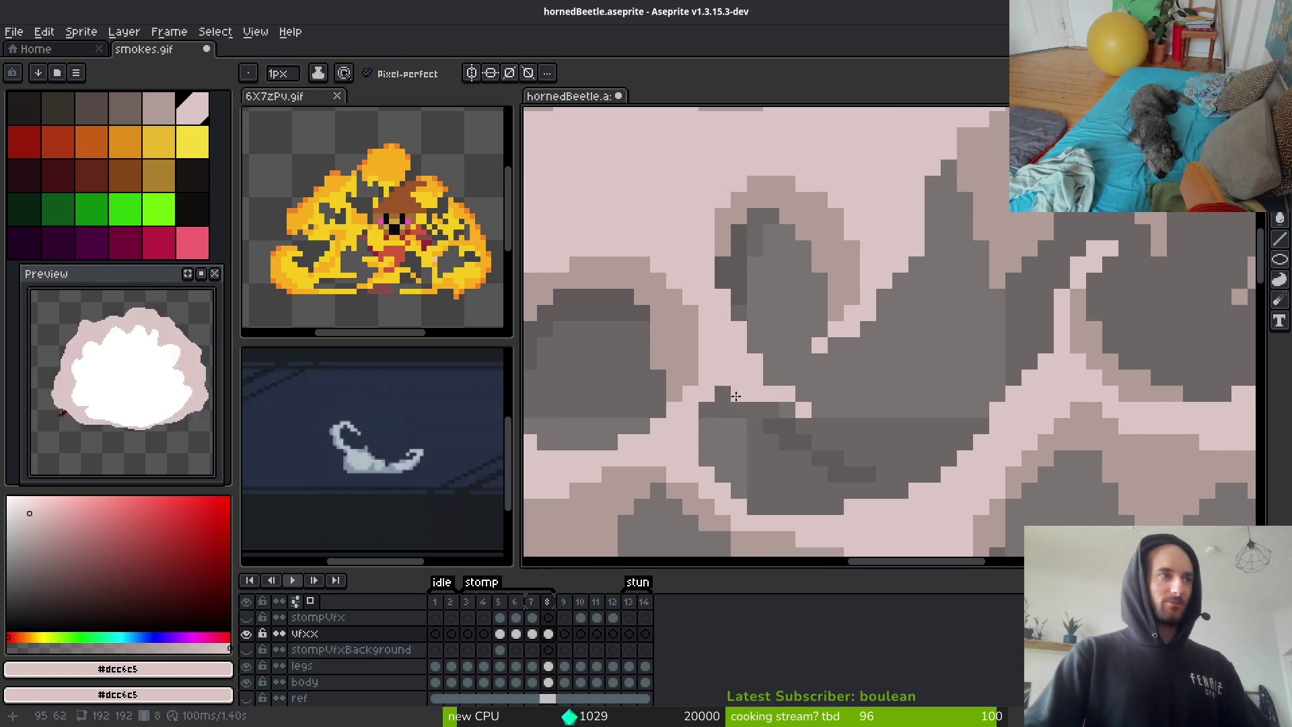
Paint two diagonal light pink pixels, undo one, and switch to mid-tone #b19d99
left_click_drag(724, 394, 710, 414)
key("ctrl+z")
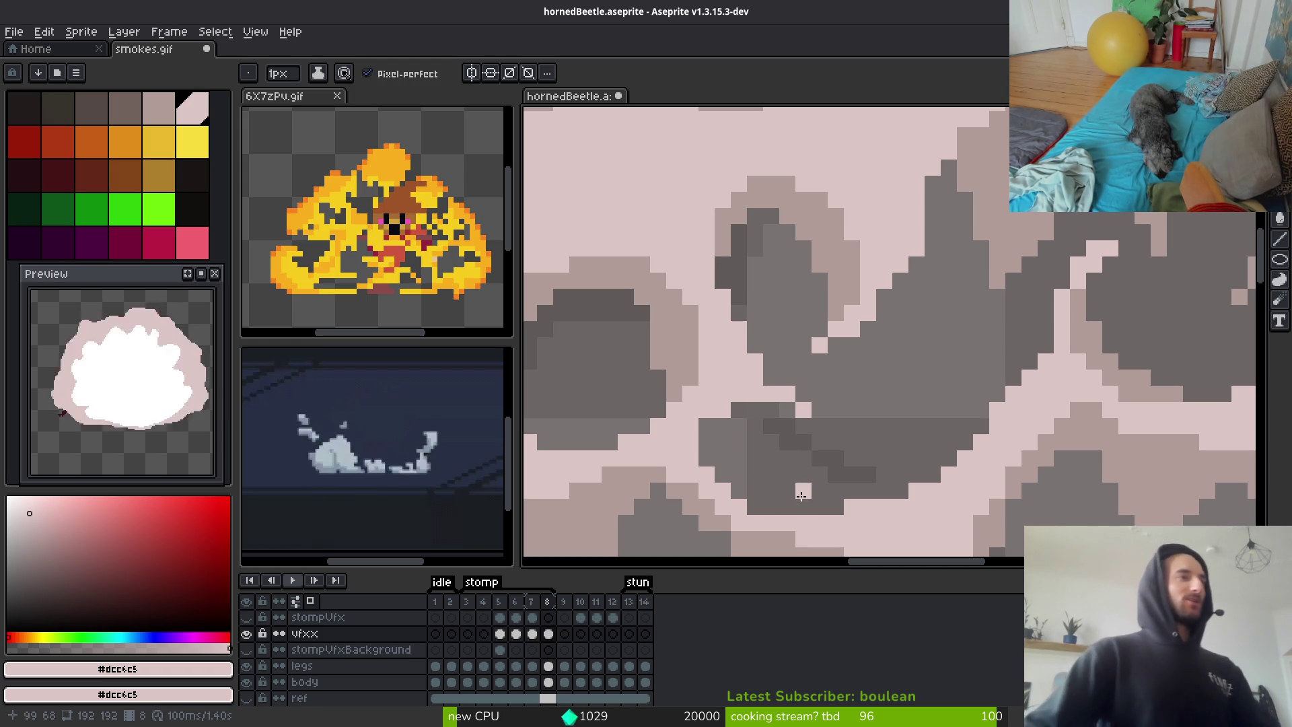
scroll(762, 426, "down", 2)
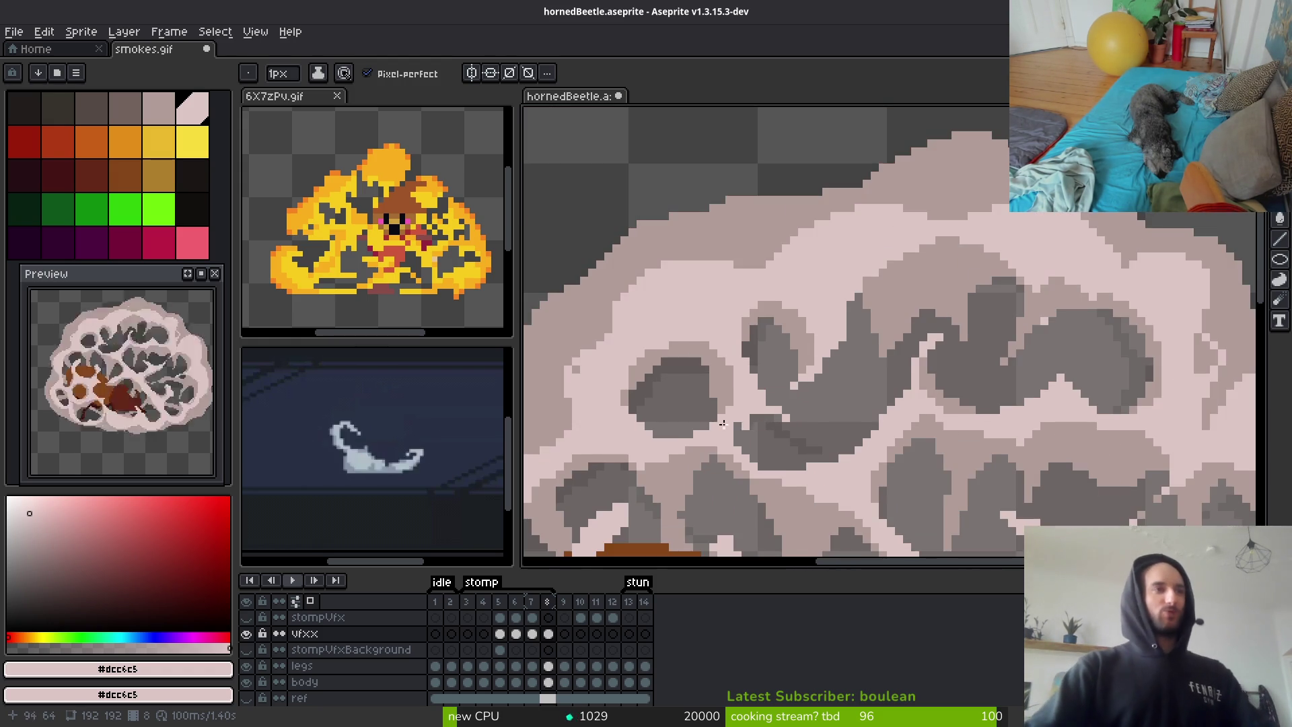
scroll(795, 456, "up", 3)
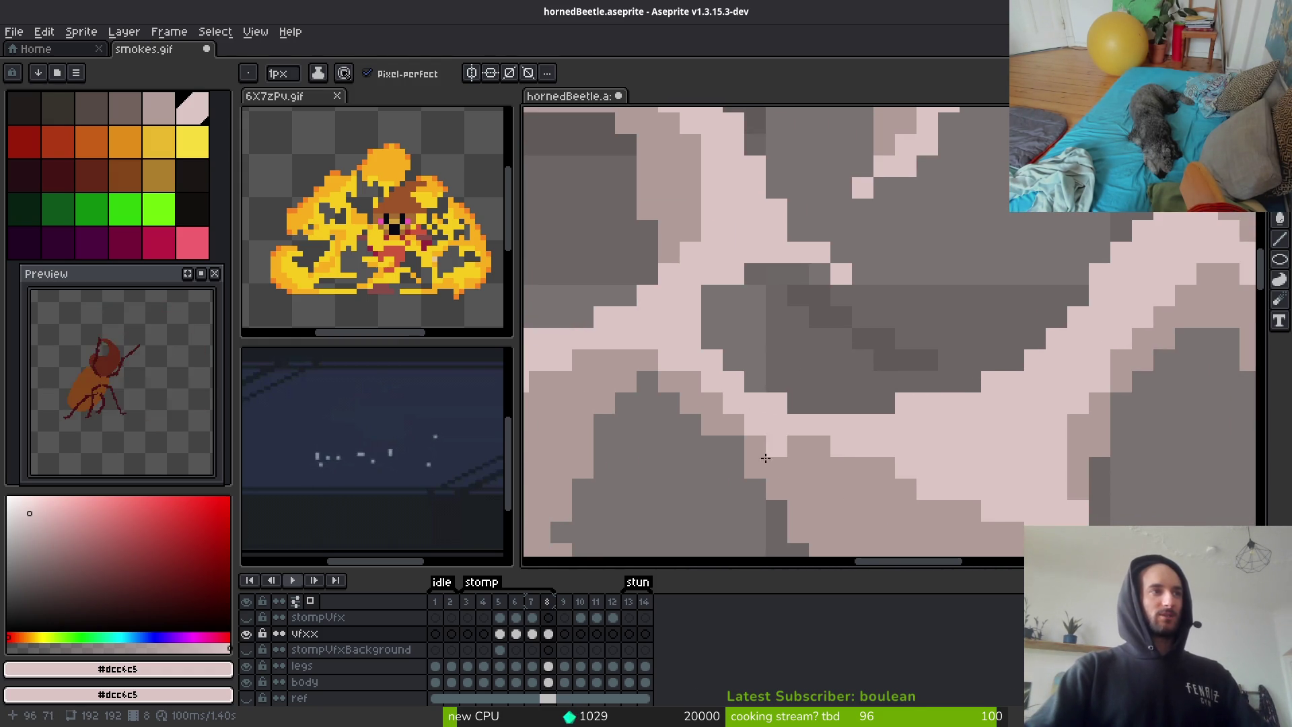
left_click(771, 430, "alt")
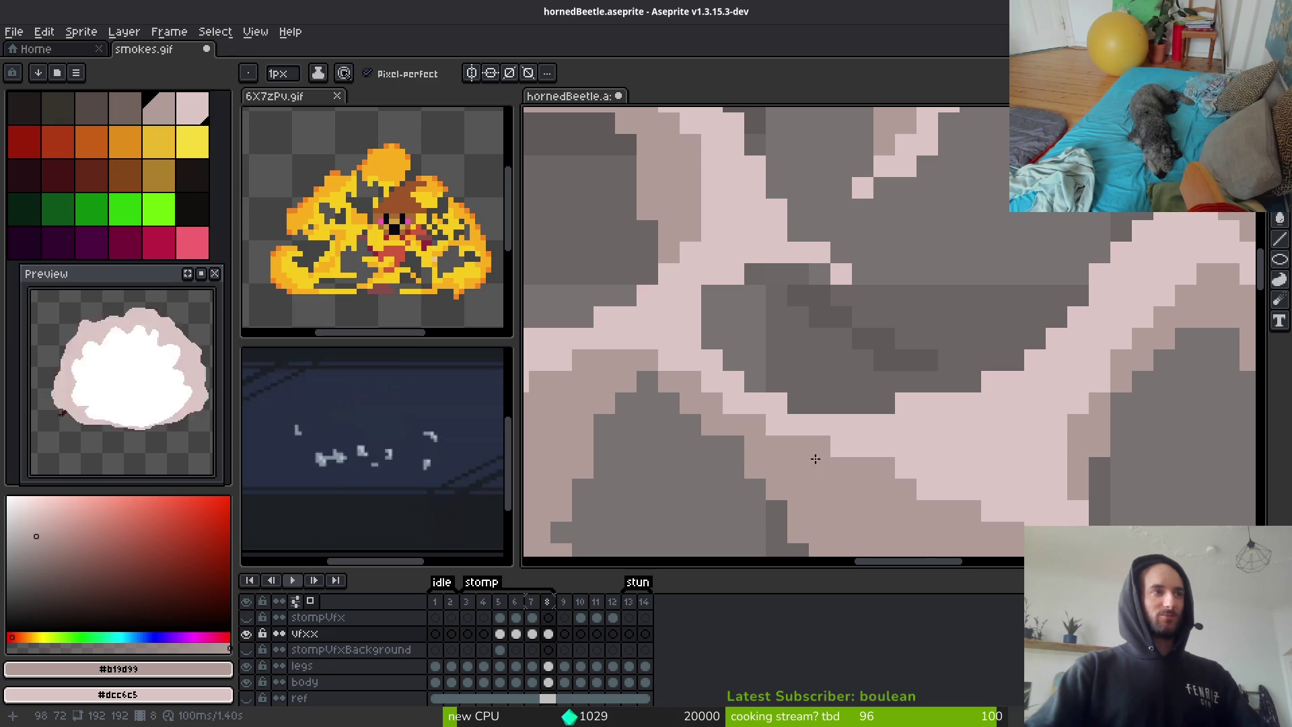
scroll(812, 458, "down", 2)
scroll(714, 344, "up", 2)
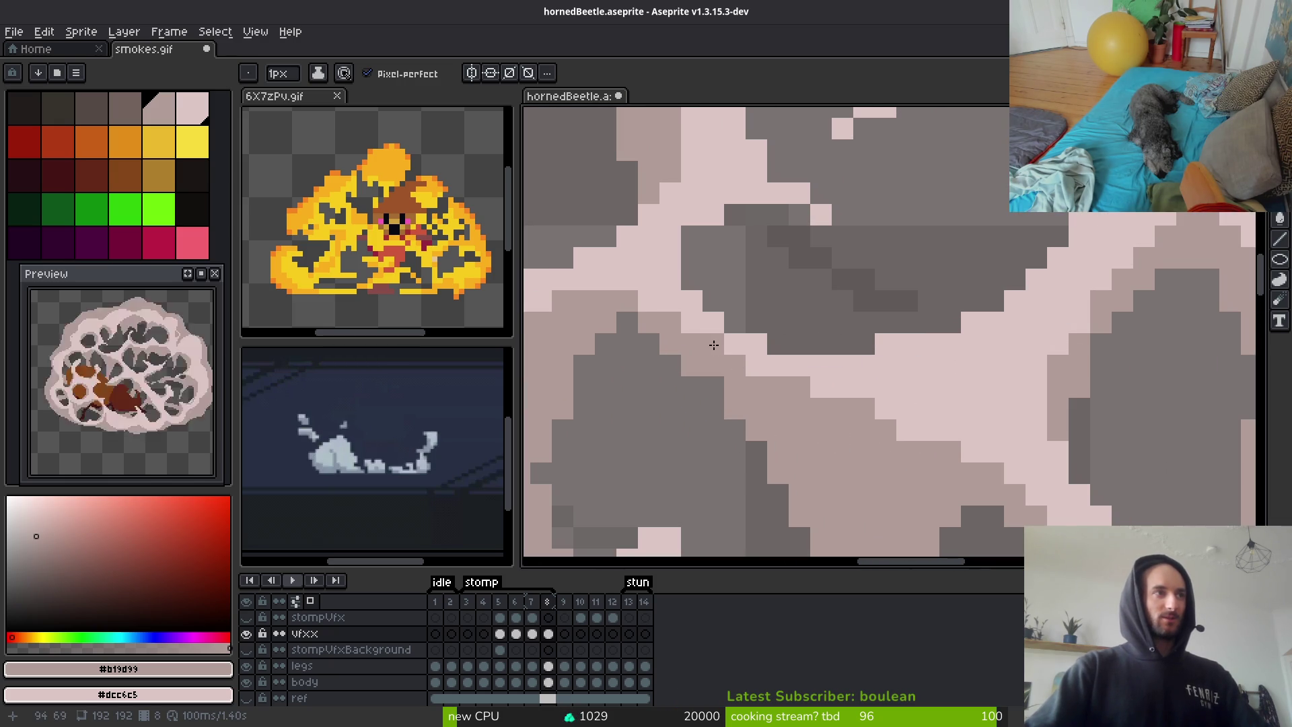
scroll(828, 415, "down", 3)
scroll(732, 384, "up", 3)
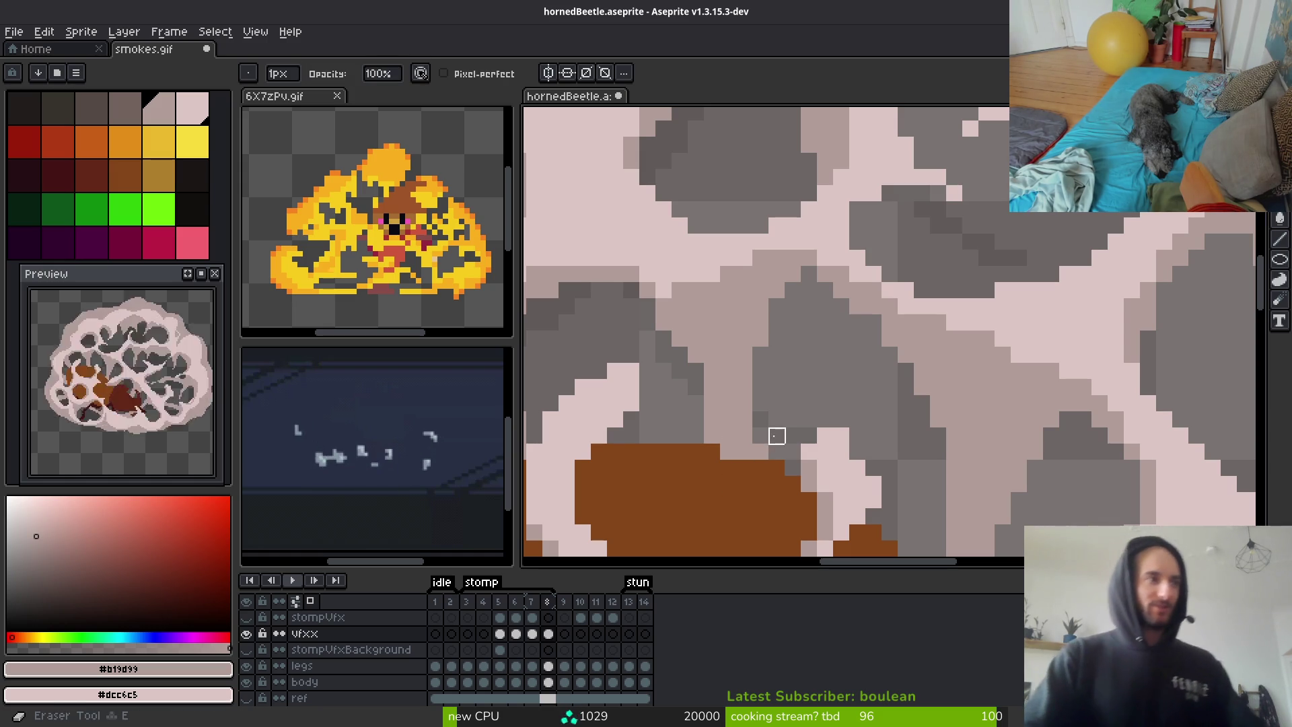
scroll(677, 361, "down", 2)
scroll(677, 361, "up", 4)
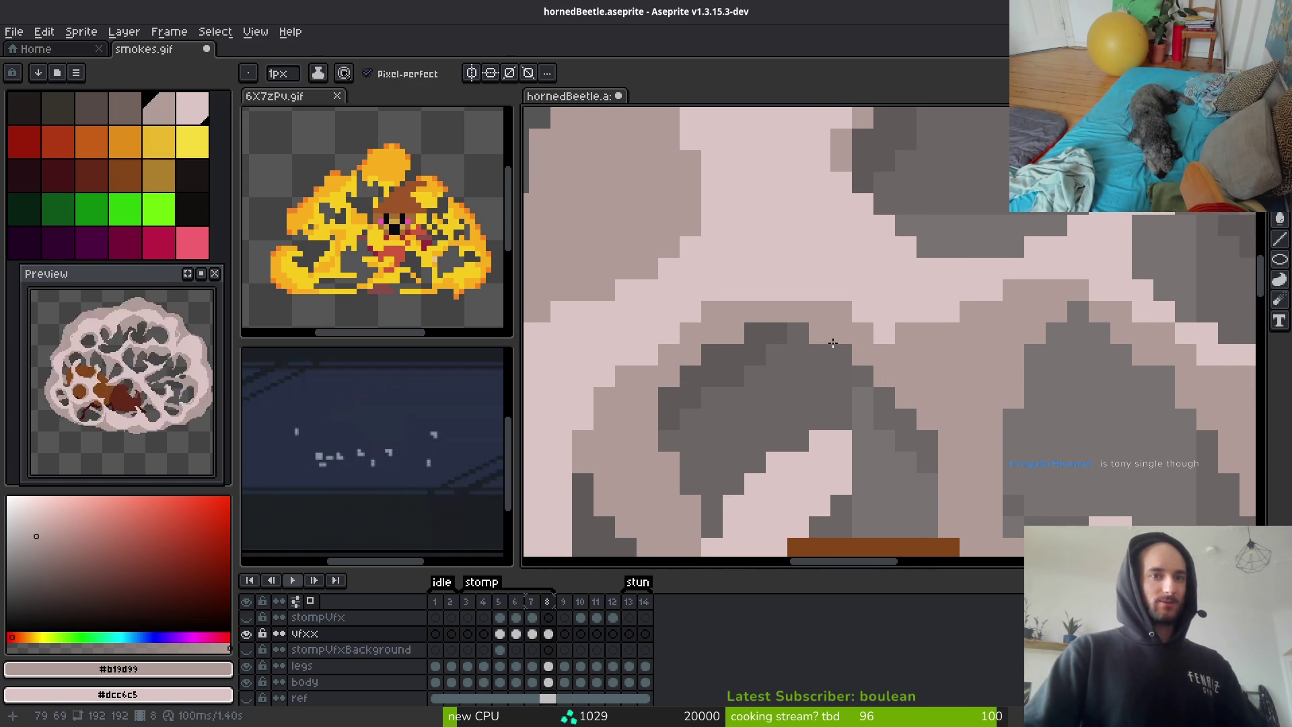
scroll(931, 293, "down", 3)
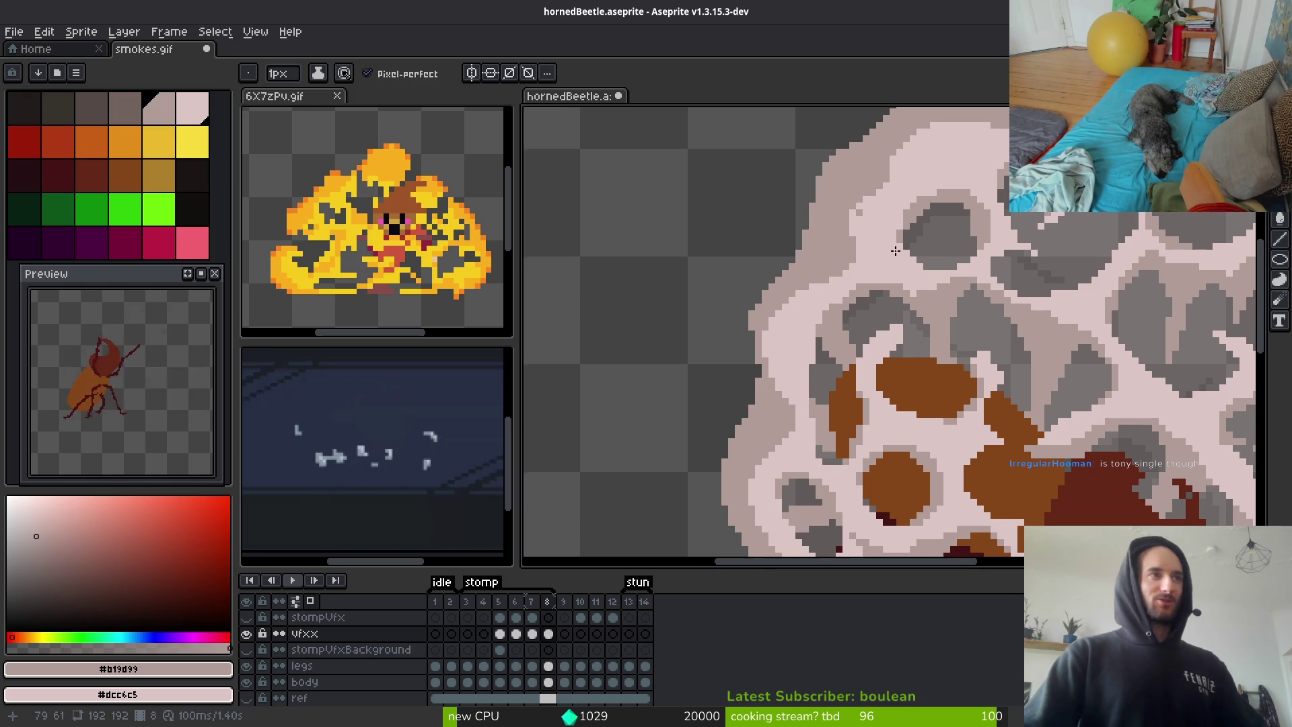
scroll(801, 276, "up", 2)
Pick #dcc6c5 and add a light pink pixel above the existing one near the brown blobs
left_click(799, 272, "alt")
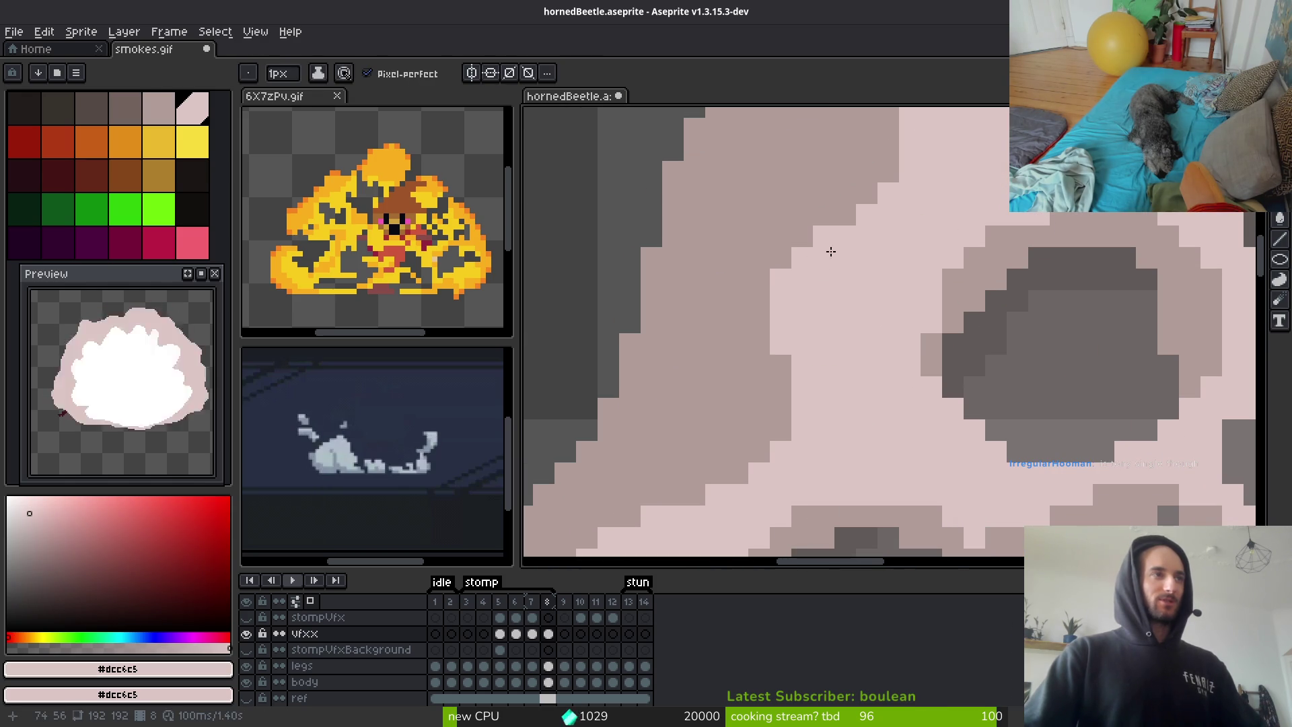
scroll(915, 350, "down", 3)
scroll(894, 325, "up", 1)
scroll(901, 377, "down", 1)
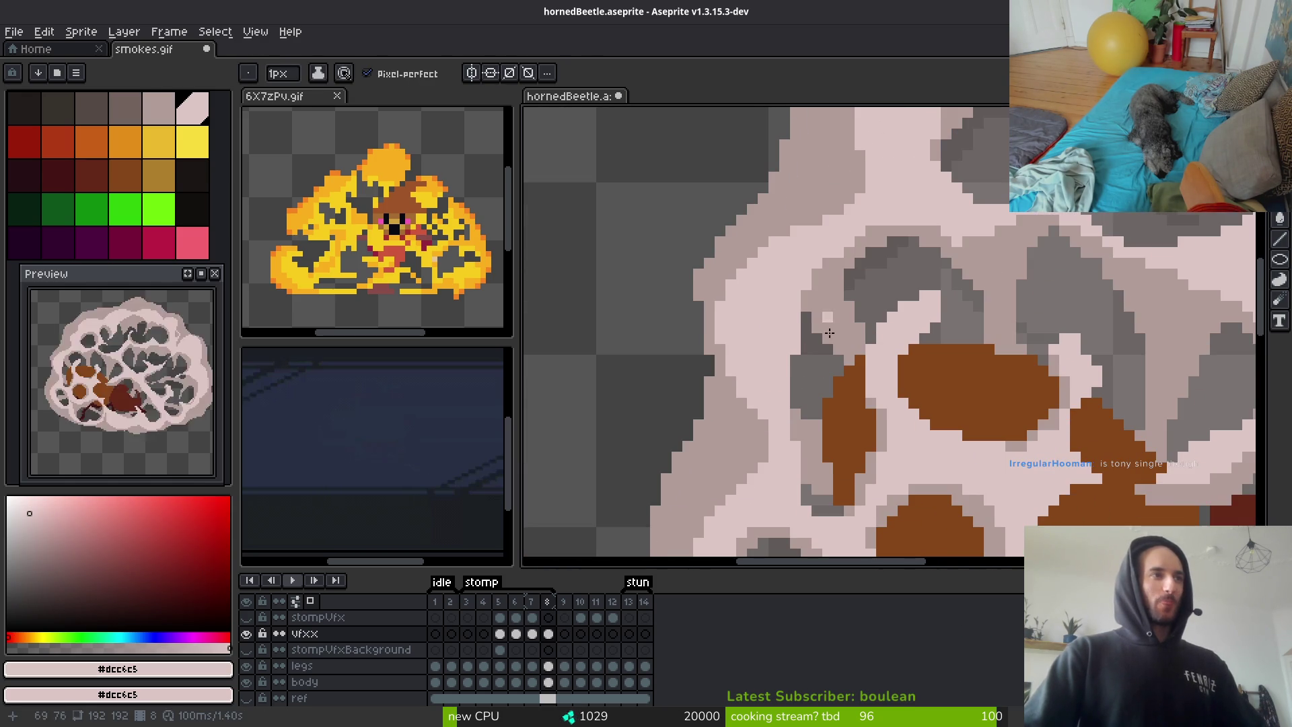
scroll(907, 429, "down", 1)
scroll(907, 429, "up", 4)
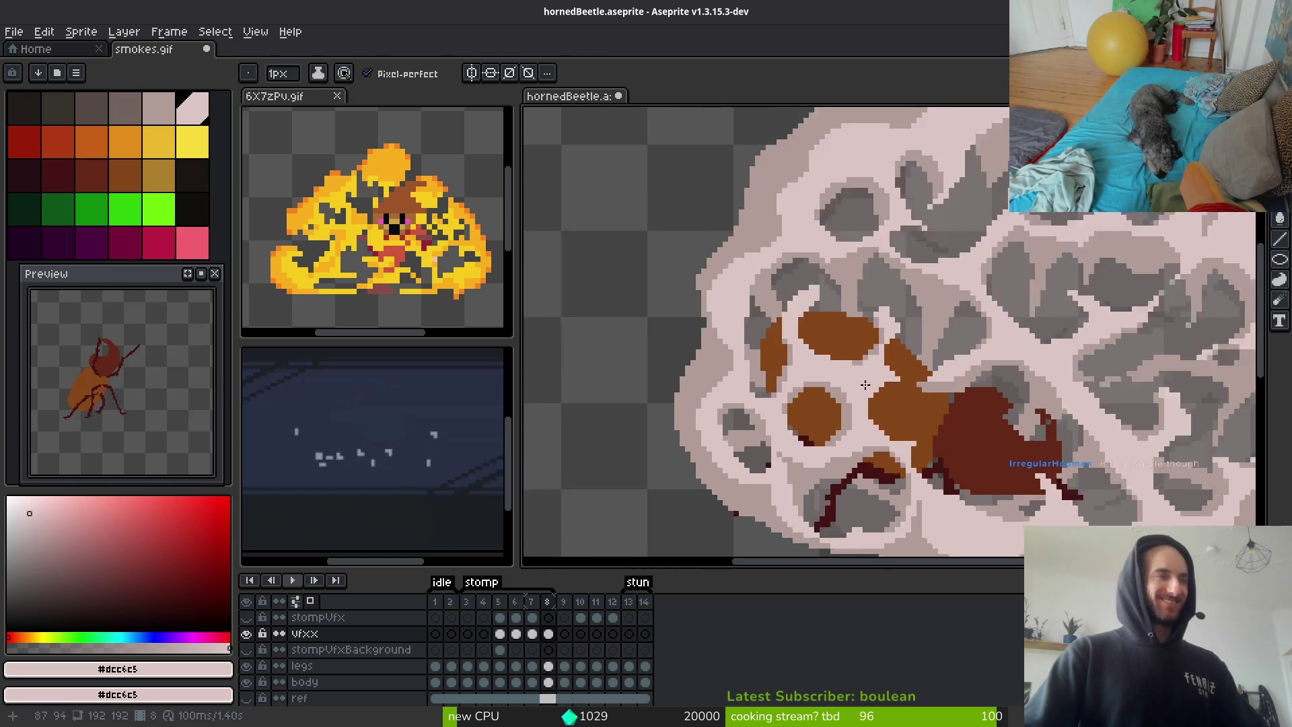
left_click_drag(813, 394, 889, 336)
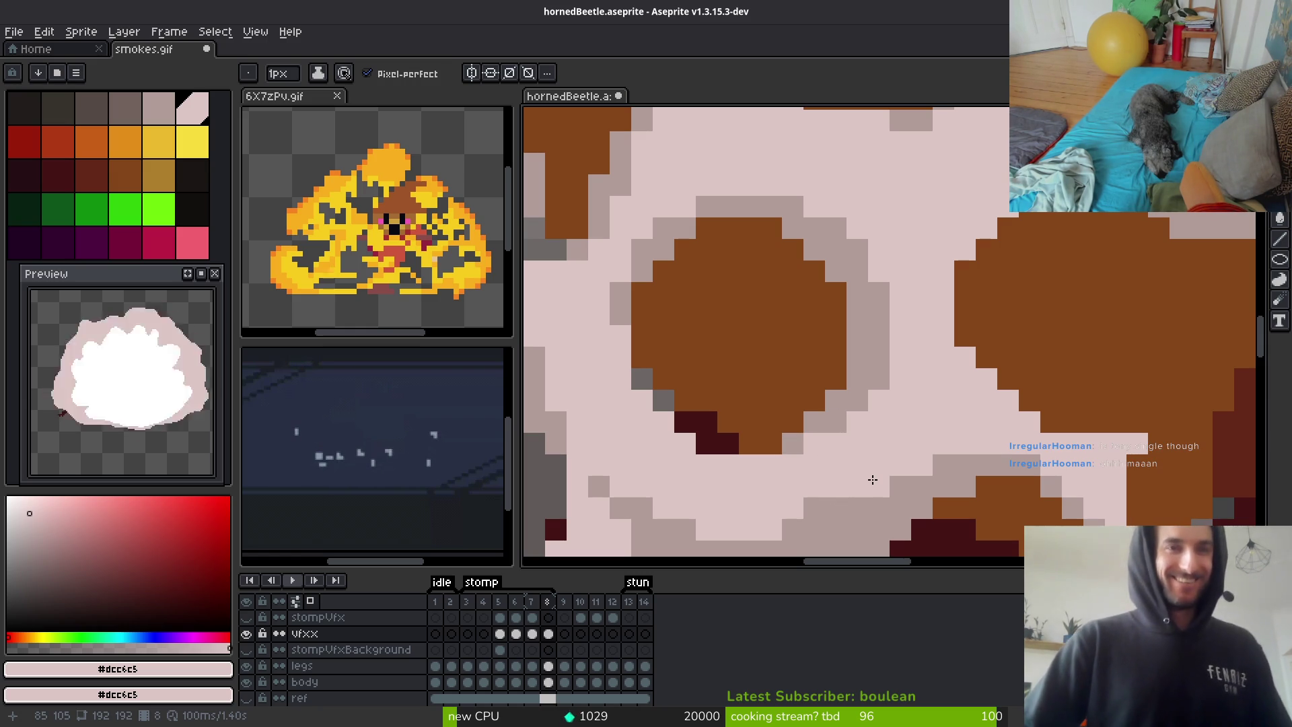
scroll(923, 484, "down", 4)
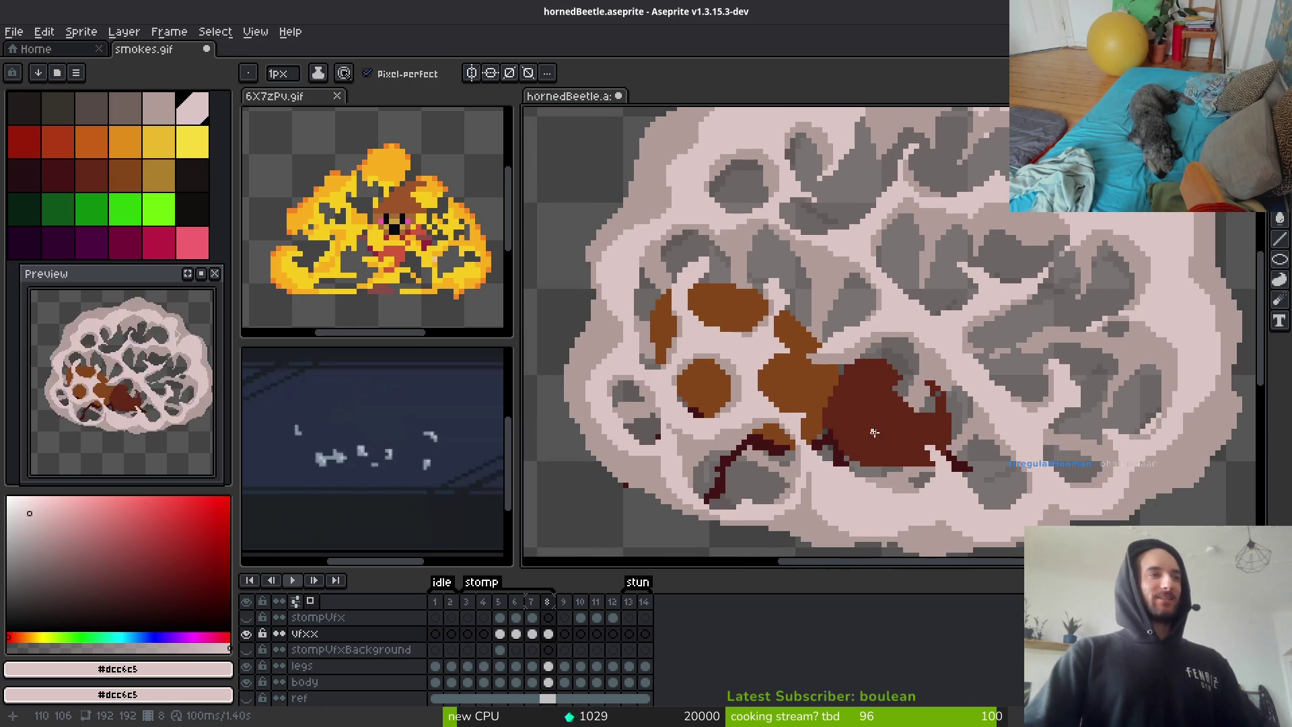
scroll(811, 431, "up", 5)
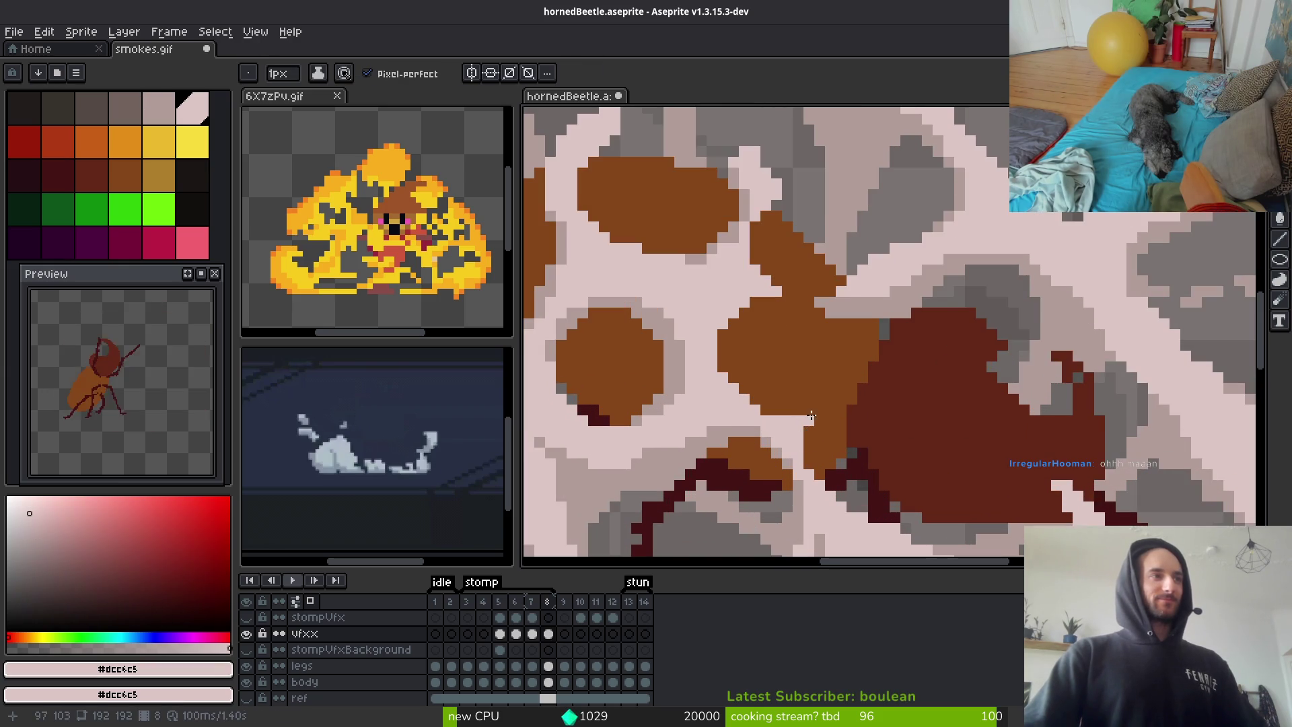
left_click(832, 367)
scroll(906, 474, "down", 4)
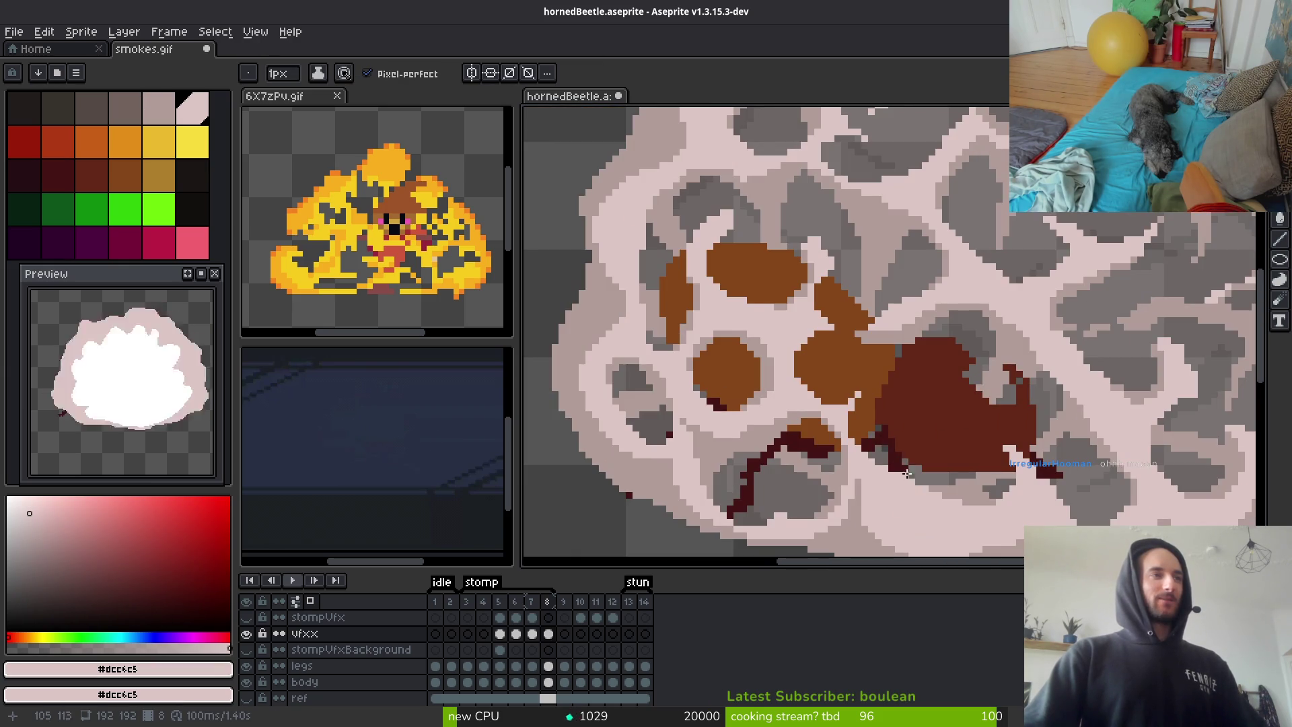
scroll(878, 456, "up", 2)
scroll(895, 431, "down", 4)
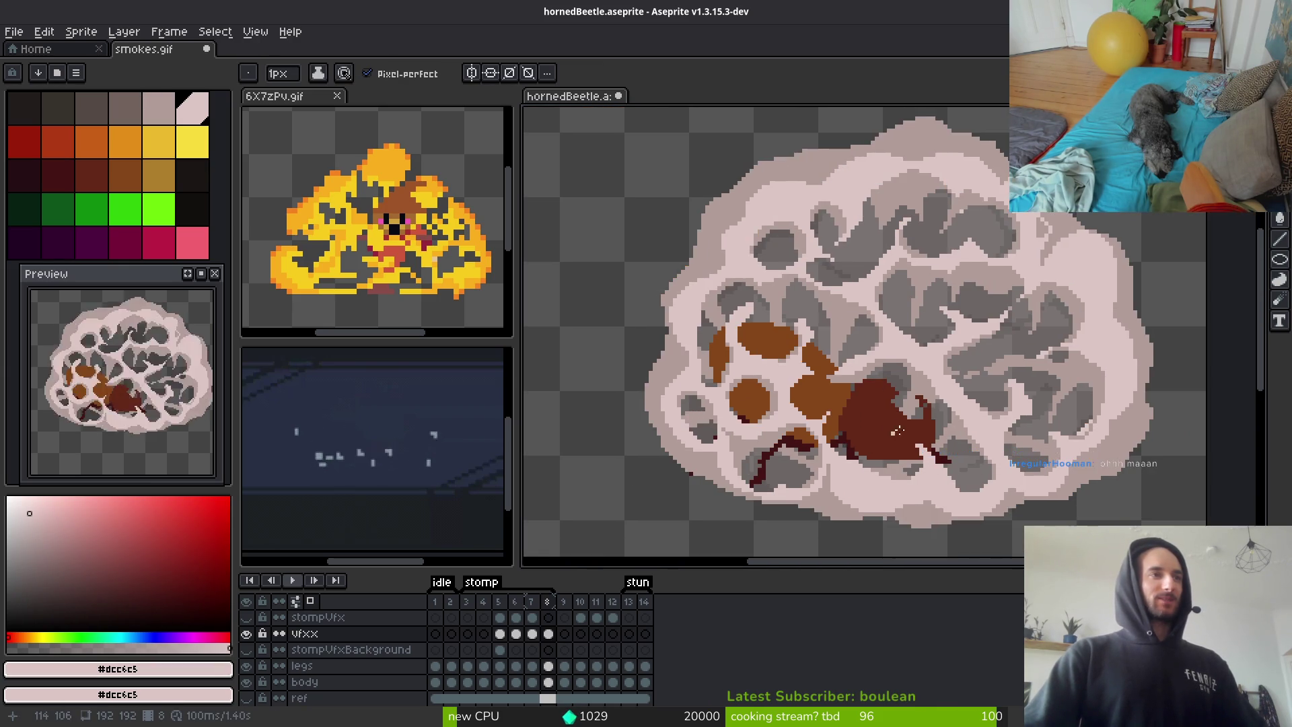
scroll(930, 401, "up", 5)
scroll(984, 387, "down", 4)
scroll(965, 303, "up", 1)
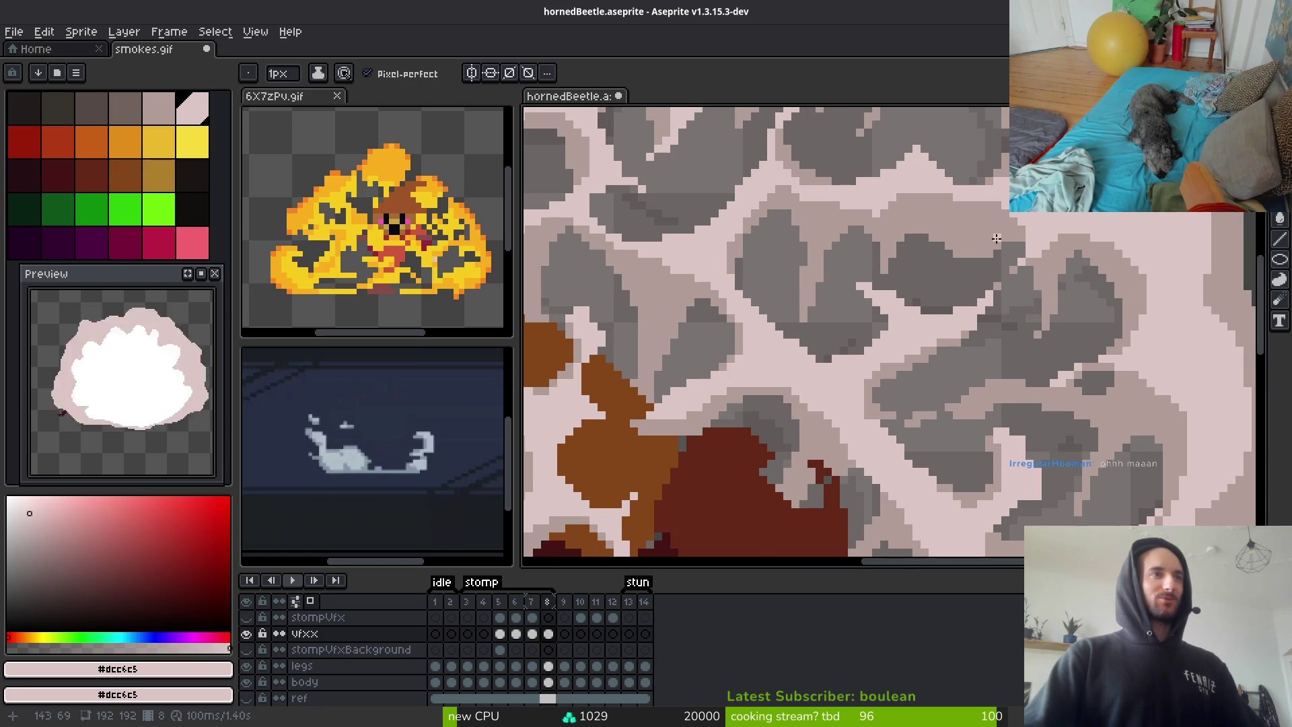
scroll(1047, 272, "up", 1)
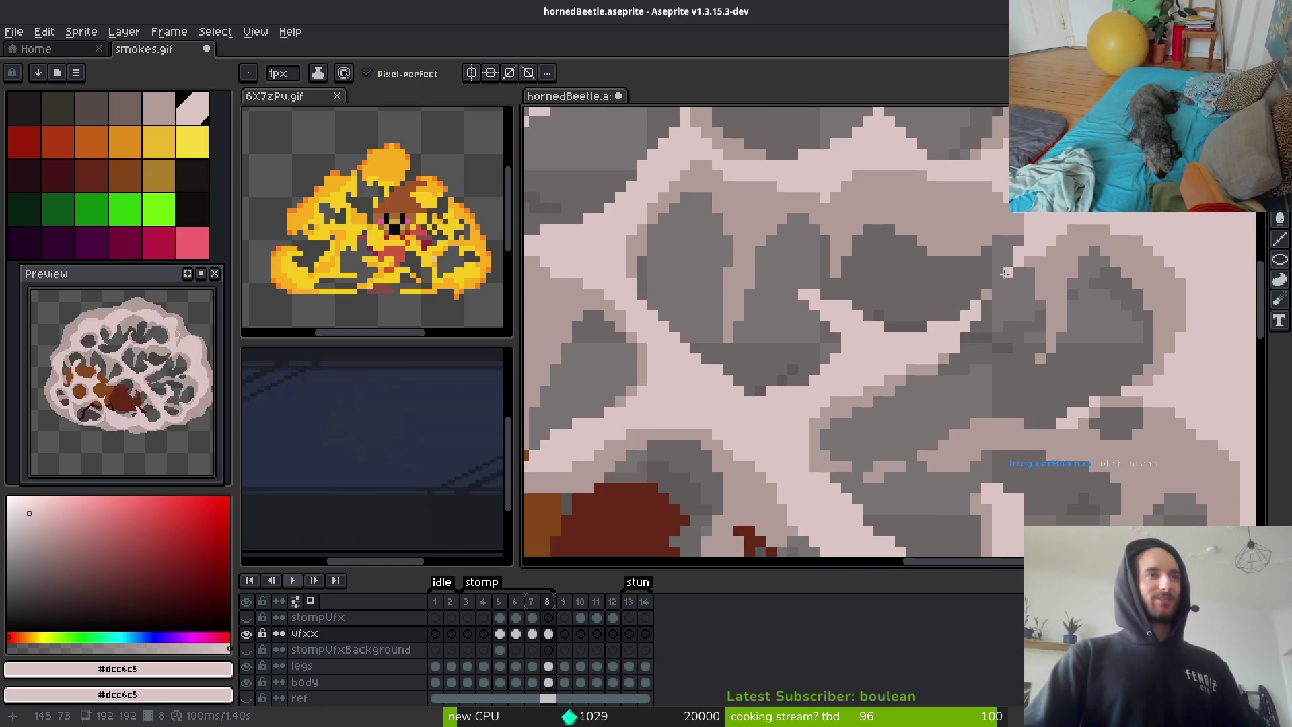
scroll(1082, 323, "down", 2)
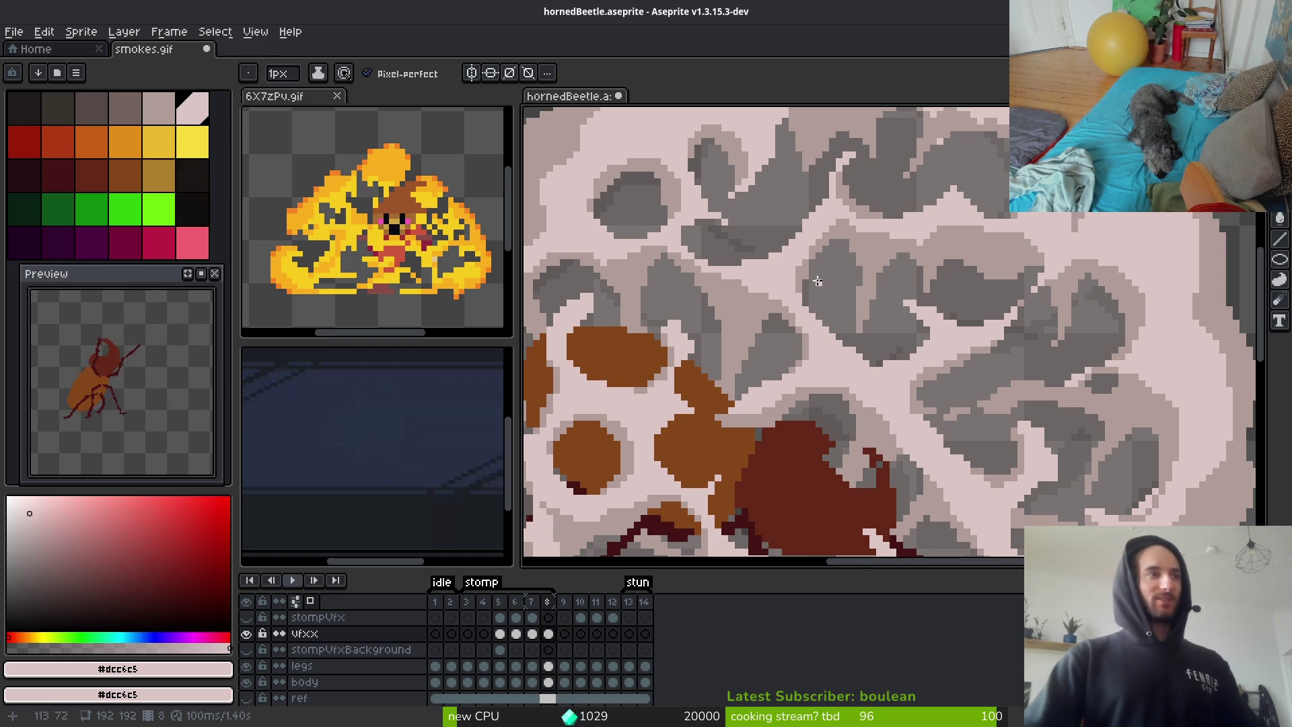
scroll(912, 362, "down", 3)
scroll(912, 362, "up", 3)
scroll(912, 362, "up", 2)
Pick #b19d99 and paint a vertical column plus a few mid-tone shading pixels
left_click(810, 301, "alt")
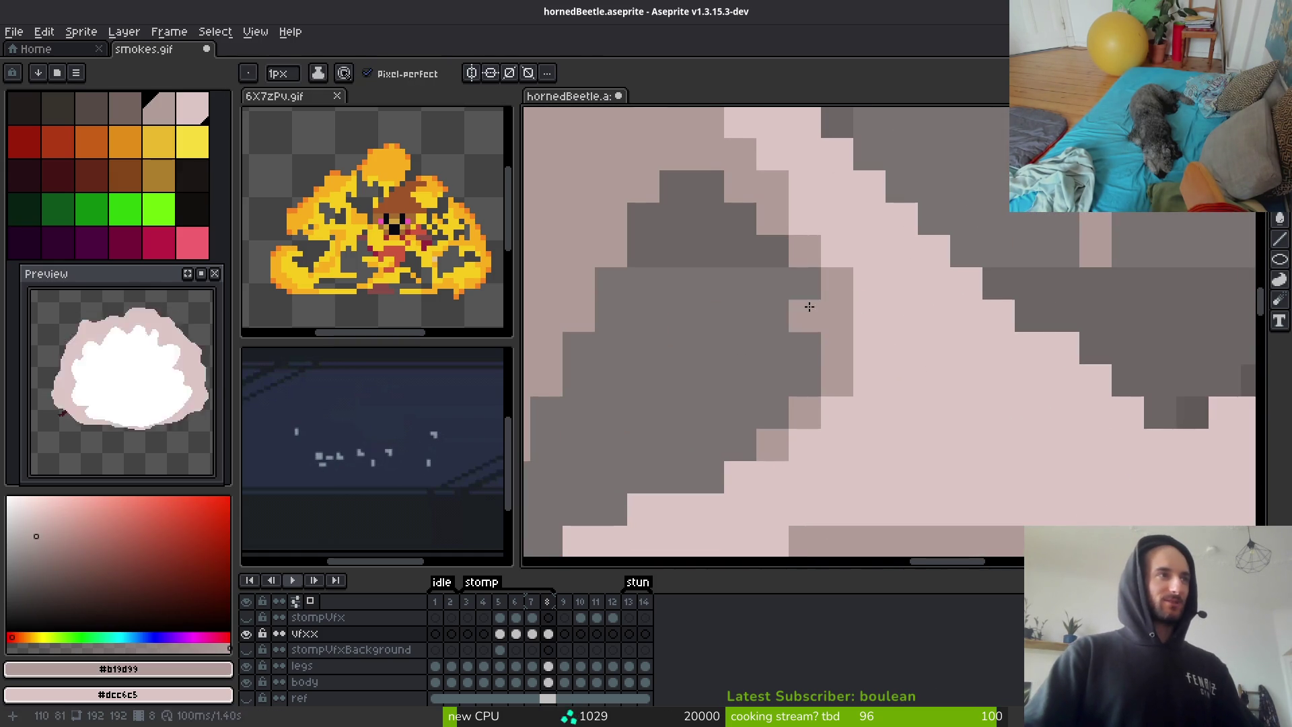
scroll(810, 300, "up", 1)
mouse_move(870, 235)
left_mouse_down()
mouse_move(911, 438)
mouse_move(937, 469)
mouse_move(967, 331)
mouse_move(880, 251)
mouse_move(935, 300)
left_mouse_up()
scroll(897, 244, "down", 1)
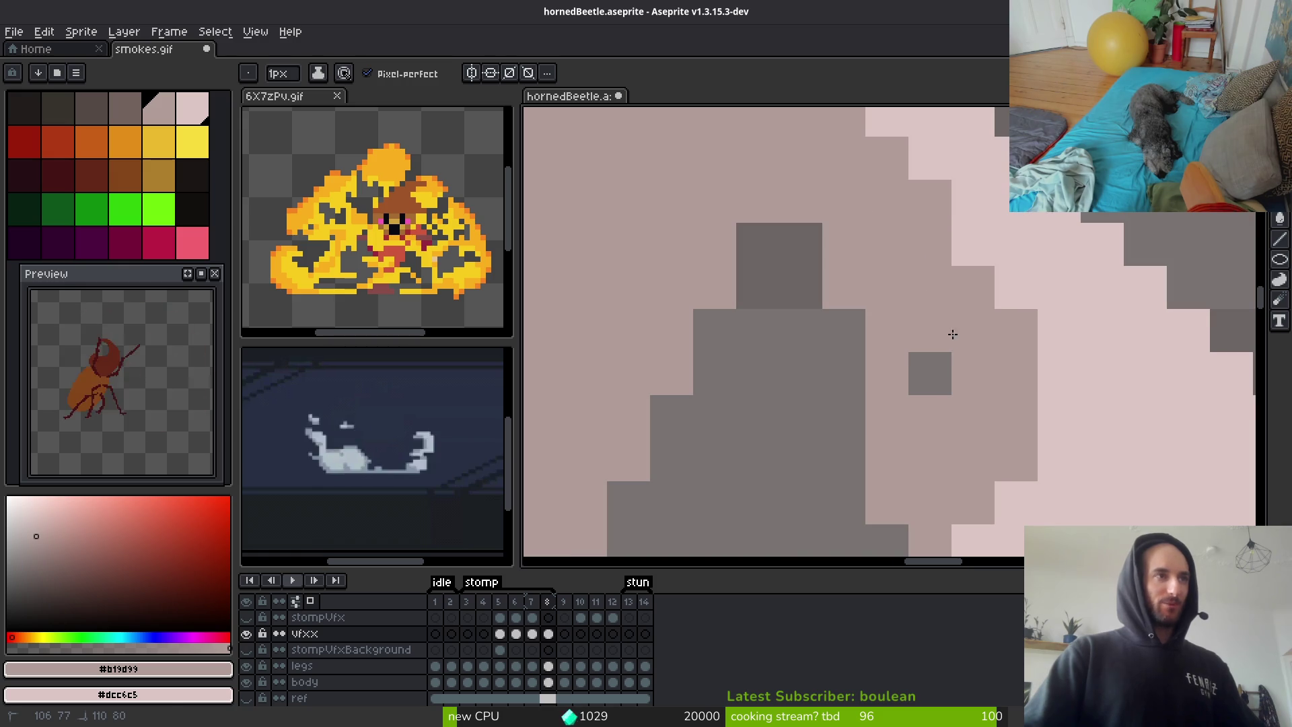
scroll(950, 379, "down", 1)
scroll(950, 378, "up", 3)
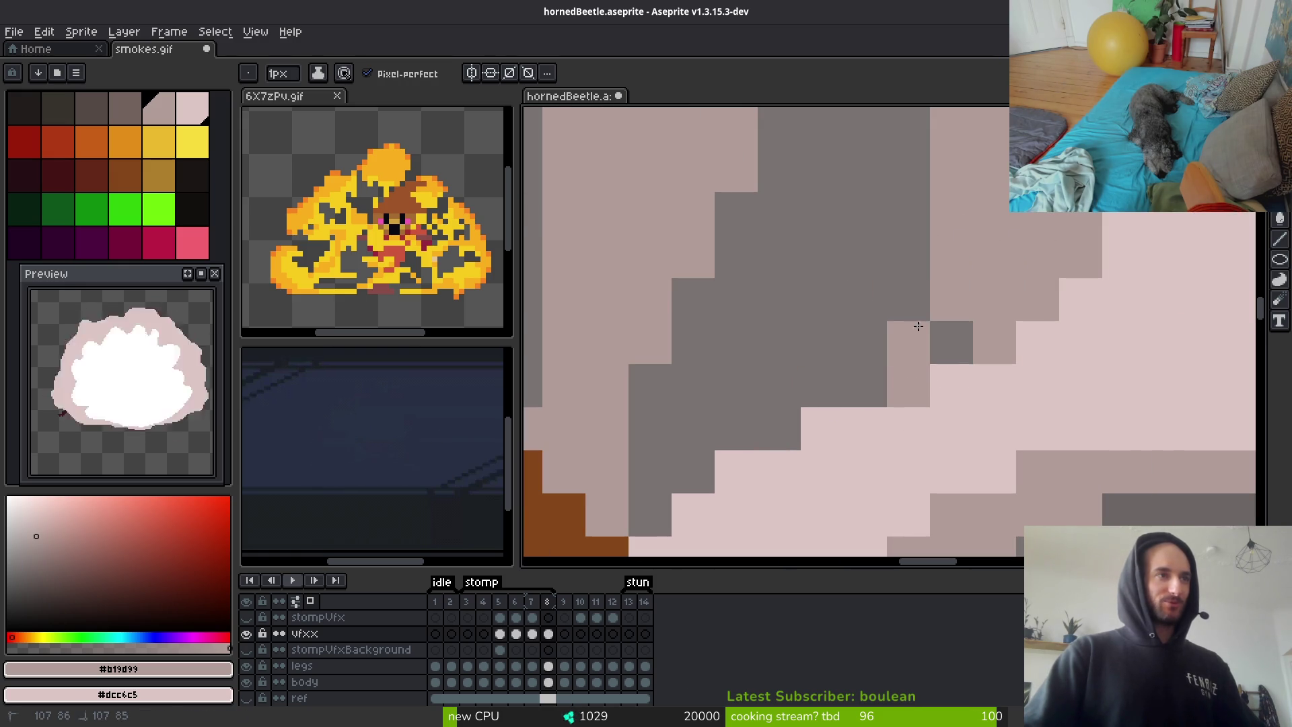
left_click_drag(917, 352, 937, 346)
scroll(960, 363, "down", 3)
scroll(969, 353, "up", 2)
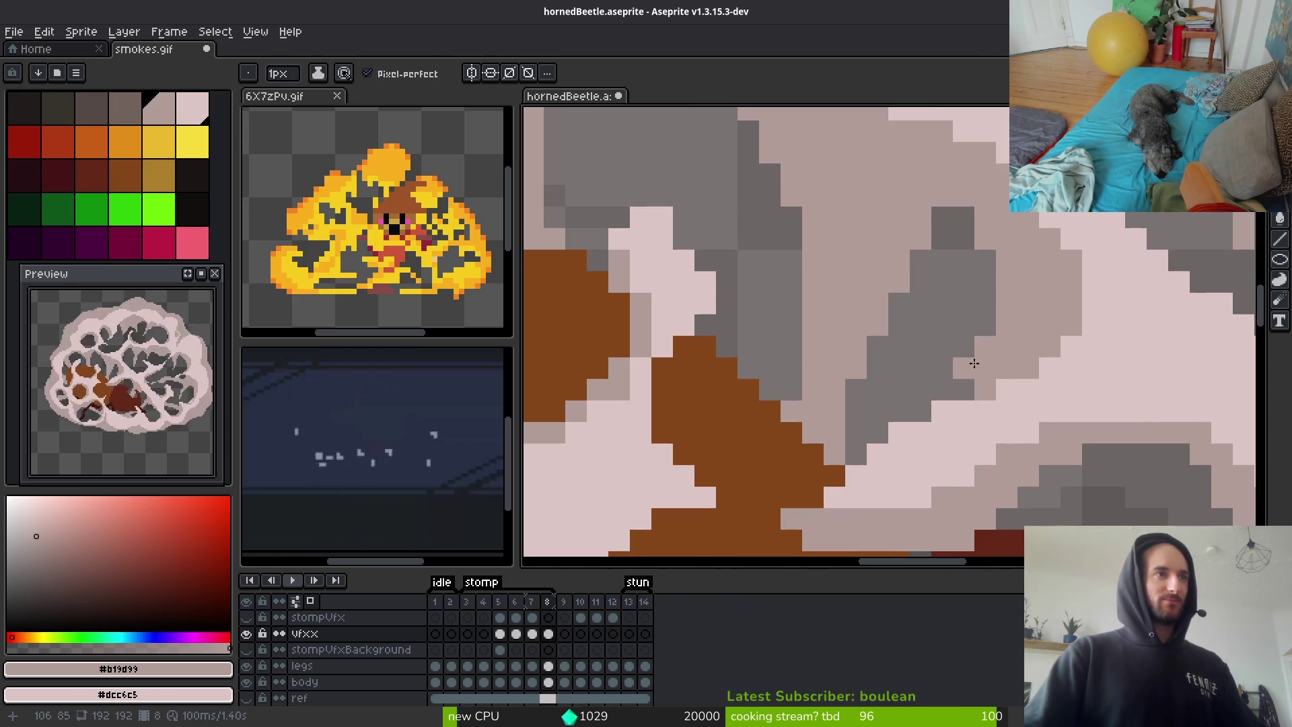
scroll(983, 346, "down", 2)
scroll(1029, 388, "up", 3)
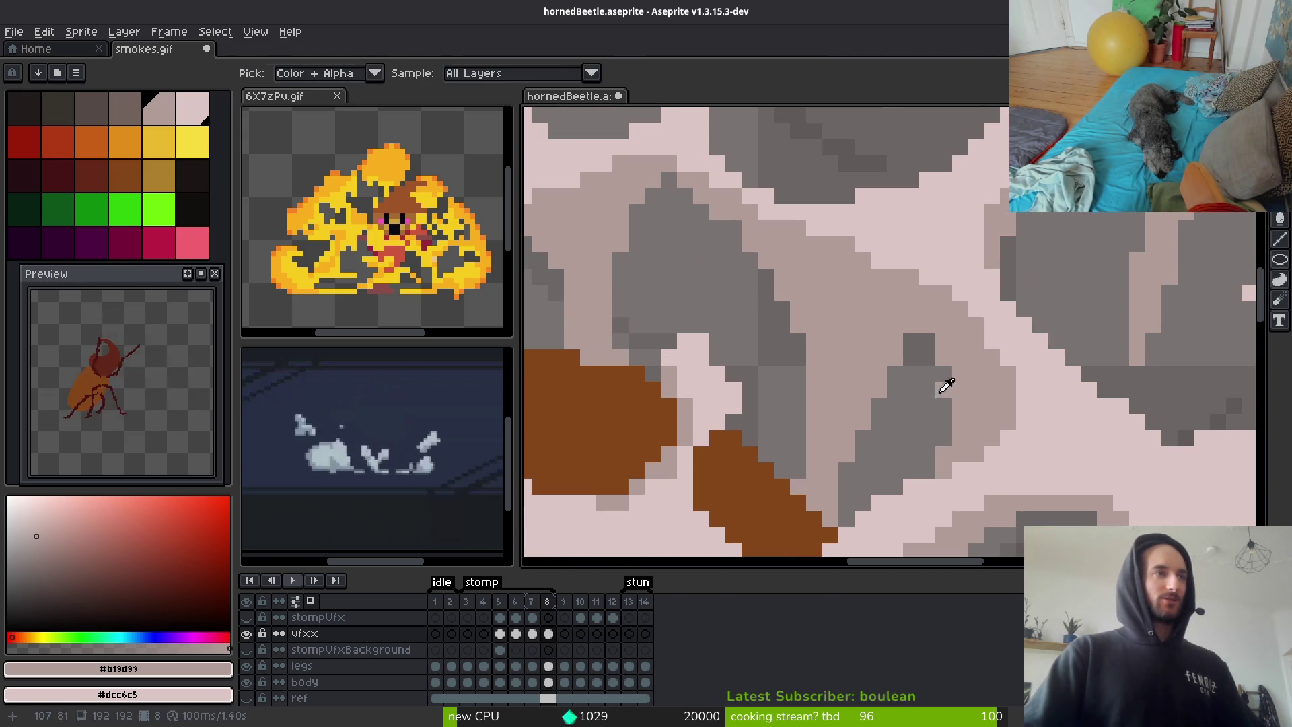
Sample the transparent colour and review the shaded smoke cloud
left_click(943, 390, "alt")
scroll(911, 326, "down", 3)
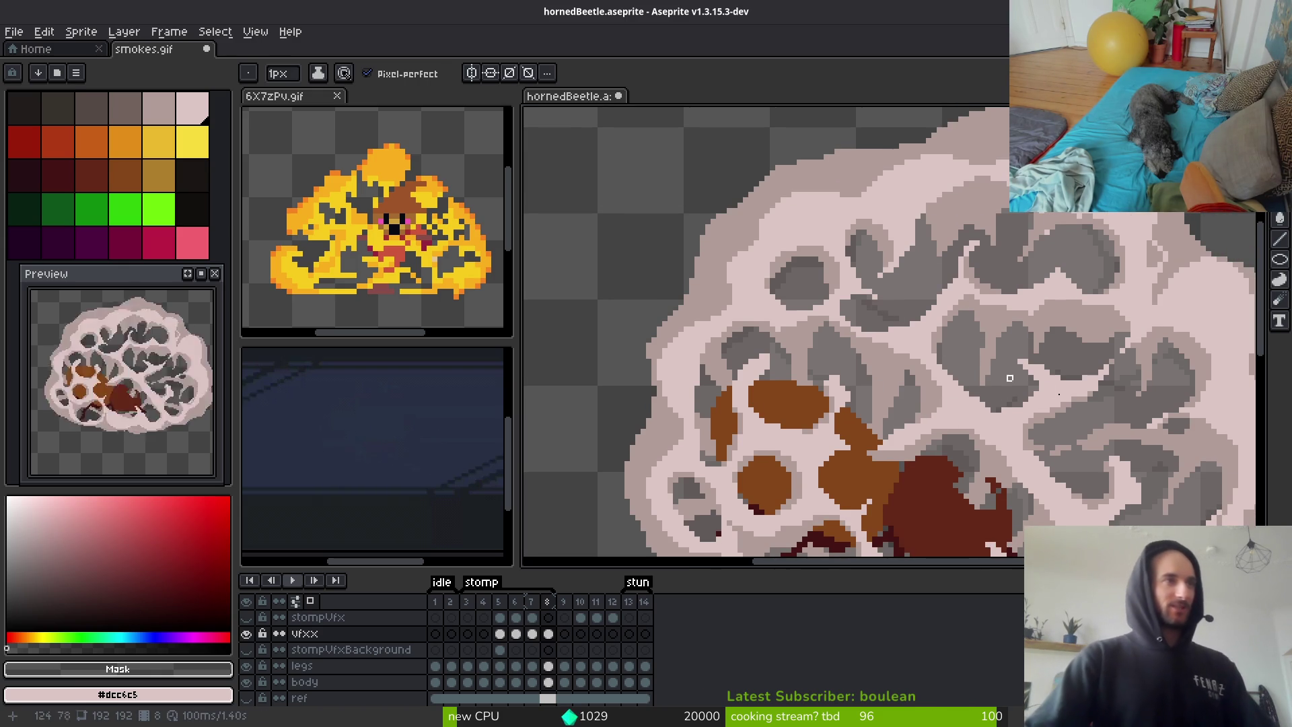
scroll(1009, 391, "up", 1)
scroll(1019, 395, "down", 3)
Save hornedBeetle.aseprite
key("ctrl+s")
scroll(905, 385, "down", 2)
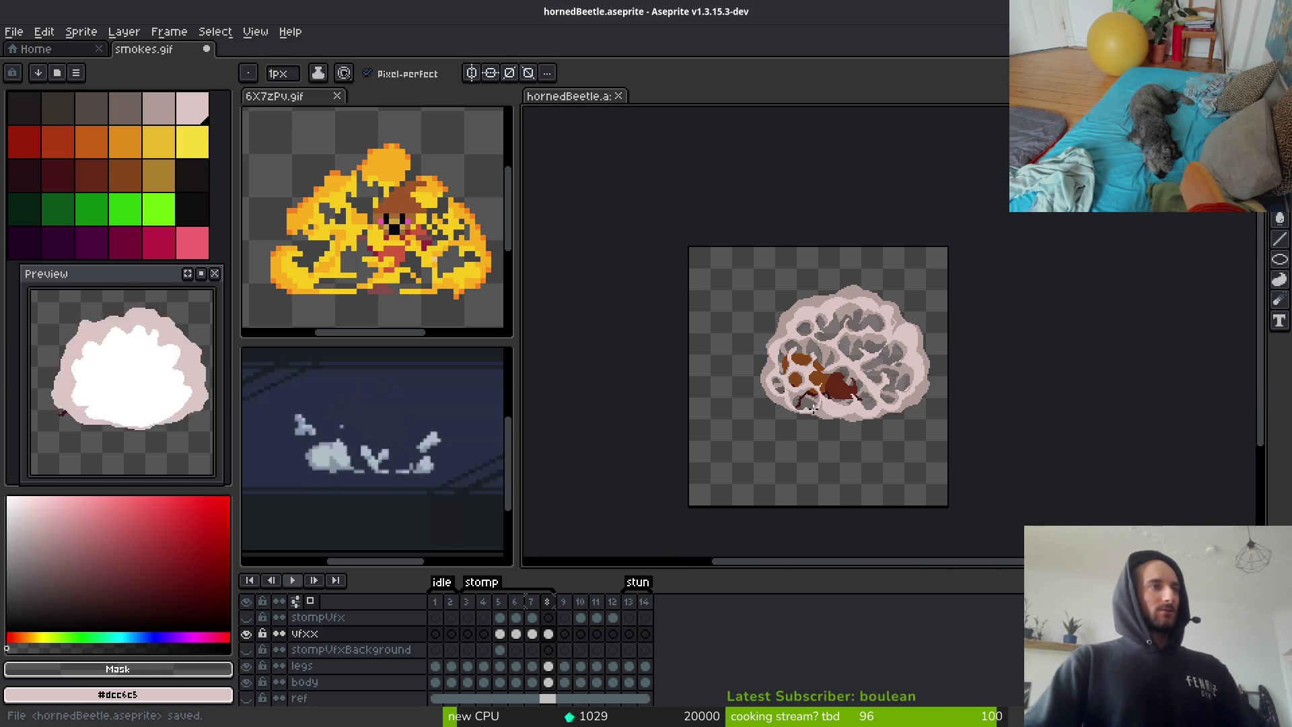
scroll(835, 374, "up", 4)
scroll(836, 374, "up", 2)
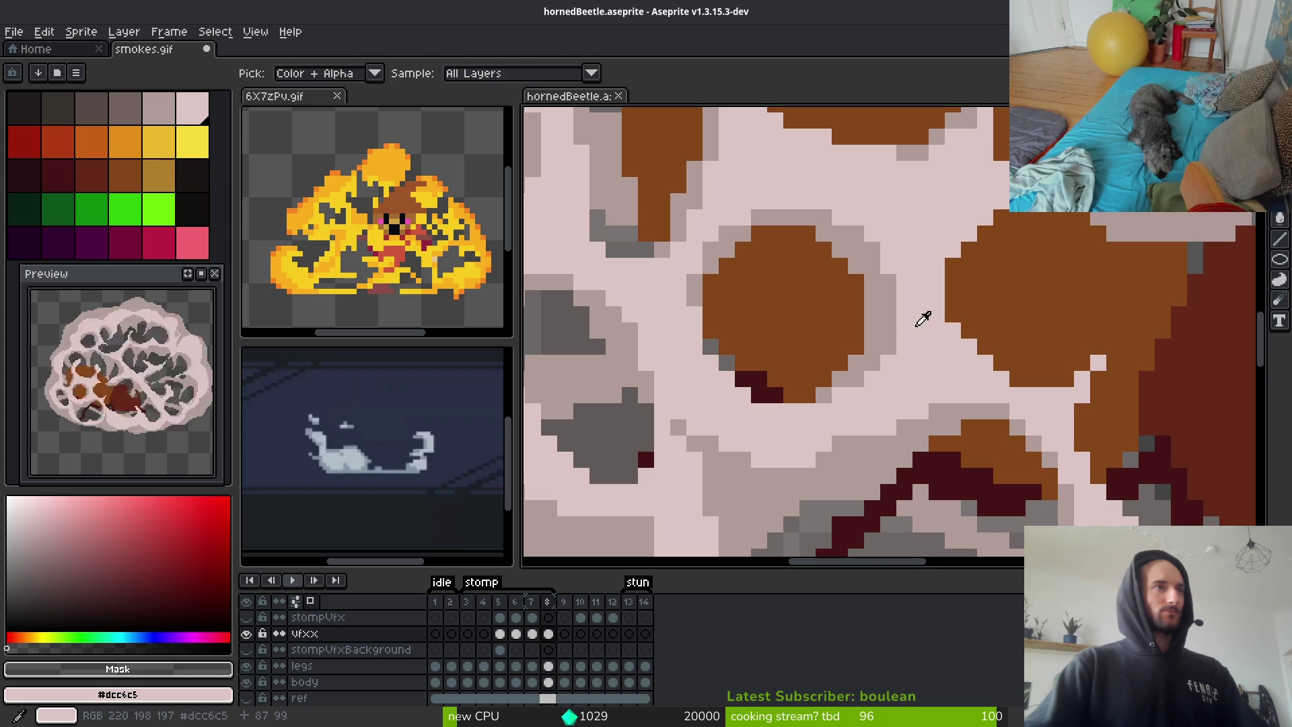
Pick #dcc6c5 and cover the grey outline pixels on the brown blob and along the dark red line
left_click(915, 320, "alt")
mouse_move(887, 275)
left_mouse_down()
mouse_move(862, 363)
mouse_move(833, 381)
left_mouse_up()
left_click(823, 395)
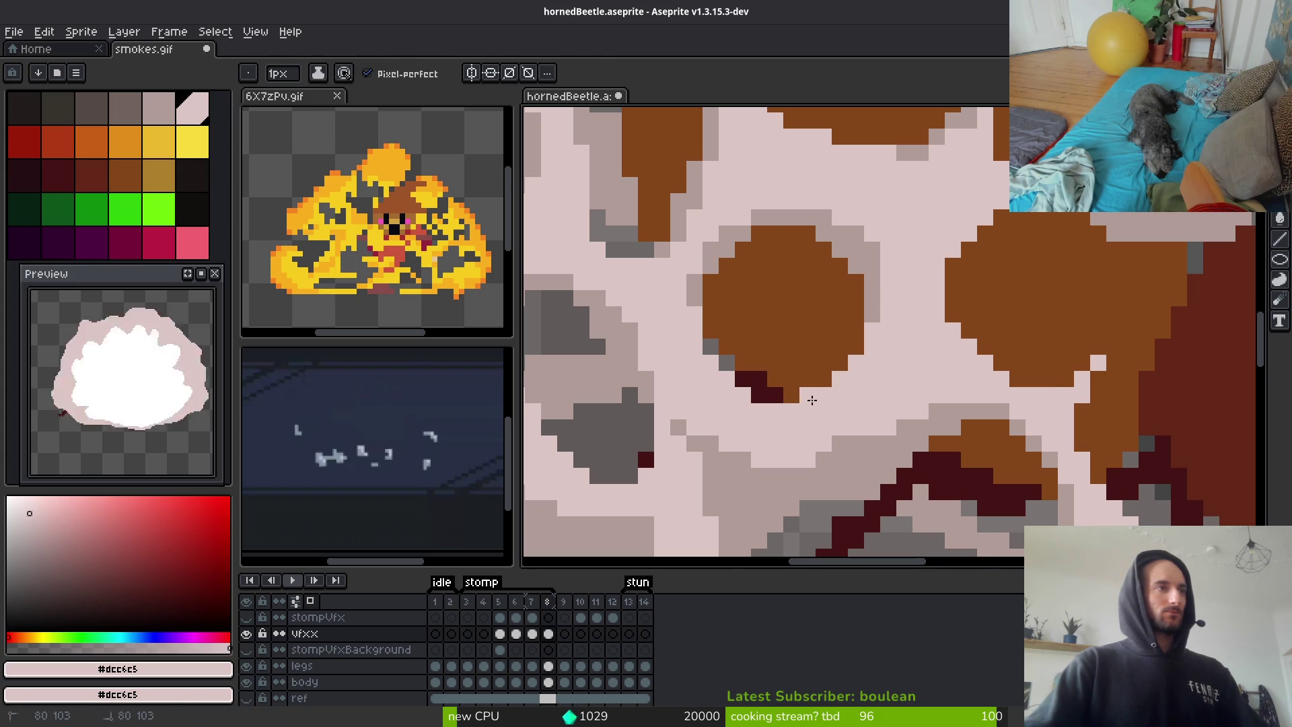
scroll(827, 397, "down", 2)
scroll(923, 429, "down", 3)
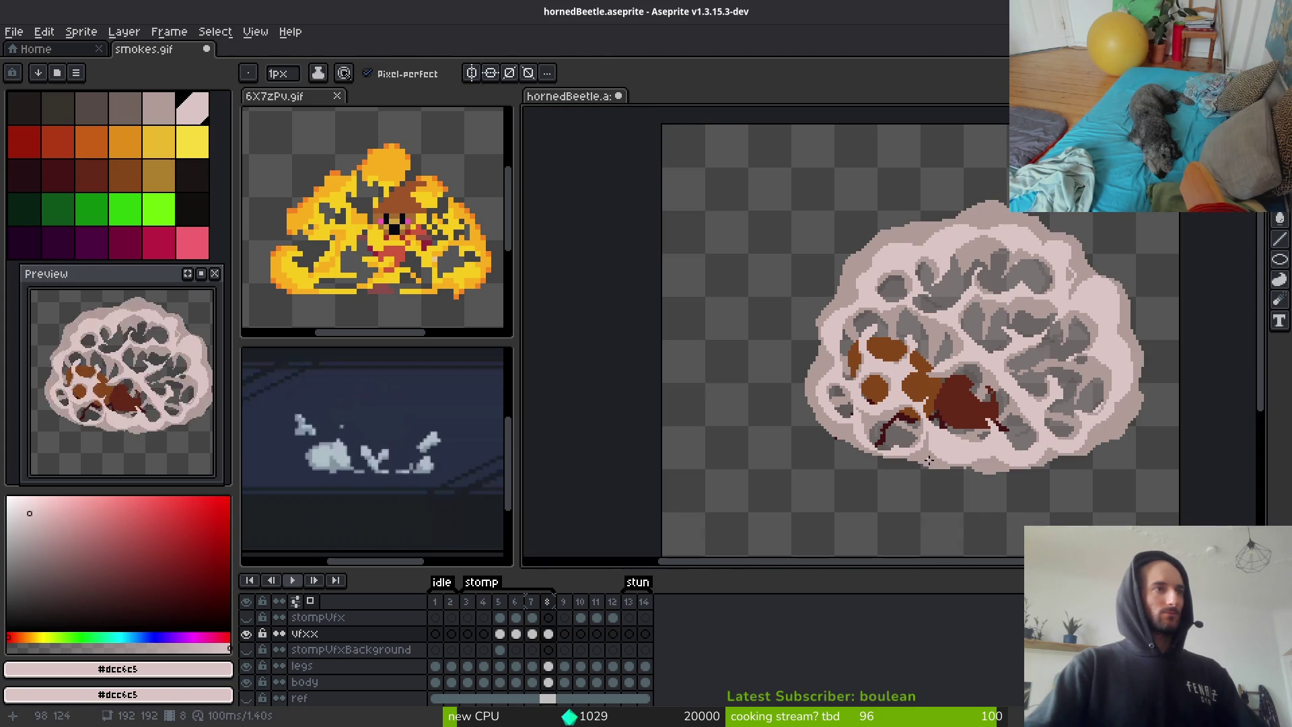
scroll(871, 392, "up", 3)
scroll(875, 363, "up", 2)
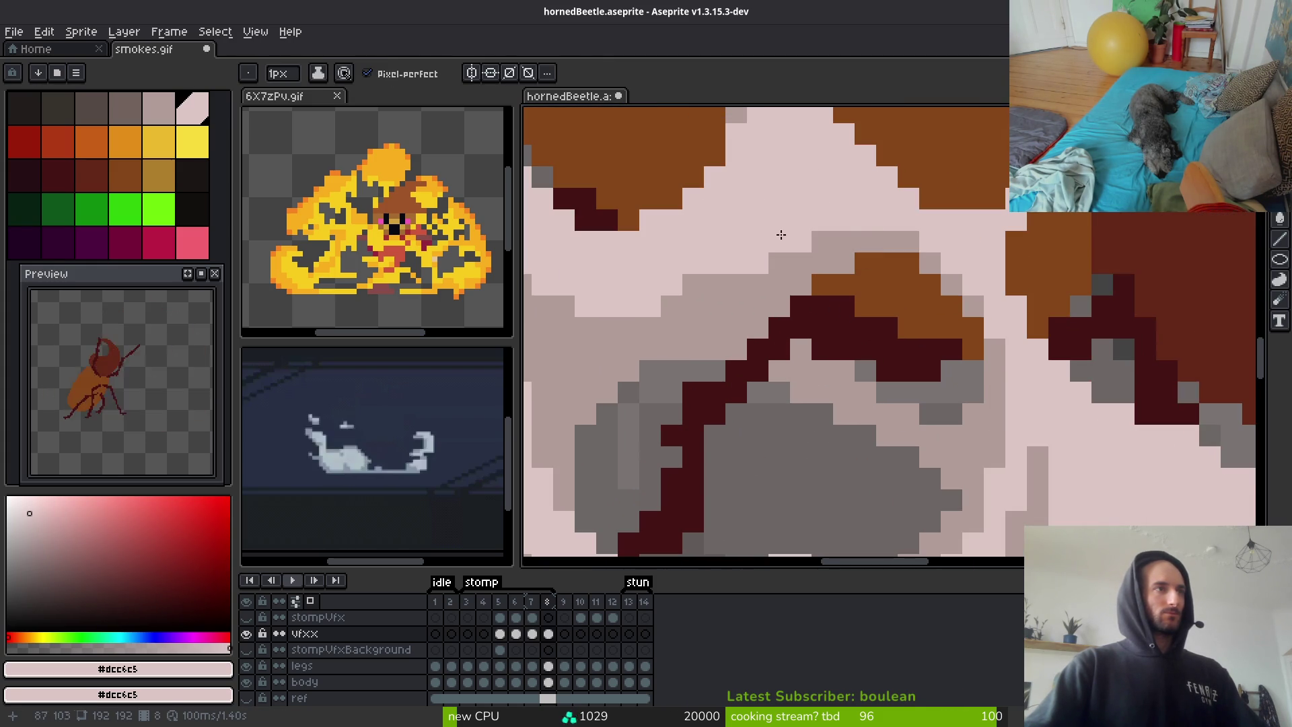
mouse_move(778, 306)
left_mouse_down()
mouse_move(735, 331)
mouse_move(734, 350)
mouse_move(666, 330)
mouse_move(894, 239)
mouse_move(936, 237)
mouse_move(730, 286)
mouse_move(732, 304)
mouse_move(673, 296)
left_mouse_up()
scroll(832, 405, "down", 5)
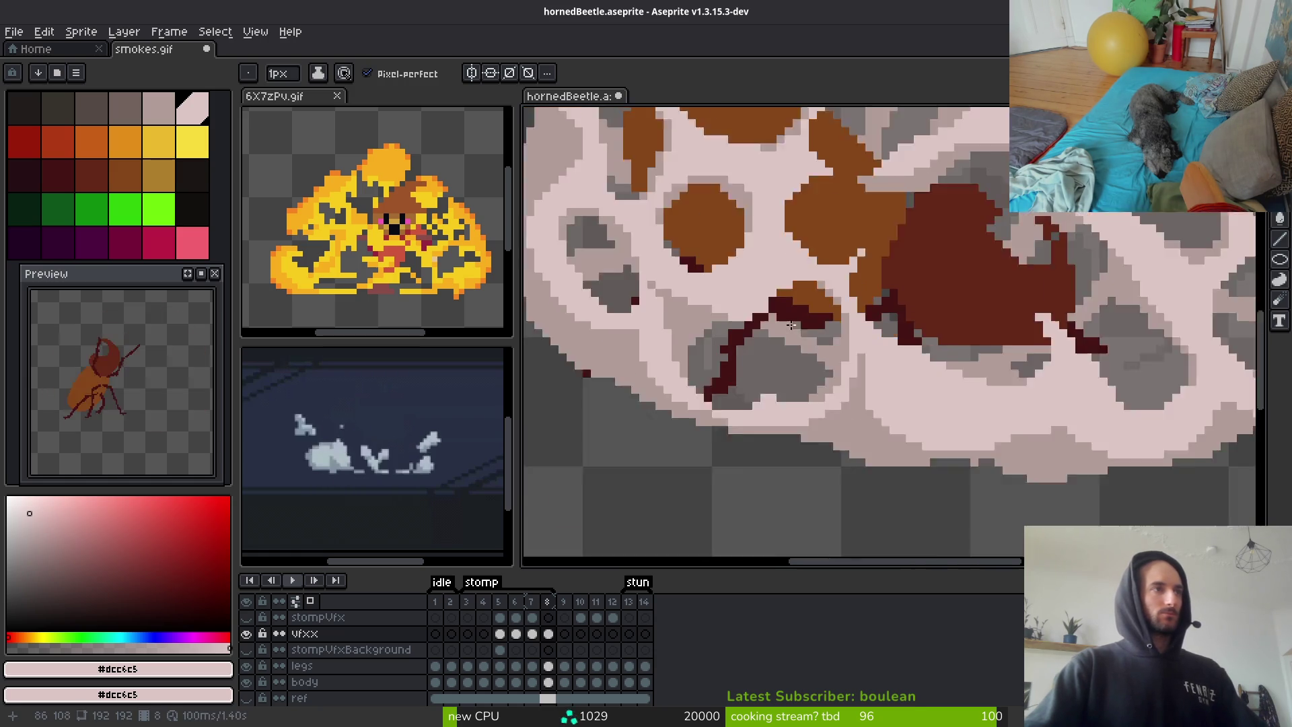
scroll(832, 406, "down", 4)
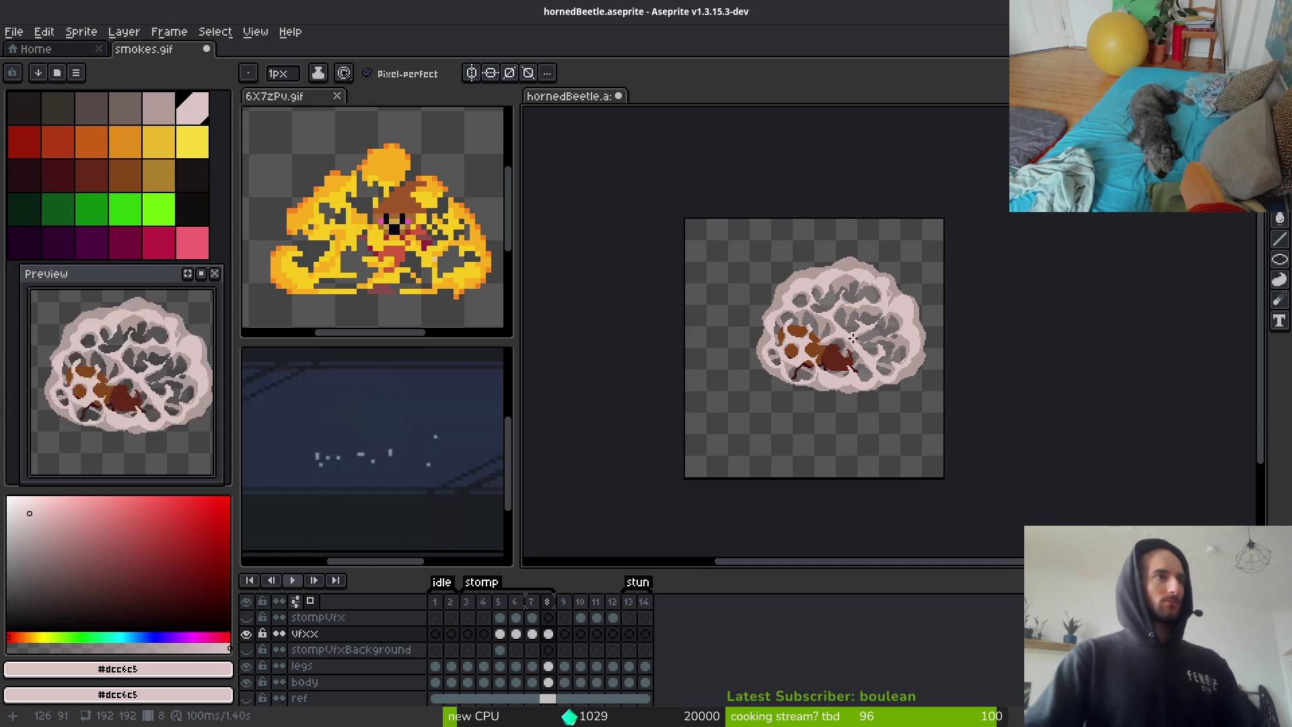
Compare frames 5 and 6, then delete the vfxx smoke cel on frame 5
key("i")
key("Left")
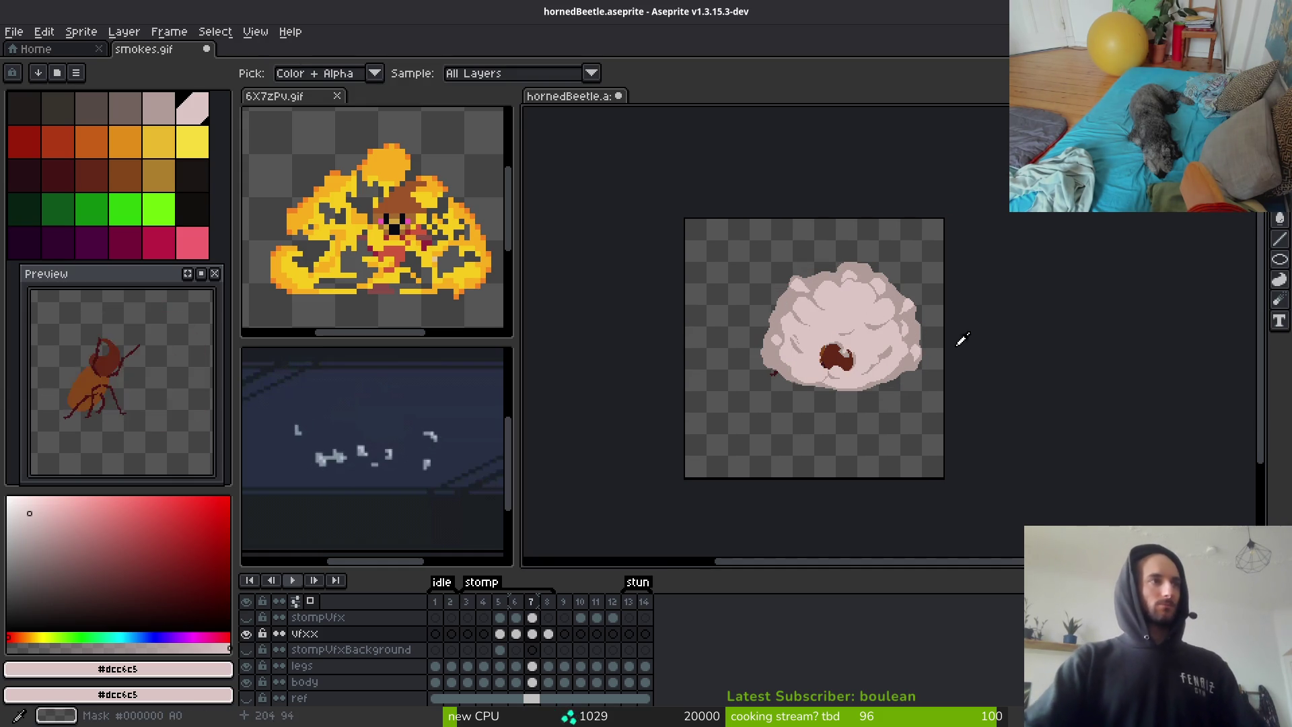
key("Left")
key("Left")
key("Right")
key("Left")
key("Right")
key("Left")
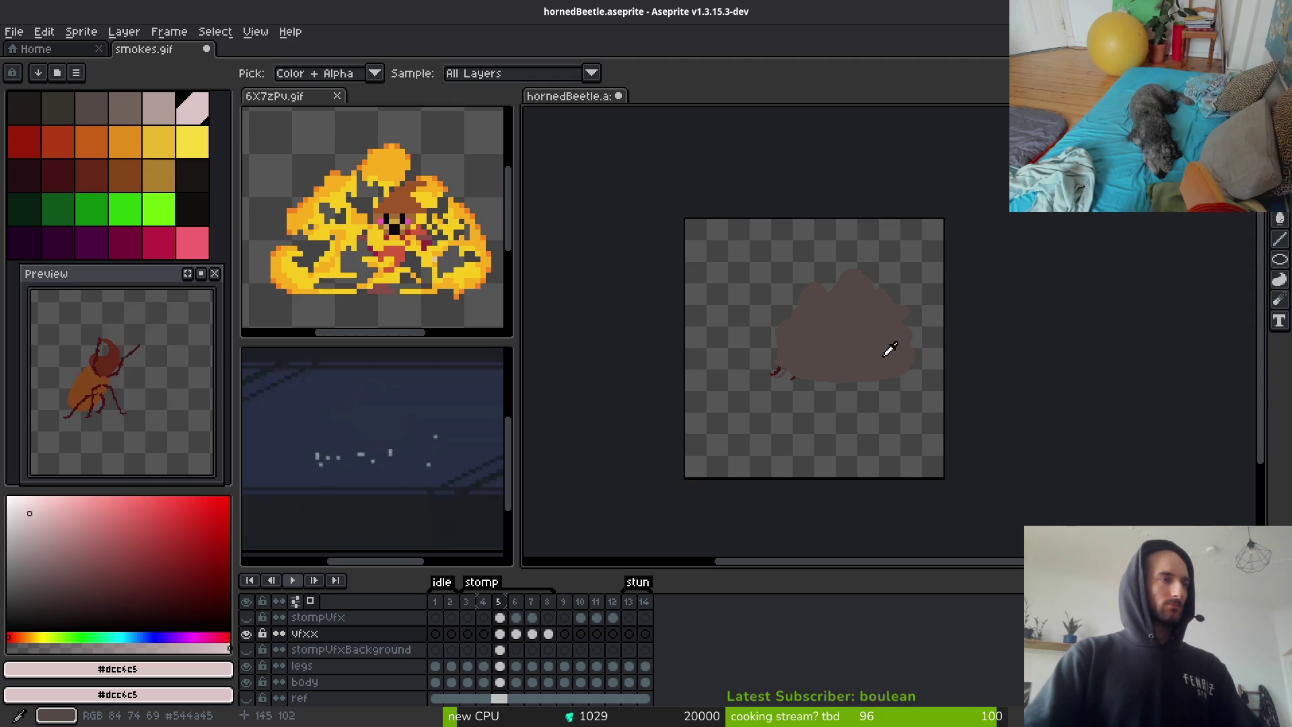
key("b")
left_click(504, 634)
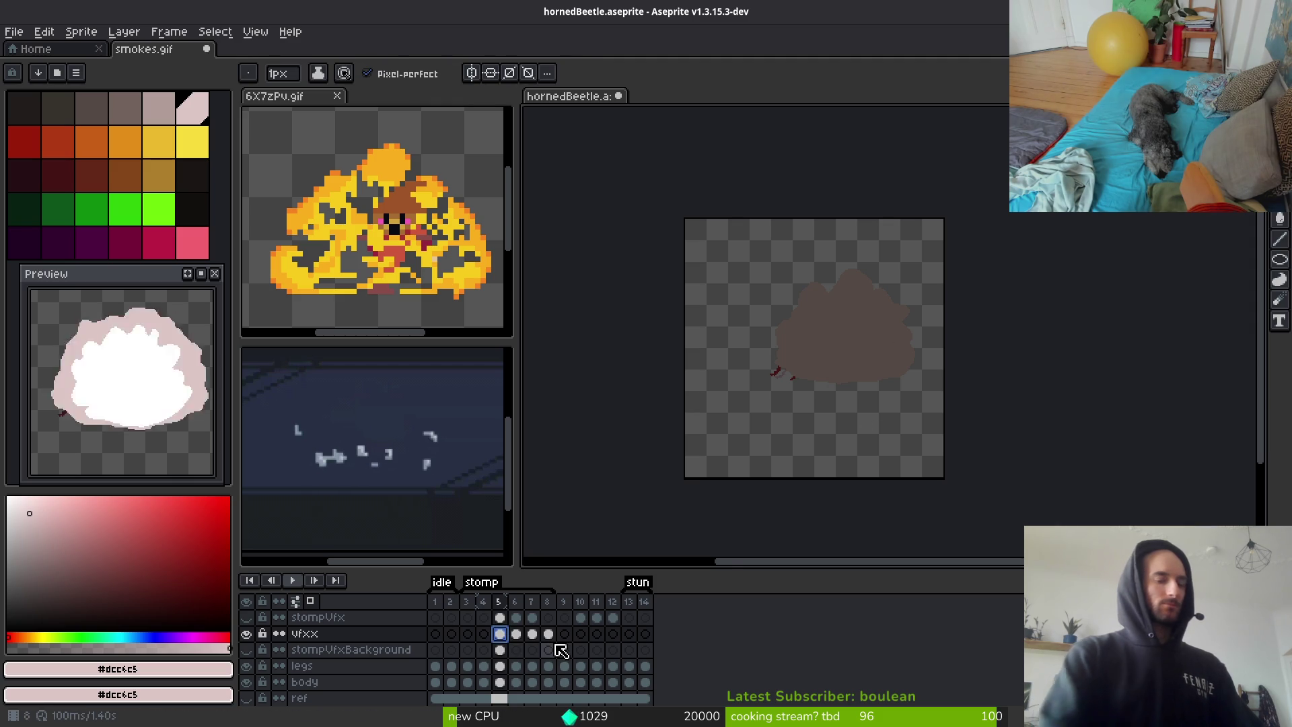
key("Delete")
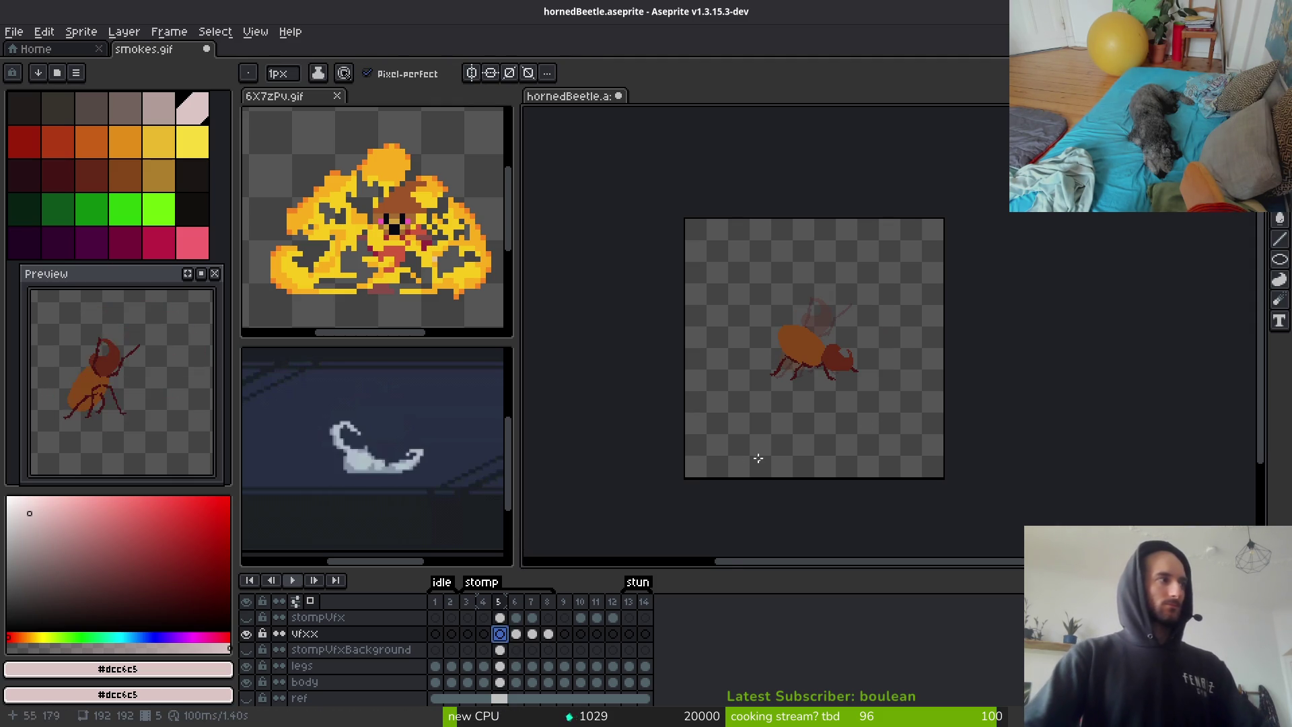
Flip between frames 4 and 5 to check the beetle's pose without the cloud
key("i")
key("Left")
key("Right")
key("Left")
key("Right")
key("b")
scroll(878, 393, "up", 5)
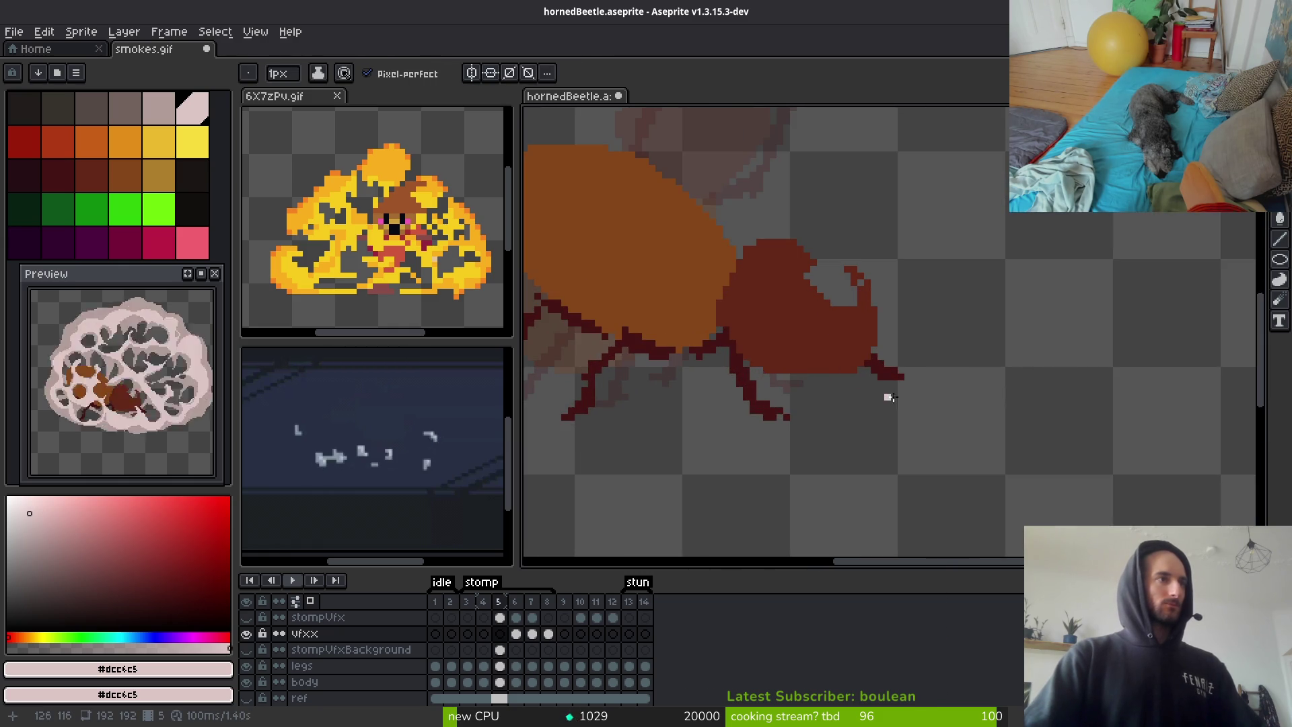
scroll(881, 398, "down", 4)
key("shift+o")
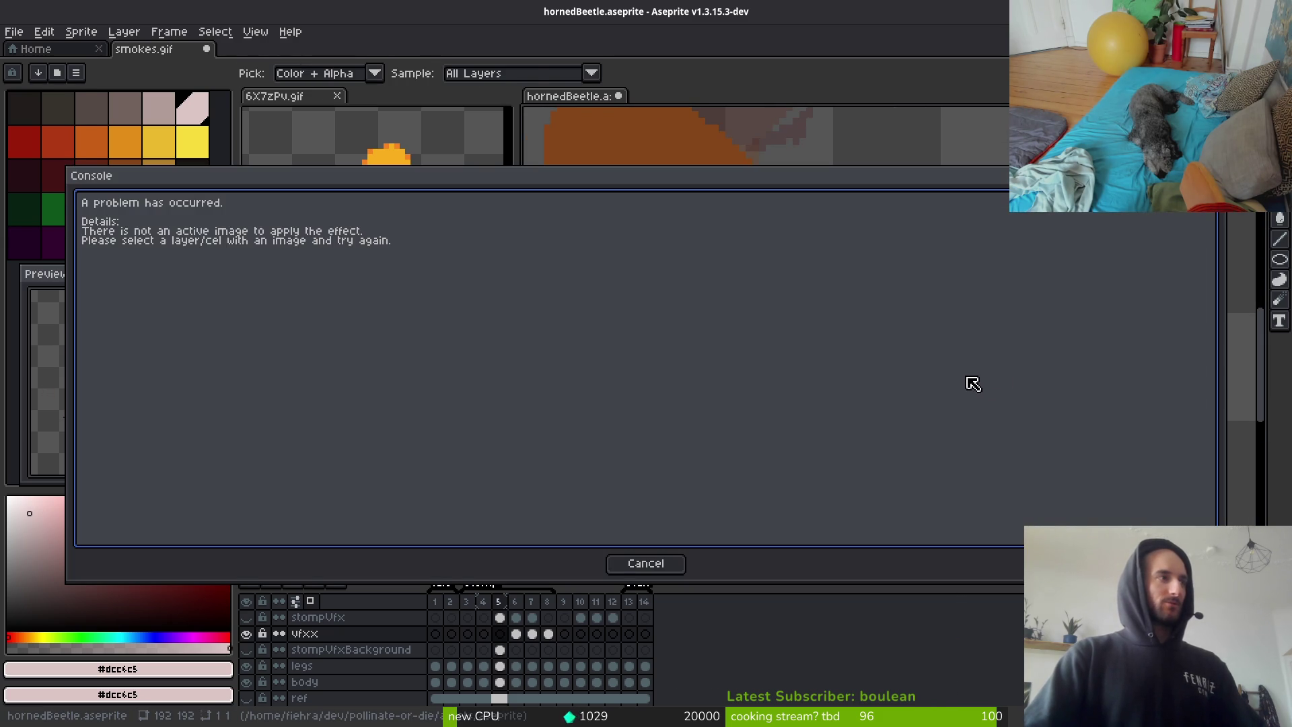
Close the error console and draw a thin light-pink ellipse ring around the beetle's feet on frame 5
key("Escape")
mouse_move(598, 244)
left_mouse_down()
mouse_move(1061, 404)
mouse_move(1125, 407)
mouse_move(1110, 410)
mouse_move(1143, 385)
left_mouse_up()
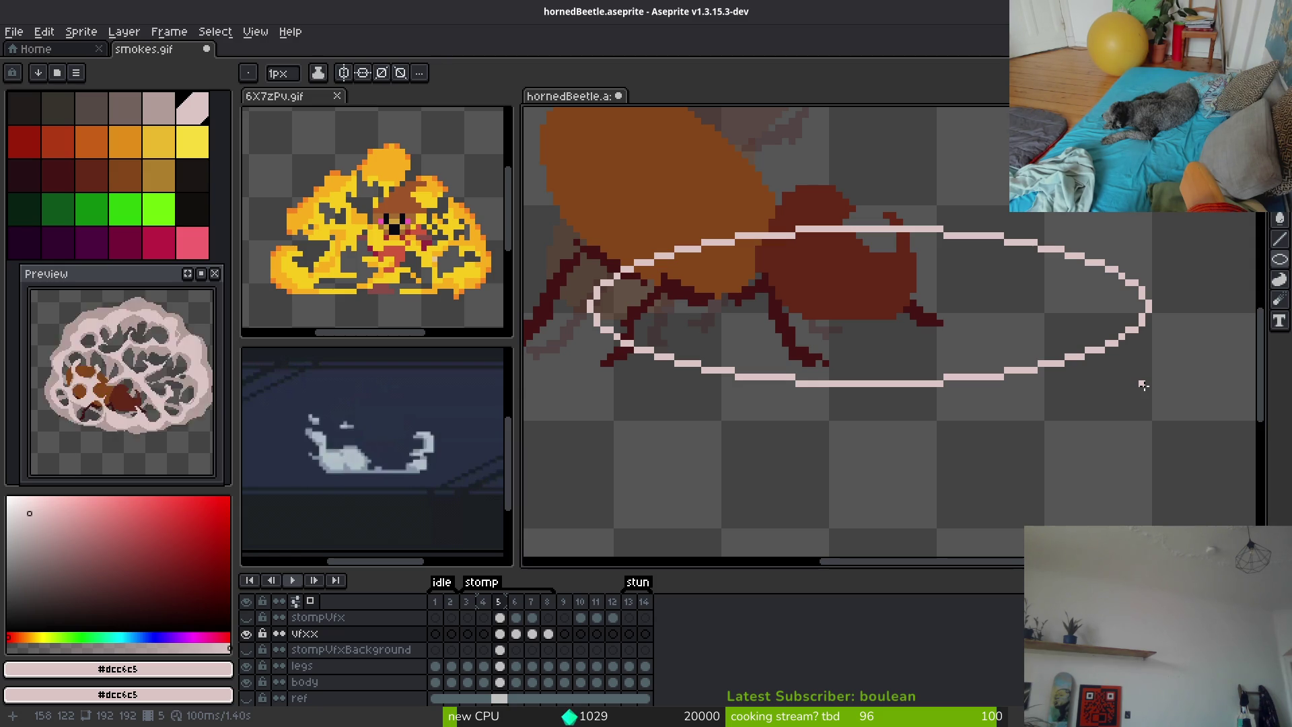
left_click_drag(1143, 385, 1143, 385)
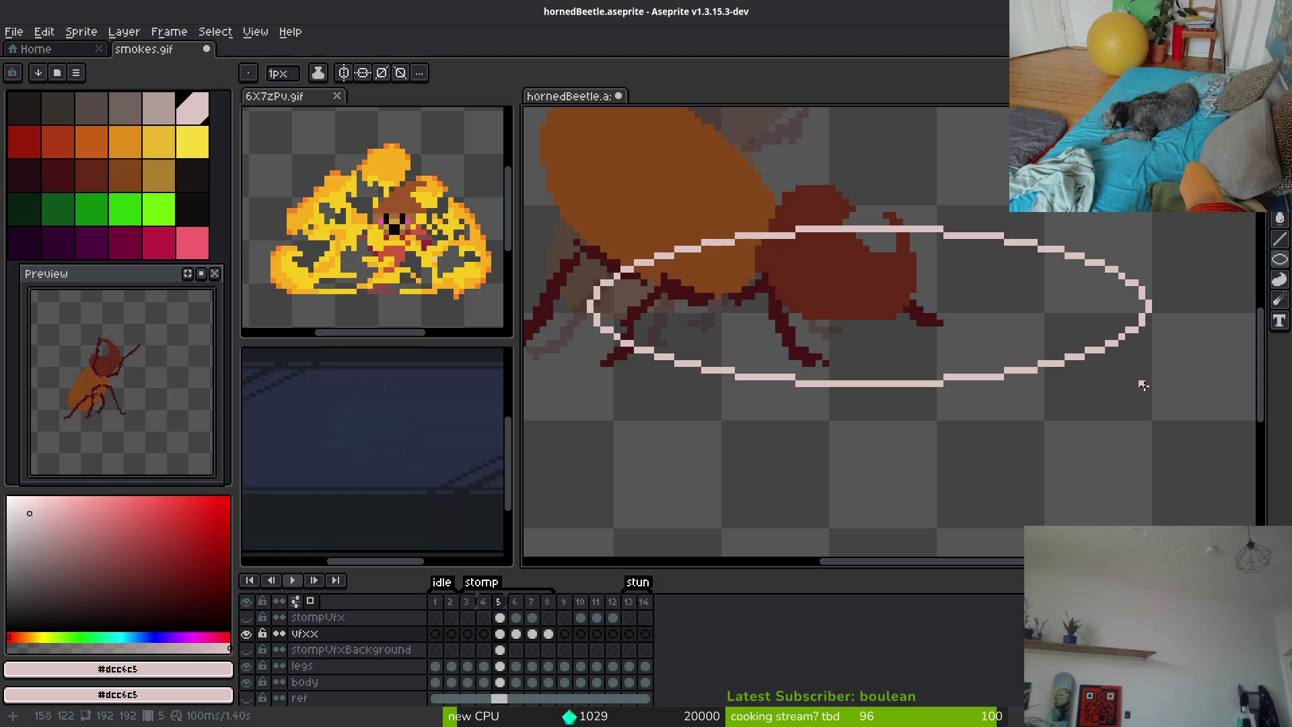
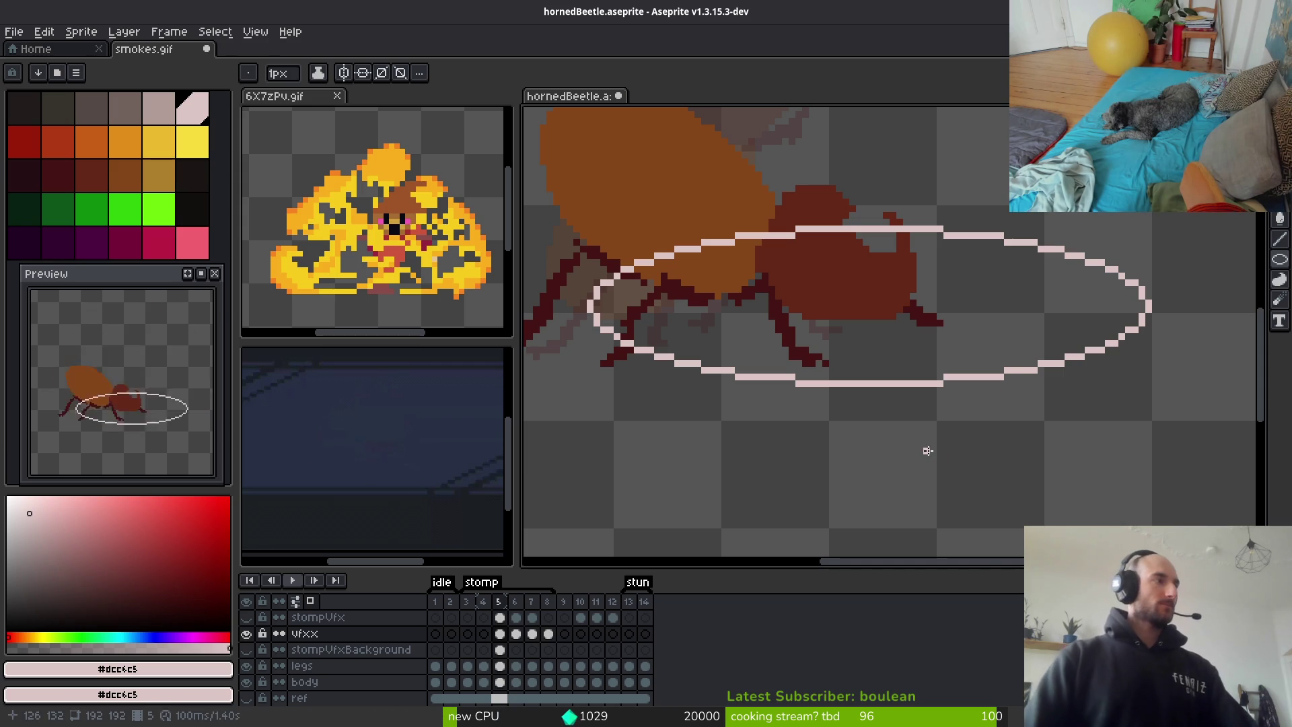
Draw the first pale spike strokes on the ring's right edge and erase a stray pixel
scroll(1007, 325, "down", 3)
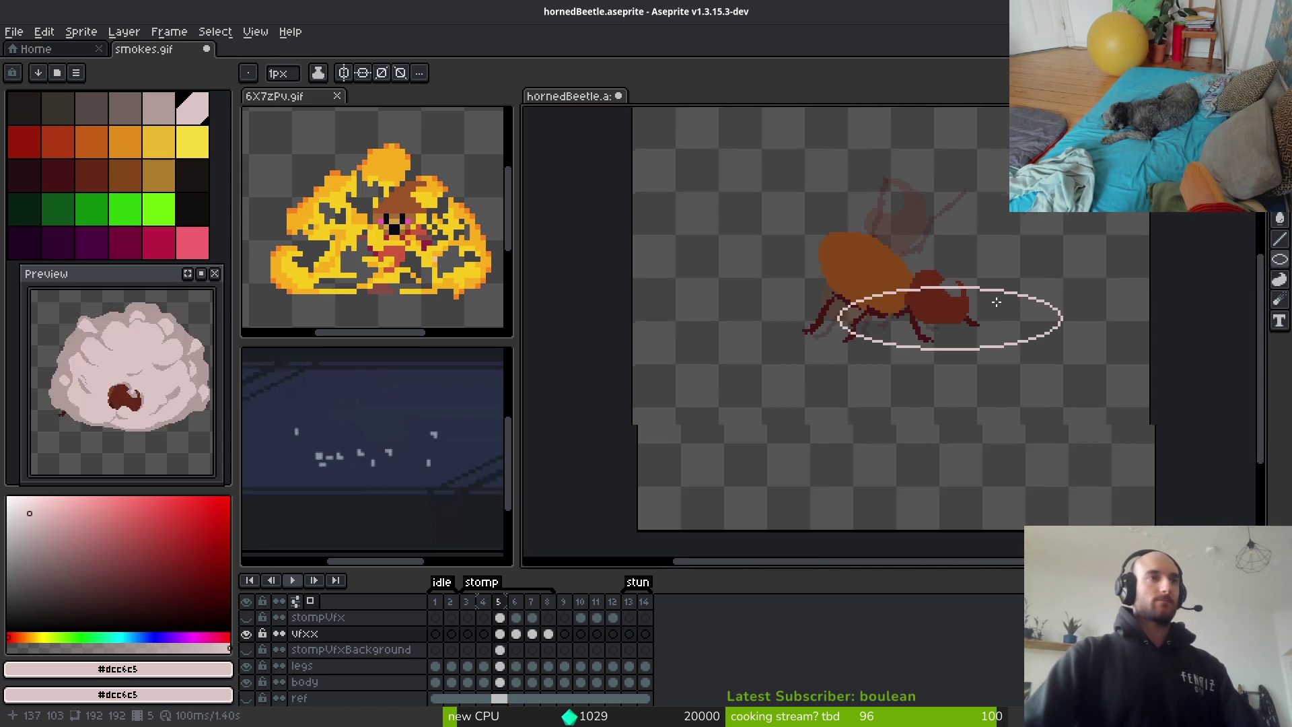
scroll(997, 297, "up", 3)
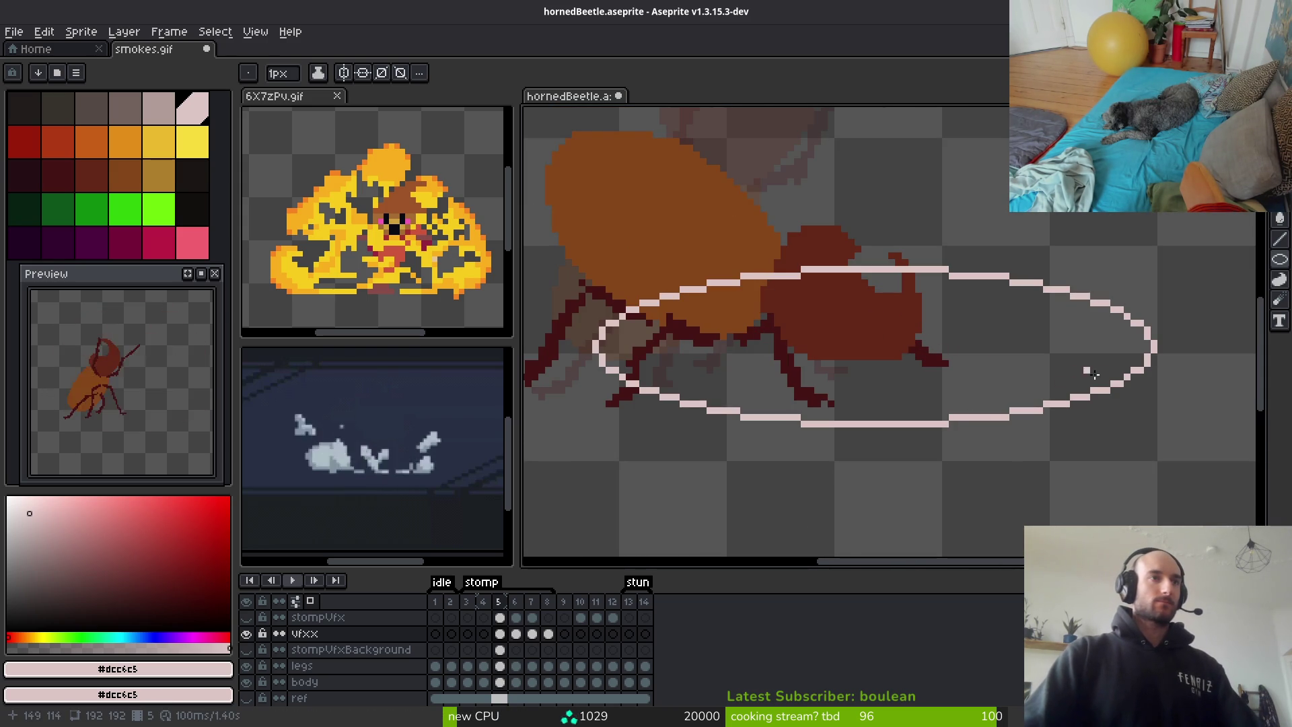
scroll(1077, 370, "up", 2)
key("b")
scroll(1104, 339, "up", 2)
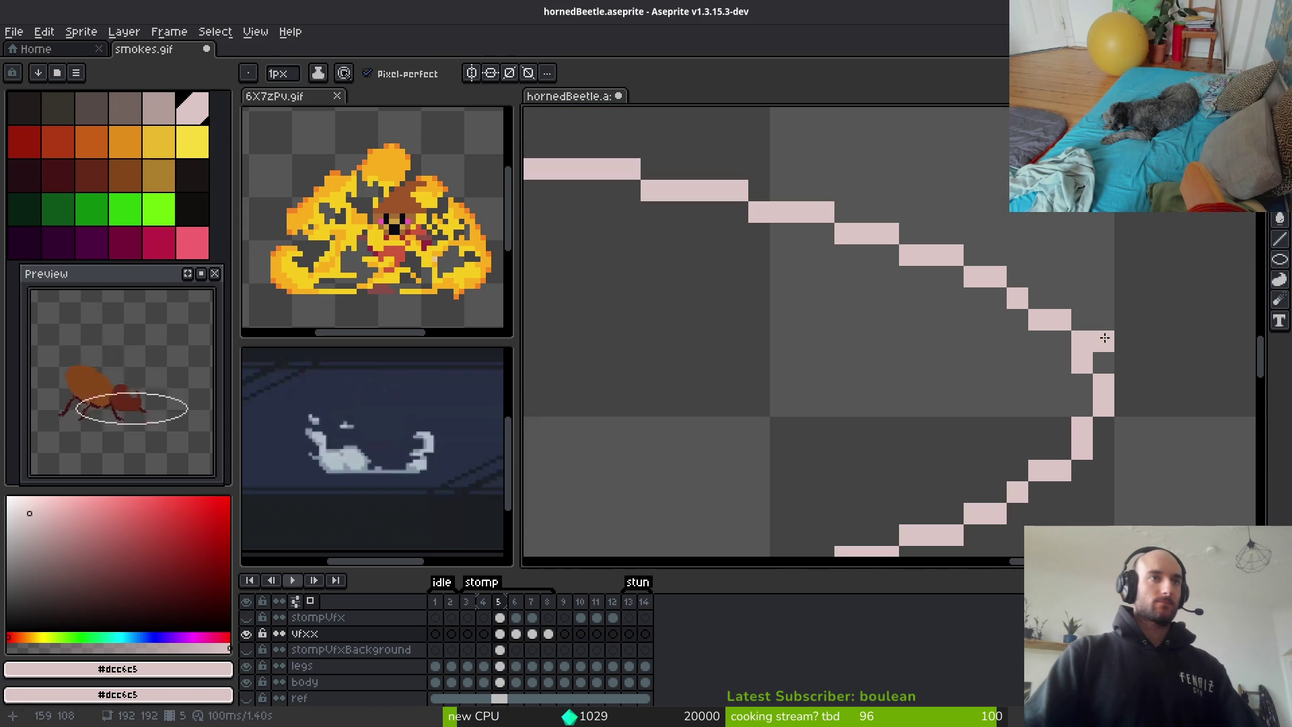
mouse_move(1105, 340)
left_mouse_down()
mouse_move(1010, 357)
mouse_move(1073, 259)
mouse_move(969, 343)
mouse_move(917, 175)
mouse_move(841, 260)
mouse_move(942, 304)
left_mouse_up()
mouse_move(806, 282)
left_mouse_down()
mouse_move(818, 135)
mouse_move(784, 262)
mouse_move(760, 261)
mouse_move(794, 256)
left_mouse_up()
mouse_move(969, 182)
left_mouse_down()
mouse_move(928, 243)
mouse_move(957, 253)
mouse_move(967, 142)
mouse_move(955, 216)
left_mouse_up()
key("e")
left_click(919, 256)
key("b")
Add a pale spike rising from the ring and a stroke along its lower right
scroll(962, 257, "down", 3)
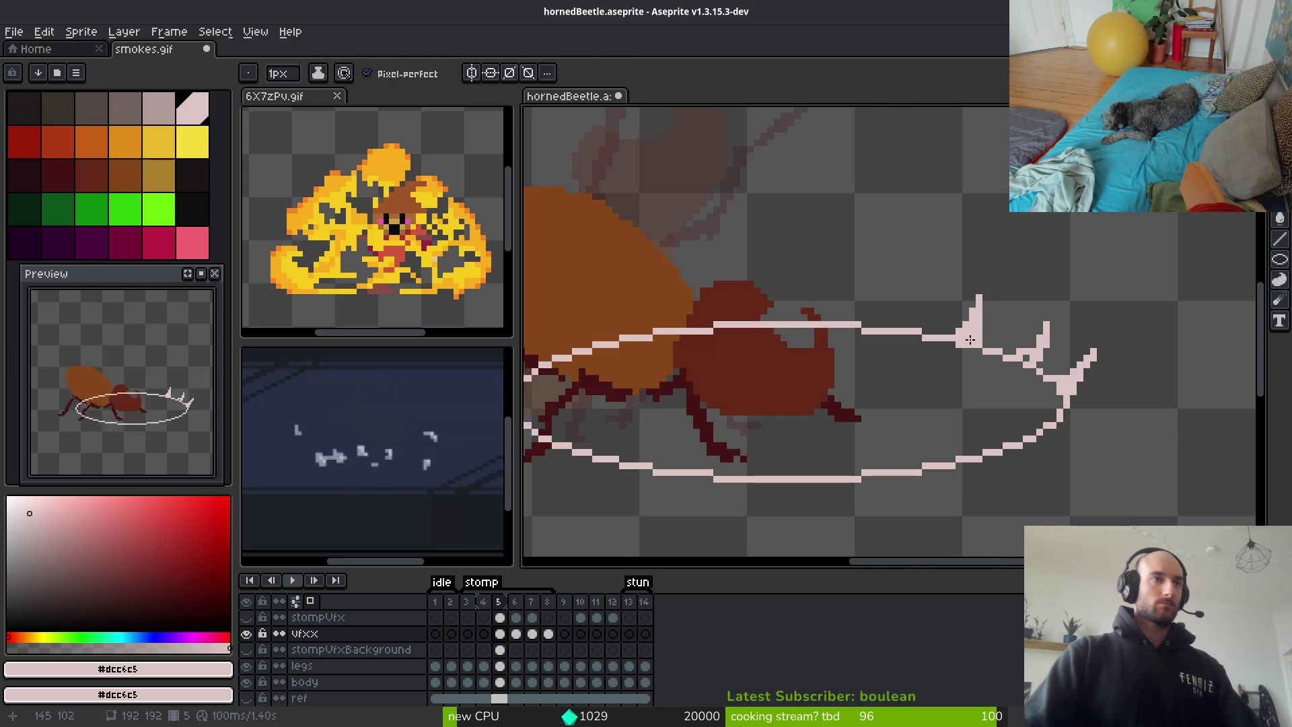
scroll(806, 256, "up", 3)
left_click(799, 256)
mouse_move(806, 256)
left_mouse_down()
mouse_move(804, 309)
mouse_move(834, 303)
mouse_move(765, 285)
mouse_move(767, 305)
left_mouse_up()
scroll(922, 282, "down", 5)
scroll(929, 332, "right", 3)
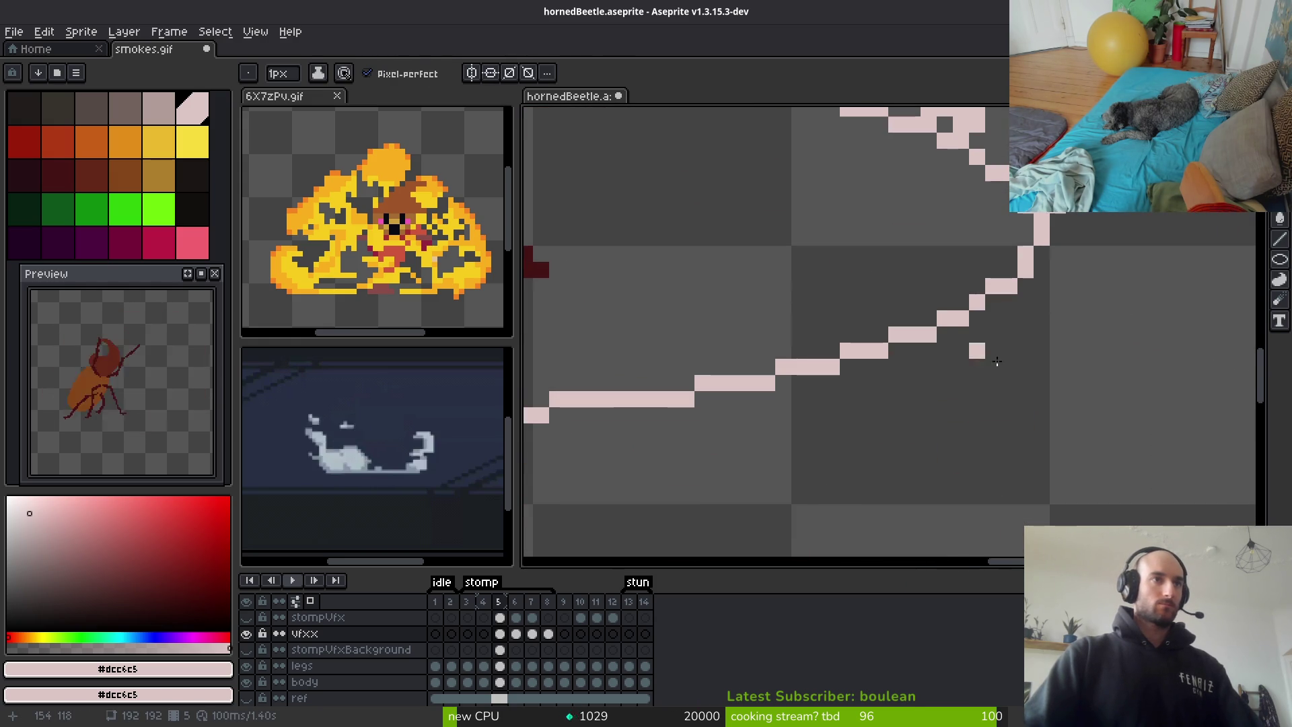
mouse_move(967, 298)
left_mouse_down()
mouse_move(792, 350)
mouse_move(827, 350)
mouse_move(862, 290)
mouse_move(819, 346)
left_mouse_up()
Draw another right-side spike, fill a gap pixel, and thicken the spike's base
scroll(828, 349, "down", 1)
scroll(929, 332, "down", 3)
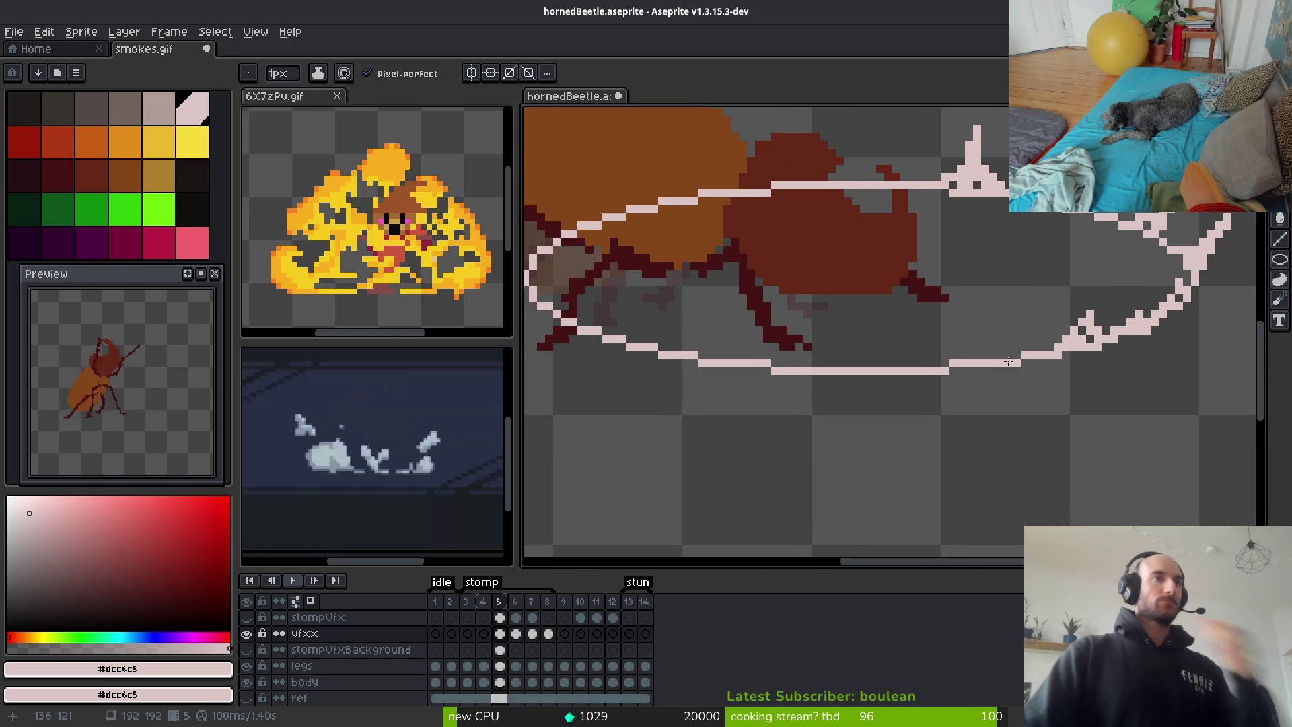
scroll(1010, 347, "up", 3)
mouse_move(967, 366)
left_mouse_down()
mouse_move(1016, 357)
mouse_move(1011, 276)
mouse_move(950, 364)
left_mouse_up()
left_click(995, 358)
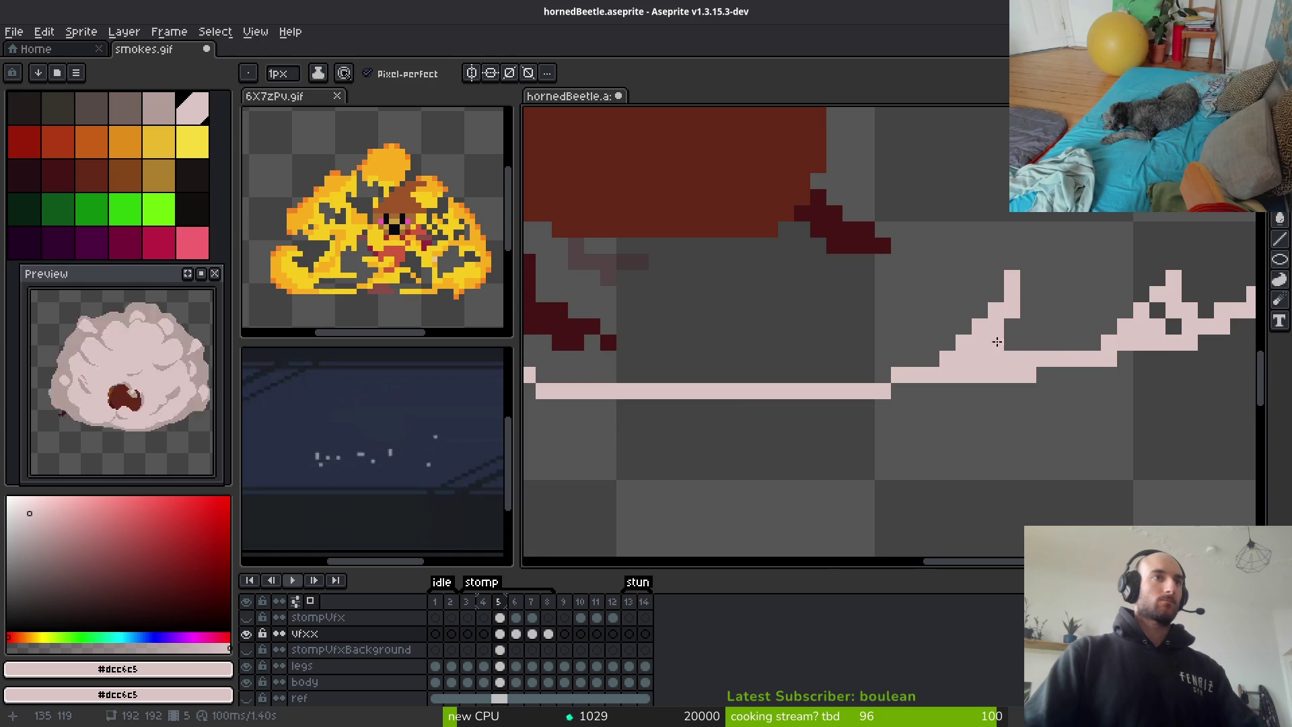
scroll(1009, 350, "down", 3)
scroll(1003, 337, "up", 3)
mouse_move(1006, 283)
left_mouse_down()
mouse_move(997, 327)
mouse_move(1021, 349)
mouse_move(997, 299)
left_mouse_up()
Erase unwanted spike pixels and thicken the ring's lower outline diagonally
key("e")
left_click(994, 295)
left_click(998, 290)
scroll(996, 297, "down", 3)
scroll(947, 320, "up", 3)
key("b")
scroll(948, 320, "up", 1)
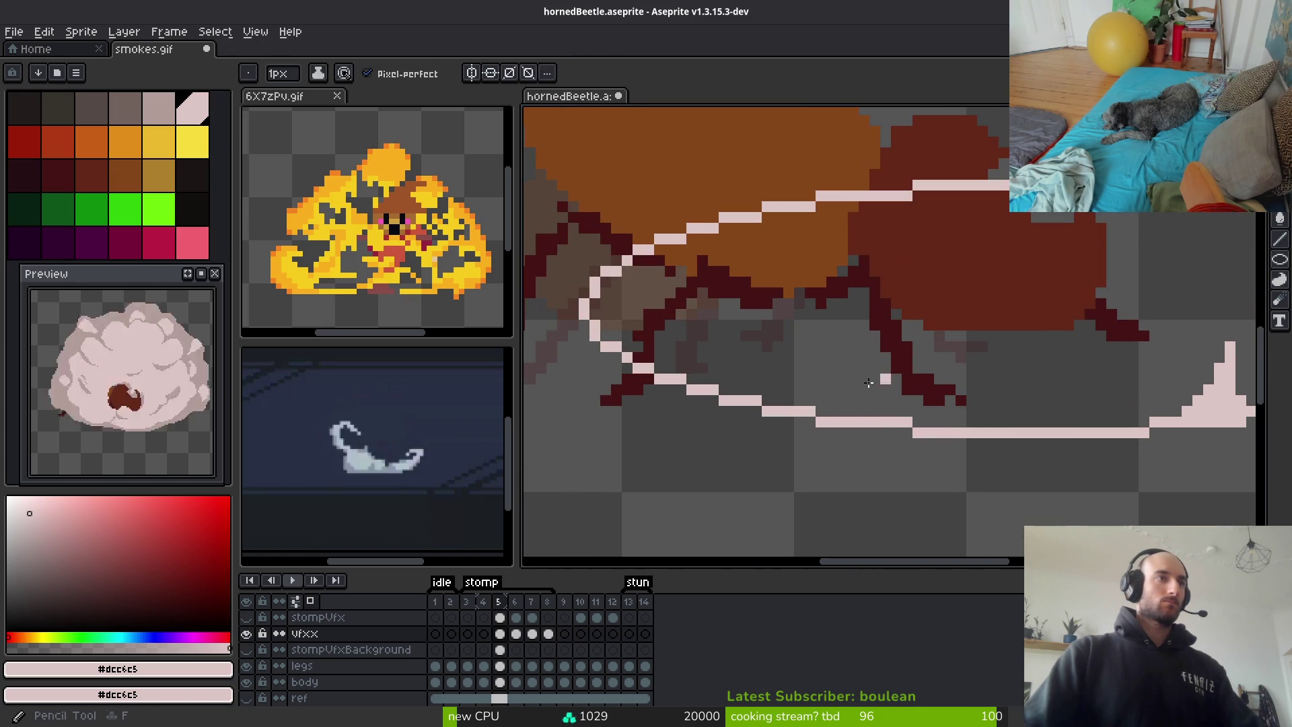
mouse_move(798, 402)
left_mouse_down()
mouse_move(821, 412)
mouse_move(800, 397)
left_mouse_up()
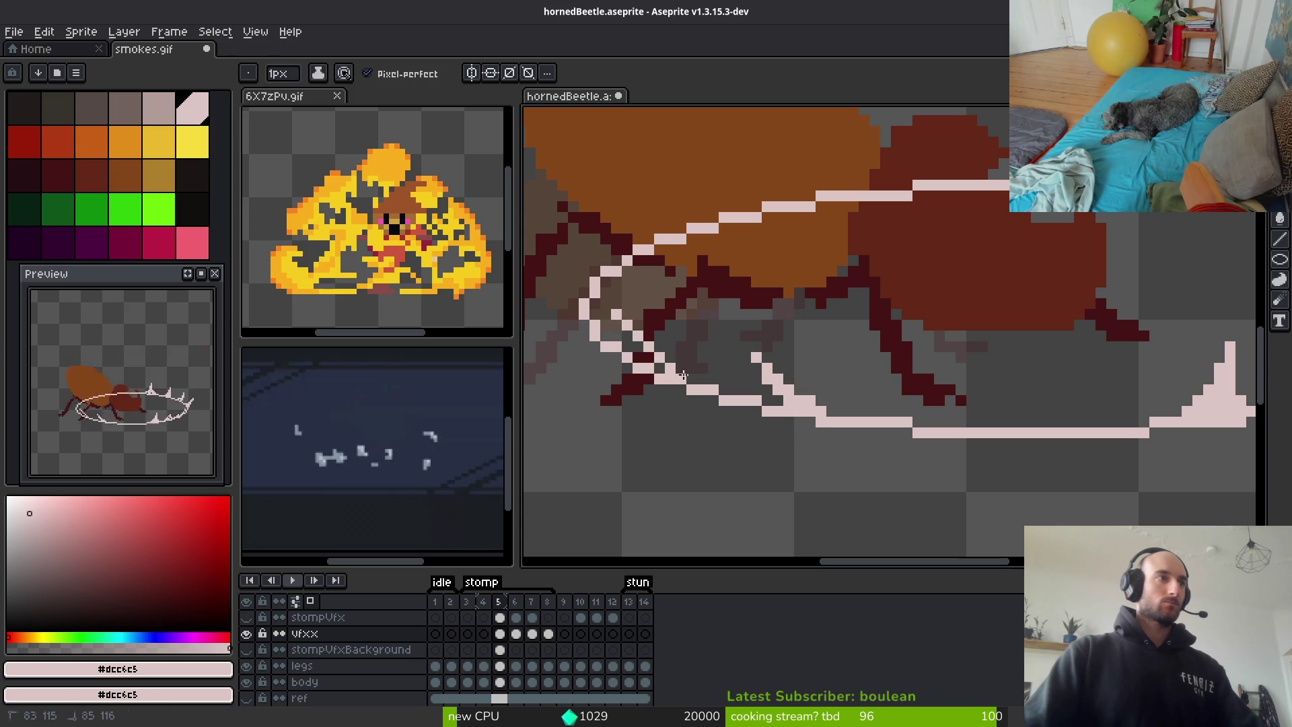
Add pale strokes and small spikes along the ring below the beetle's front legs
mouse_move(572, 302)
left_mouse_down()
mouse_move(548, 268)
mouse_move(720, 360)
mouse_move(754, 415)
left_mouse_up()
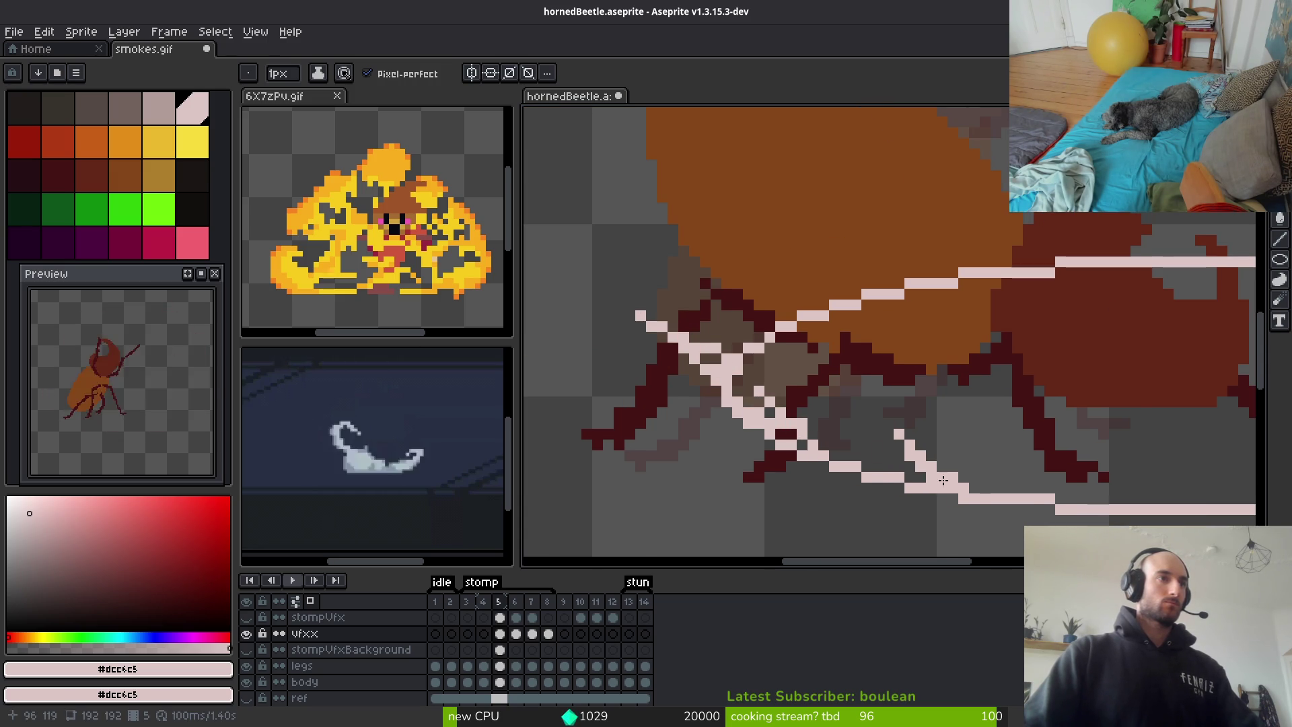
left_click_drag(875, 458, 765, 421)
mouse_move(948, 465)
left_mouse_down()
mouse_move(959, 444)
mouse_move(999, 475)
mouse_move(1003, 454)
left_mouse_up()
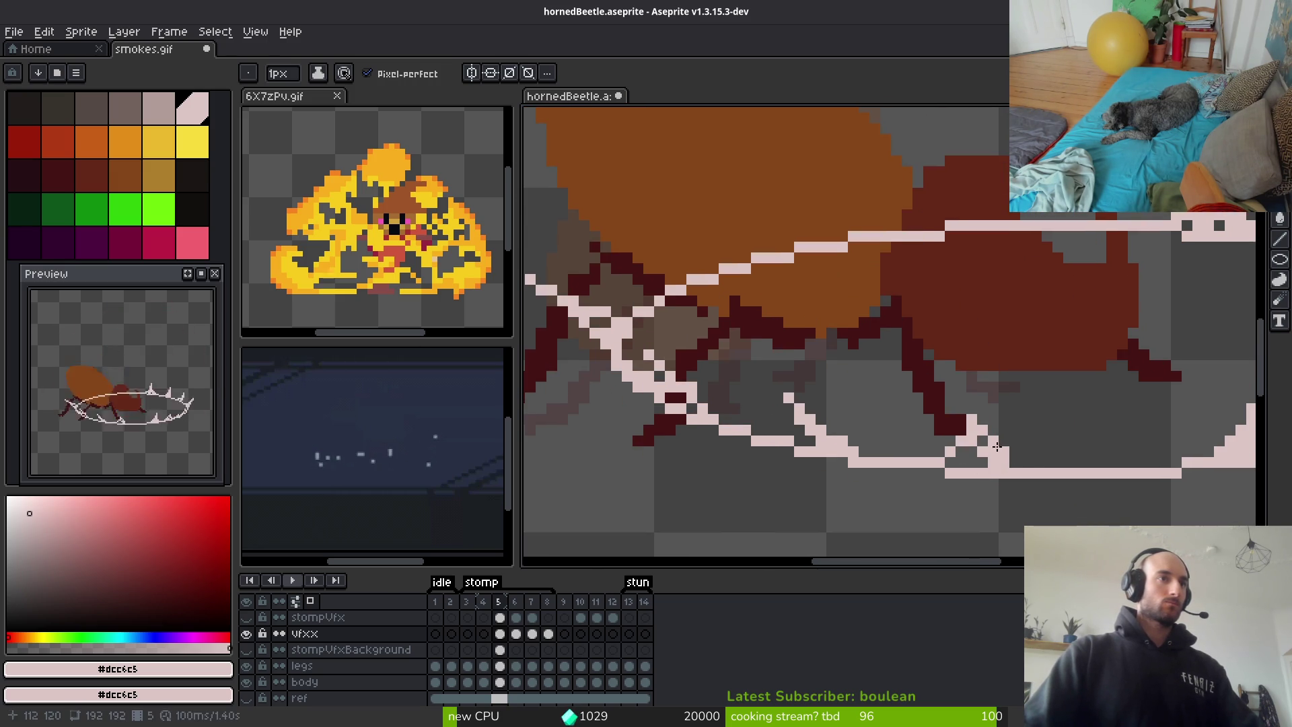
mouse_move(904, 456)
left_mouse_down()
mouse_move(897, 417)
mouse_move(890, 452)
left_mouse_up()
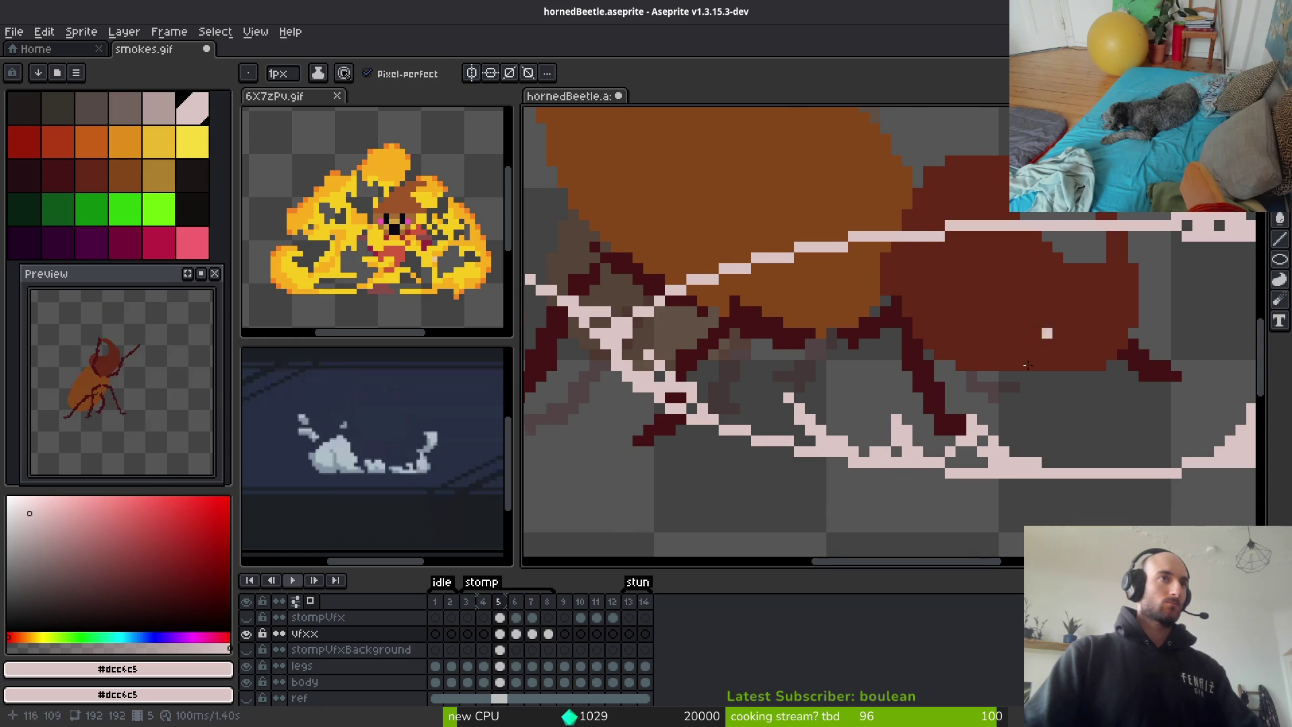
scroll(1039, 346, "up", 2)
scroll(1040, 346, "right", 1)
scroll(994, 298, "down", 3)
scroll(1058, 313, "up", 2)
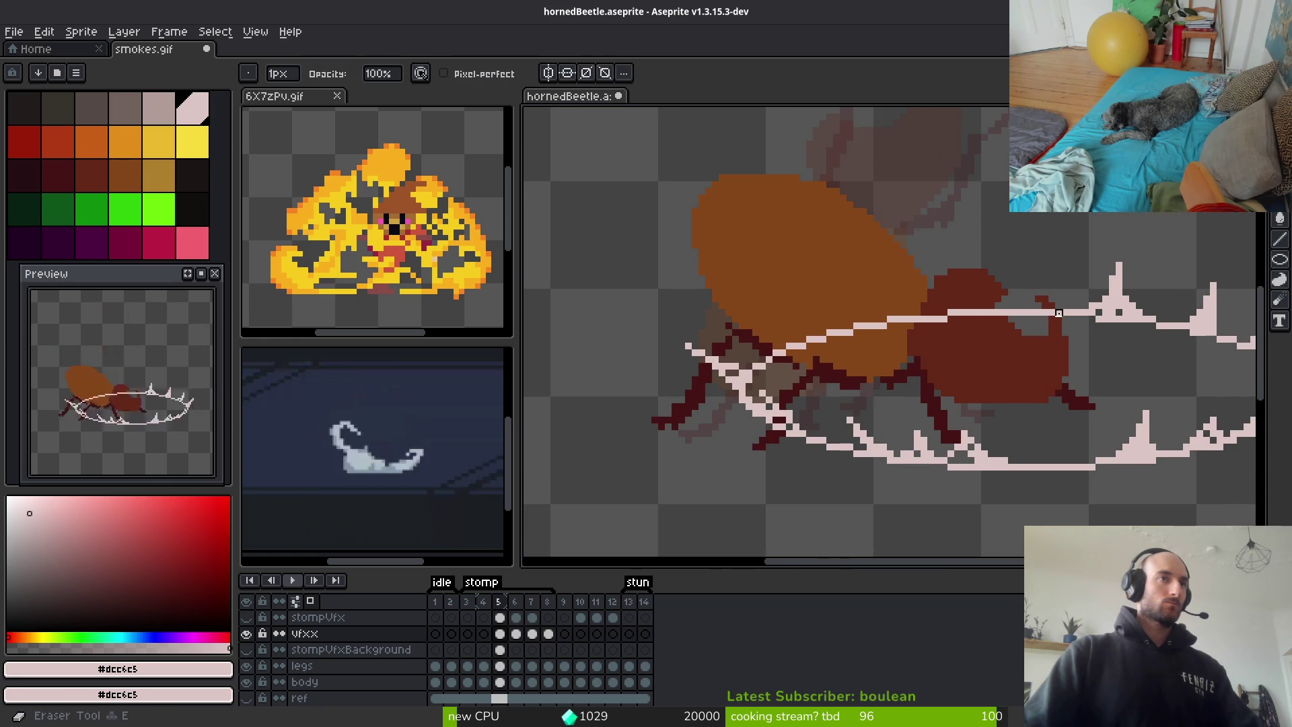
Undo the stray pale strokes crossing the beetle's head and body
scroll(997, 308, "up", 3)
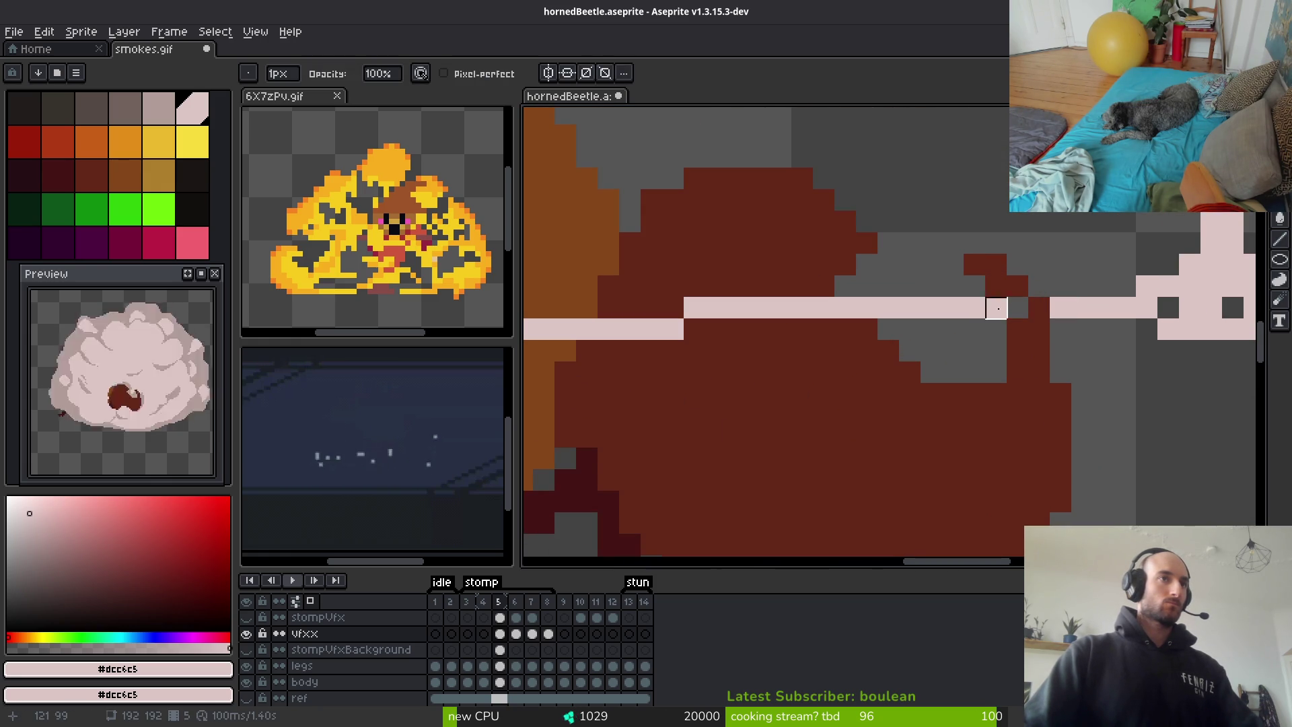
scroll(974, 329, "down", 2)
key("ctrl+z")
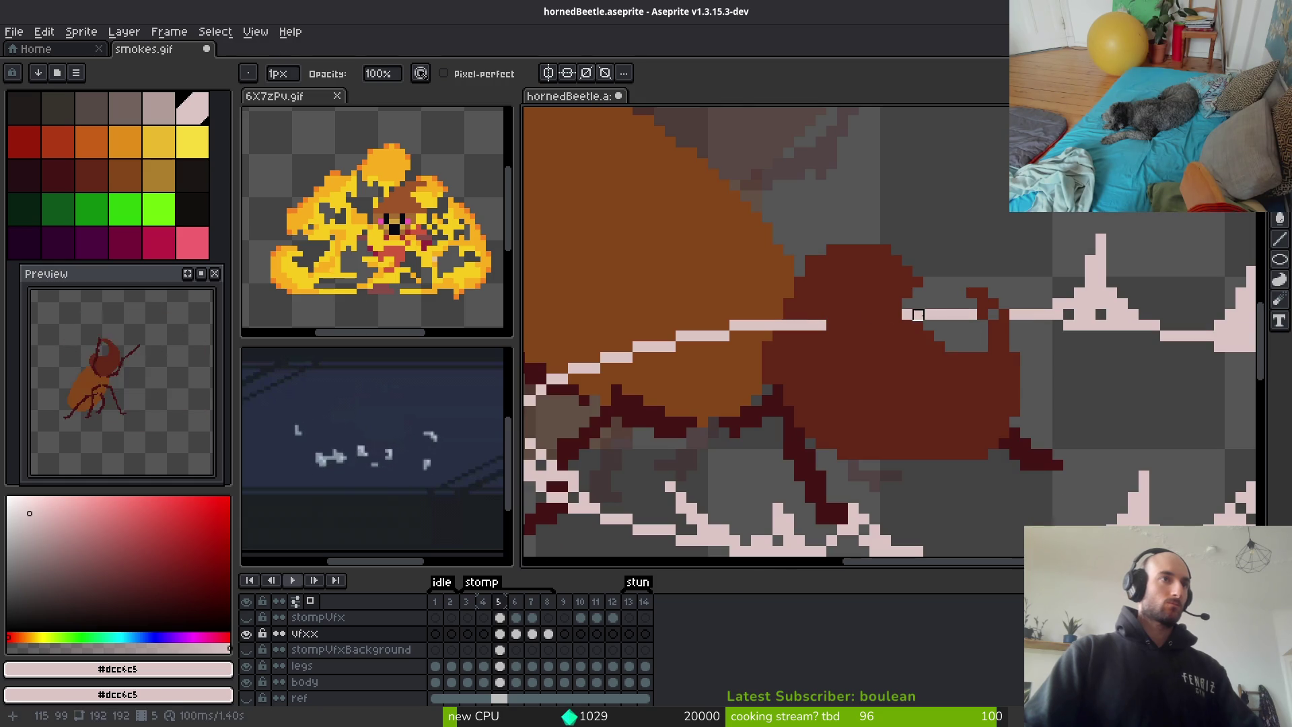
key("ctrl+z")
scroll(863, 323, "up", 4)
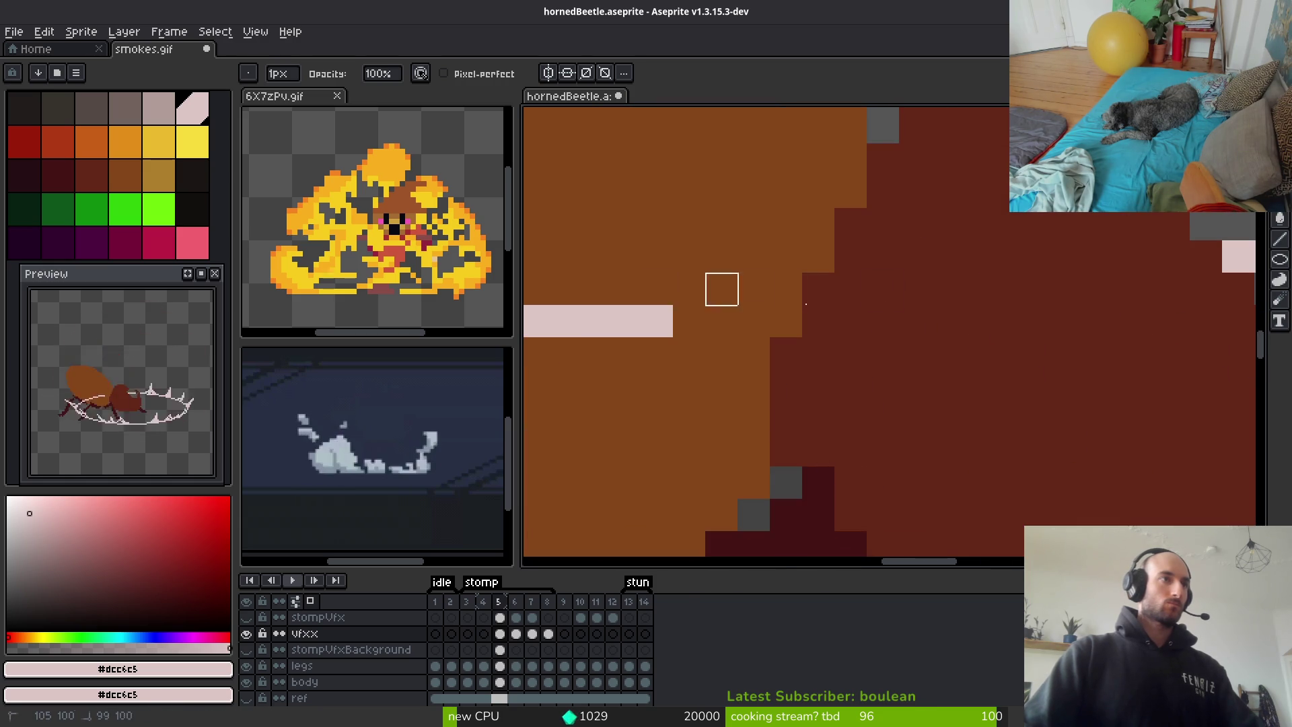
scroll(774, 330, "down", 5)
left_click_drag(780, 329, 982, 308)
key("ctrl+z")
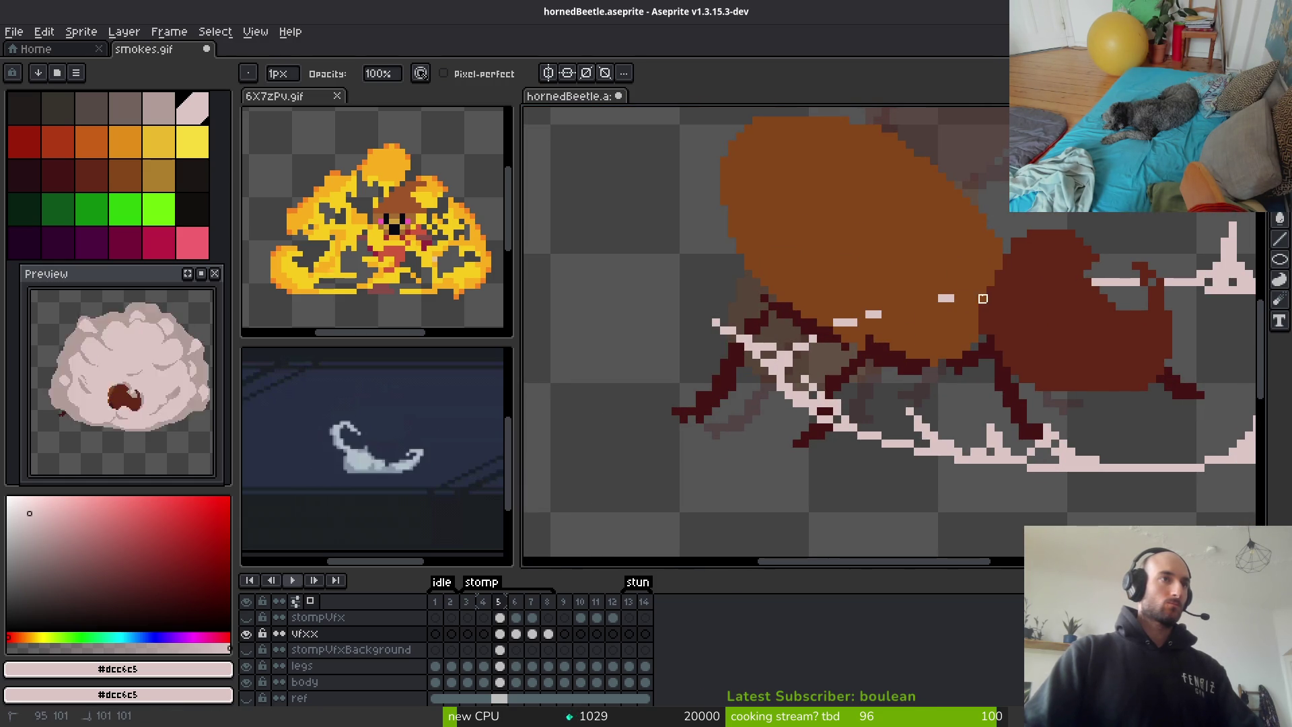
key("ctrl+z")
Undo the diagonal pale stroke over the legs and zoom out to the whole sprite
scroll(865, 311, "up", 3)
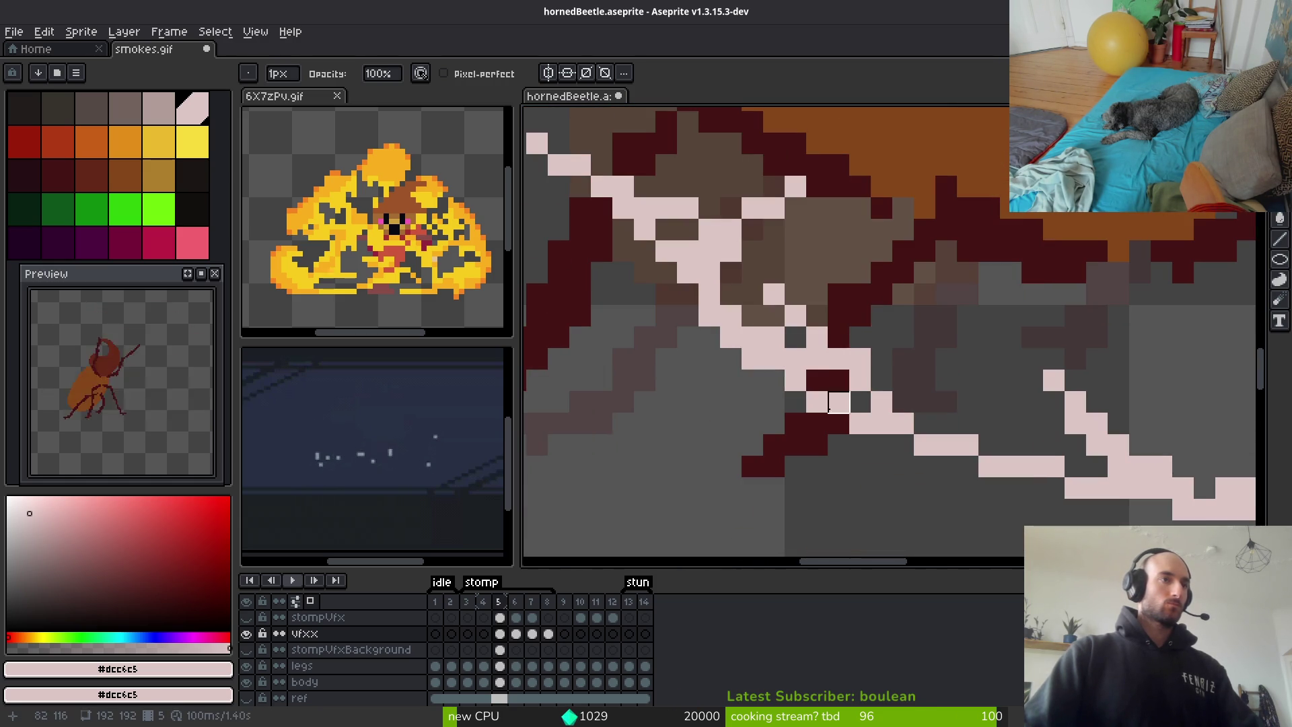
scroll(839, 359, "down", 5)
scroll(844, 360, "up", 4)
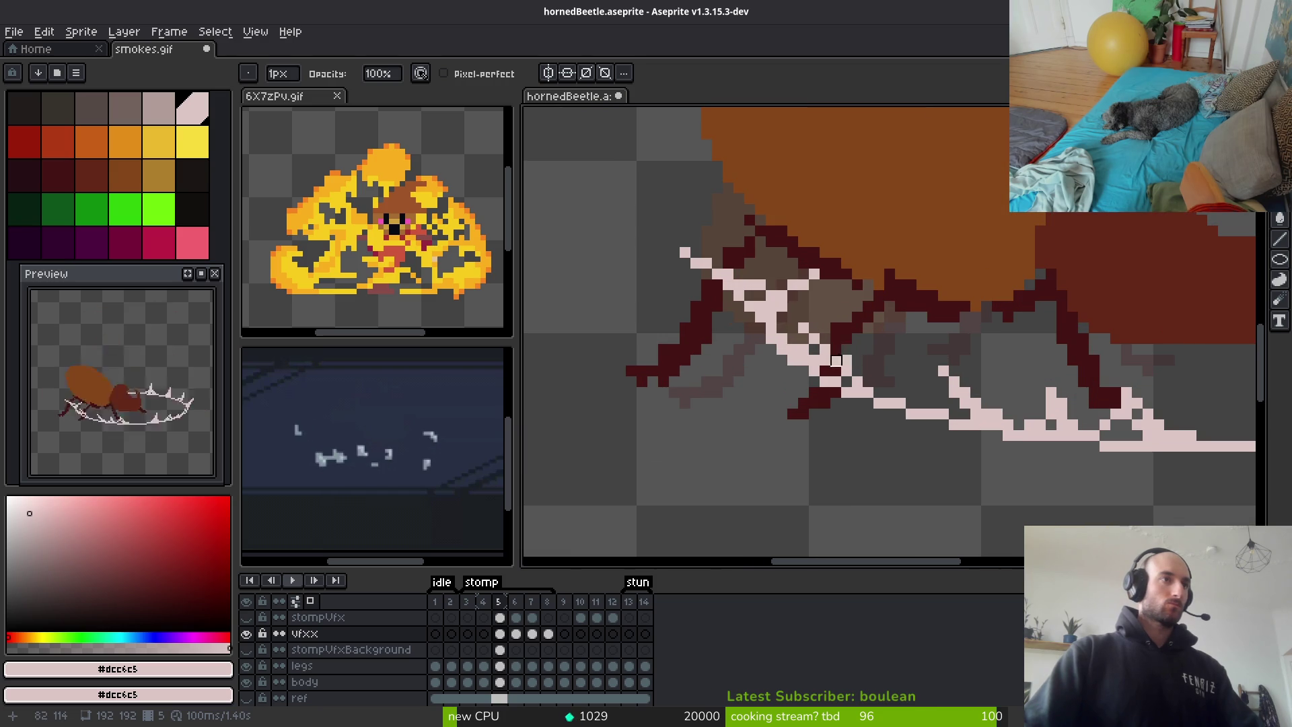
key("ctrl+z")
key("ctrl+z")
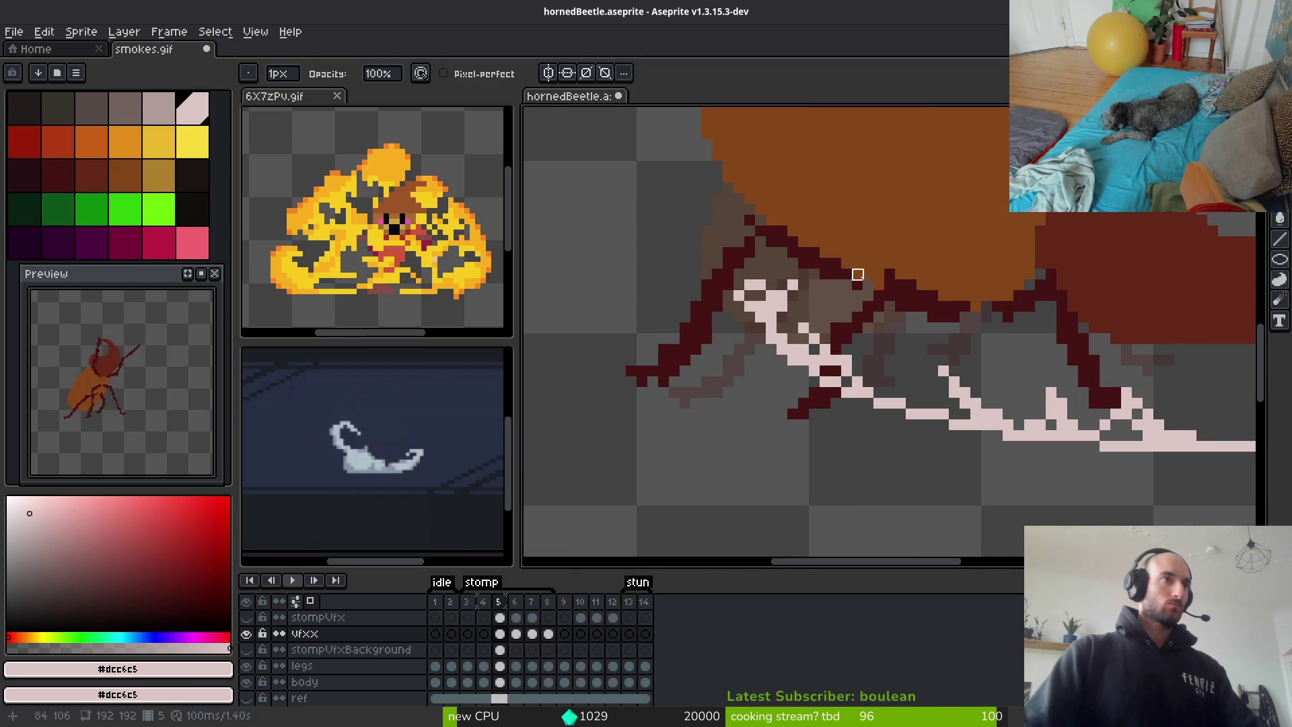
scroll(932, 321, "down", 3)
scroll(926, 327, "down", 4)
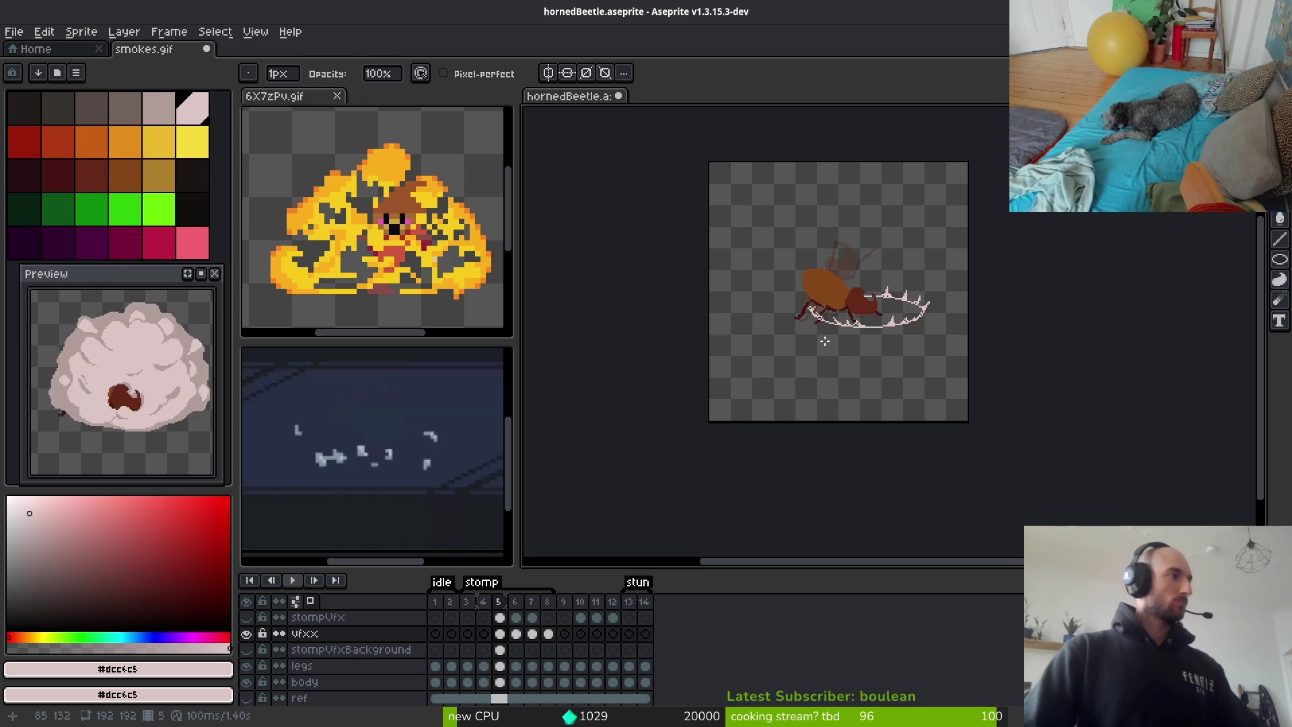
Step between frames and return to the frame with the shockwave ring
key("i")
key("Left")
key("Right")
key("Right")
key("Left")
key("b")
scroll(875, 320, "up", 3)
scroll(888, 344, "down", 1)
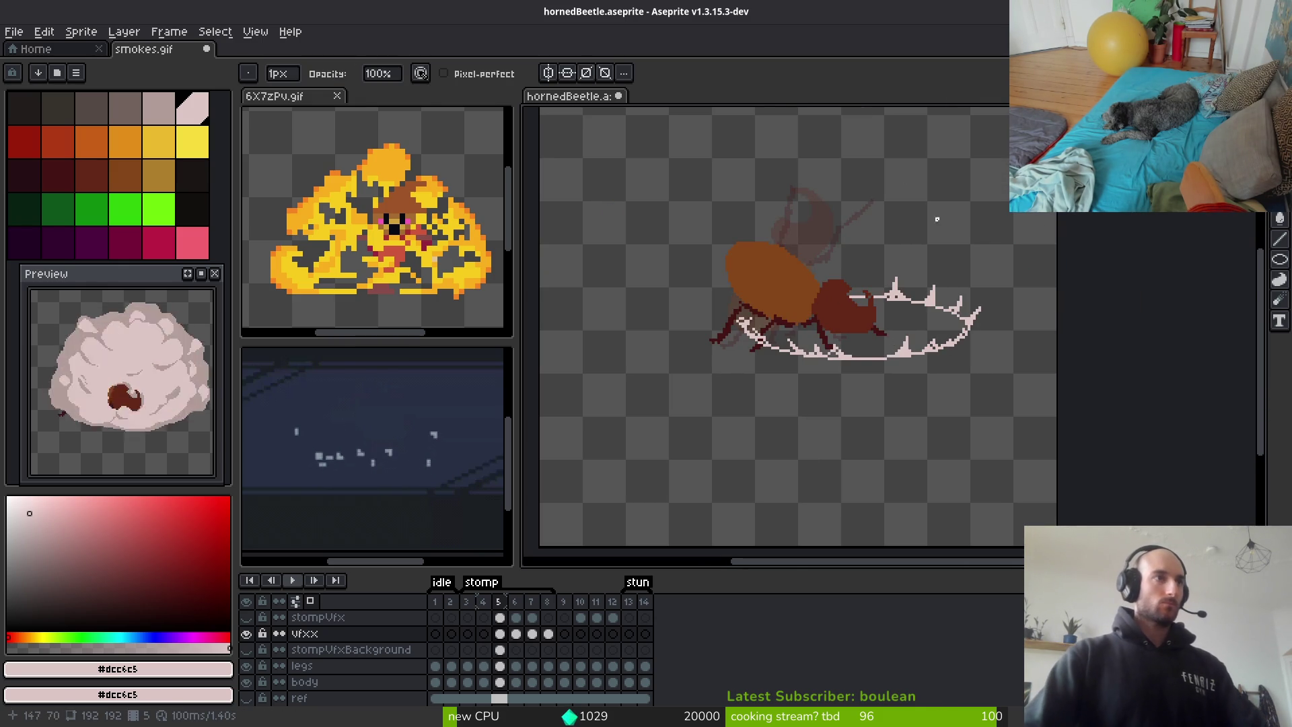
scroll(915, 323, "up", 2)
Select the spiky ring, shrink it and shift it about 10 pixels right
key("m")
left_click_drag(592, 209, 1147, 467)
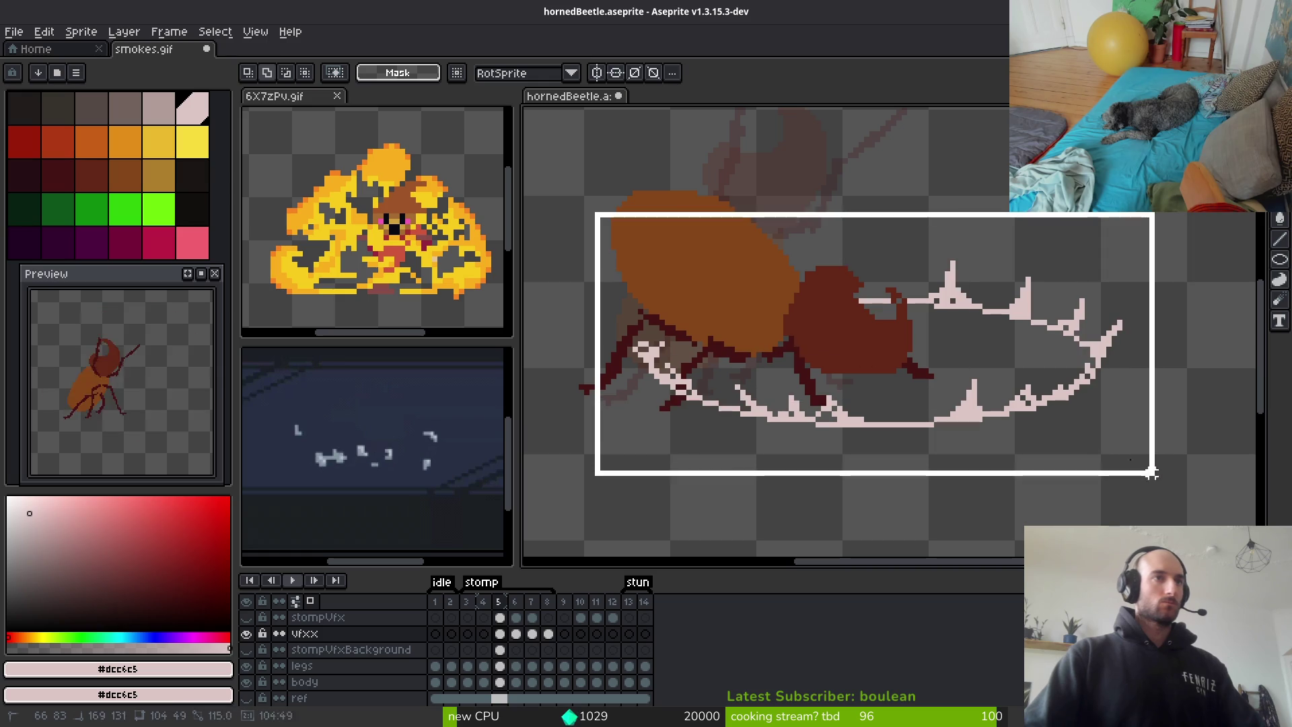
left_click_drag(1037, 195, 1160, 261, "shift")
mouse_move(1164, 193)
left_mouse_down()
mouse_move(1016, 291)
mouse_move(1029, 289)
mouse_move(1035, 257)
left_mouse_up()
mouse_move(946, 393)
left_mouse_down()
mouse_move(1010, 397)
mouse_move(988, 401)
left_mouse_up()
key("Return")
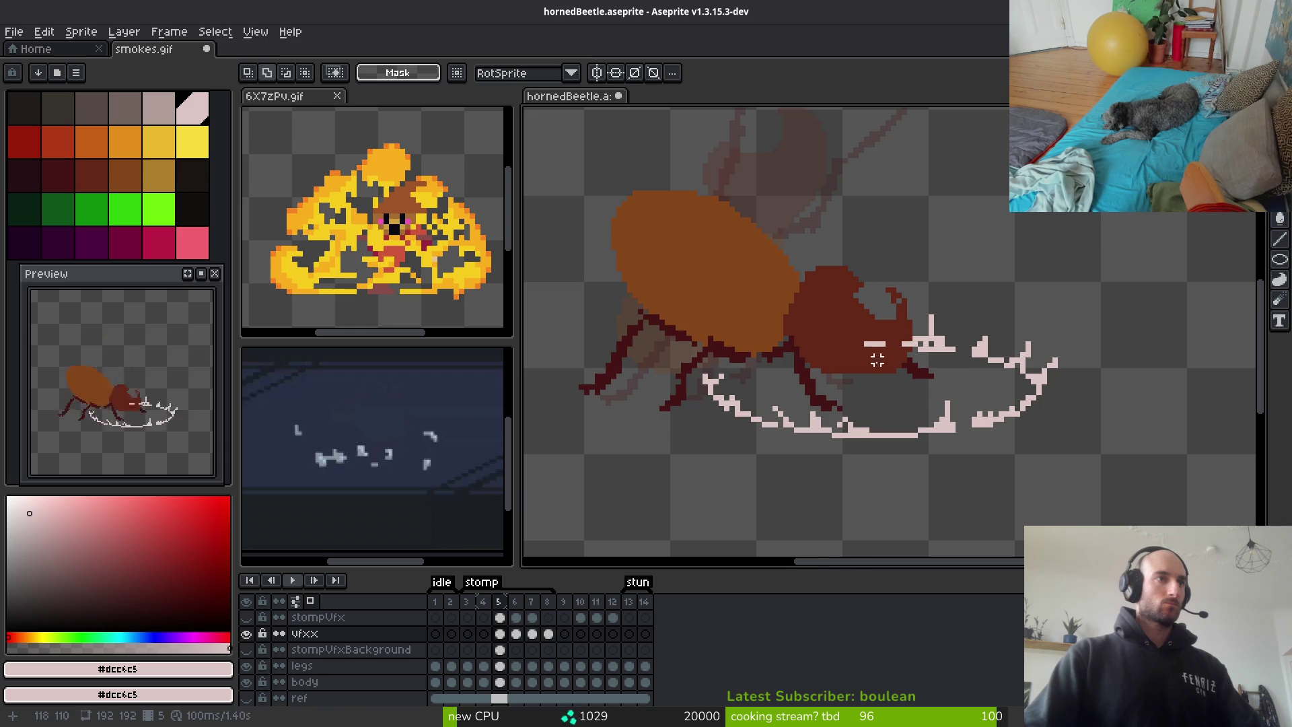
scroll(902, 340, "up", 3)
key("r")
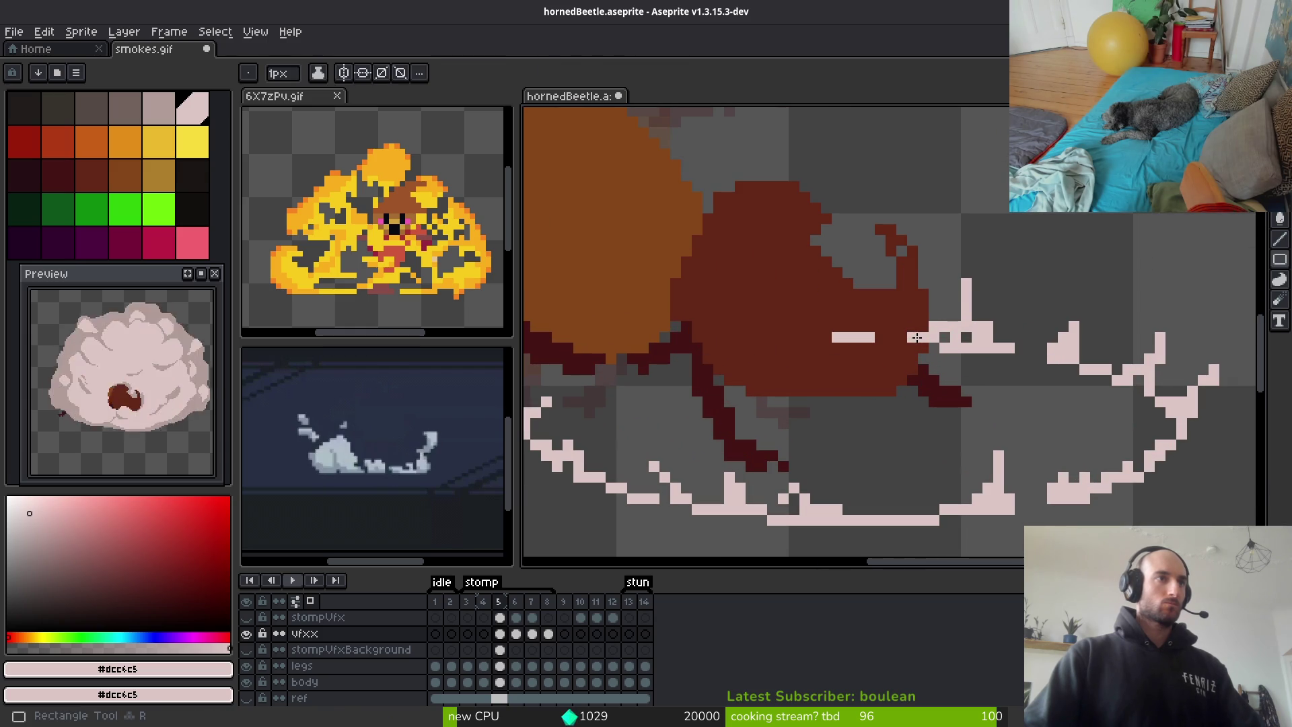
Erase the stray white pixels on the beetle's head and save the file
key("e")
left_click_drag(917, 337, 822, 336)
scroll(869, 335, "down", 3)
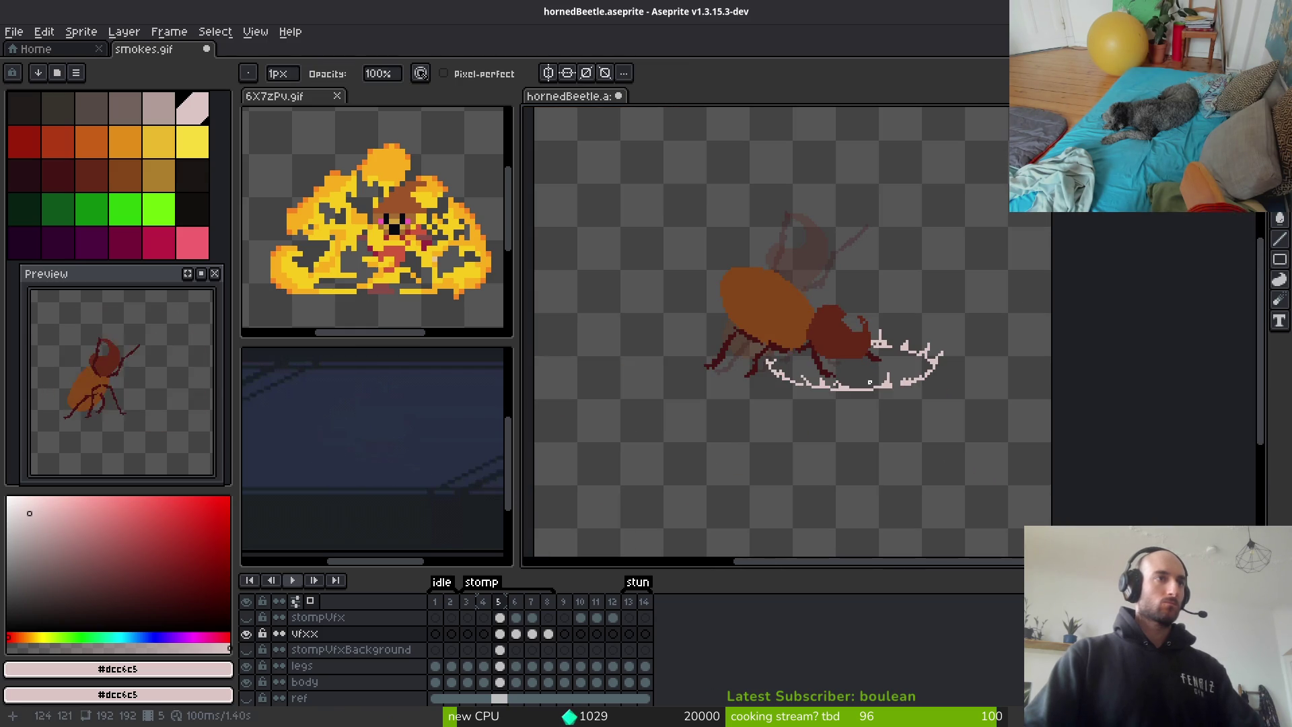
key("ctrl+s")
Step forward to the smoke-cloud frame
key("Left")
scroll(898, 393, "down", 3)
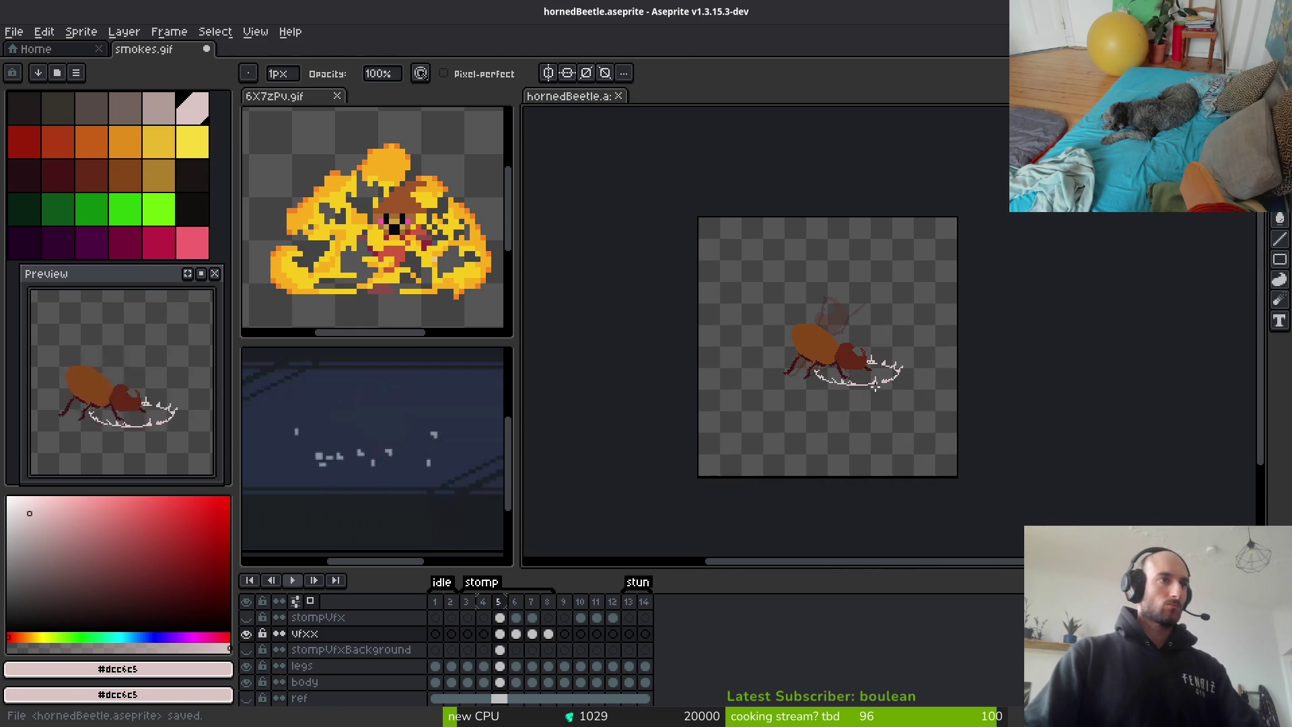
key("i")
key("Right")
key("Right")
key("Right")
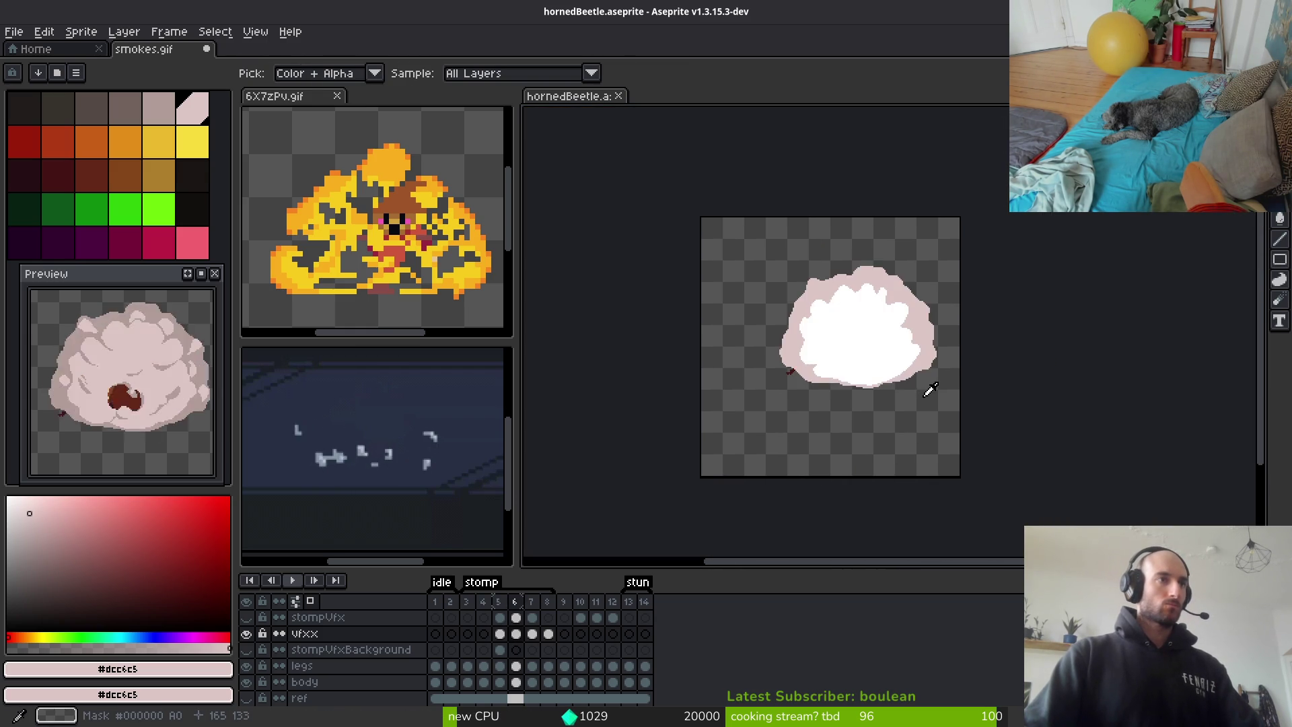
On smoke-cloud frame 8, cover the top puff's dark band with light-pink strokes
key("Right")
key("Left")
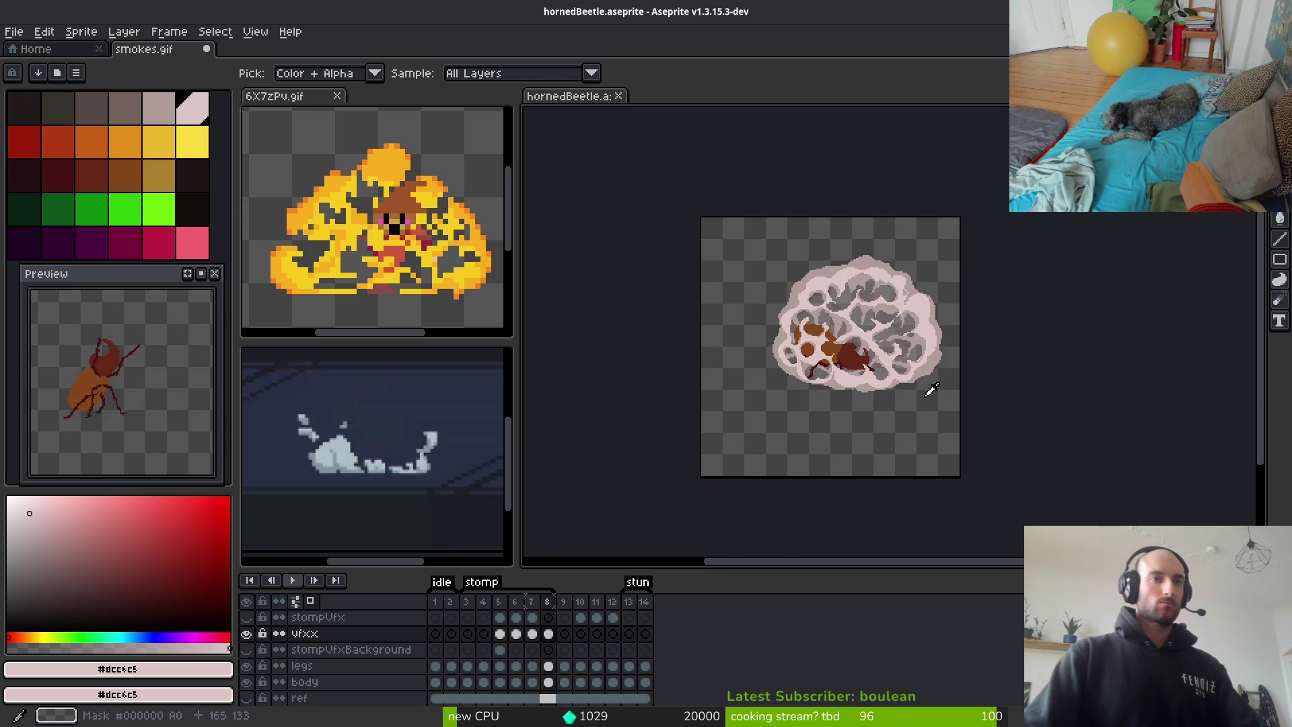
key("Right")
key("b")
scroll(852, 296, "up", 4)
key("i")
key("Left")
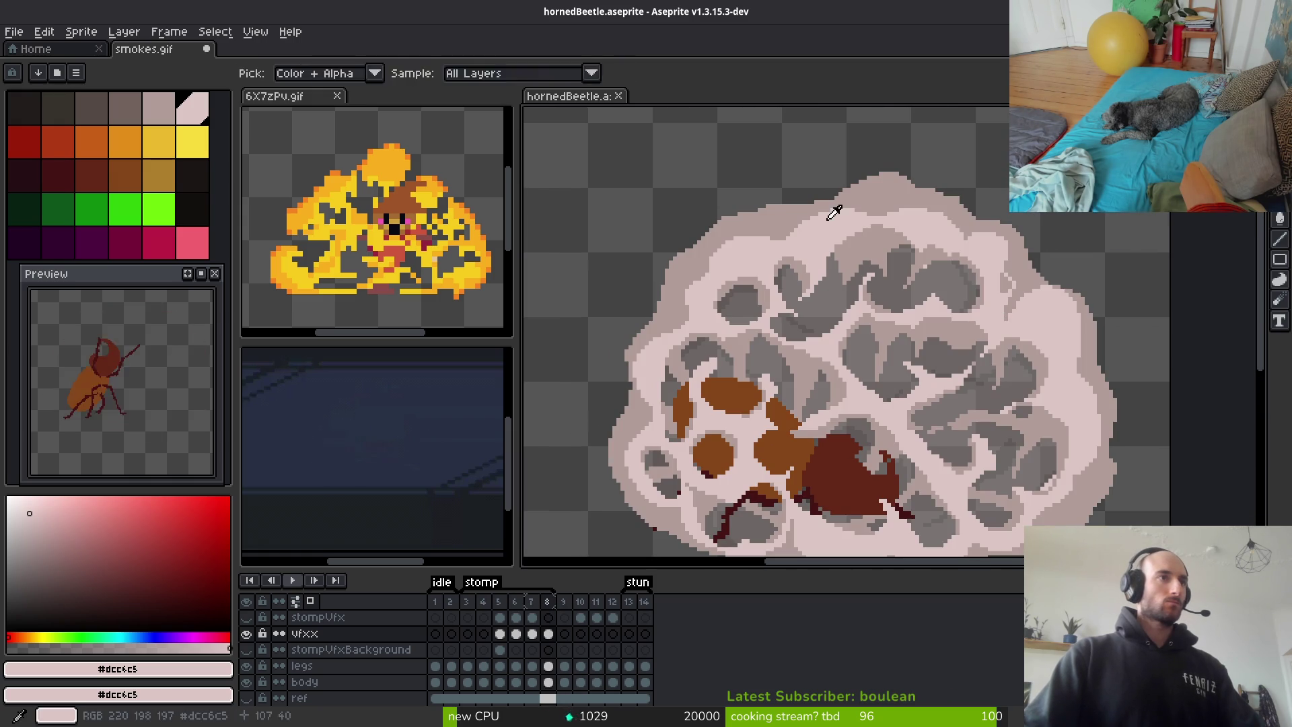
key("b")
scroll(857, 281, "up", 3)
mouse_move(841, 263)
left_mouse_down()
mouse_move(743, 322)
mouse_move(715, 364)
left_mouse_up()
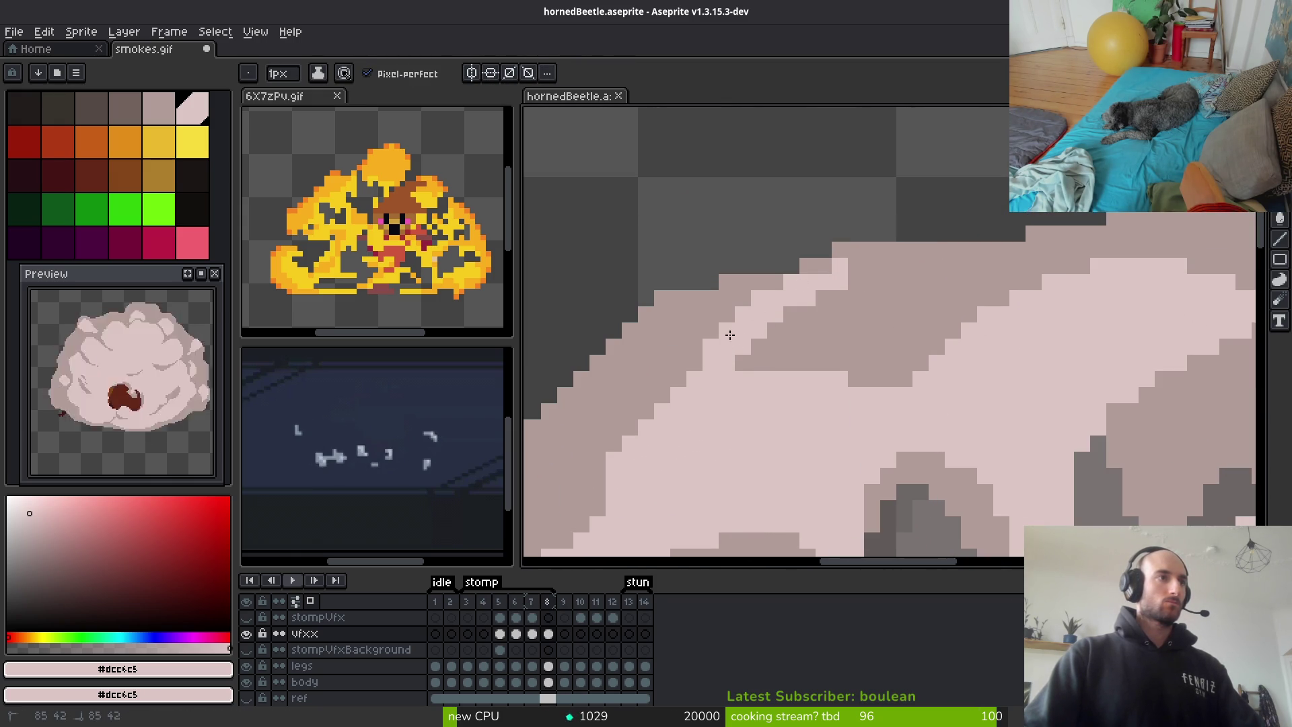
mouse_move(853, 269)
left_mouse_down()
mouse_move(928, 345)
mouse_move(773, 346)
left_mouse_up()
left_click_drag(898, 363, 754, 363)
mouse_move(845, 323)
left_mouse_down()
mouse_move(823, 312)
mouse_move(919, 325)
left_mouse_up()
Draw a darker #b19d99 crease line across the puff and repaint a dark pixel light
left_click(840, 330)
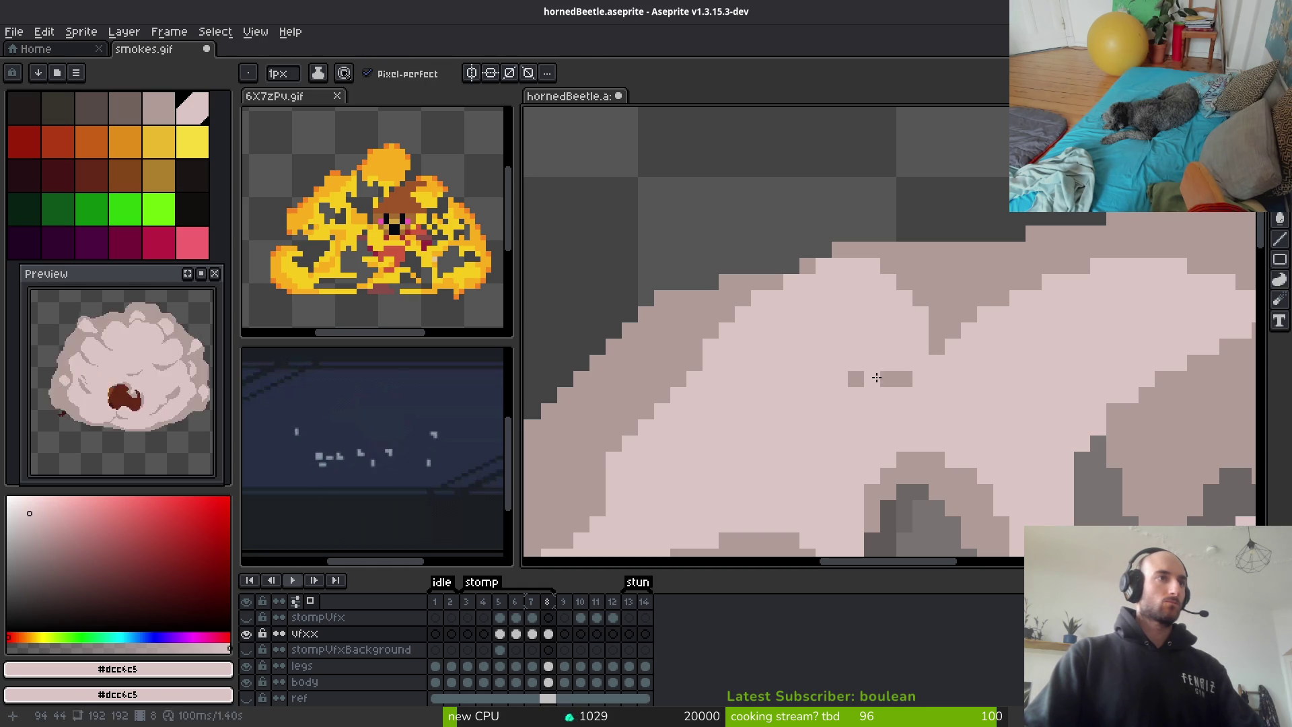
left_click(845, 378, "alt")
mouse_move(845, 378)
left_mouse_down()
mouse_move(733, 345)
mouse_move(774, 366)
left_mouse_up()
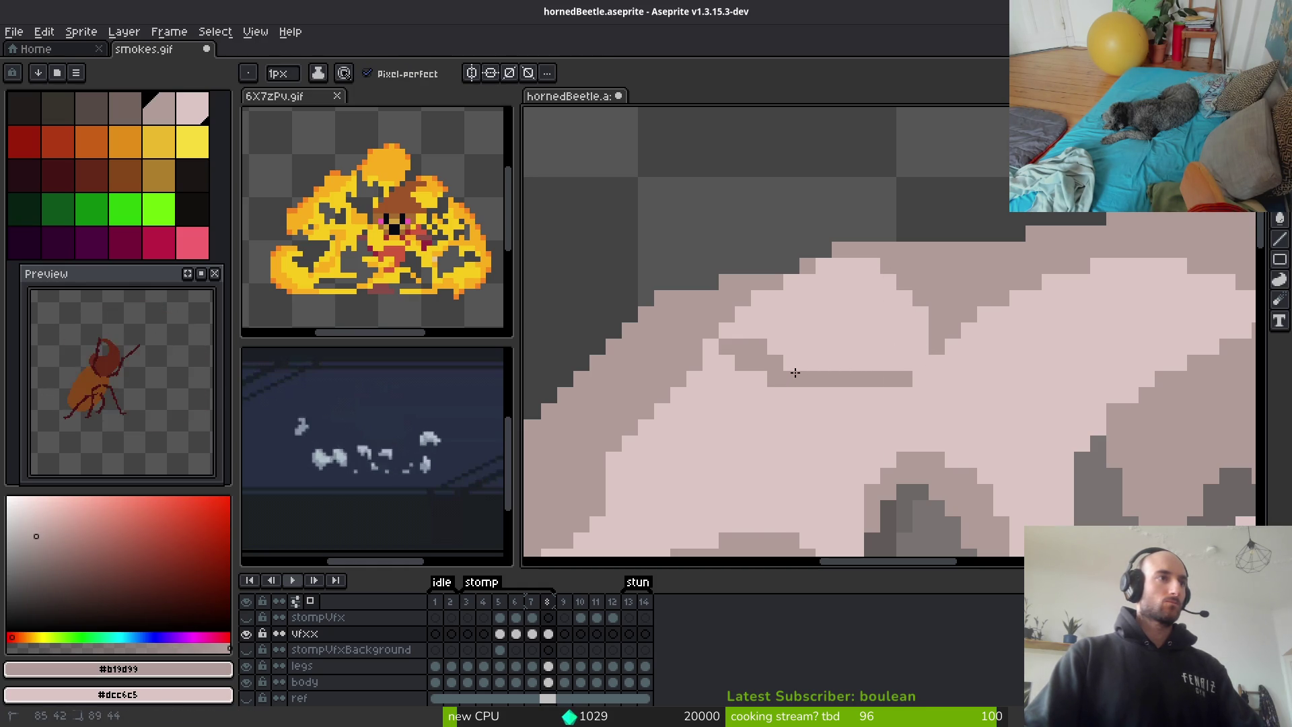
left_click(773, 355, "alt")
left_click(743, 347)
left_click(797, 369, "alt")
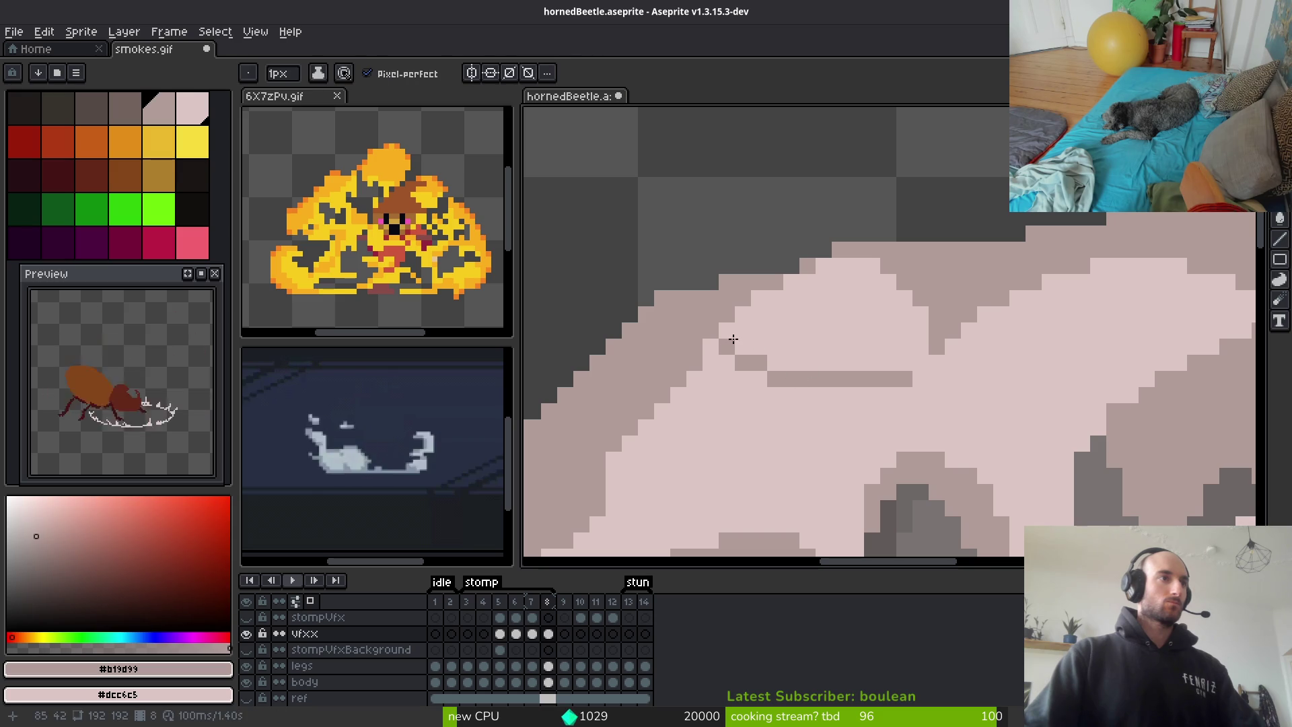
Repaint parts of the dark crease in light cloud pink #dcc6c5
scroll(835, 403, "down", 3)
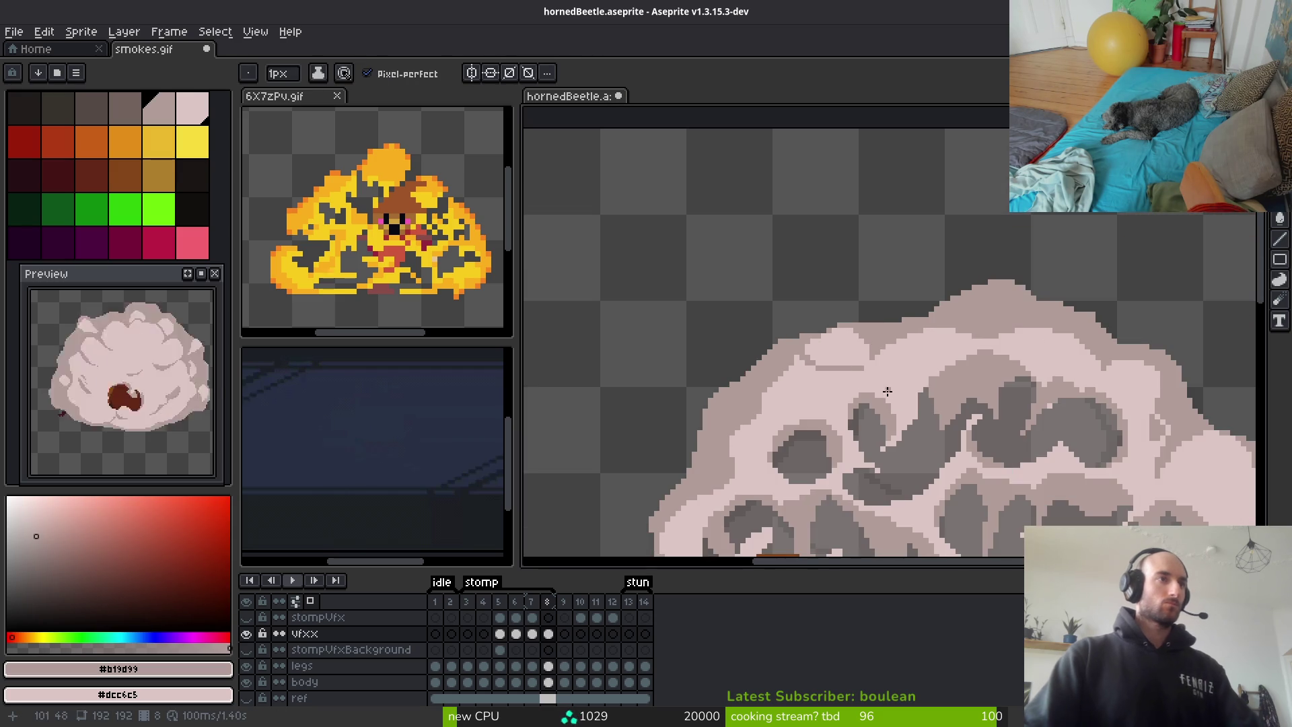
scroll(868, 404, "up", 3)
left_click(875, 343, "alt")
left_click_drag(841, 343, 811, 343)
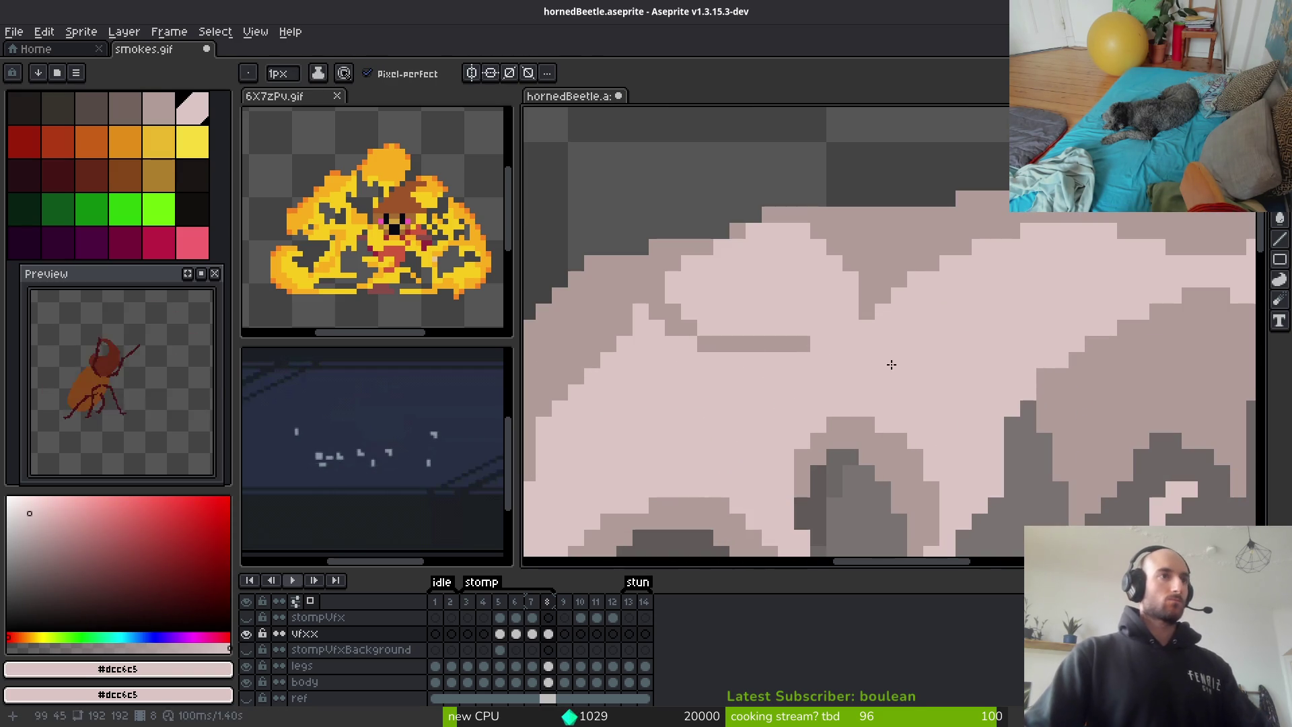
left_click(867, 290, "alt")
left_click(836, 329)
left_click(853, 340, "alt")
left_click_drag(807, 344, 773, 344)
scroll(855, 390, "down", 5)
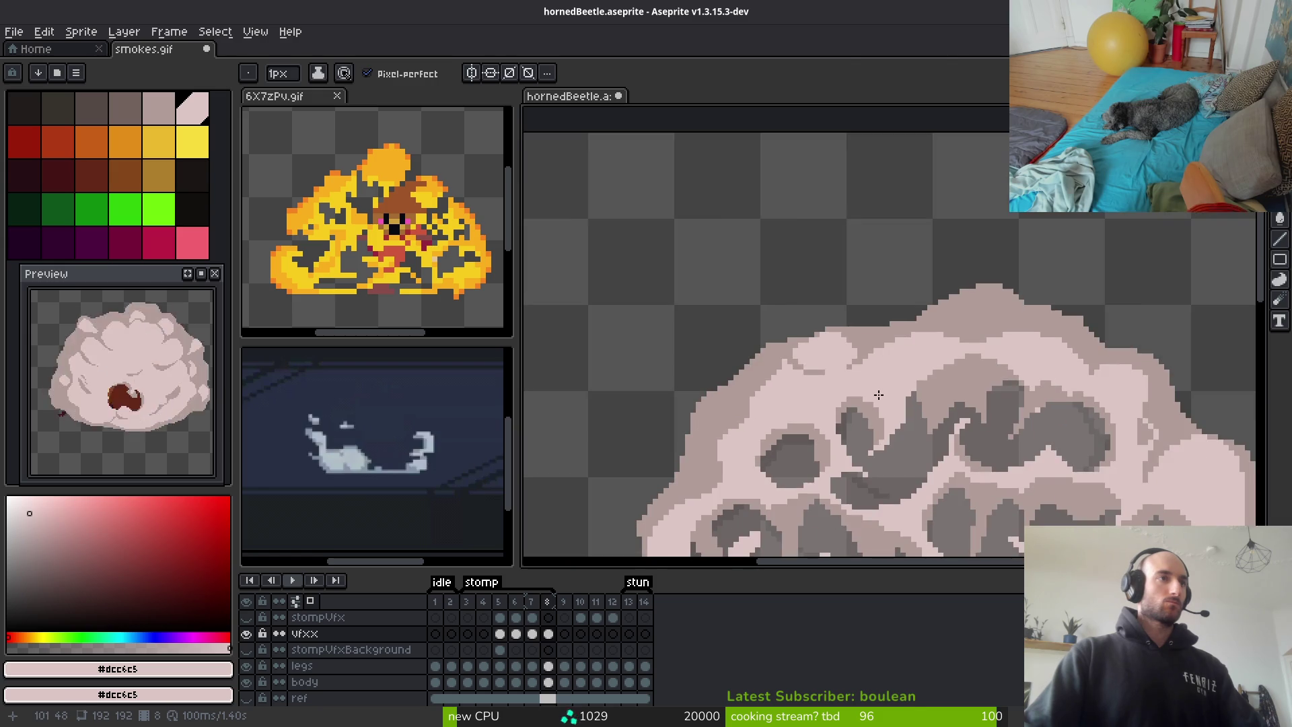
scroll(882, 394, "up", 5)
scroll(905, 354, "up", 2)
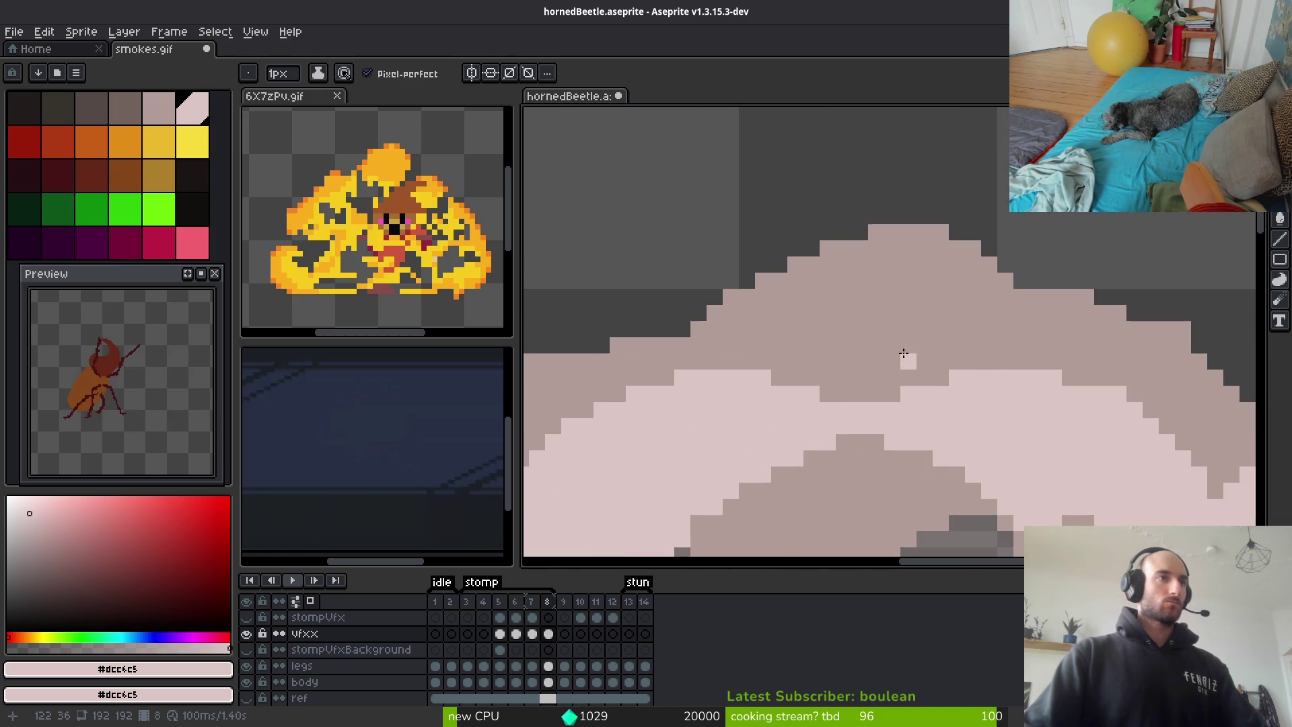
Outline a round pale puff on the cloud's top edge and fill it light
left_click(876, 232)
left_click(812, 296, "shift")
left_click_drag(827, 265, 804, 289)
mouse_move(881, 232)
left_mouse_down()
mouse_move(900, 235)
mouse_move(956, 333)
mouse_move(845, 344)
mouse_move(824, 363)
mouse_move(895, 362)
left_mouse_up()
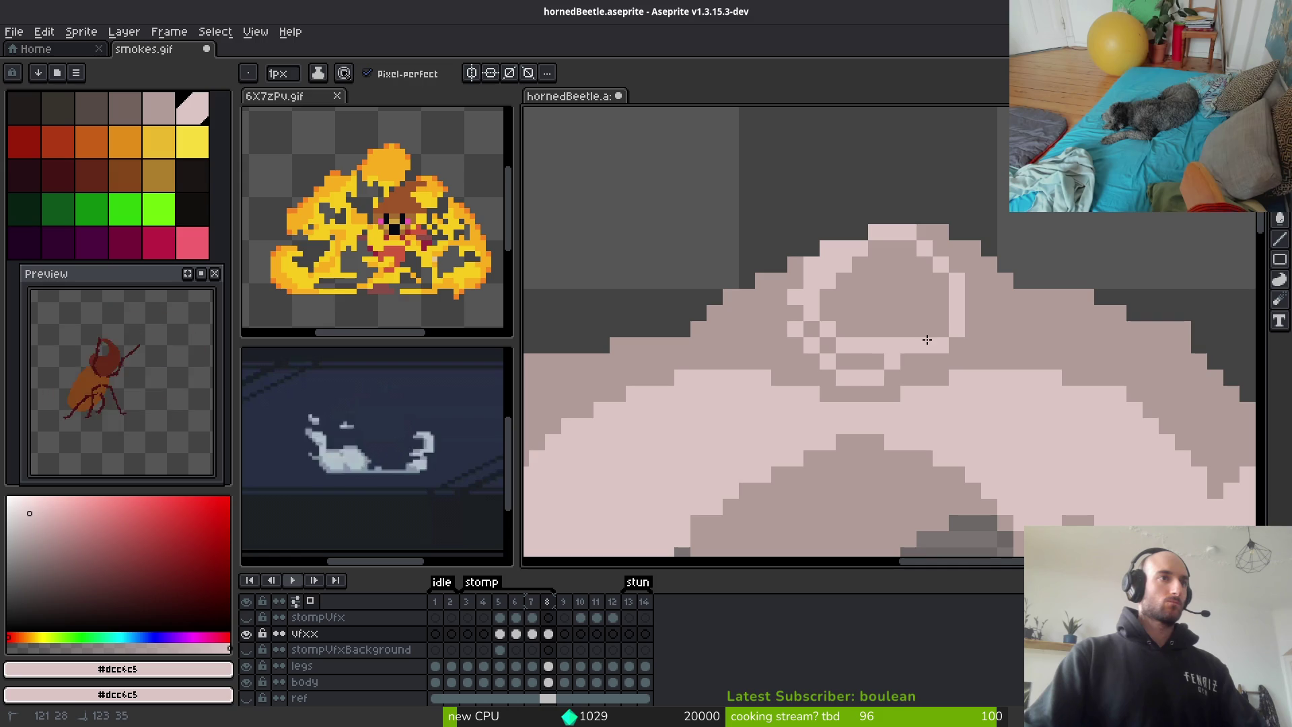
key("g")
left_click(909, 292)
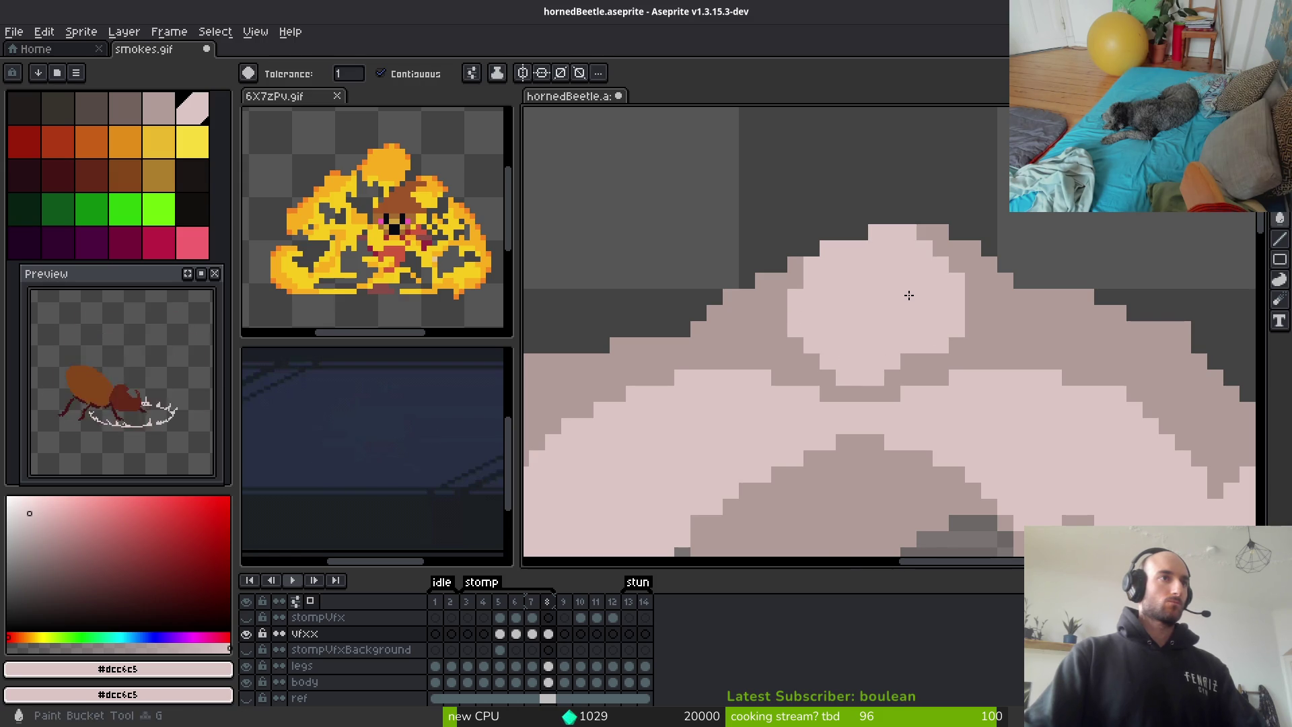
Erase stray pixels along the new puff's top edge and repaint light-pink pixels
scroll(936, 325, "down", 2)
scroll(935, 316, "up", 5)
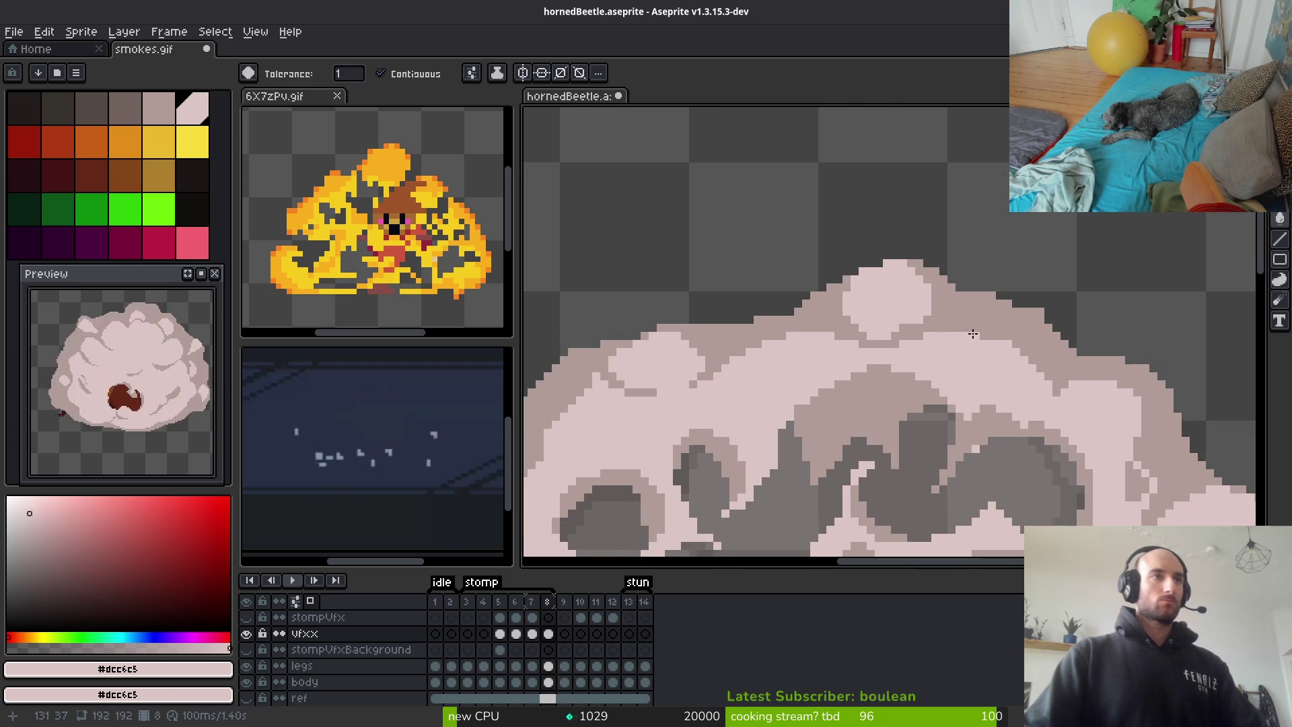
key("b")
key("e")
left_click_drag(833, 225, 877, 268)
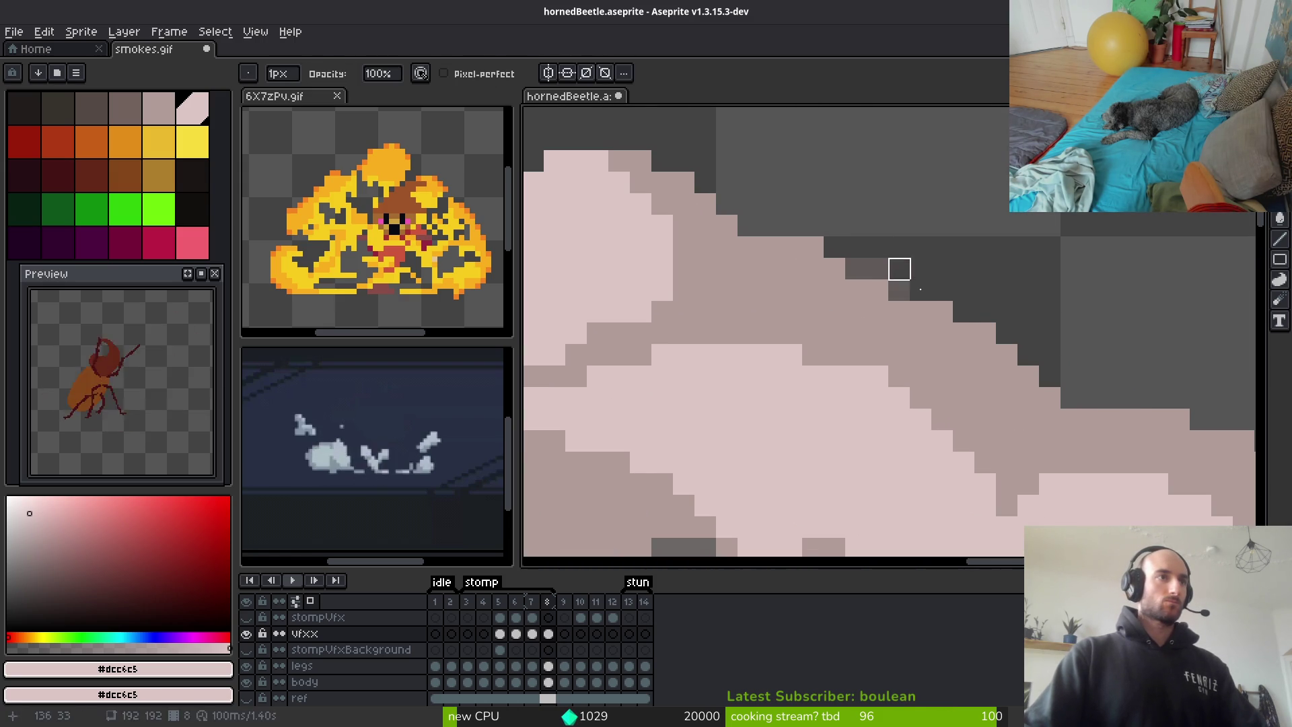
key("b")
mouse_move(792, 311)
left_mouse_down()
mouse_move(912, 311)
mouse_move(929, 404)
mouse_move(855, 310)
mouse_move(813, 316)
left_mouse_up()
scroll(814, 323, "down", 3)
scroll(817, 332, "up", 3)
scroll(841, 363, "down", 3)
scroll(867, 389, "up", 4)
mouse_move(841, 222)
left_mouse_down()
mouse_move(791, 208)
mouse_move(853, 326)
mouse_move(887, 273)
mouse_move(906, 344)
left_mouse_up()
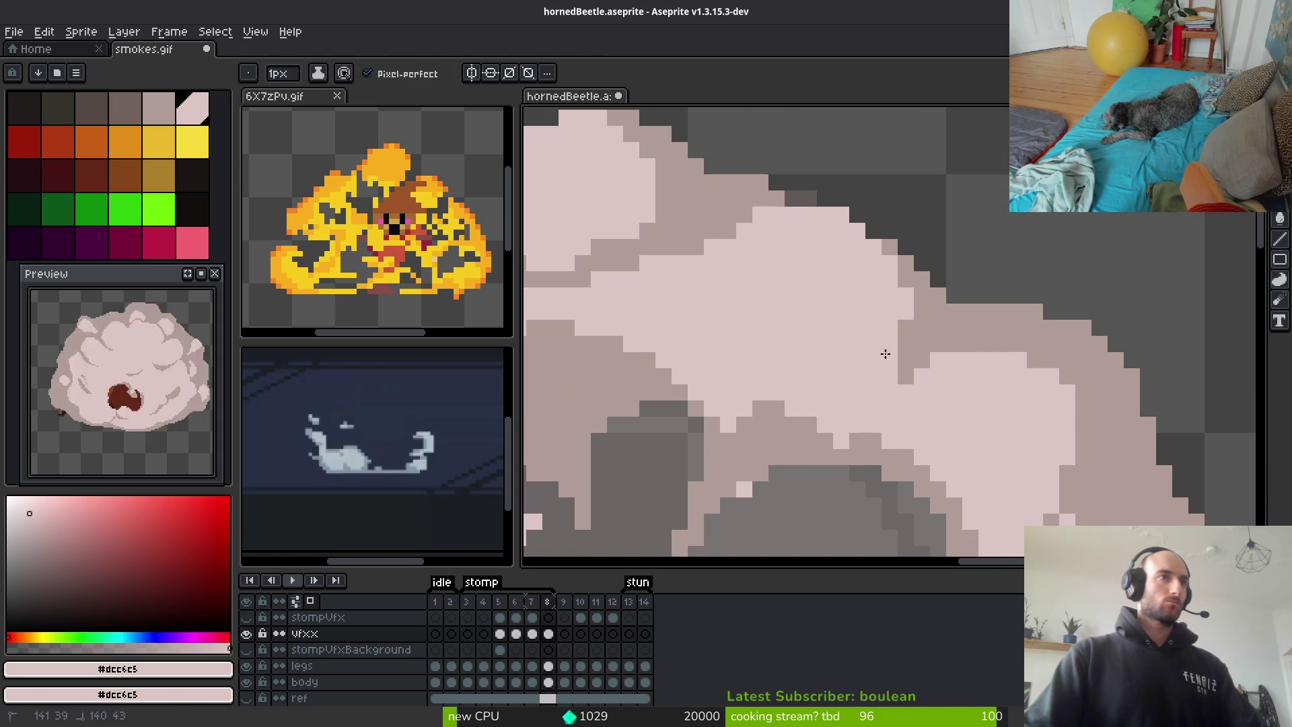
Shade the puff's edge pixels with darker pink #b19d99 and add a light edge pixel
right_click(930, 320, "alt")
right_click(898, 334)
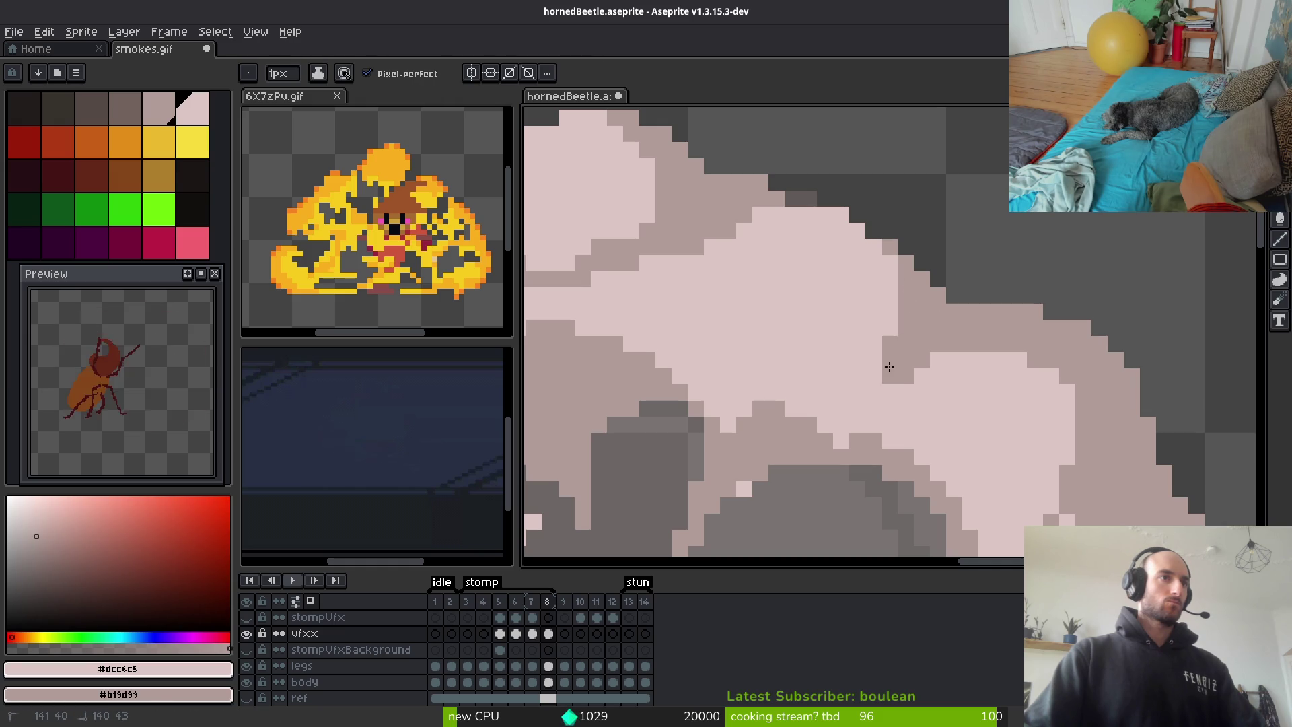
scroll(875, 386, "down", 2)
scroll(865, 383, "up", 3)
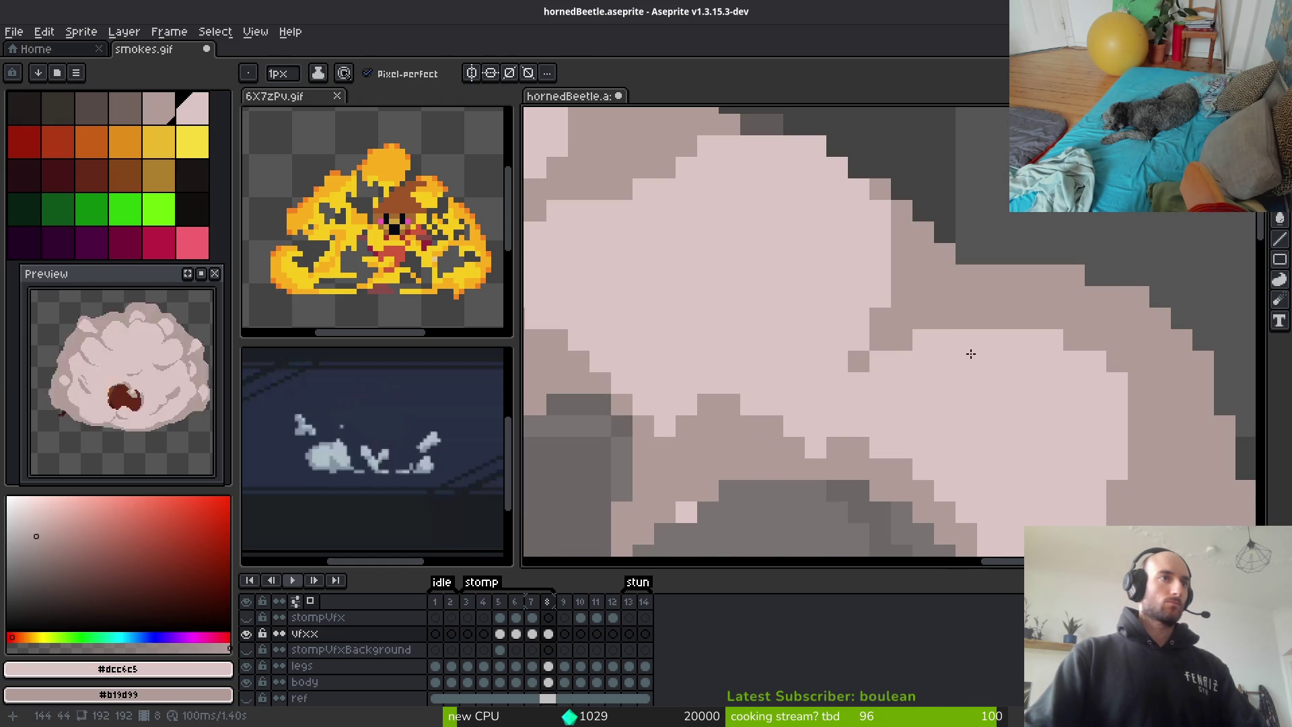
scroll(929, 336, "left", 1)
left_click(955, 318)
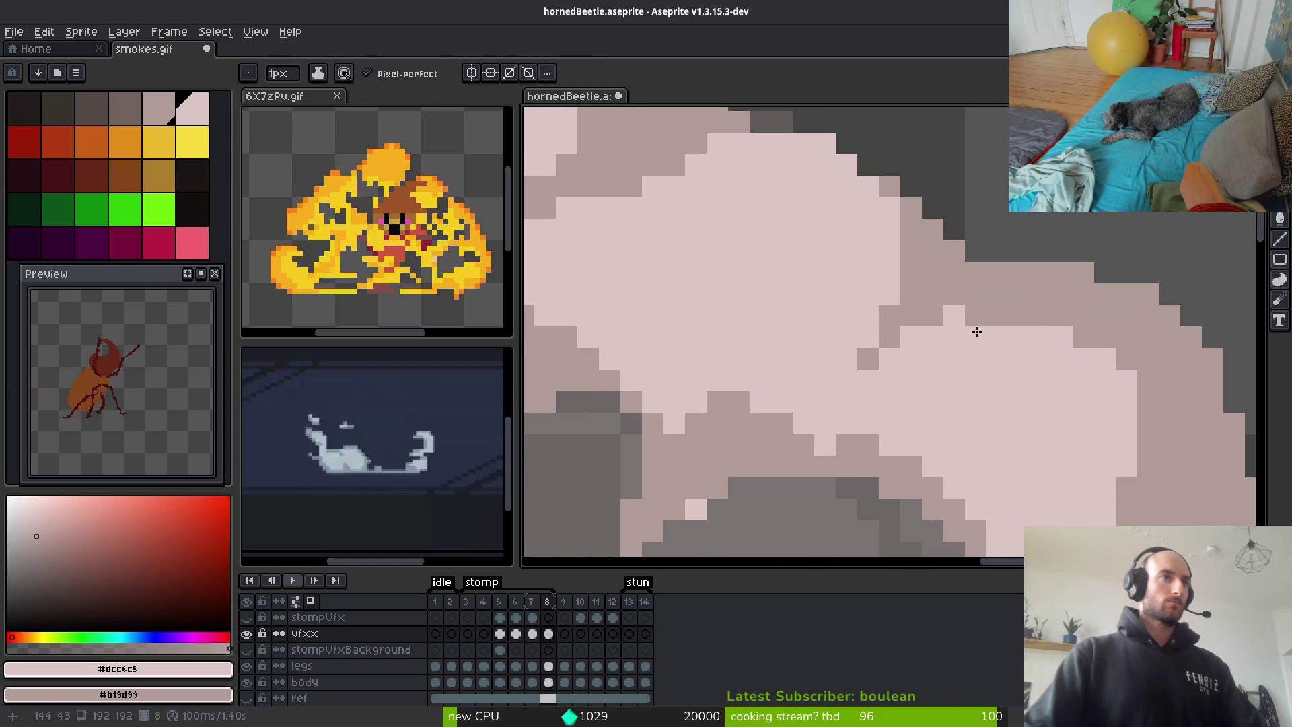
scroll(1005, 336, "down", 3)
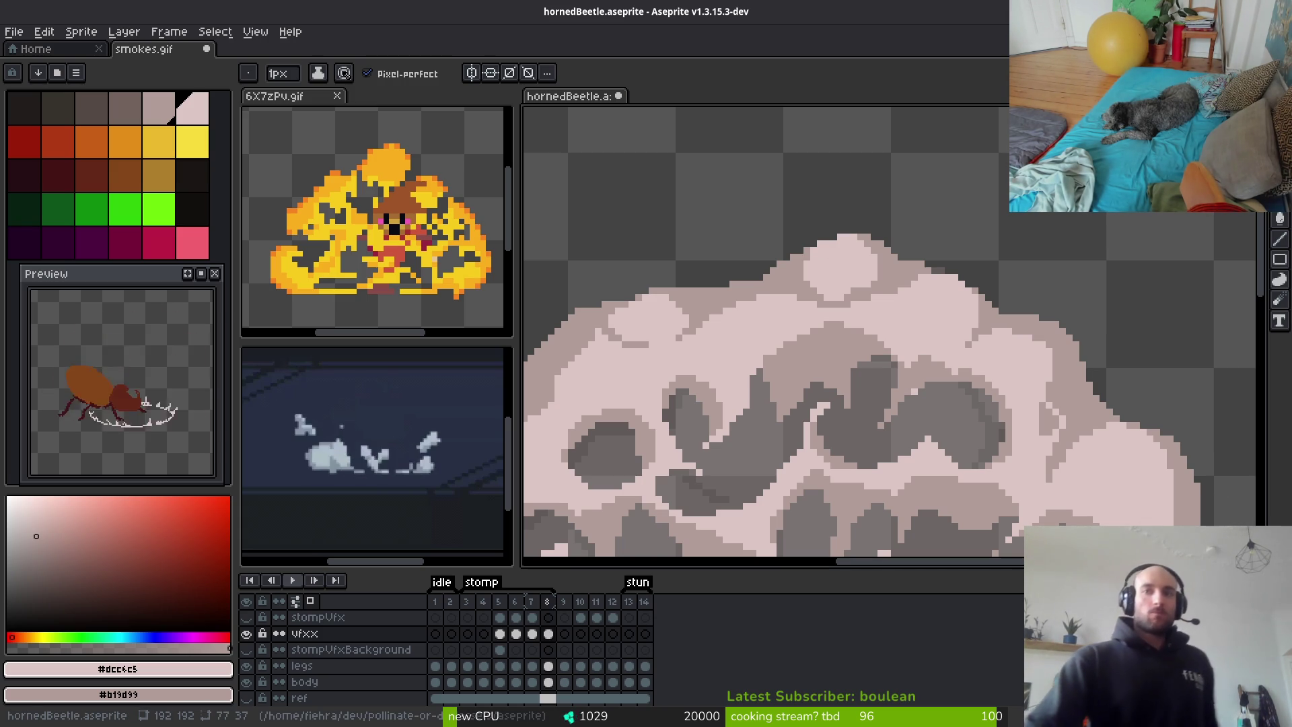
scroll(939, 336, "down", 2)
scroll(939, 336, "right", 2)
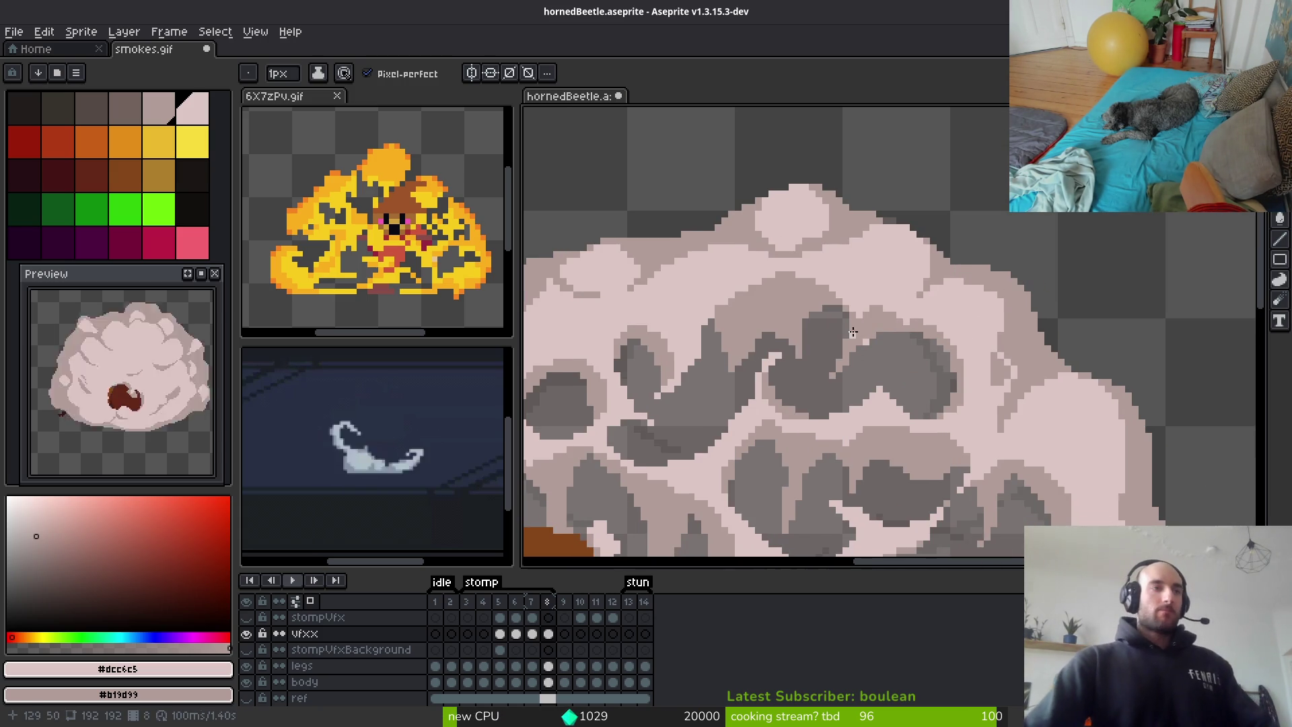
scroll(907, 377, "down", 4)
scroll(906, 377, "right", 1)
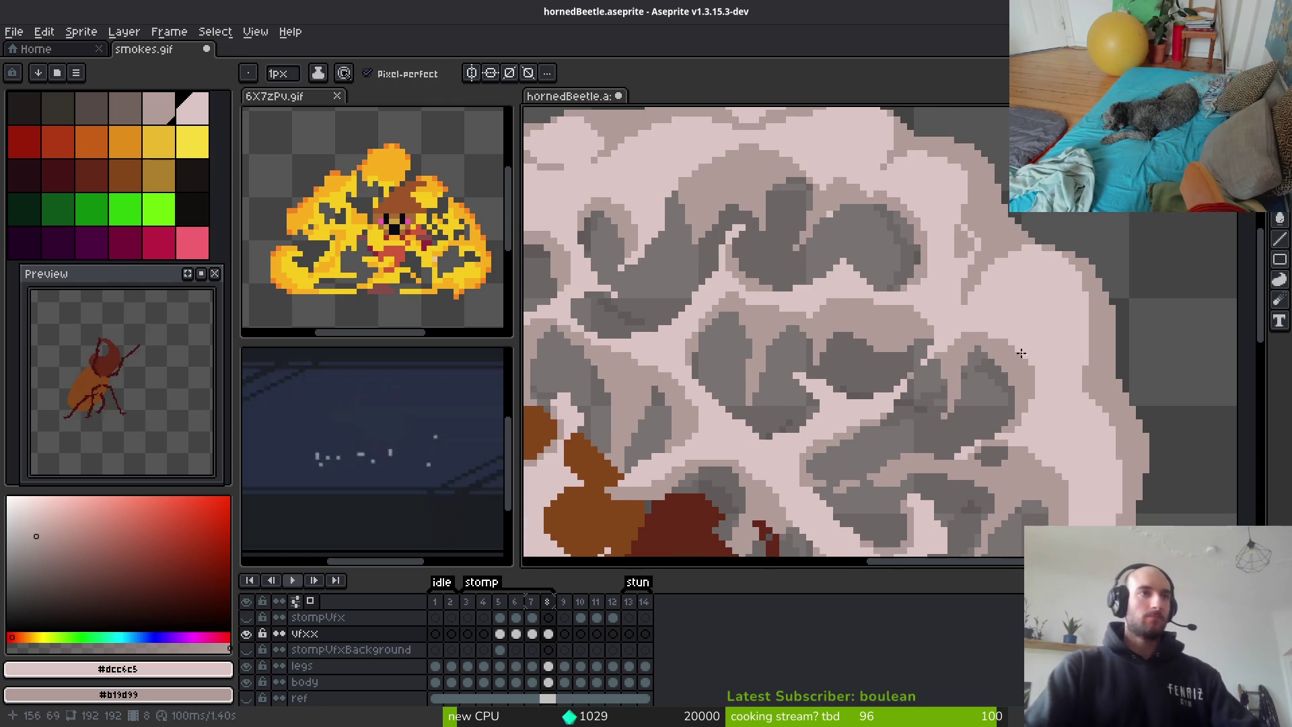
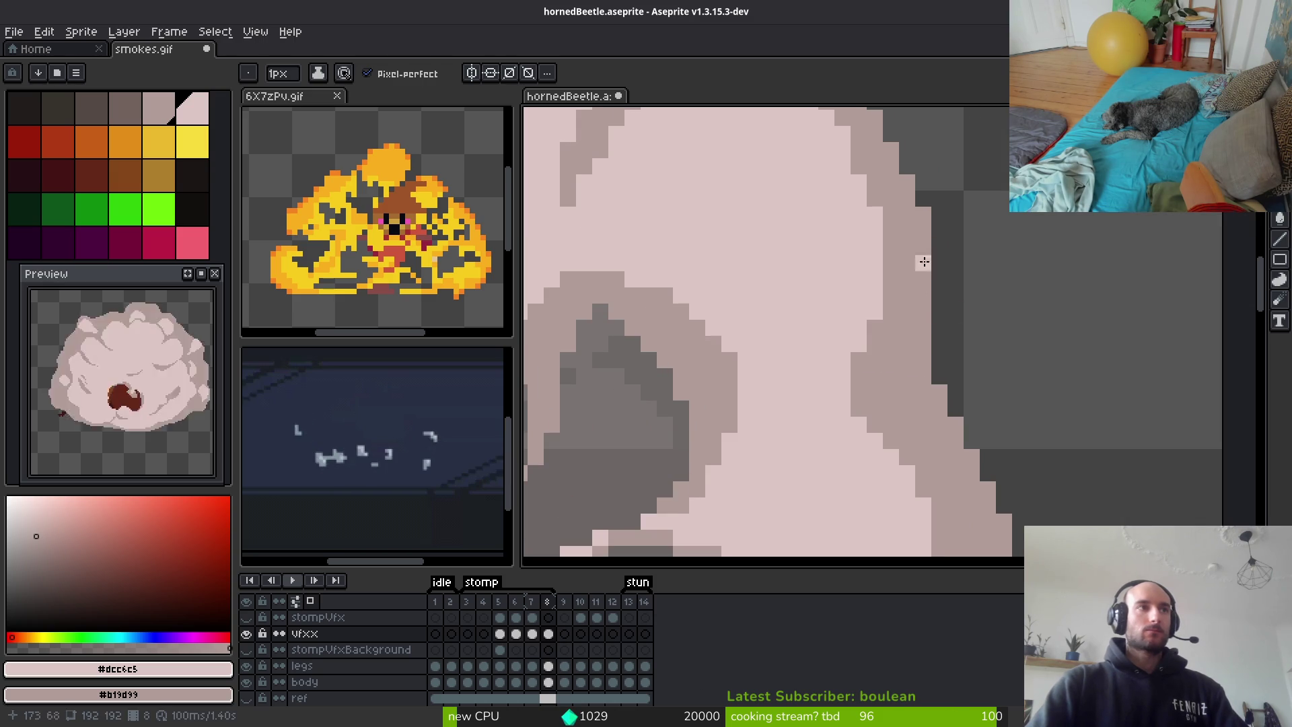
Erase the stray pixels along the smoke cloud's right outline
key("e")
mouse_move(923, 276)
left_mouse_down()
mouse_move(923, 346)
mouse_move(955, 393)
left_mouse_up()
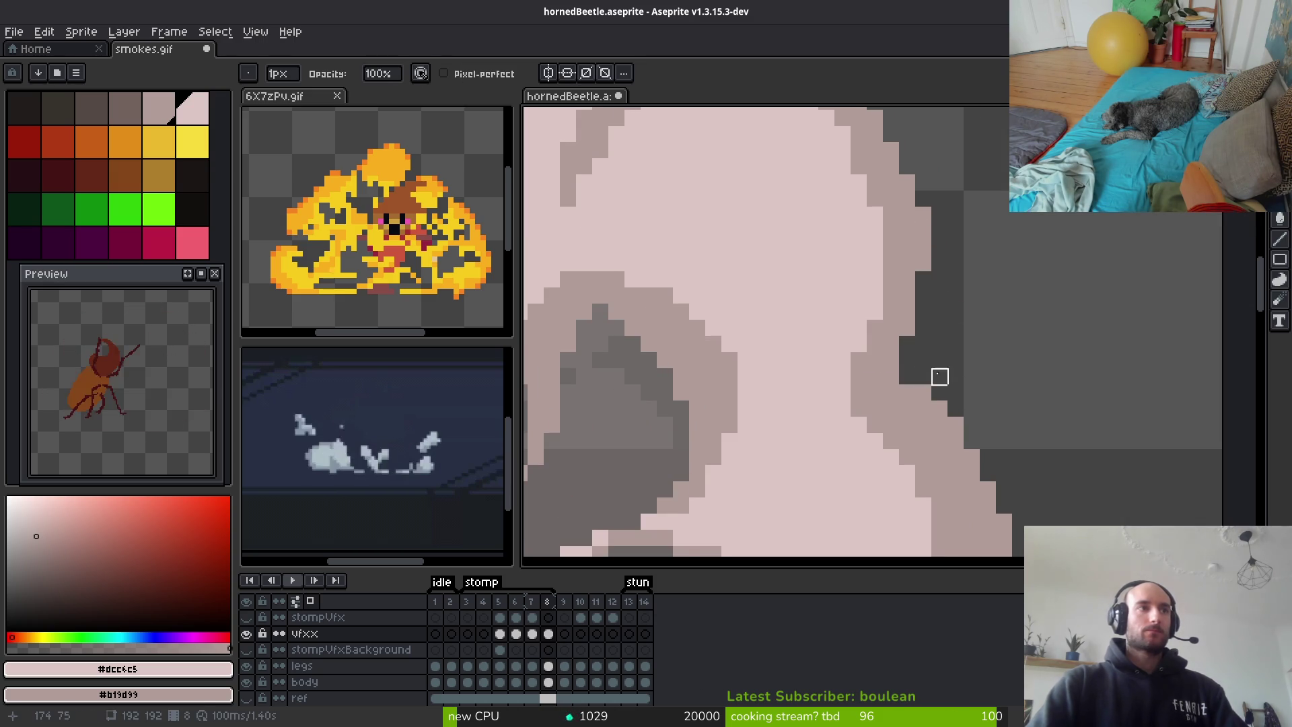
scroll(922, 375, "down", 8)
scroll(981, 412, "up", 3)
scroll(922, 337, "down", 1)
scroll(930, 341, "down", 3)
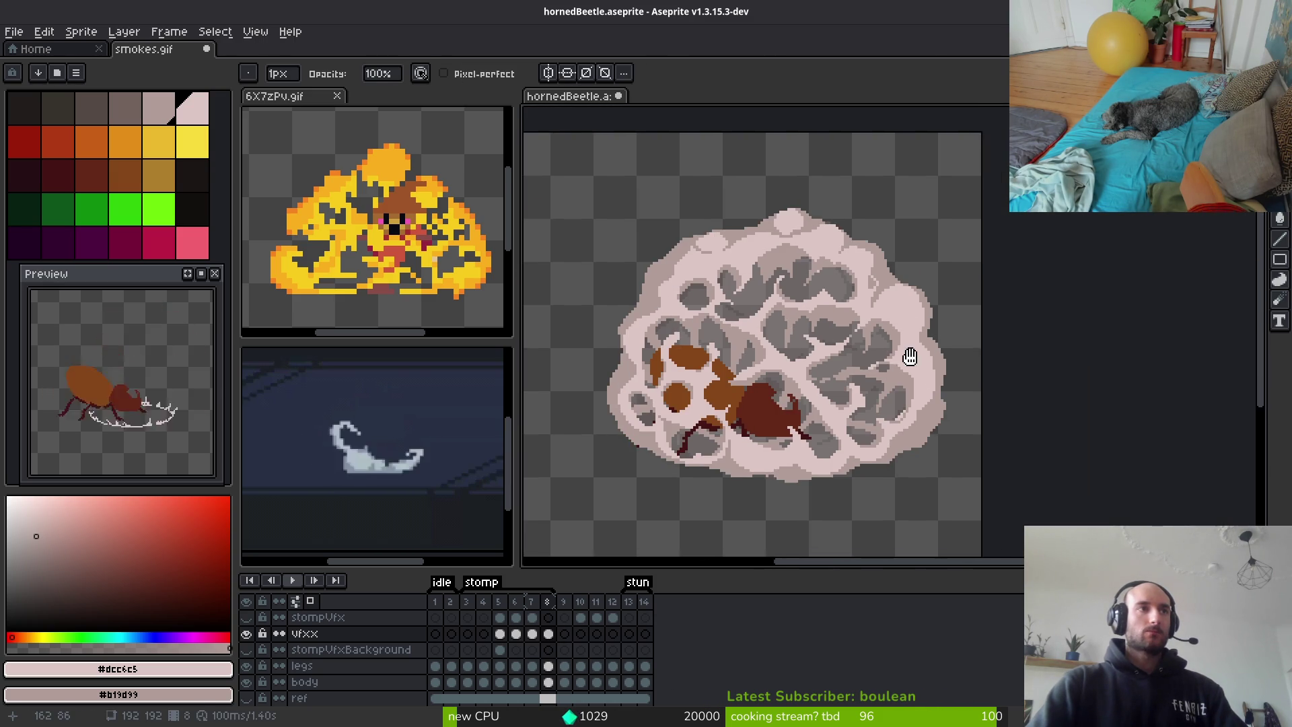
scroll(899, 360, "up", 6)
Draw a light pink stroke along the cloud's edge
key("f")
scroll(801, 210, "up", 1)
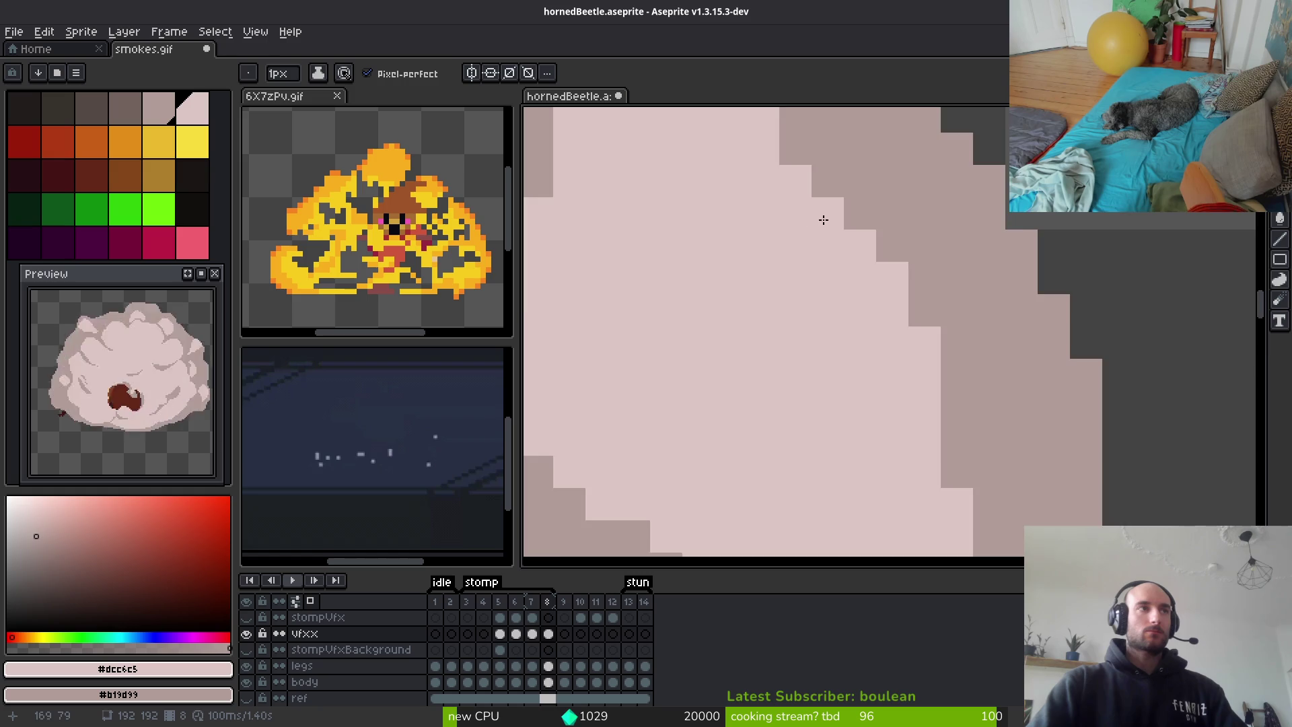
scroll(796, 317, "down", 2)
scroll(744, 294, "up", 2)
mouse_move(804, 299)
left_mouse_down()
mouse_move(935, 426)
mouse_move(894, 418)
mouse_move(911, 377)
mouse_move(888, 438)
mouse_move(779, 280)
mouse_move(845, 239)
mouse_move(848, 259)
mouse_move(868, 261)
mouse_move(826, 260)
left_mouse_up()
Erase the dark and stray pink pixels on the cloud's upper-right edge
key("e")
left_click_drag(975, 386, 955, 521)
scroll(955, 473, "down", 2)
mouse_move(969, 334)
left_mouse_down()
mouse_move(925, 314)
mouse_move(924, 379)
left_mouse_up()
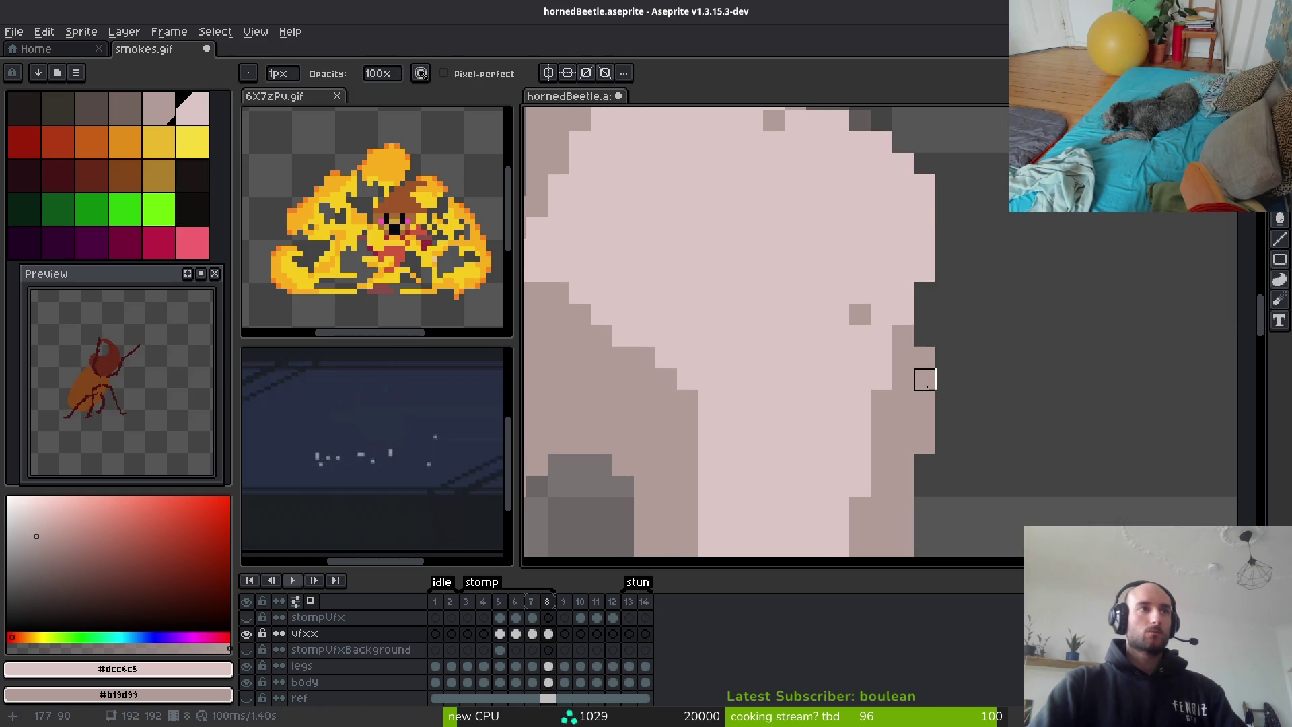
left_click_drag(903, 337, 943, 438)
scroll(942, 438, "down", 3)
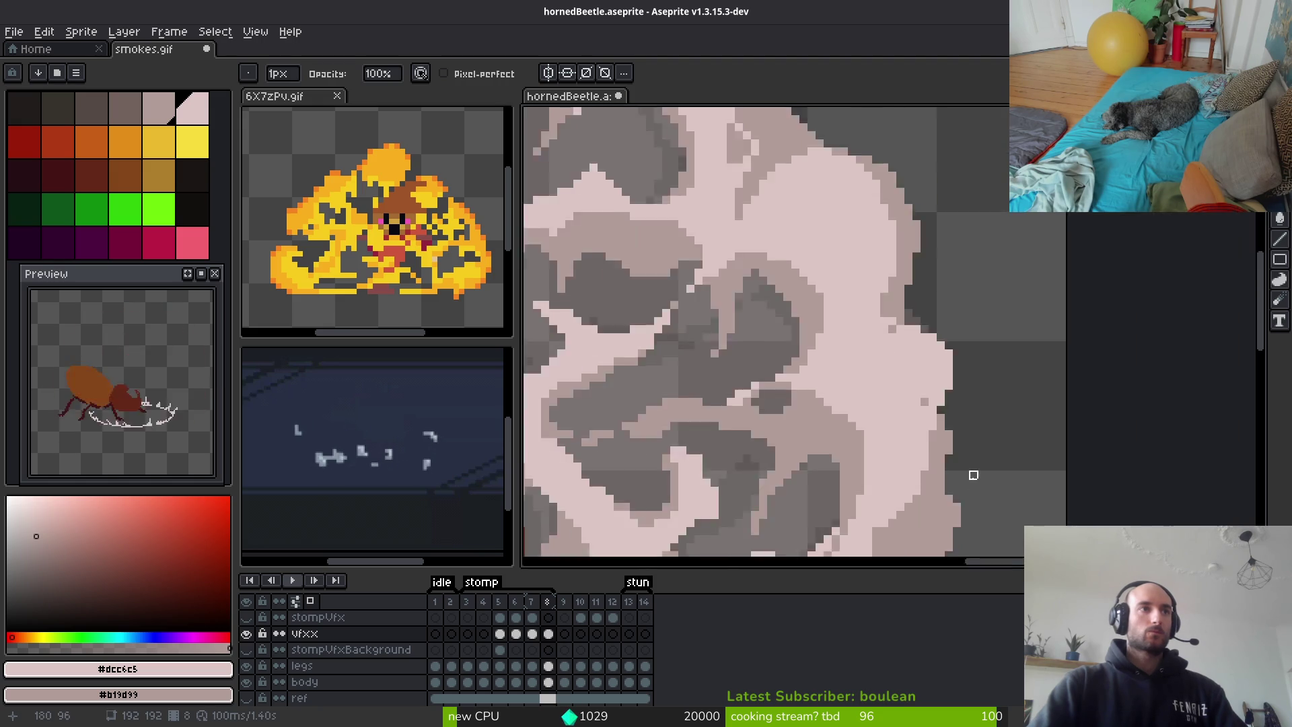
scroll(917, 360, "up", 4)
Sample rosy grey #b19d99 and light pink #dcc6c5 from the cloud
left_click(853, 338, "alt")
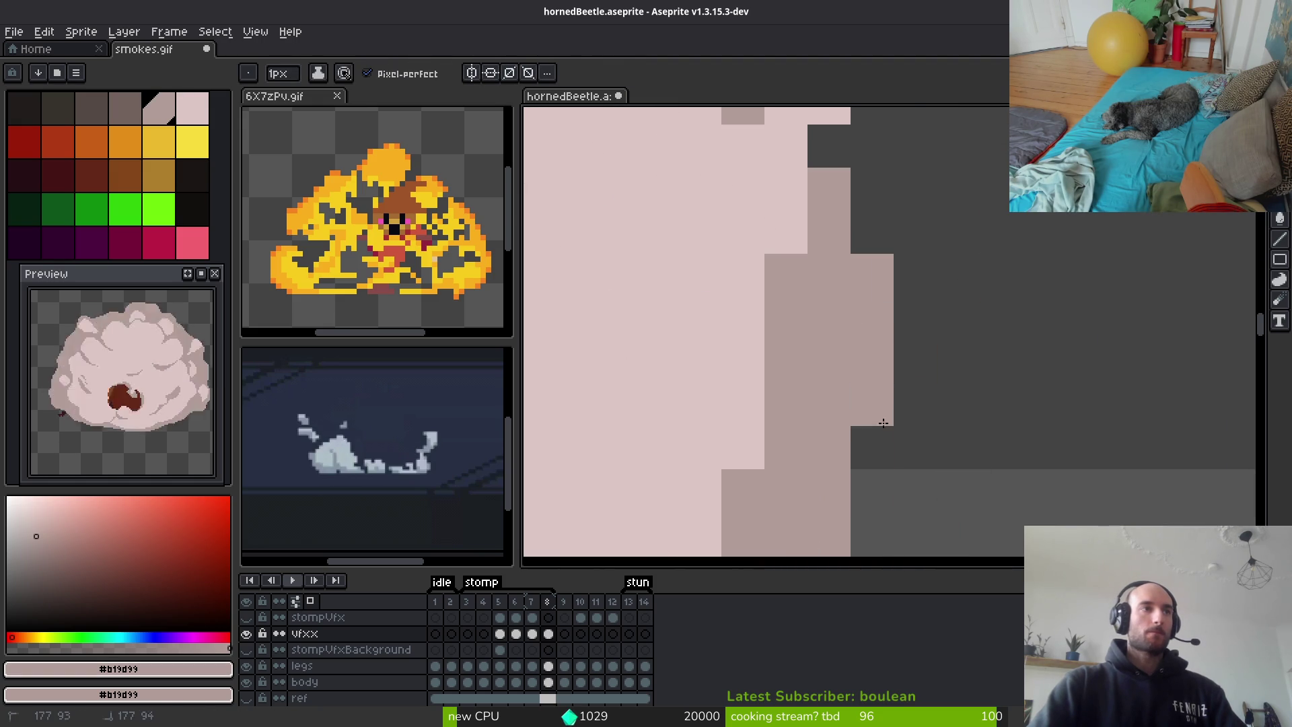
scroll(915, 414, "down", 3)
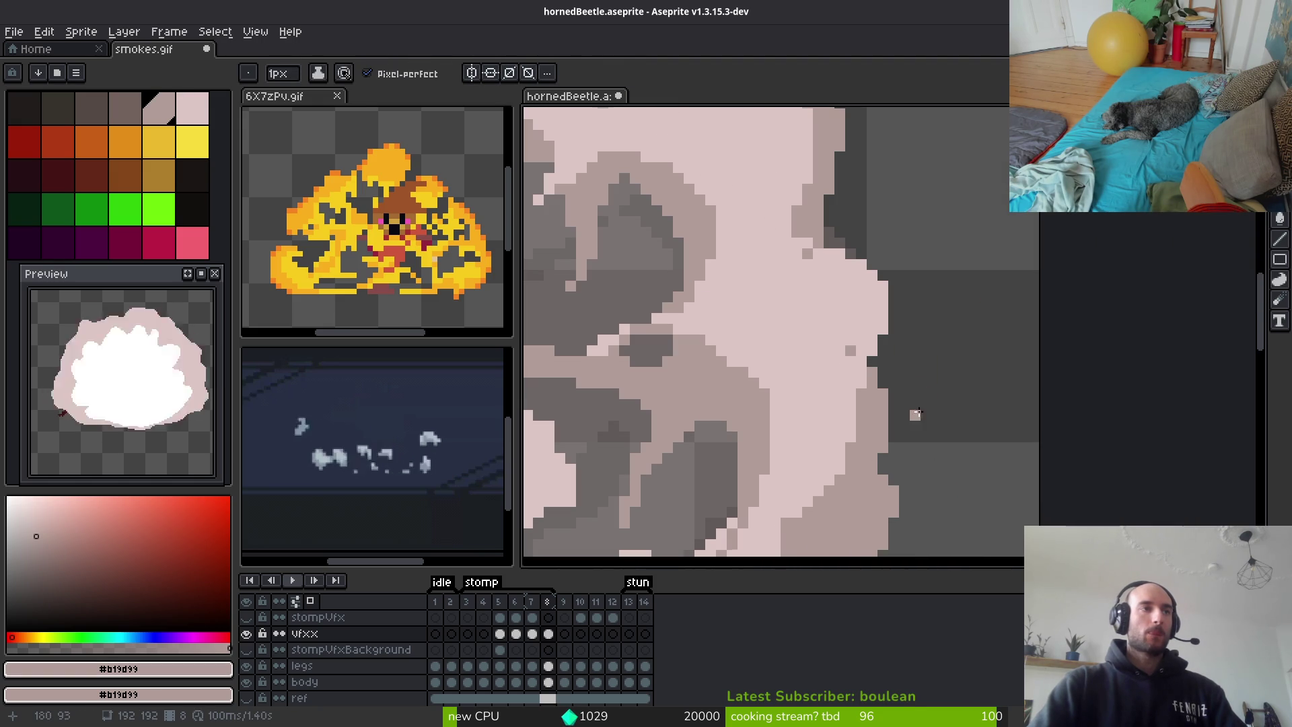
left_click(814, 283, "alt")
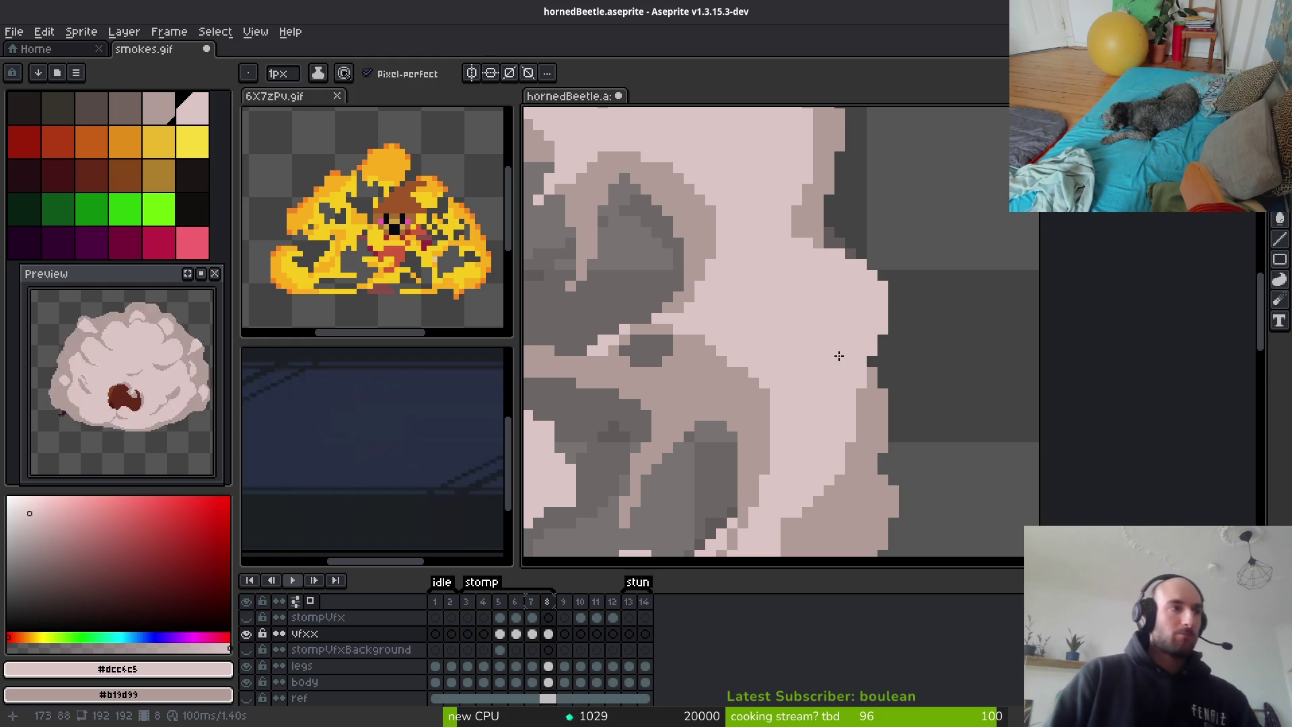
scroll(841, 350, "down", 3)
scroll(893, 274, "up", 1)
scroll(892, 274, "up", 2)
scroll(868, 303, "down", 2)
scroll(842, 336, "up", 2)
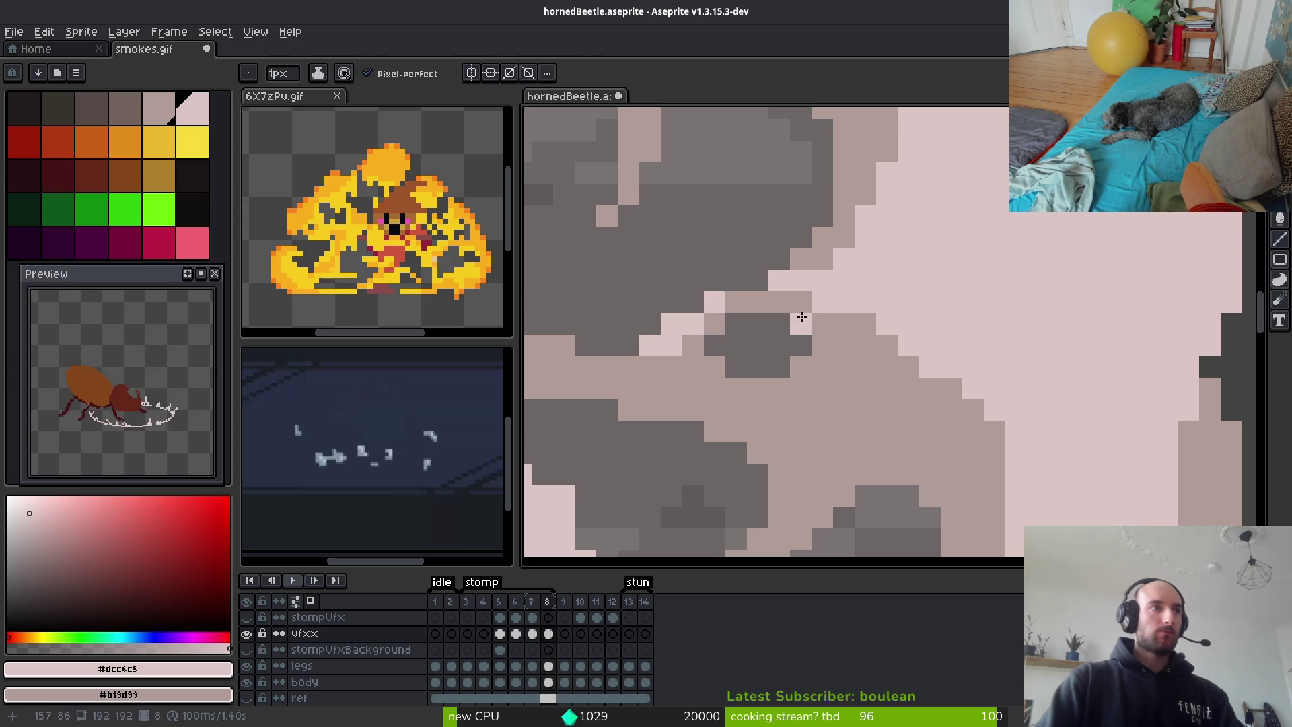
Paint rosy grey #b19d99 pixels along the cloud's light edge
left_click(809, 323, "alt")
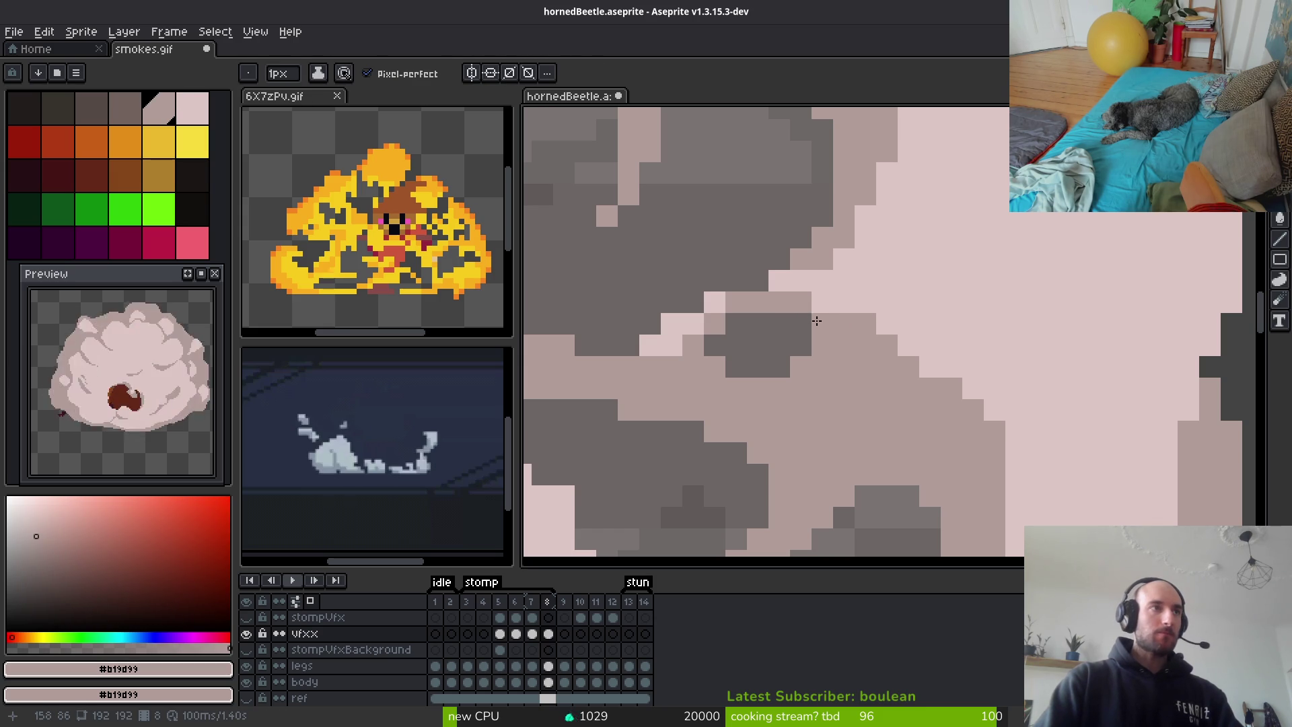
left_click_drag(833, 307, 882, 324)
scroll(882, 333, "down", 4)
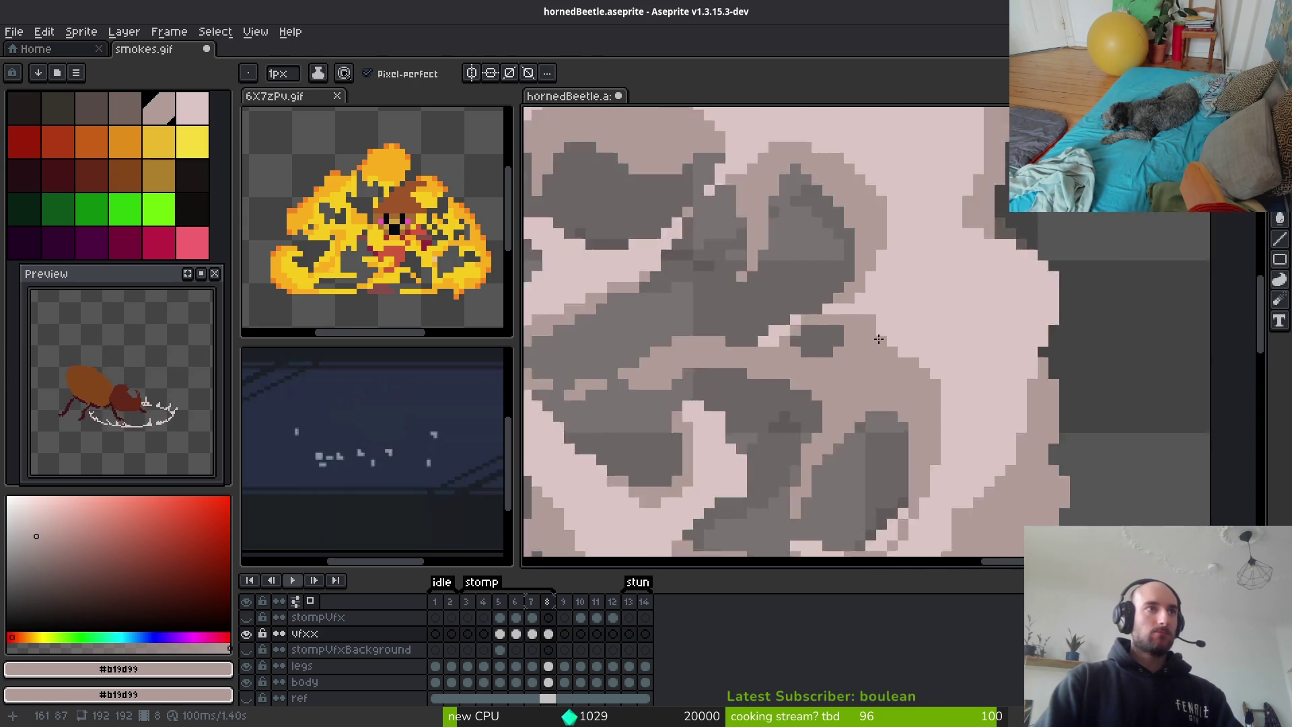
scroll(909, 311, "up", 3)
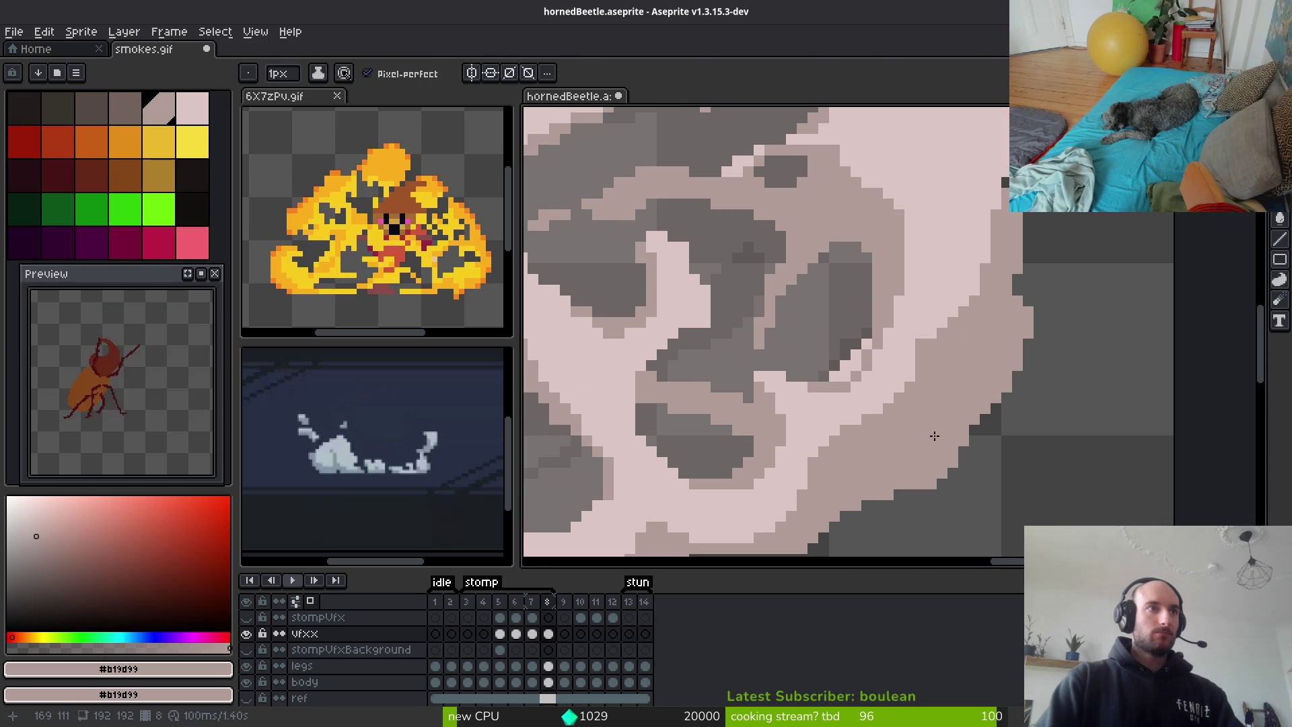
scroll(969, 357, "down", 3)
scroll(942, 384, "up", 3)
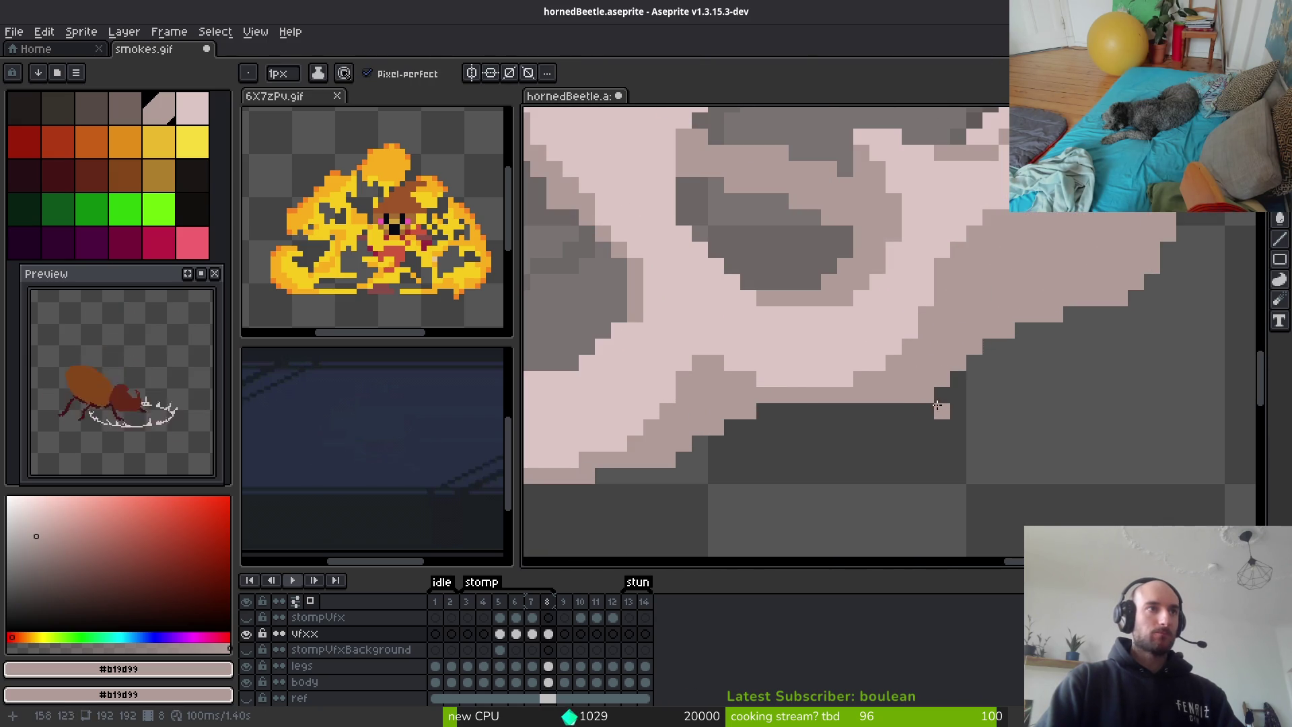
key("e")
scroll(926, 428, "down", 2)
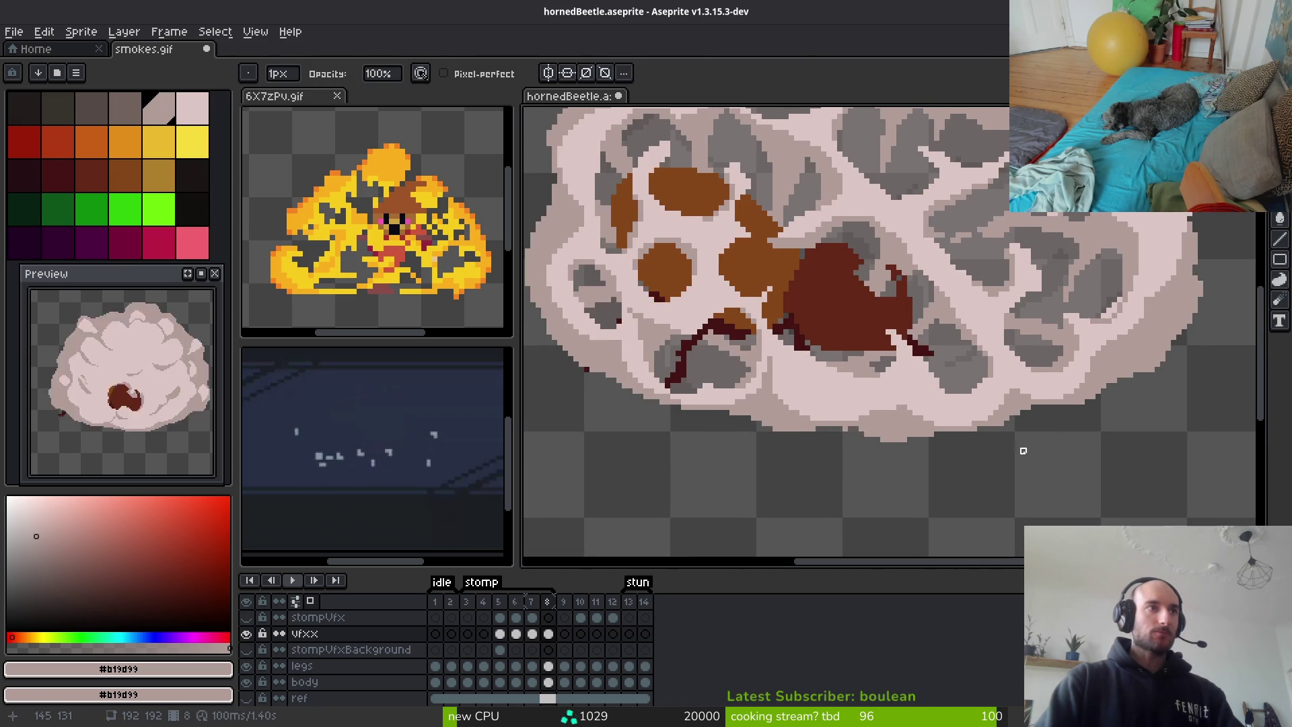
scroll(744, 406, "up", 2)
scroll(640, 467, "down", 2)
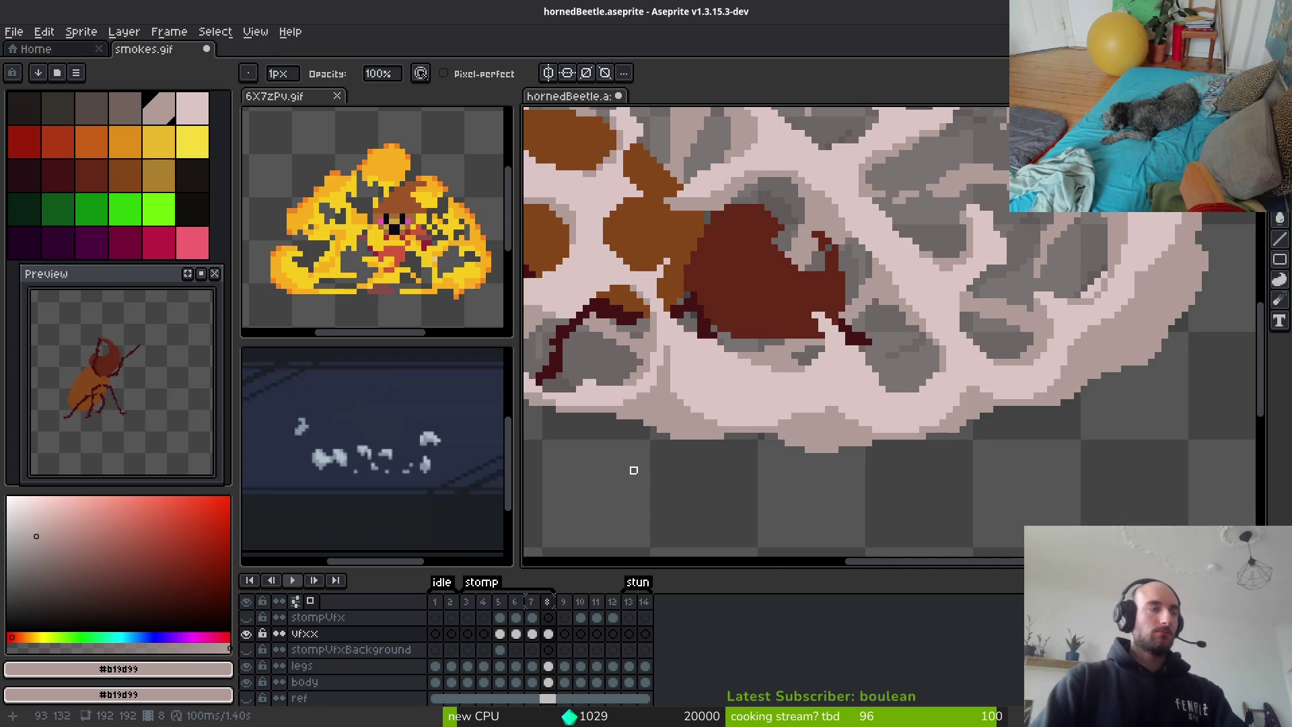
scroll(816, 406, "up", 1)
scroll(875, 444, "up", 1)
scroll(722, 375, "up", 2)
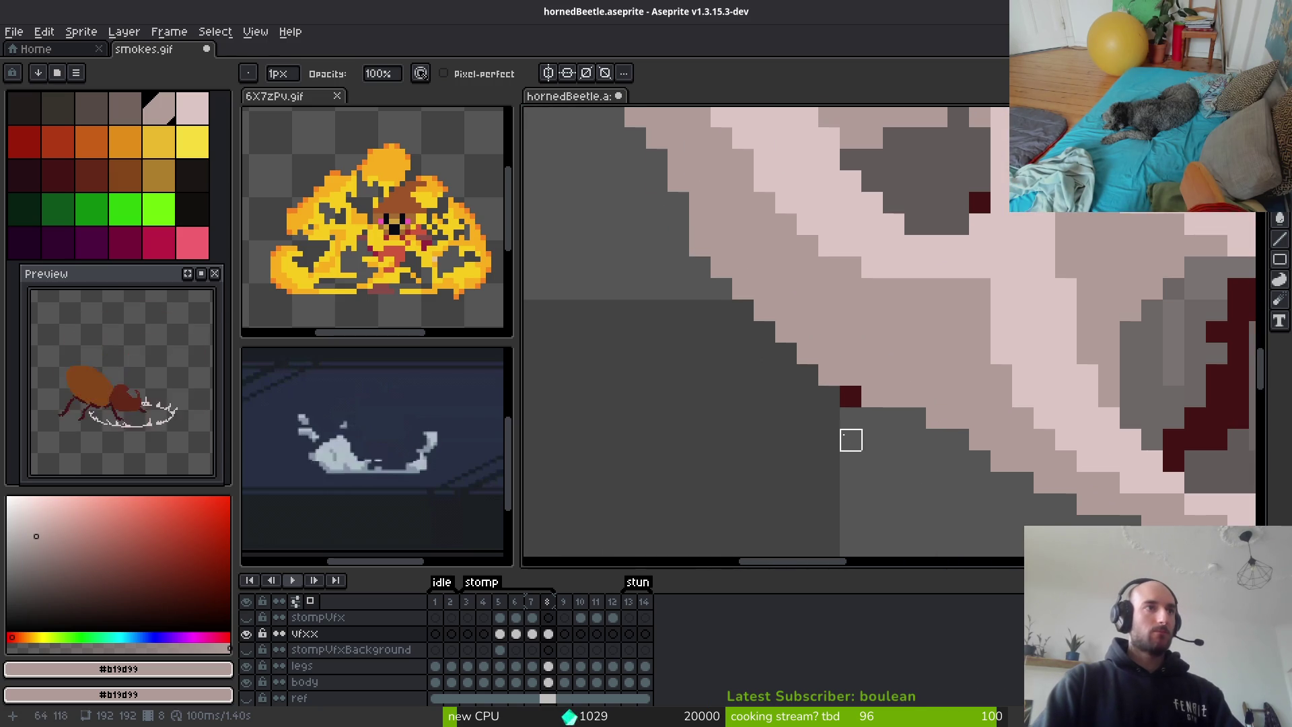
scroll(765, 376, "down", 3)
scroll(853, 453, "up", 1)
key("b")
scroll(760, 296, "up", 2)
left_click(805, 299)
left_click(786, 305)
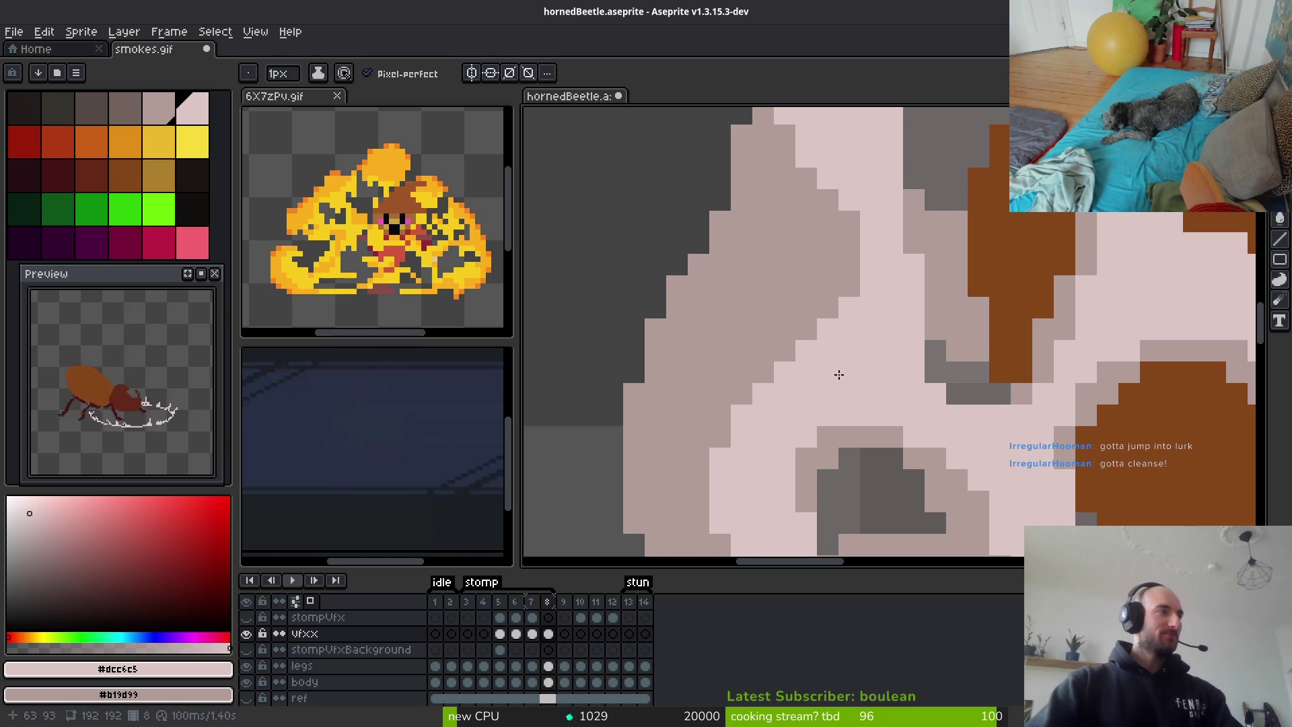
scroll(846, 375, "down", 3)
scroll(813, 300, "up", 2)
scroll(813, 301, "down", 4)
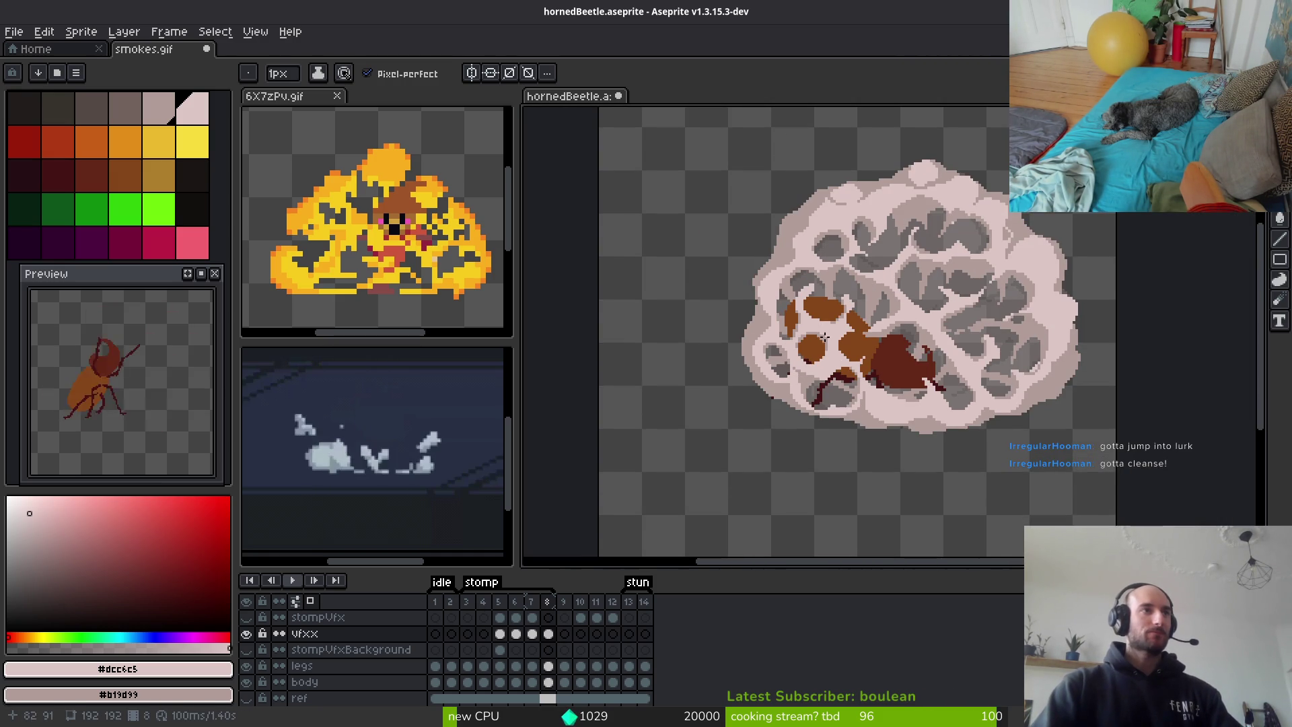
scroll(879, 278, "up", 4)
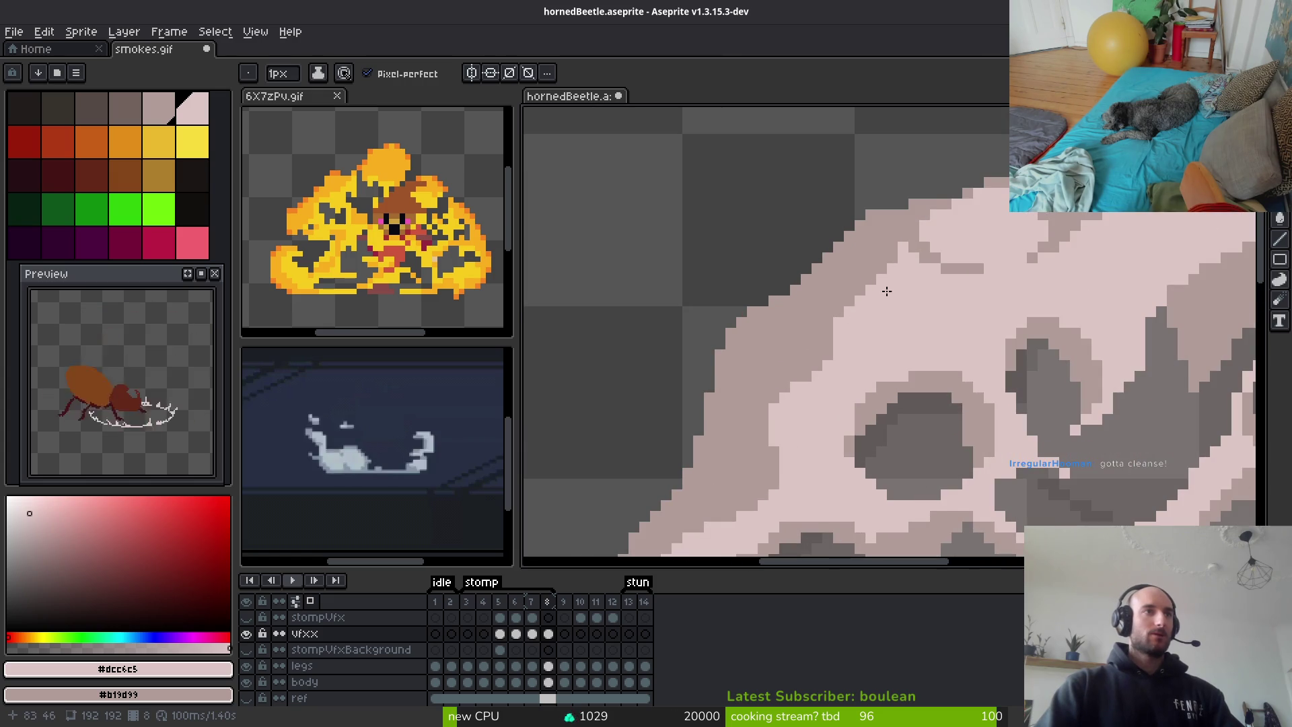
scroll(888, 291, "up", 1)
mouse_move(862, 294)
left_mouse_down()
mouse_move(862, 257)
mouse_move(779, 377)
mouse_move(821, 280)
left_mouse_up()
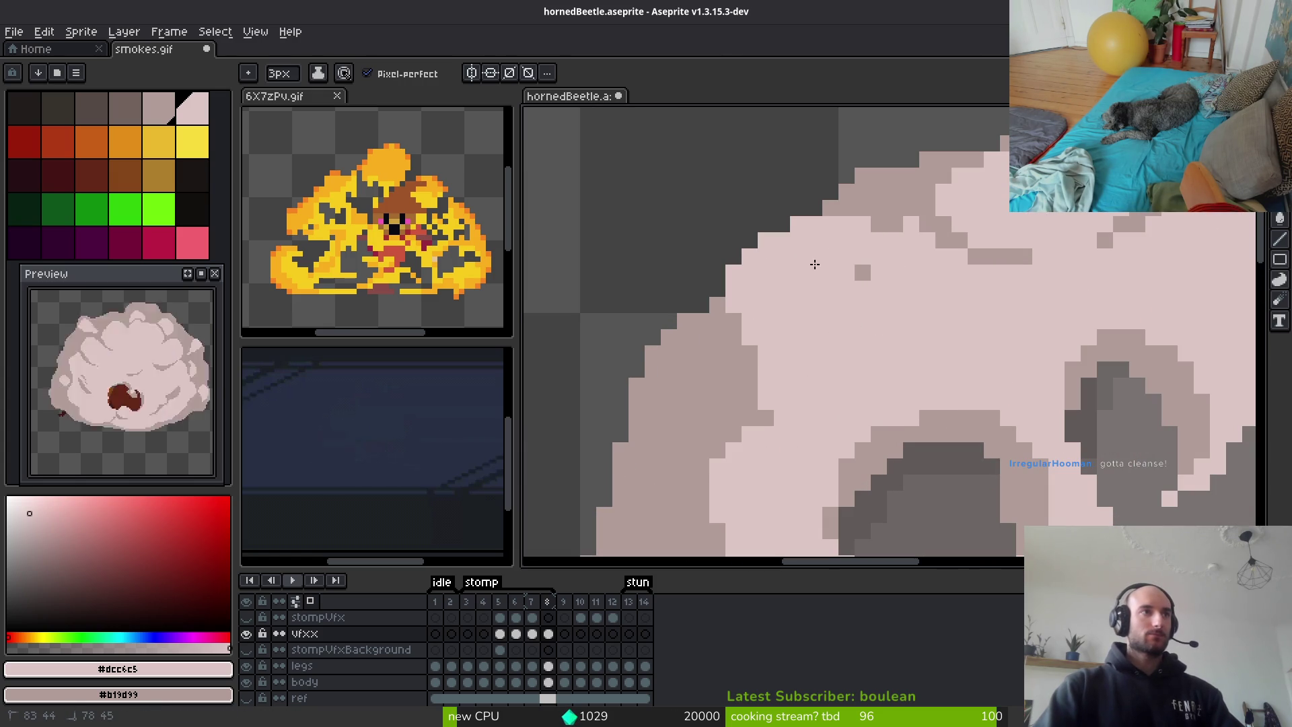
scroll(855, 297, "down", 1)
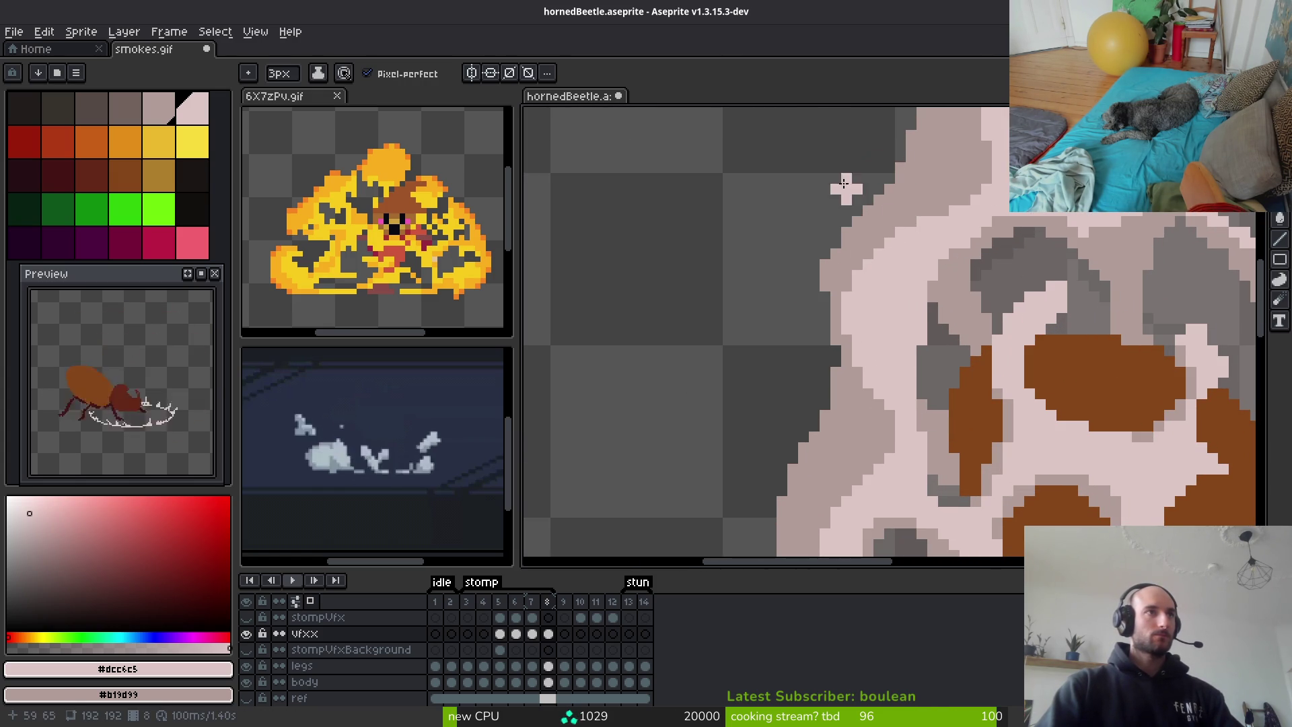
scroll(964, 294, "down", 1)
scroll(965, 286, "up", 1)
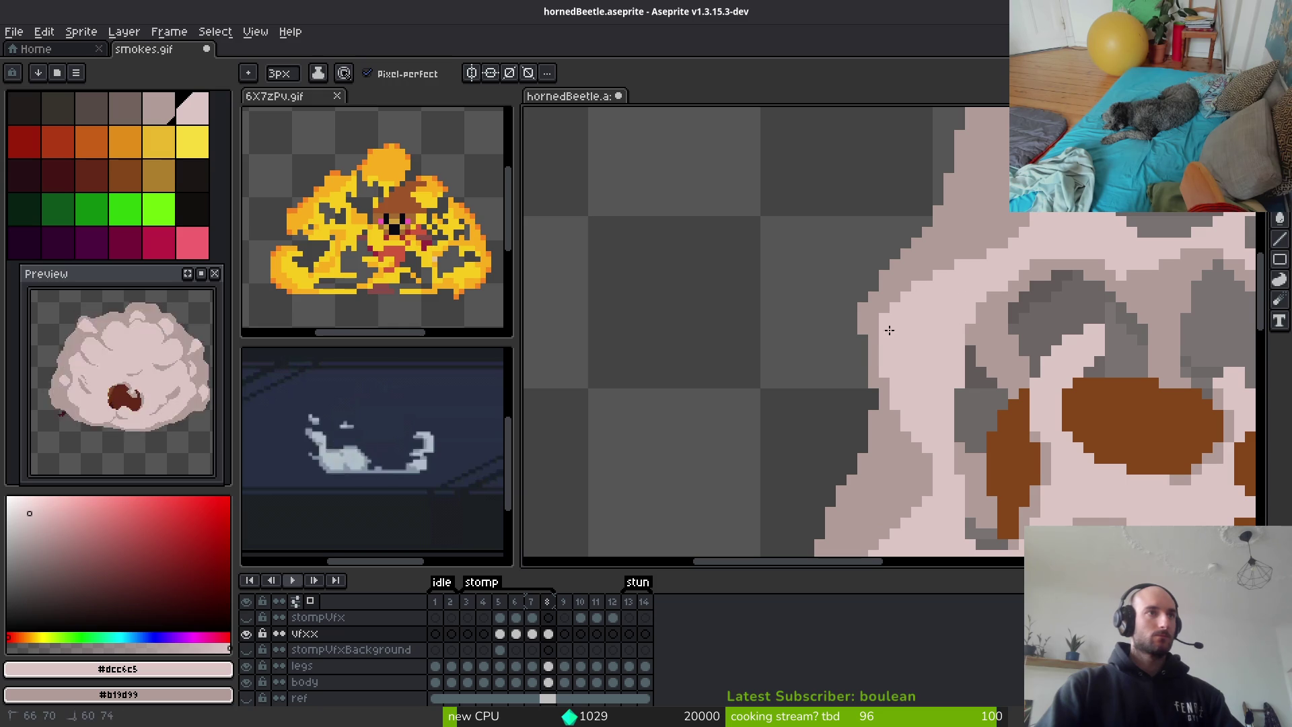
left_click_drag(915, 421, 876, 346)
key("e")
mouse_move(902, 216)
left_mouse_down()
mouse_move(862, 378)
mouse_move(895, 222)
mouse_move(916, 264)
mouse_move(938, 189)
left_mouse_up()
left_click(895, 264)
left_click(862, 307)
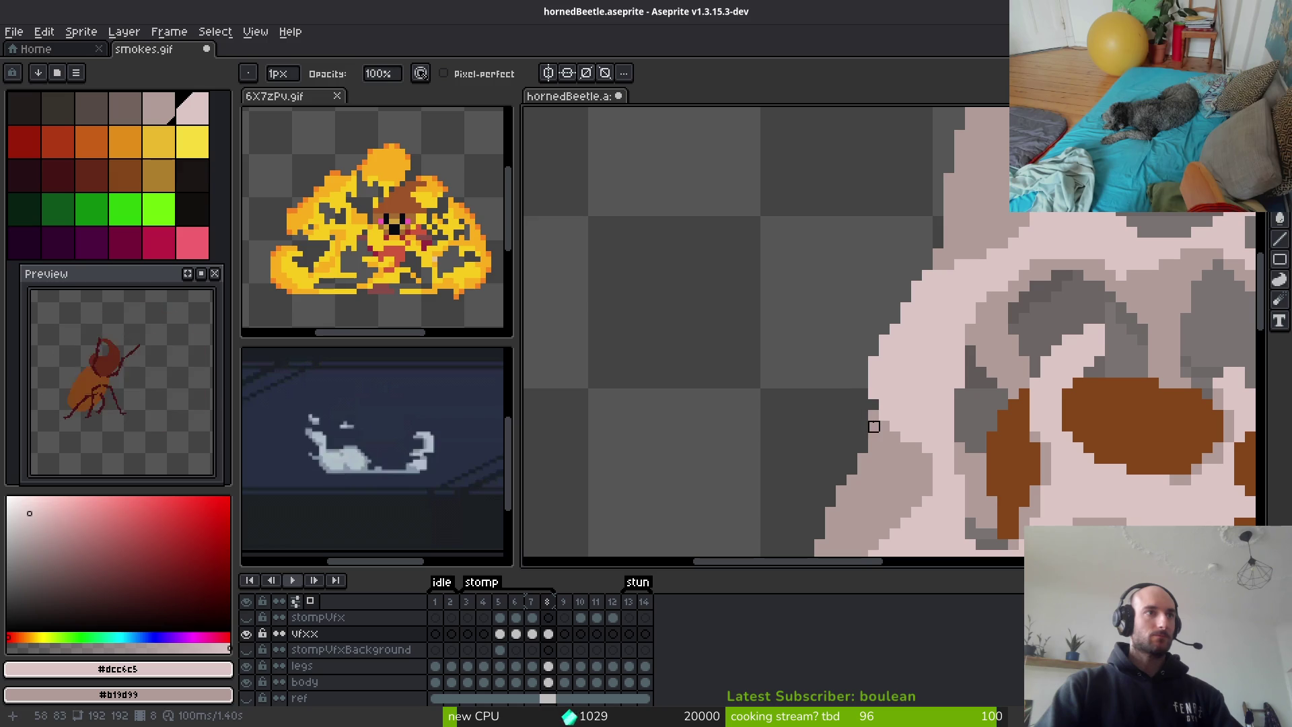
scroll(875, 425, "down", 2)
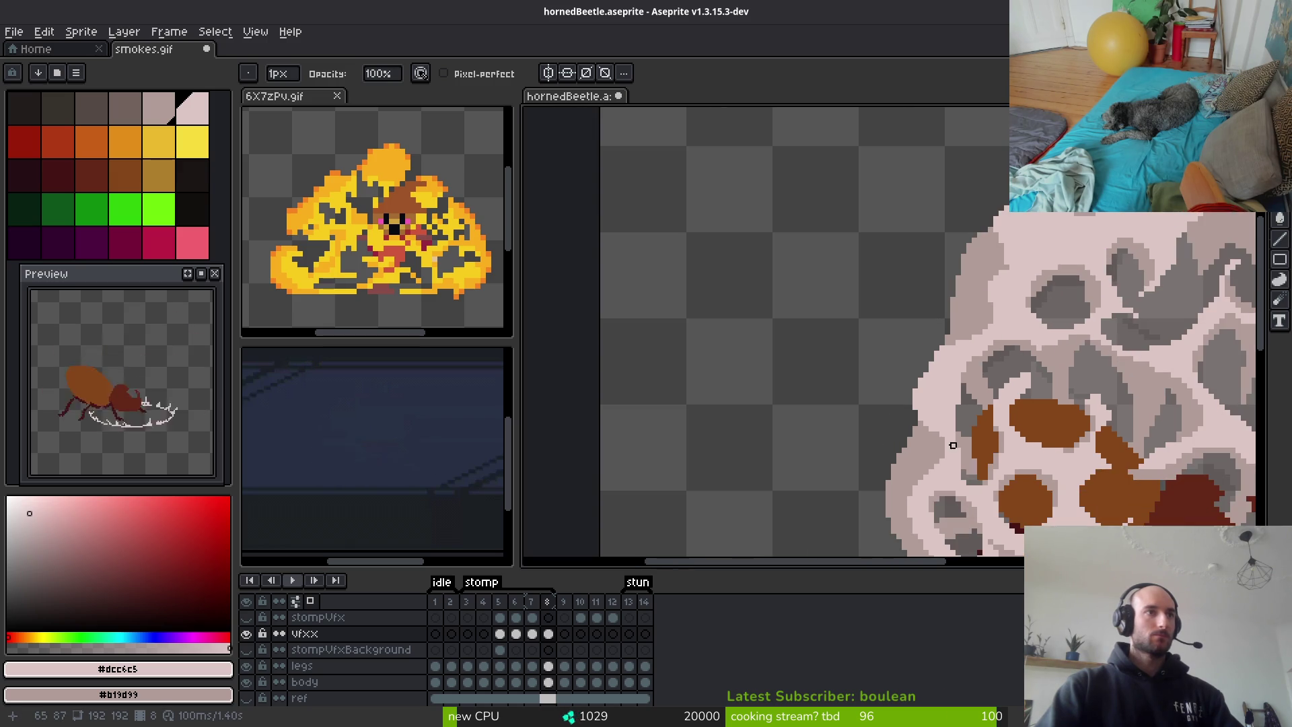
scroll(937, 428, "down", 4)
scroll(881, 376, "up", 6)
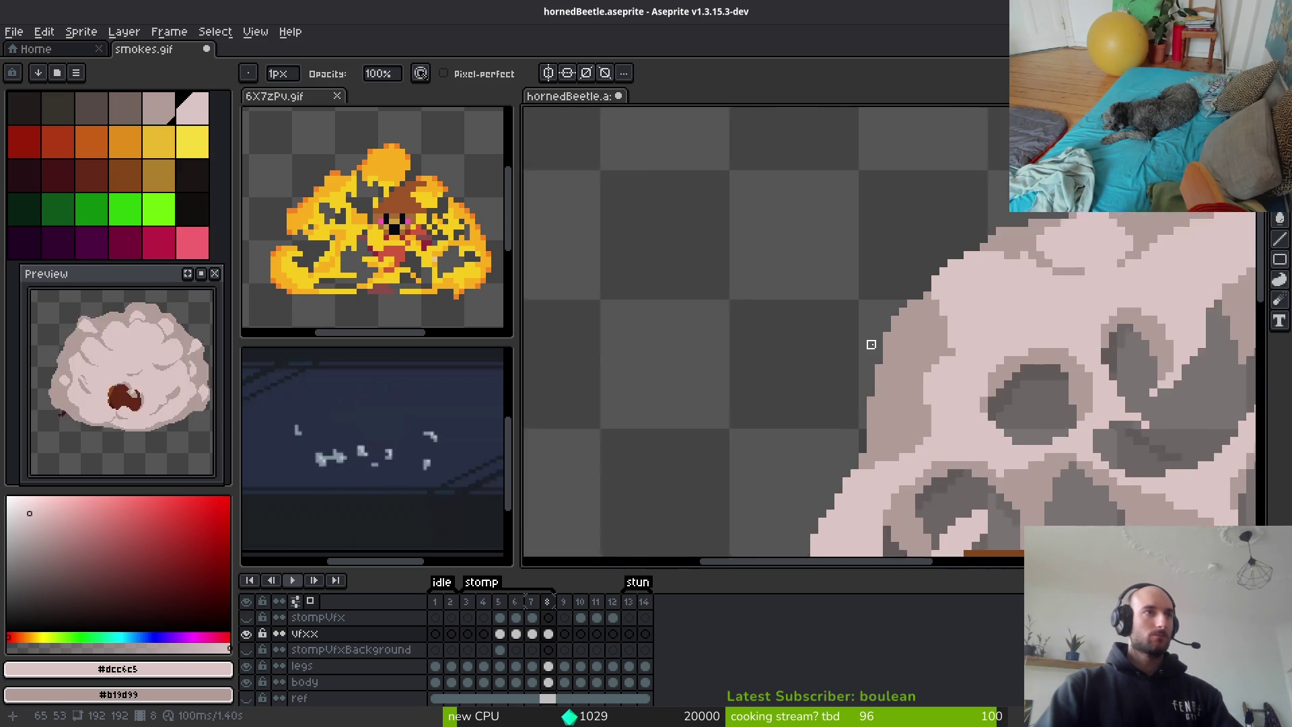
left_click_drag(880, 376, 858, 442)
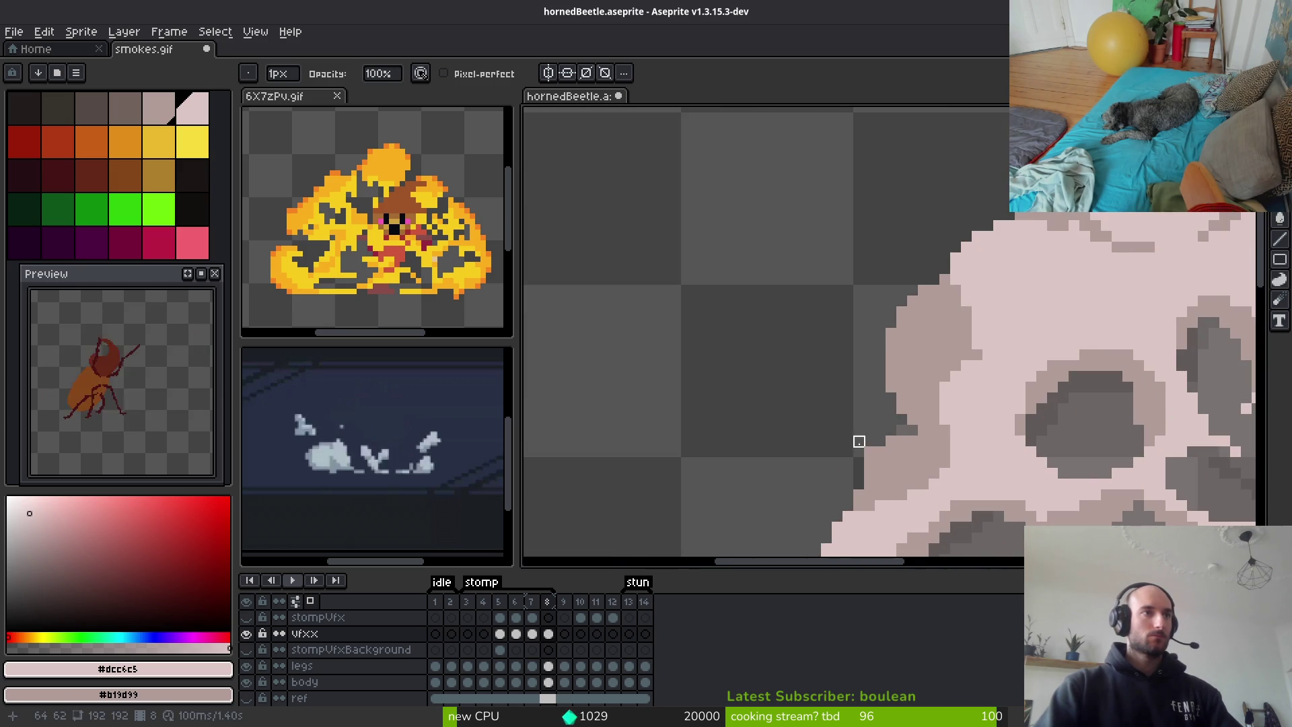
scroll(870, 452, "down", 3)
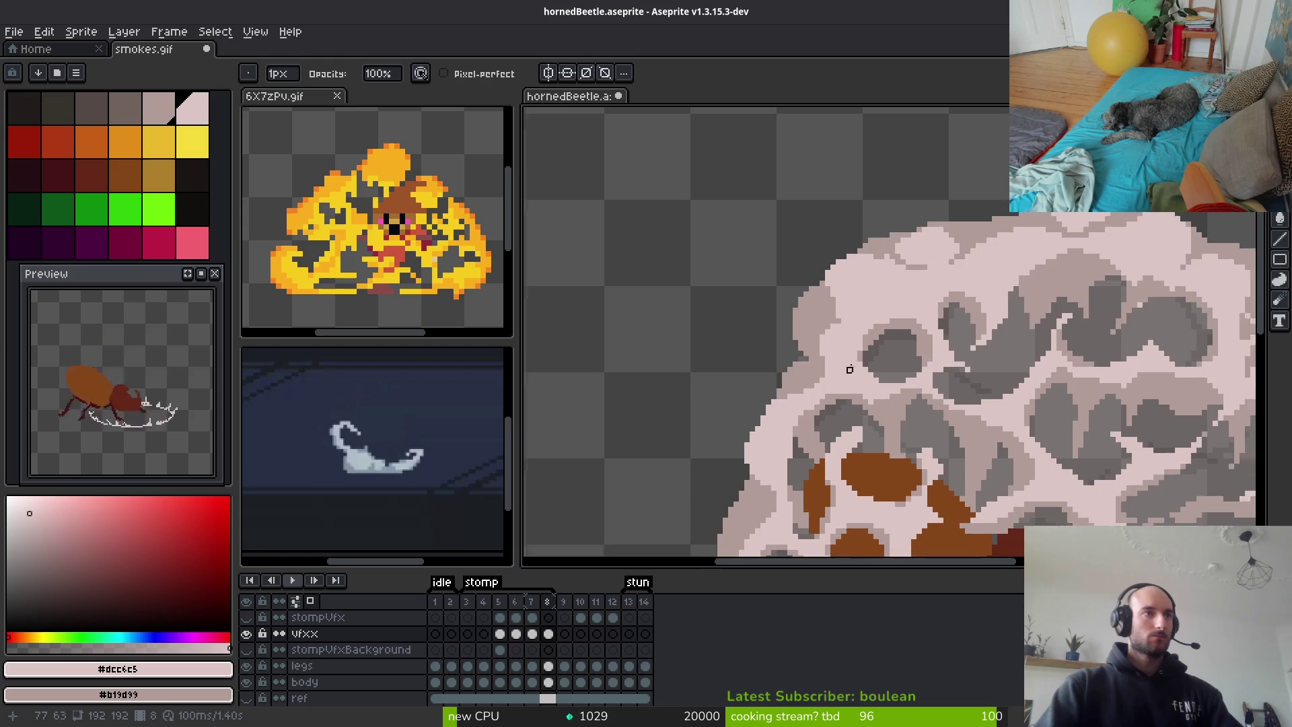
scroll(876, 393, "up", 4)
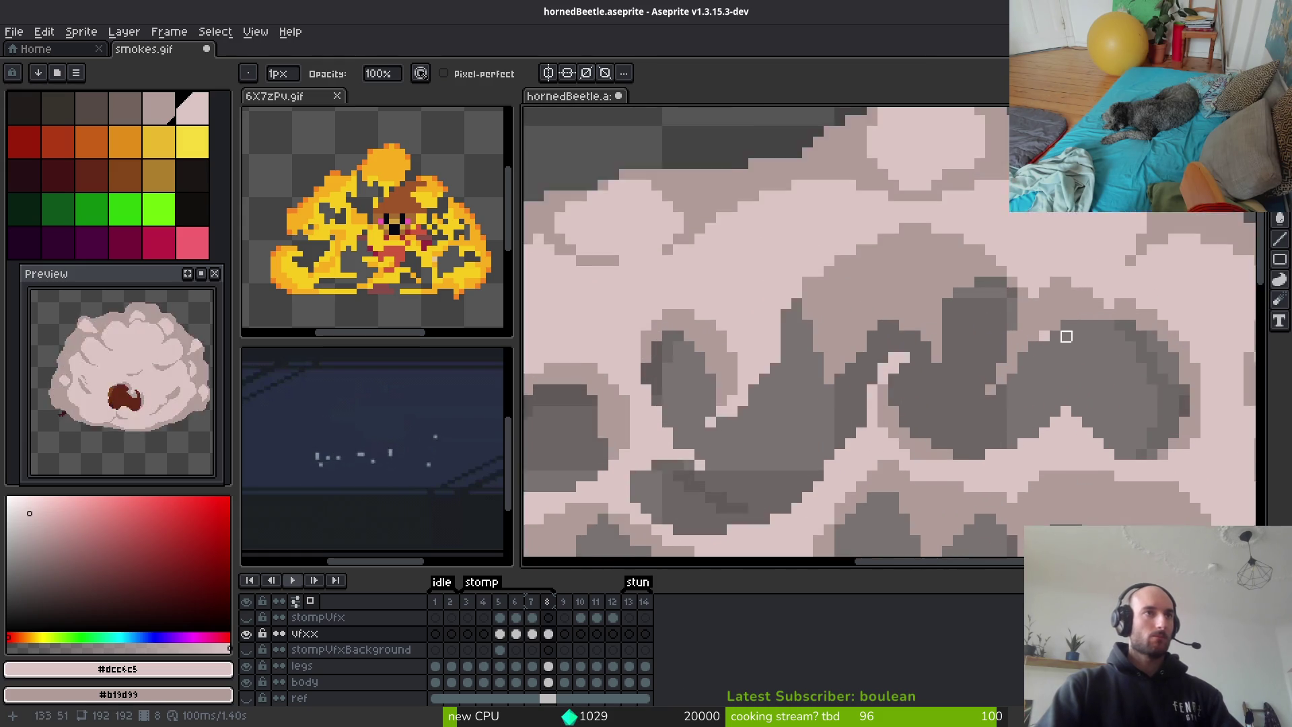
scroll(1054, 341, "down", 2)
key("e")
scroll(897, 424, "down", 2)
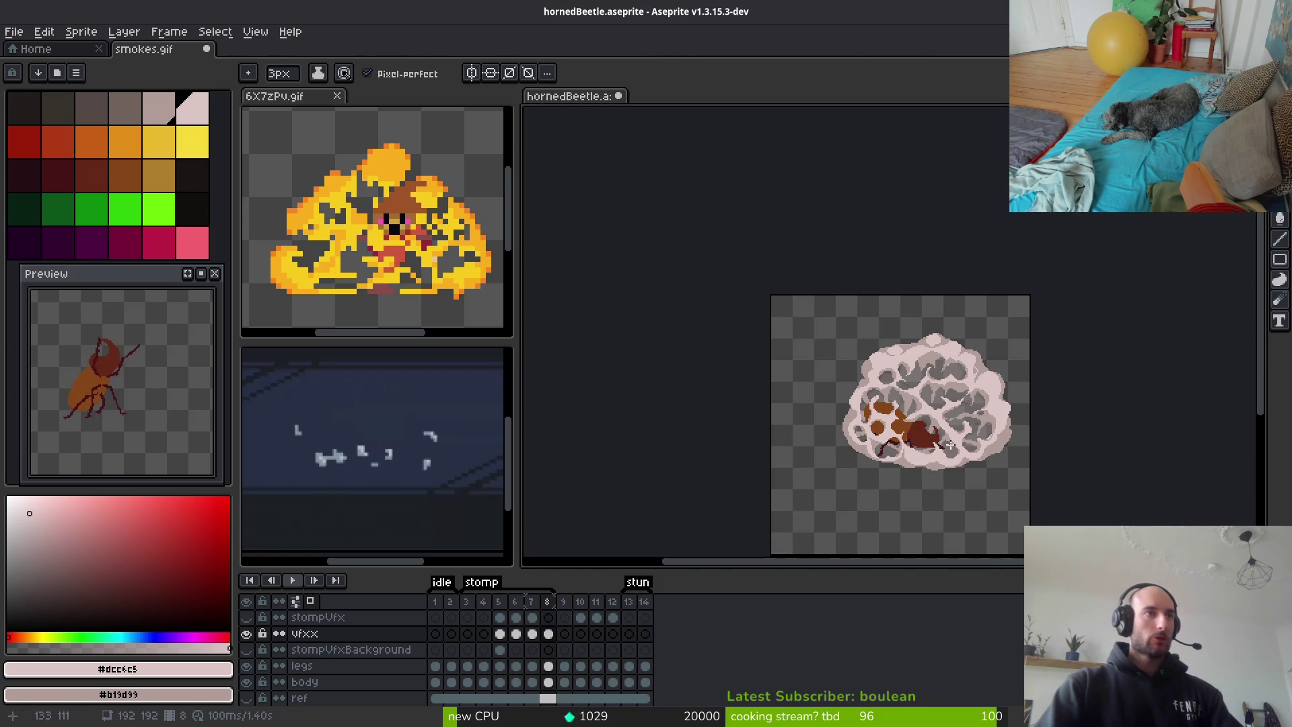
Repaint the cloud's lower-left edge band in light pink #dcc6c5
scroll(921, 477, "up", 4)
left_click_drag(920, 477, 889, 444)
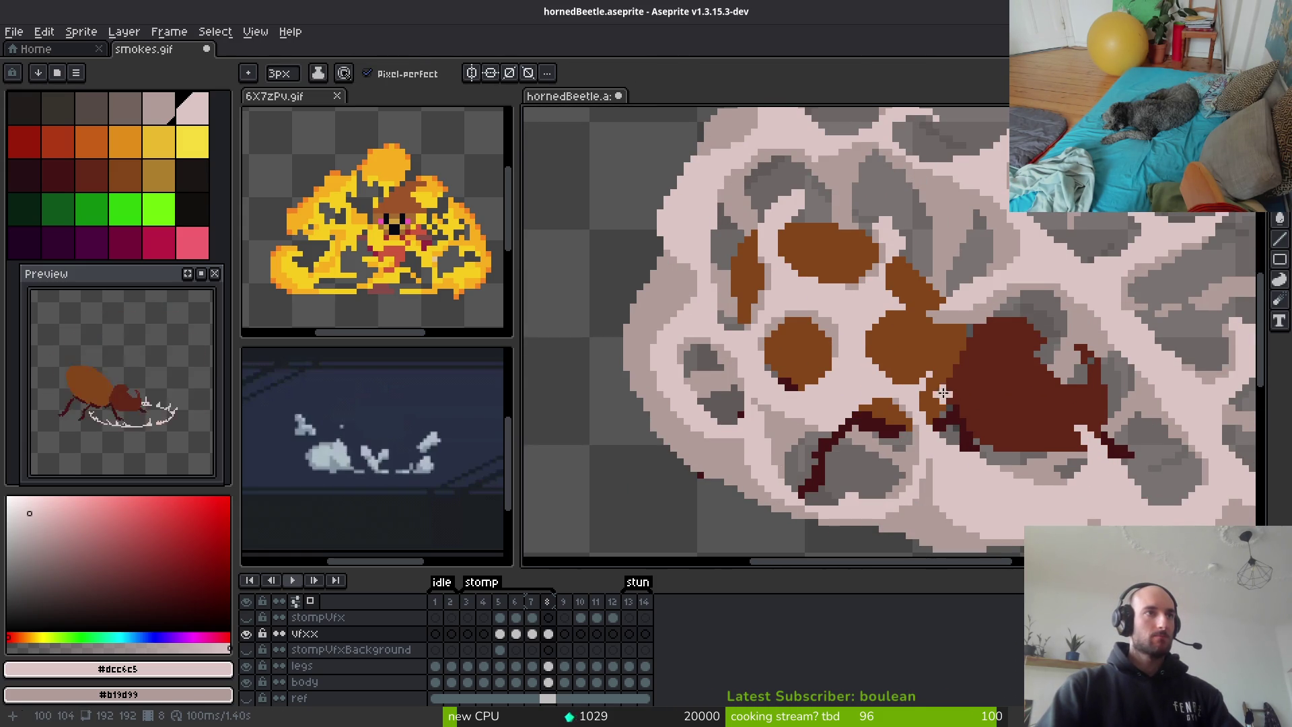
key("e")
scroll(876, 367, "up", 1)
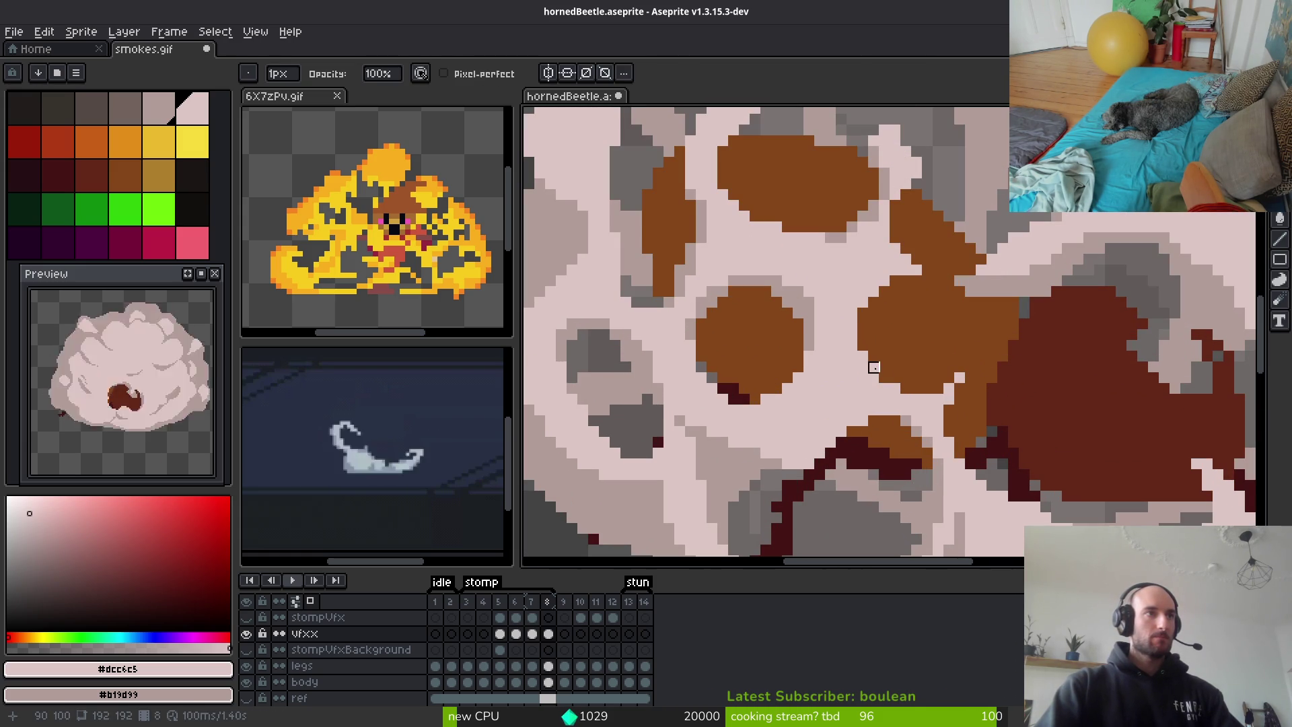
scroll(906, 367, "down", 3)
scroll(926, 419, "up", 1)
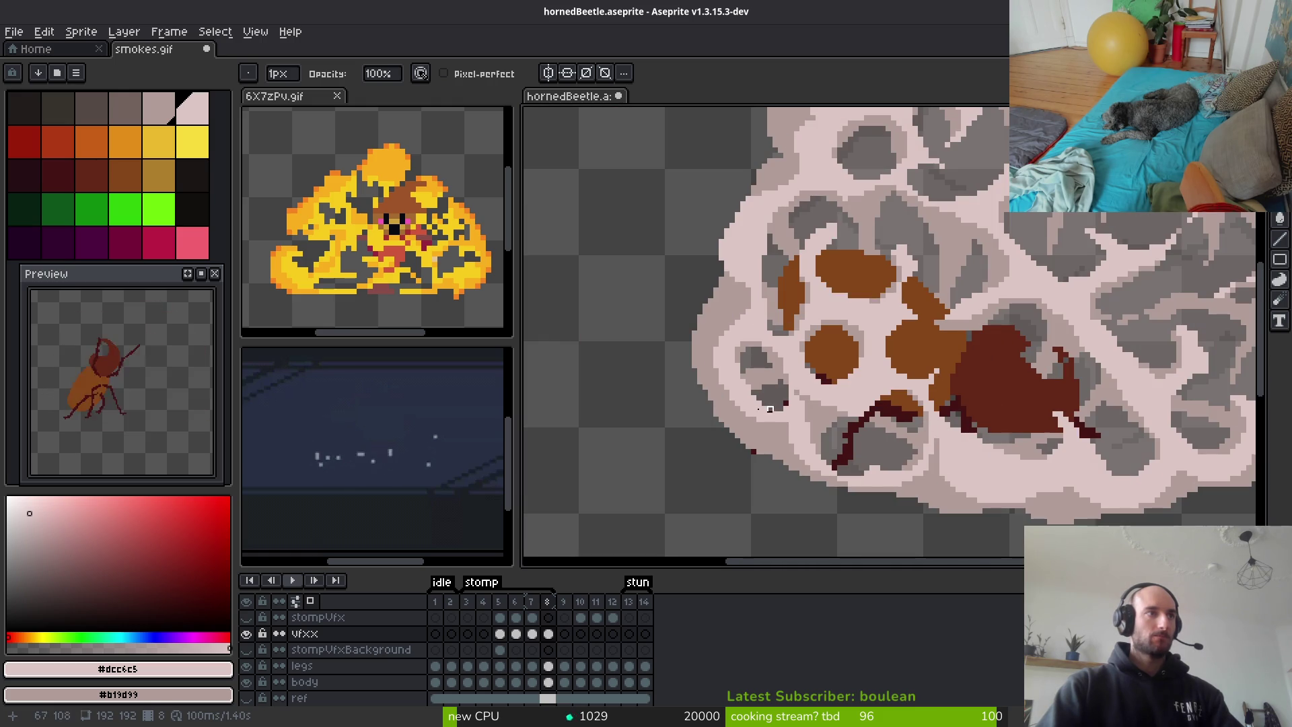
scroll(753, 424, "up", 1)
scroll(862, 402, "down", 2)
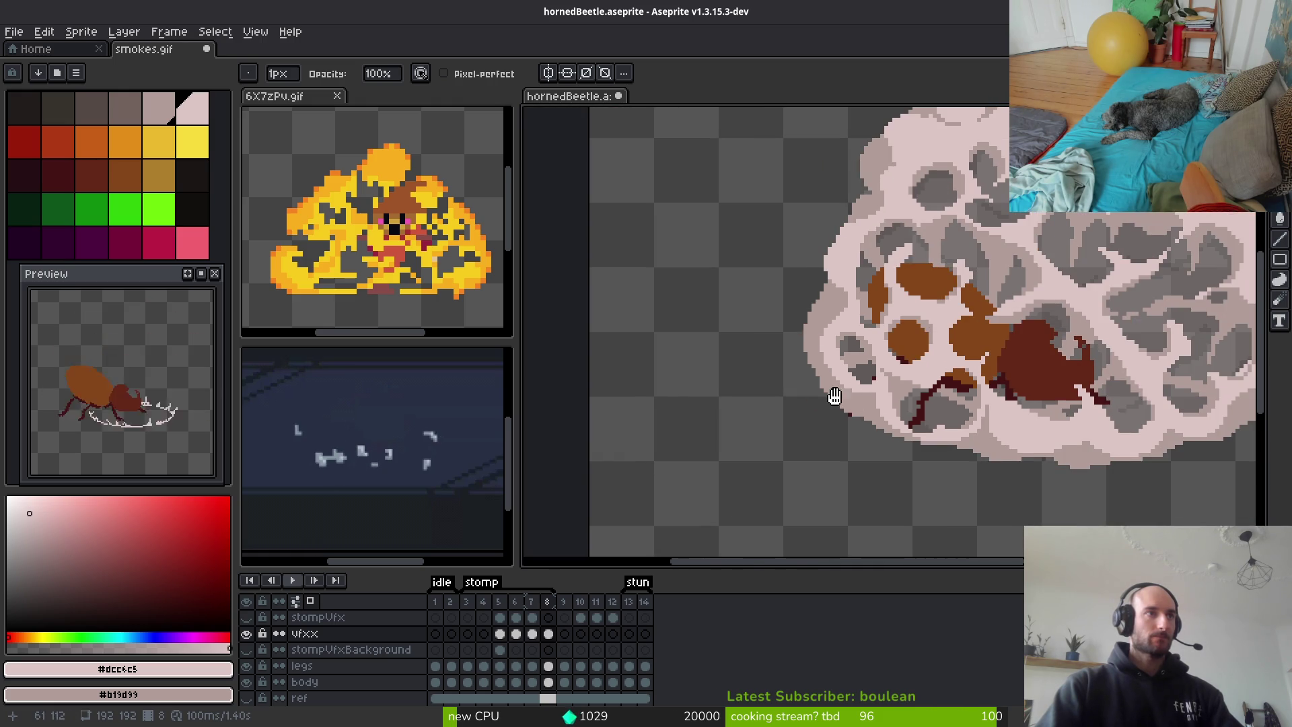
scroll(838, 399, "up", 1)
key("e")
scroll(995, 398, "up", 1)
mouse_move(985, 399)
left_mouse_down()
mouse_move(875, 403)
mouse_move(821, 337)
mouse_move(773, 216)
mouse_move(879, 381)
left_mouse_up()
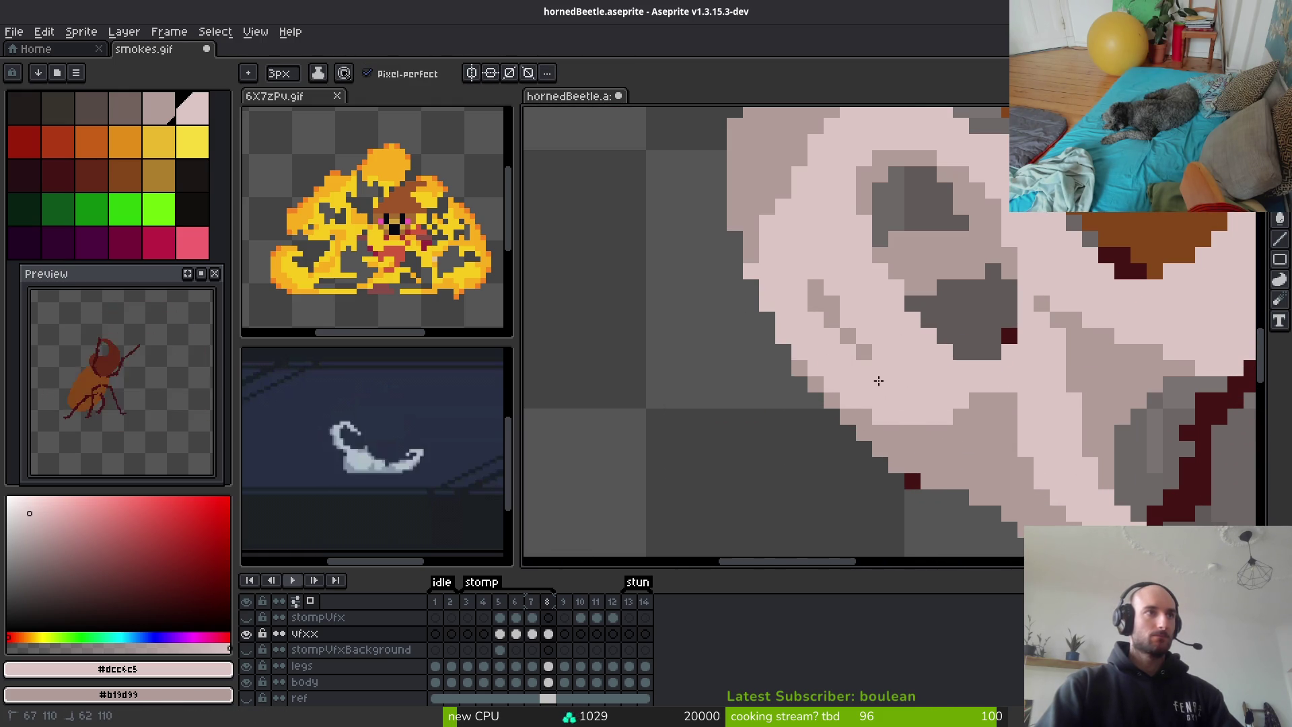
left_click_drag(817, 303, 808, 286)
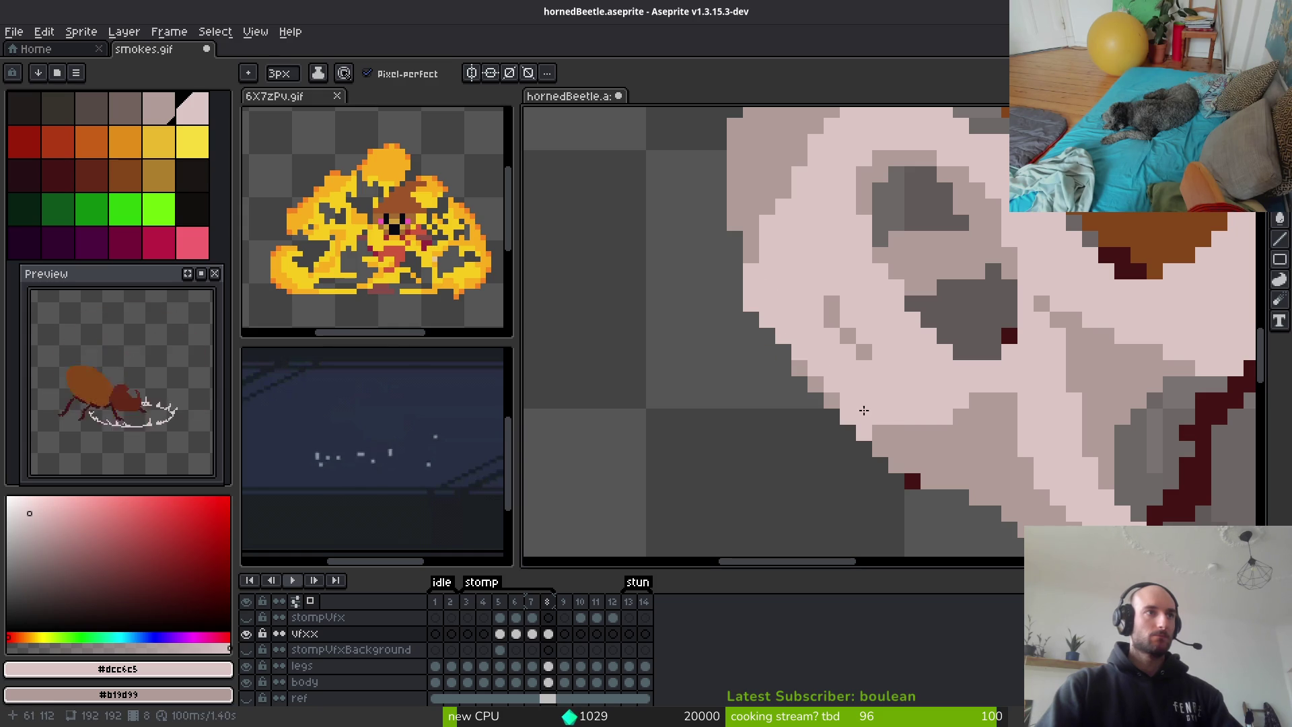
mouse_move(843, 397)
left_mouse_down()
mouse_move(787, 346)
mouse_move(875, 413)
mouse_move(835, 404)
mouse_move(800, 367)
mouse_move(853, 349)
left_mouse_up()
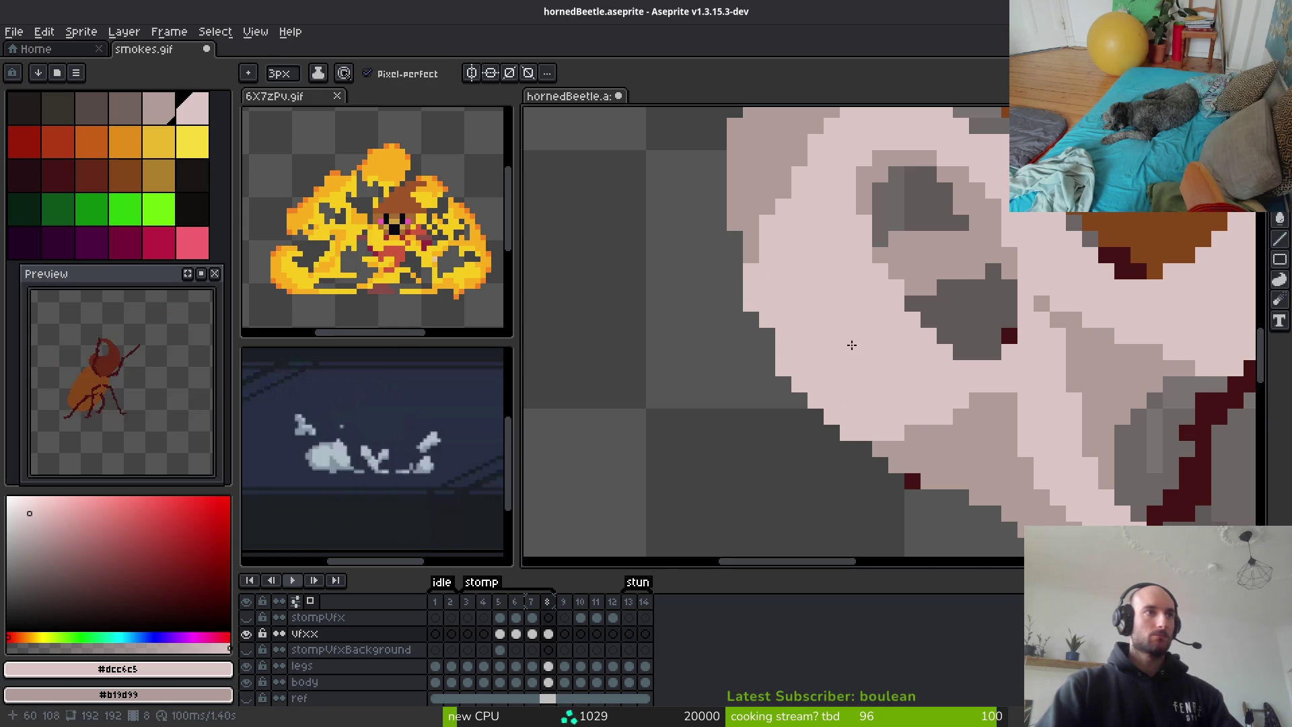
Erase stray pixels along the cloud's lower-left edge
scroll(873, 404, "down", 5)
scroll(805, 294, "up", 2)
key("e")
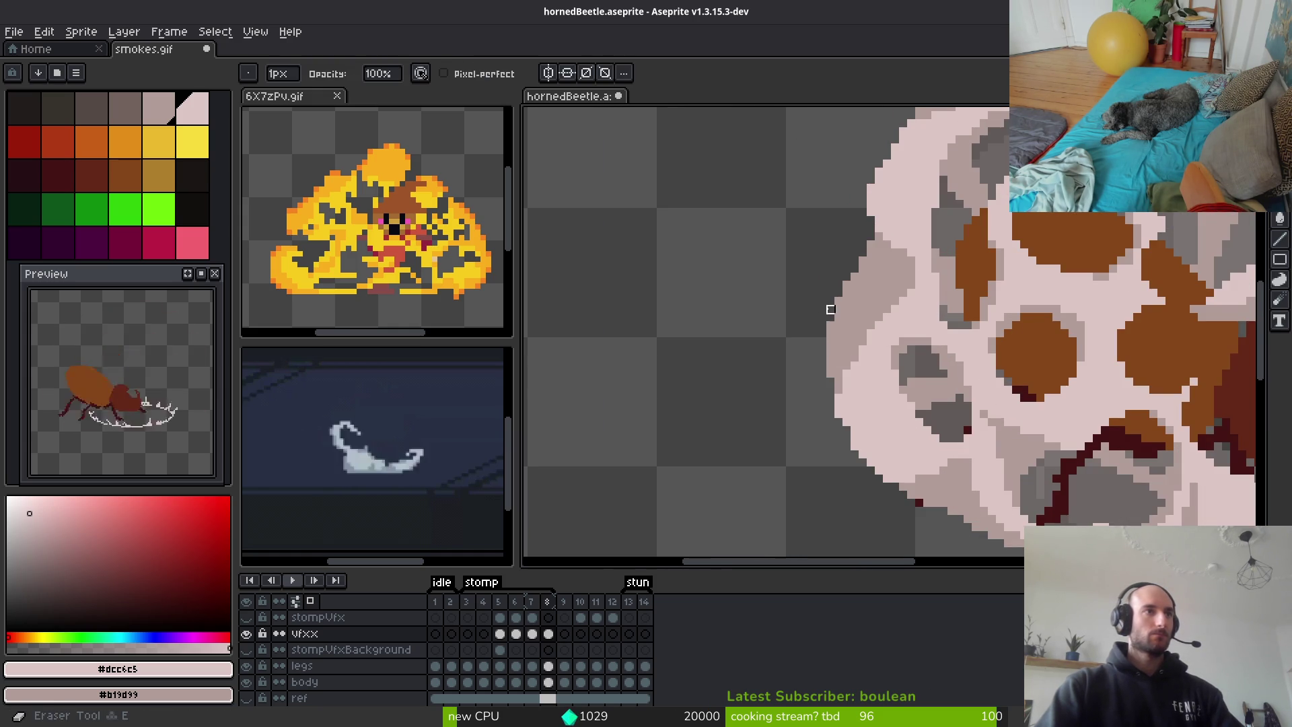
scroll(831, 297, "up", 2)
mouse_move(831, 289)
left_mouse_down()
mouse_move(854, 440)
mouse_move(874, 455)
mouse_move(854, 505)
mouse_move(834, 398)
mouse_move(855, 526)
left_mouse_up()
scroll(790, 413, "down", 5)
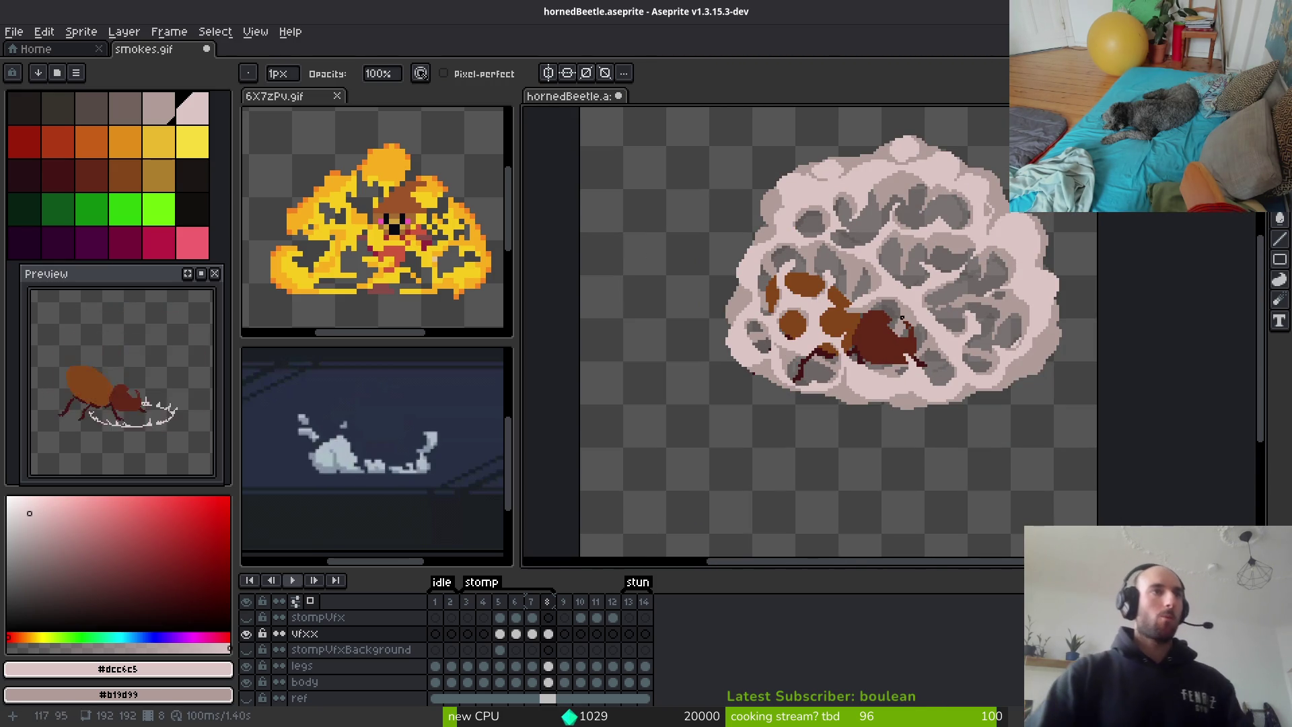
scroll(1050, 398, "up", 4)
Paint the lower-right smoke edge in light pink, then add #b19d99 strokes
key("e")
scroll(880, 347, "up", 1)
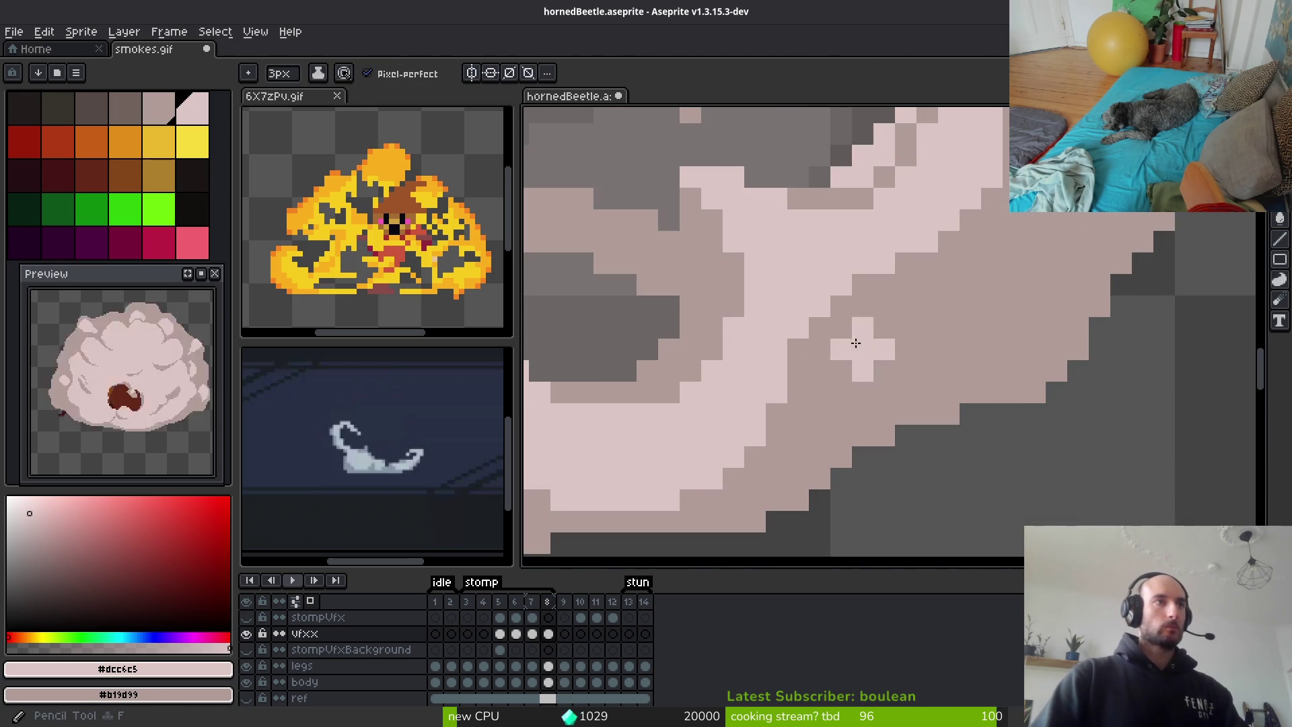
scroll(1000, 350, "down", 1)
scroll(1001, 350, "up", 1)
mouse_move(992, 289)
left_mouse_down()
mouse_move(996, 323)
mouse_move(901, 363)
mouse_move(991, 305)
mouse_move(962, 316)
mouse_move(996, 384)
mouse_move(891, 357)
mouse_move(833, 375)
left_mouse_up()
scroll(955, 382, "up", 1)
left_click(955, 382, "alt")
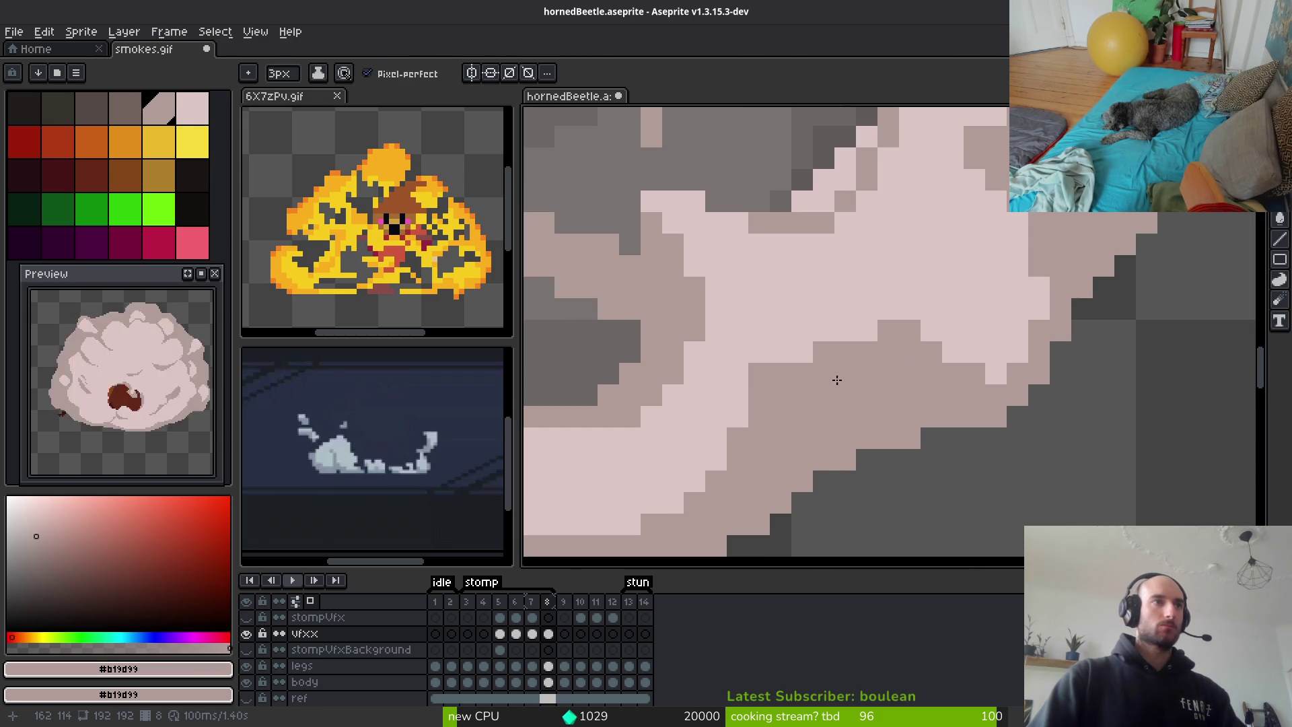
left_click(952, 352)
Advance to frame 9 of the stomp animation
scroll(952, 417, "down", 2)
scroll(952, 421, "down", 2)
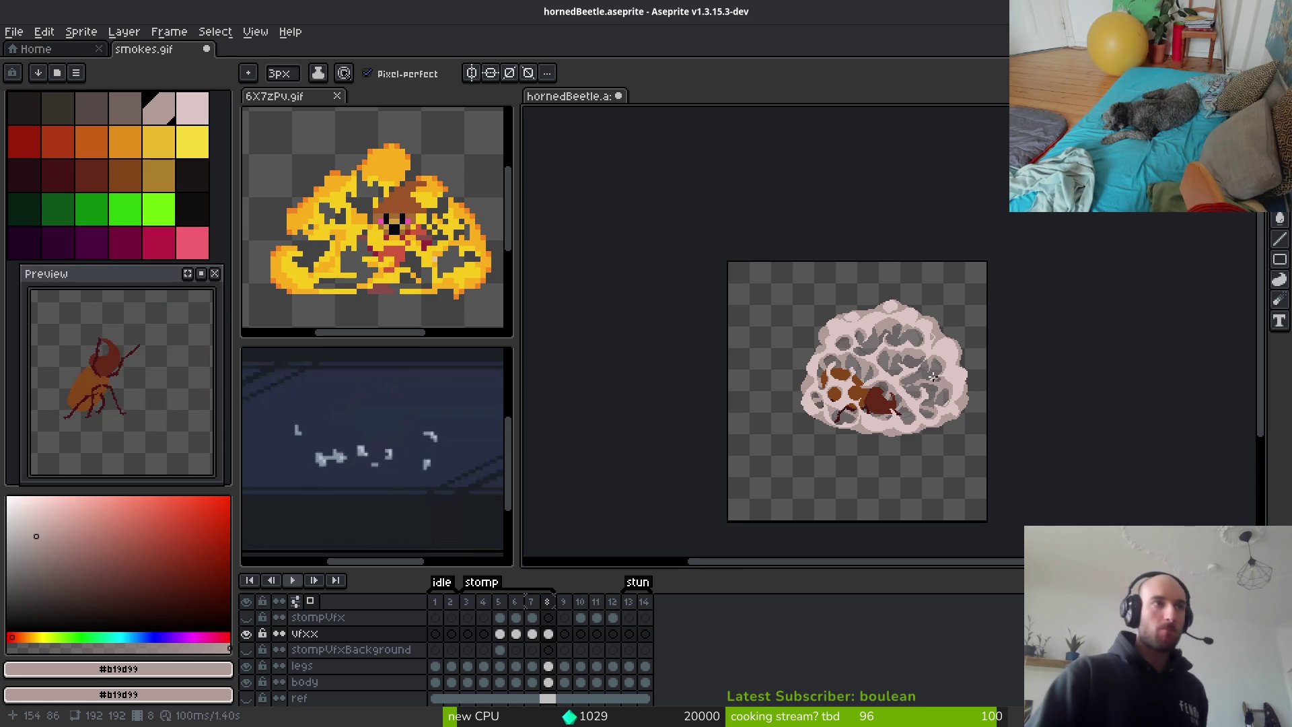
scroll(934, 377, "up", 1)
key("Right")
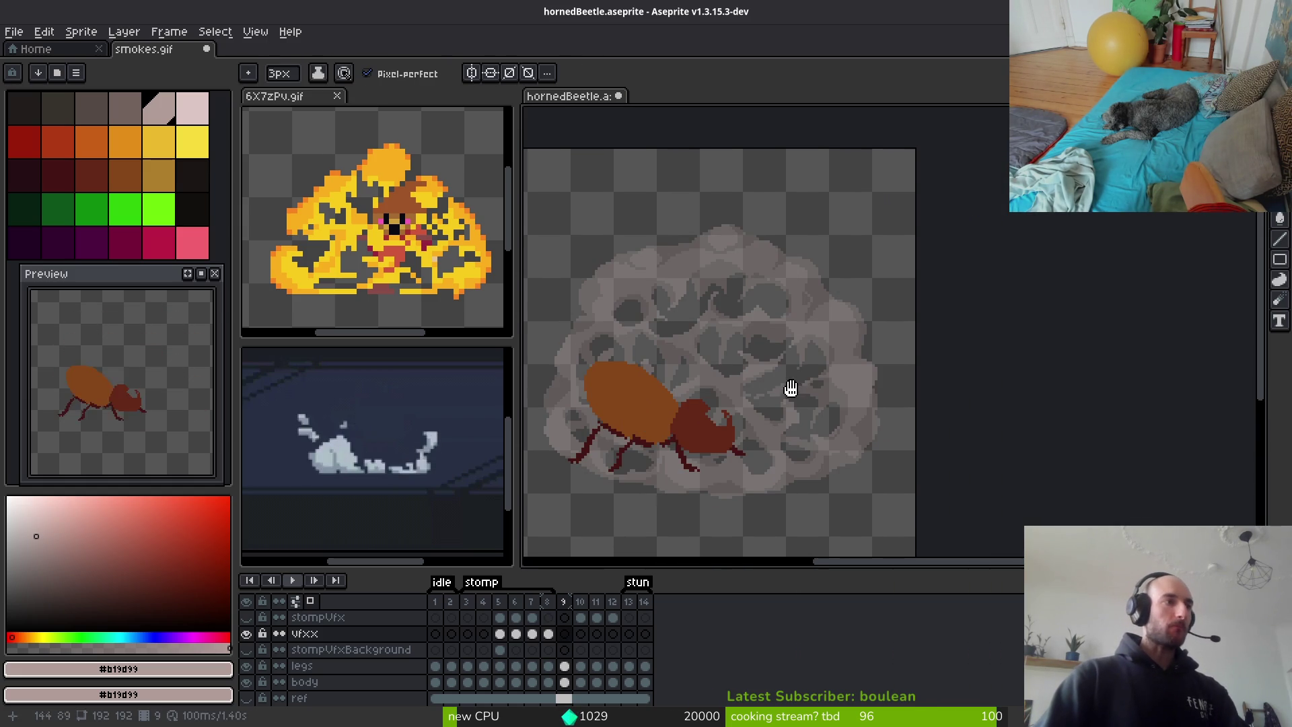
Select the pale smoke region by colour and fill it with light pink on frame 9
left_click_drag(730, 377, 804, 358)
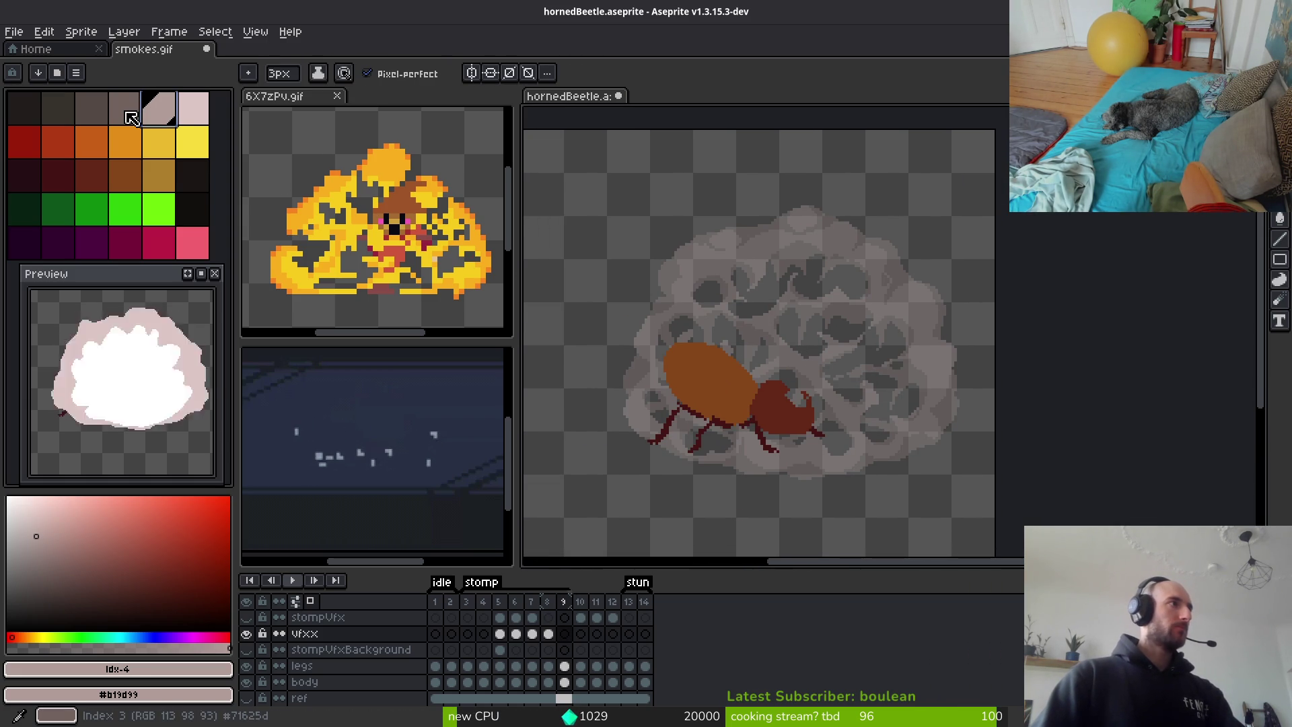
scroll(803, 345, "up", 3)
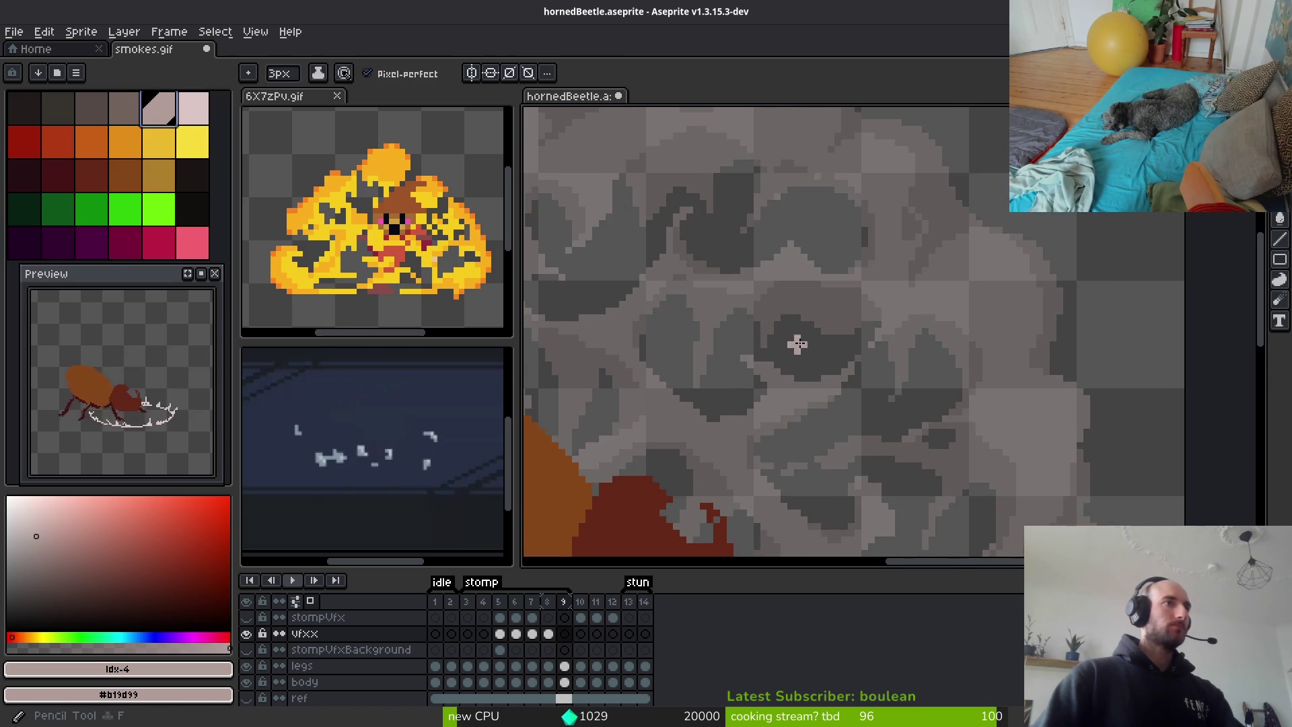
scroll(842, 352, "down", 5)
key("i")
key("Left")
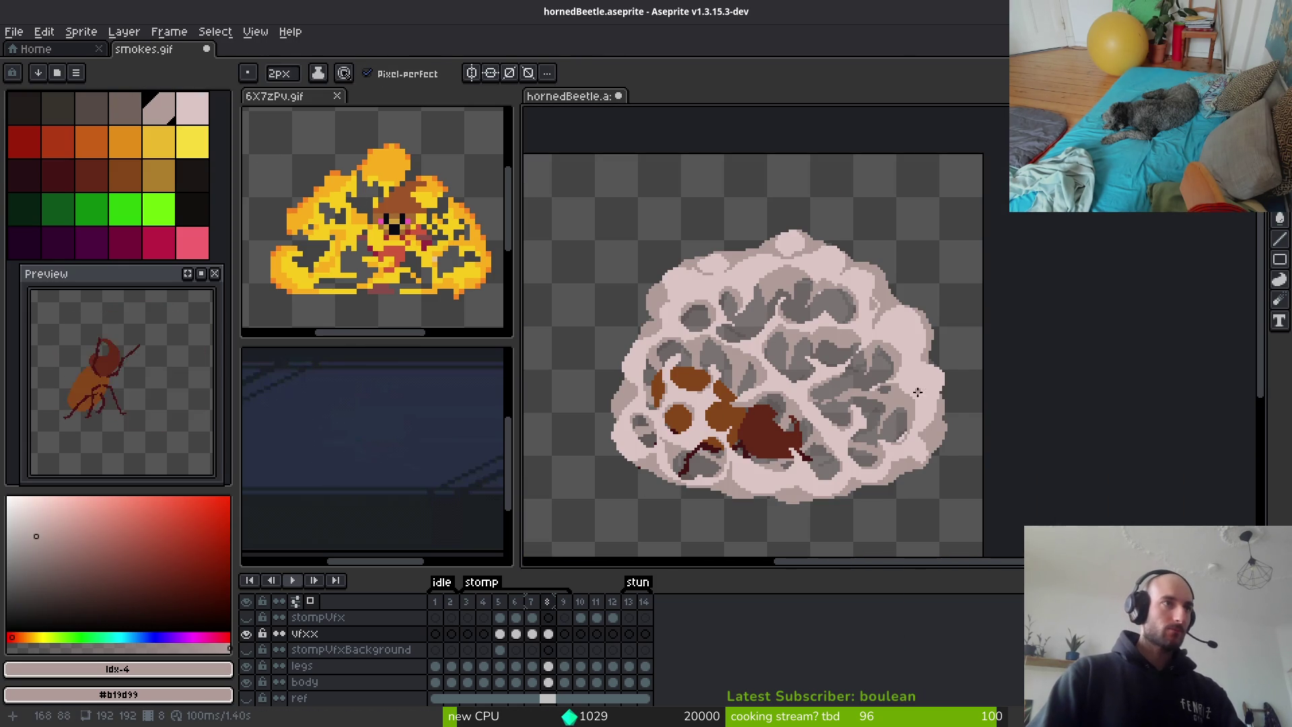
key("w")
left_click(701, 462)
key("Right")
key("f")
key("ctrl+d")
Drop a trial rectangle selection over the smoke and sample light pink #dcc6c5
scroll(803, 371, "up", 1)
scroll(803, 371, "down", 1)
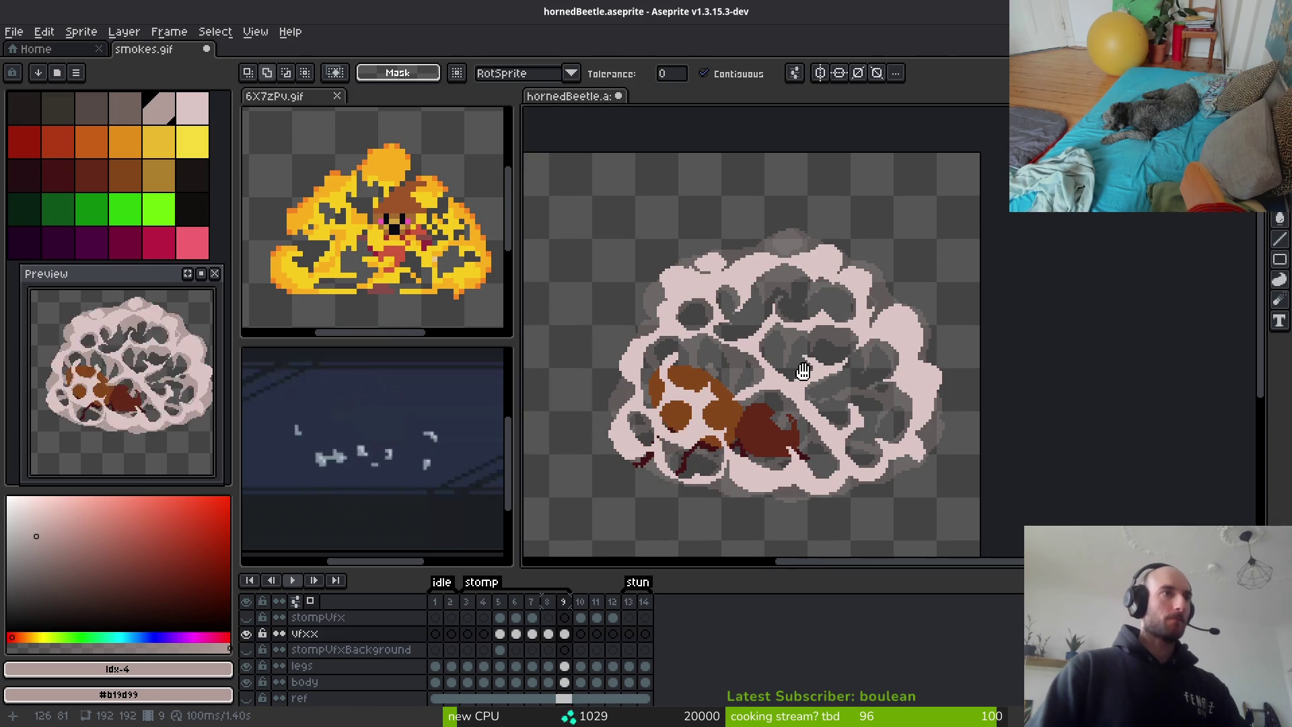
scroll(803, 370, "up", 2)
scroll(740, 303, "down", 2)
key("m")
left_click_drag(563, 151, 965, 439)
key("ctrl+d")
scroll(942, 336, "up", 2)
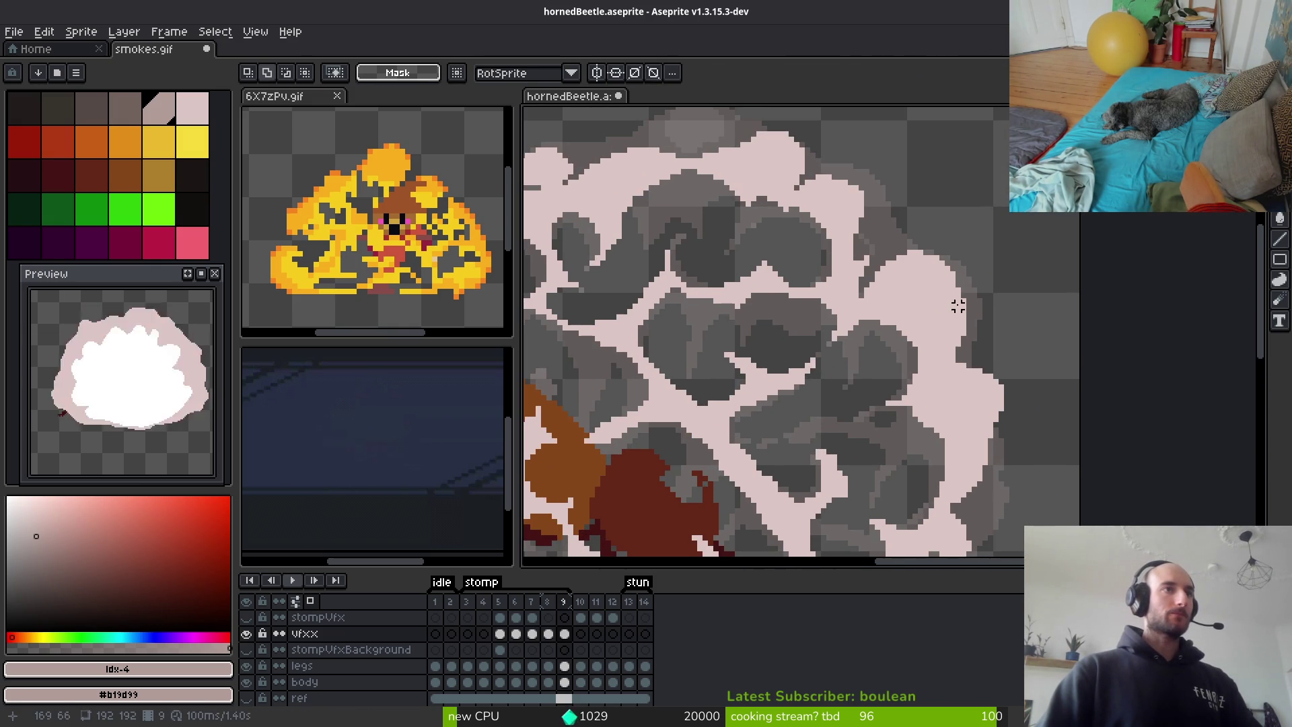
key("i")
left_click(958, 306)
key("b")
scroll(930, 283, "up", 2)
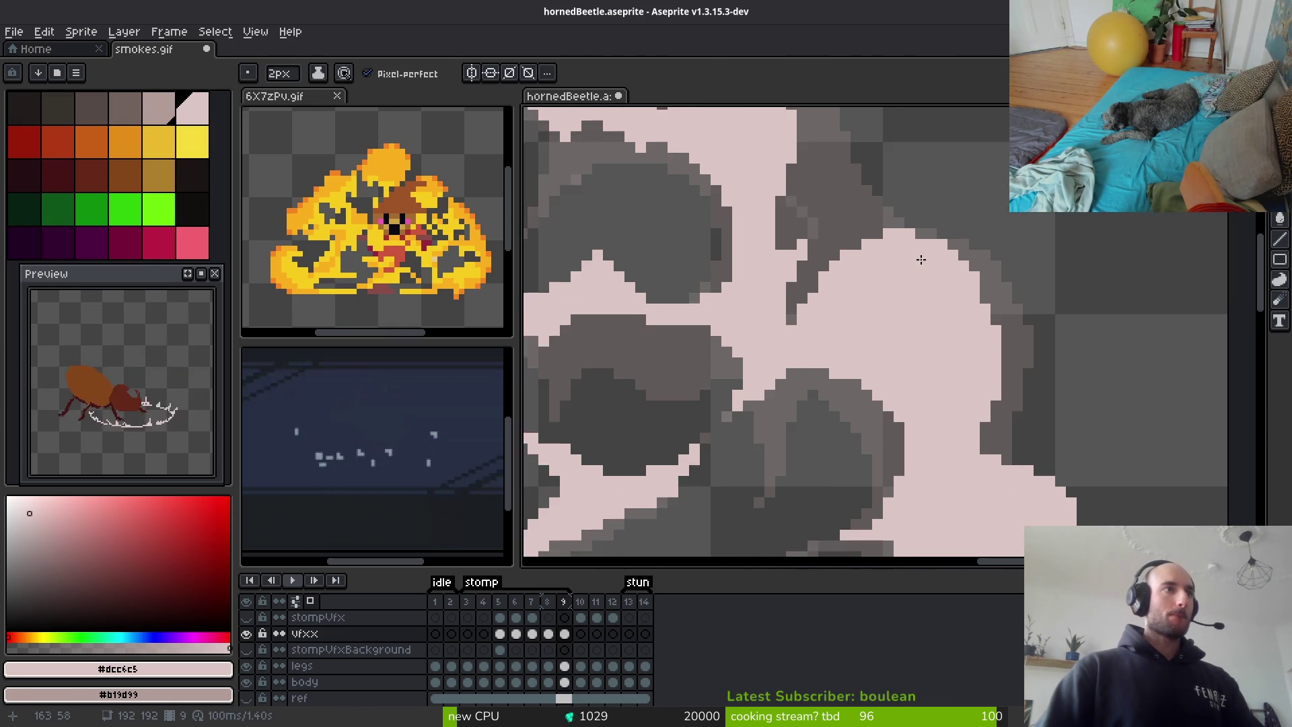
scroll(921, 259, "down", 3)
scroll(871, 287, "up", 2)
Thin the pale smoke's right-side outline with a 5px eraser
key("e")
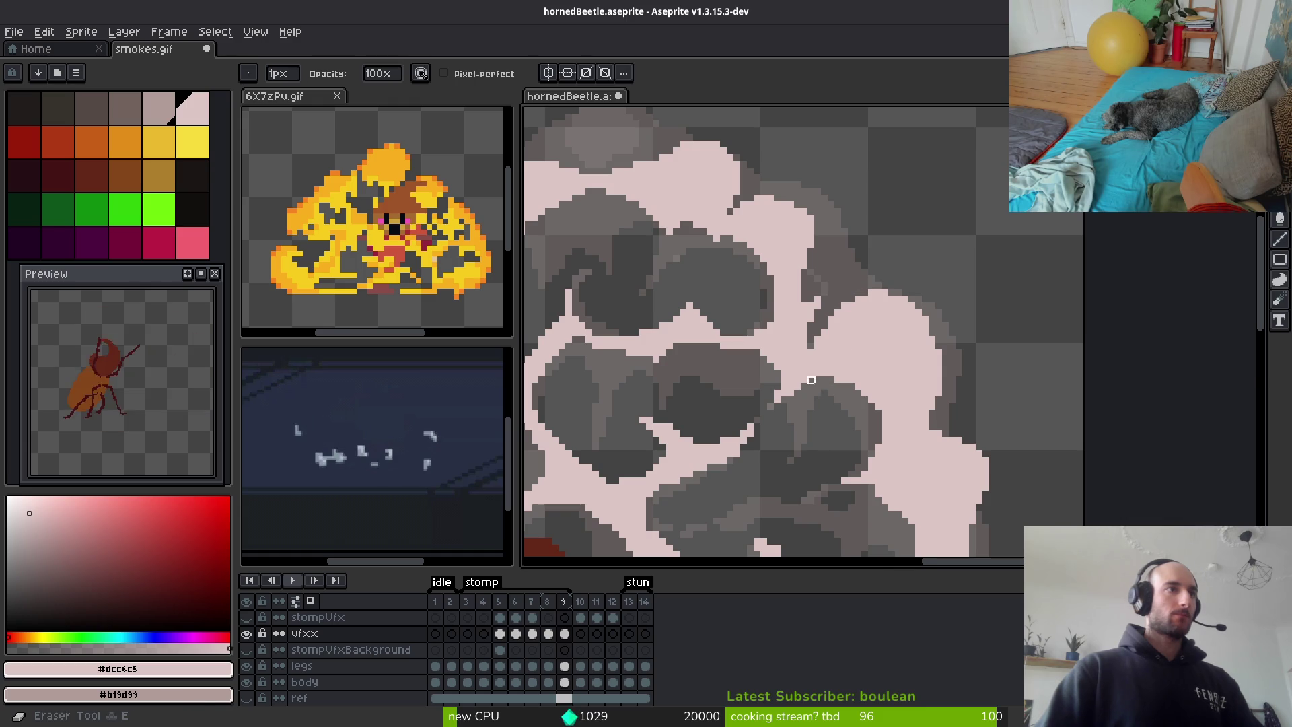
scroll(828, 389, "down", 3)
scroll(817, 390, "up", 3)
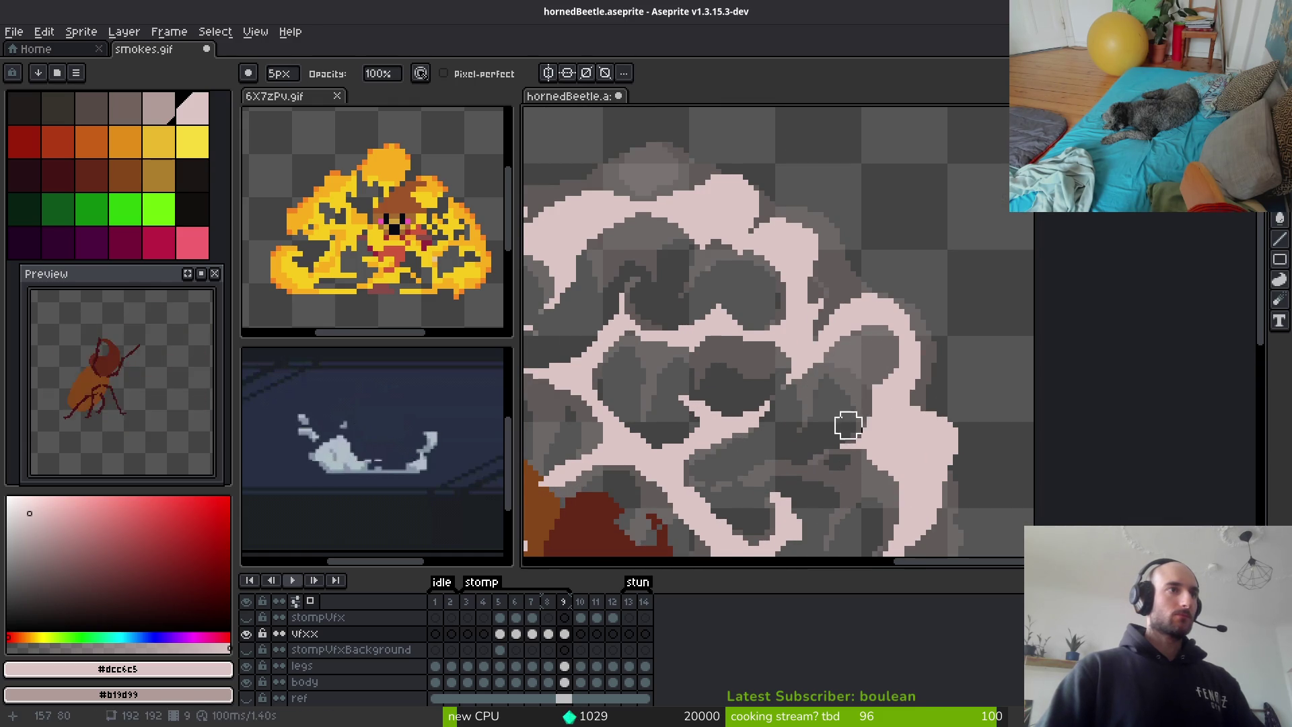
scroll(845, 424, "up", 2)
scroll(902, 357, "down", 2)
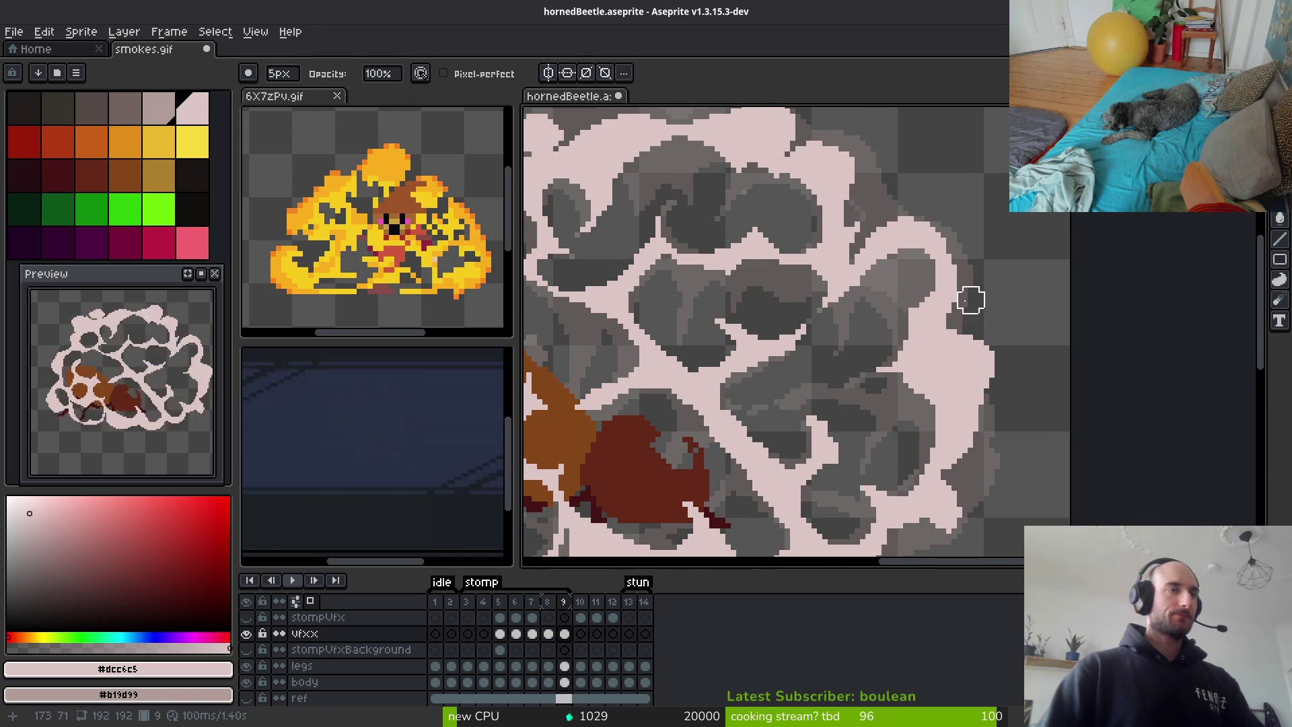
left_click_drag(884, 365, 927, 375)
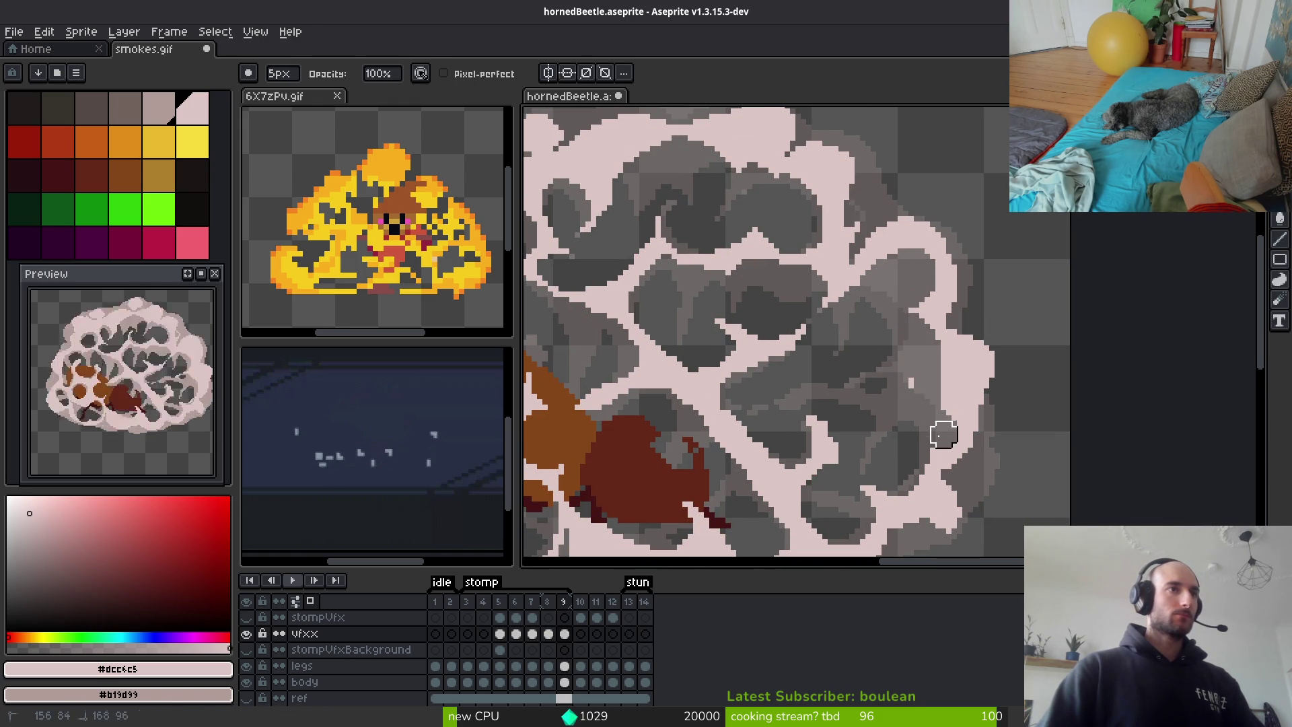
left_click_drag(944, 429, 942, 426)
scroll(949, 404, "down", 2)
left_click_drag(969, 330, 939, 383)
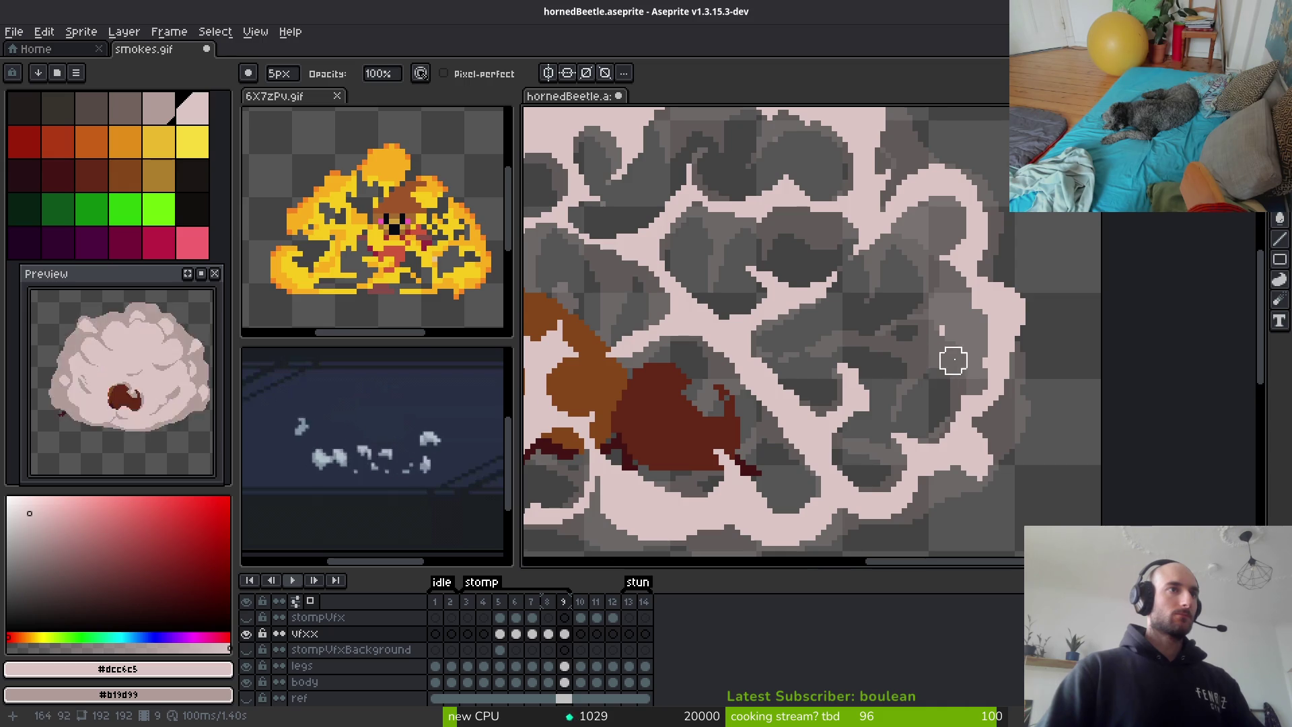
scroll(952, 360, "down", 5)
Zoom out, compare frames 8 and 9, deselect, and select frame 9's vfxx cel
key("ctrl+shift+d")
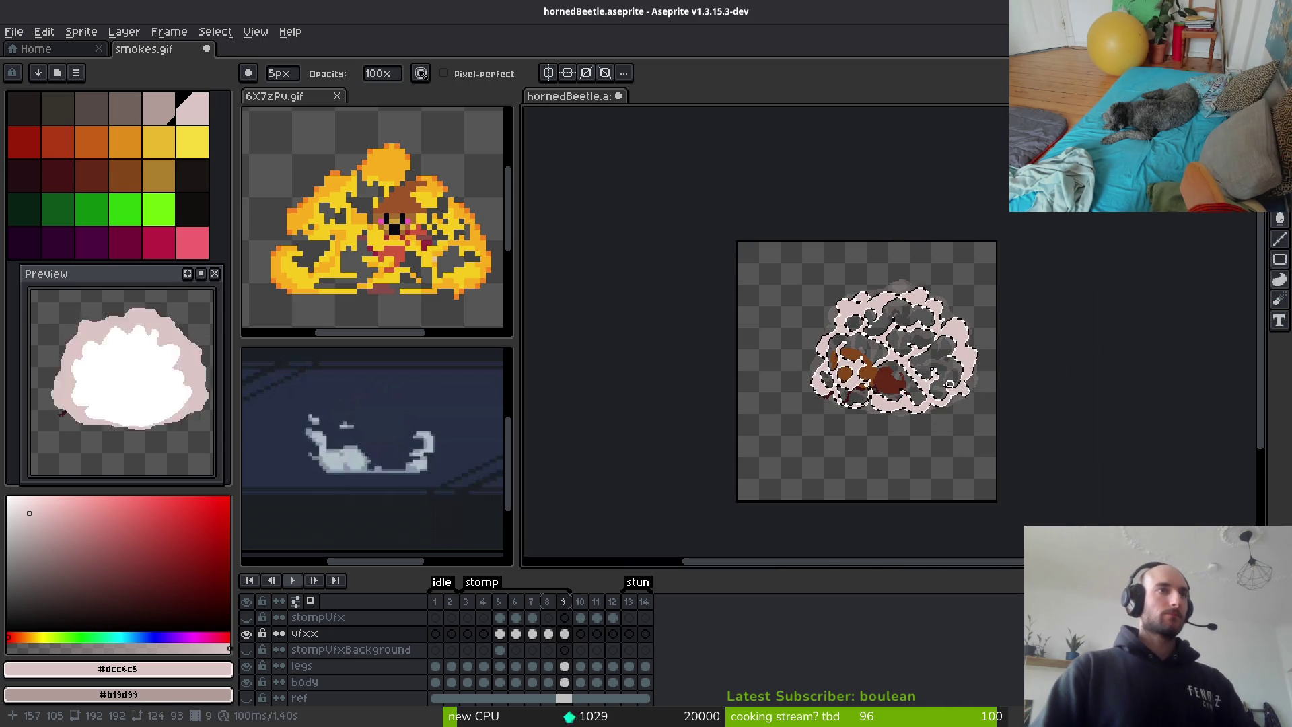
key("Right")
key("Left")
key("Left")
key("ctrl+d")
scroll(947, 359, "up", 5)
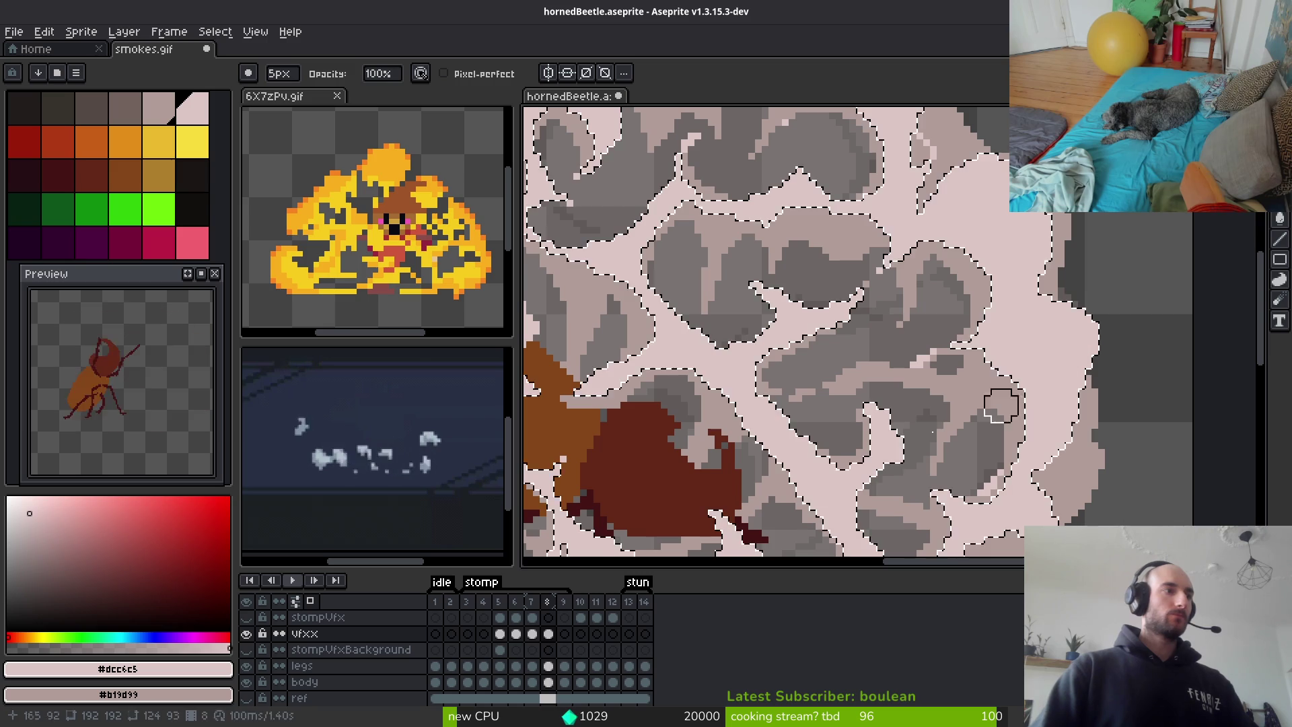
left_click(565, 633)
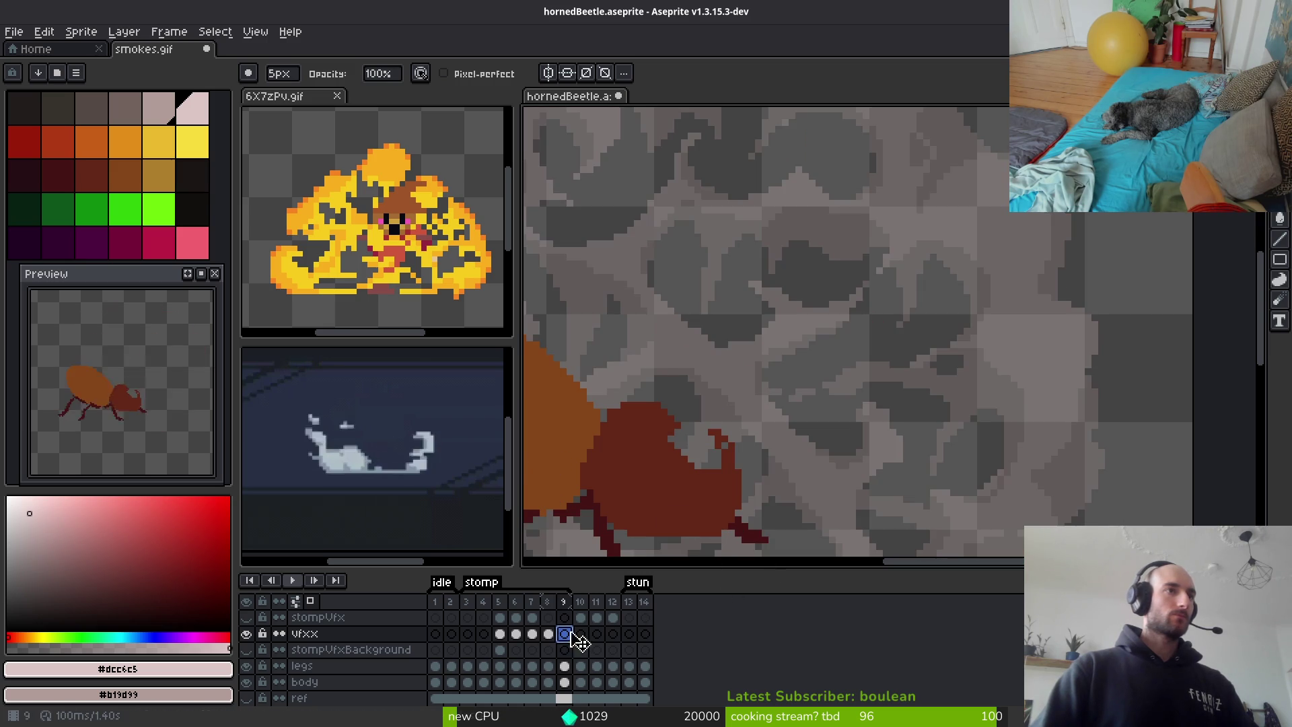
Draw 2px pink arcing and S-shaped smoke curls to the right of the beetle
key("b")
scroll(1036, 294, "down", 1)
scroll(1006, 366, "down", 1)
scroll(995, 285, "up", 3)
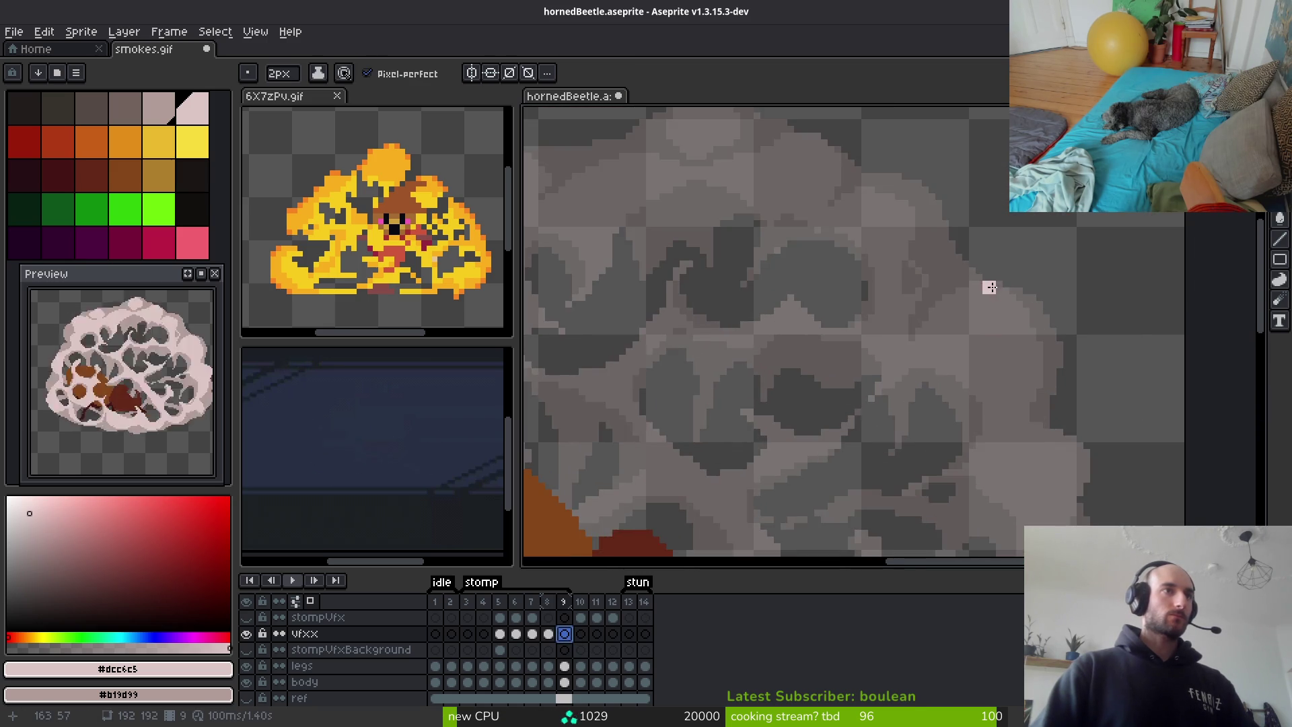
scroll(974, 310, "up", 1)
mouse_move(874, 344)
left_mouse_down()
mouse_move(948, 265)
mouse_move(1032, 260)
mouse_move(1102, 348)
mouse_move(1072, 466)
mouse_move(1060, 247)
left_mouse_up()
mouse_move(1021, 321)
left_mouse_down()
mouse_move(1123, 465)
mouse_move(1134, 336)
mouse_move(1040, 465)
left_mouse_up()
mouse_move(1080, 376)
left_mouse_down()
mouse_move(1013, 237)
mouse_move(1102, 321)
left_mouse_up()
mouse_move(1072, 361)
left_mouse_down()
mouse_move(1070, 343)
mouse_move(1030, 431)
mouse_move(1043, 491)
left_mouse_up()
mouse_move(1090, 333)
left_mouse_down()
mouse_move(1108, 351)
mouse_move(1032, 327)
left_mouse_up()
Add thin 1px zigzag and curved wisp lines around the beetle
key("minus")
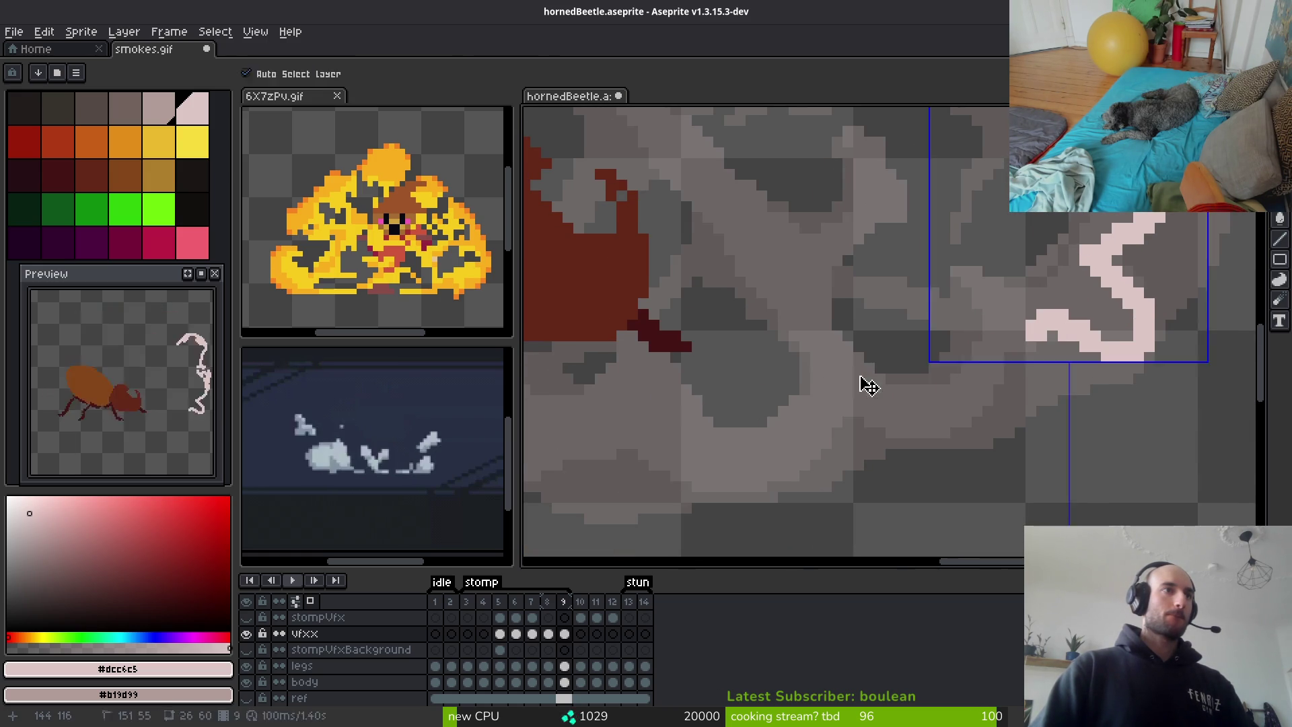
left_click_drag(934, 401, 1015, 344)
left_click_drag(860, 361, 742, 248)
scroll(797, 273, "down", 3)
scroll(798, 272, "left", 5)
mouse_move(1137, 280)
left_mouse_down()
mouse_move(1085, 333)
mouse_move(1023, 354)
mouse_move(1058, 340)
left_mouse_up()
mouse_move(987, 359)
left_mouse_down()
mouse_move(821, 310)
mouse_move(827, 350)
mouse_move(767, 349)
left_mouse_up()
scroll(767, 350, "up", 3)
mouse_move(856, 454)
left_mouse_down()
mouse_move(772, 389)
mouse_move(831, 434)
left_mouse_up()
left_click_drag(774, 376, 932, 450)
scroll(892, 370, "down", 2)
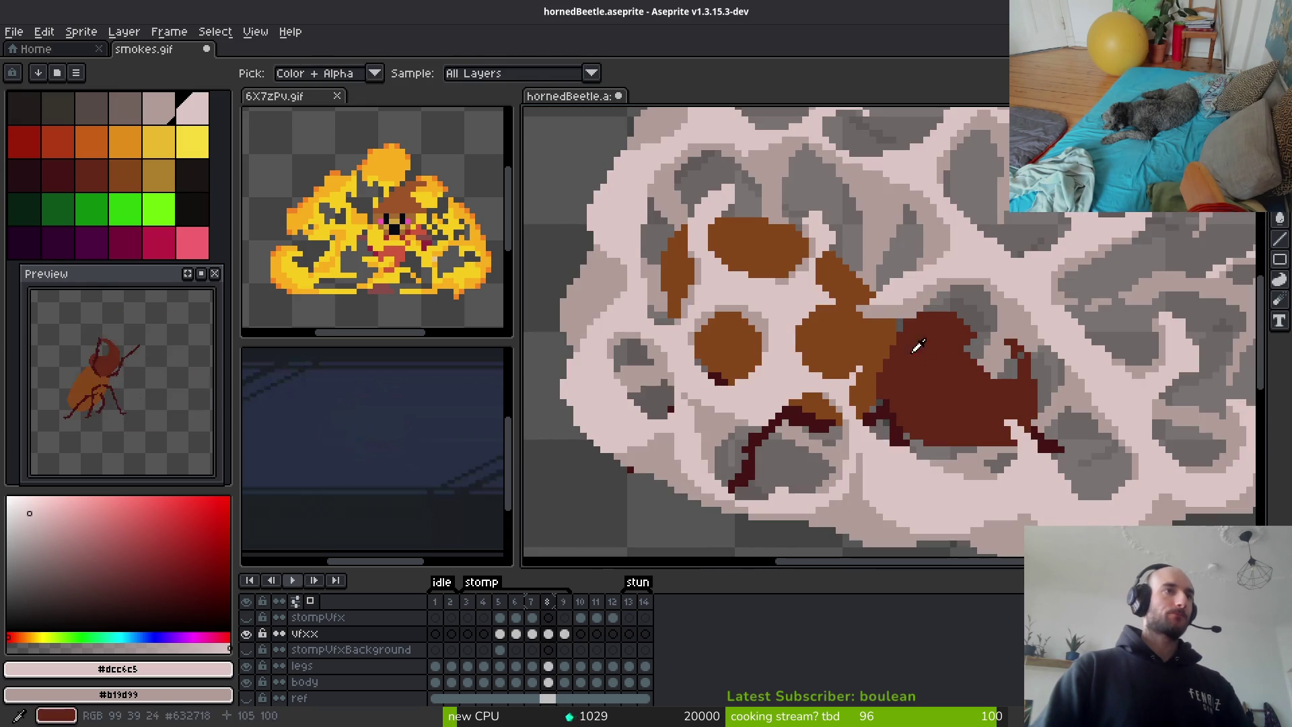
Compare frames 8 and 9 and patch a short light-pink stroke near the horn
scroll(924, 293, "up", 1)
key("Left")
key("Right")
key("Left")
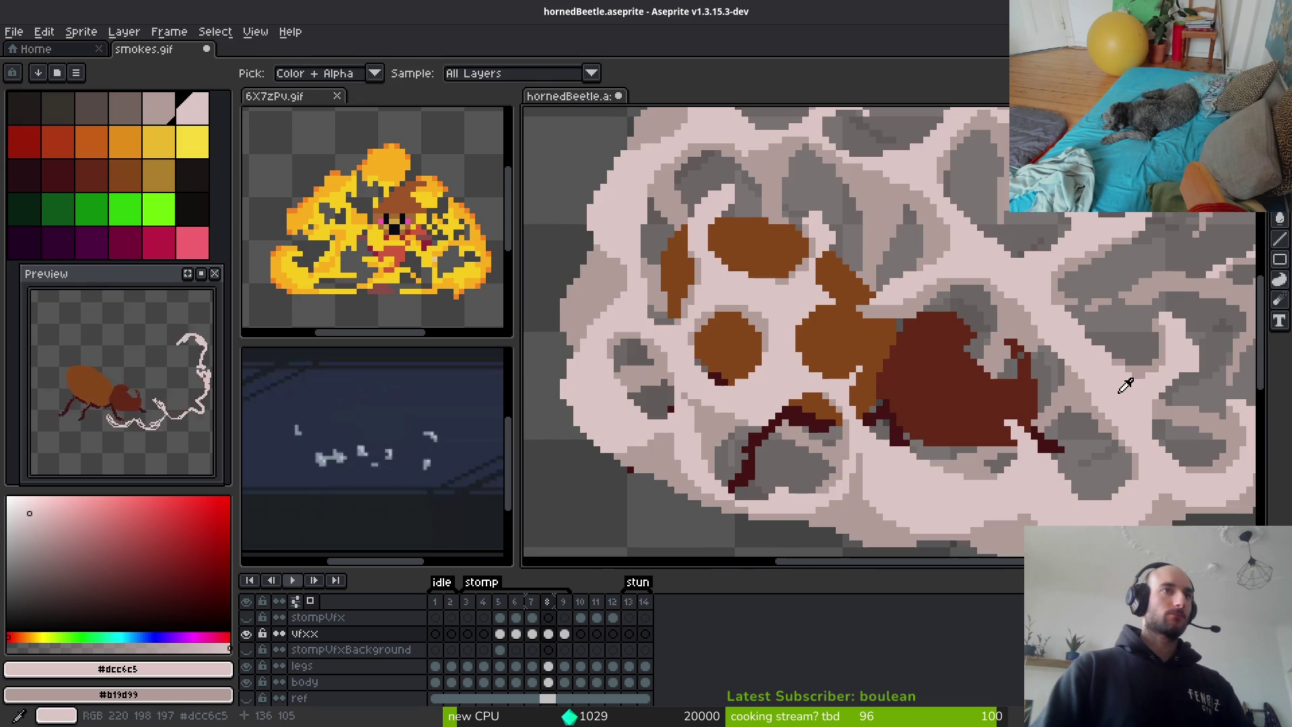
scroll(1020, 328, "up", 1)
left_click_drag(1028, 303, 1013, 341)
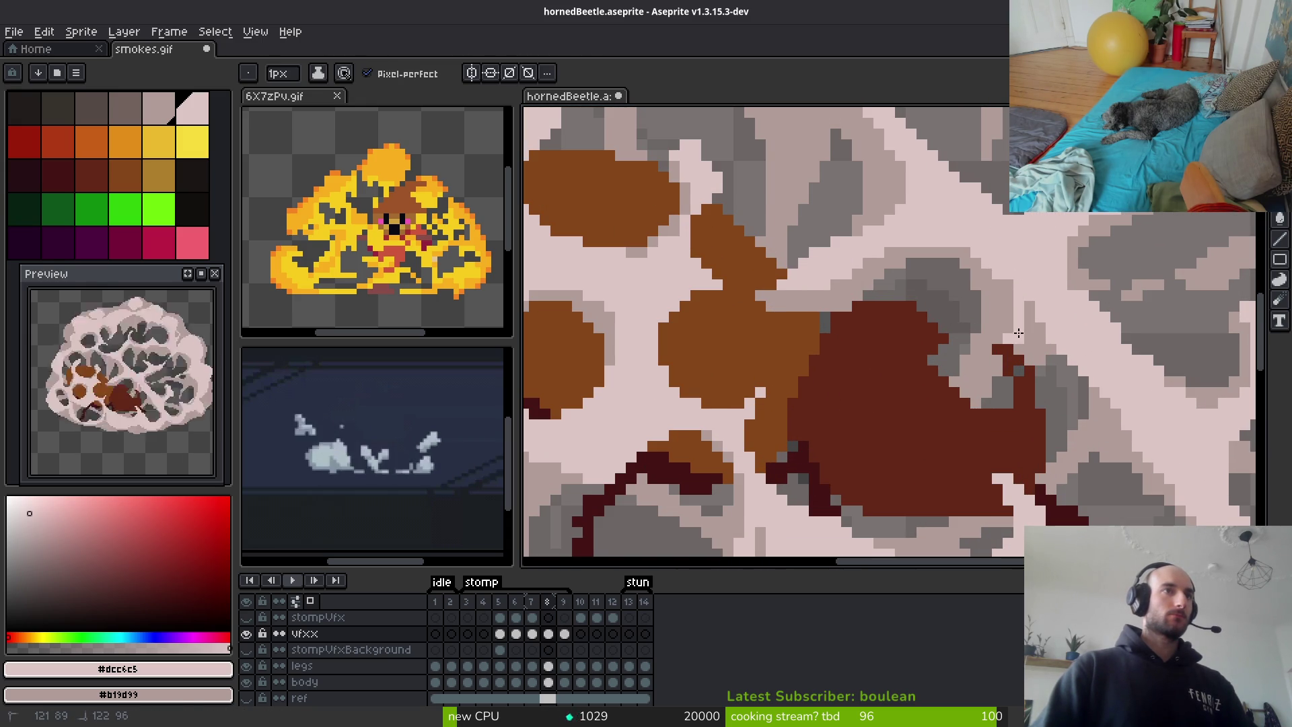
scroll(1028, 312, "down", 1)
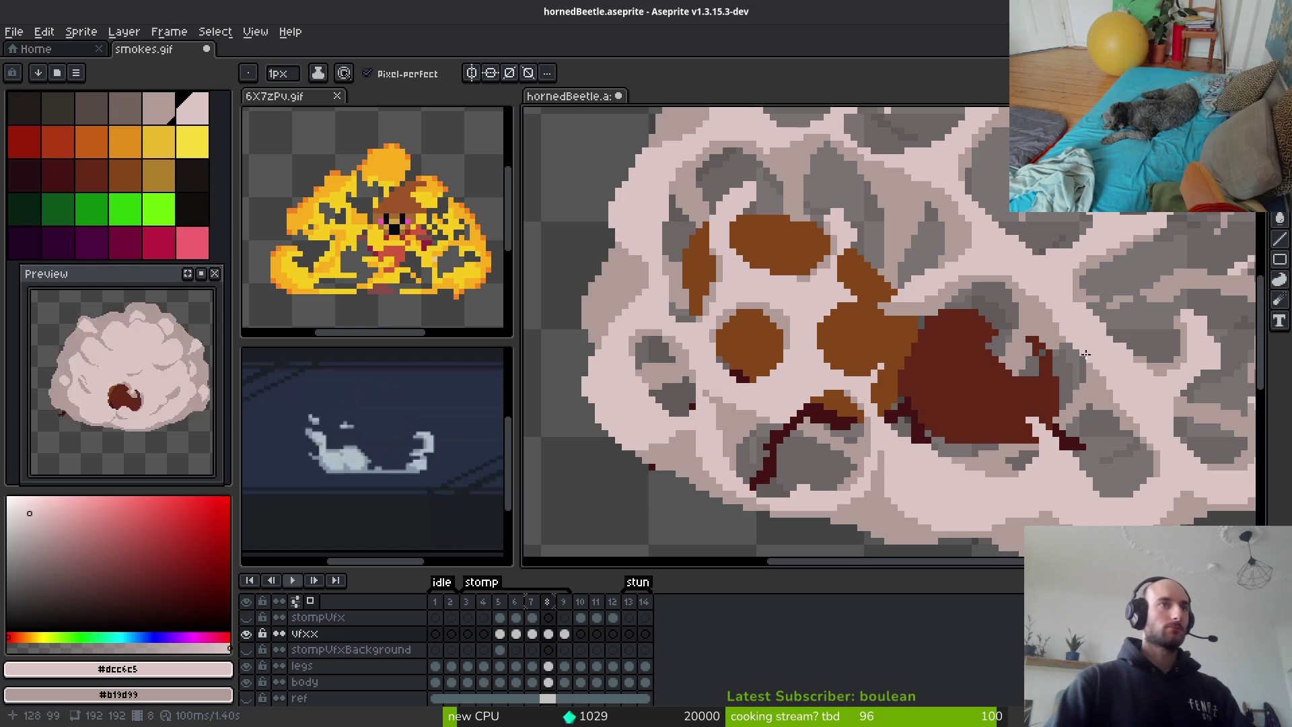
scroll(1112, 387, "up", 1)
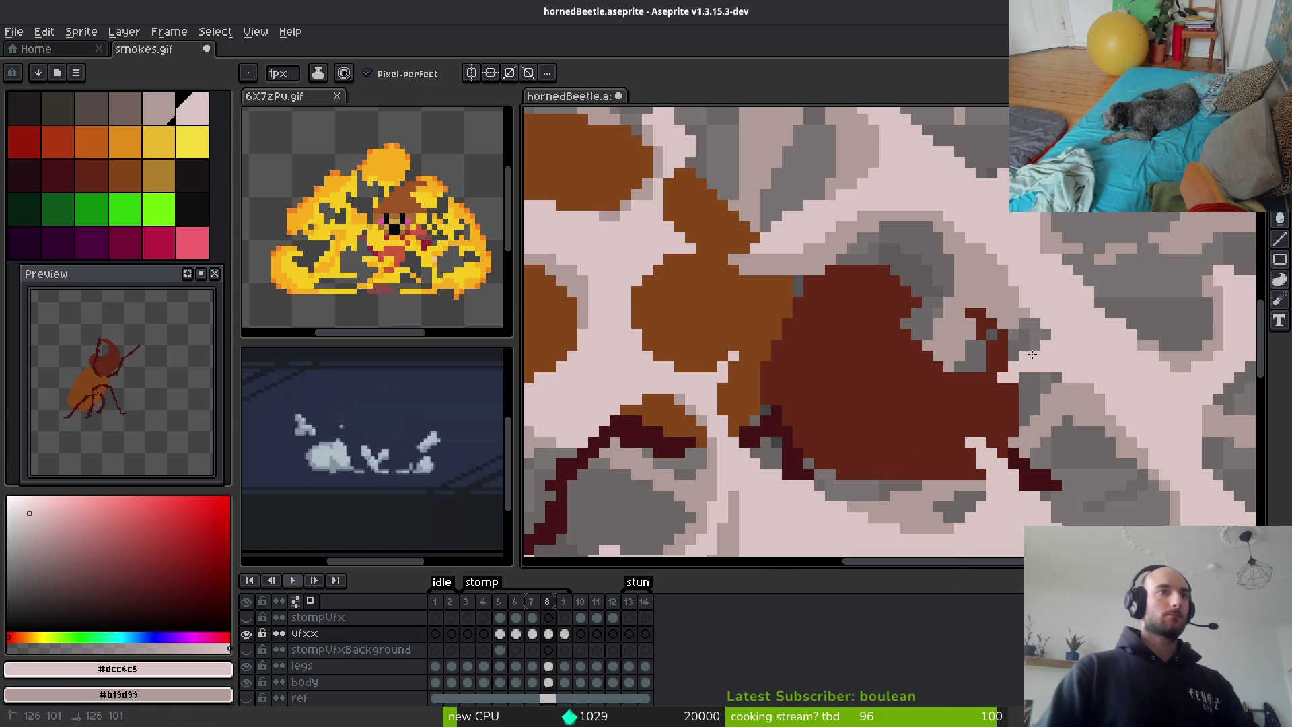
scroll(1074, 341, "down", 2)
scroll(1104, 372, "up", 1)
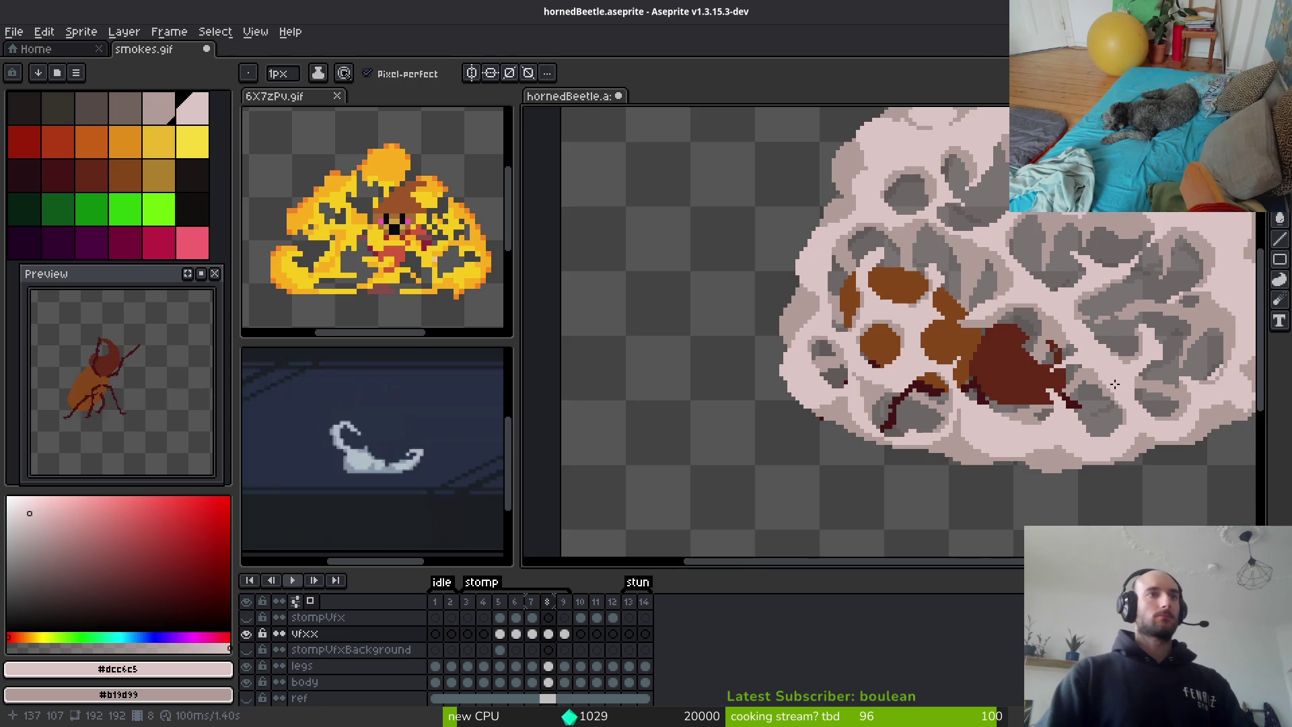
Compare the whole cloud with the holed cloud, ending back on the holed frame
key("Left")
key("Right")
key("Left")
key("Right")
scroll(1053, 379, "up", 2)
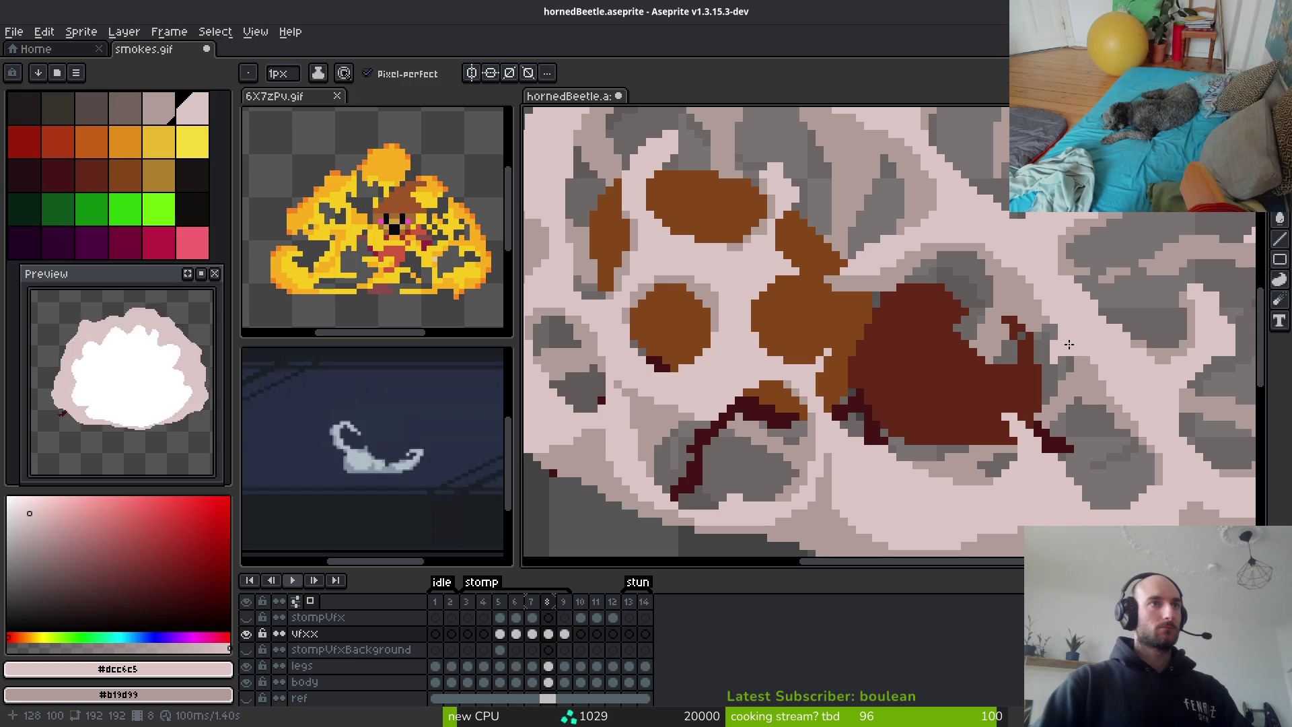
scroll(1115, 336, "down", 2)
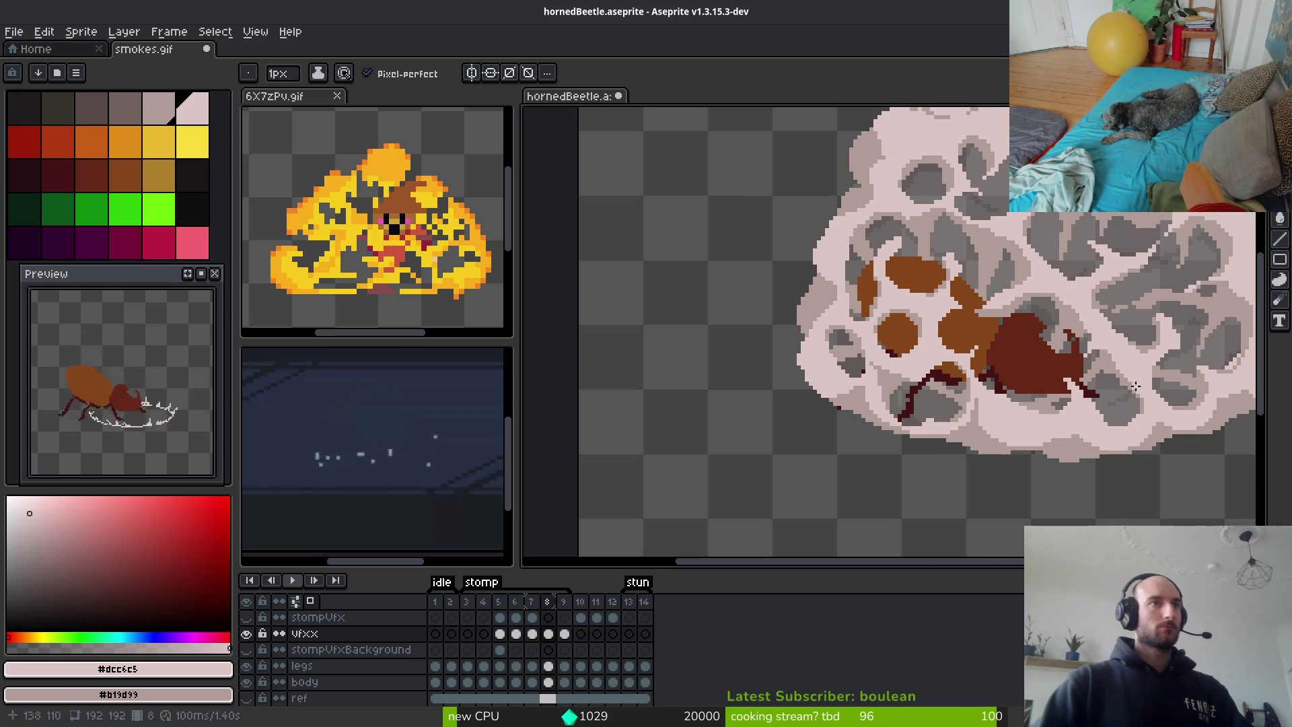
scroll(1054, 315, "up", 2)
Erase stray smoke pixels beside the horn with a 1px eraser and sample #b19d99
key("e")
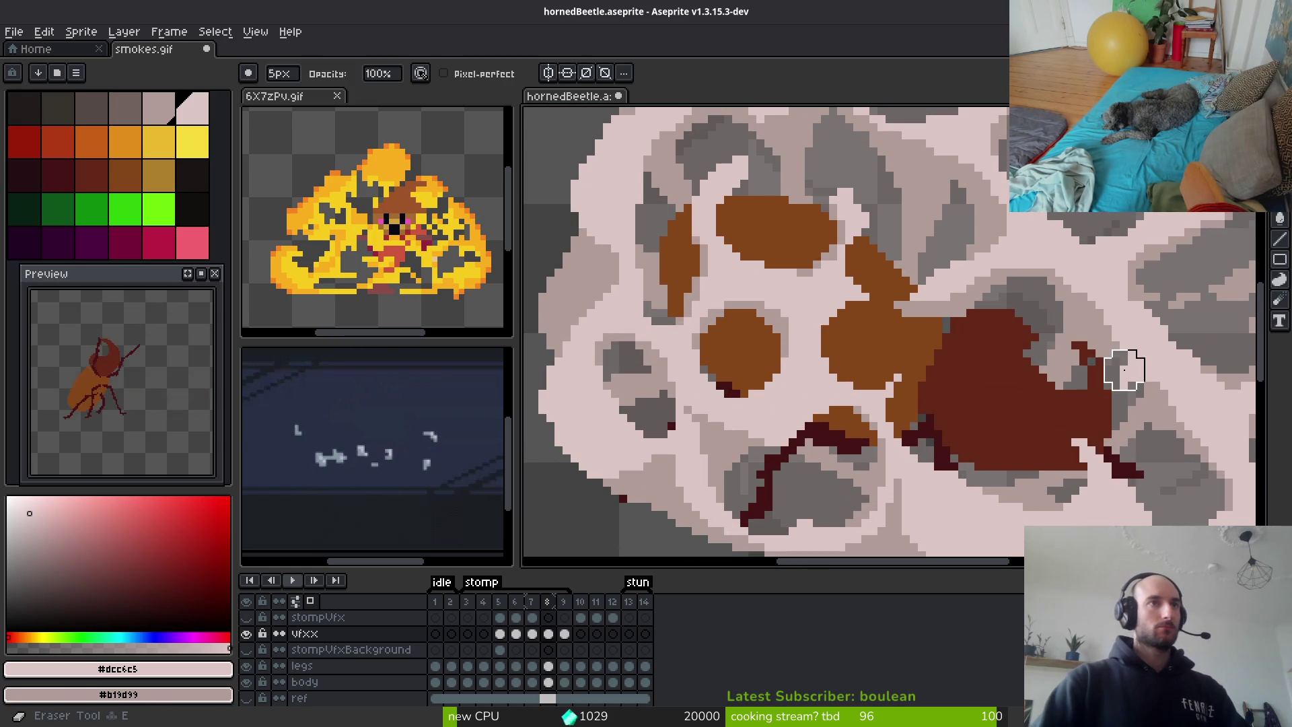
scroll(1110, 377, "up", 2)
key("minus")
key("minus")
key("minus")
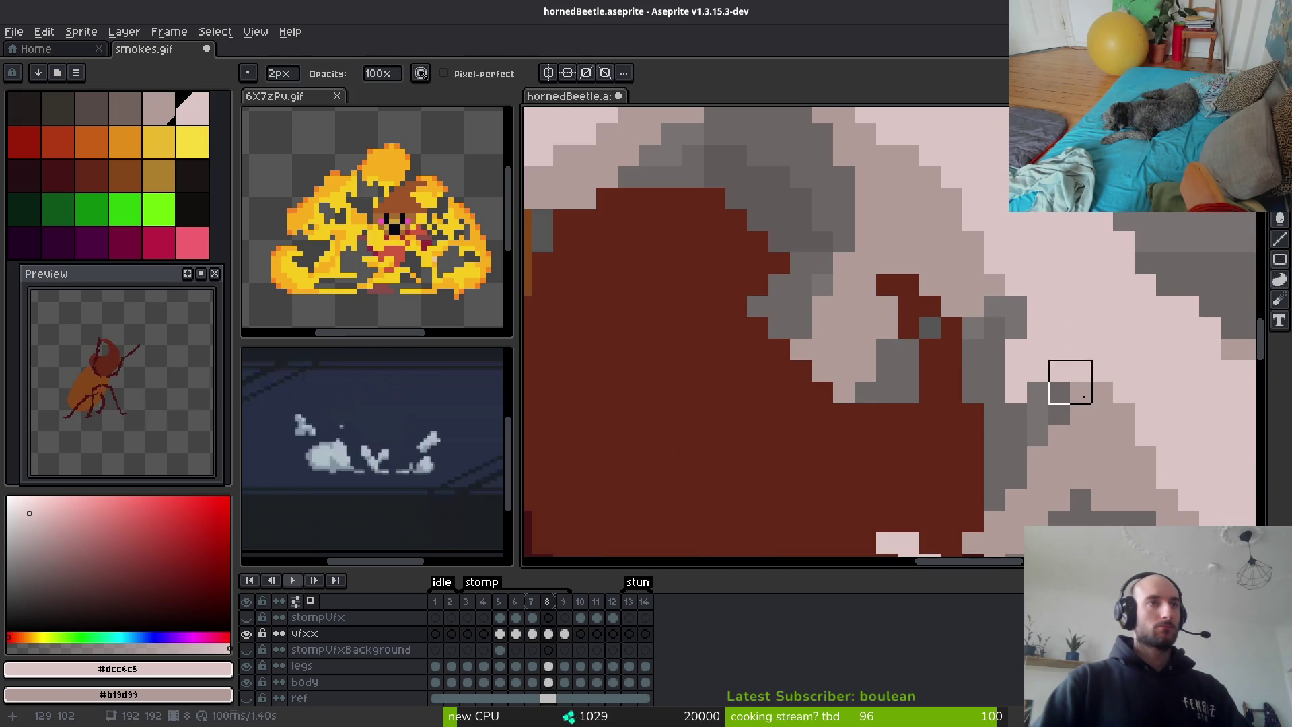
mouse_move(1059, 392)
left_mouse_down()
mouse_move(1098, 366)
mouse_move(1097, 391)
left_mouse_up()
left_click(1099, 404, "alt")
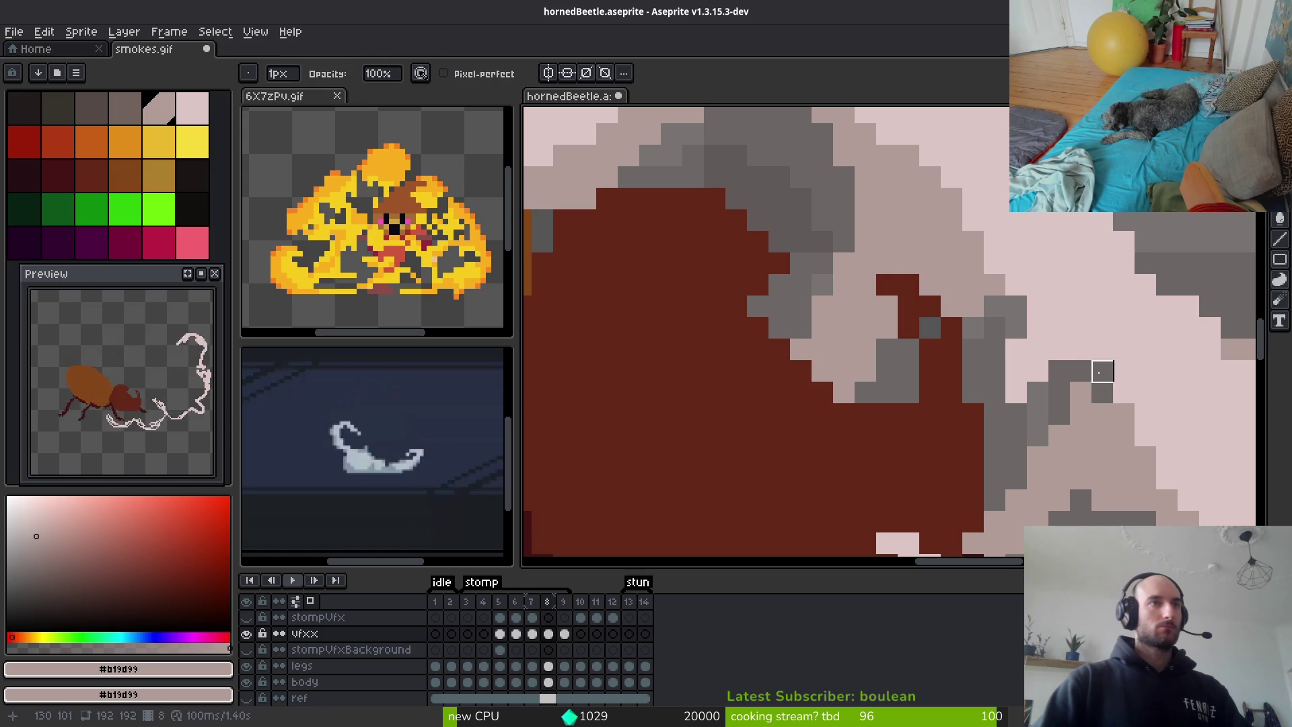
scroll(1107, 404, "down", 2)
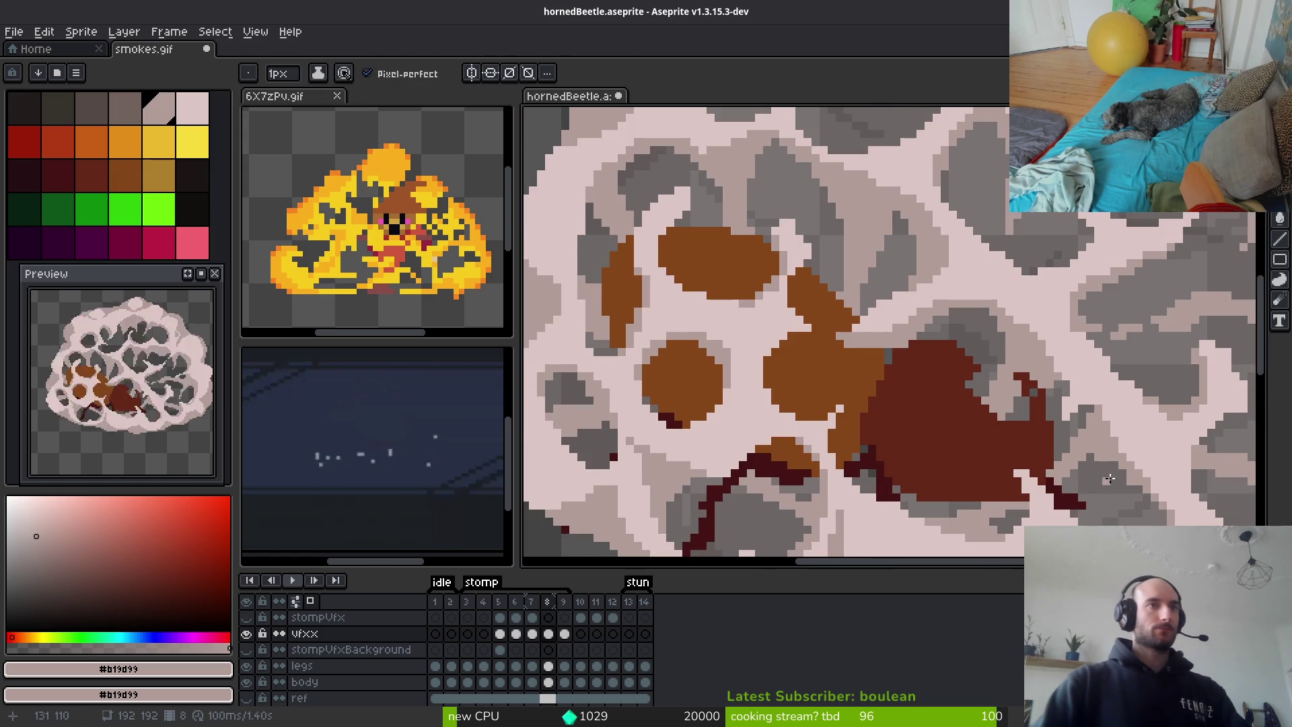
scroll(1115, 429, "down", 1)
scroll(1130, 433, "up", 2)
scroll(1130, 433, "down", 2)
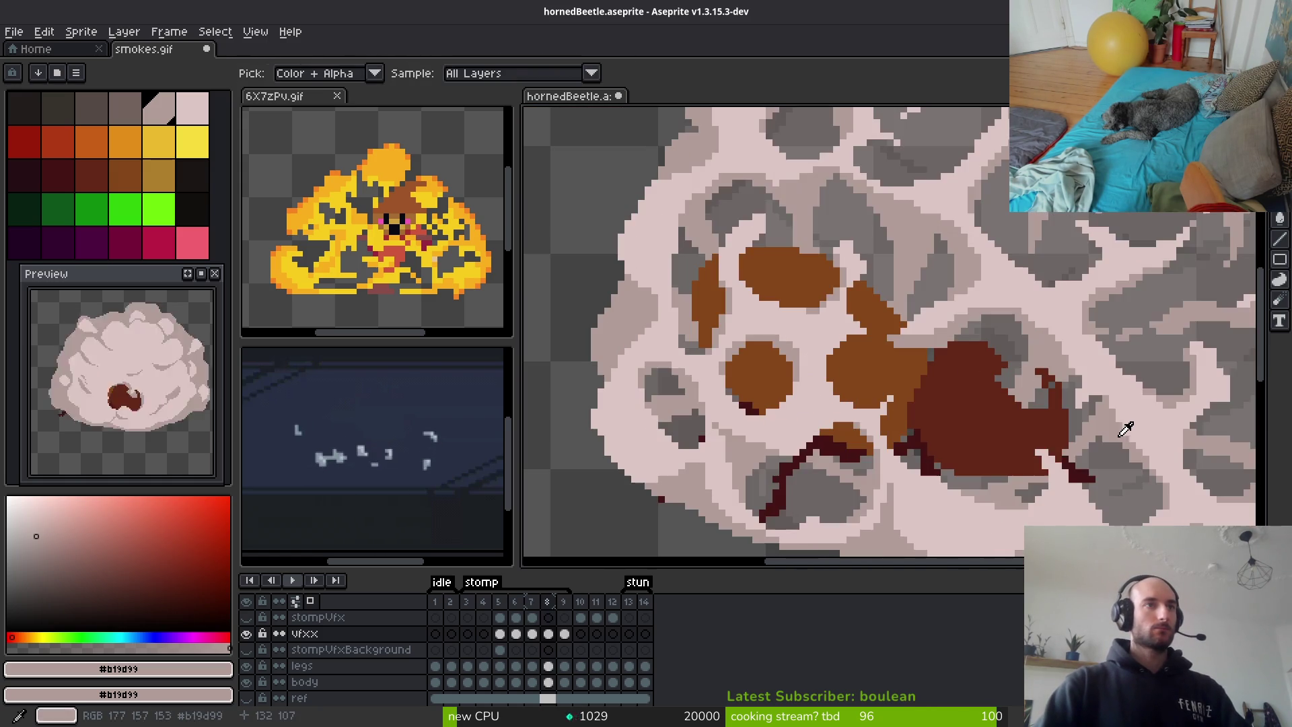
scroll(1124, 434, "down", 1)
Step back to frame 7 and centre its smoke cloud in the view
key("comma")
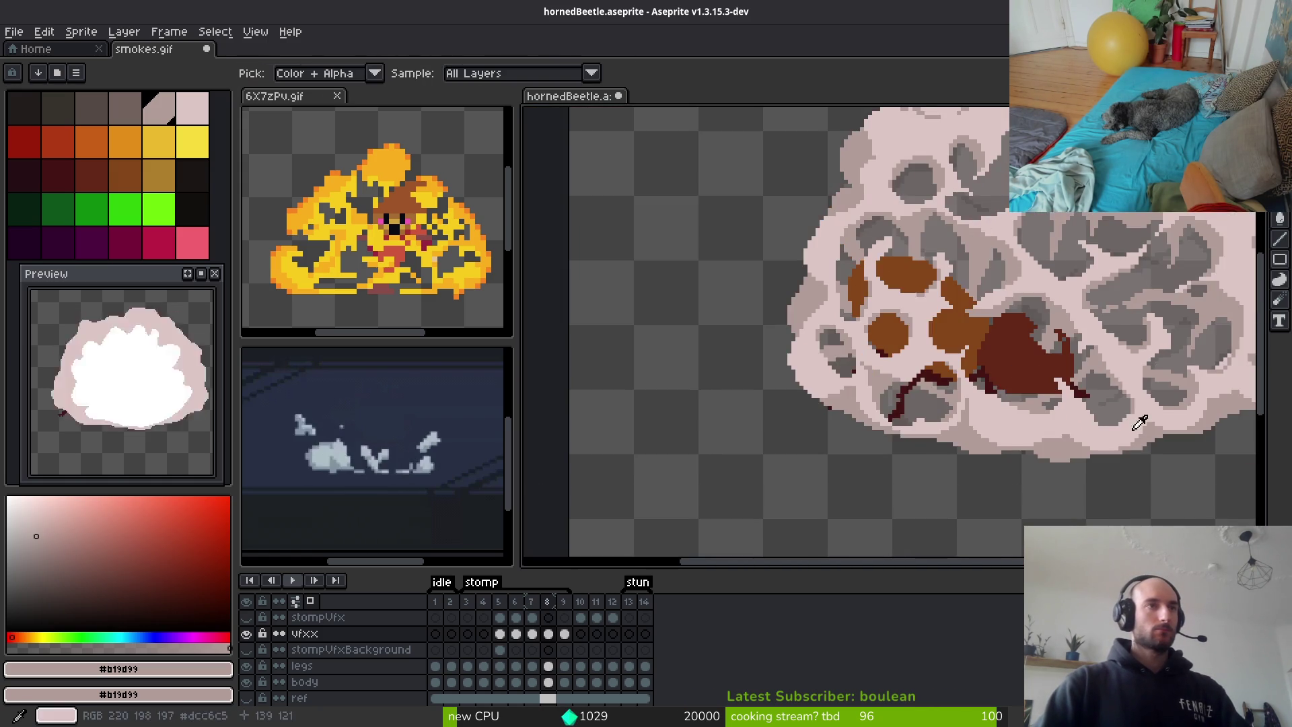
key("comma")
left_click_drag(1136, 429, 1019, 383)
key("period")
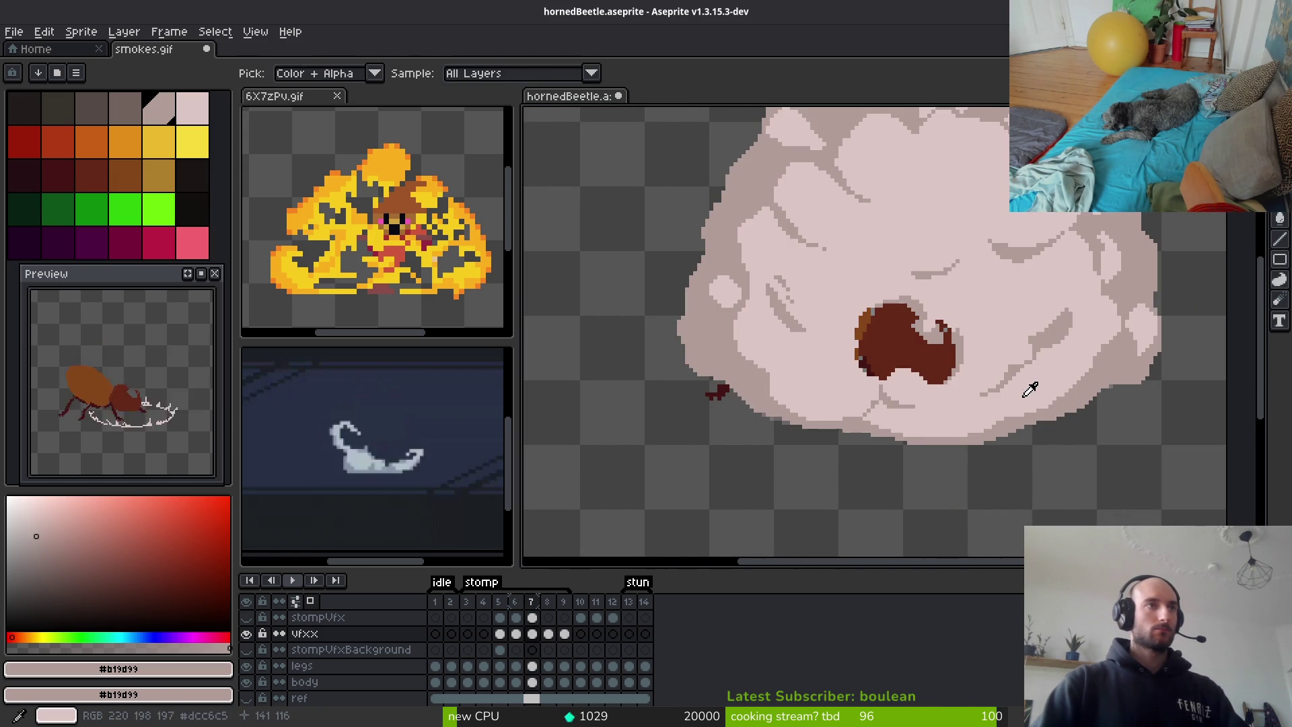
On frame 7, sample the cloud's light pink #dcc6c5 and pinkish grey #b19d99
key("comma")
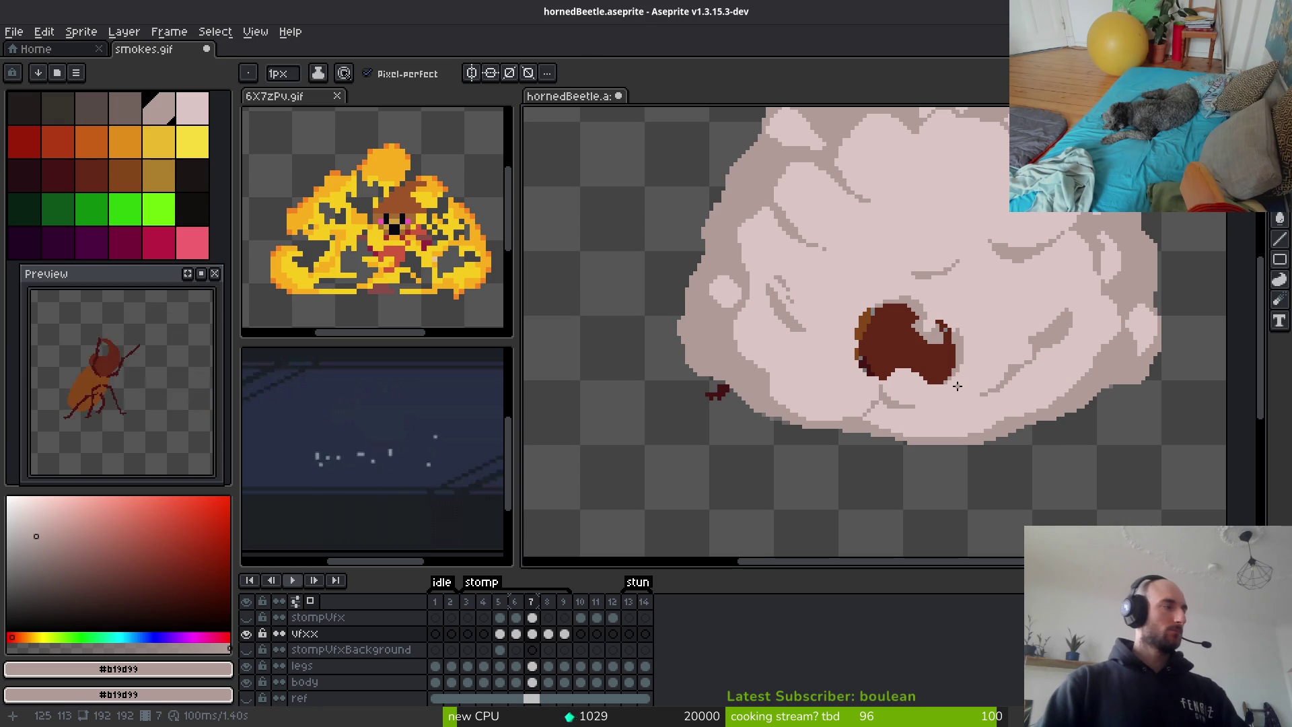
scroll(1004, 392, "down", 1)
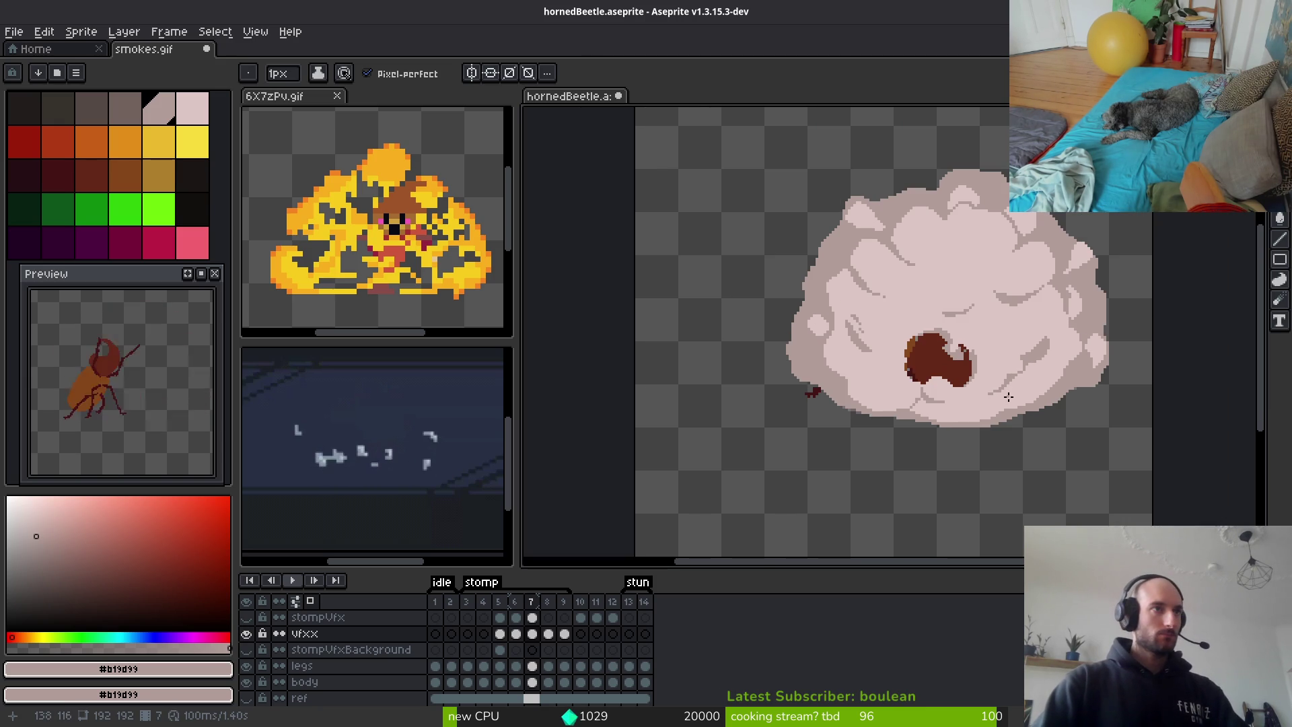
scroll(1050, 395, "up", 1)
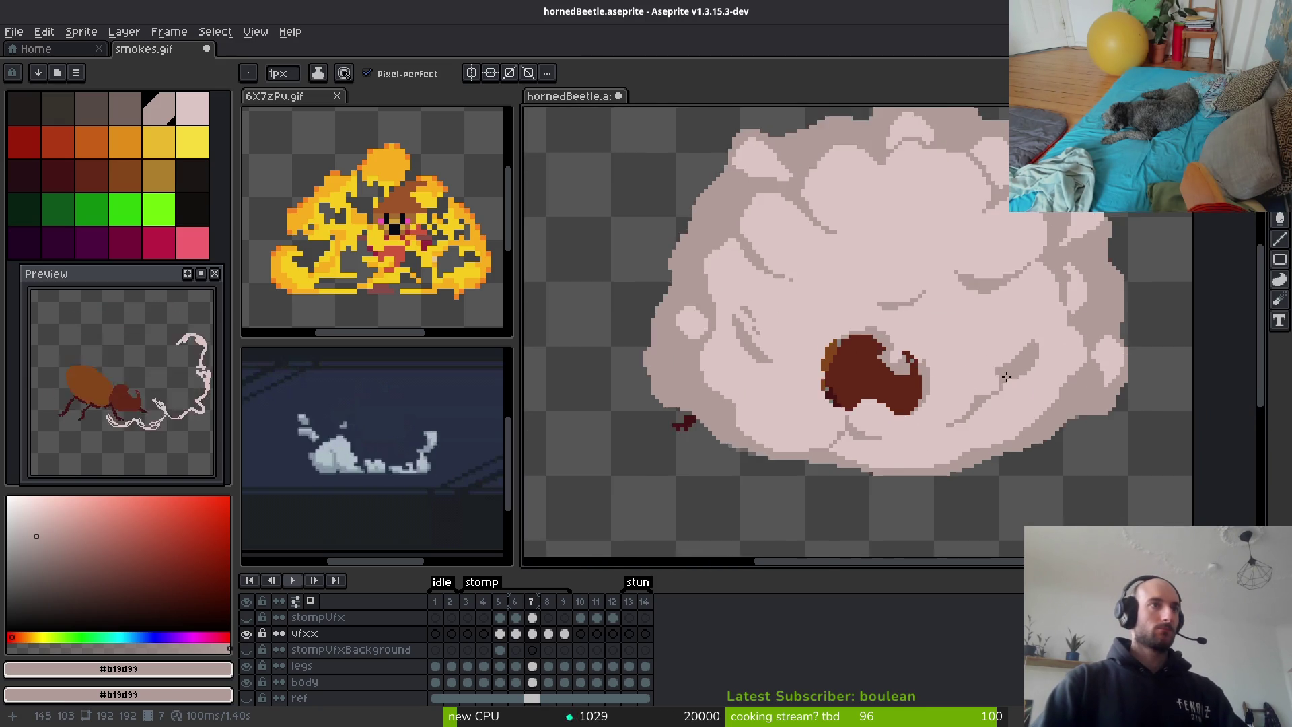
scroll(705, 344, "up", 3)
left_click(705, 344, "alt")
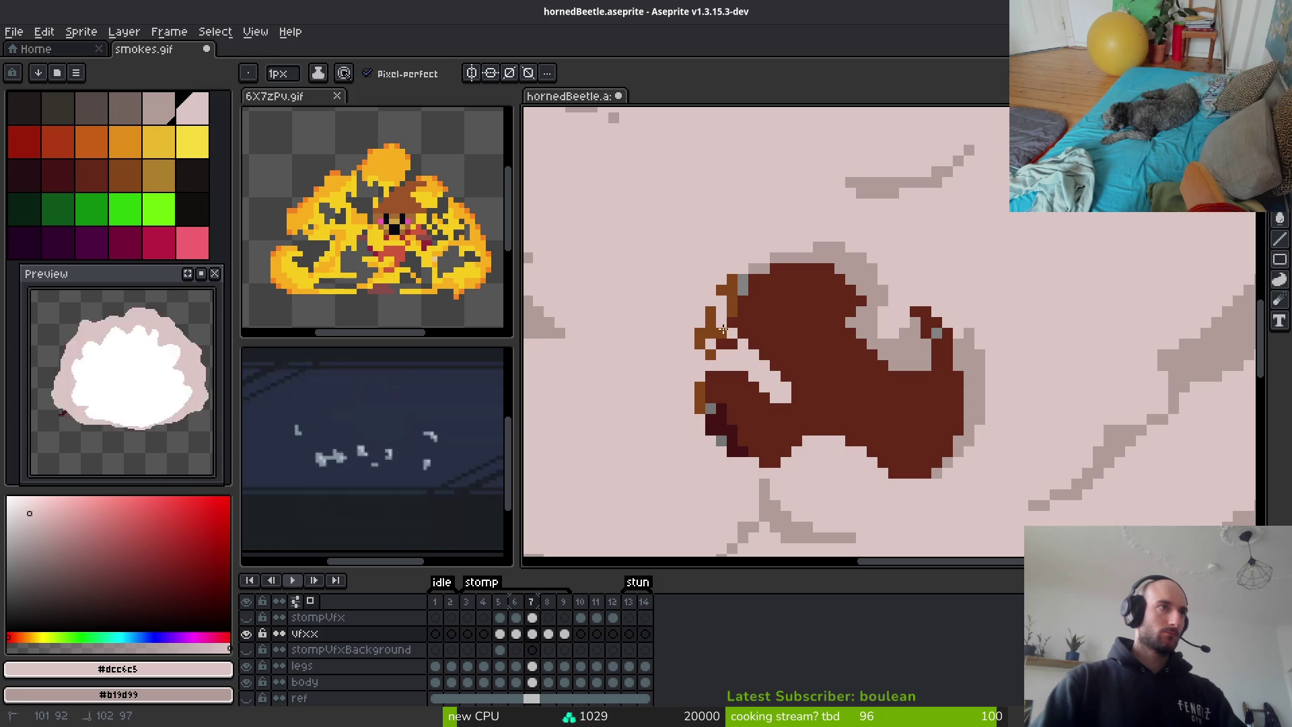
scroll(1007, 392, "down", 2)
scroll(843, 317, "up", 2)
left_click(949, 365, "alt")
scroll(999, 382, "down", 1)
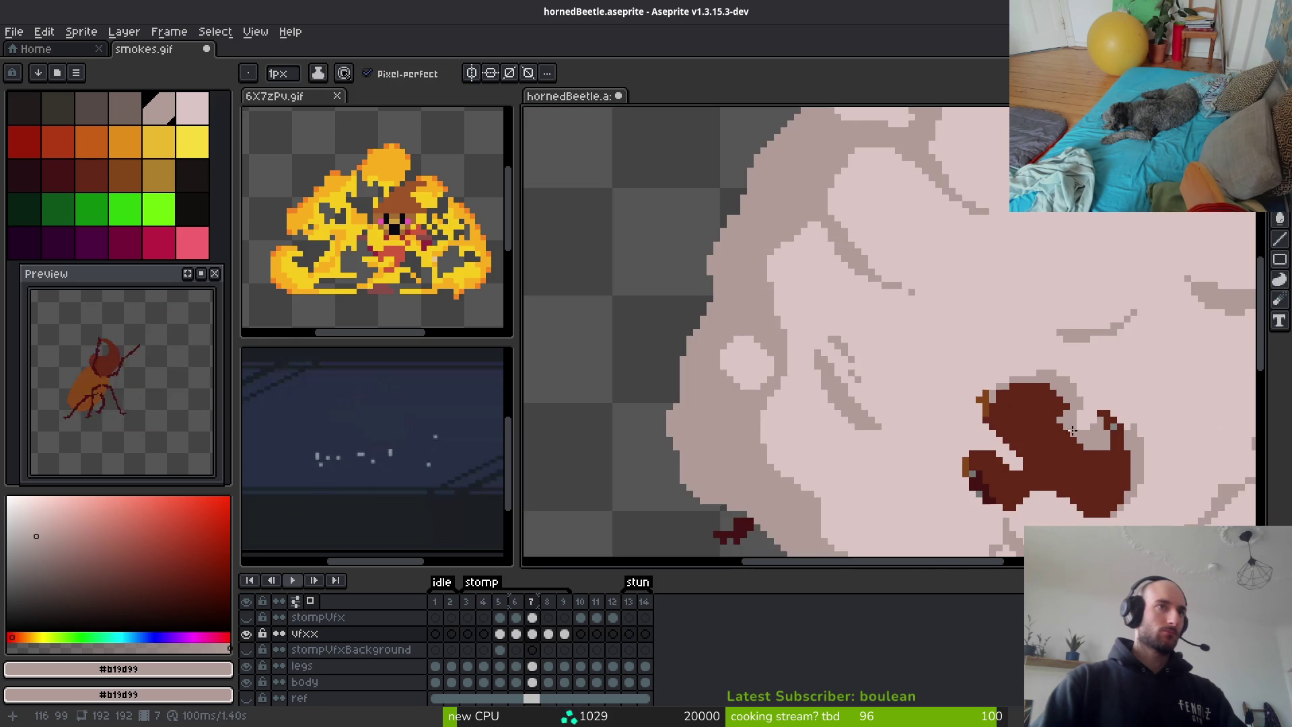
scroll(971, 318, "up", 2)
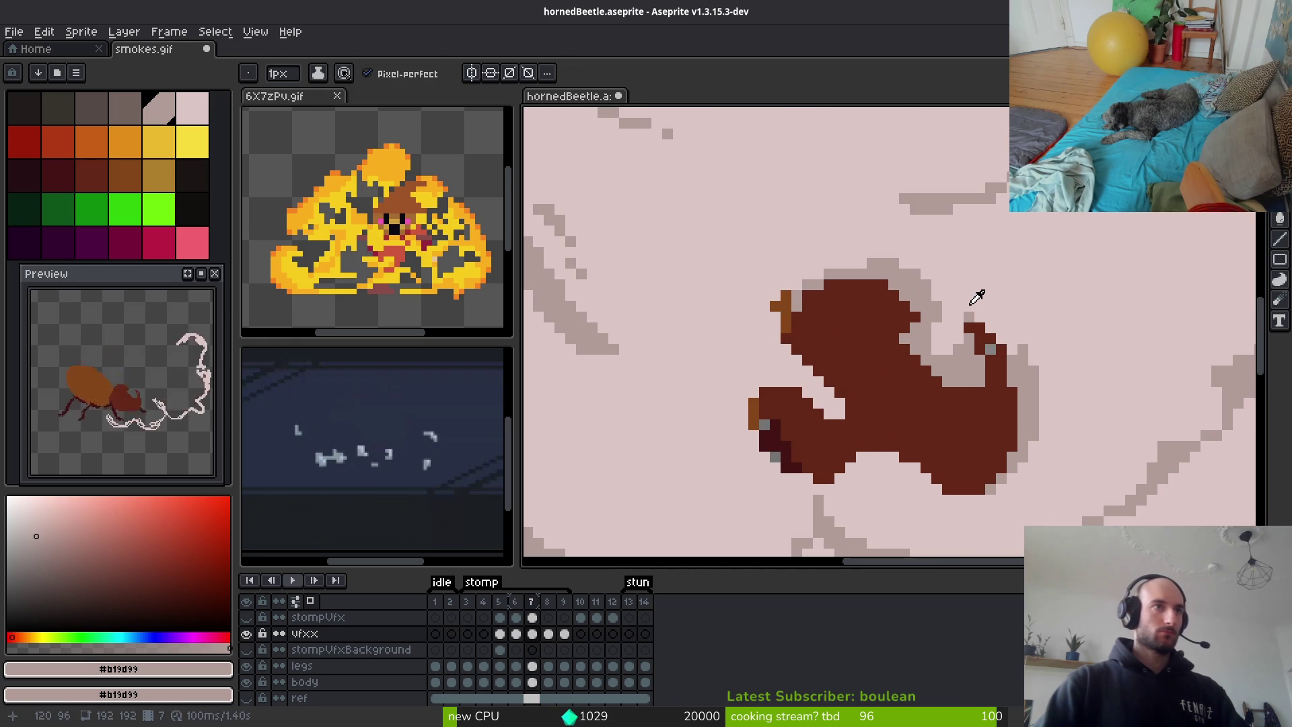
left_click(957, 330, "alt")
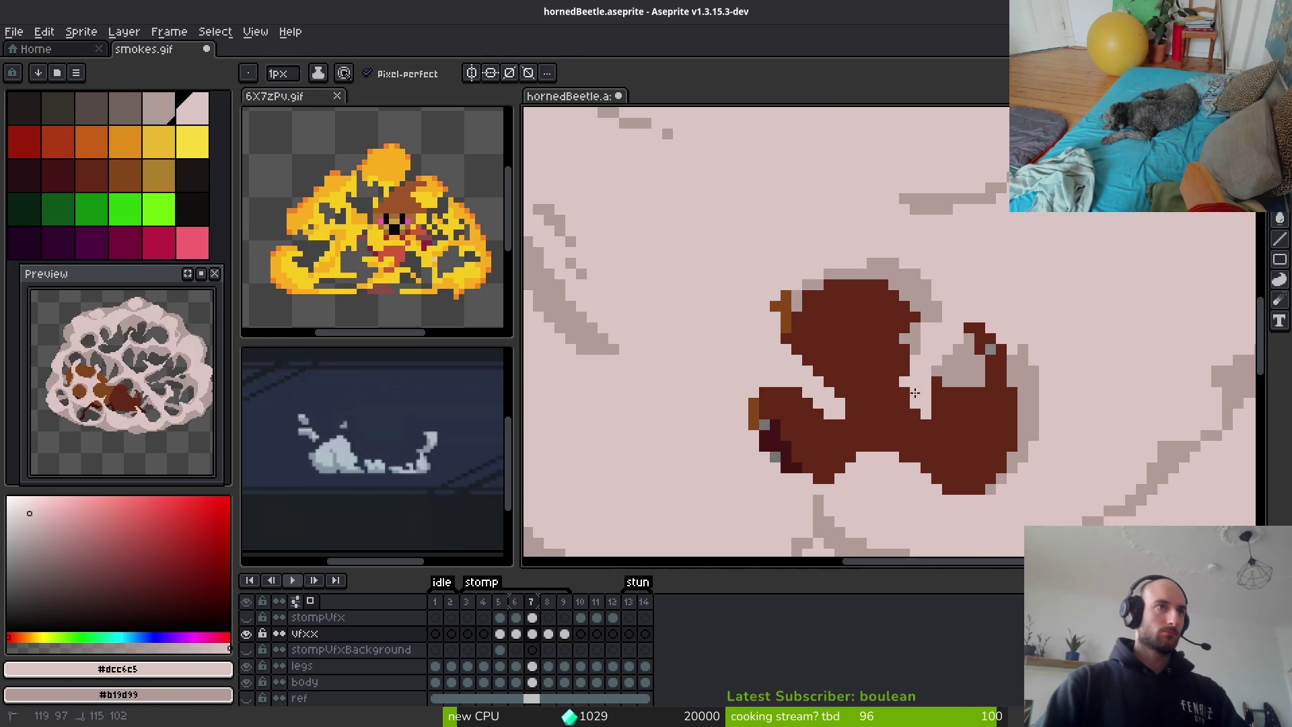
Glance at the neighbouring frame, then try a pink pixel on the beetle and undo it
key("e")
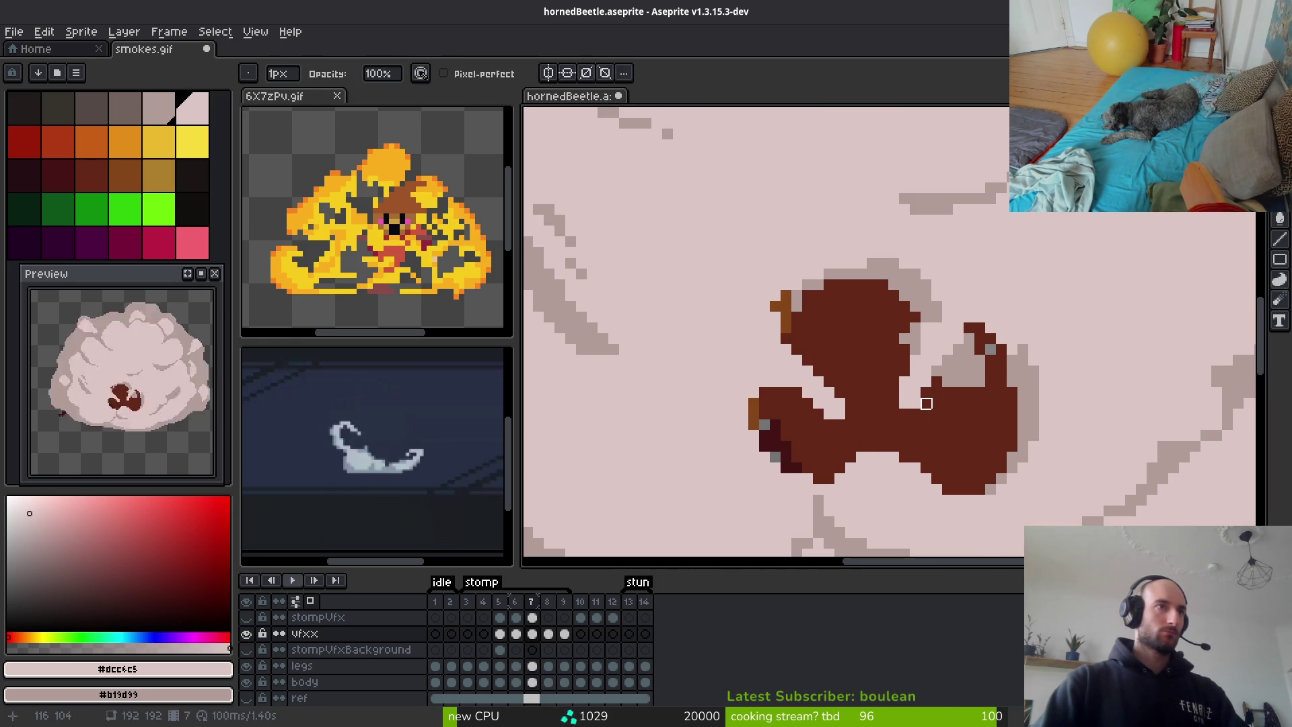
scroll(947, 382, "down", 3)
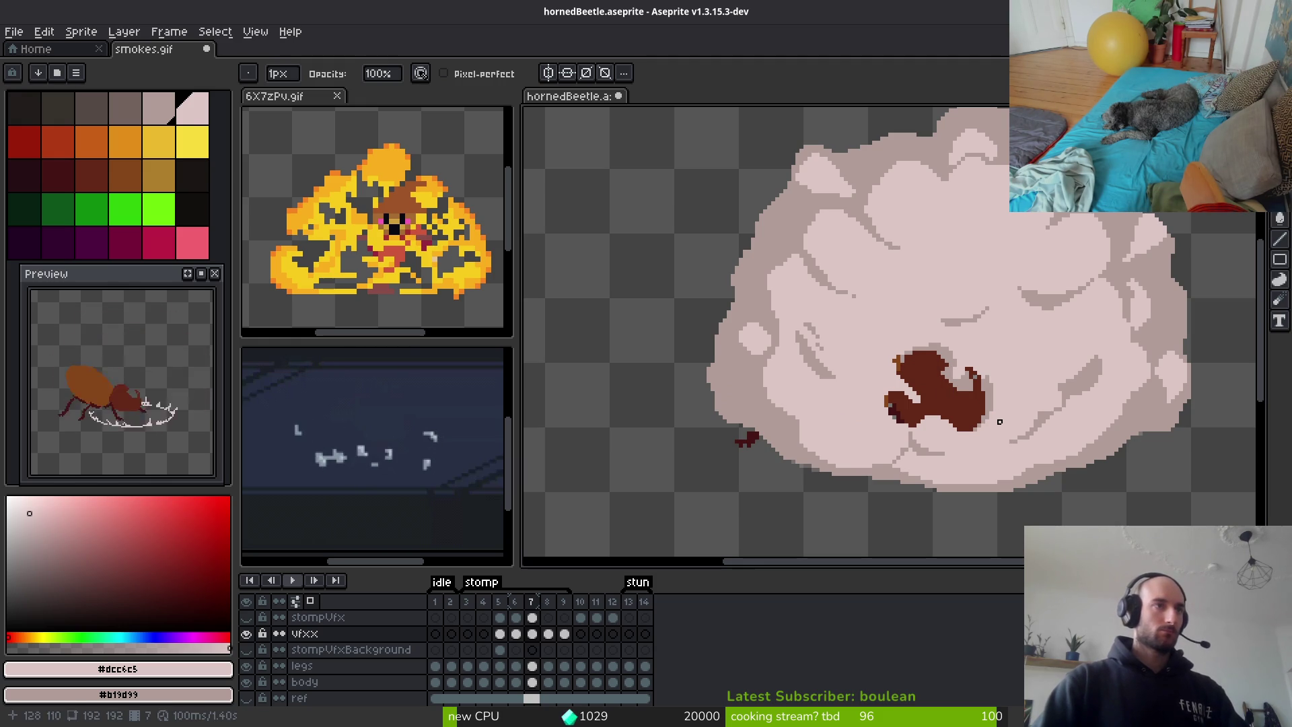
scroll(845, 360, "up", 5)
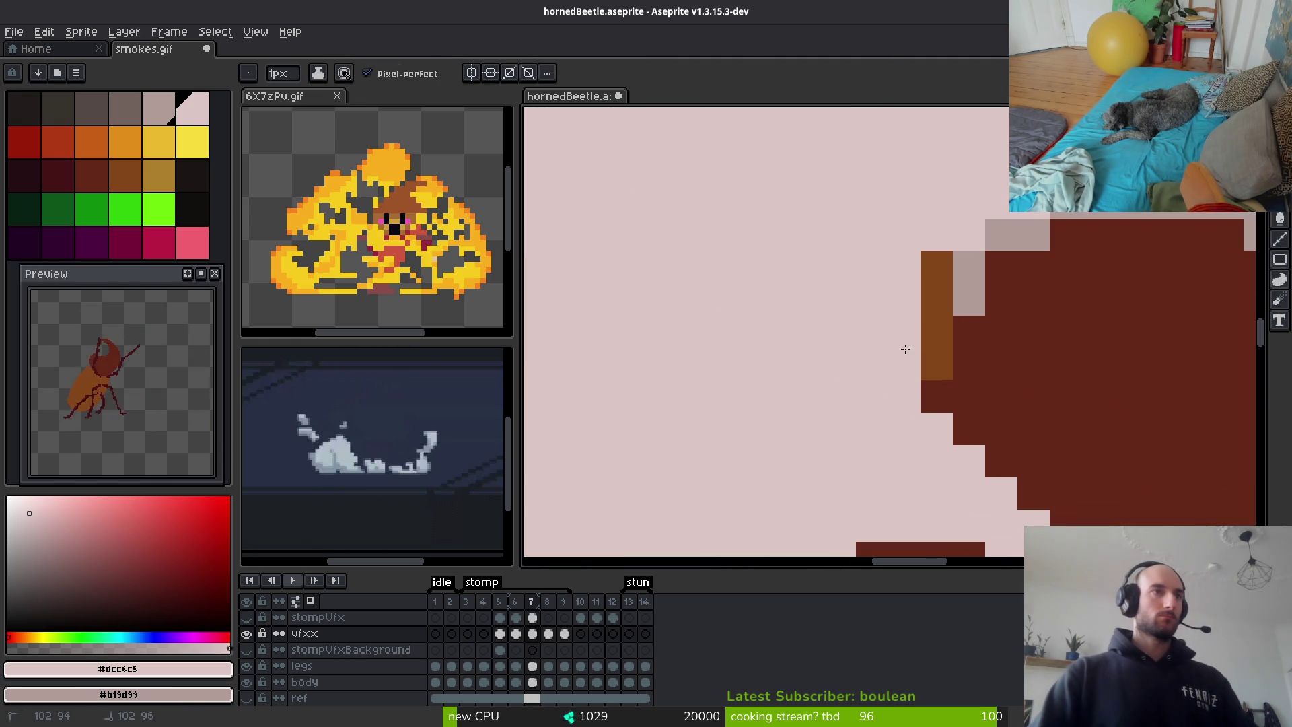
key("i")
scroll(928, 407, "down", 2)
scroll(921, 323, "up", 3)
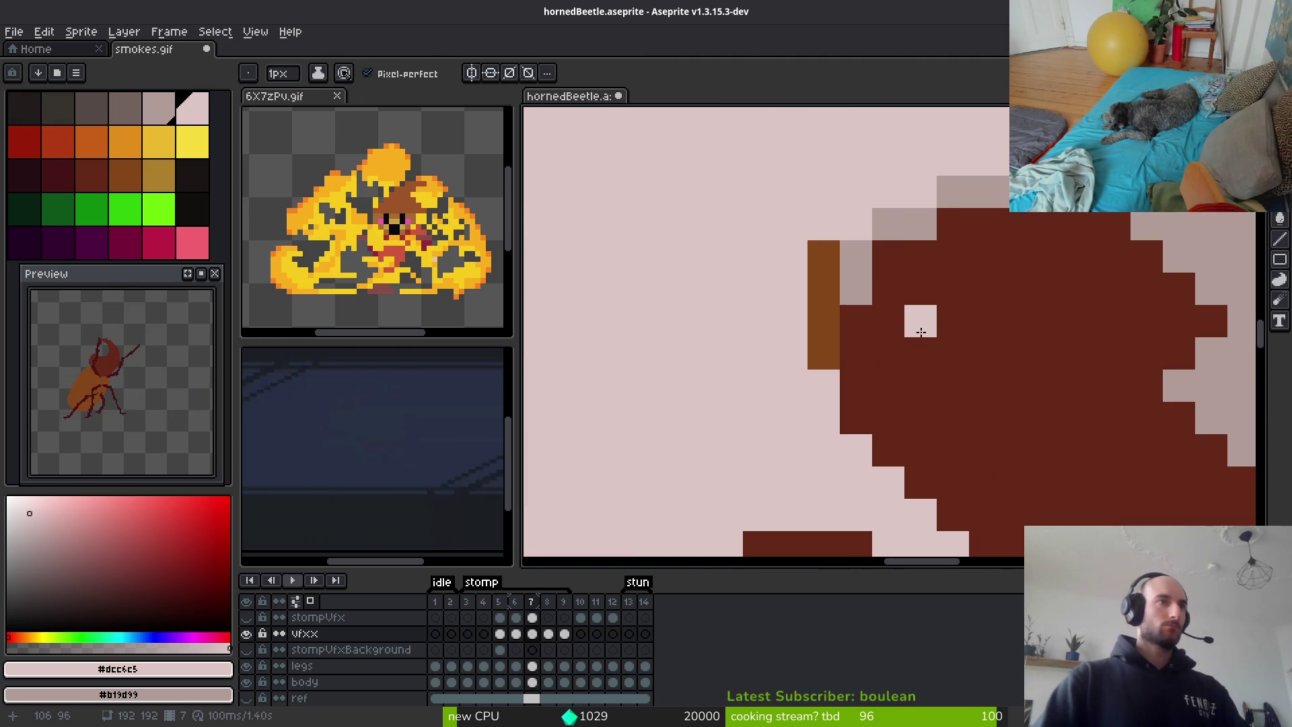
scroll(1018, 382, "down", 3)
key("Right")
key("Left")
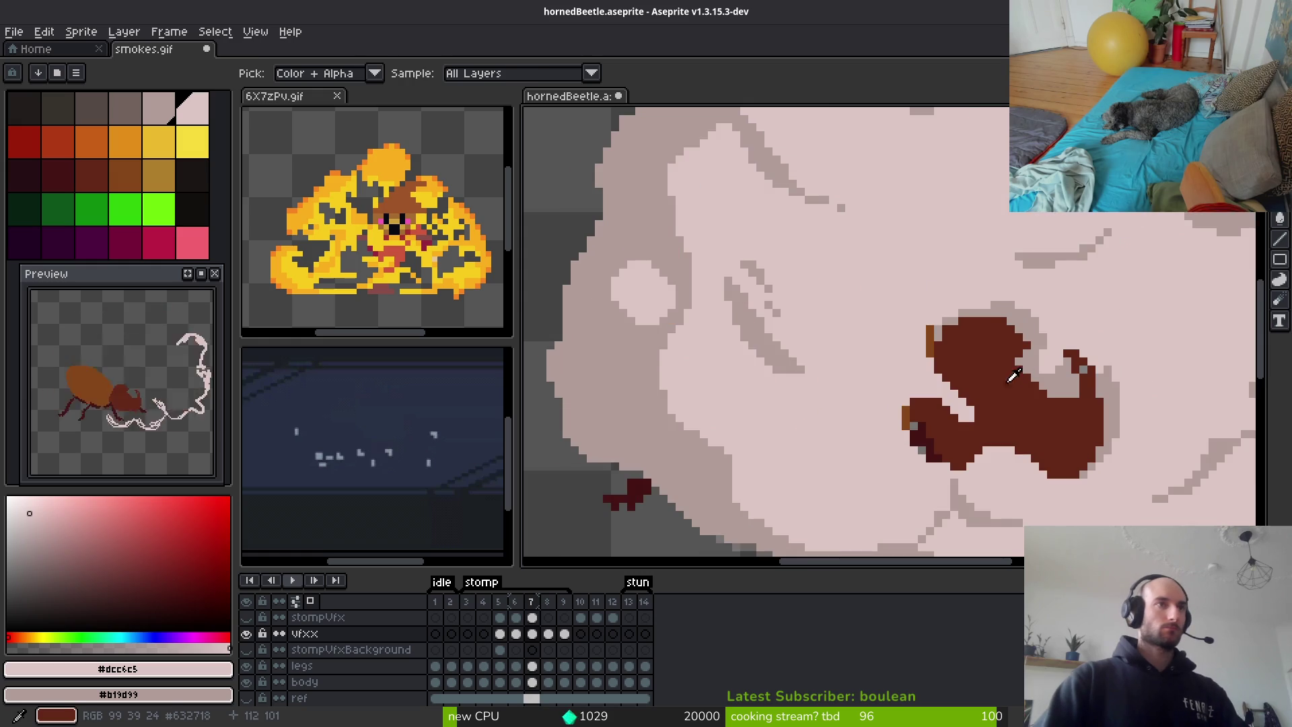
key("b")
scroll(939, 336, "up", 2)
left_click(938, 336)
key("ctrl+z")
Paint #b19d99 grey outline pixels to the left of and above the beetle
left_click(868, 329, "alt")
left_click_drag(828, 330, 893, 299)
left_click(920, 317)
scroll(920, 318, "down", 3)
scroll(834, 329, "up", 2)
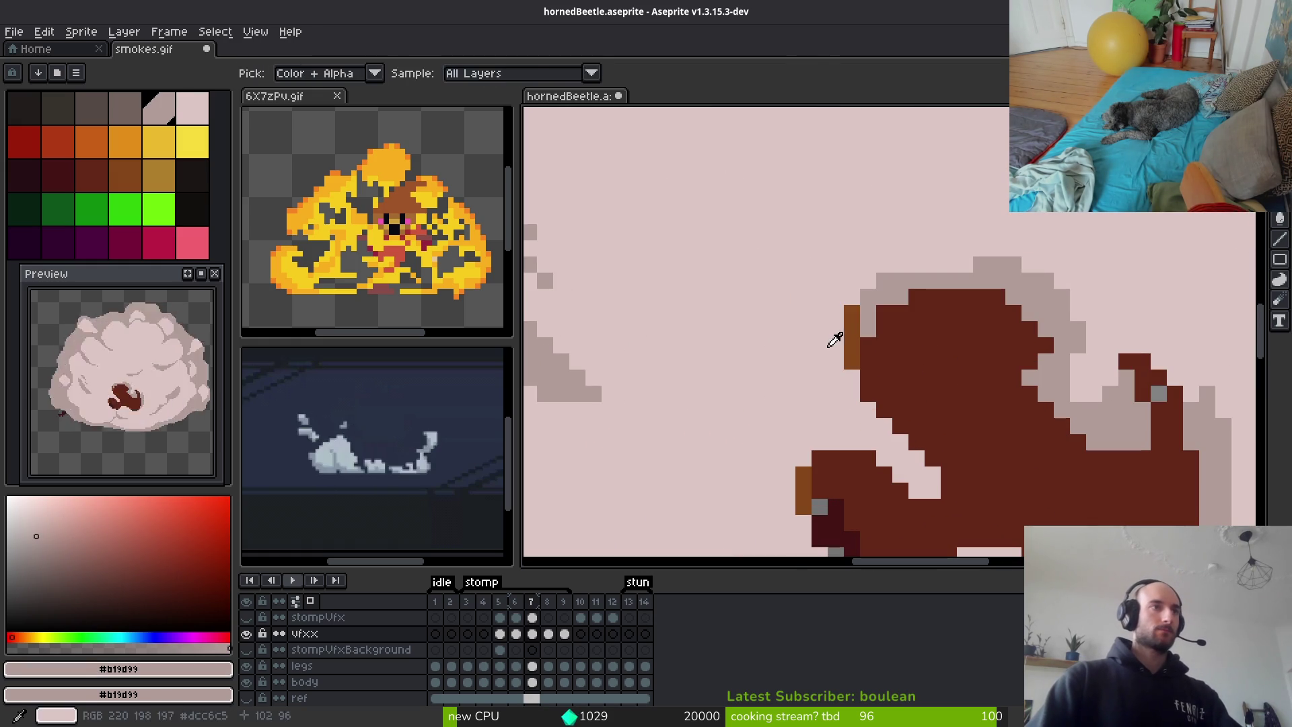
Erase stray brown and orange pixels around the top of the beetle's head
key("e")
mouse_move(852, 297)
left_mouse_down()
mouse_move(836, 329)
mouse_move(841, 396)
mouse_move(852, 346)
left_mouse_up()
key("b")
left_click(854, 298)
scroll(929, 357, "down", 3)
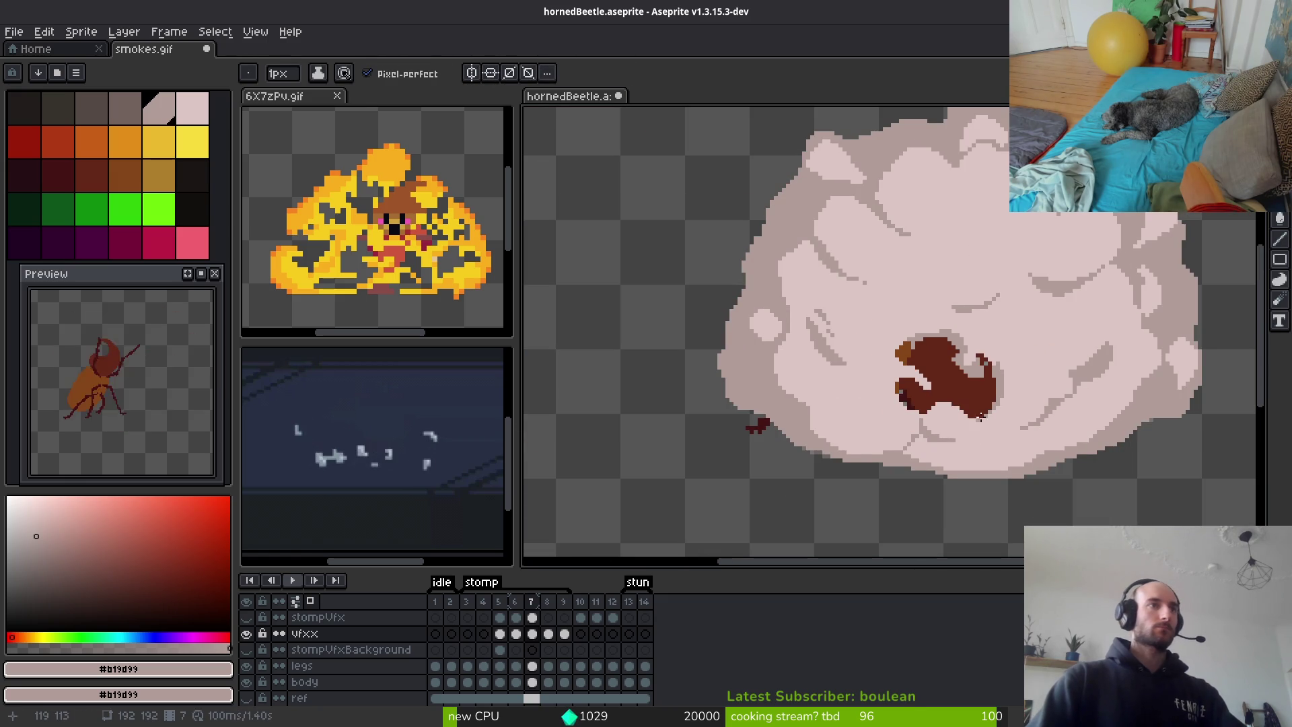
scroll(883, 333, "up", 4)
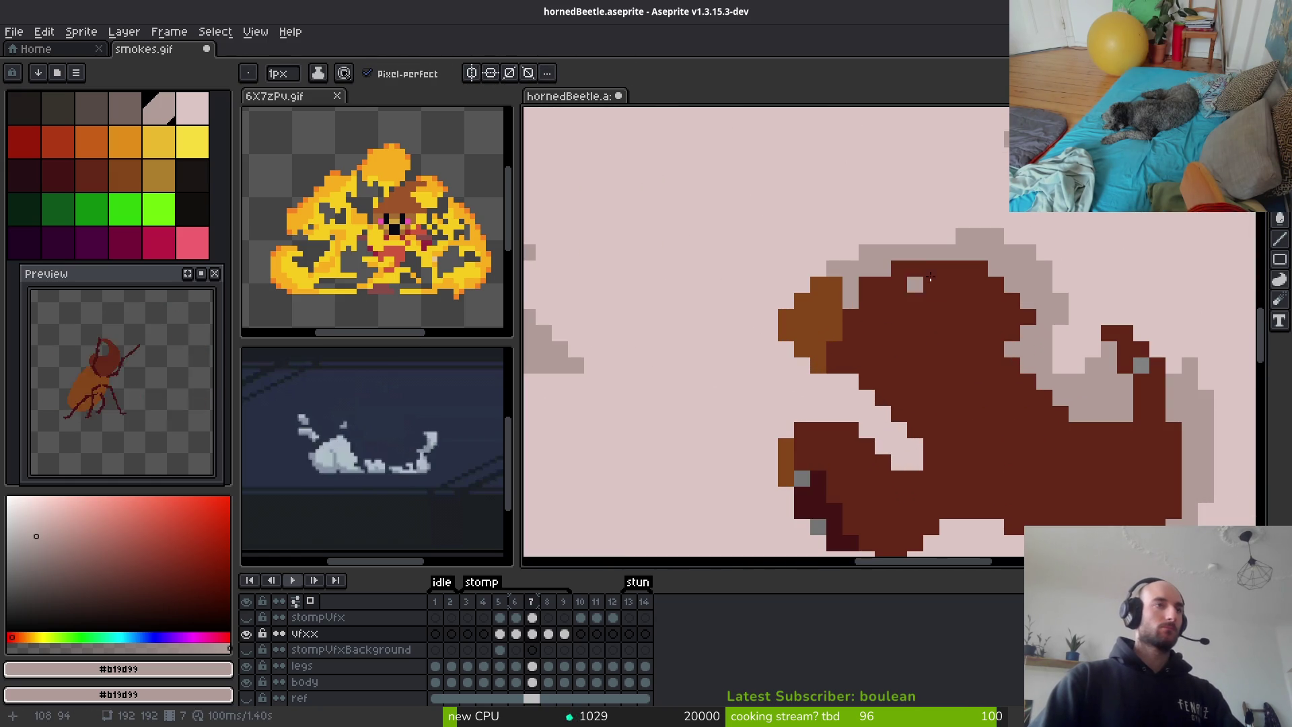
key("e")
left_click(852, 283)
left_click(852, 300)
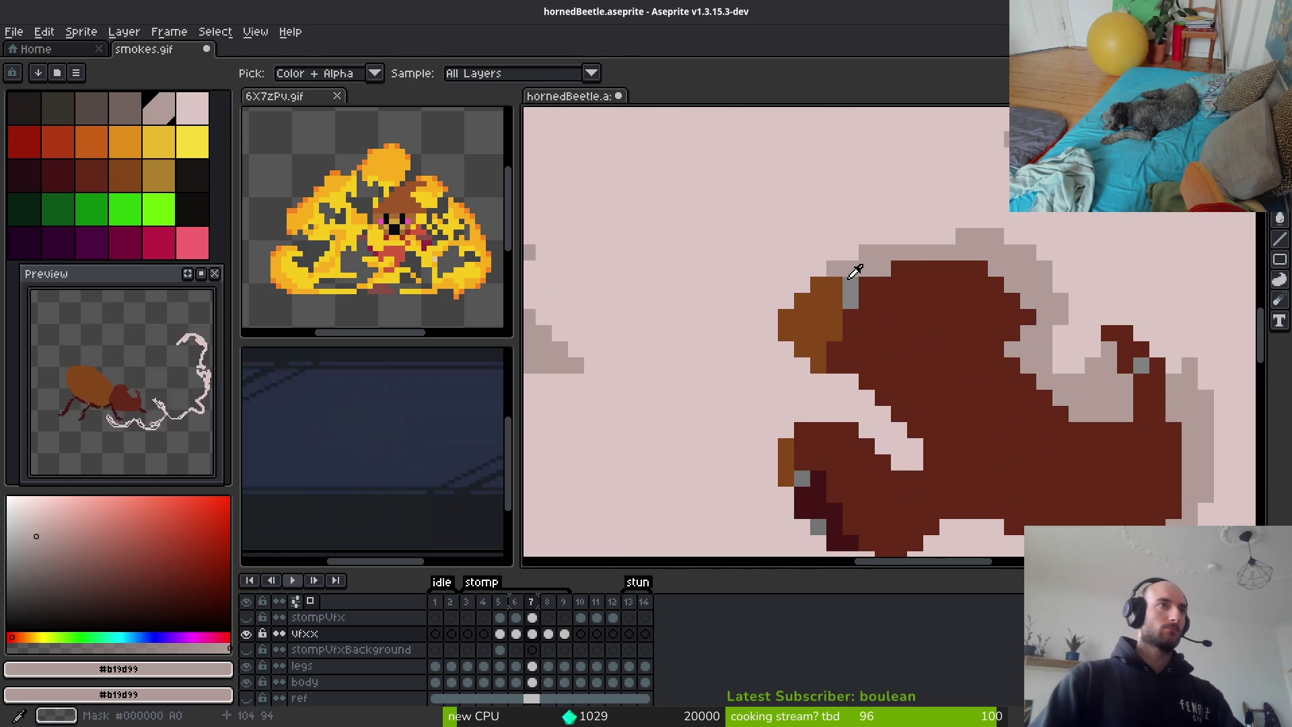
left_click_drag(802, 267, 818, 268)
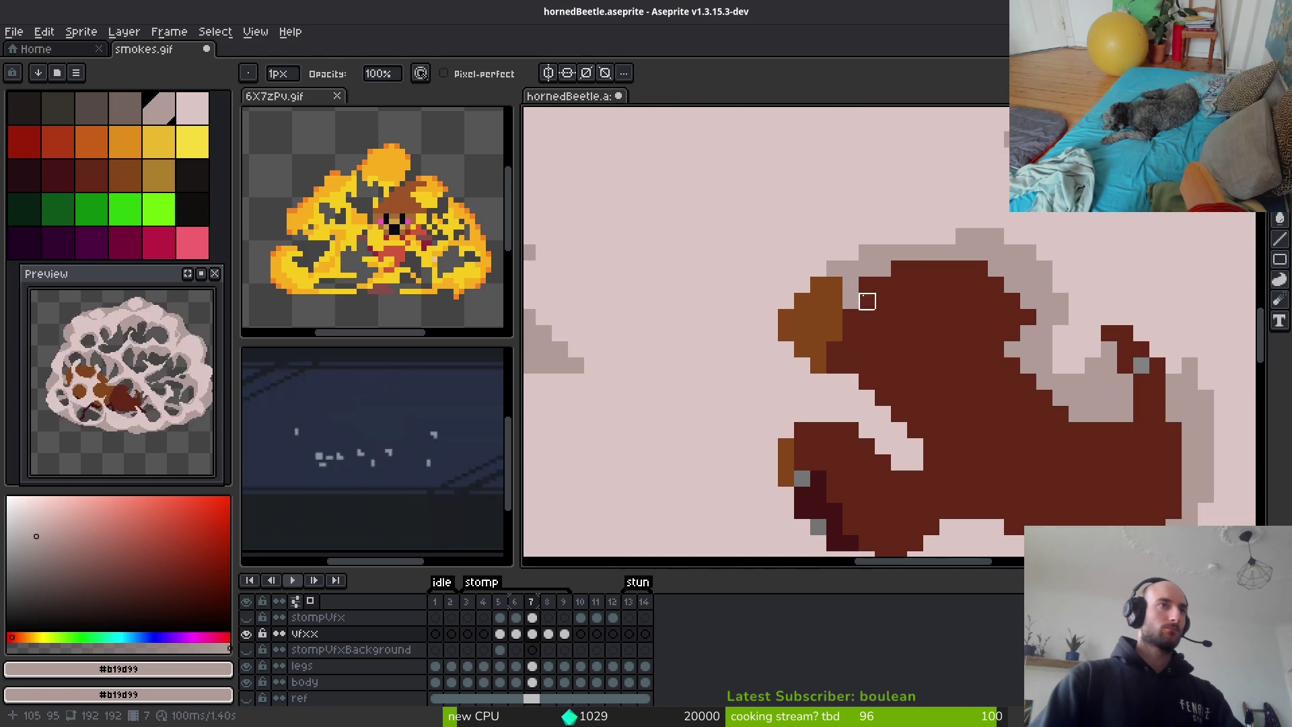
key("b")
scroll(1008, 400, "down", 2)
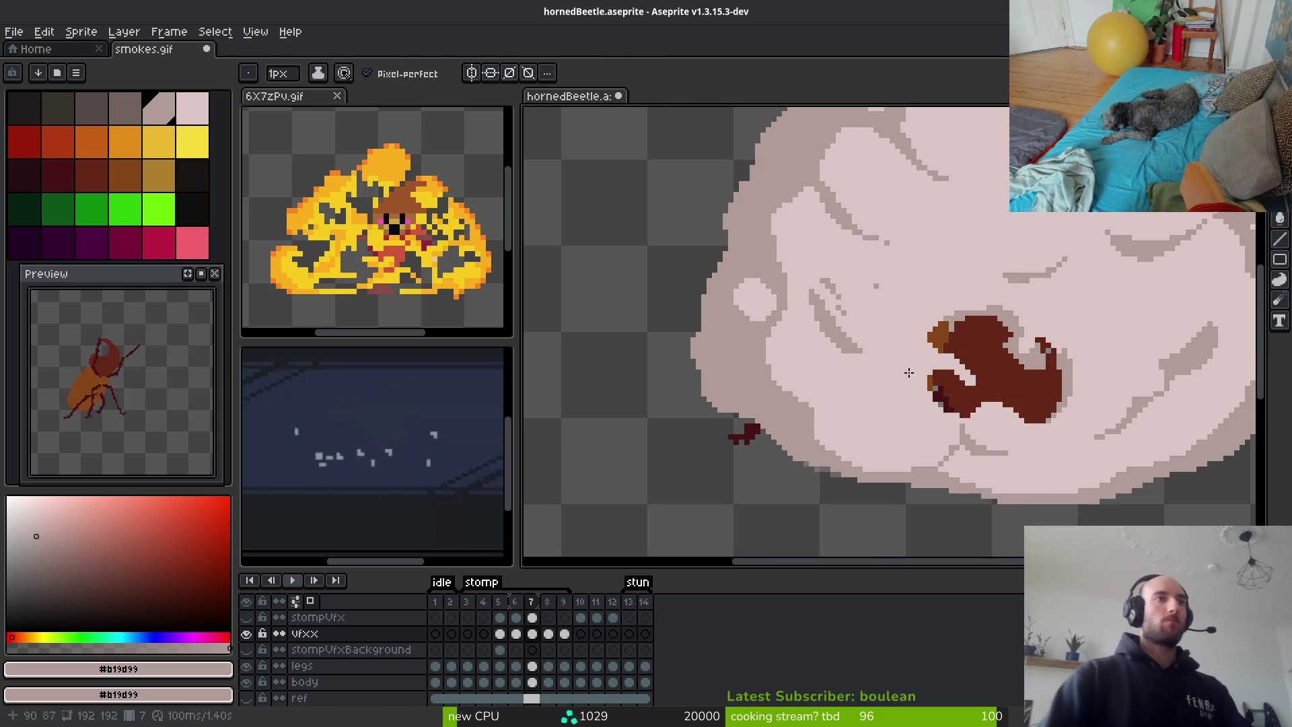
scroll(983, 339, "up", 5)
Try erasing two more head pixels, undo that, and save hornedBeetle.aseprite
key("e")
left_click(907, 411)
left_click(875, 411)
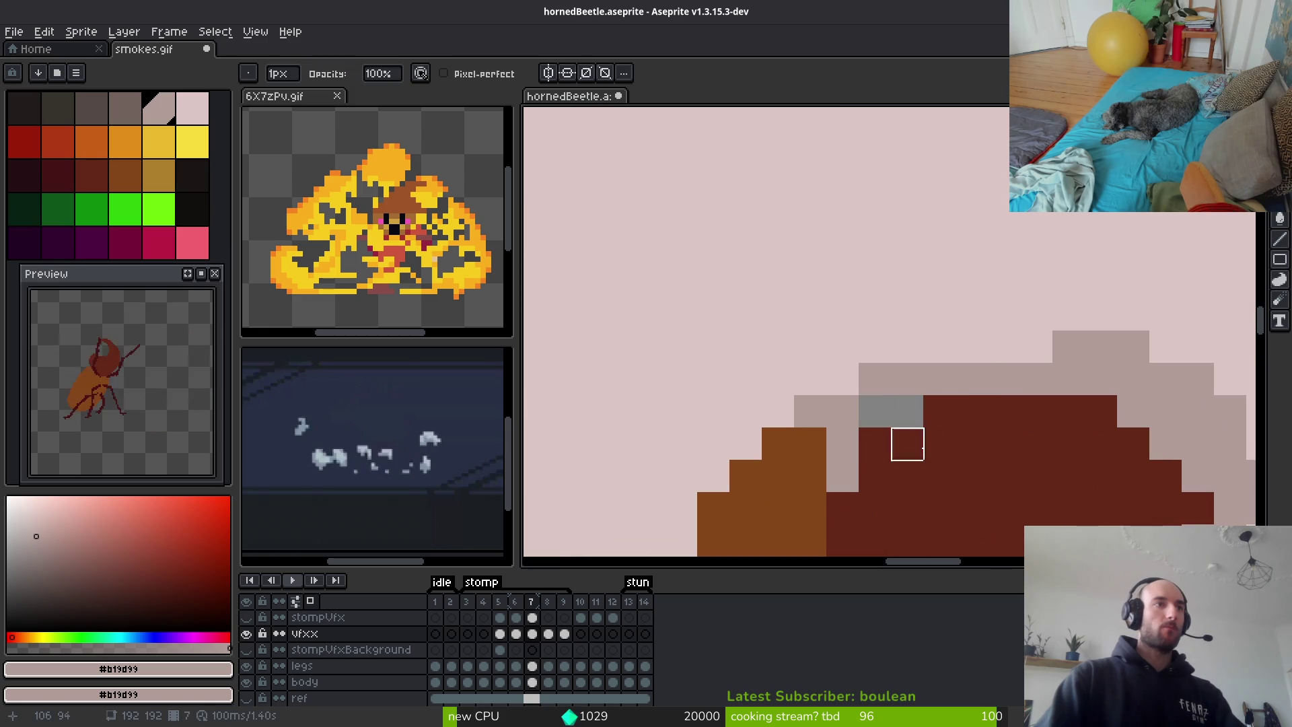
key("ctrl+z")
key("ctrl+z")
scroll(1005, 473, "down", 3)
key("ctrl+s")
scroll(975, 364, "up", 2)
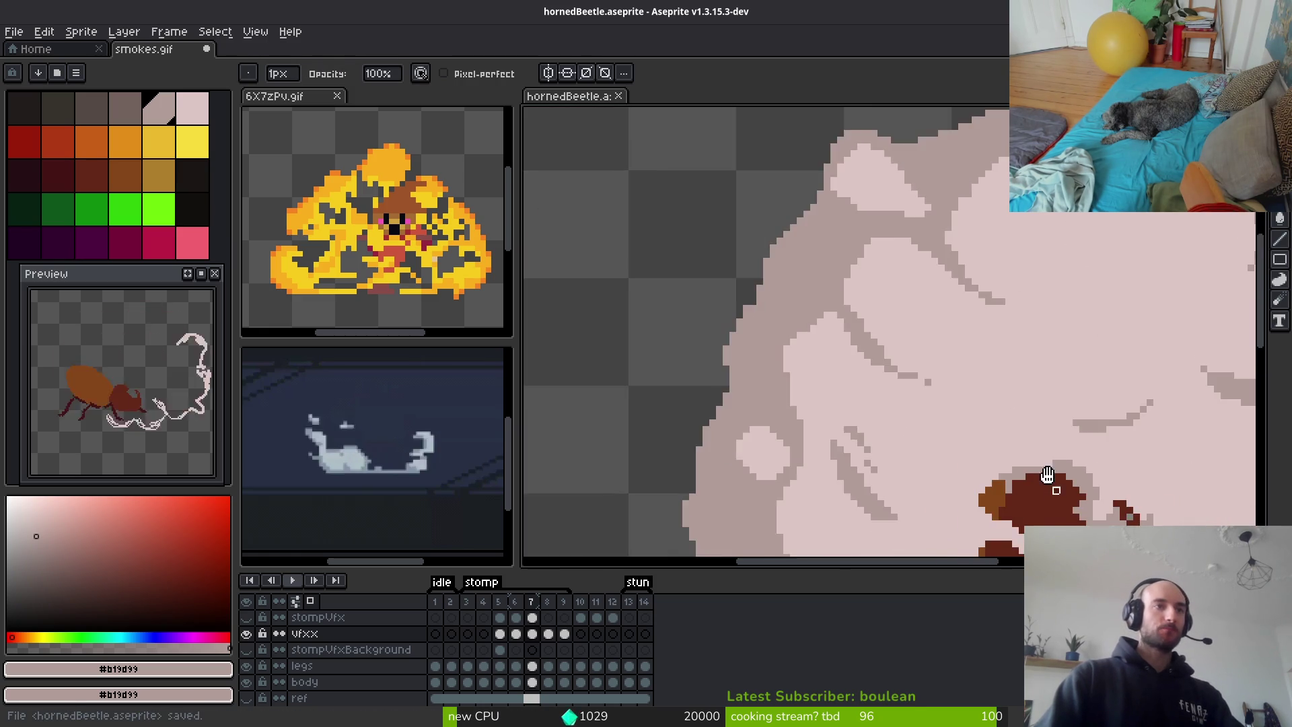
scroll(1035, 417, "down", 5)
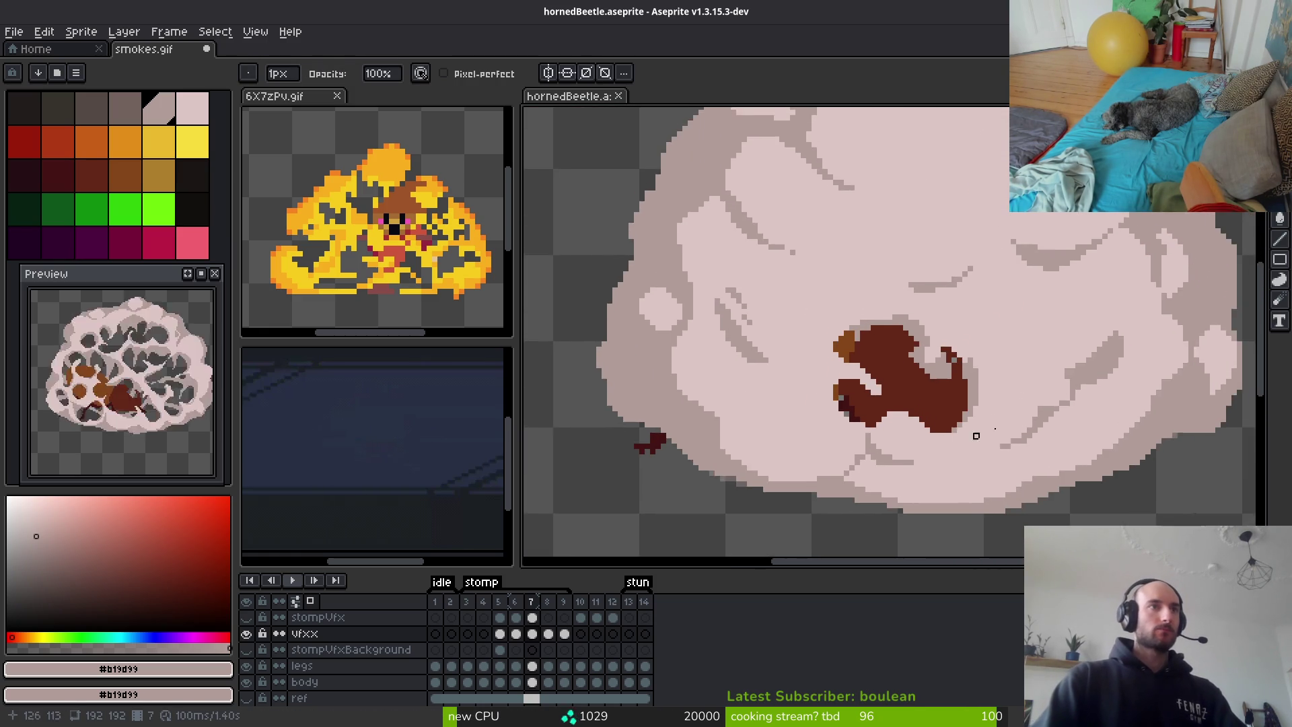
scroll(965, 419, "down", 1)
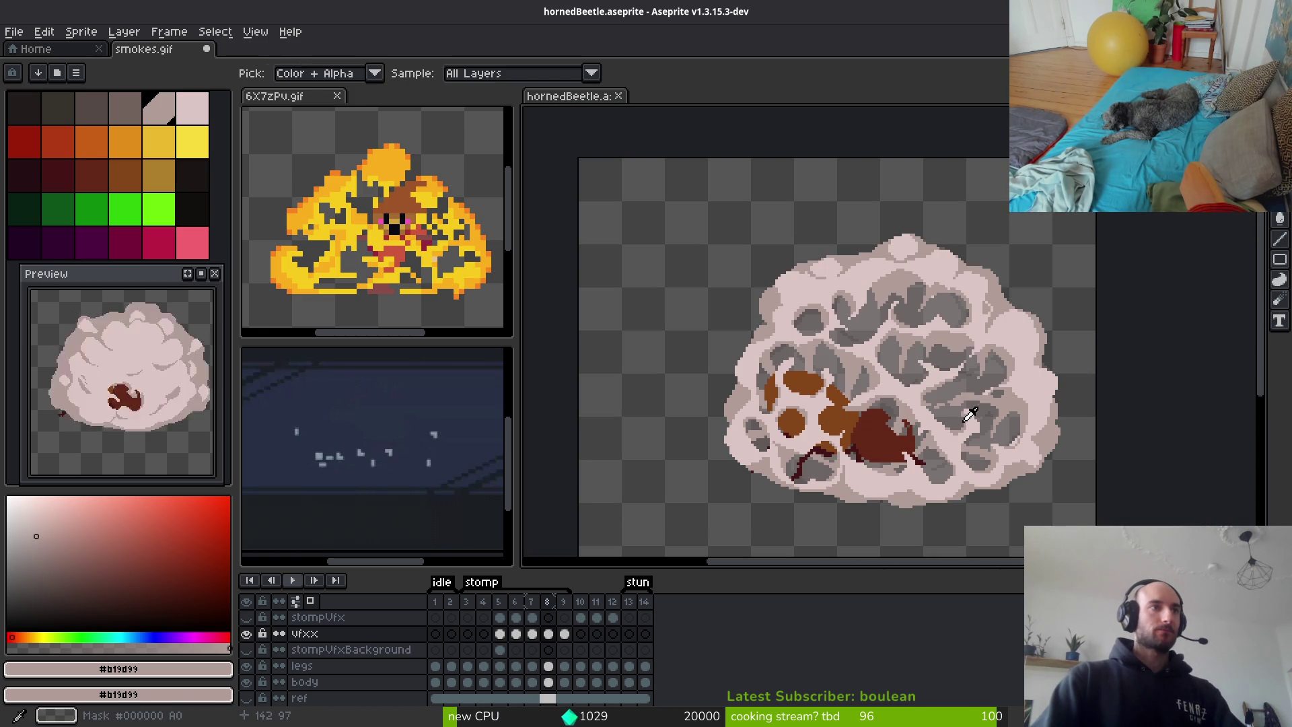
scroll(961, 418, "up", 1)
scroll(961, 418, "down", 1)
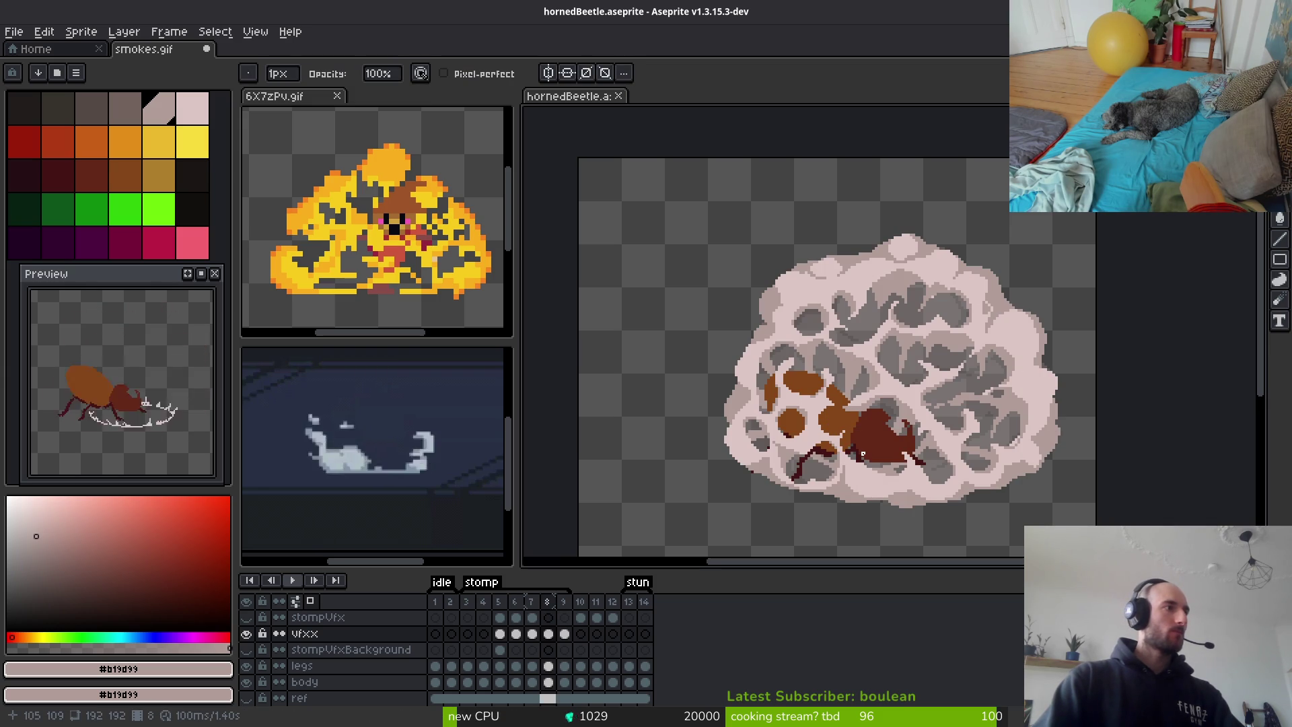
scroll(863, 455, "down", 1)
scroll(1045, 389, "up", 2)
Pick pale pink #dcc6c5 with a 3px brush, then go to the Home page
left_click(949, 385, "alt")
scroll(949, 386, "up", 1)
key("plus")
key("plus")
scroll(945, 346, "up", 2)
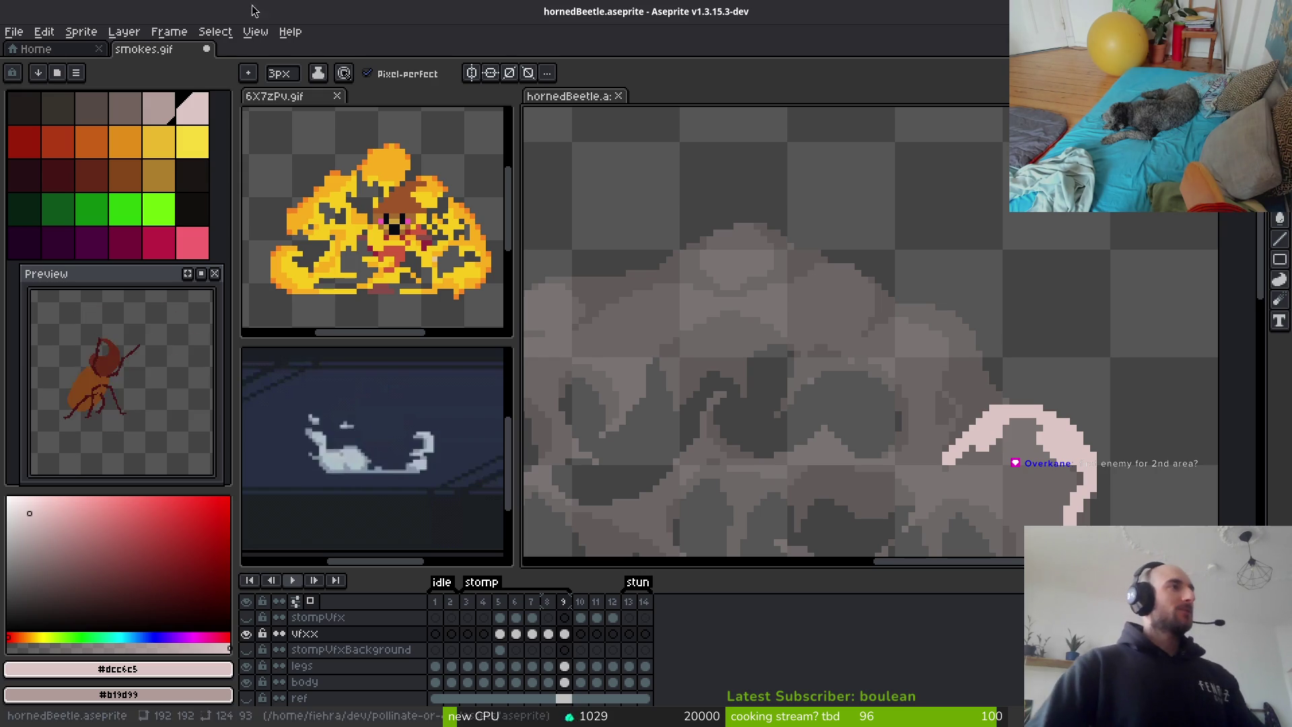
left_click(97, 49)
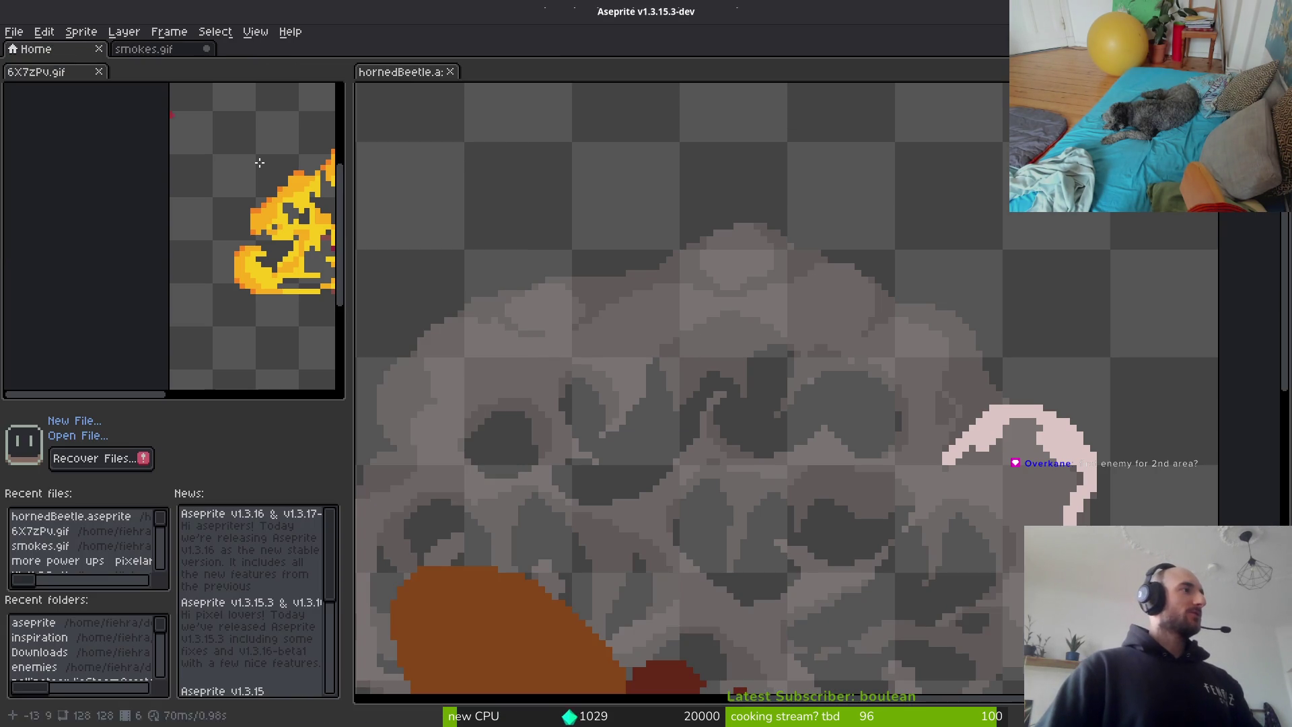
Open grasTileset.aseprite from the assets/aseprite folder
left_click(14, 32)
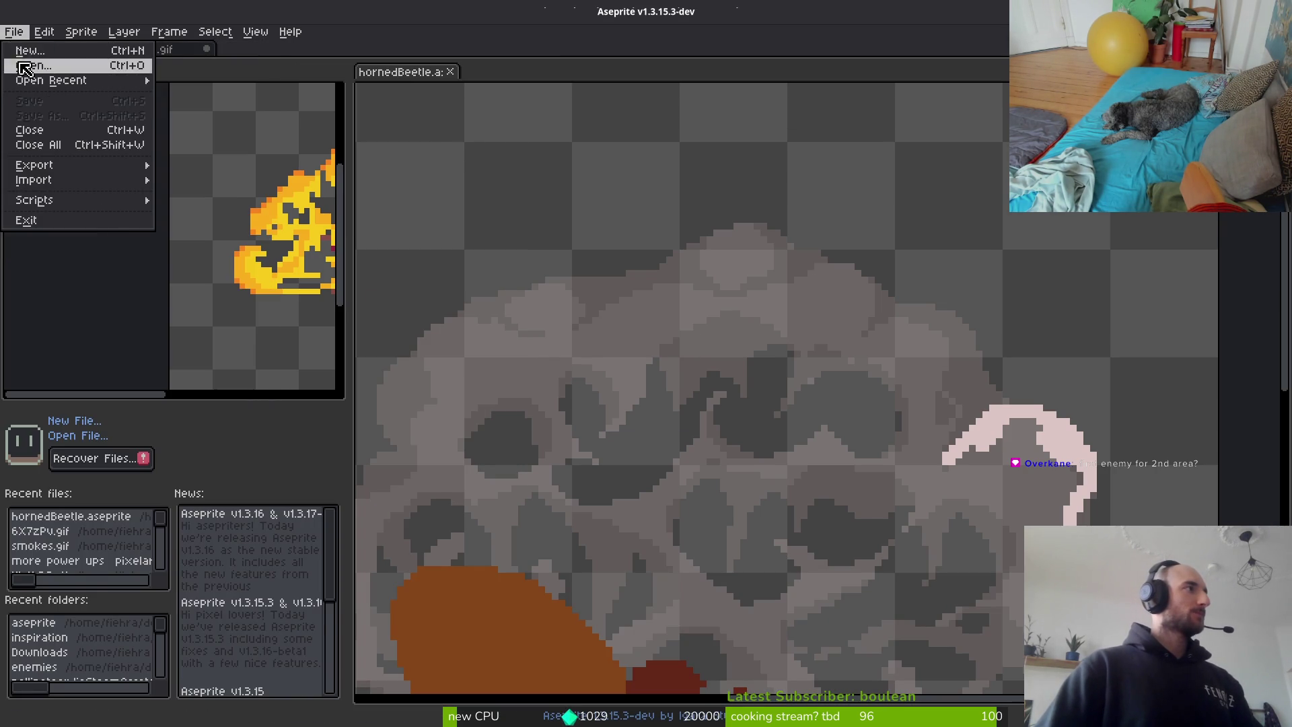
left_click(27, 65)
left_click(63, 62)
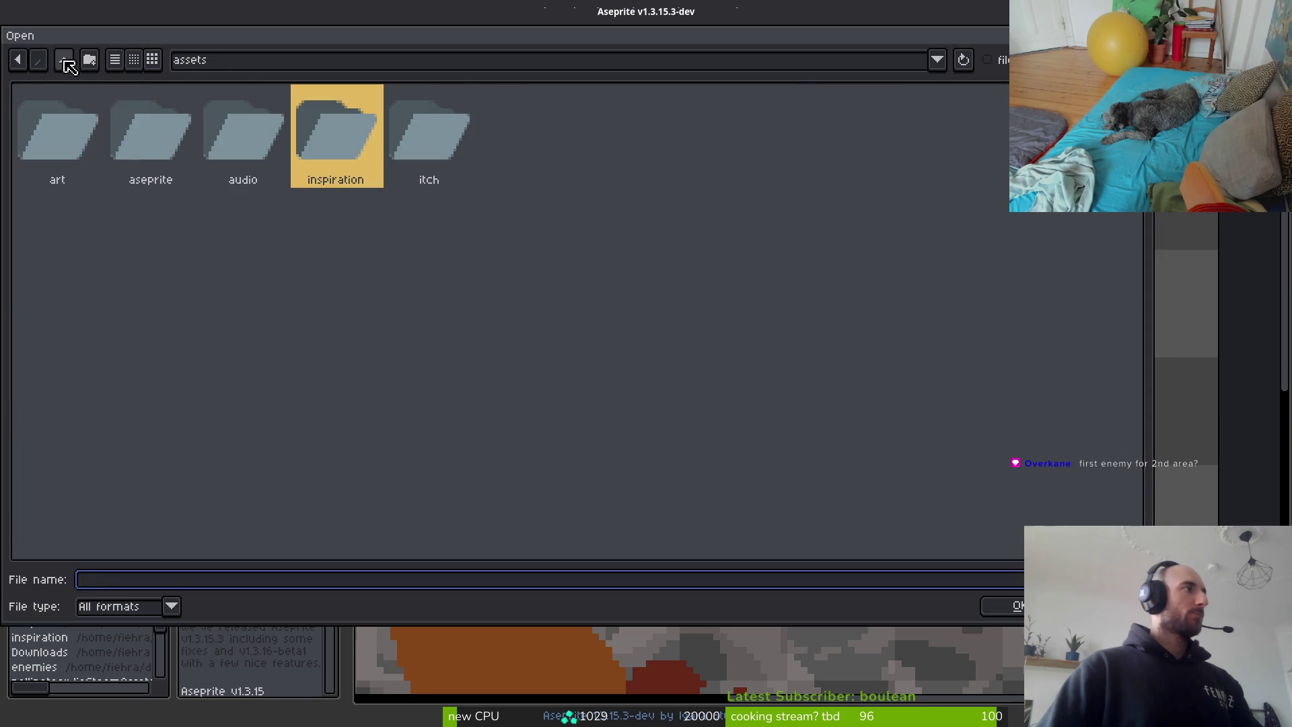
double_click(155, 156)
scroll(790, 388, "down", 3)
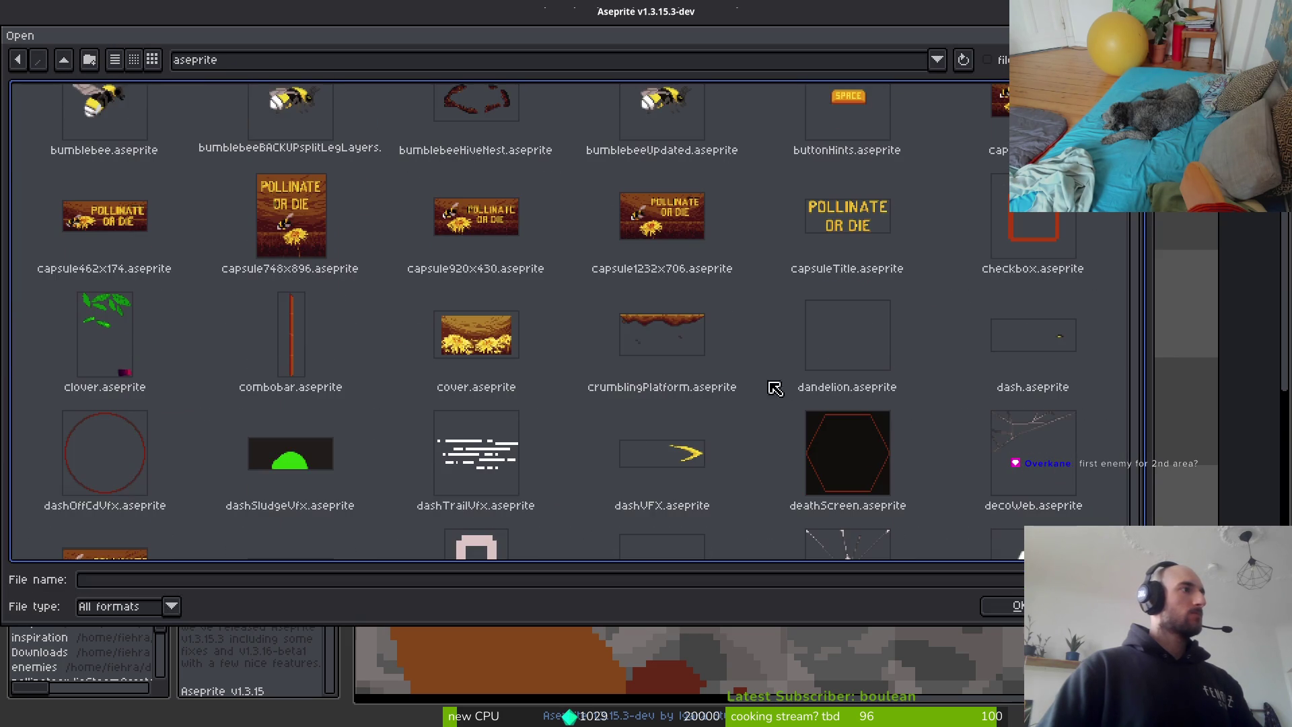
scroll(753, 369, "down", 5)
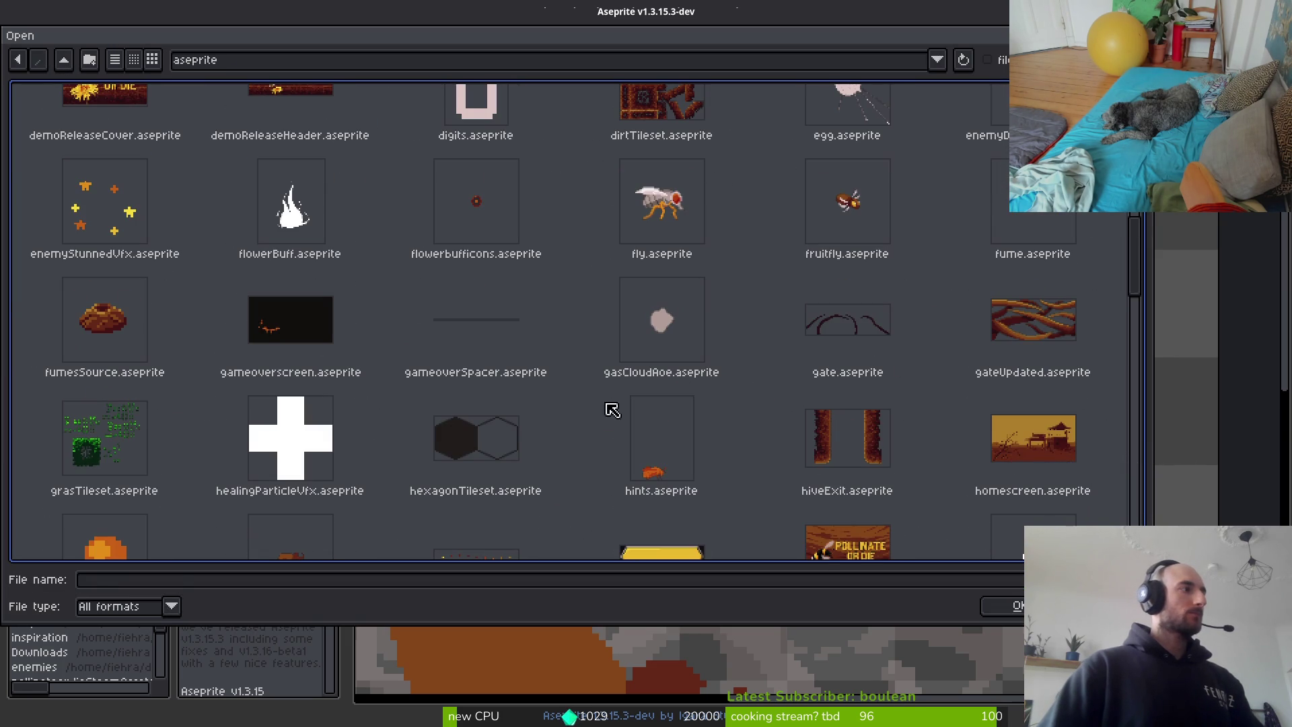
left_click(101, 449)
left_click(1020, 619)
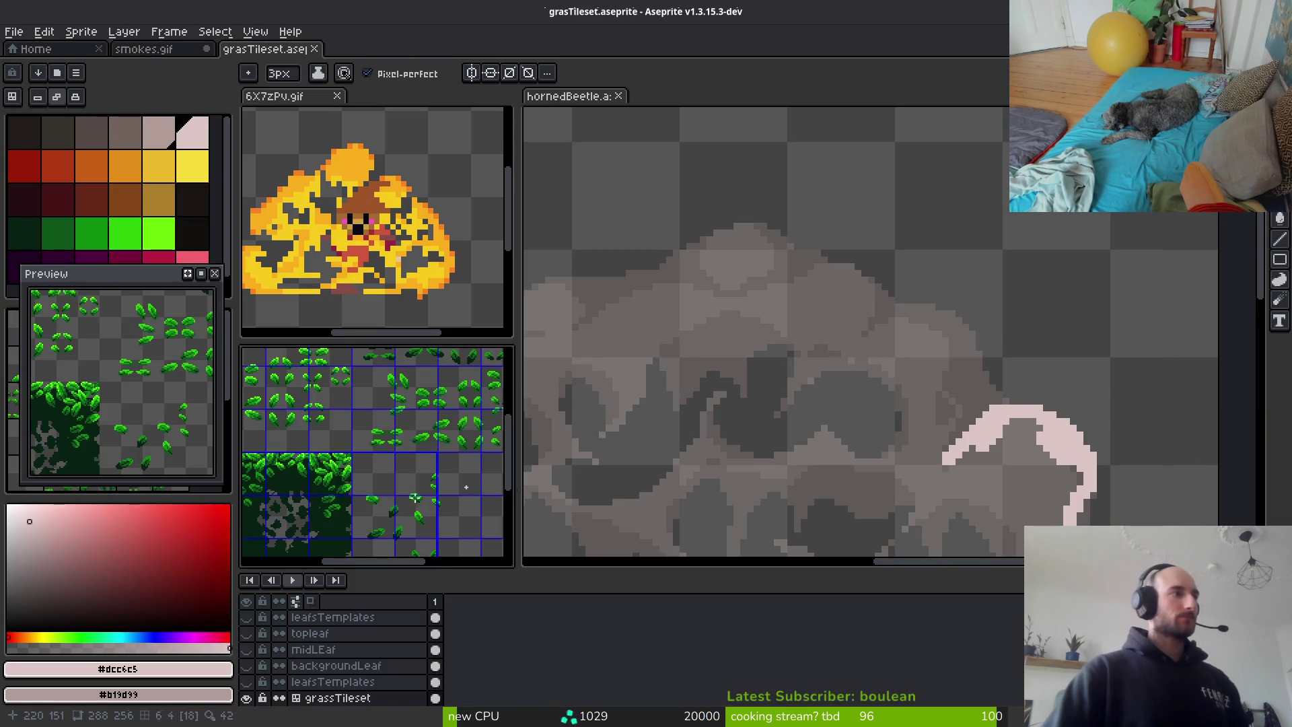
Look over the grass tiles, then switch over to the Godot editor
scroll(483, 417, "down", 2)
scroll(370, 471, "up", 4)
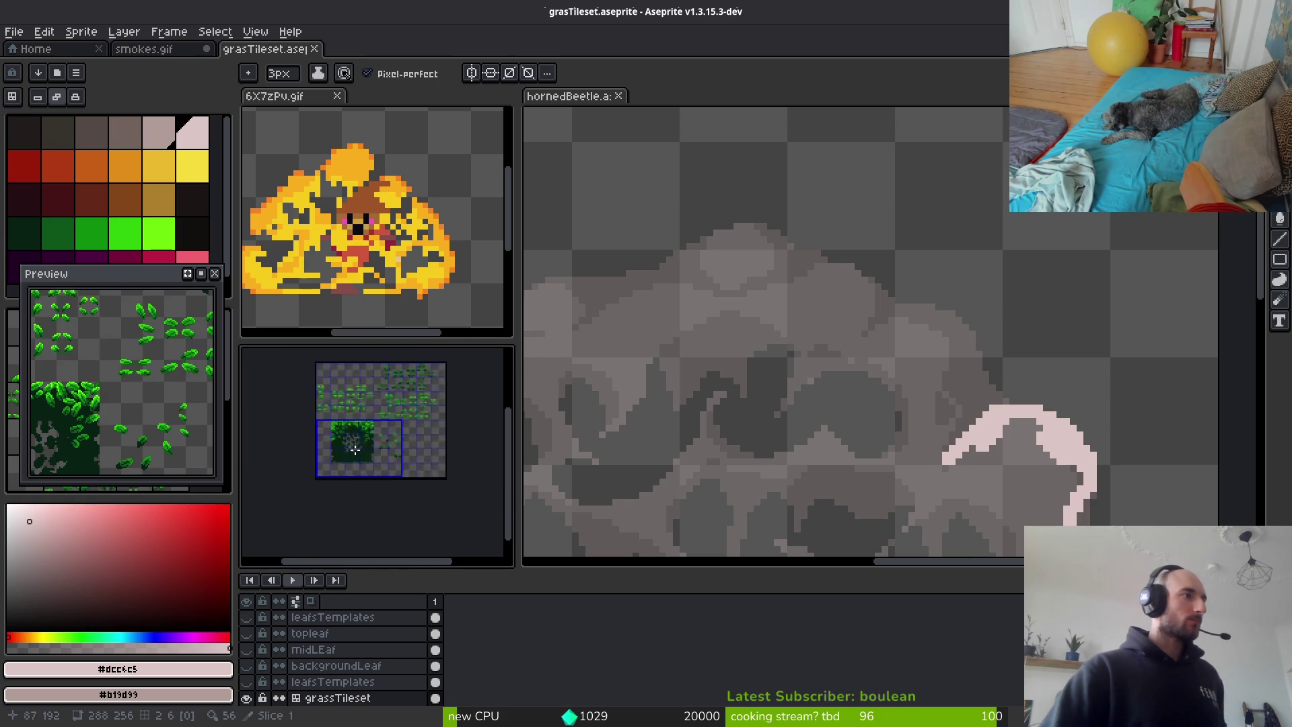
left_click_drag(149, 416, 168, 434)
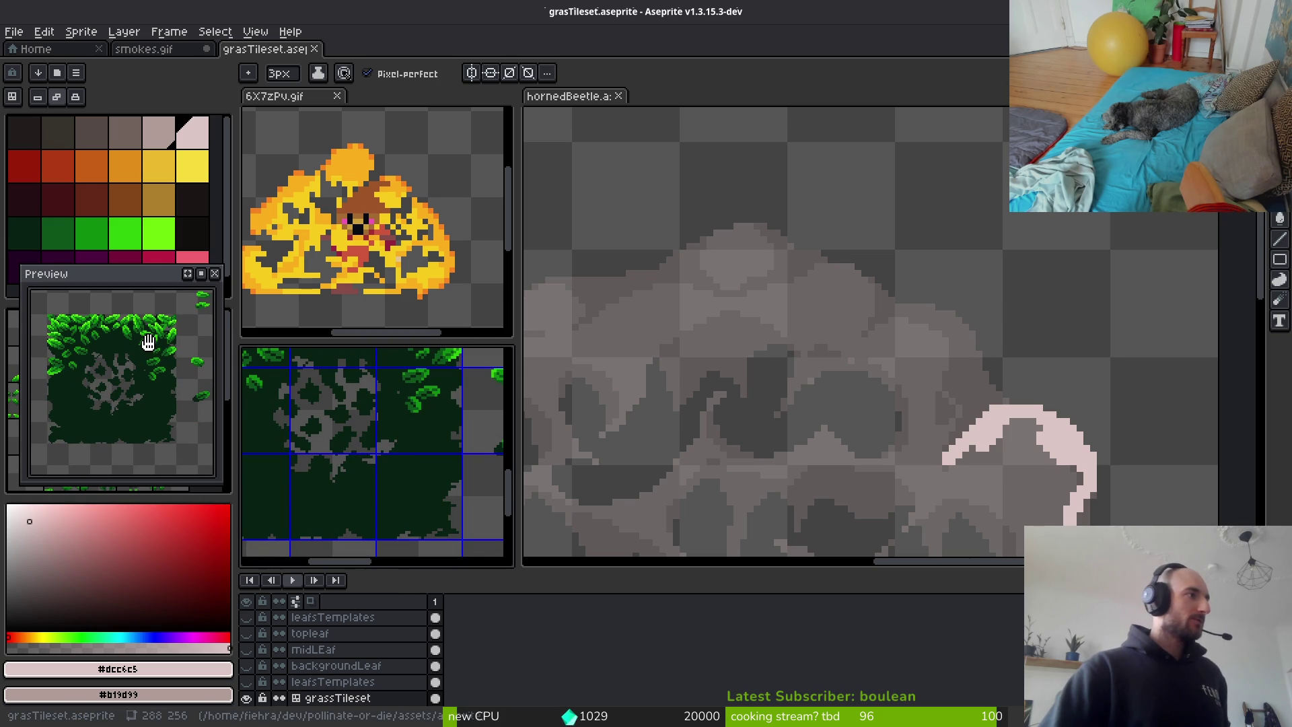
scroll(416, 492, "down", 2)
scroll(417, 449, "up", 2)
left_click_drag(405, 479, 412, 467)
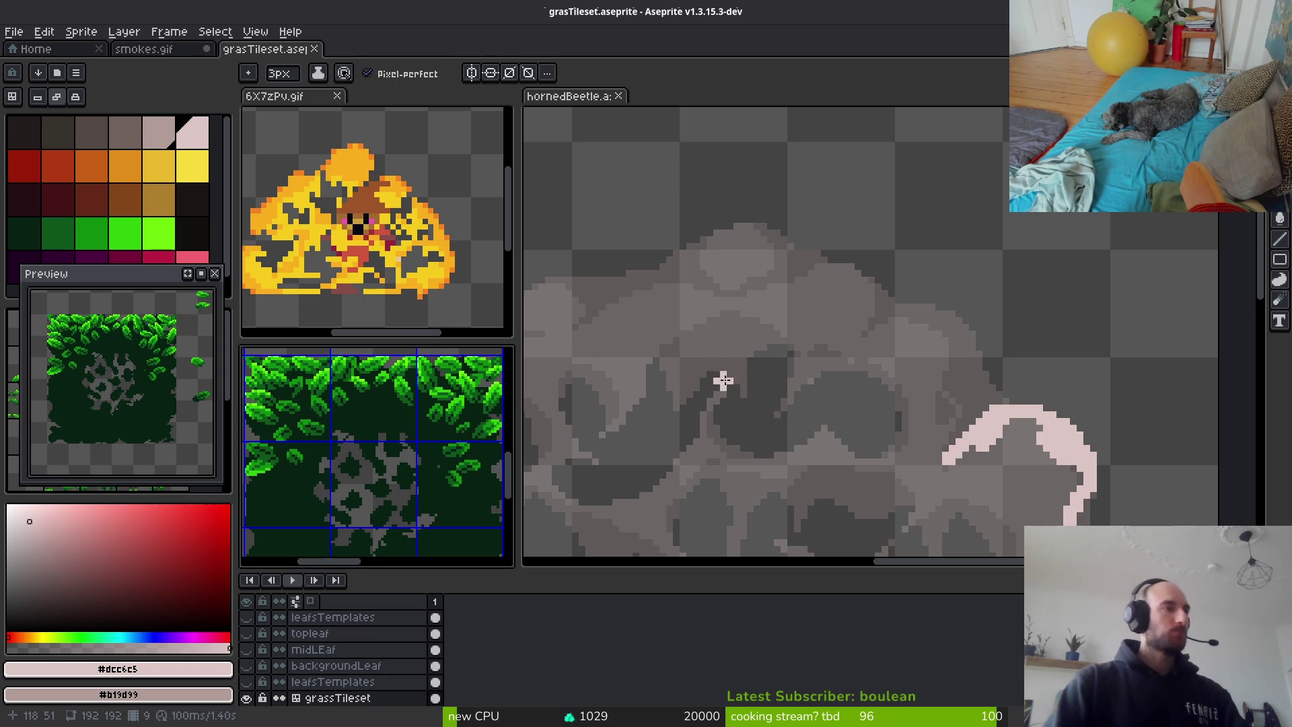
scroll(723, 382, "down", 3)
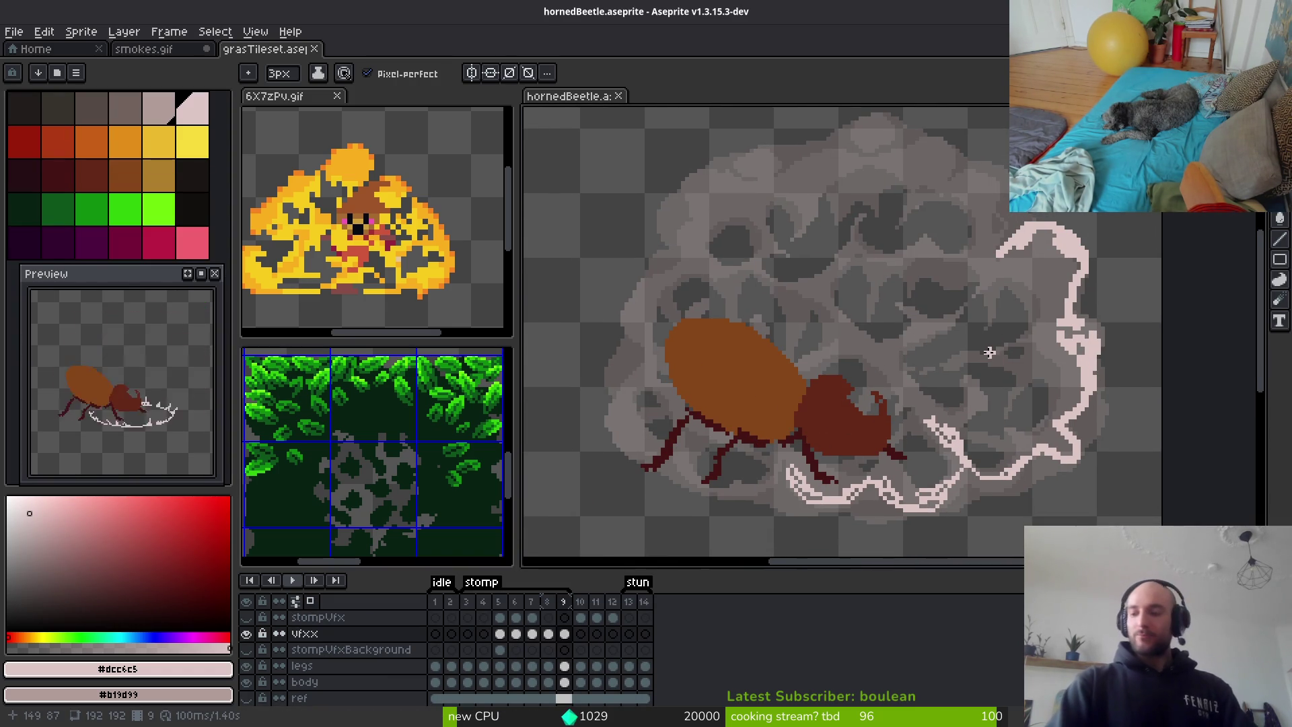
key("i")
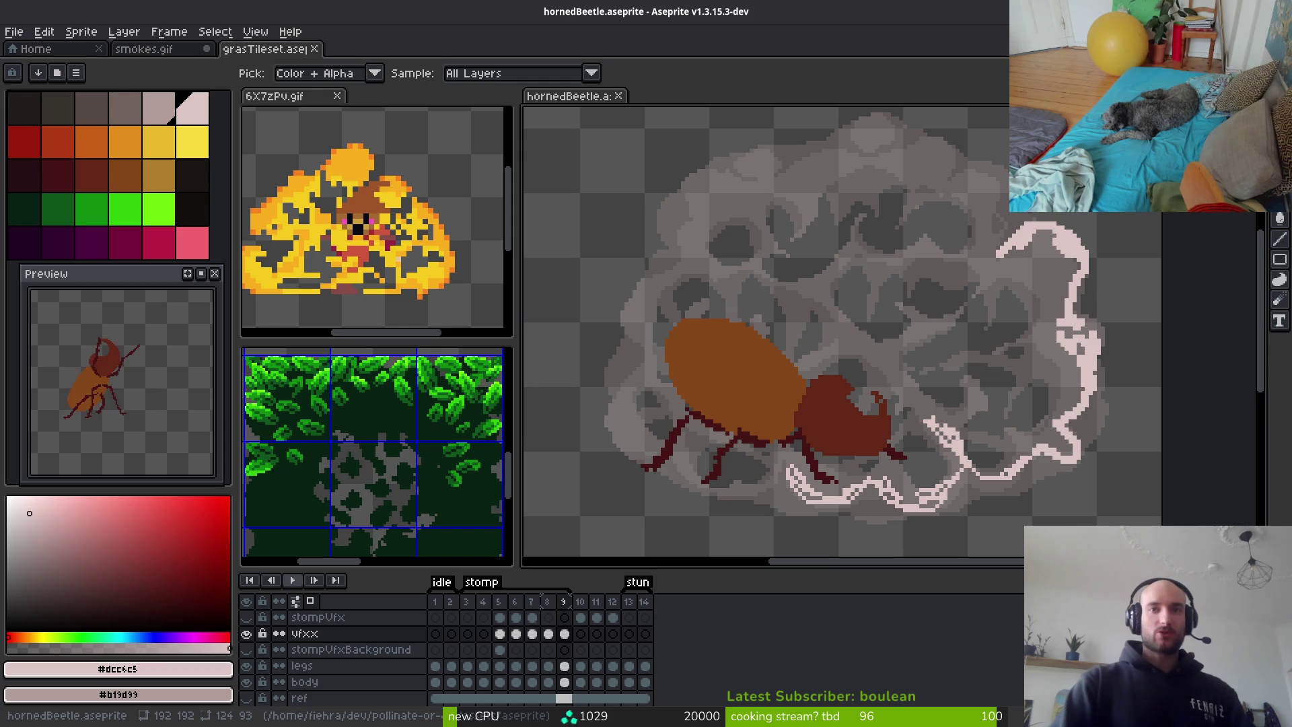
key("alt+Tab")
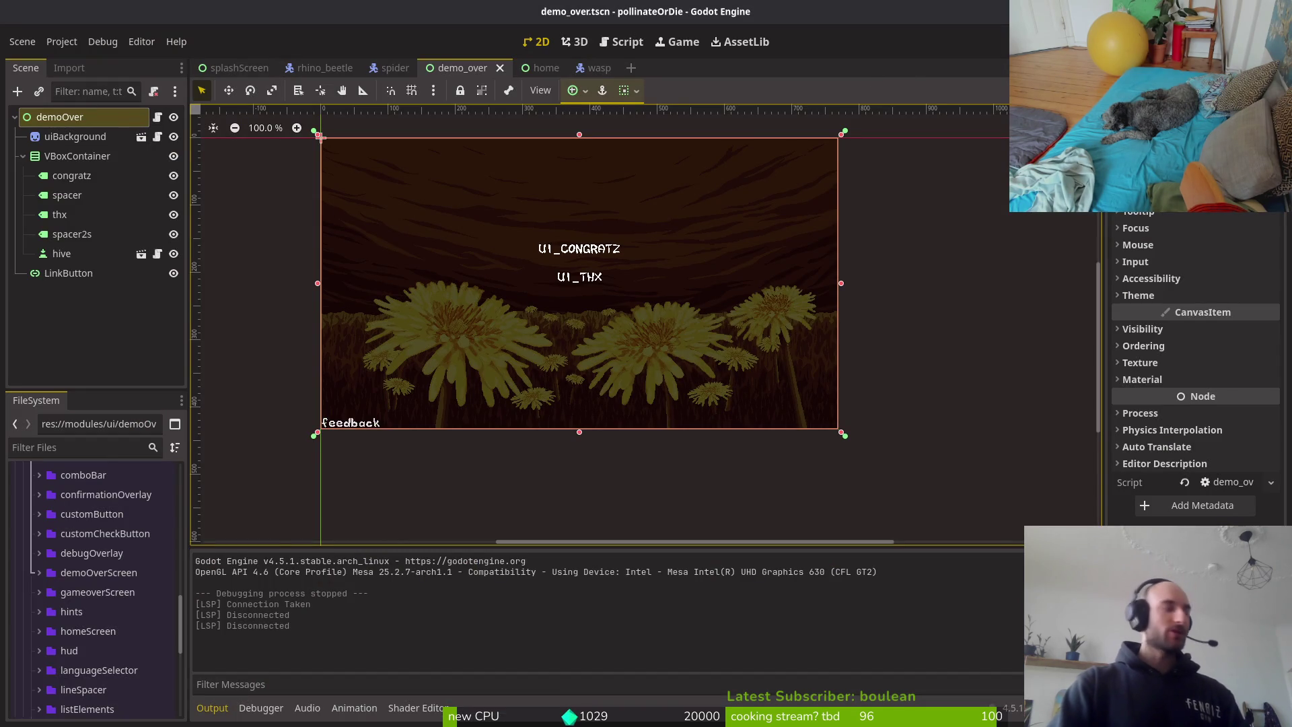
Run the game with F5, start a new game, maximise the window and check Settings
key("F5")
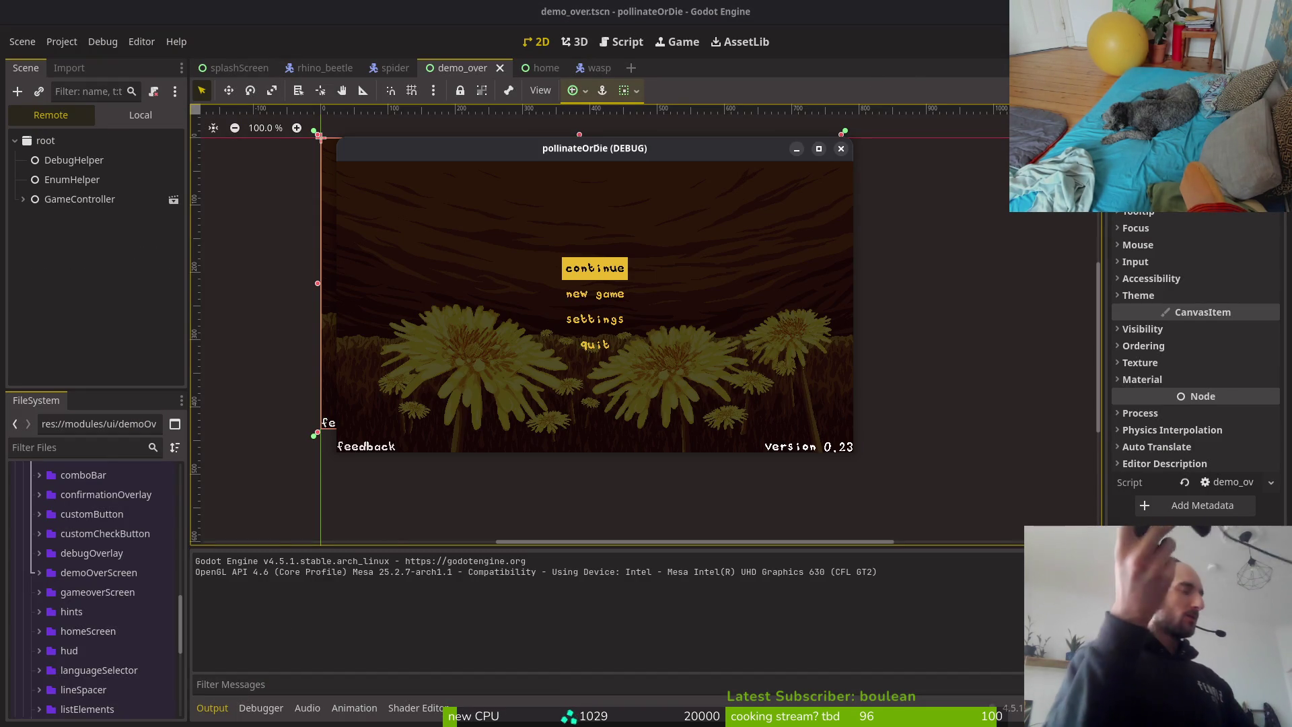
key("Down")
key("Return")
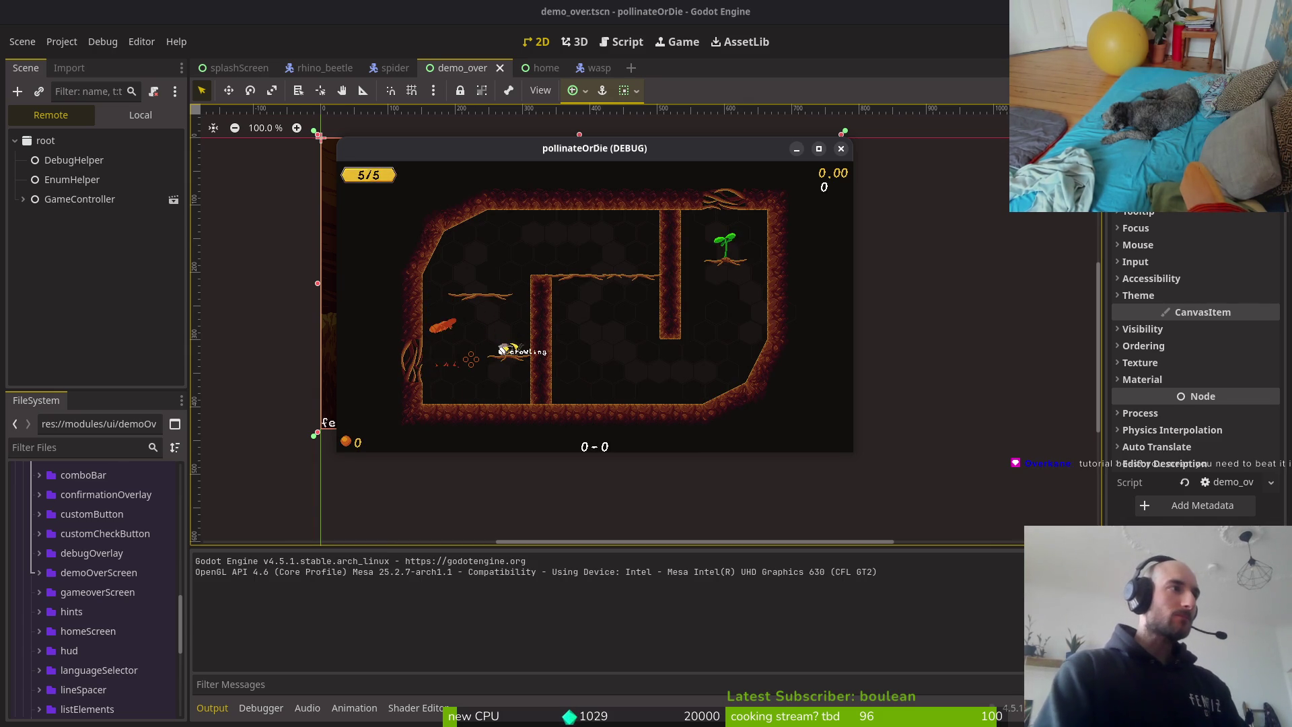
double_click(514, 144)
key("Escape")
key("Down")
key("Down")
key("Return")
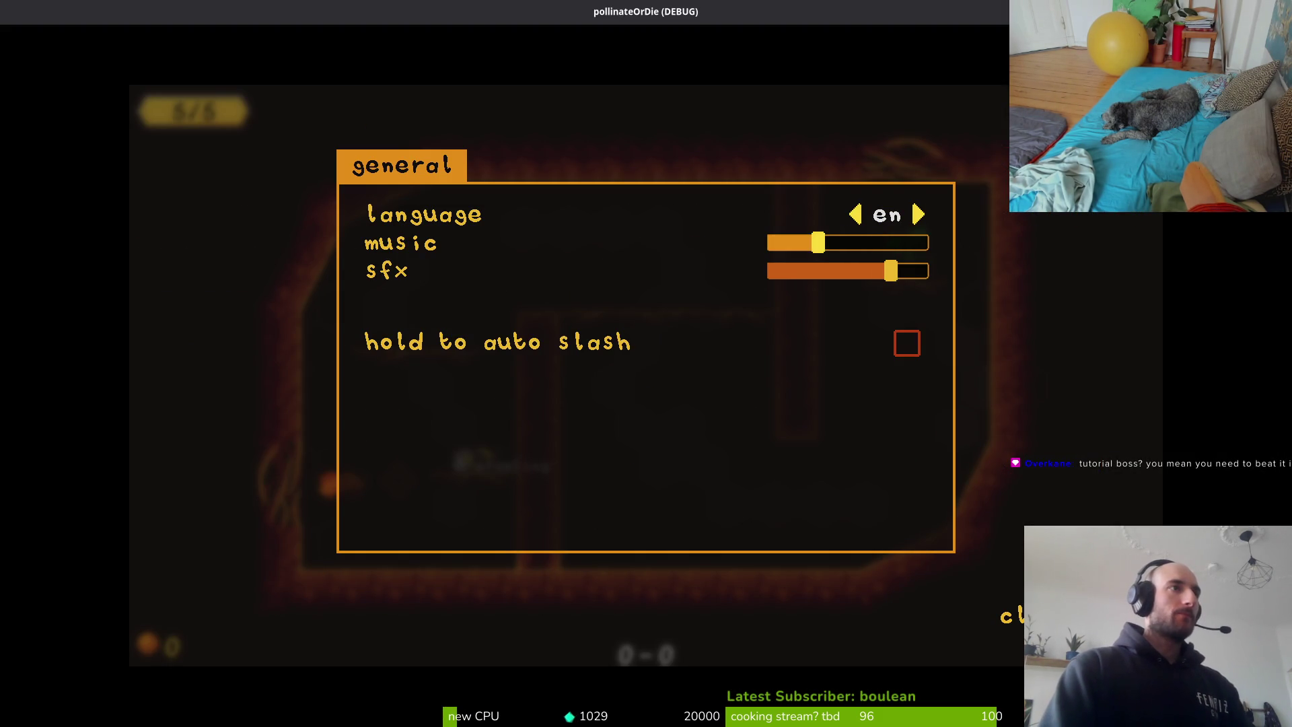
key("Escape")
key("Escape")
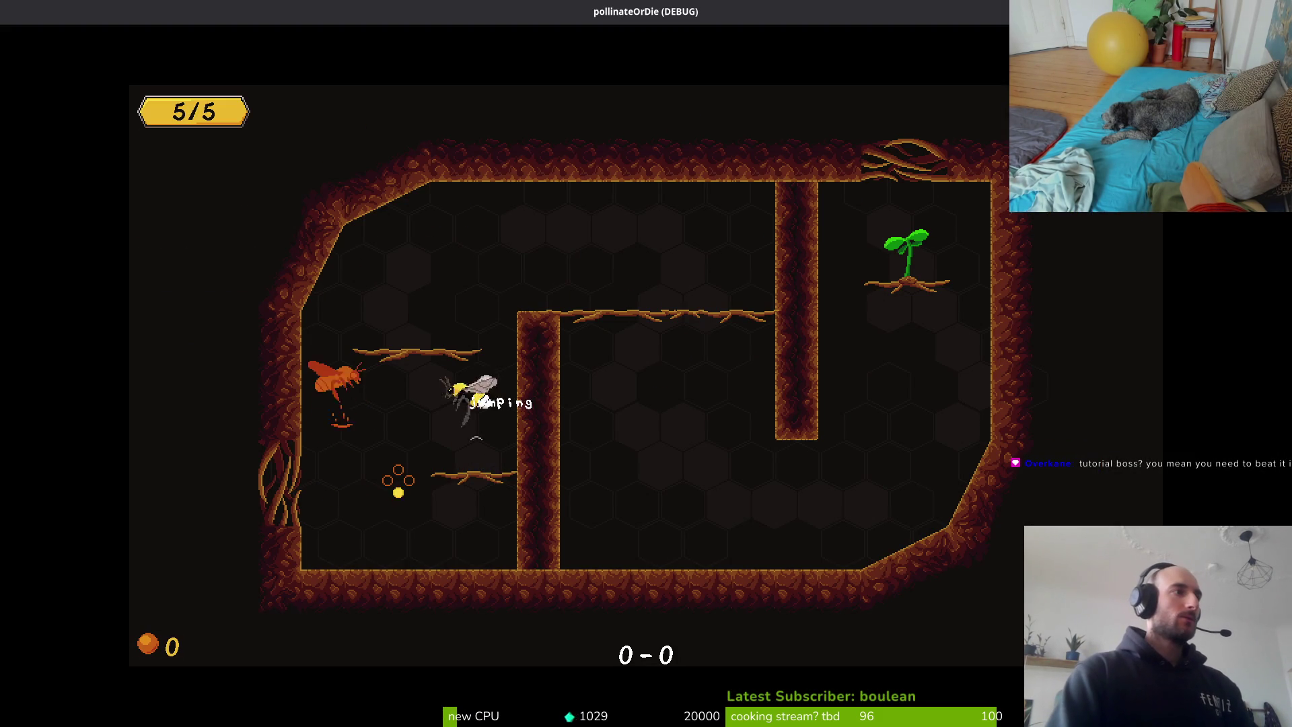
Play the first cave level as the bee, flying out through the top gap
key("Right")
key("Down")
key("Right")
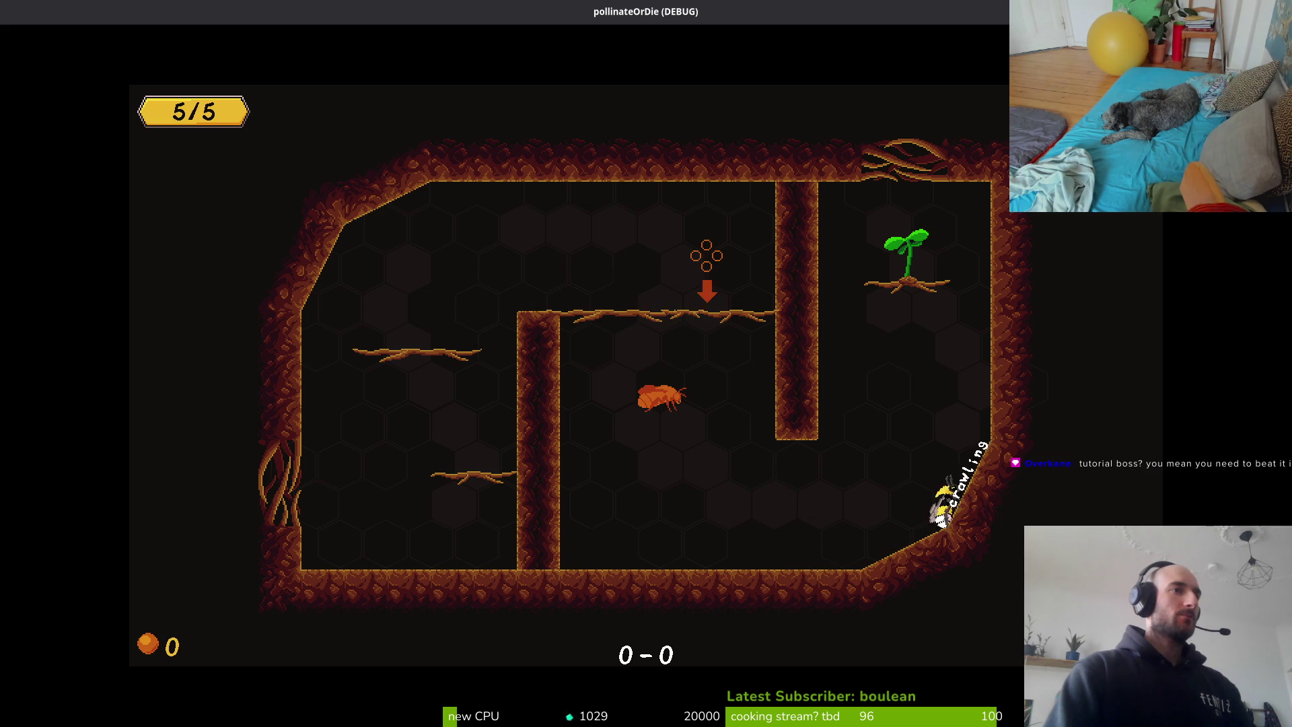
key("Left")
key("Up")
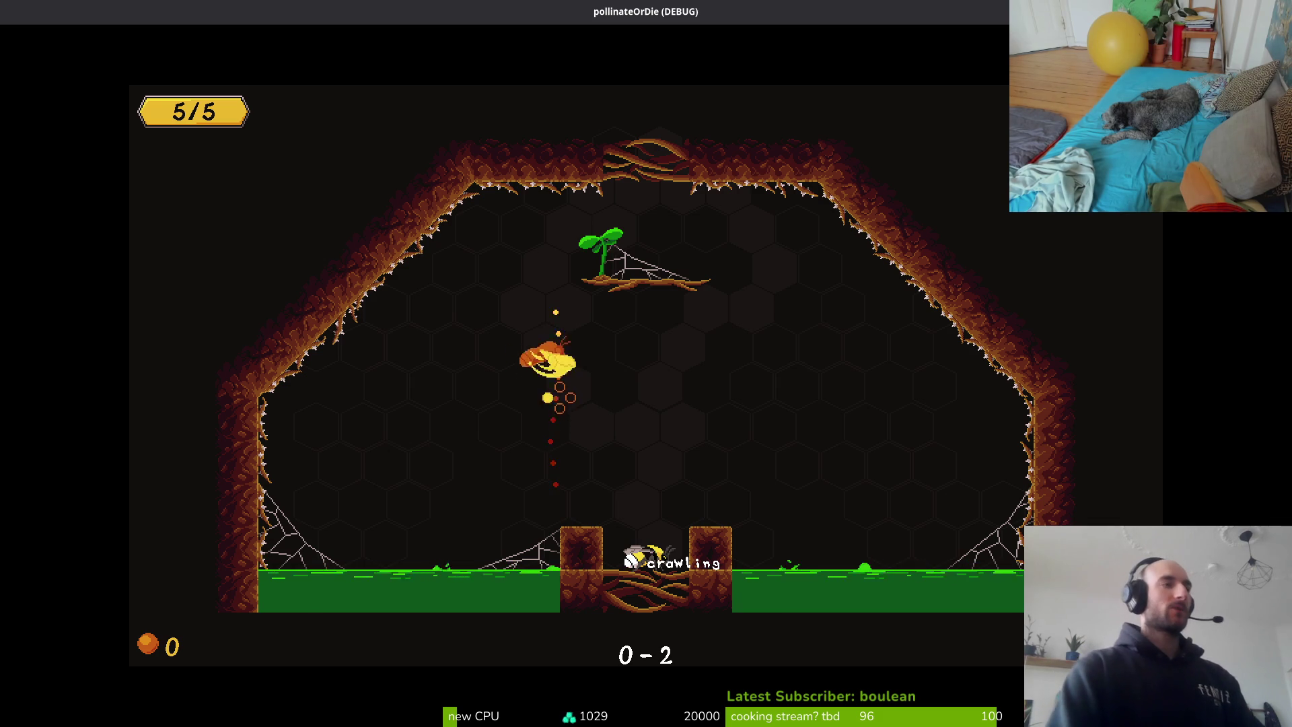
Play through the next cave levels, then switch back to Aseprite
key("Up")
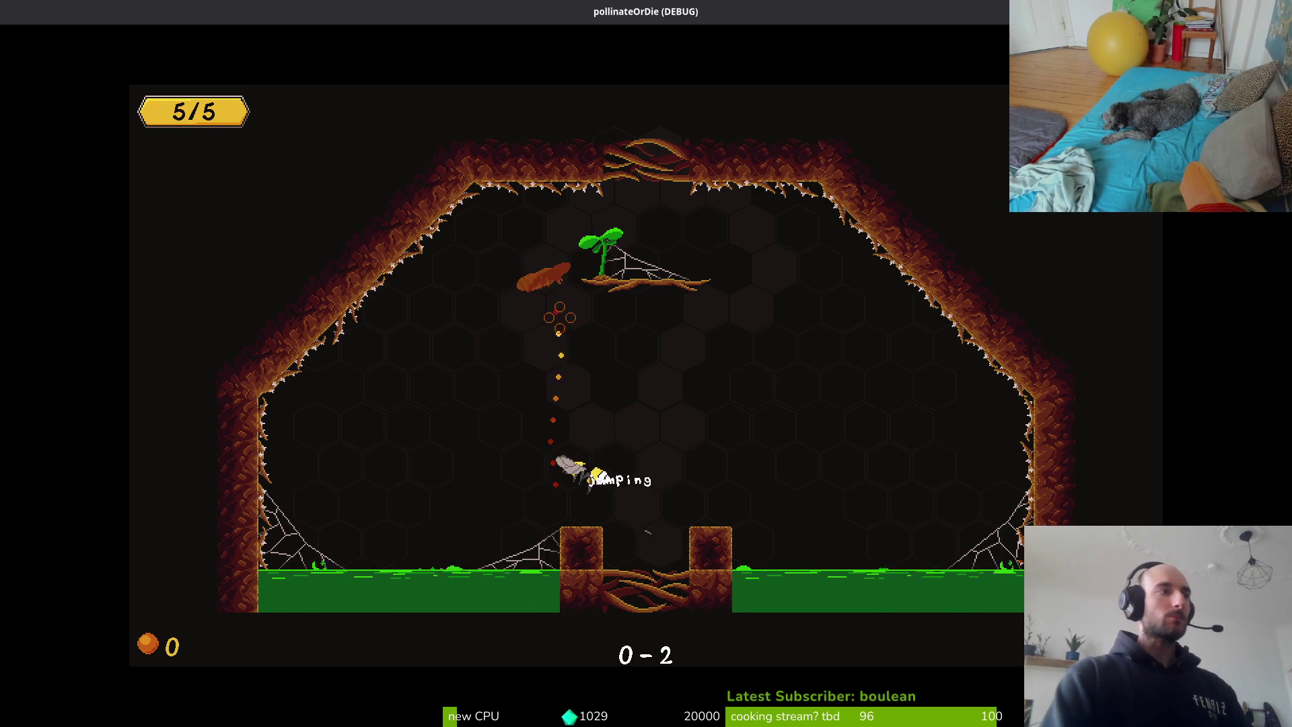
key("Up")
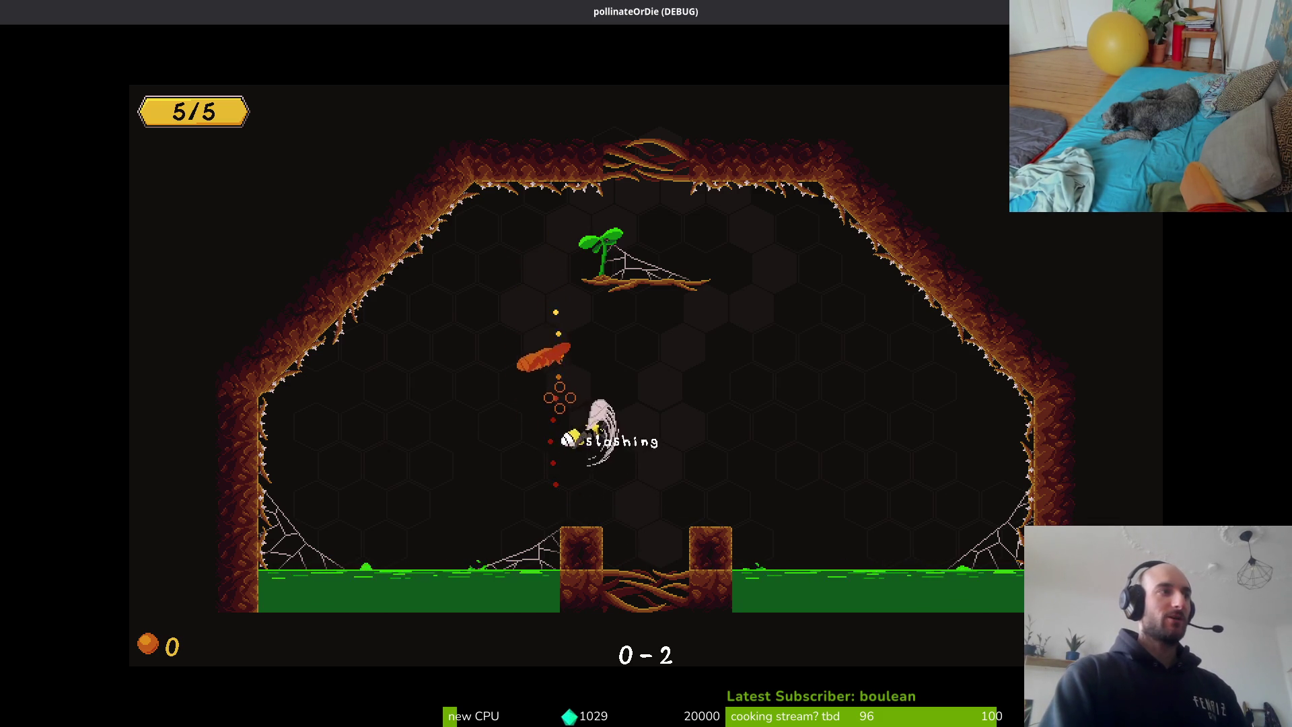
key("space")
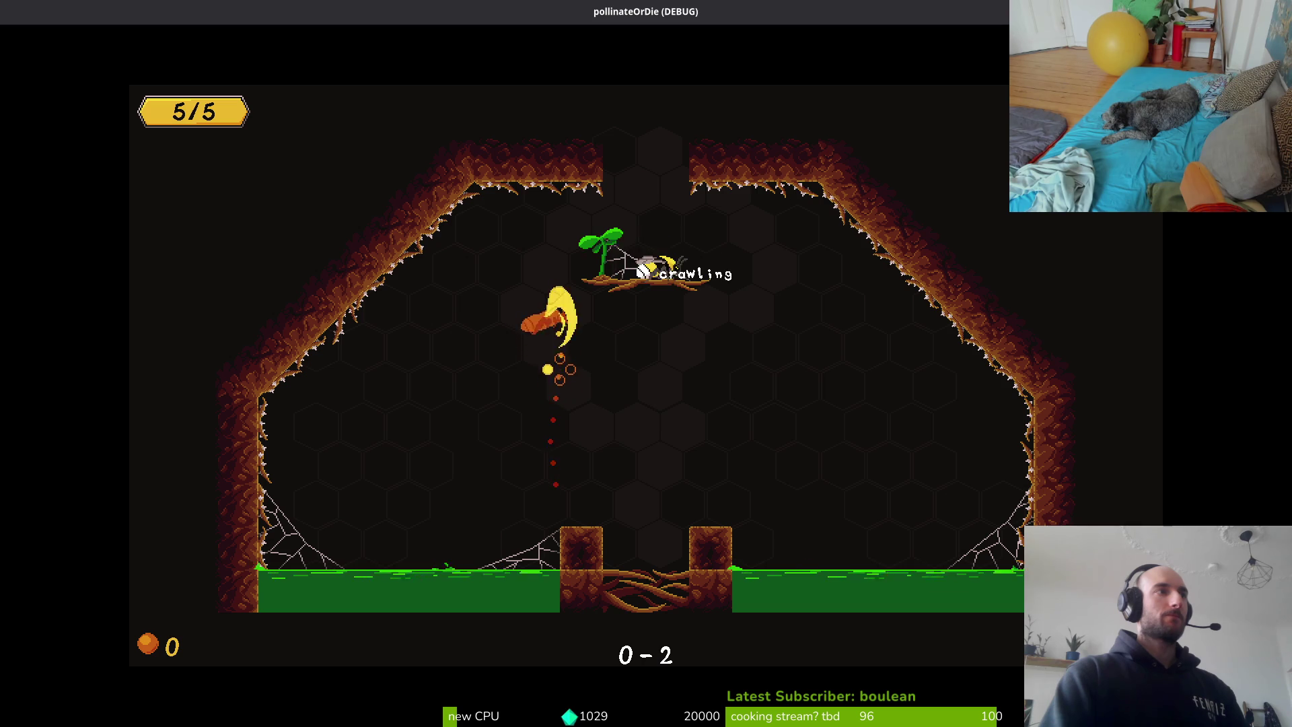
key("Up")
key("Up")
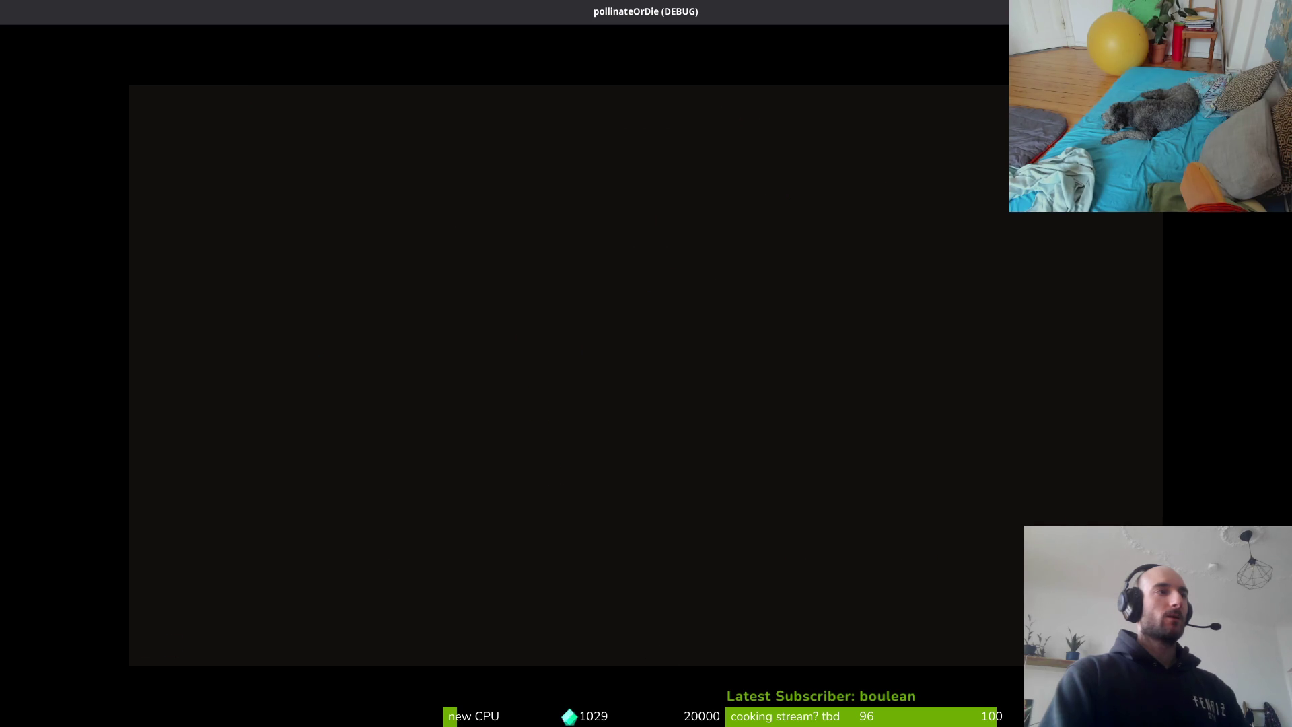
key("Up")
key("Right")
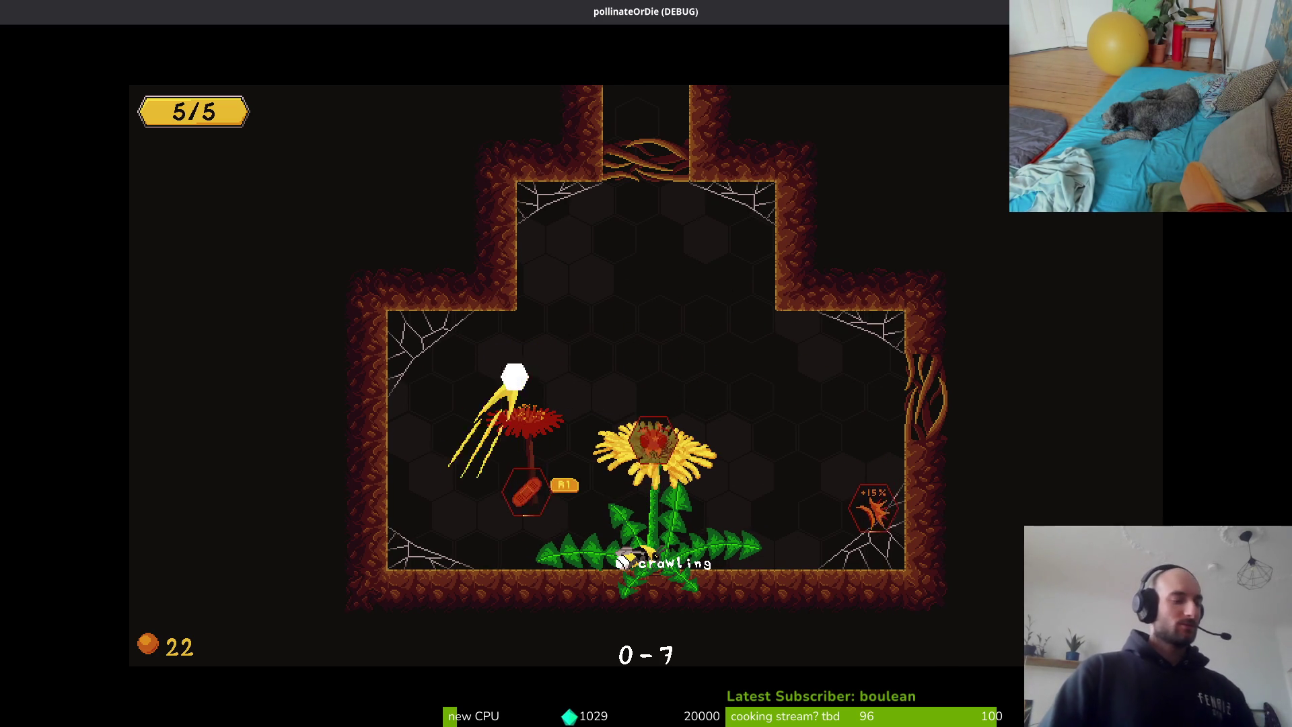
key("alt+Tab")
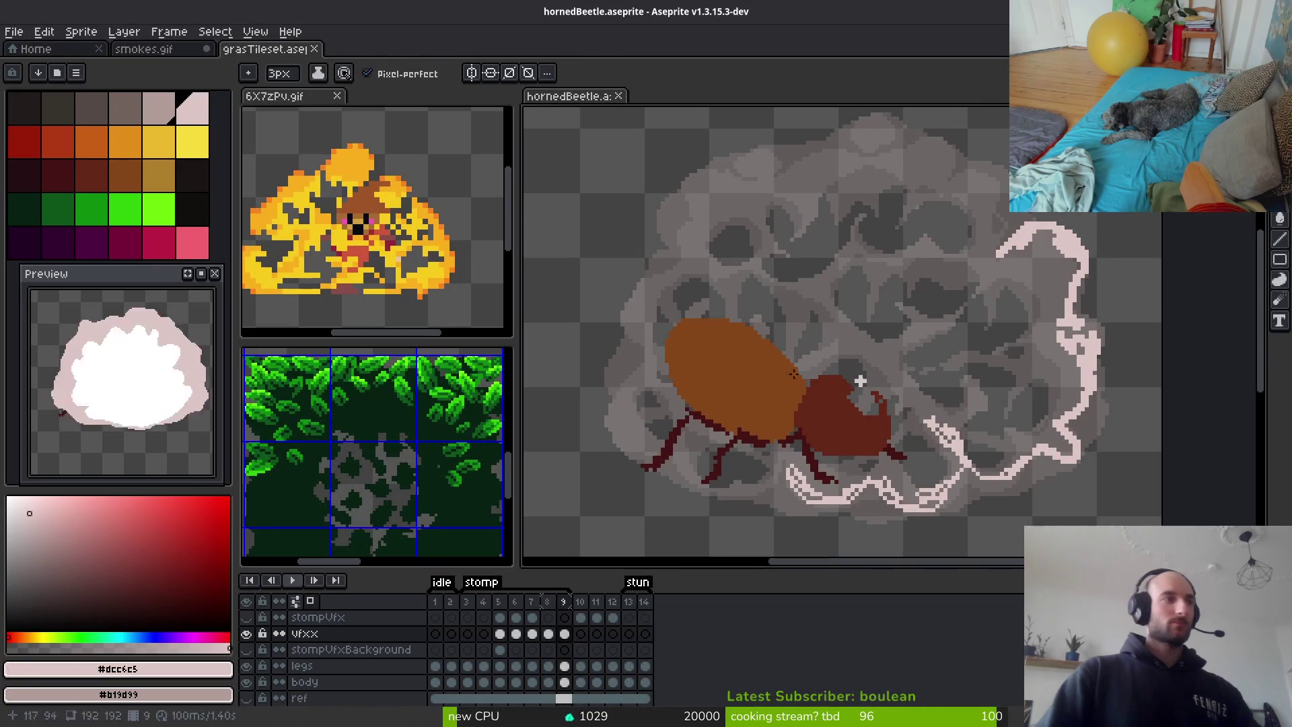
View frame 13, then step from frame 2 through the stomp poses to the smoke-cloud frame
left_click(626, 601)
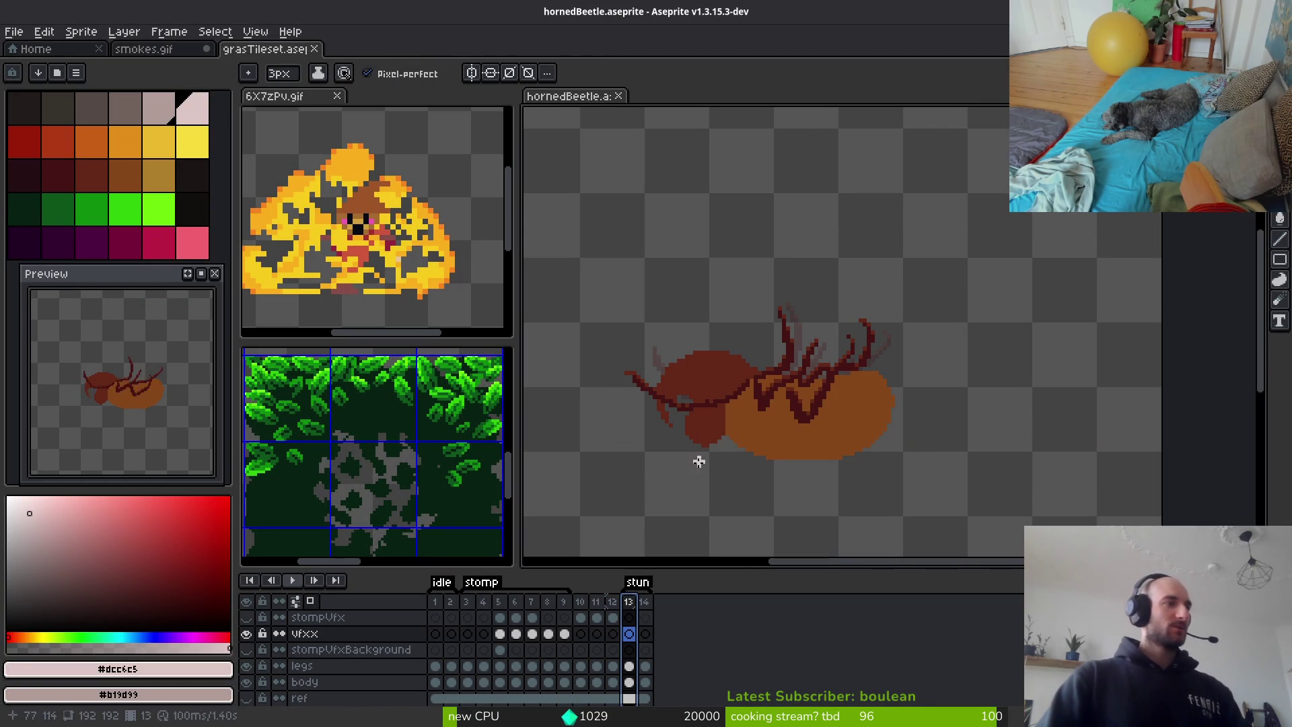
left_click(450, 617)
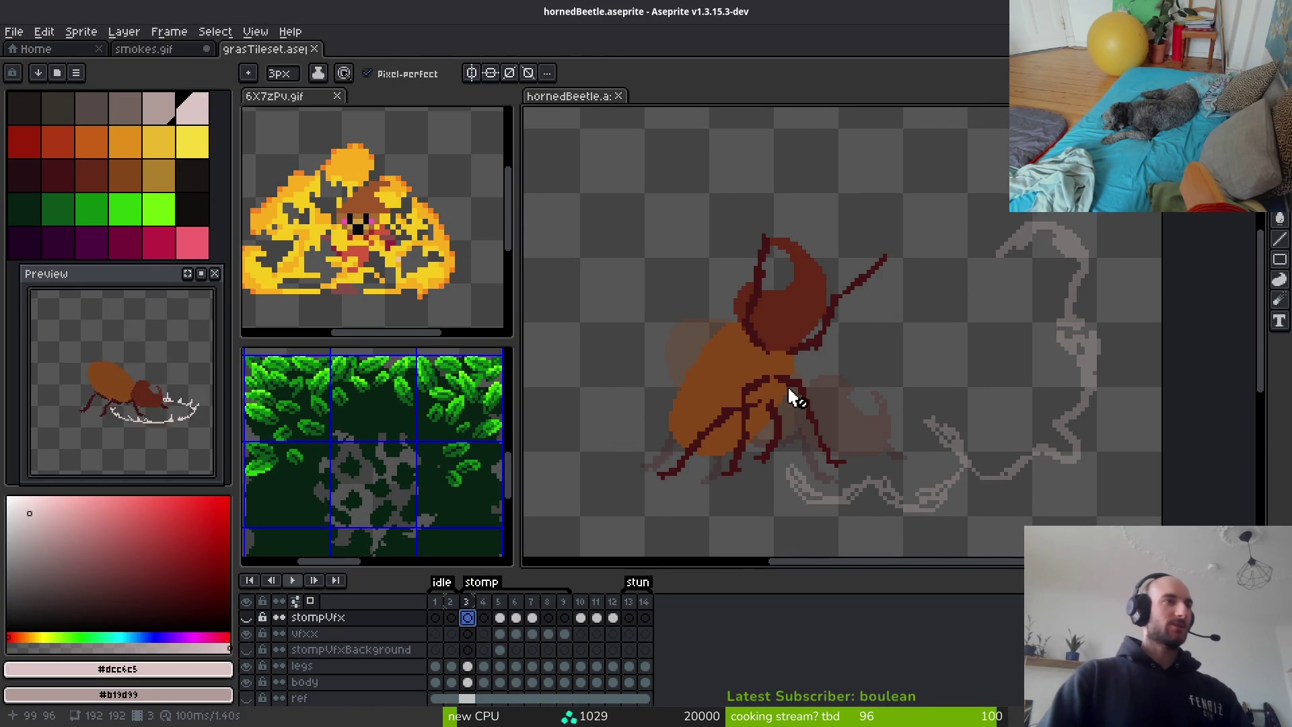
scroll(857, 378, "down", 3)
key("alt")
scroll(848, 420, "up", 3)
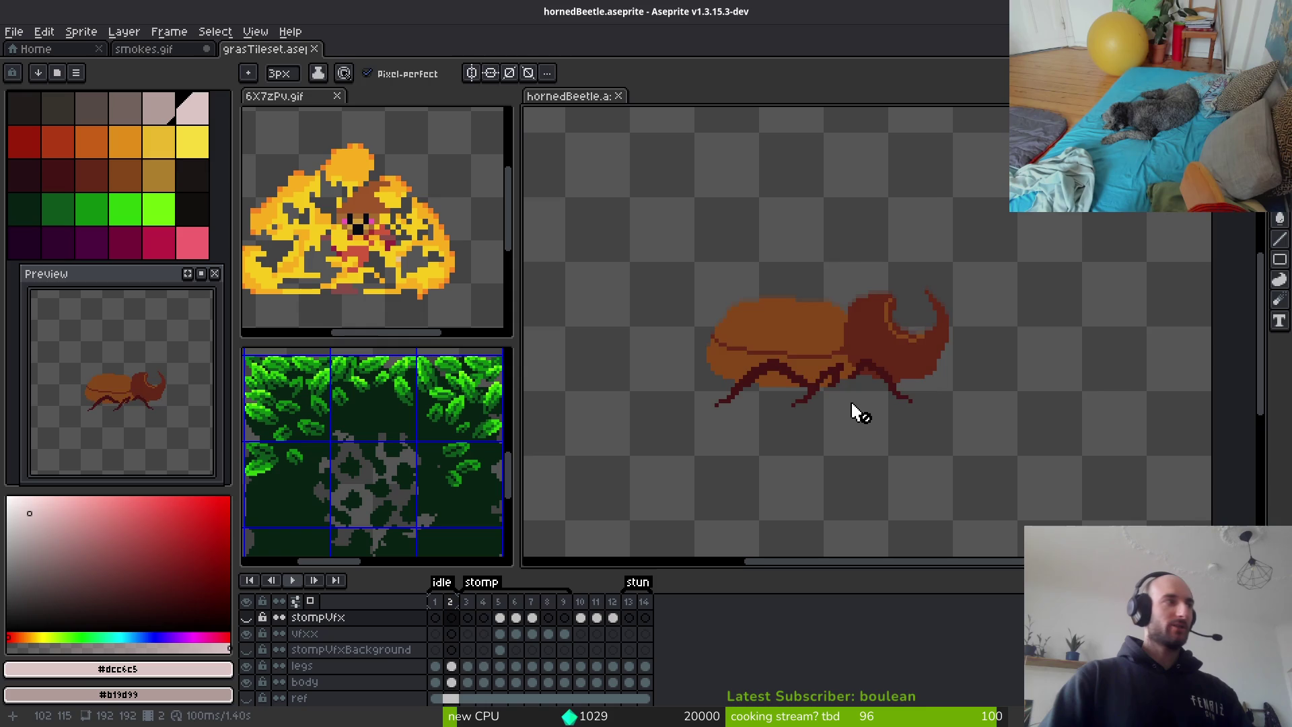
key("Right")
scroll(872, 355, "down", 2)
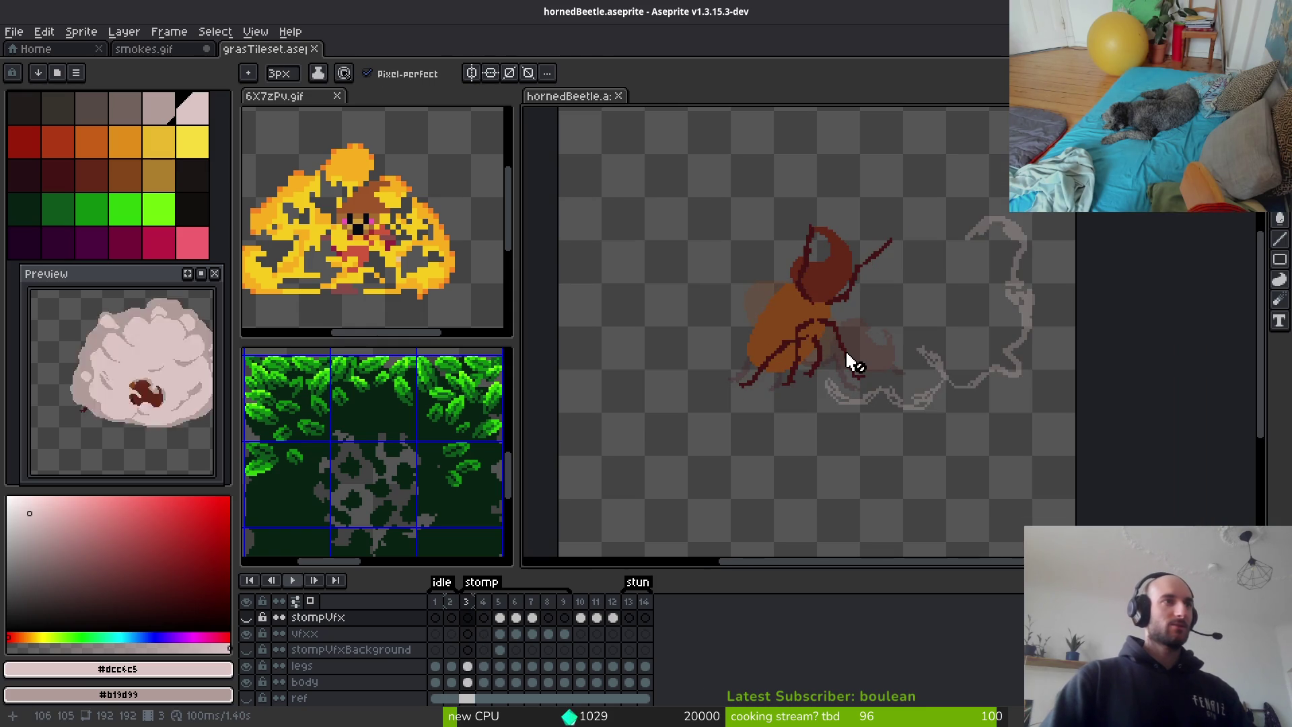
key("alt")
key("Right")
key("Right")
key("Right")
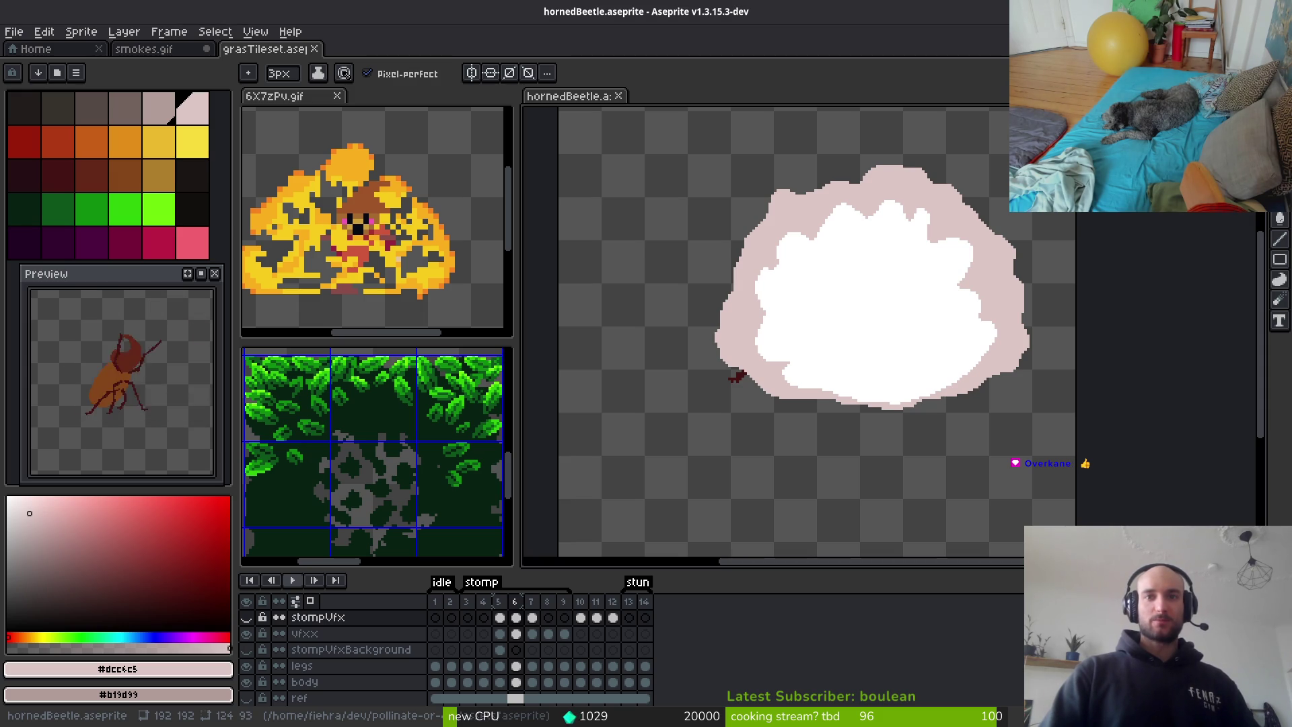
key("alt+Tab")
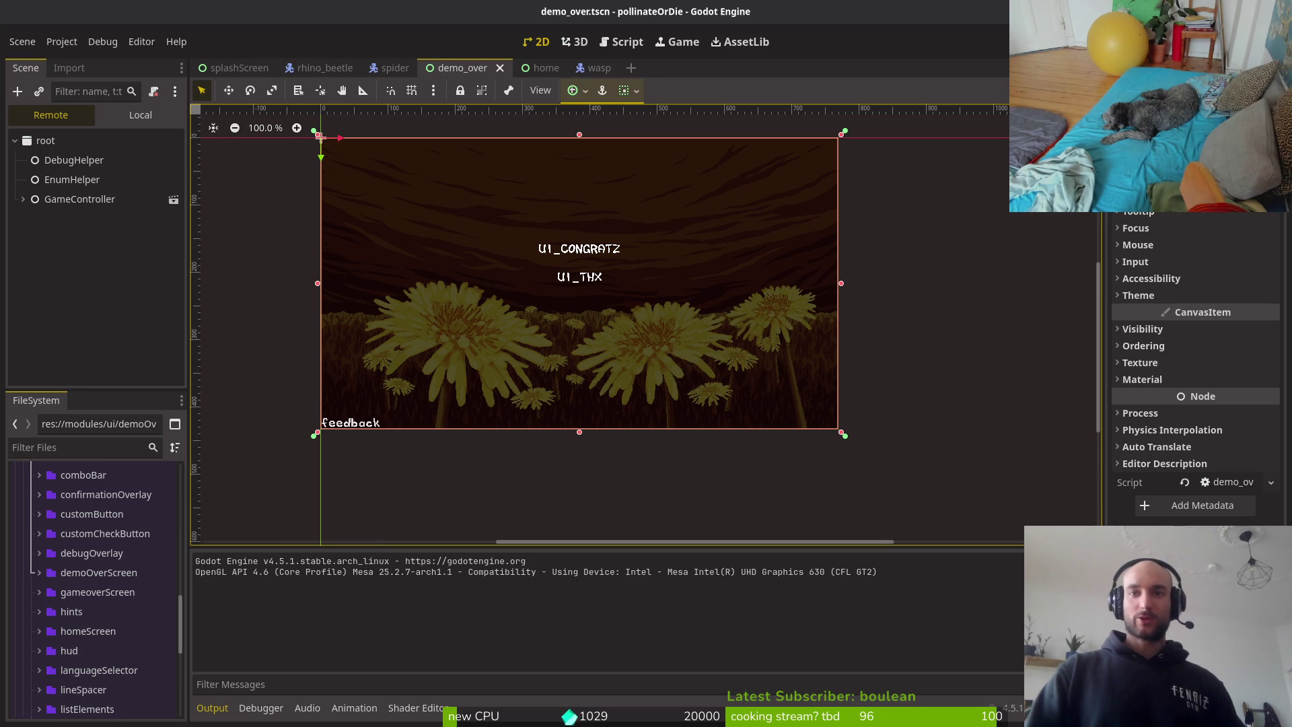
key("alt+Tab")
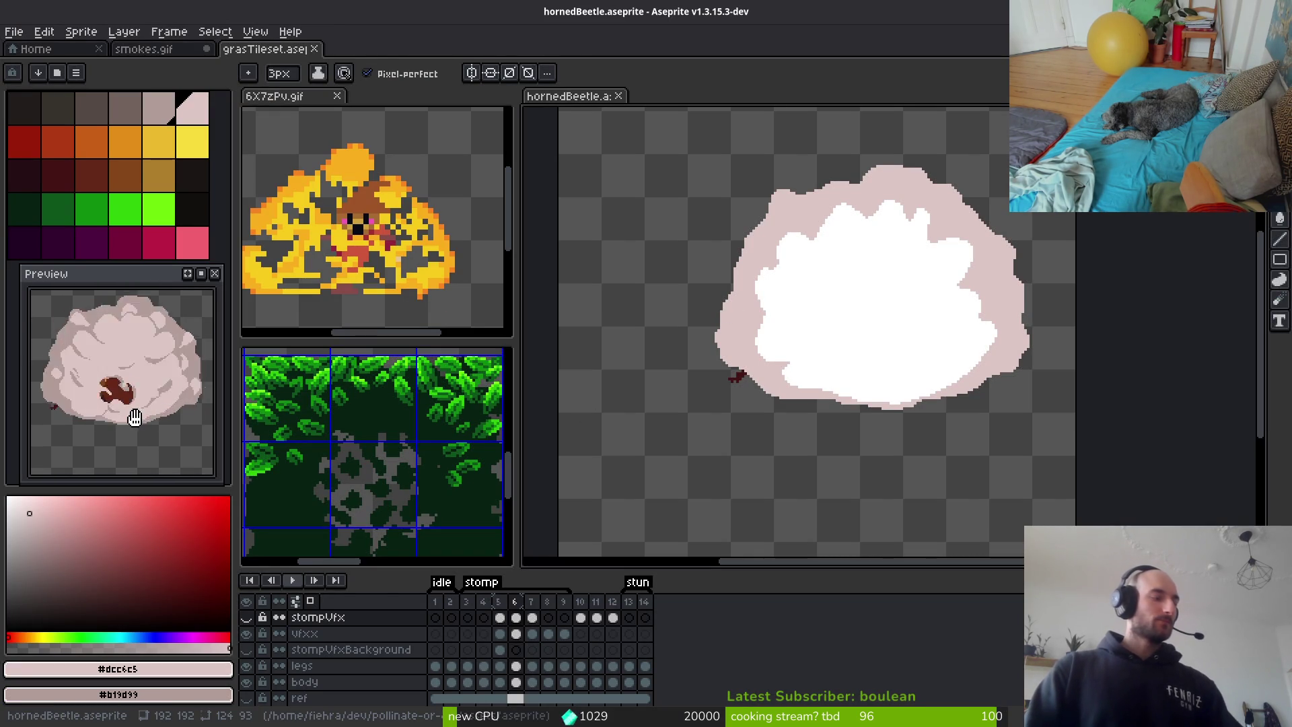
key("i")
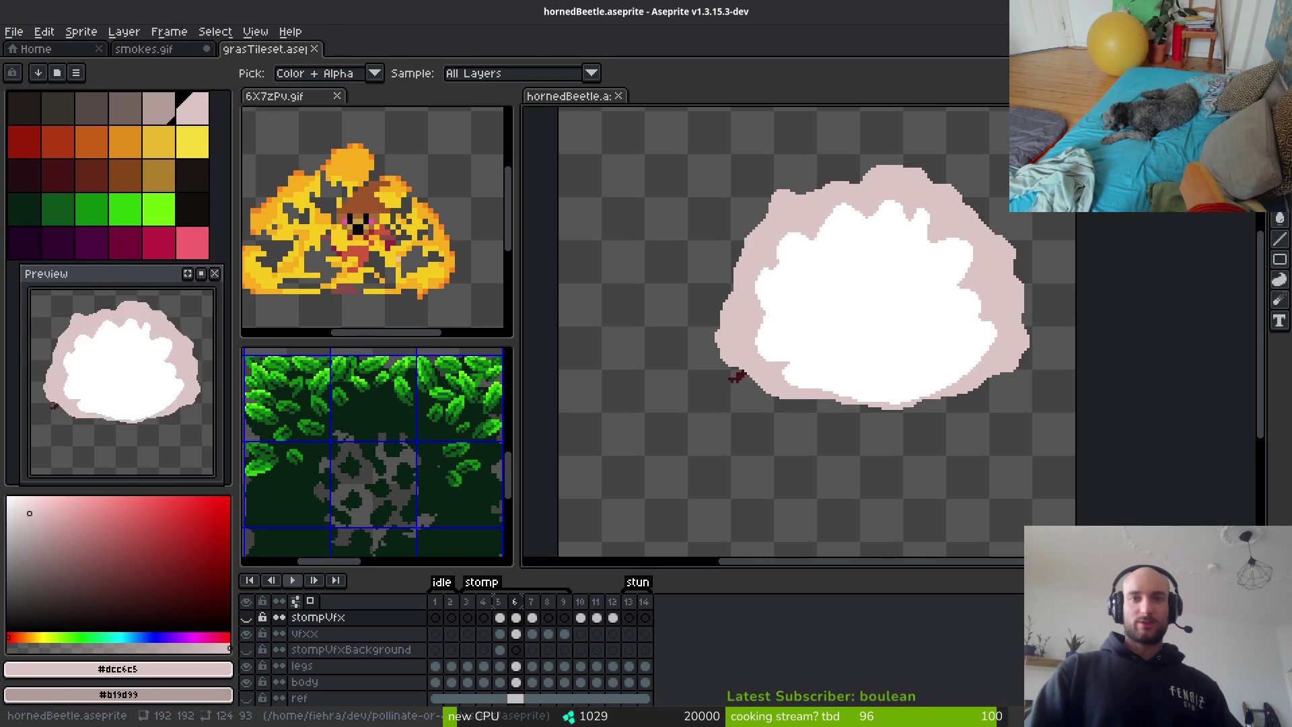
key("b")
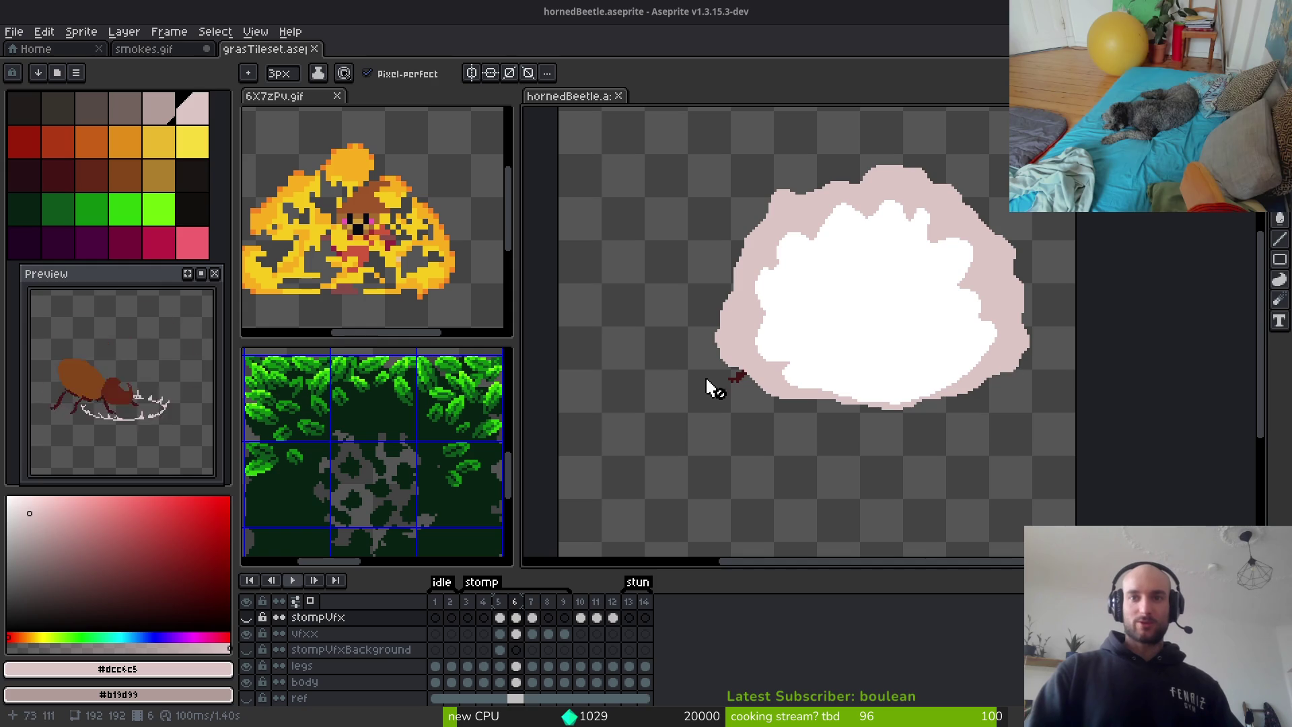